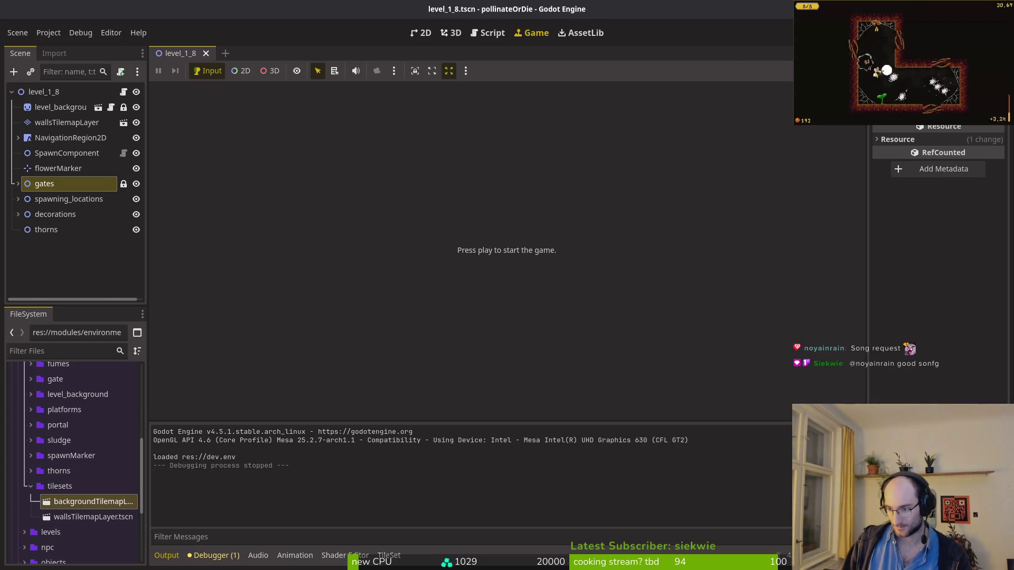
Step: Pause and resume the running game preview, then clear the scene-tree selection
{"action": "key", "text": "Escape"}
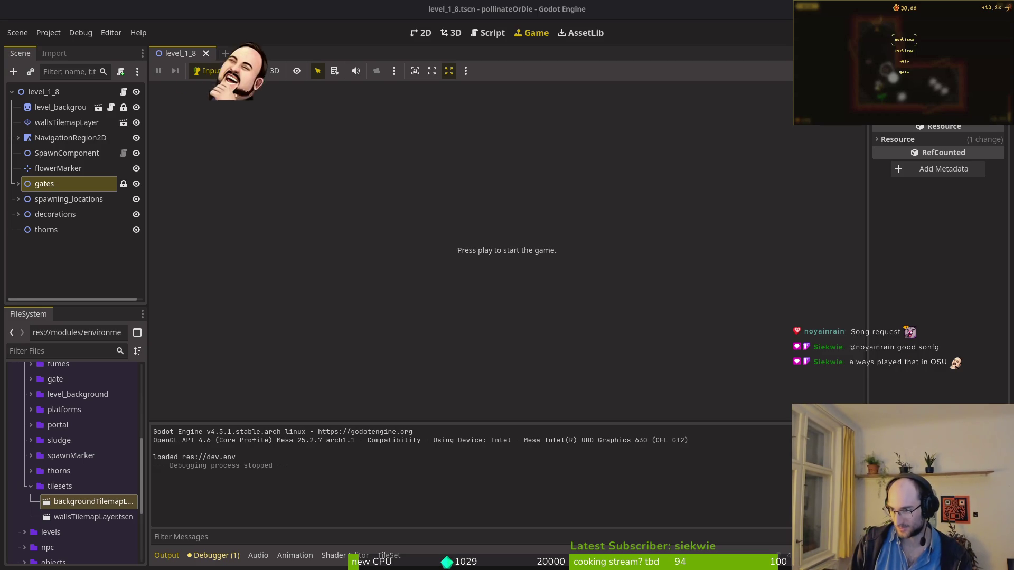
{"action": "key", "text": "Escape"}
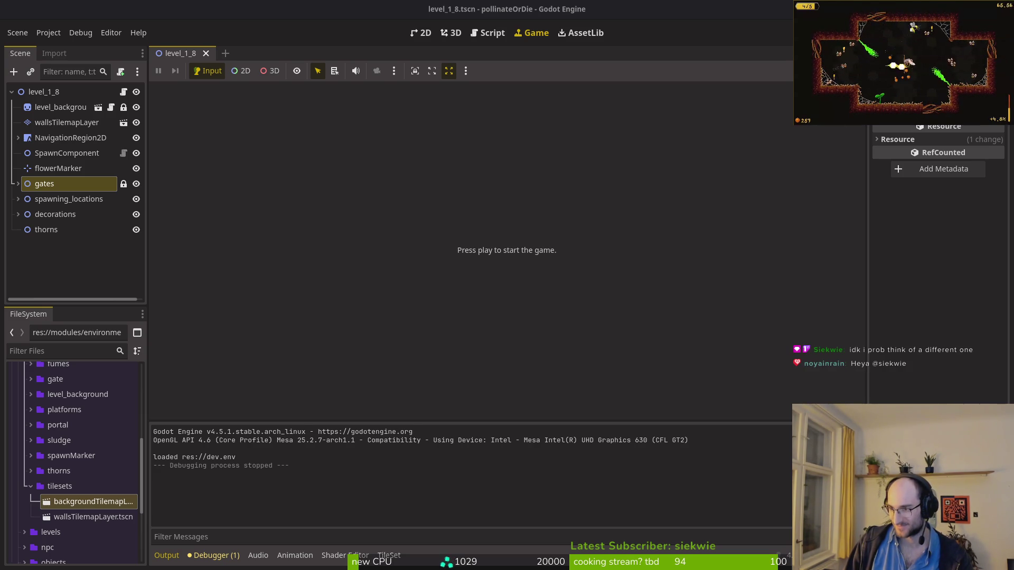
{"action": "left_click", "coordinate": [49, 247]}
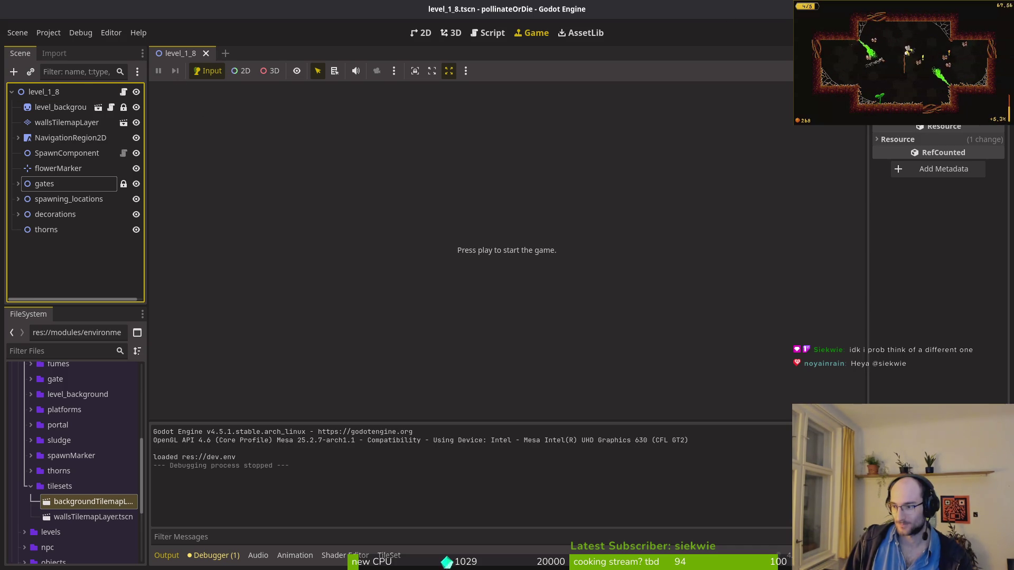
Step: Open the custom_button.tscn scene through quick search
{"action": "key", "text": "shift+alt+o"}
{"action": "type", "text": "cuost"}
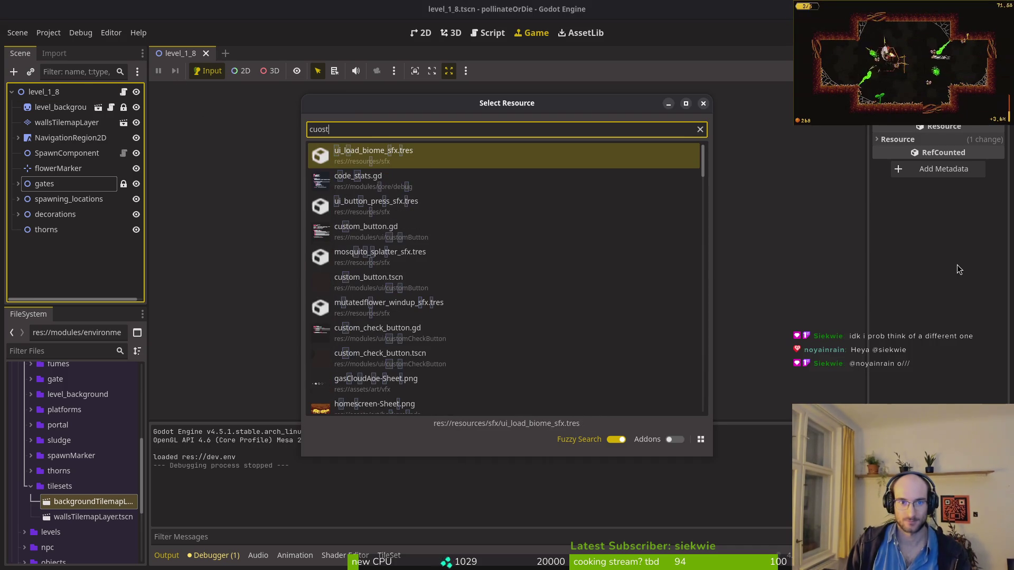
{"action": "key", "text": "BackSpace"}
{"action": "key", "text": "BackSpace"}
{"action": "key", "text": "BackSpace"}
{"action": "type", "text": "stom"}
{"action": "key", "text": "Return"}
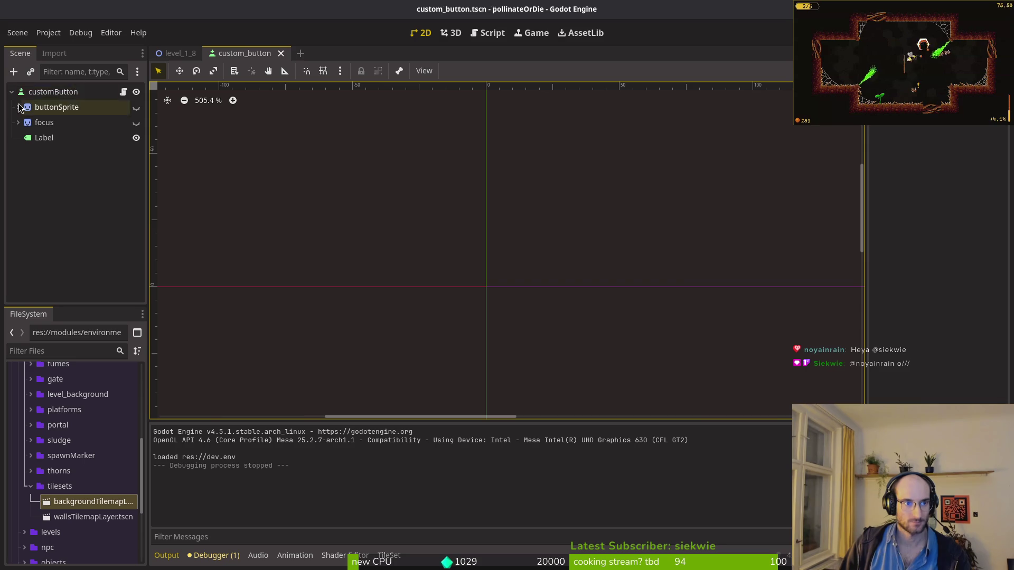
Step: Inspect the customButton root, briefly showing and hiding buttonSprite and the focus brackets
{"action": "left_click", "coordinate": [42, 92]}
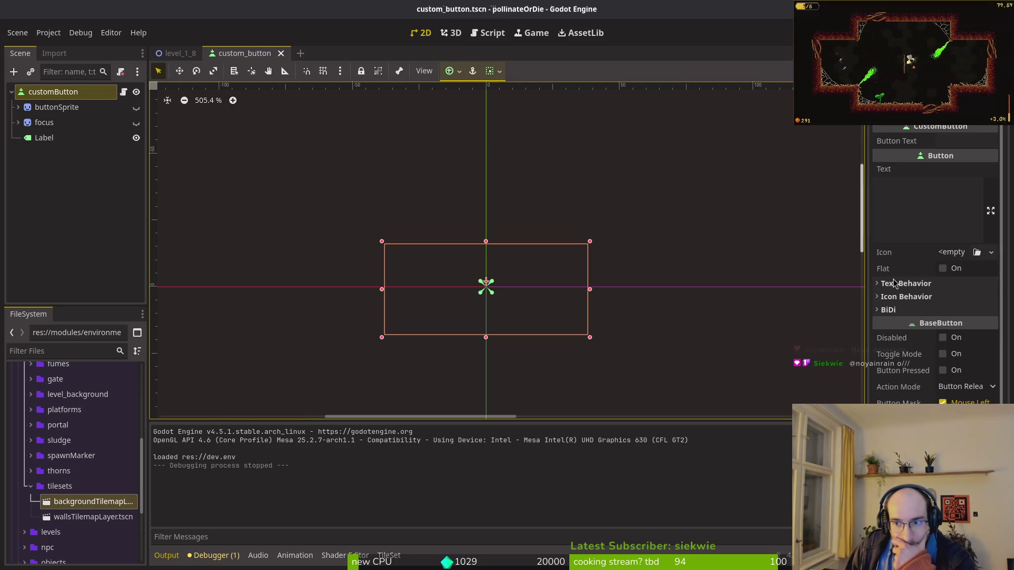
{"action": "scroll", "coordinate": [915, 394], "scroll_direction": "down", "scroll_amount": 5}
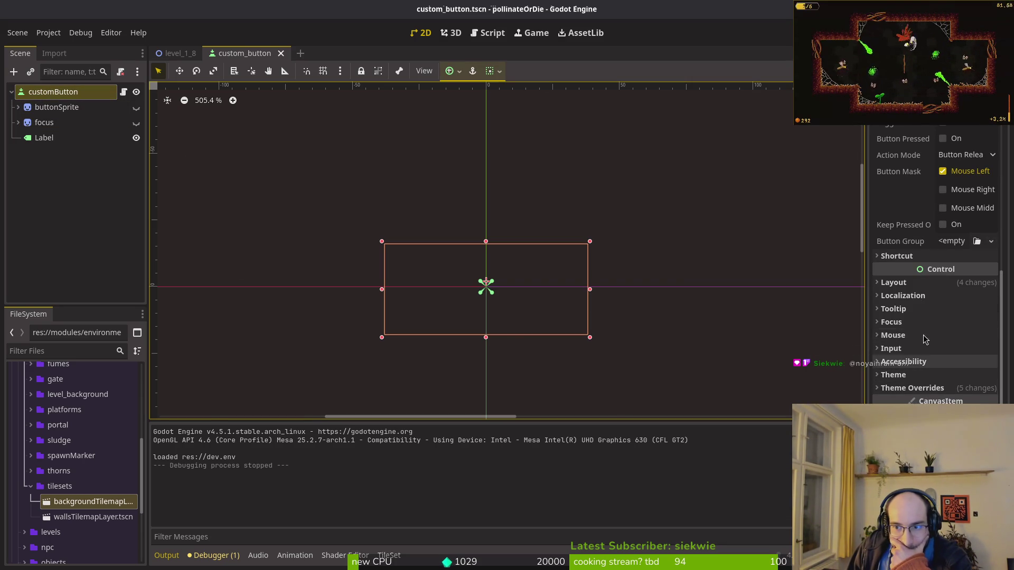
{"action": "scroll", "coordinate": [471, 233], "scroll_direction": "up", "scroll_amount": 3}
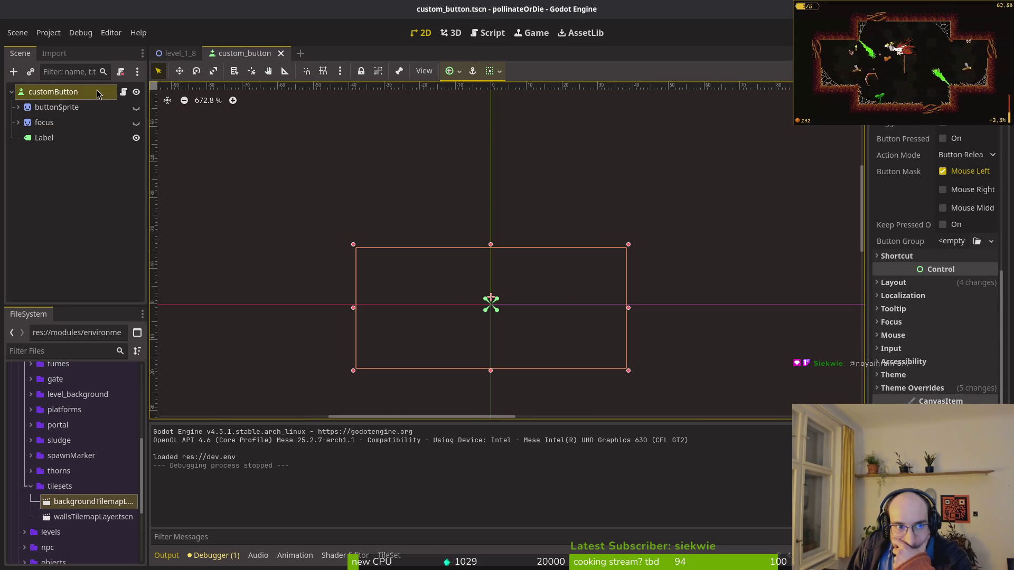
{"action": "scroll", "coordinate": [917, 311], "scroll_direction": "up", "scroll_amount": 5}
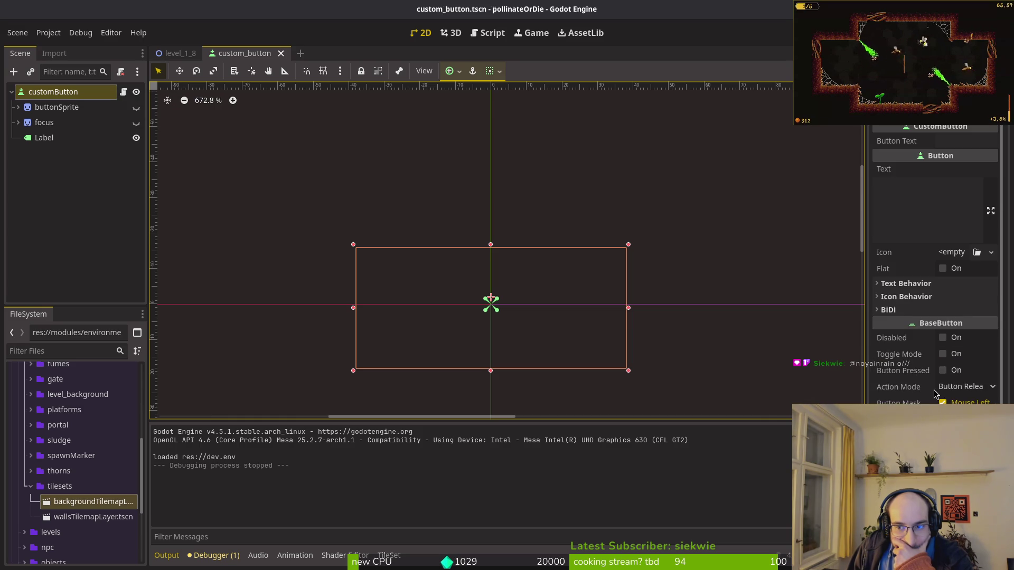
{"action": "left_click", "coordinate": [57, 107]}
{"action": "left_click", "coordinate": [136, 107]}
{"action": "left_click", "coordinate": [137, 108]}
{"action": "left_click", "coordinate": [136, 123]}
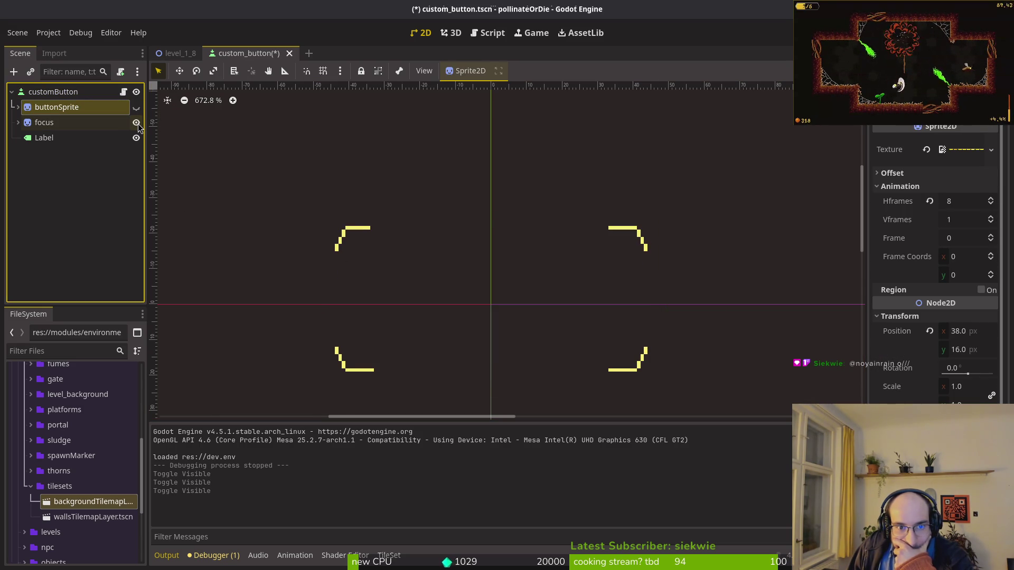
{"action": "left_click", "coordinate": [136, 123]}
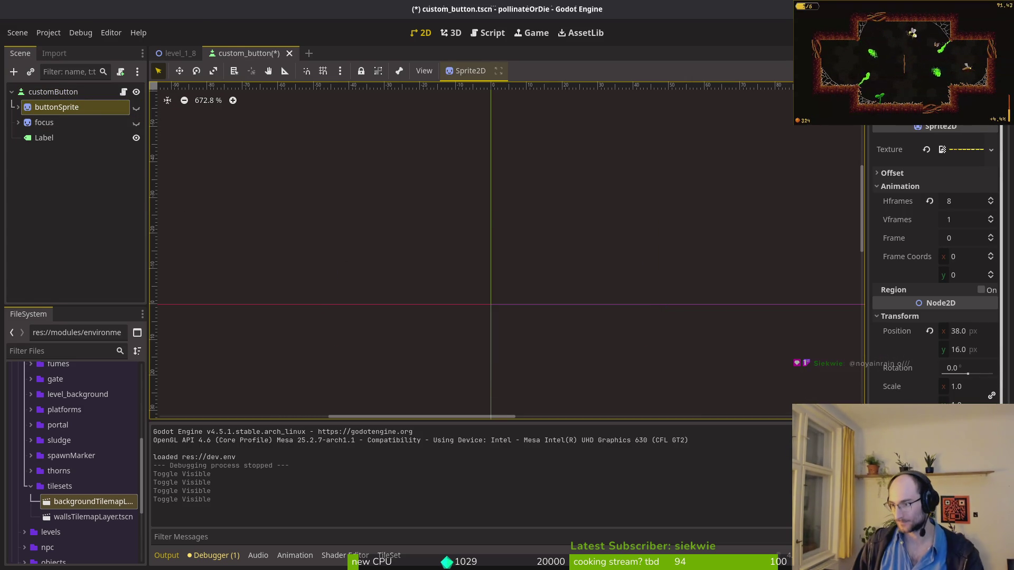
Step: Launch vim in the terminal and open custom_button.gd with the file finder
{"action": "key", "text": "super+1"}
{"action": "type", "text": "vim"}
{"action": "key", "text": "Return"}
{"action": "key", "text": "space"}
{"action": "key", "text": "f"}
{"action": "key", "text": "f"}
{"action": "type", "text": "custo"}
{"action": "key", "text": "Return"}
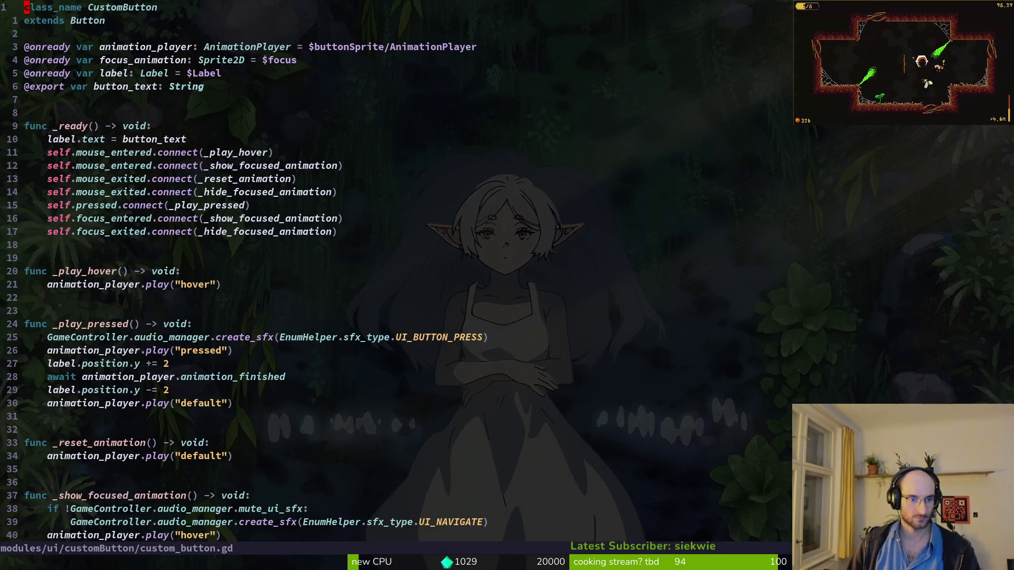
Step: Scroll through custom_button.gd in Neovim, then return to the Godot editor
{"action": "scroll", "coordinate": [175, 320], "scroll_direction": "down", "scroll_amount": 4}
{"action": "scroll", "coordinate": [174, 320], "scroll_direction": "up", "scroll_amount": 4}
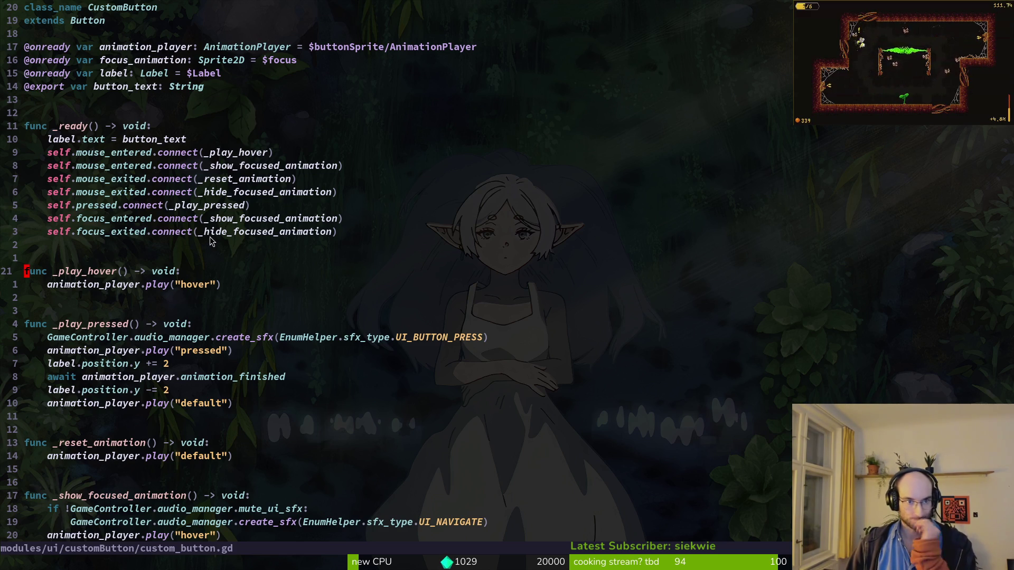
{"action": "scroll", "coordinate": [259, 201], "scroll_direction": "down", "scroll_amount": 5}
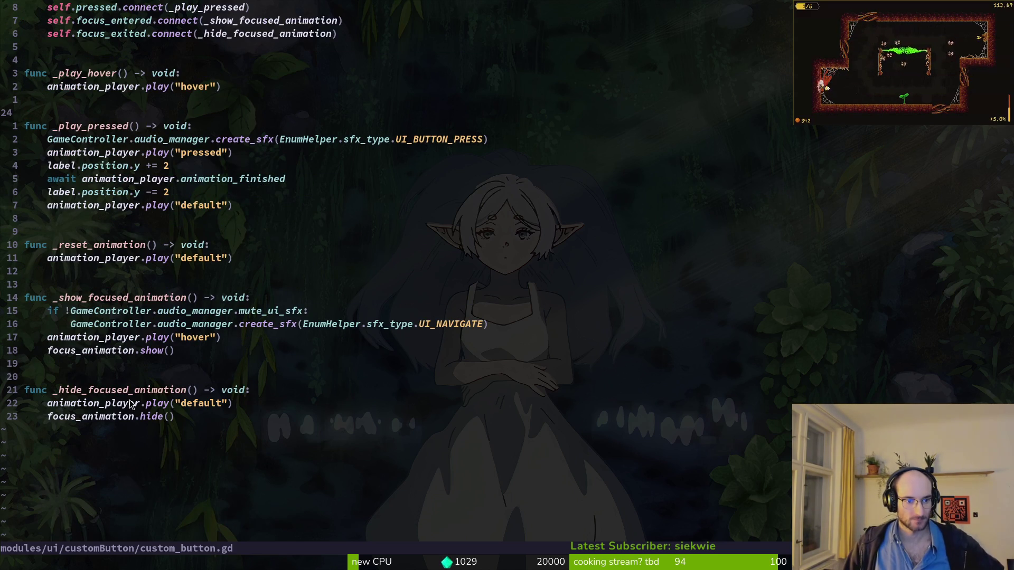
{"action": "scroll", "coordinate": [98, 110], "scroll_direction": "up", "scroll_amount": 2}
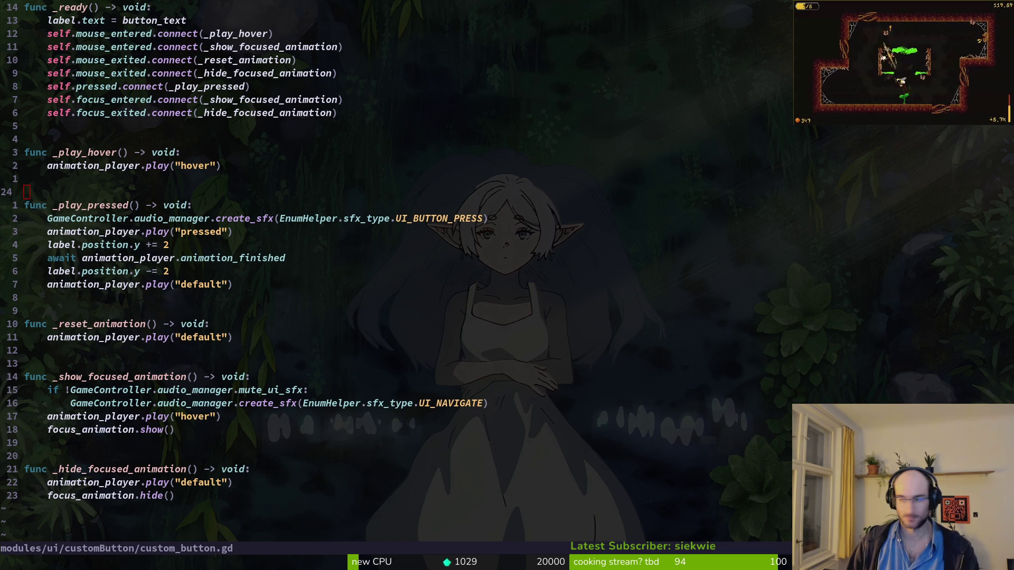
{"action": "key", "text": "alt+Tab"}
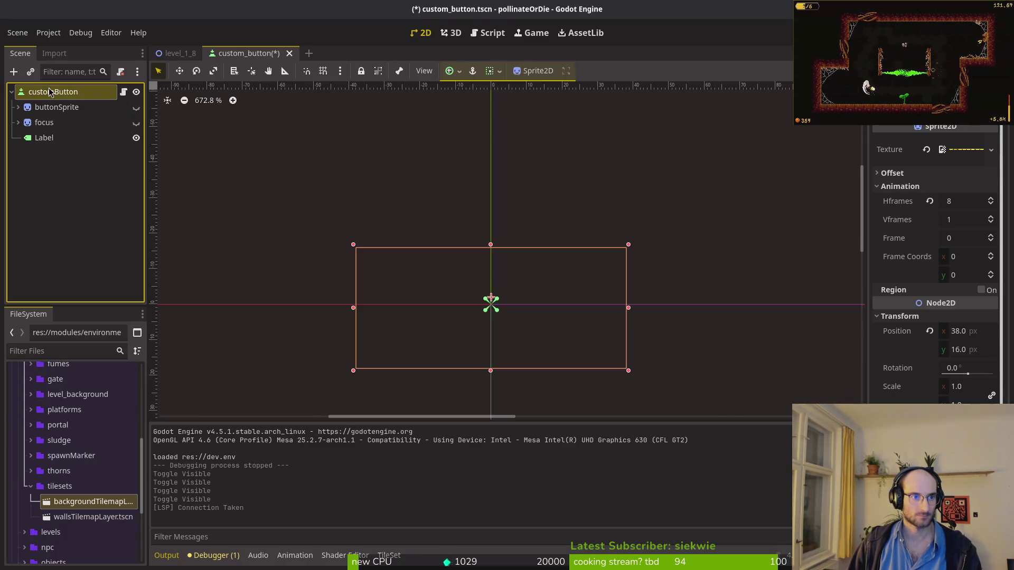
Step: Play buttonSprite's AnimationPlayer 'hover' animation with the sprite made visible
{"action": "left_click", "coordinate": [49, 91]}
{"action": "left_click", "coordinate": [18, 107]}
{"action": "left_click", "coordinate": [69, 122]}
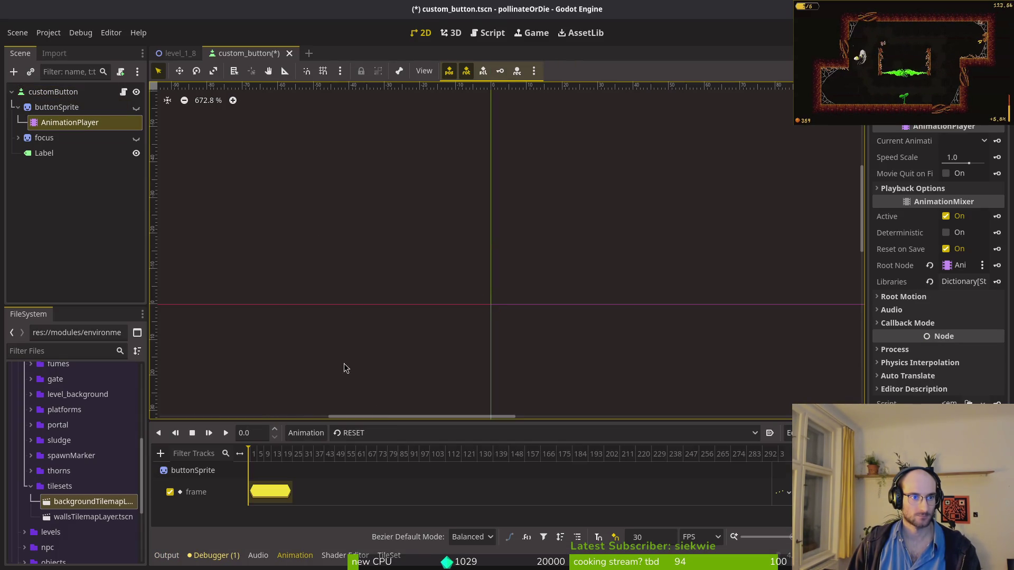
{"action": "left_click", "coordinate": [380, 433]}
{"action": "left_click", "coordinate": [379, 477]}
{"action": "left_click", "coordinate": [191, 433]}
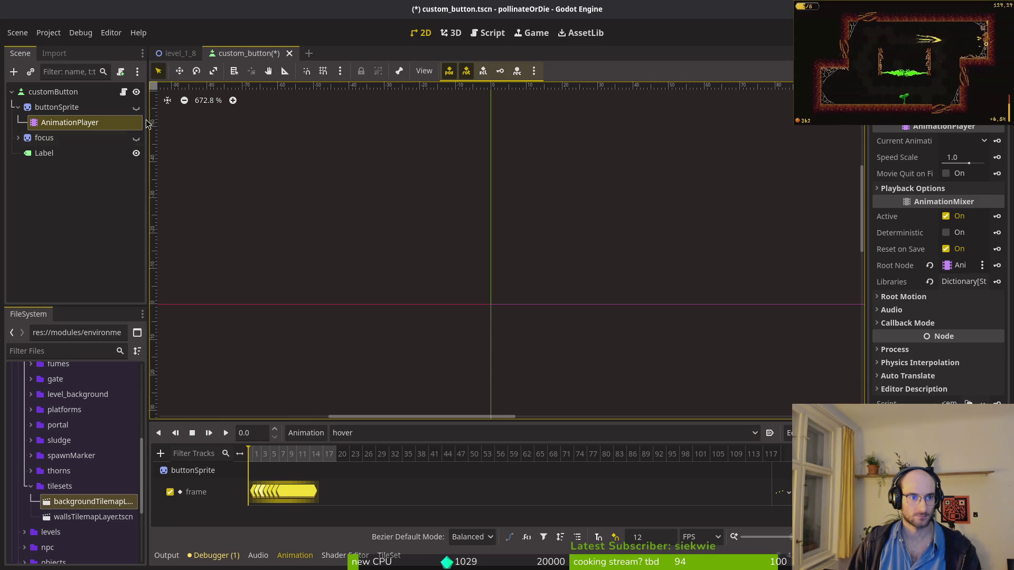
{"action": "left_click", "coordinate": [209, 432]}
{"action": "left_click", "coordinate": [226, 434]}
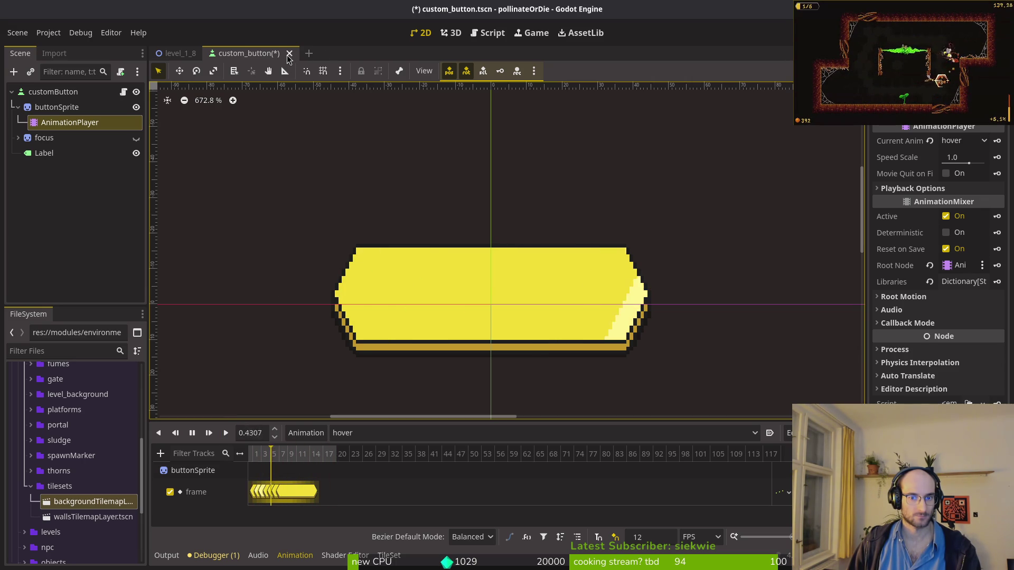
Step: Keep the scene open, hide the button sprite again and save custom_button
{"action": "left_click", "coordinate": [289, 53]}
{"action": "key", "text": "Escape"}
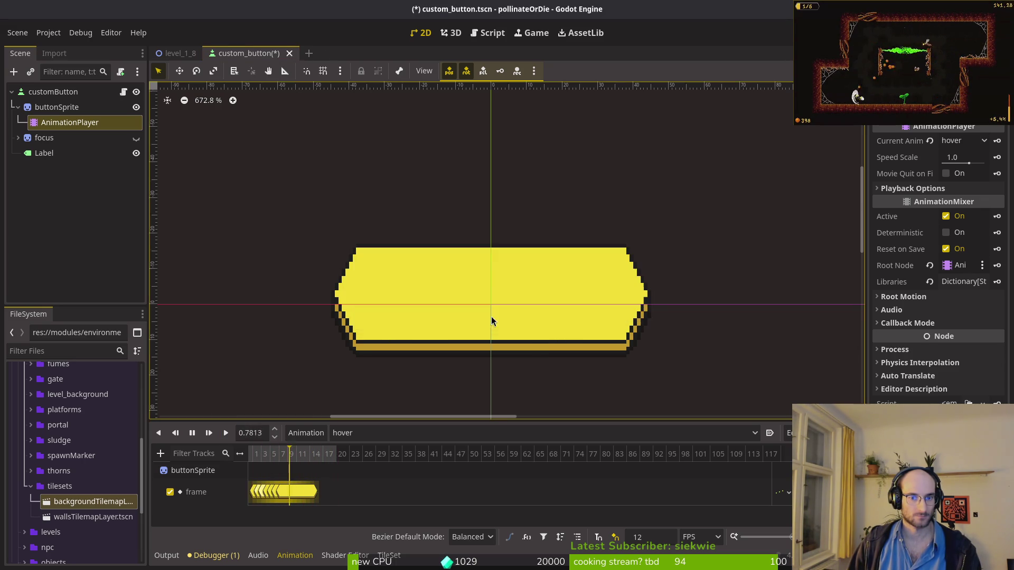
{"action": "left_click", "coordinate": [136, 107]}
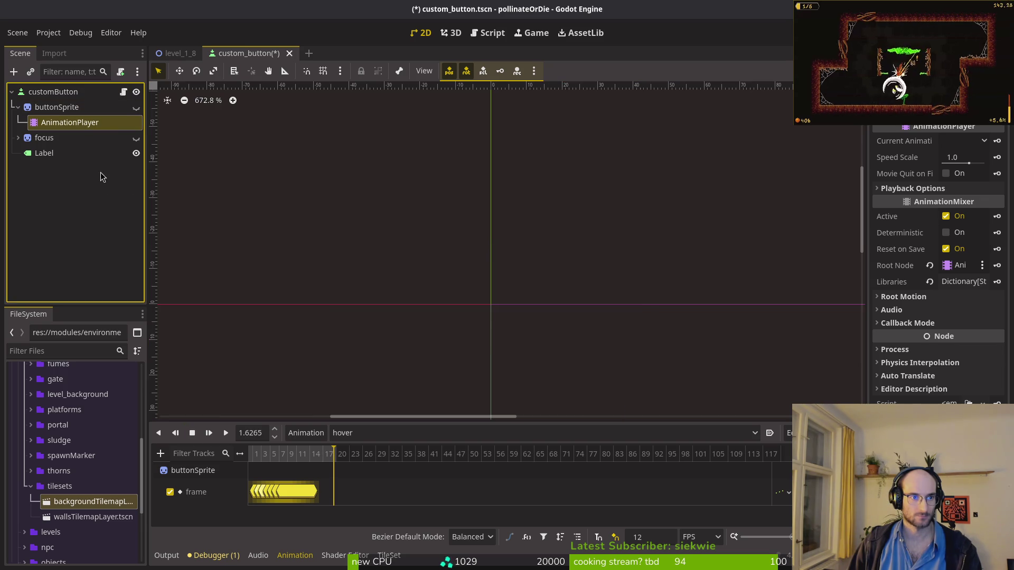
{"action": "key", "text": "ctrl+s"}
Step: Collapse buttonSprite, then select the focus node and make its corner brackets visible
{"action": "left_click", "coordinate": [18, 107]}
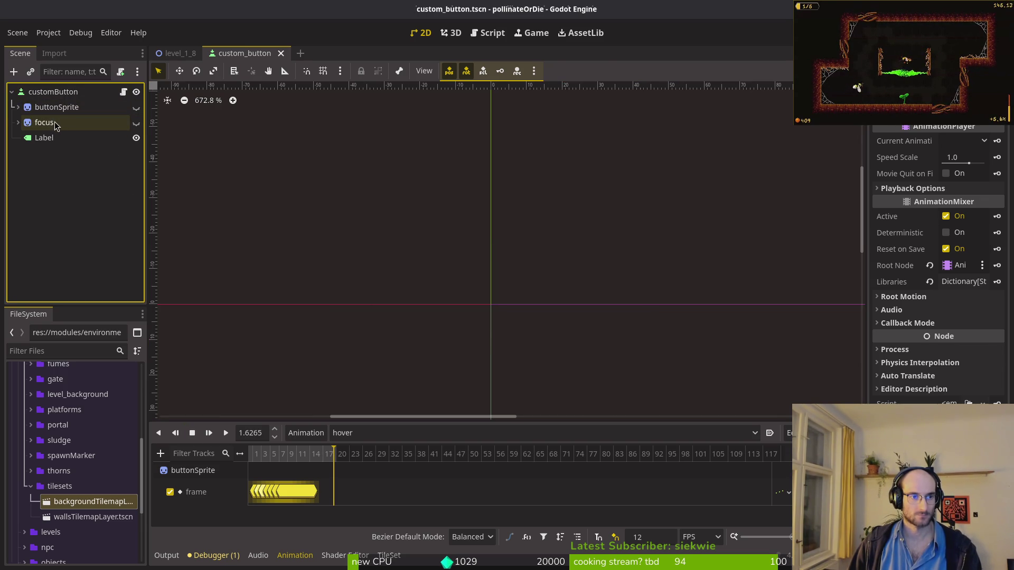
{"action": "left_click", "coordinate": [97, 124]}
{"action": "left_click", "coordinate": [136, 125]}
{"action": "scroll", "coordinate": [623, 288], "scroll_direction": "down", "scroll_amount": 5}
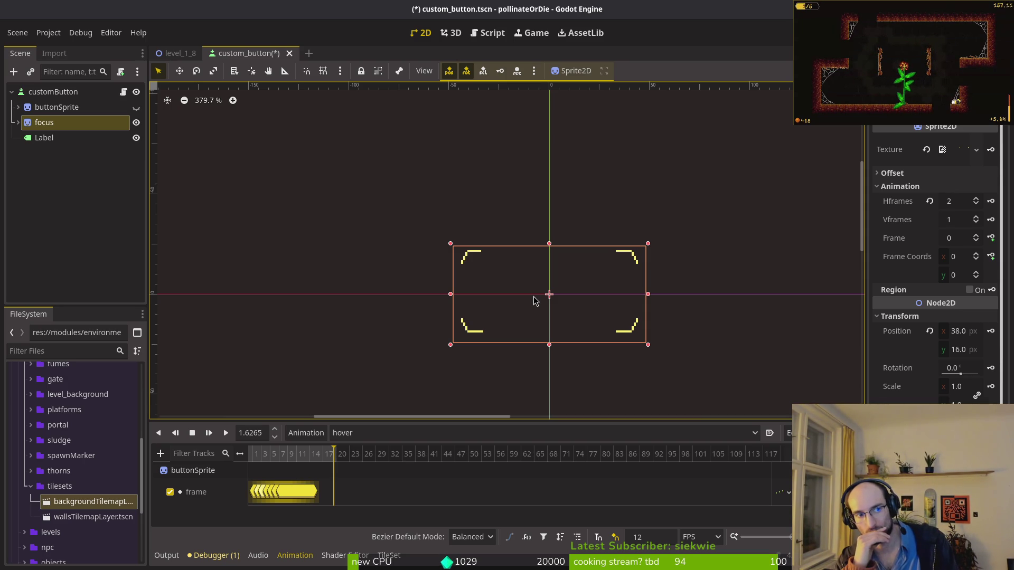
Step: Apply the existing animatedText shader to the Label's material
{"action": "left_click", "coordinate": [44, 137]}
{"action": "scroll", "coordinate": [935, 264], "scroll_direction": "down", "scroll_amount": 10}
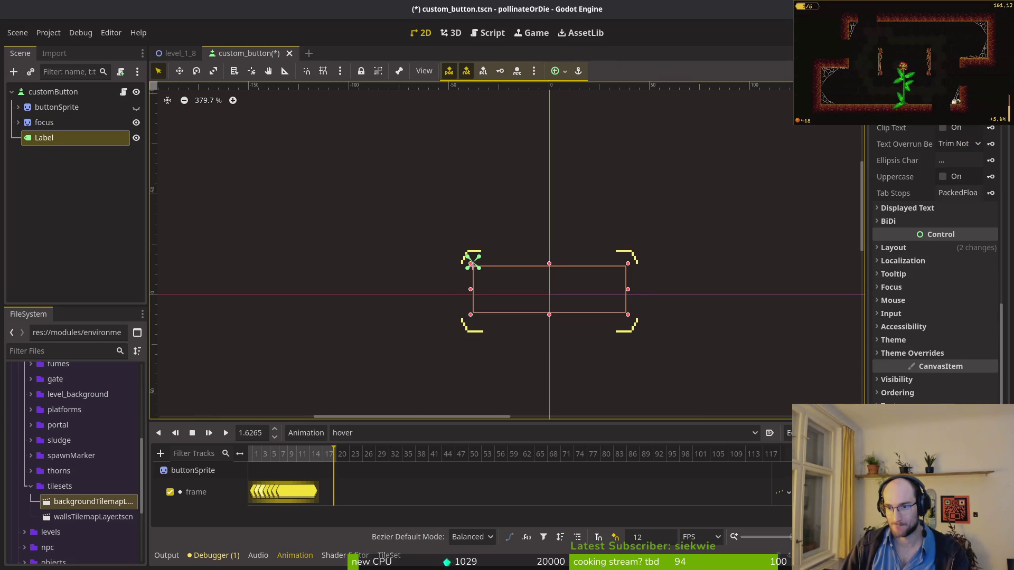
{"action": "key", "text": "alt+shift+o"}
{"action": "key", "text": "Escape"}
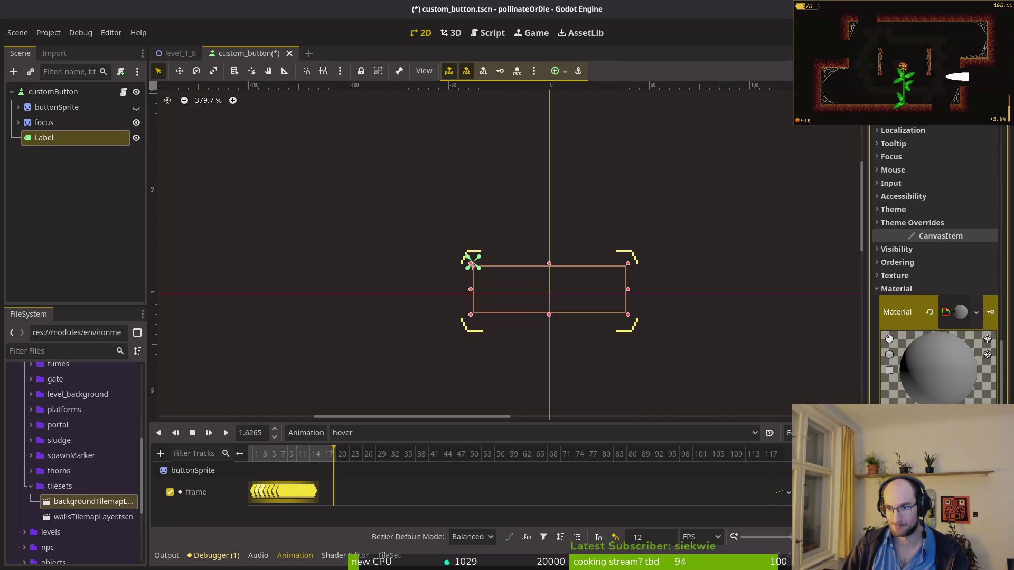
{"action": "key", "text": "Return"}
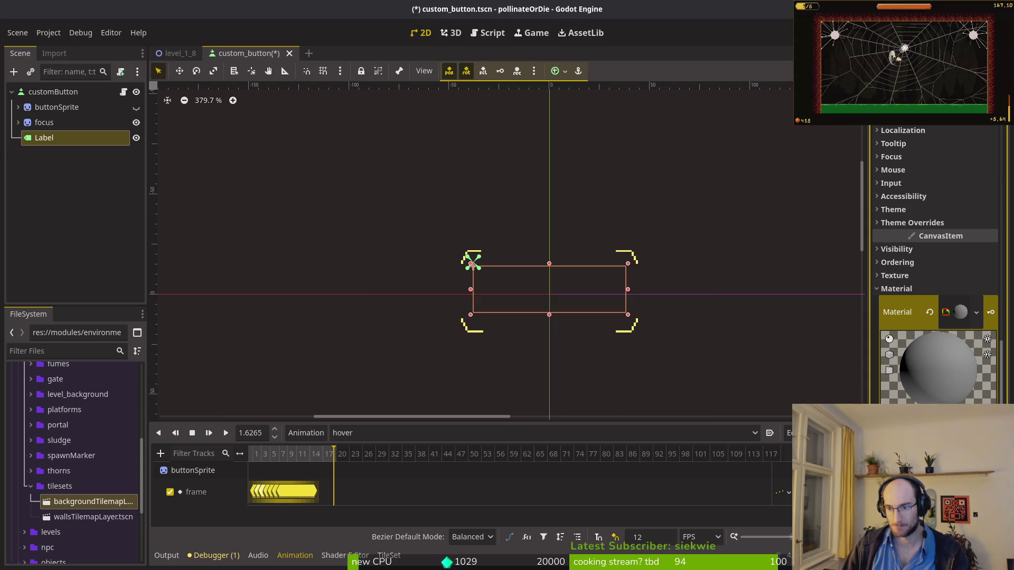
{"action": "double_click", "coordinate": [355, 149]}
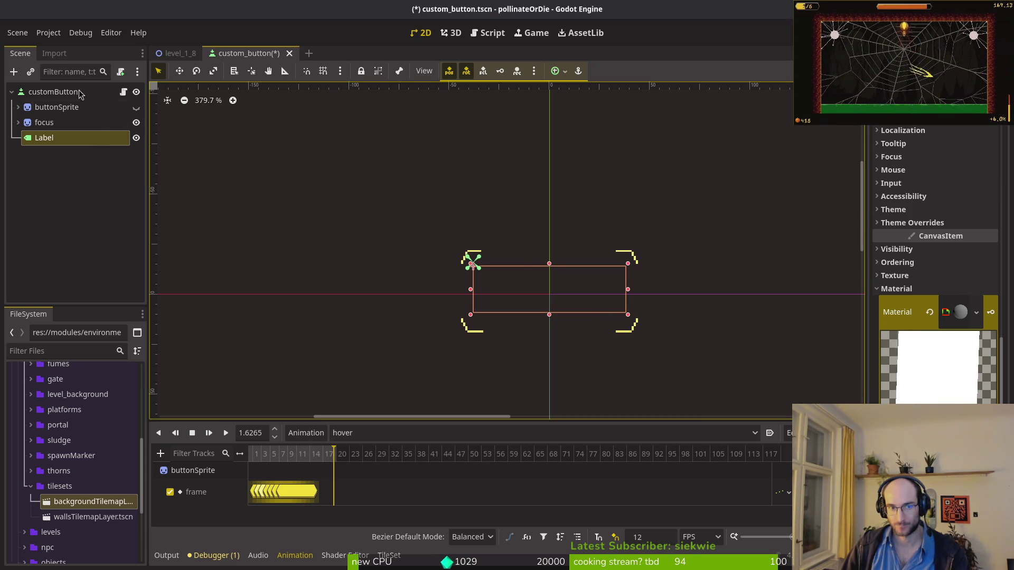
{"action": "scroll", "coordinate": [924, 186], "scroll_direction": "up", "scroll_amount": 10}
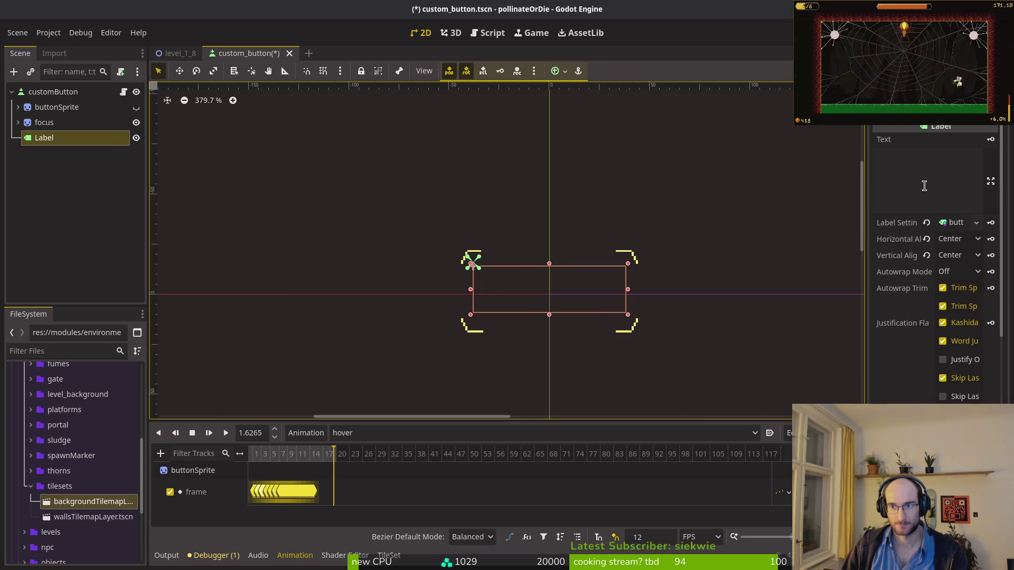
Step: Set the Label's text to 'sensors'
{"action": "left_click", "coordinate": [923, 185]}
{"action": "type", "text": "sensors"}
{"action": "scroll", "coordinate": [895, 297], "scroll_direction": "down", "scroll_amount": 10}
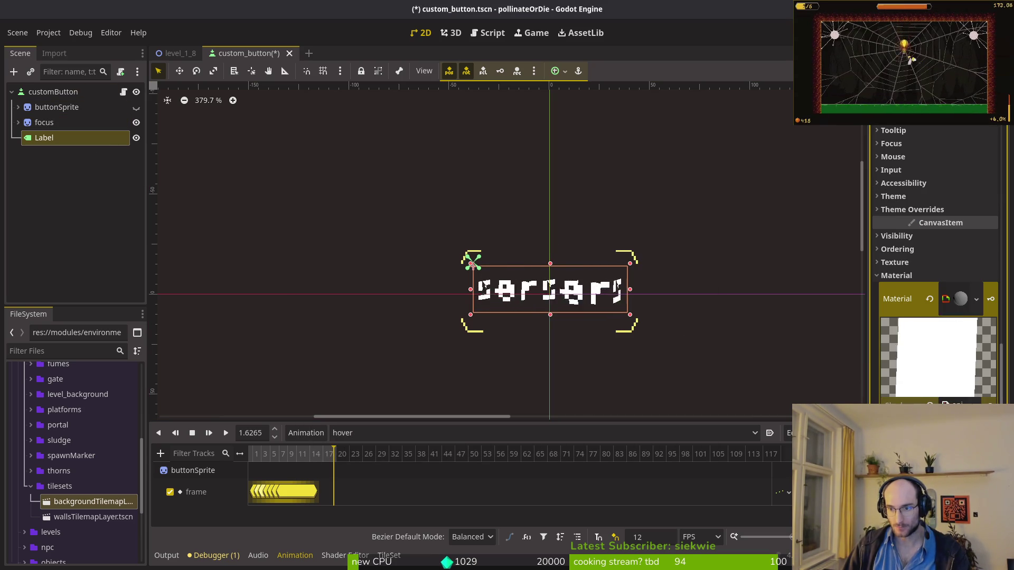
Step: Review the animatedText shader code, then go to Neovim's project file search
{"action": "left_click", "coordinate": [346, 555]}
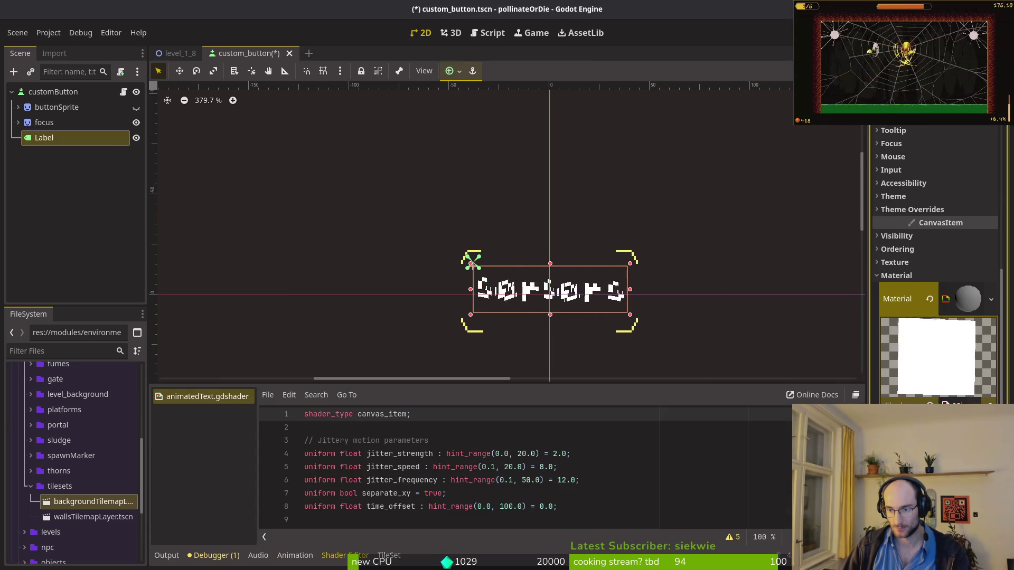
{"action": "scroll", "coordinate": [899, 396], "scroll_direction": "down", "scroll_amount": 5}
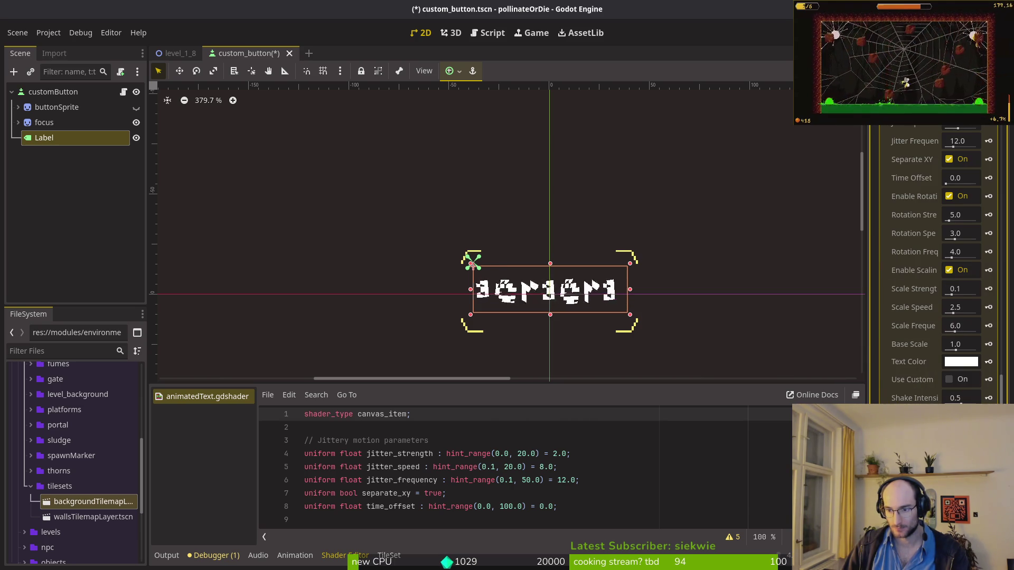
{"action": "scroll", "coordinate": [916, 296], "scroll_direction": "up", "scroll_amount": 3}
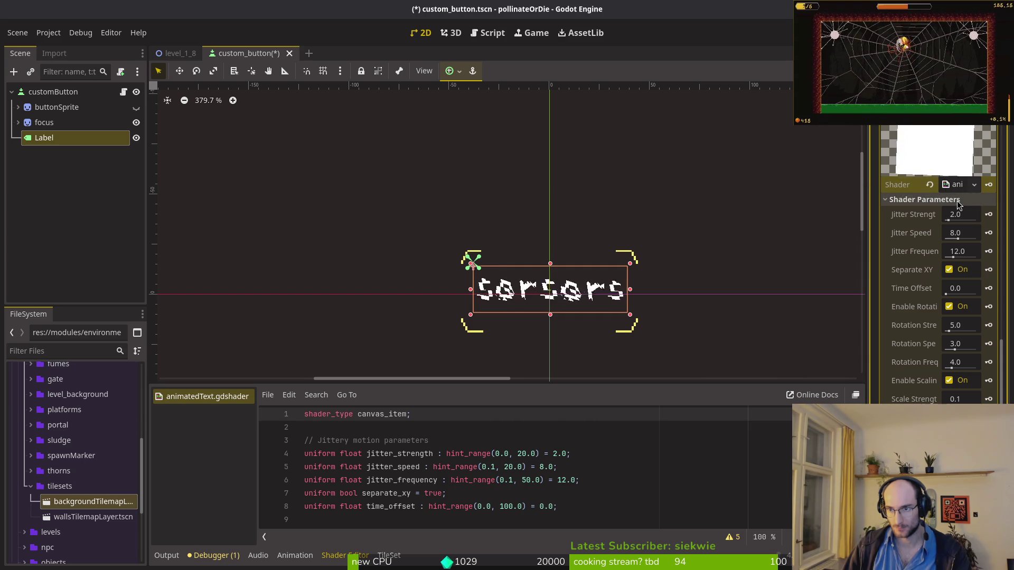
{"action": "key", "text": "alt+Tab"}
{"action": "key", "text": "space"}
Step: Find and open animatedText.gdshader, then scroll through its code
{"action": "key", "text": "f"}
{"action": "key", "text": "f"}
{"action": "type", "text": "shader"}
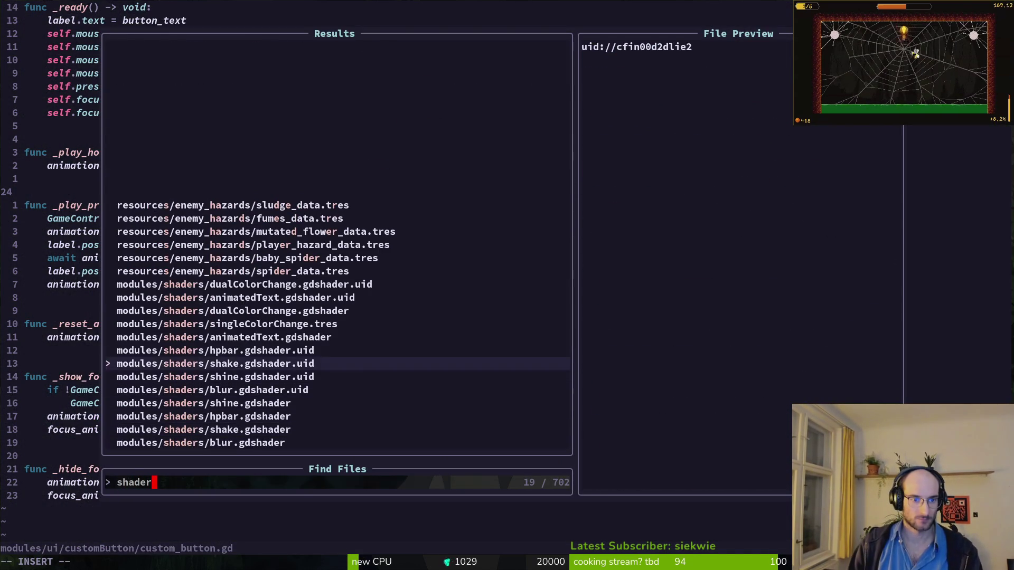
{"action": "key", "text": "Up"}
{"action": "key", "text": "Up"}
{"action": "key", "text": "Up"}
{"action": "key", "text": "Return"}
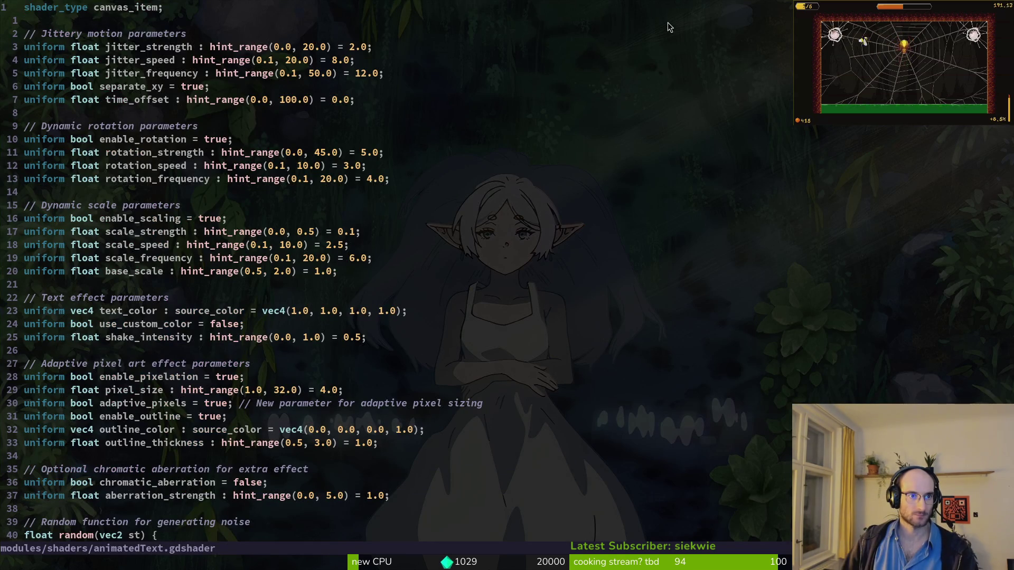
{"action": "scroll", "coordinate": [375, 385], "scroll_direction": "down", "scroll_amount": 7}
{"action": "scroll", "coordinate": [185, 317], "scroll_direction": "down", "scroll_amount": 6}
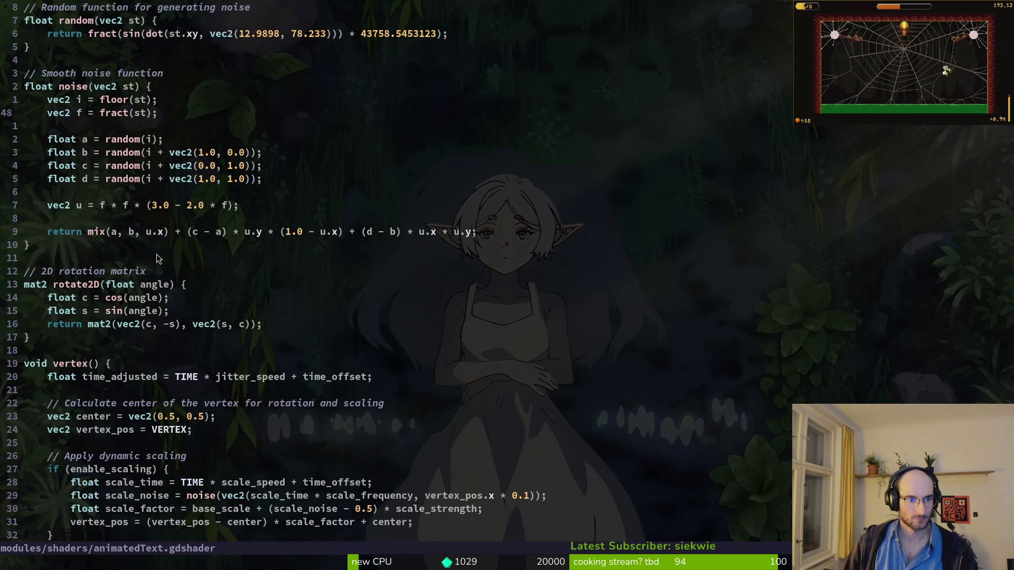
{"action": "scroll", "coordinate": [158, 261], "scroll_direction": "down", "scroll_amount": 5}
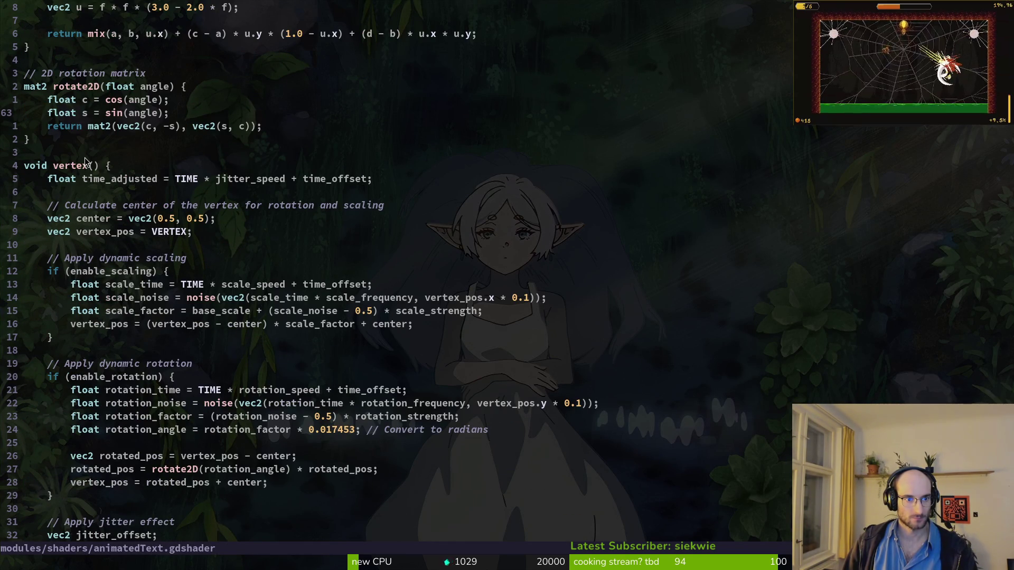
{"action": "scroll", "coordinate": [142, 275], "scroll_direction": "up", "scroll_amount": 2}
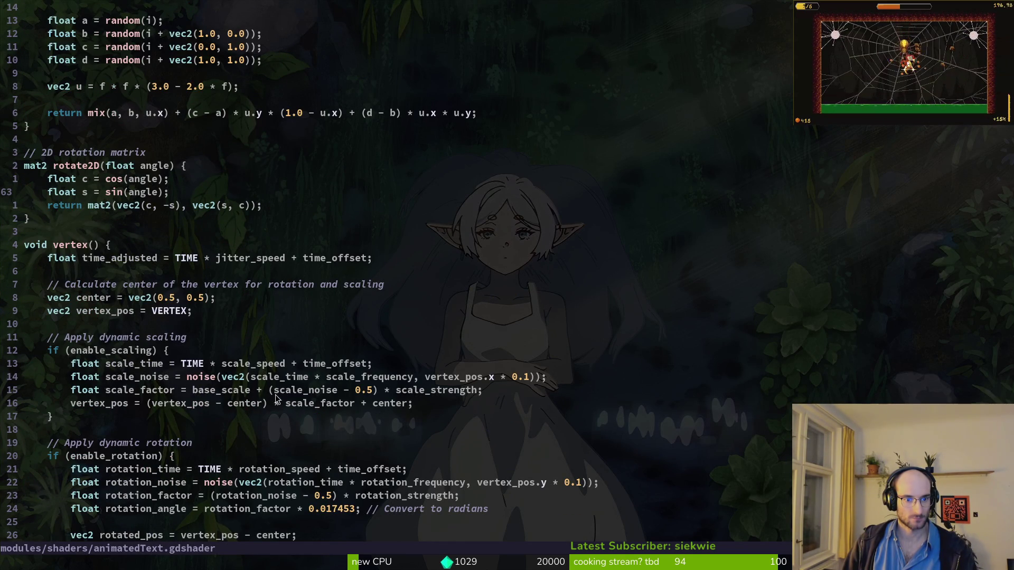
Step: Search the shader for rotate2D to see where it is used
{"action": "left_click", "coordinate": [77, 166]}
{"action": "type", "text": "b"}
{"action": "type", "text": "rotate2D"}
{"action": "key", "text": "Return"}
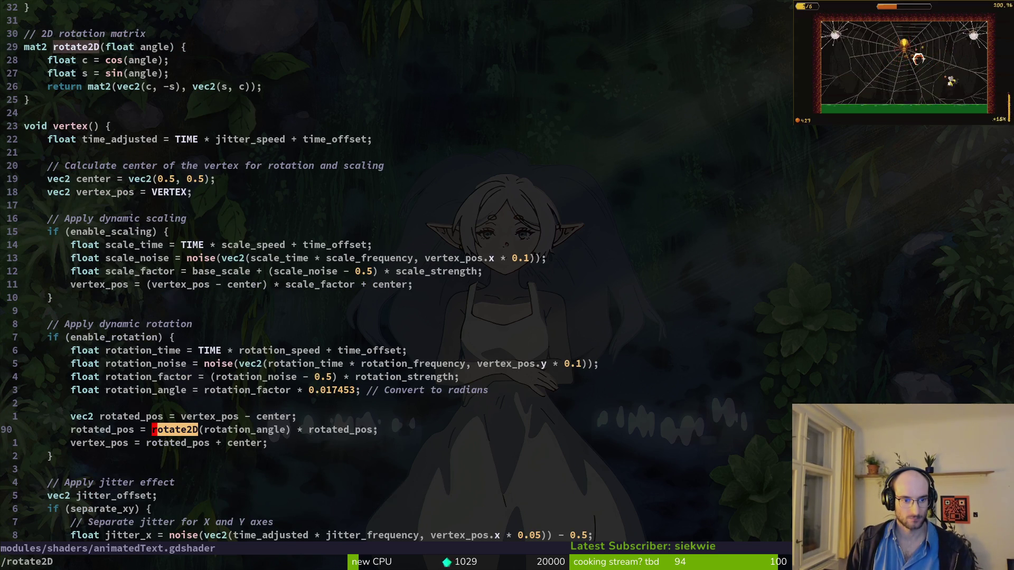
{"action": "scroll", "coordinate": [201, 238], "scroll_direction": "down", "scroll_amount": 6}
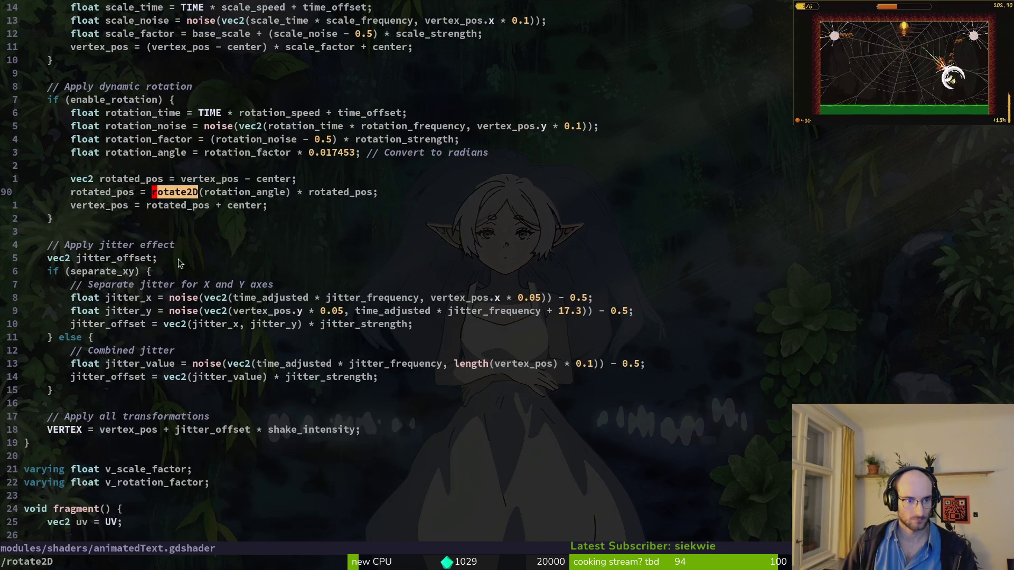
{"action": "scroll", "coordinate": [176, 327], "scroll_direction": "down", "scroll_amount": 6}
{"action": "scroll", "coordinate": [182, 317], "scroll_direction": "up", "scroll_amount": 11}
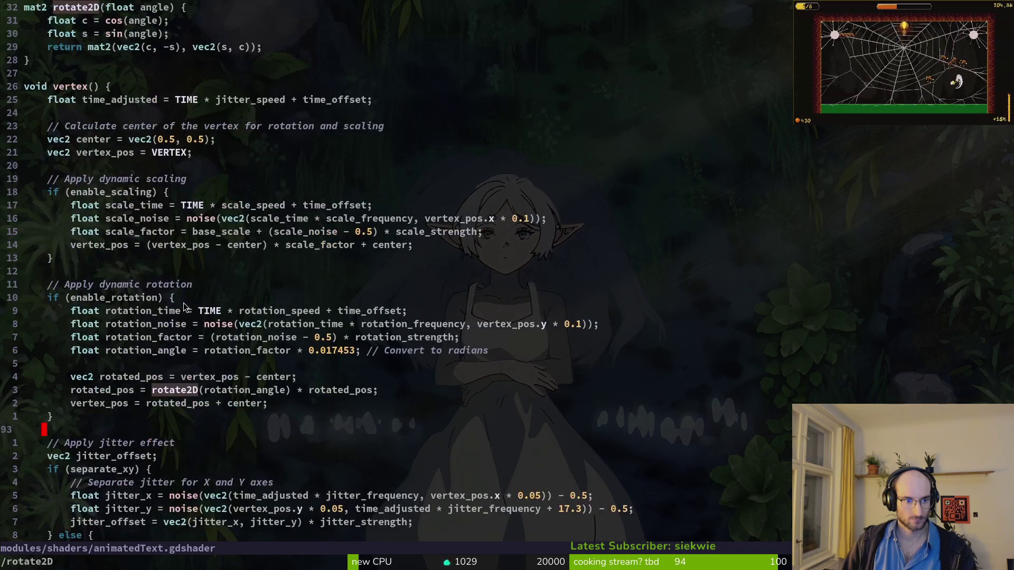
{"action": "key", "text": "space"}
Step: Search for 'hit', then open singleColorChange.tres instead
{"action": "key", "text": "f"}
{"action": "key", "text": "f"}
{"action": "type", "text": "hit"}
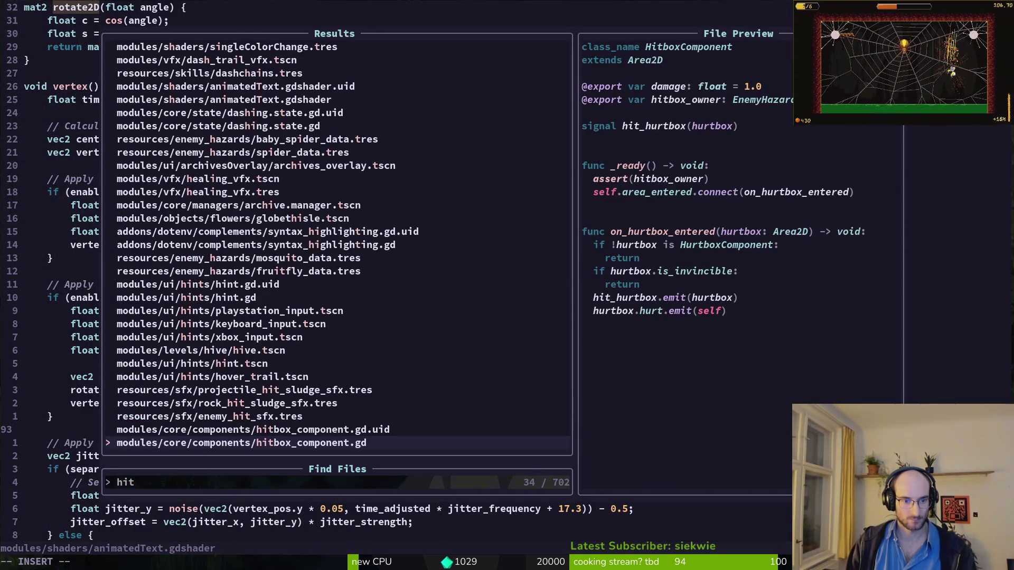
{"action": "key", "text": "BackSpace"}
{"action": "key", "text": "BackSpace"}
{"action": "key", "text": "BackSpace"}
{"action": "type", "text": "singl"}
{"action": "key", "text": "Return"}
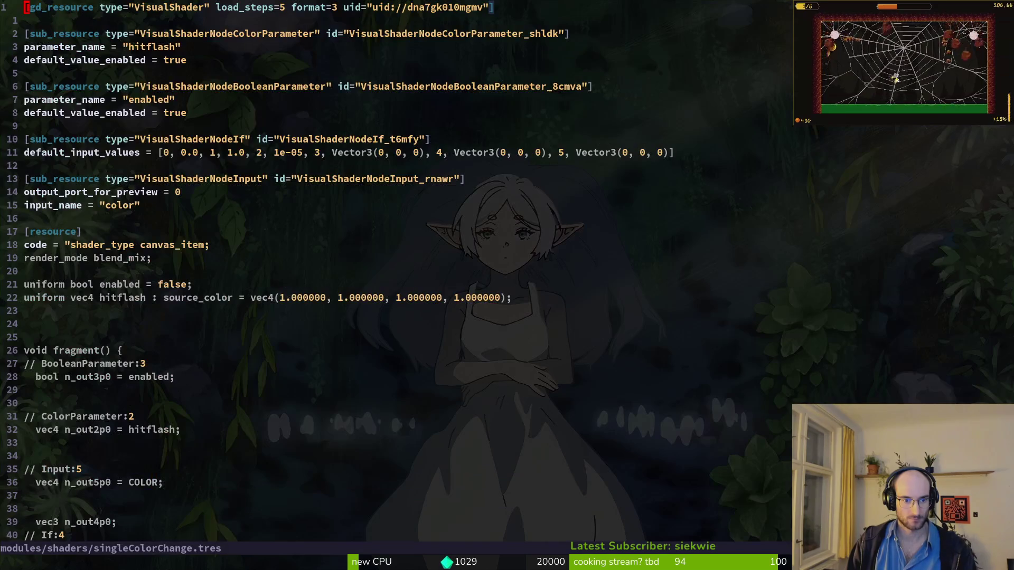
Step: Preview shine, hpbar and other shaders, then open dualColorChange.gdshader
{"action": "key", "text": "space"}
{"action": "key", "text": "f"}
{"action": "key", "text": "f"}
{"action": "type", "text": "shadser"}
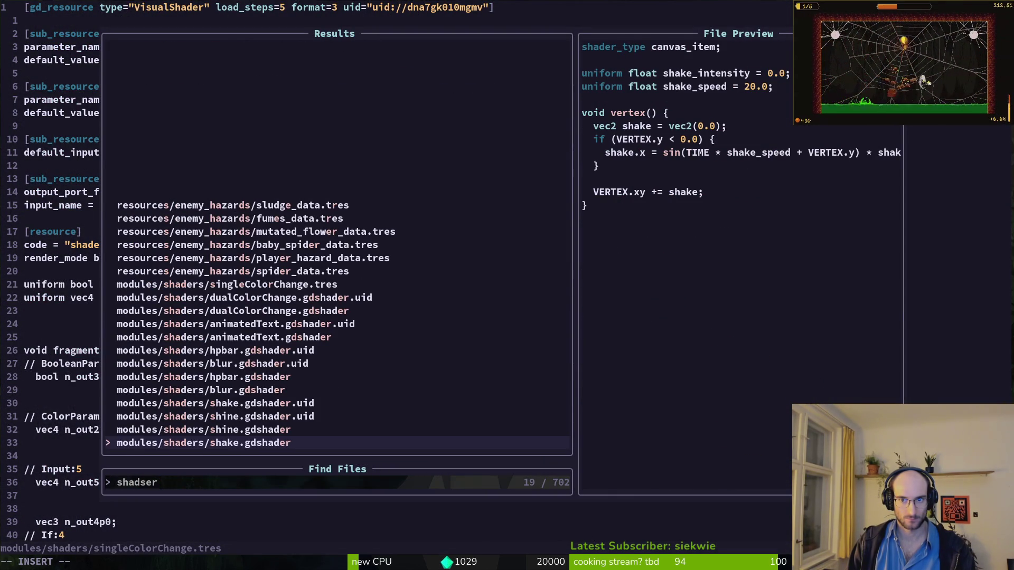
{"action": "key", "text": "Up"}
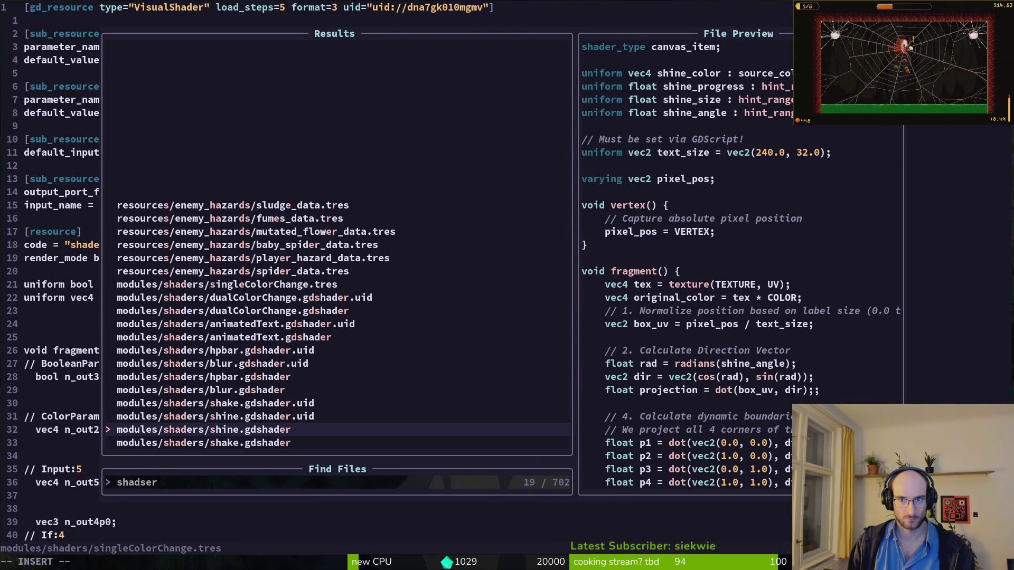
{"action": "key", "text": "Up"}
{"action": "key", "text": "Up"}
{"action": "key", "text": "Up"}
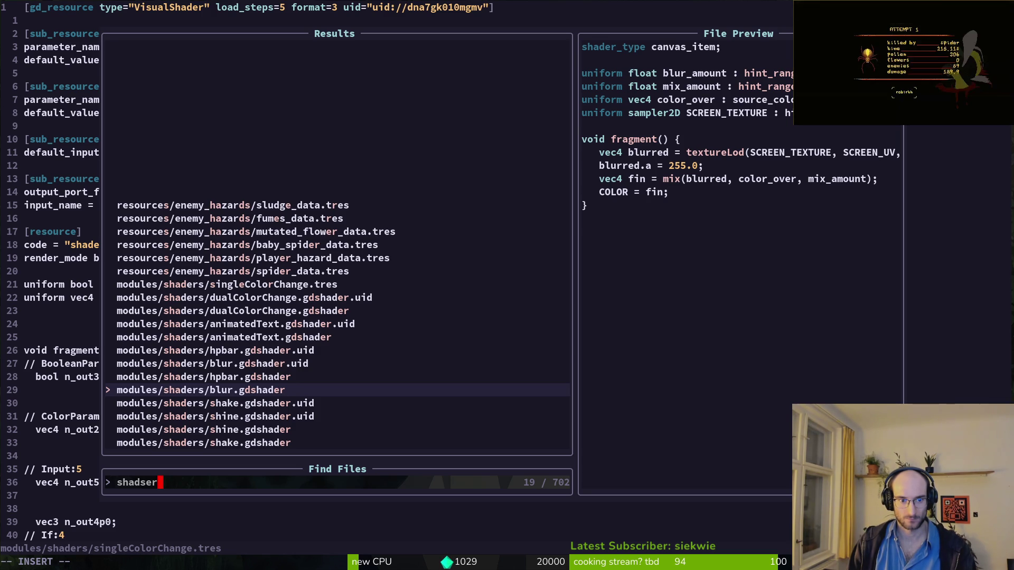
{"action": "key", "text": "Up"}
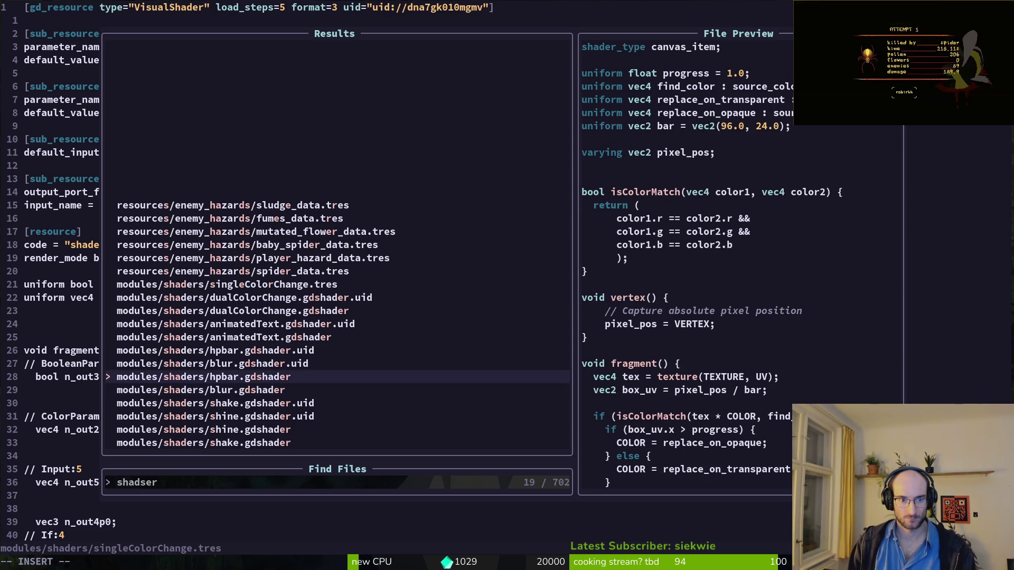
{"action": "key", "text": "Up"}
{"action": "key", "text": "Up"}
{"action": "key", "text": "Up"}
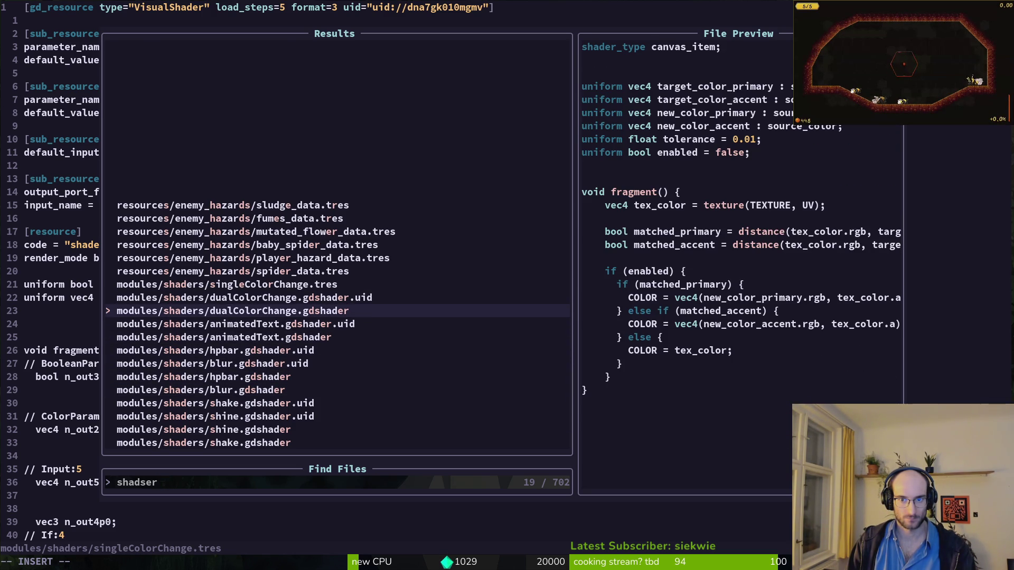
{"action": "key", "text": "Return"}
Step: Copy the 'uniform bool enabled = false;' line
{"action": "key", "text": "j"}
{"action": "key", "text": "j"}
{"action": "key", "text": "j"}
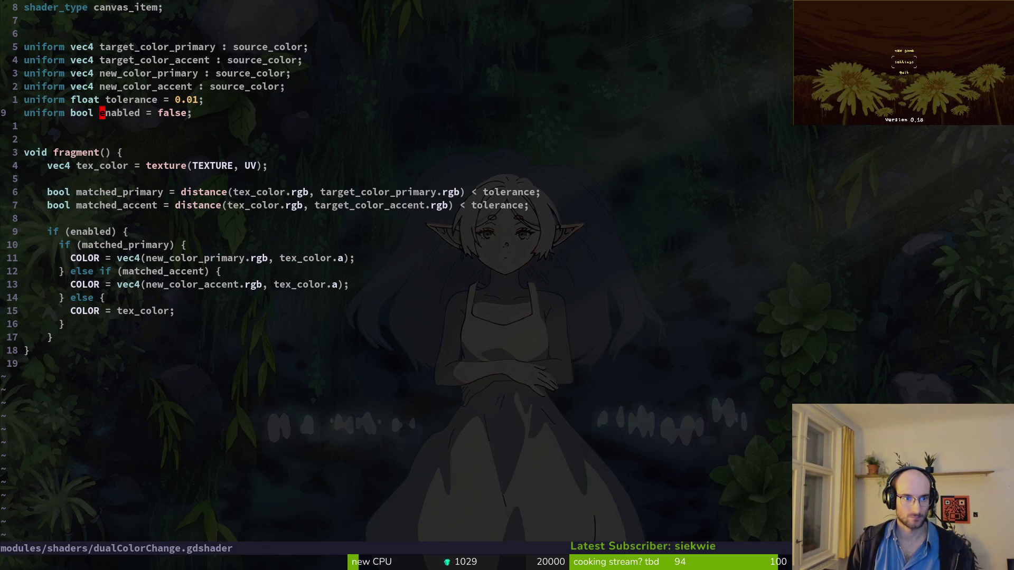
{"action": "key", "text": "v"}
{"action": "key", "text": "V"}
{"action": "key", "text": "Escape"}
Step: Reopen animatedText.gdshader via Find Files with 'anim'
{"action": "key", "text": "space"}
{"action": "key", "text": "f"}
{"action": "key", "text": "f"}
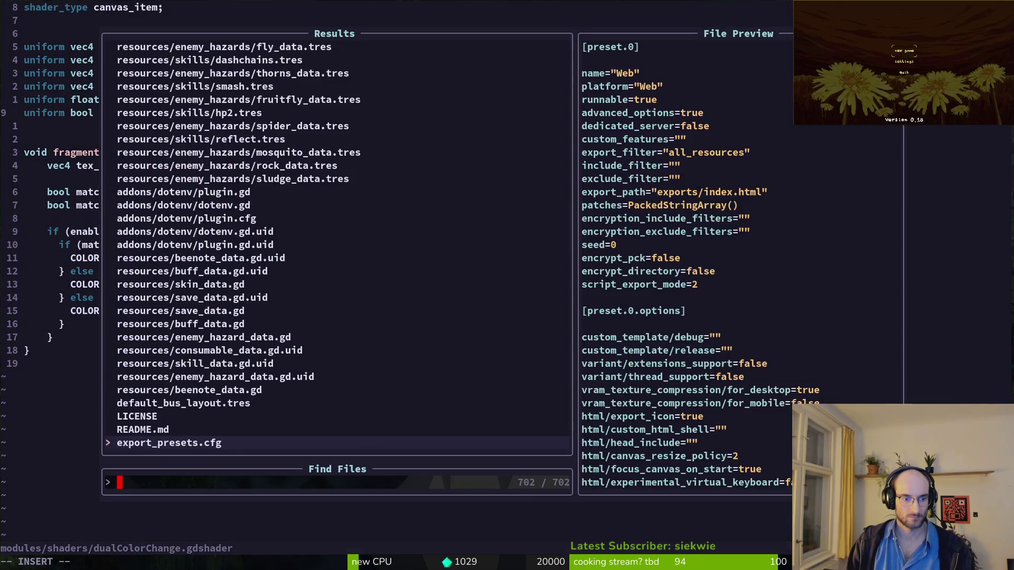
{"action": "type", "text": "anim"}
{"action": "key", "text": "Return"}
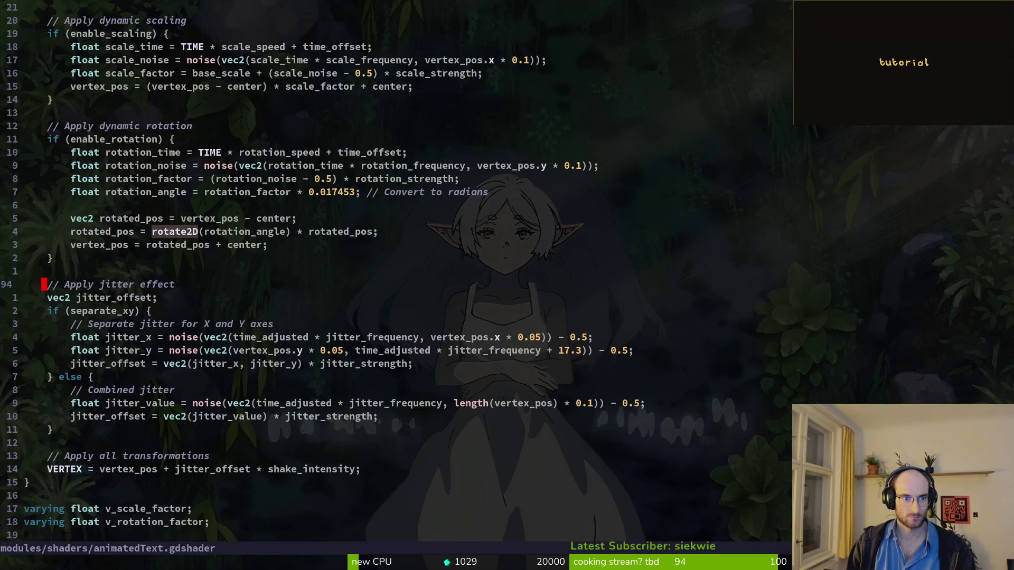
Step: Paste the enabled uniform after the shader's last uniform declaration
{"action": "key", "text": "ctrl+u"}
{"action": "key", "text": "ctrl+u"}
{"action": "key", "text": "ctrl+u"}
{"action": "key", "text": "ctrl+u"}
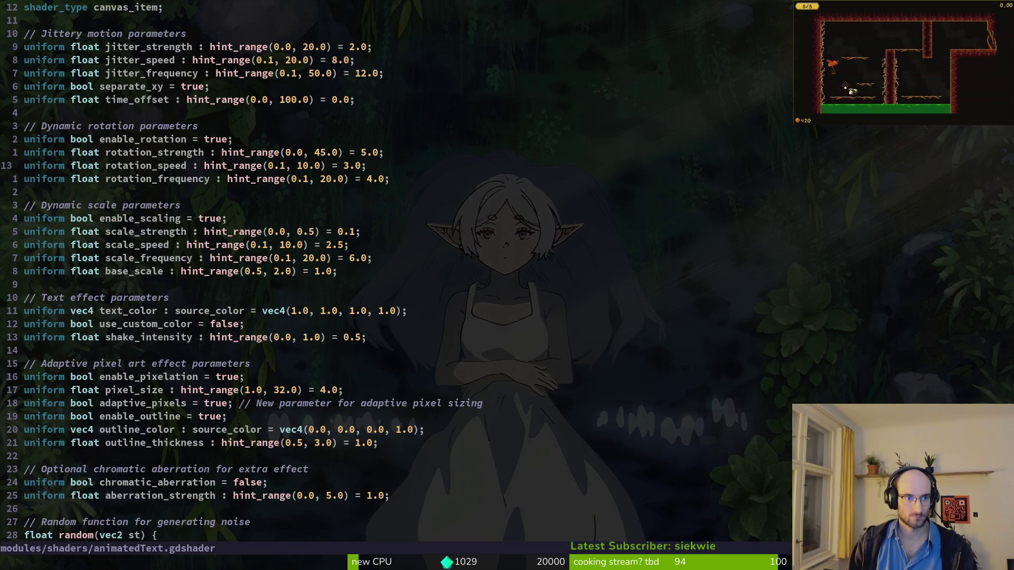
{"action": "key", "text": "ctrl+d"}
{"action": "key", "text": "ctrl+d"}
{"action": "key", "text": "ctrl+d"}
{"action": "key", "text": "k"}
{"action": "key", "text": "ctrl+u"}
{"action": "key", "text": "k"}
{"action": "key", "text": "k"}
{"action": "key", "text": "k"}
{"action": "key", "text": "p"}
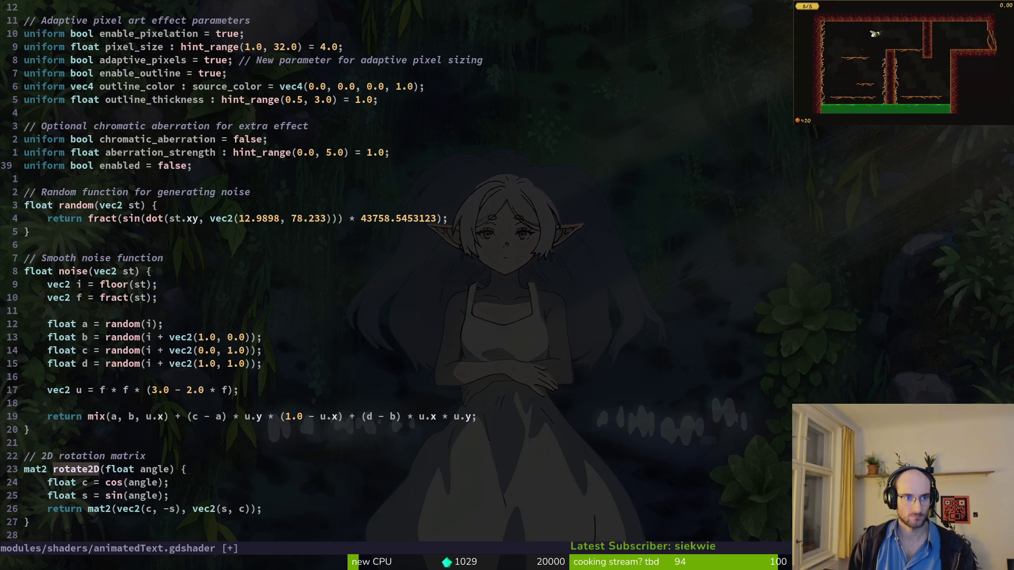
Step: Start an 'if (enabled' line under void vertex() using completion
{"action": "scroll", "coordinate": [264, 264], "scroll_direction": "down", "scroll_amount": 4}
{"action": "key", "text": "j"}
{"action": "key", "text": "j"}
{"action": "key", "text": "j"}
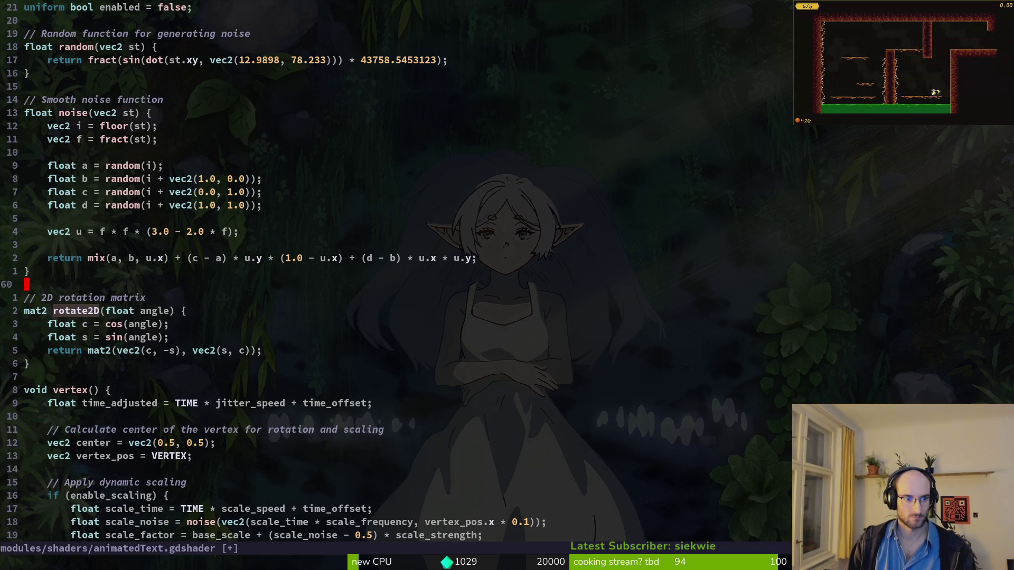
{"action": "scroll", "coordinate": [396, 275], "scroll_direction": "down", "scroll_amount": 2}
{"action": "key", "text": "k"}
{"action": "key", "text": "k"}
{"action": "type", "text": "o"}
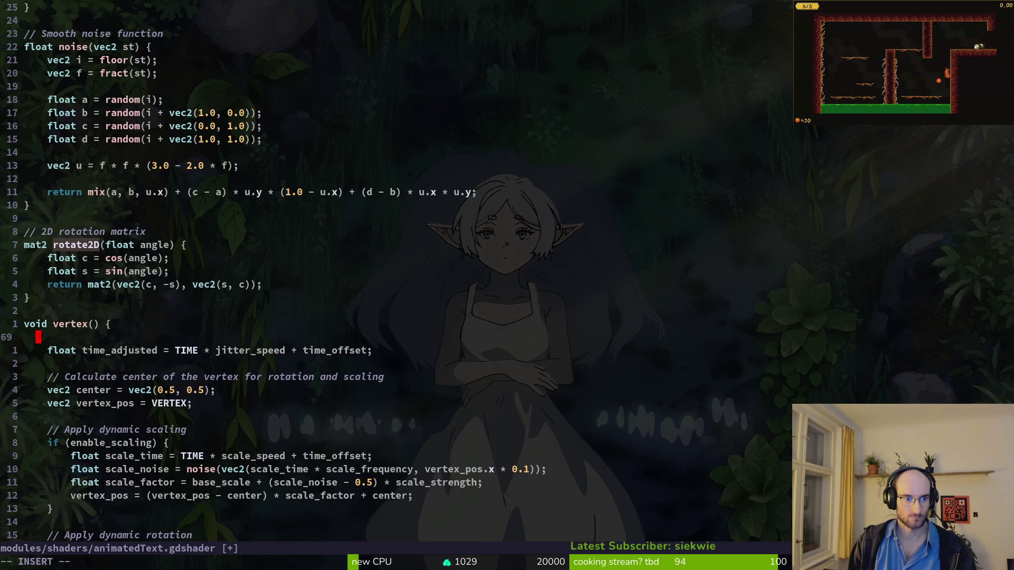
{"action": "type", "text": "if en"}
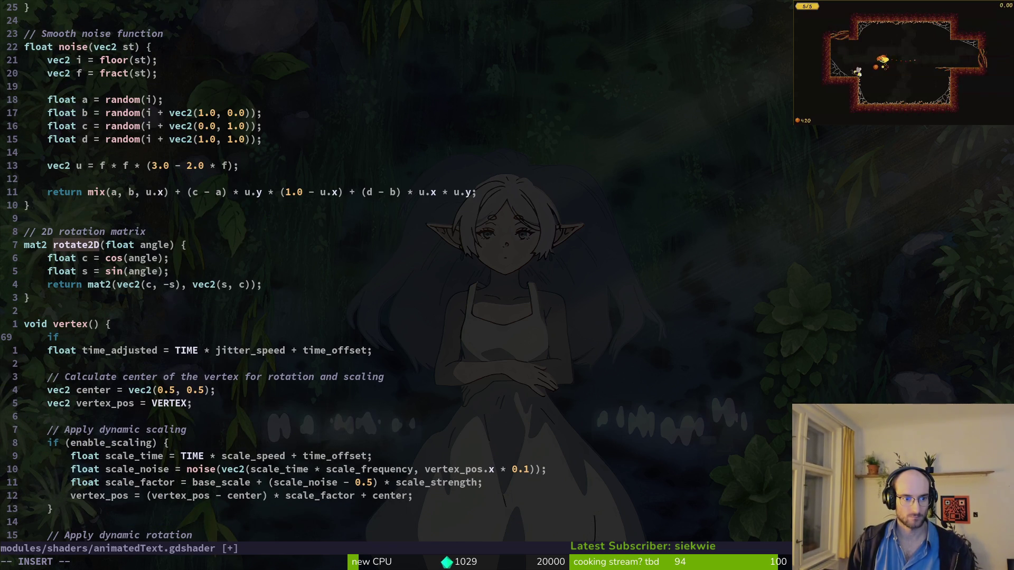
{"action": "key", "text": "Tab"}
{"action": "key", "text": "Tab"}
{"action": "key", "text": "Return"}
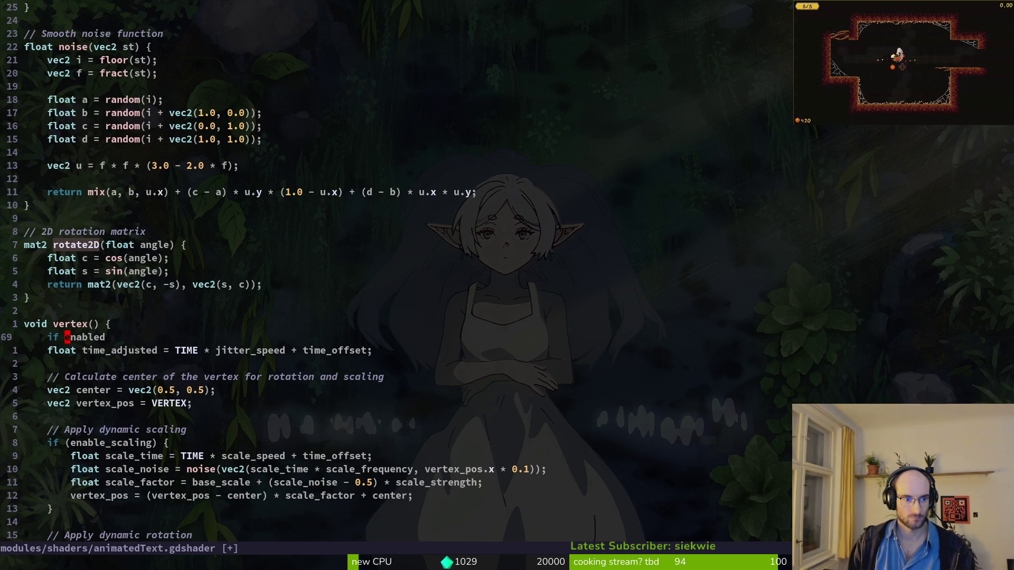
{"action": "type", "text": "("}
{"action": "key", "text": "Escape"}
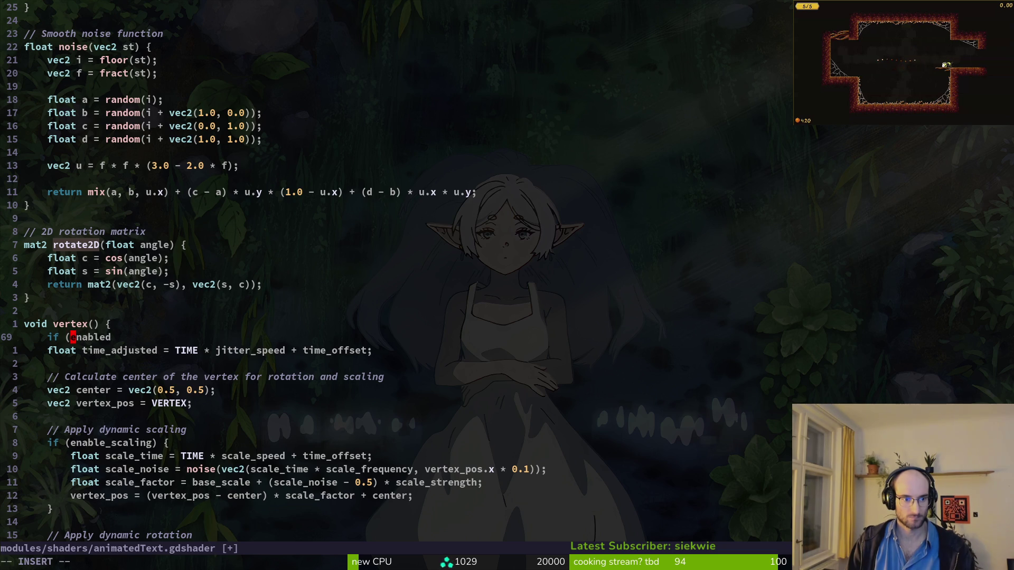
Step: Complete the if (enabled) { } block and split its braces onto separate lines
{"action": "key", "text": "A"}
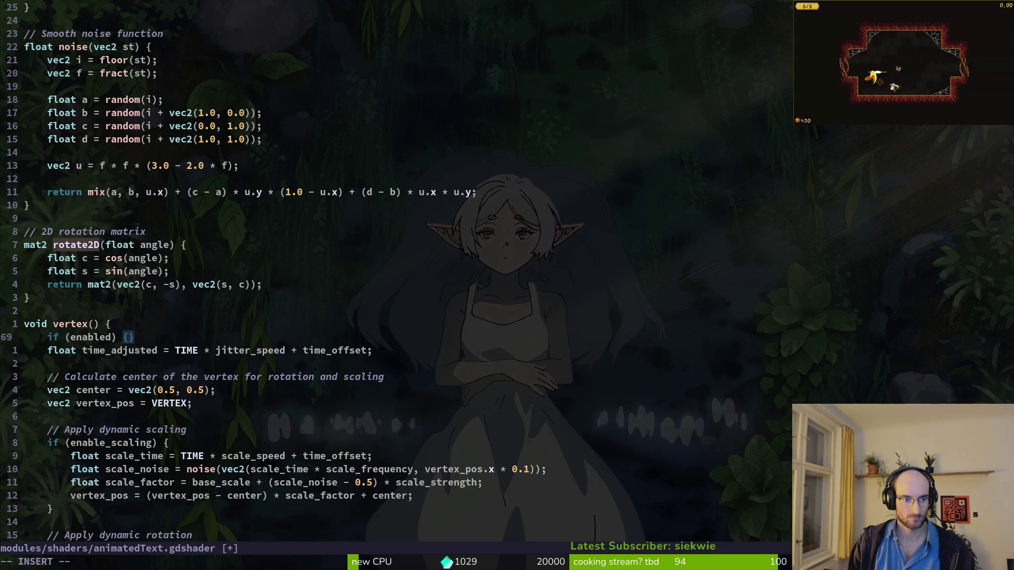
{"action": "key", "text": "Return"}
{"action": "type", "text": "j"}
{"action": "key", "text": "Escape"}
{"action": "key", "text": "u"}
{"action": "key", "text": "u"}
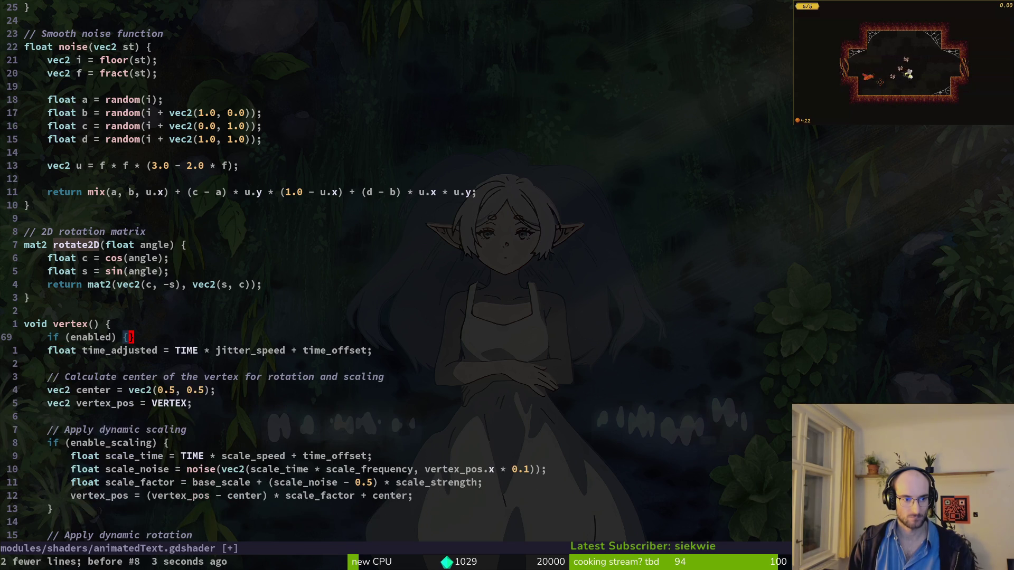
{"action": "key", "text": "Return"}
{"action": "key", "text": "k"}
{"action": "key", "text": "w"}
{"action": "key", "text": "a"}
{"action": "key", "text": "Return"}
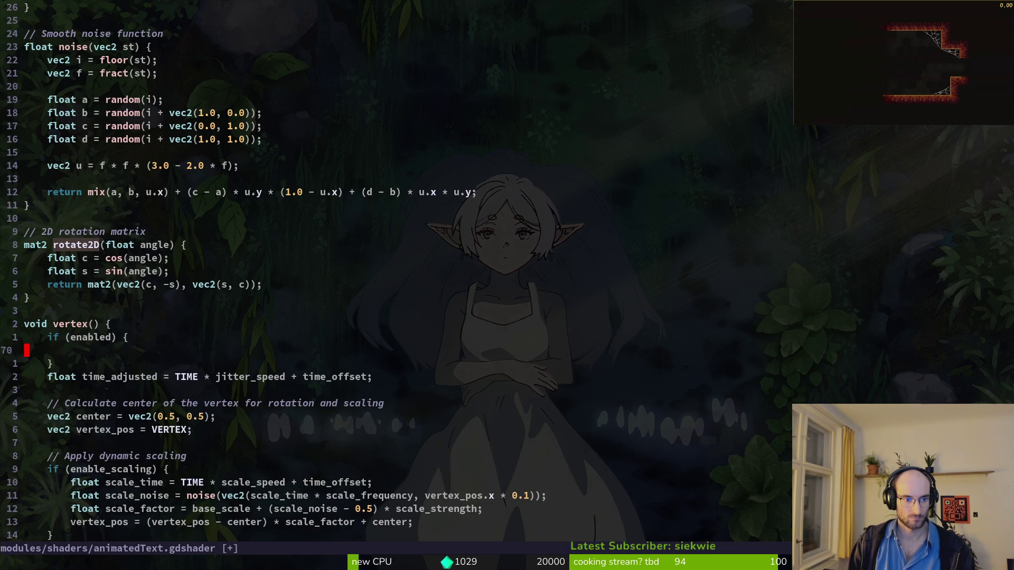
Step: Indent the vertex() shader code one level so it sits inside the if (enabled) block
{"action": "key", "text": "Escape"}
{"action": "key", "text": "j"}
{"action": "key", "text": "j"}
{"action": "key", "text": "V"}
{"action": "key", "text": "ctrl+d"}
{"action": "key", "text": "ctrl+d"}
{"action": "key", "text": "ctrl+d"}
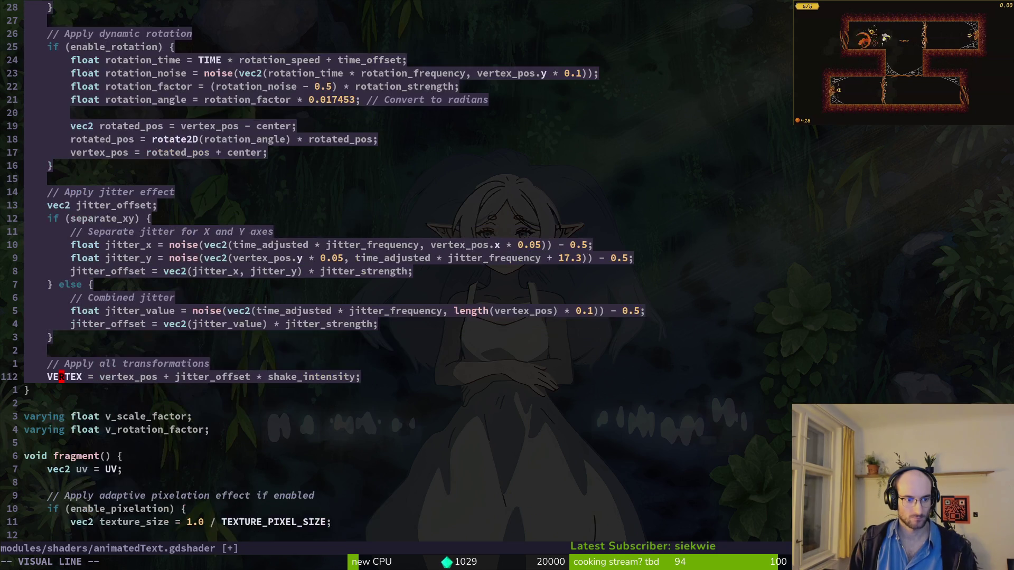
{"action": "key", "text": "ctrl+u"}
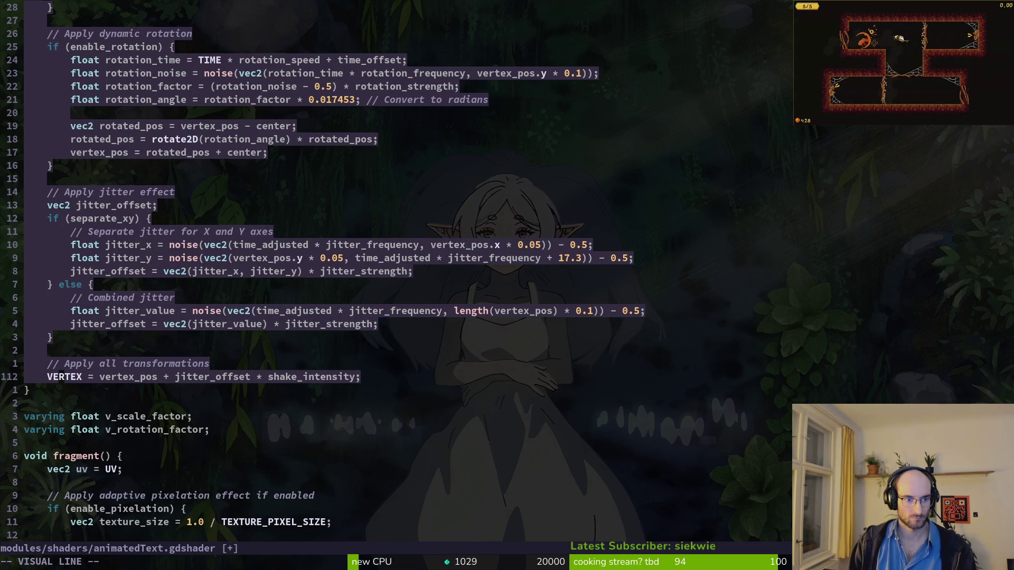
{"action": "key", "text": "greater"}
{"action": "key", "text": "Escape"}
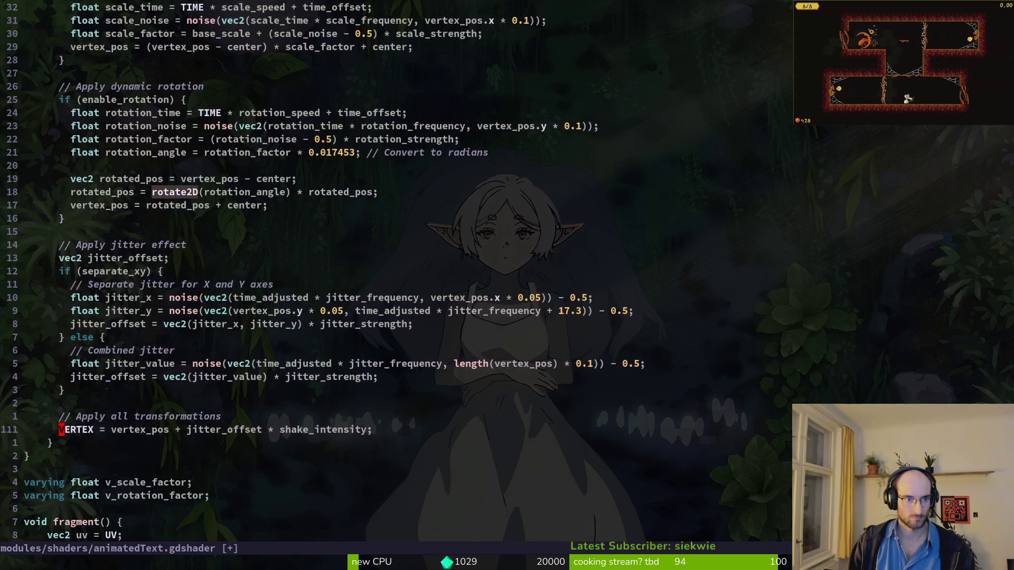
{"action": "key", "text": "ctrl+u"}
{"action": "key", "text": "ctrl+u"}
{"action": "key", "text": "ctrl+d"}
{"action": "key", "text": "ctrl+d"}
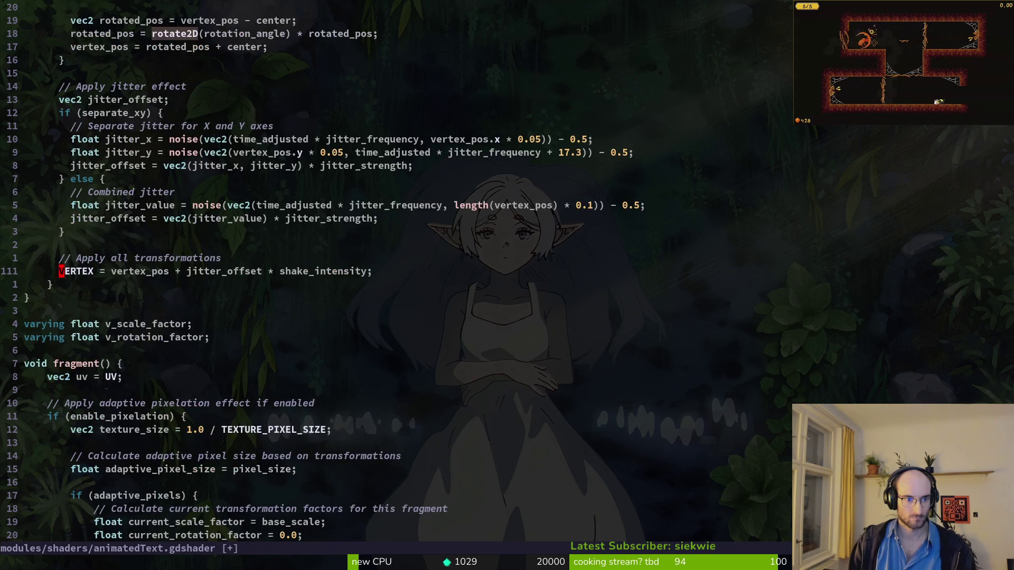
Step: Add an 'if (enabled) {' block at the top of fragment()'s body
{"action": "key", "text": "j"}
{"action": "key", "text": "j"}
{"action": "key", "text": "j"}
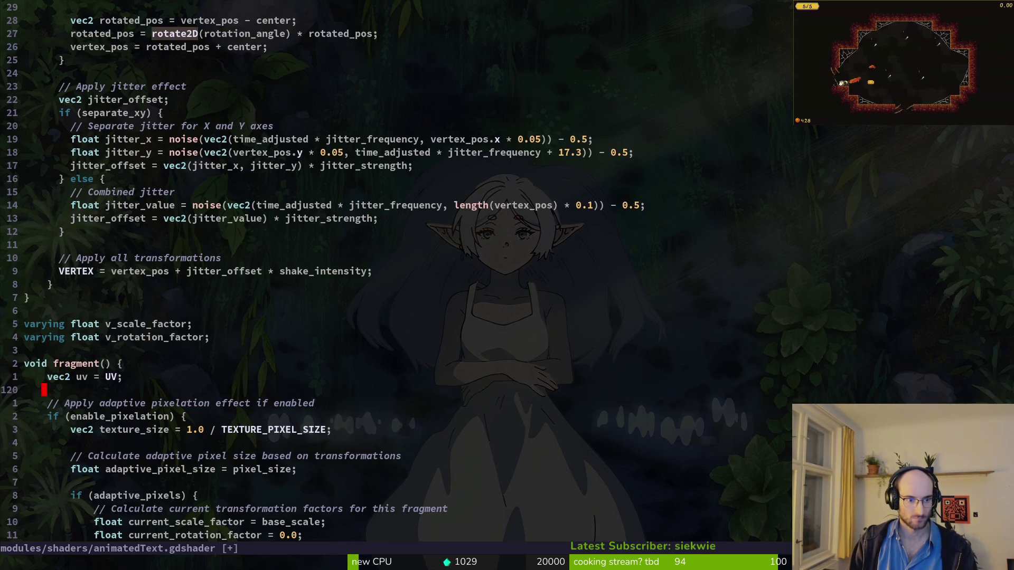
{"action": "type", "text": "oif "}
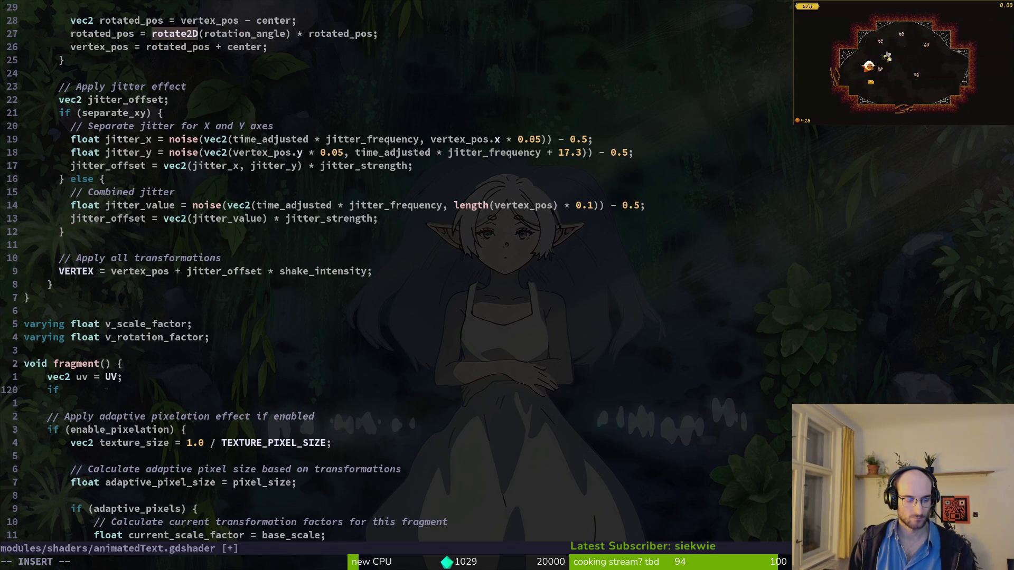
{"action": "type", "text": "enabled"}
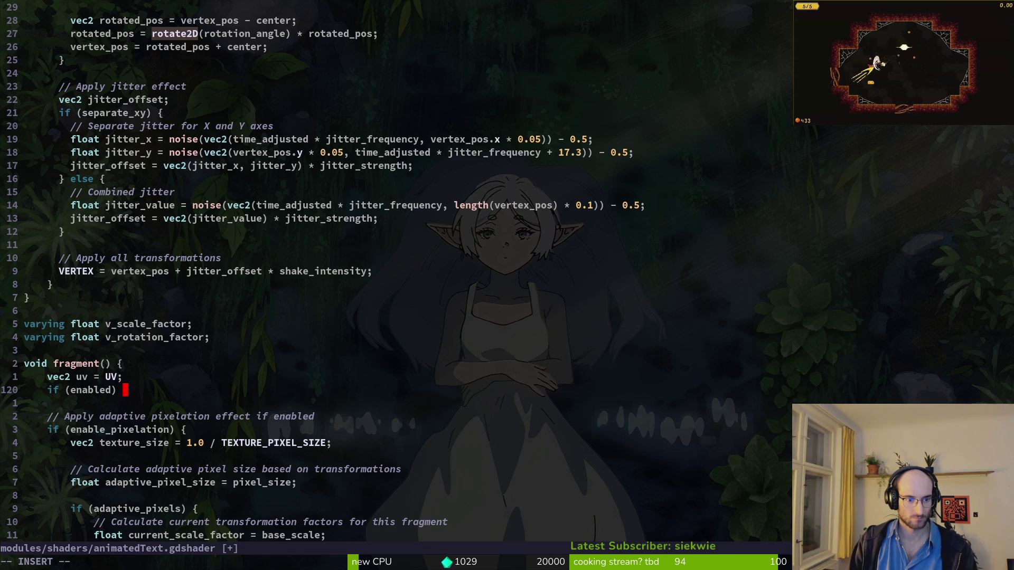
{"action": "key", "text": "Return"}
{"action": "key", "text": "Escape"}
{"action": "key", "text": "j"}
{"action": "key", "text": "j"}
{"action": "key", "text": "j"}
Step: Re-indent the fragment code with = and save animatedText.gdshader with :w
{"action": "key", "text": "shift+v"}
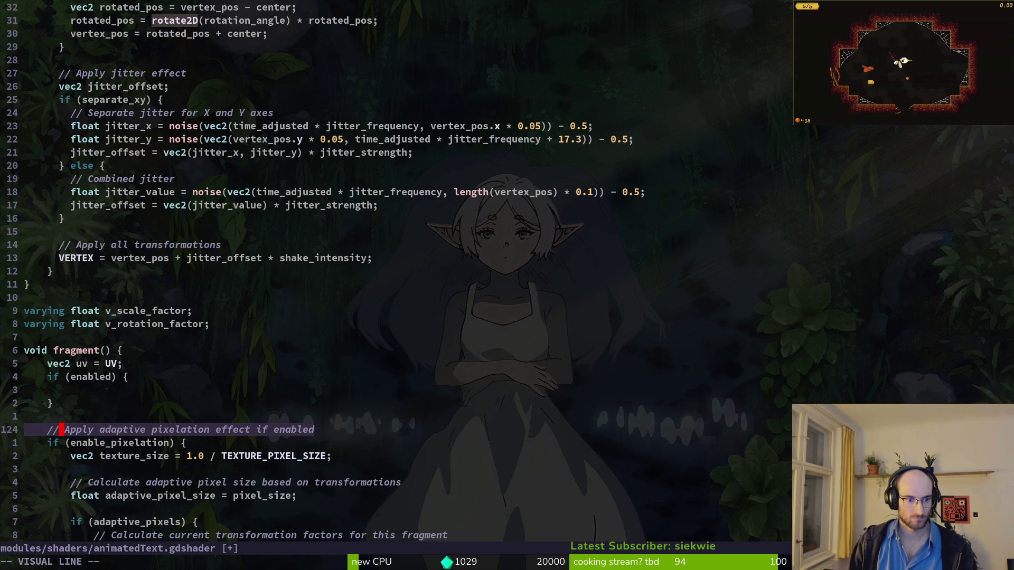
{"action": "key", "text": "ctrl+d"}
{"action": "key", "text": "ctrl+d"}
{"action": "key", "text": "ctrl+d"}
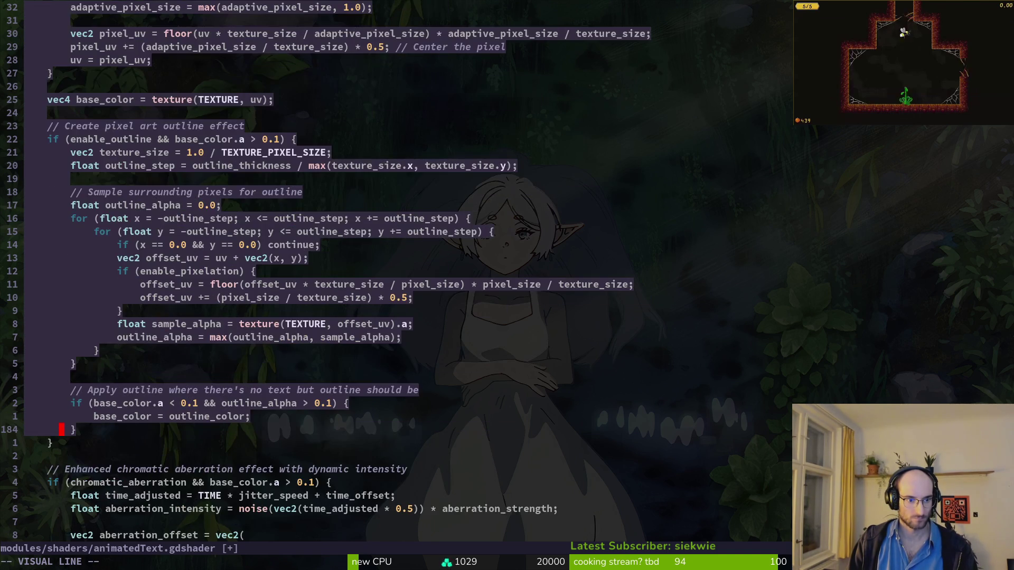
{"action": "key", "text": "ctrl+d"}
{"action": "key", "text": "k"}
{"action": "key", "text": "k"}
{"action": "key", "text": "k"}
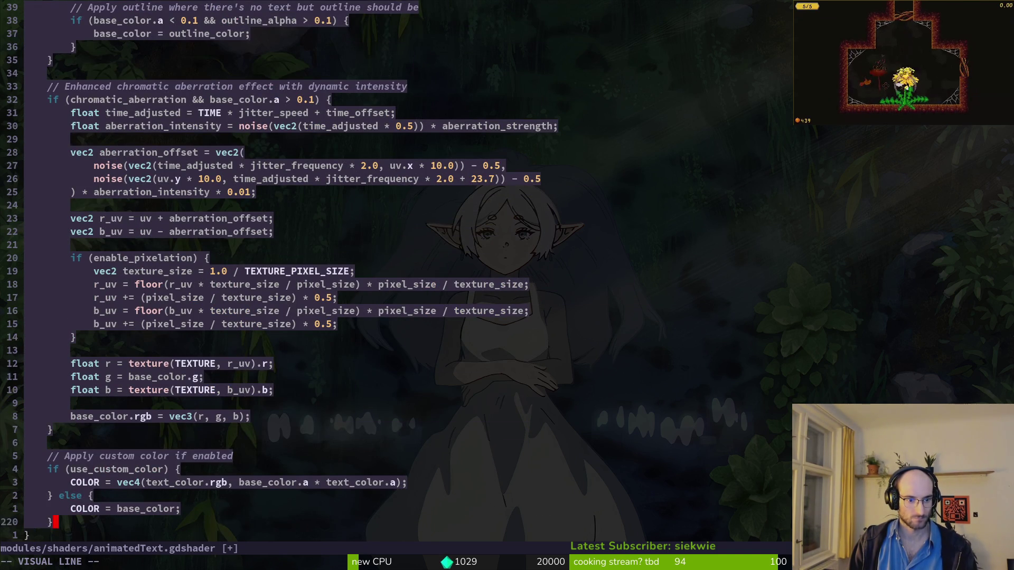
{"action": "type", "text": "="}
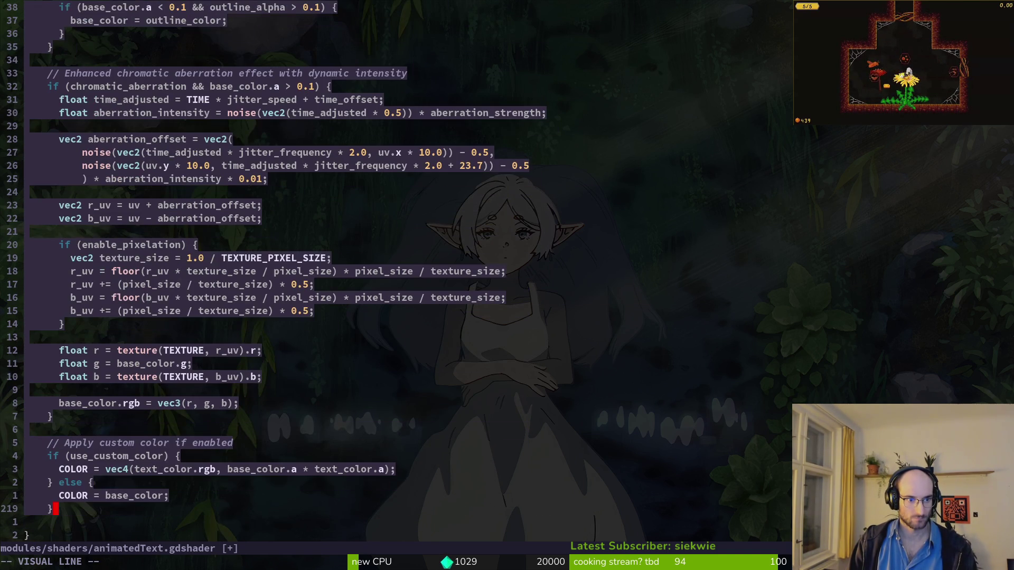
{"action": "type", "text": ":w"}
{"action": "key", "text": "Return"}
{"action": "key", "text": "ctrl+d"}
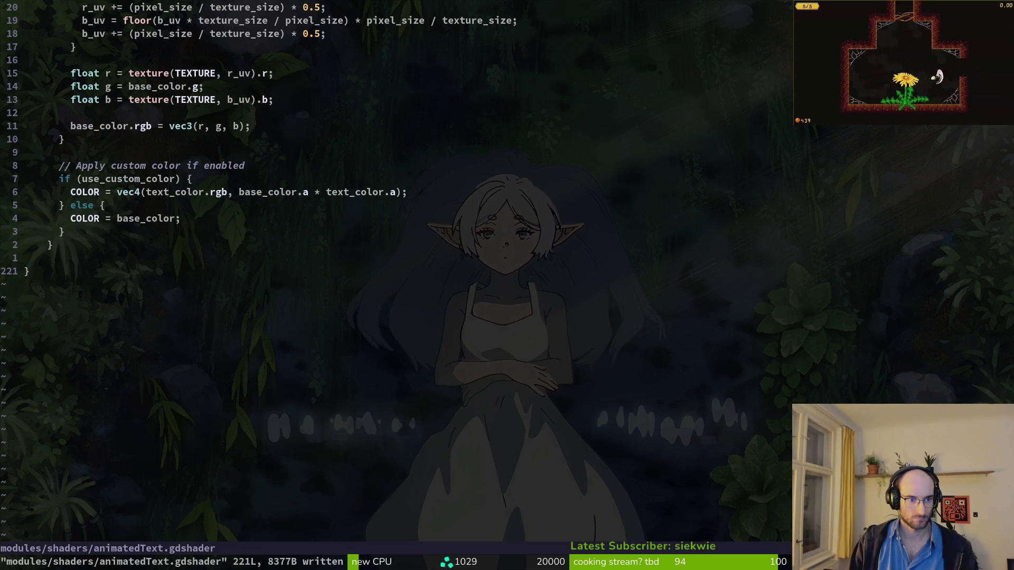
{"action": "key", "text": "alt+Tab"}
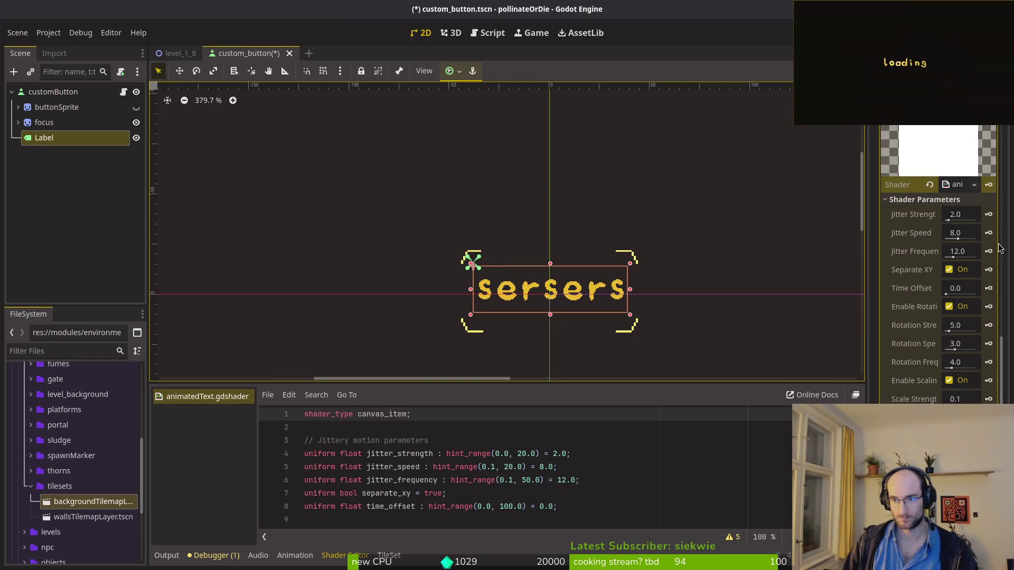
Step: Set the shader's Jitter Strength, Jitter Speed and Jitter Frequency to 1
{"action": "scroll", "coordinate": [909, 269], "scroll_direction": "down", "scroll_amount": 5}
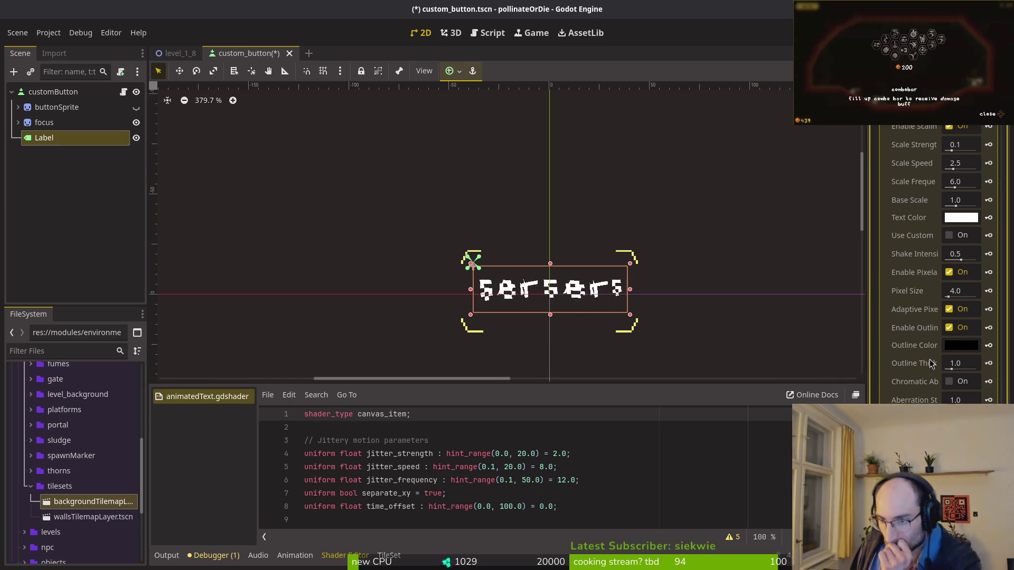
{"action": "scroll", "coordinate": [924, 343], "scroll_direction": "up", "scroll_amount": 8}
{"action": "scroll", "coordinate": [912, 316], "scroll_direction": "down", "scroll_amount": 3}
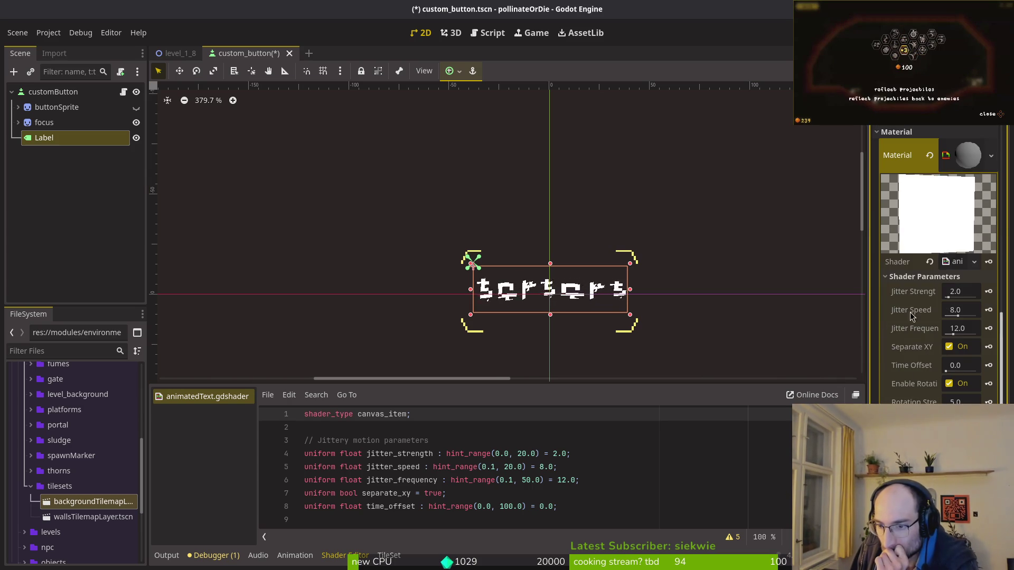
{"action": "left_click", "coordinate": [953, 293]}
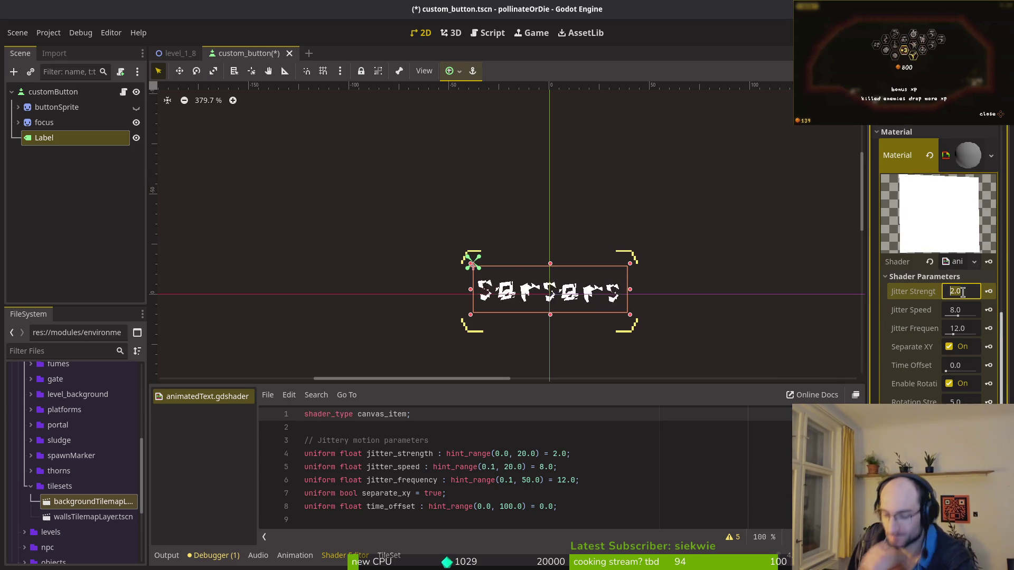
{"action": "type", "text": "1"}
{"action": "key", "text": "Tab"}
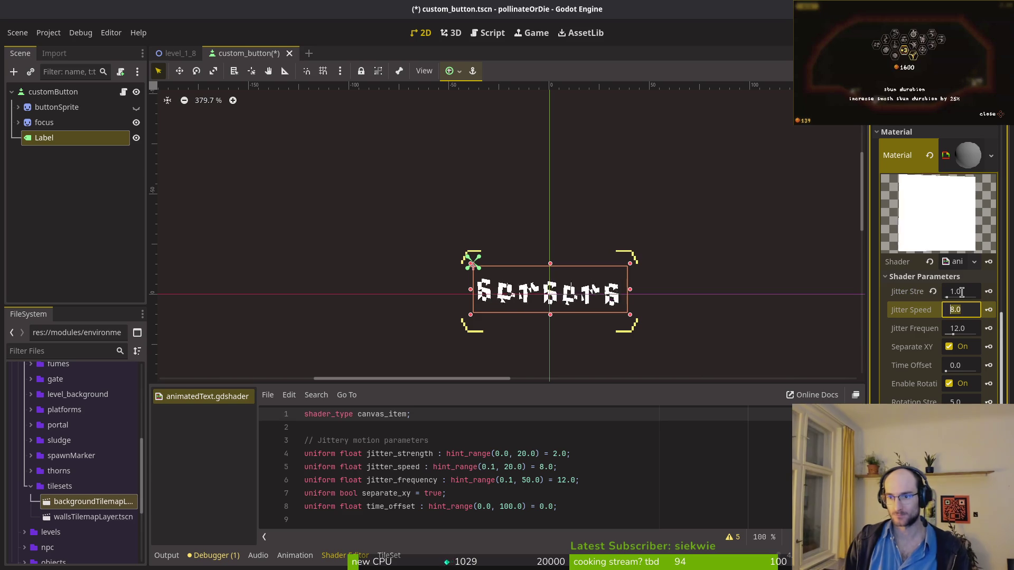
{"action": "type", "text": "1"}
{"action": "key", "text": "Tab"}
{"action": "type", "text": "1"}
{"action": "key", "text": "Tab"}
Step: Set the rotation parameter to 1 and look over the remaining shader parameters
{"action": "key", "text": "Tab"}
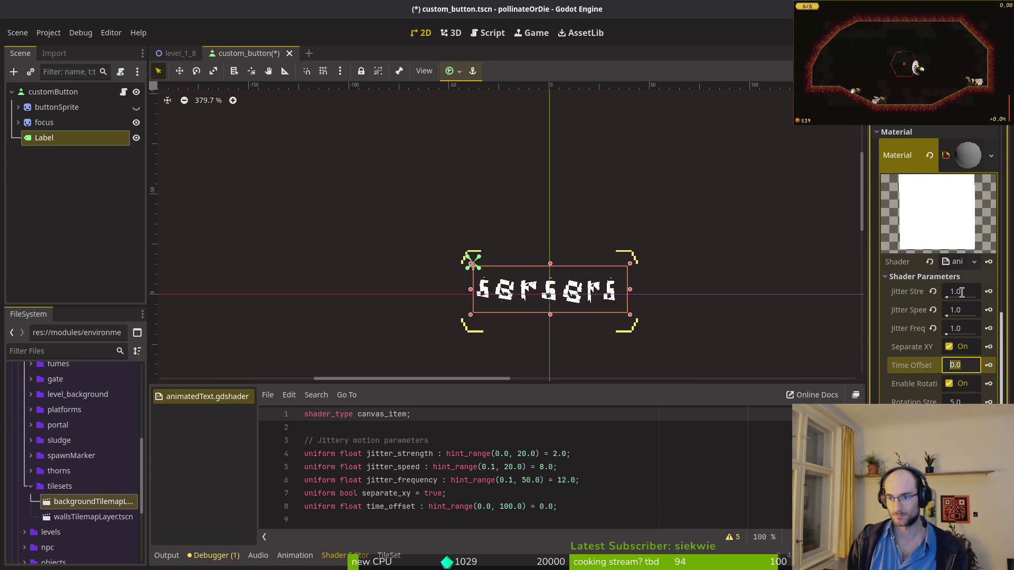
{"action": "key", "text": "Tab"}
{"action": "key", "text": "Tab"}
{"action": "type", "text": "1"}
{"action": "key", "text": "Tab"}
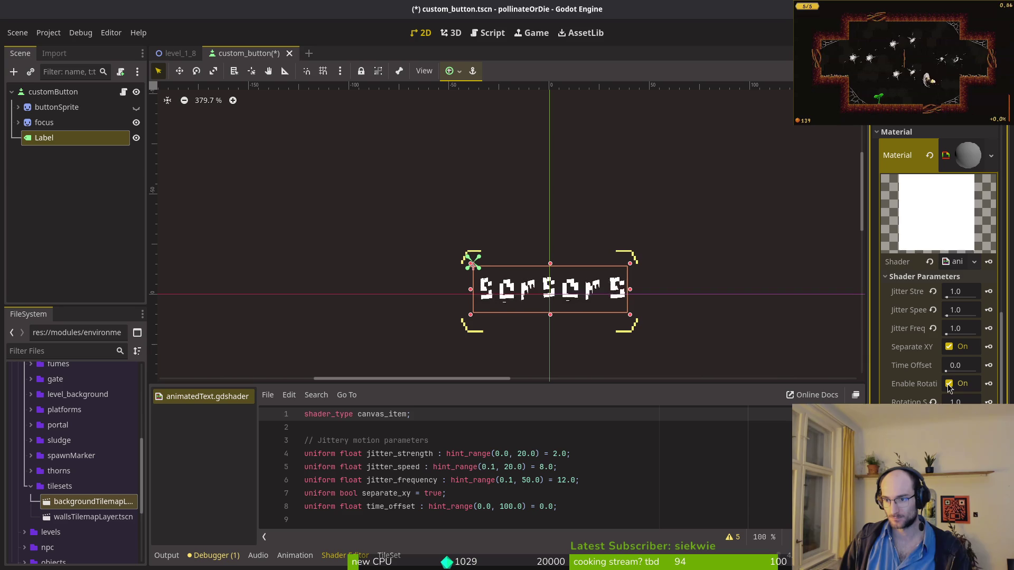
{"action": "scroll", "coordinate": [950, 352], "scroll_direction": "down", "scroll_amount": 3}
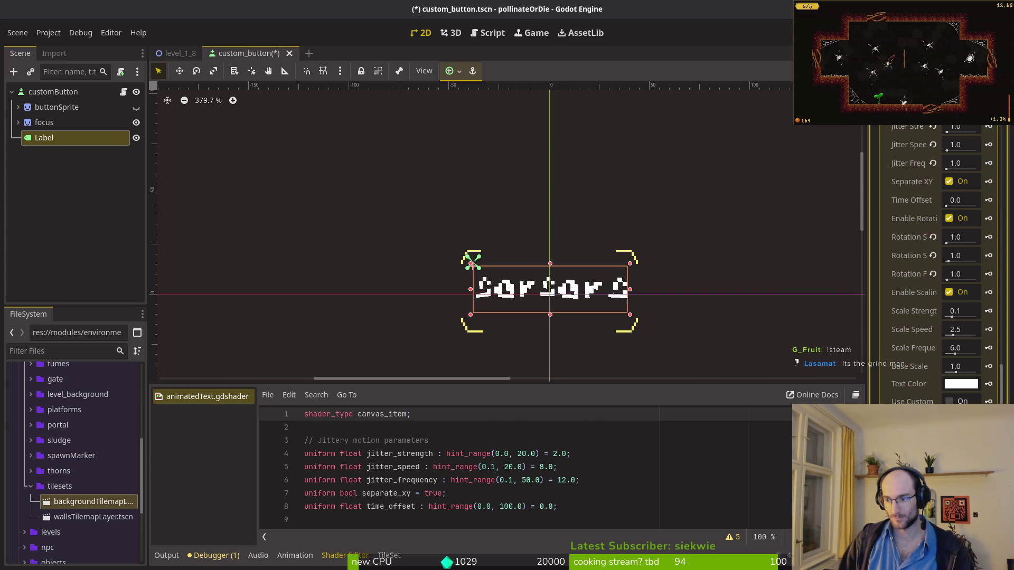
{"action": "scroll", "coordinate": [934, 264], "scroll_direction": "down", "scroll_amount": 2}
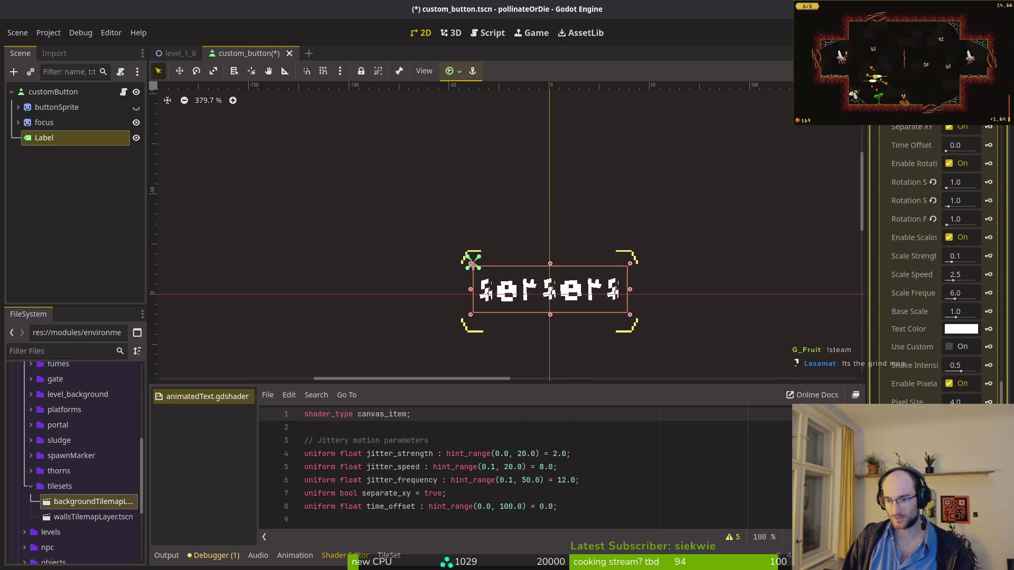
Step: Try Pixel Size 1.0 then restore 4.0, turn off pixelation, and set Shake Intensity to 1.0
{"action": "left_click_drag", "start_coordinate": [968, 402], "coordinate": [947, 403]}
{"action": "key", "text": "ctrl+z"}
{"action": "left_click", "coordinate": [955, 401]}
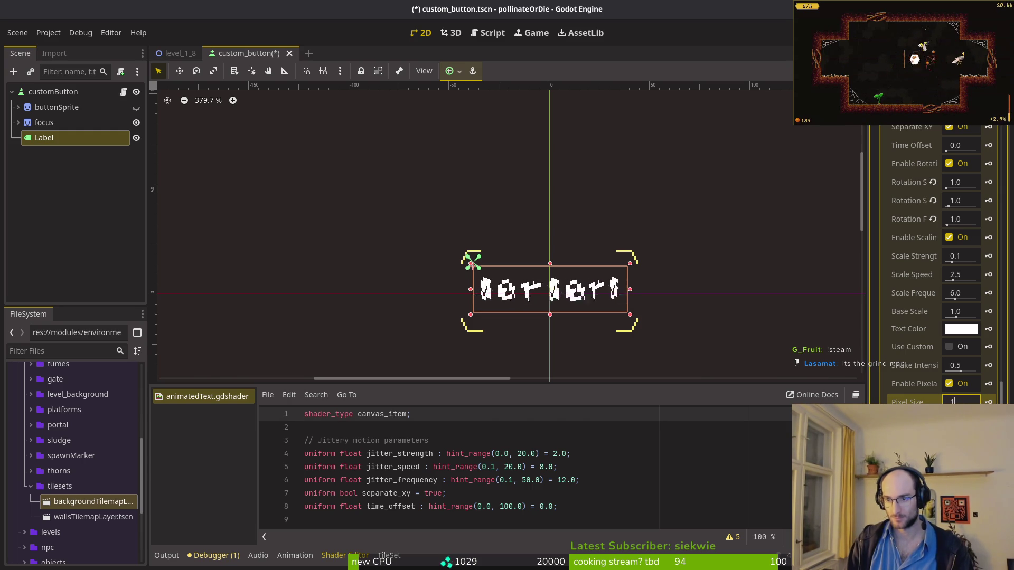
{"action": "left_click", "coordinate": [950, 385]}
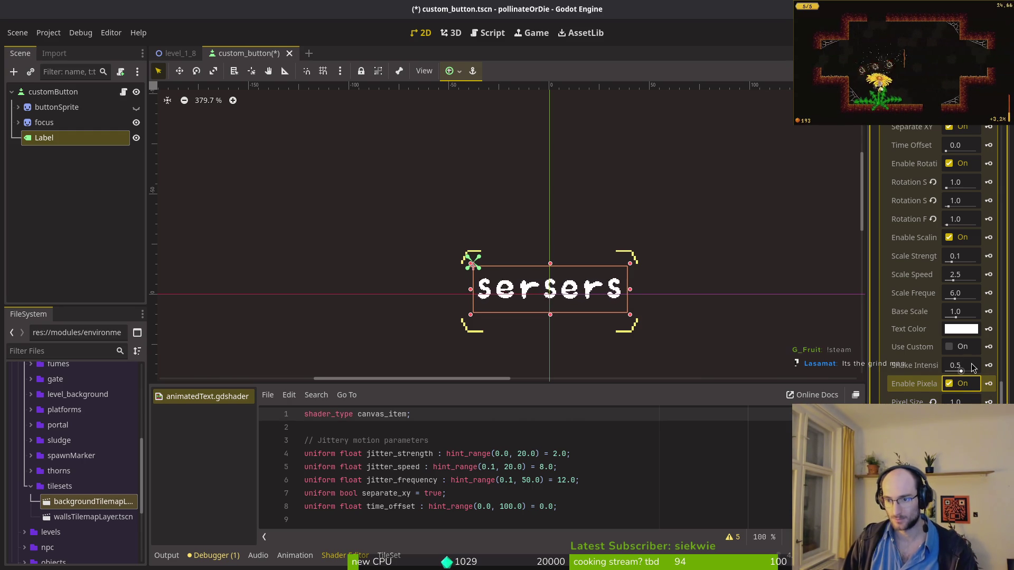
{"action": "left_click", "coordinate": [961, 365]}
{"action": "key", "text": "Return"}
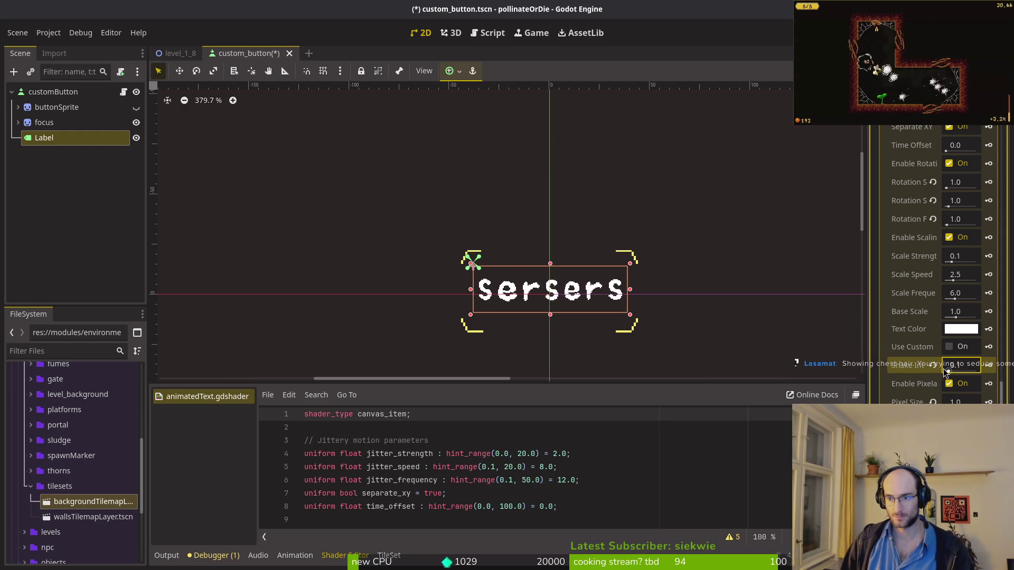
Step: Set Scale Frequency and Scale Speed to 1.0, save the scene, and zoom in on the label
{"action": "left_click", "coordinate": [958, 293]}
{"action": "type", "text": "1.0"}
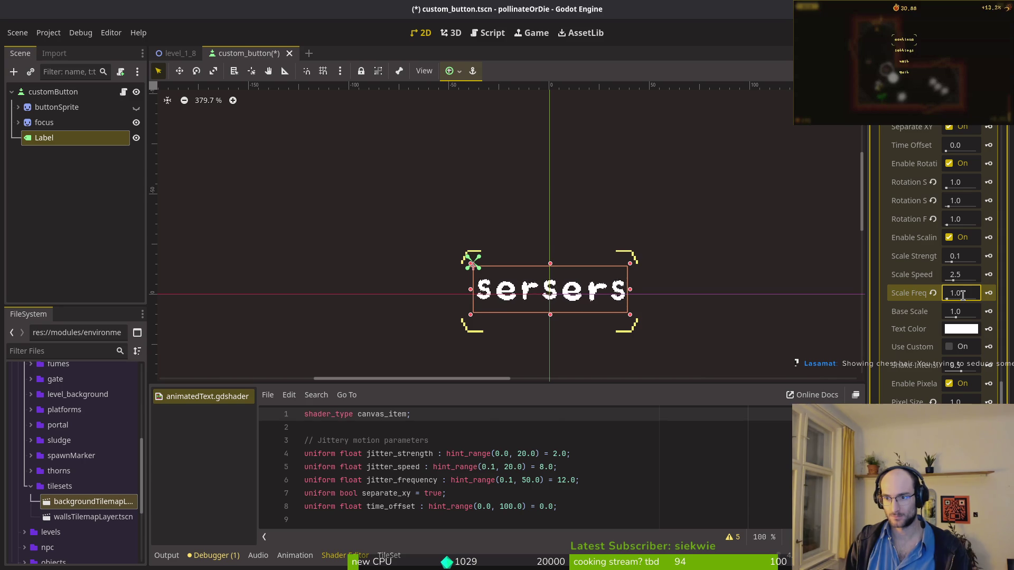
{"action": "left_click", "coordinate": [971, 270]}
{"action": "type", "text": "1.0"}
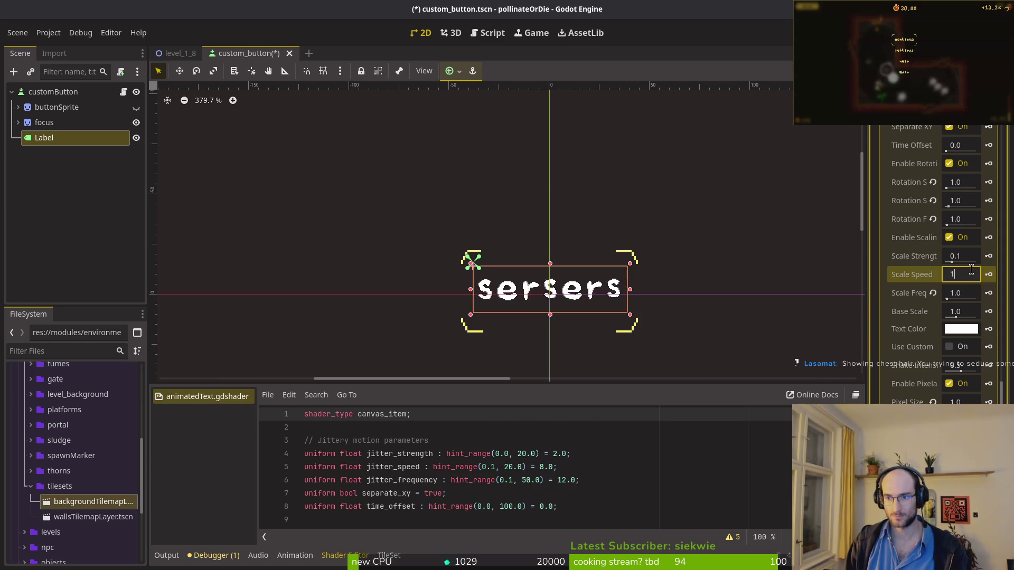
{"action": "key", "text": "ctrl+s"}
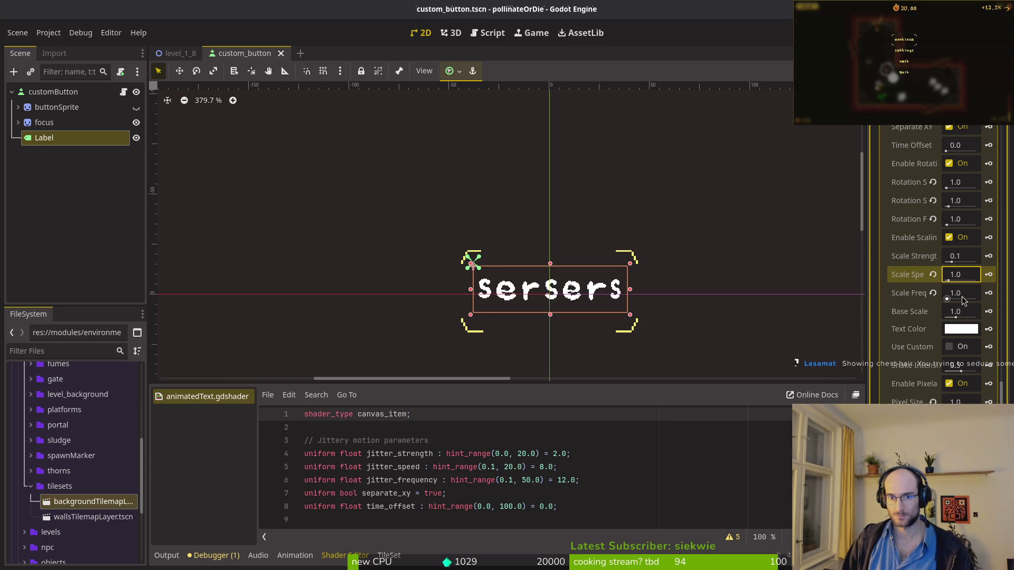
{"action": "scroll", "coordinate": [533, 298], "scroll_direction": "up", "scroll_amount": 4}
{"action": "scroll", "coordinate": [500, 275], "scroll_direction": "up", "scroll_amount": 3}
{"action": "scroll", "coordinate": [507, 243], "scroll_direction": "left", "scroll_amount": 2}
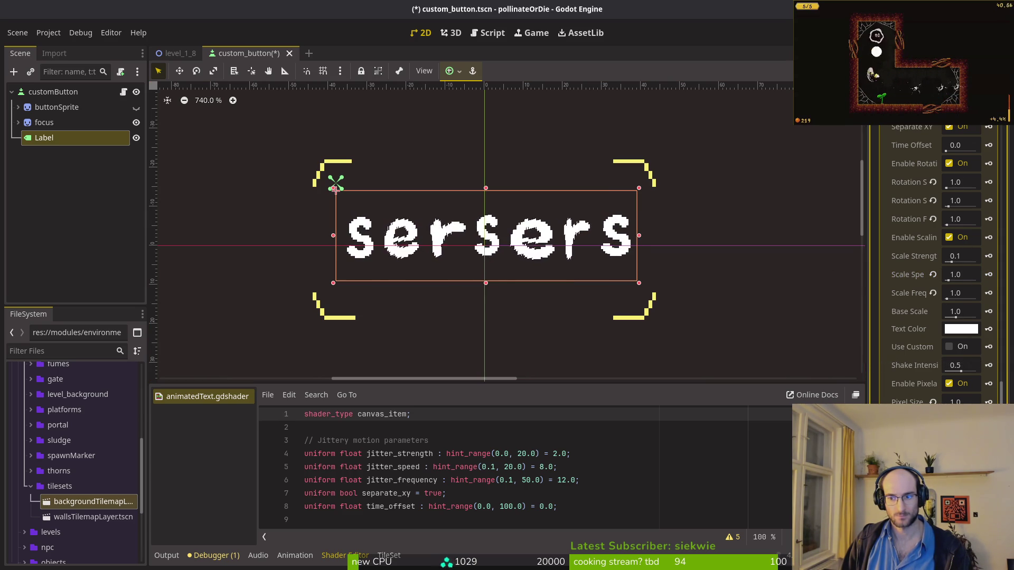
Step: Increase the label's pixel size and turn Shake Intensity and Scale Strength down to 0.0
{"action": "mouse_move", "coordinate": [956, 402]}
{"action": "left_mouse_down"}
{"action": "mouse_move", "coordinate": [1001, 401]}
{"action": "mouse_move", "coordinate": [957, 402]}
{"action": "left_mouse_up"}
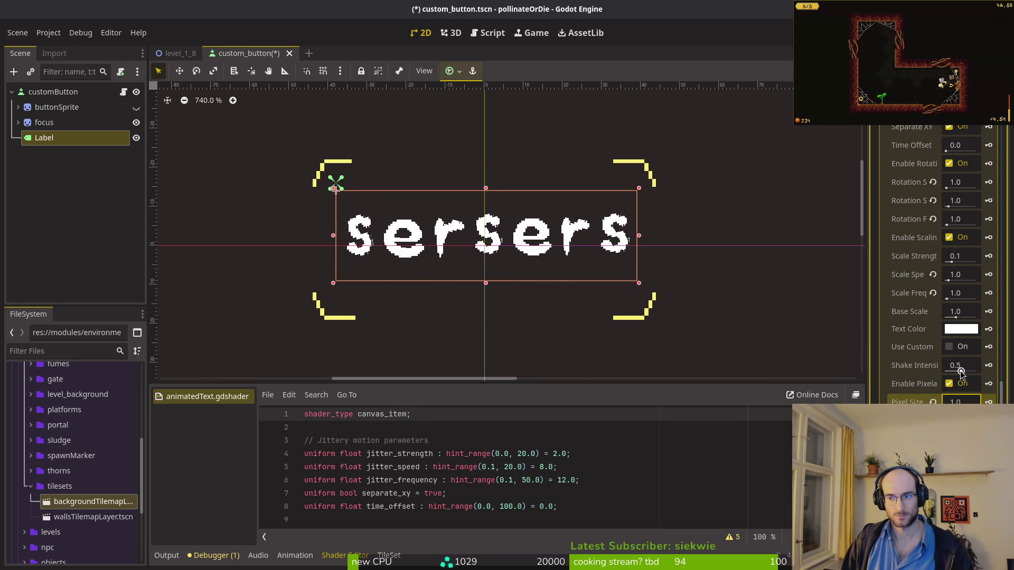
{"action": "left_click_drag", "start_coordinate": [956, 365], "coordinate": [936, 372]}
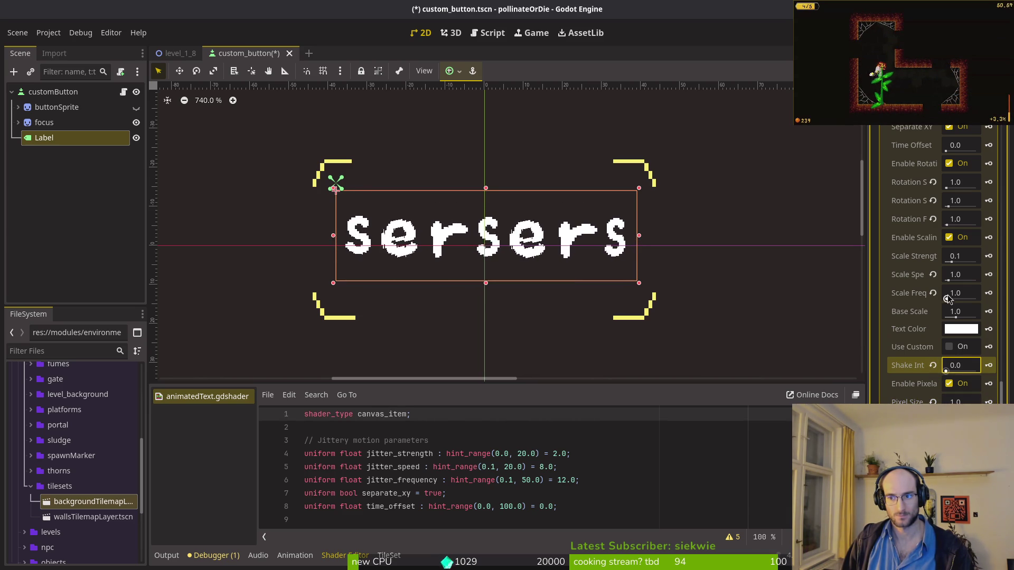
{"action": "left_click_drag", "start_coordinate": [951, 263], "coordinate": [906, 261]}
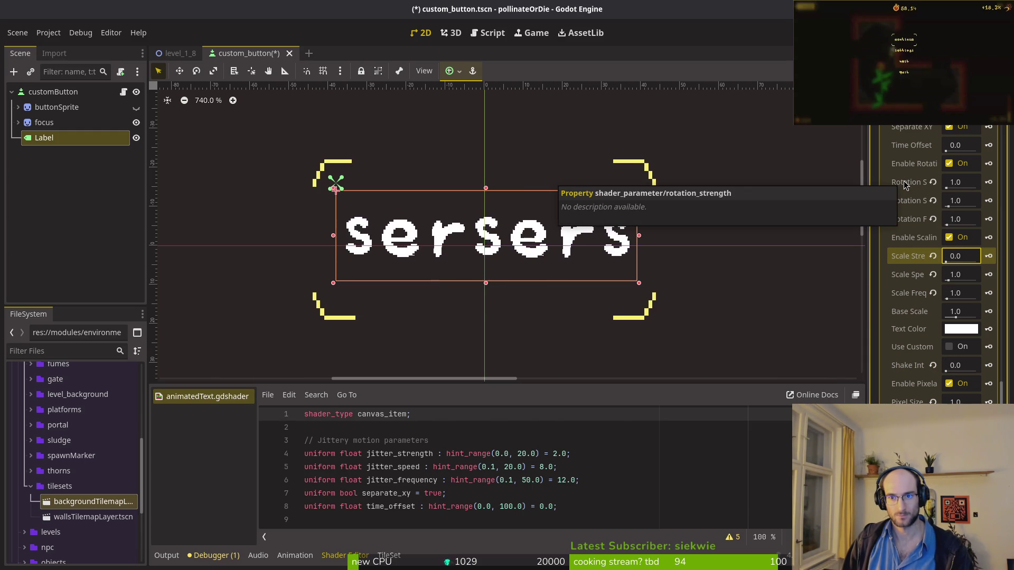
Step: Try Rotation Strength values of 2.0 and 5.0, then set it back to 1.0
{"action": "left_click", "coordinate": [966, 184]}
{"action": "type", "text": "2.0"}
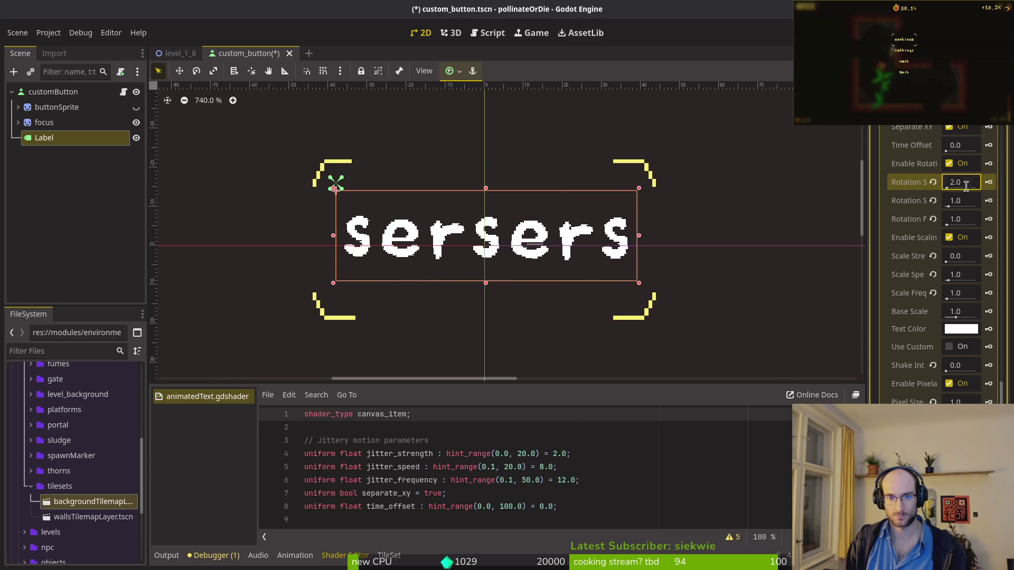
{"action": "key", "text": "BackSpace"}
{"action": "key", "text": "BackSpace"}
{"action": "key", "text": "BackSpace"}
{"action": "type", "text": "5.0"}
{"action": "key", "text": "Return"}
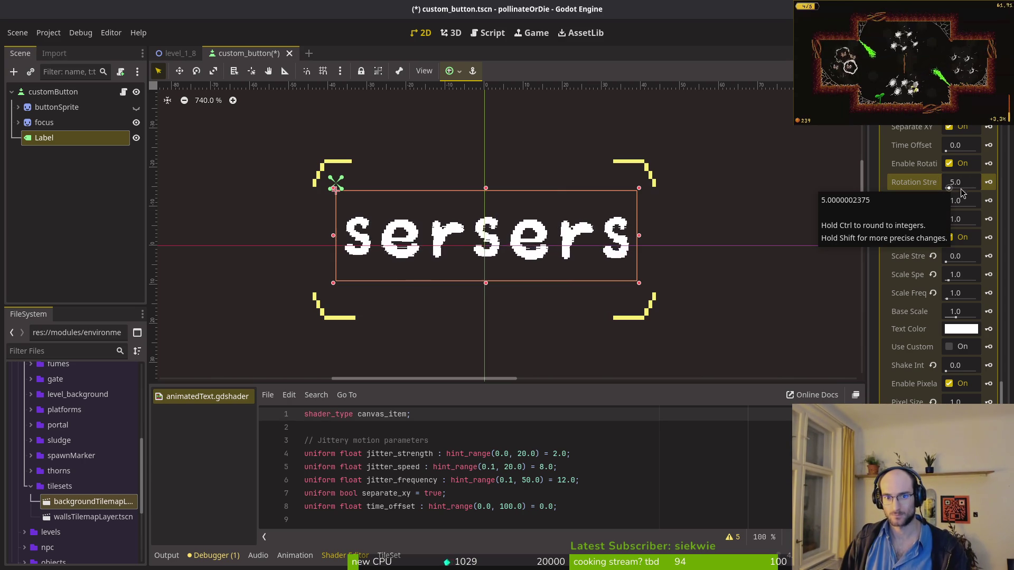
{"action": "left_click", "coordinate": [956, 189]}
{"action": "type", "text": "1.0"}
{"action": "key", "text": "Return"}
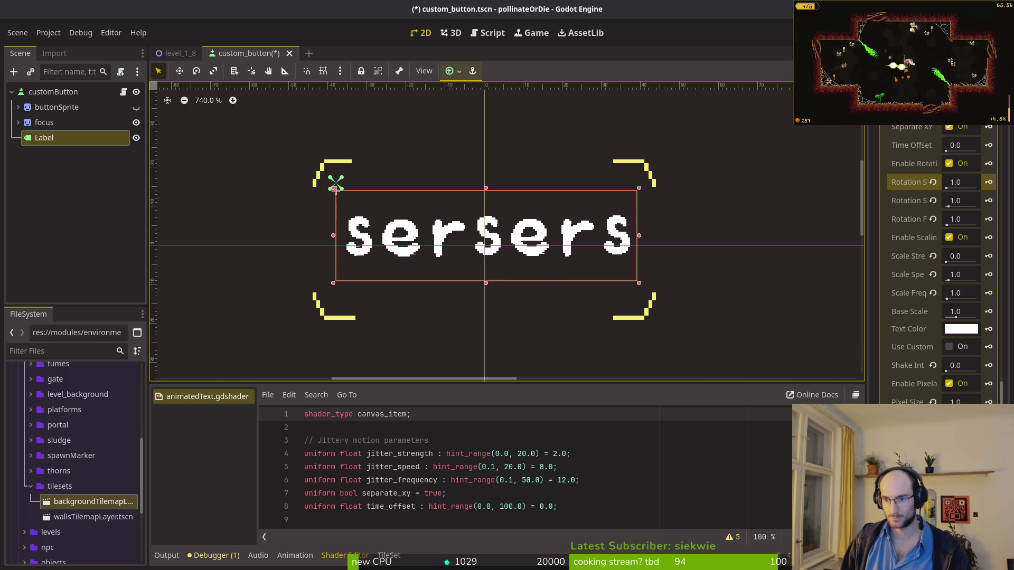
Step: Test Shake Intensity at 1.0 then return it to 0.0; set Scale Strength 0.042 and Scale Speed 1.671
{"action": "mouse_move", "coordinate": [939, 372]}
{"action": "left_mouse_down"}
{"action": "mouse_move", "coordinate": [1001, 372]}
{"action": "mouse_move", "coordinate": [917, 369]}
{"action": "left_mouse_up"}
{"action": "type", "text": "1"}
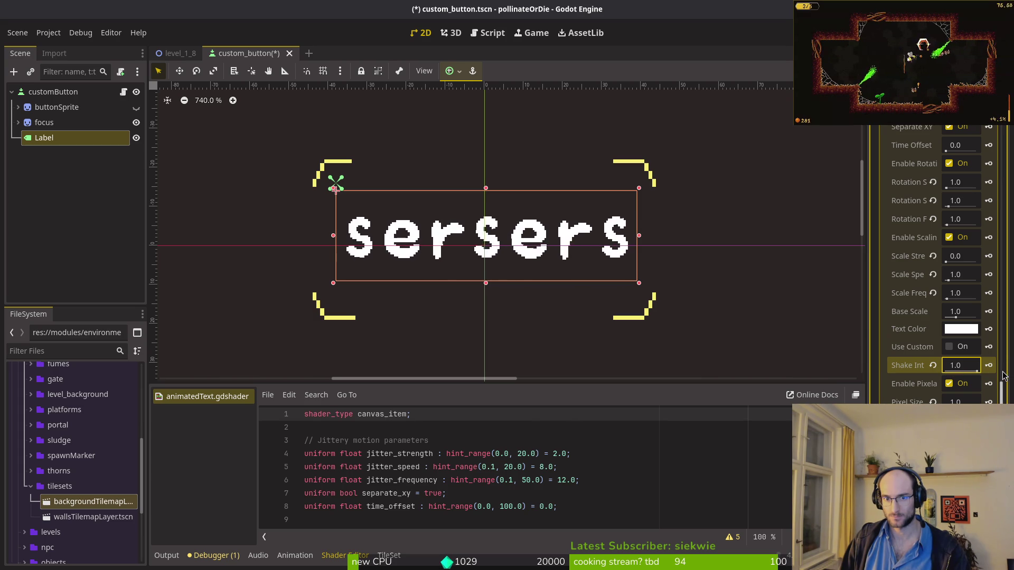
{"action": "left_click_drag", "start_coordinate": [976, 371], "coordinate": [818, 363]}
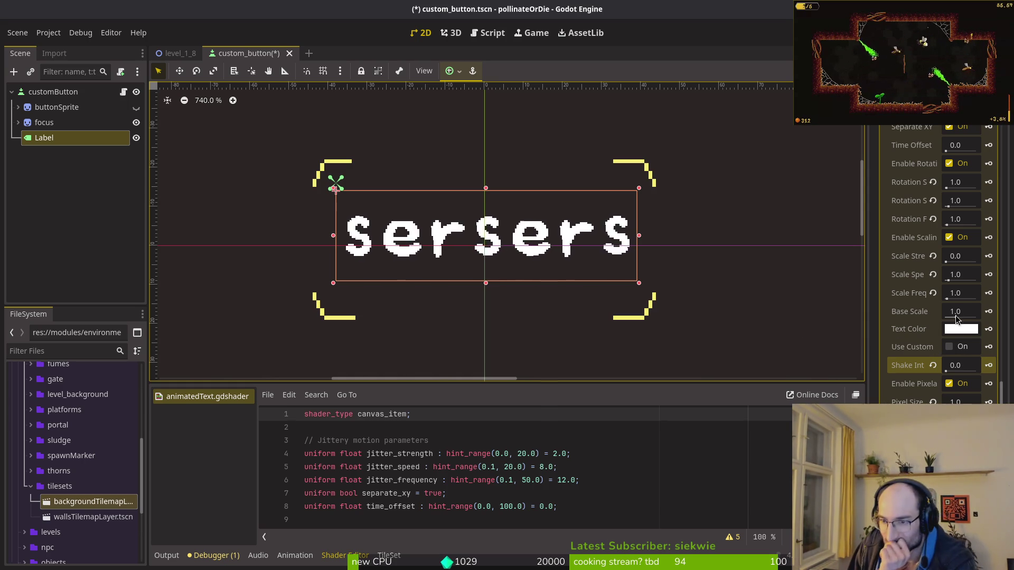
{"action": "left_click_drag", "start_coordinate": [946, 262], "coordinate": [953, 262]}
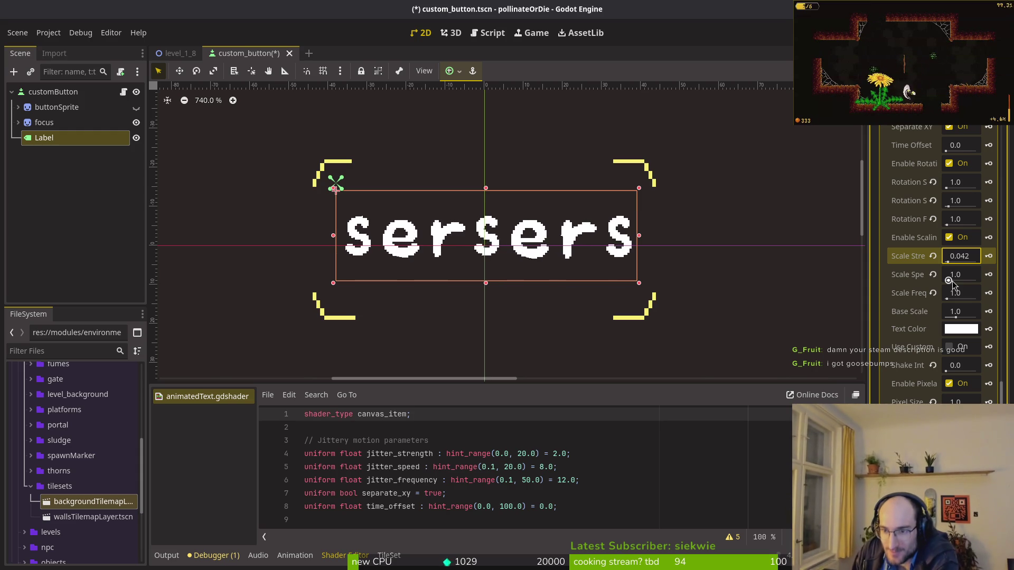
{"action": "left_click_drag", "start_coordinate": [949, 280], "coordinate": [953, 281]}
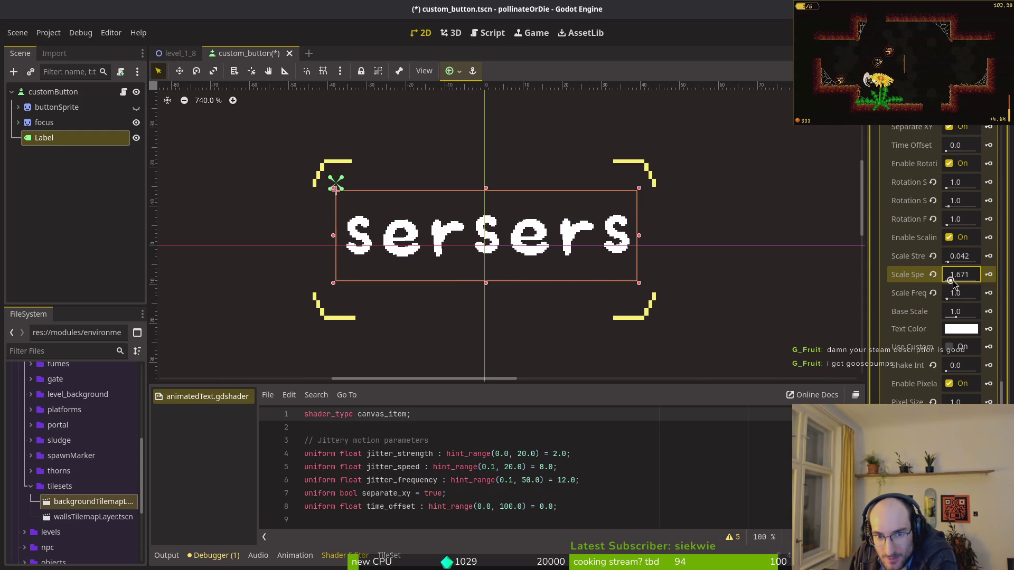
Step: Lower Jitter Strength to 0.0 and Jitter Speed and Jitter Frequency to 0.1
{"action": "scroll", "coordinate": [967, 218], "scroll_direction": "up", "scroll_amount": 3}
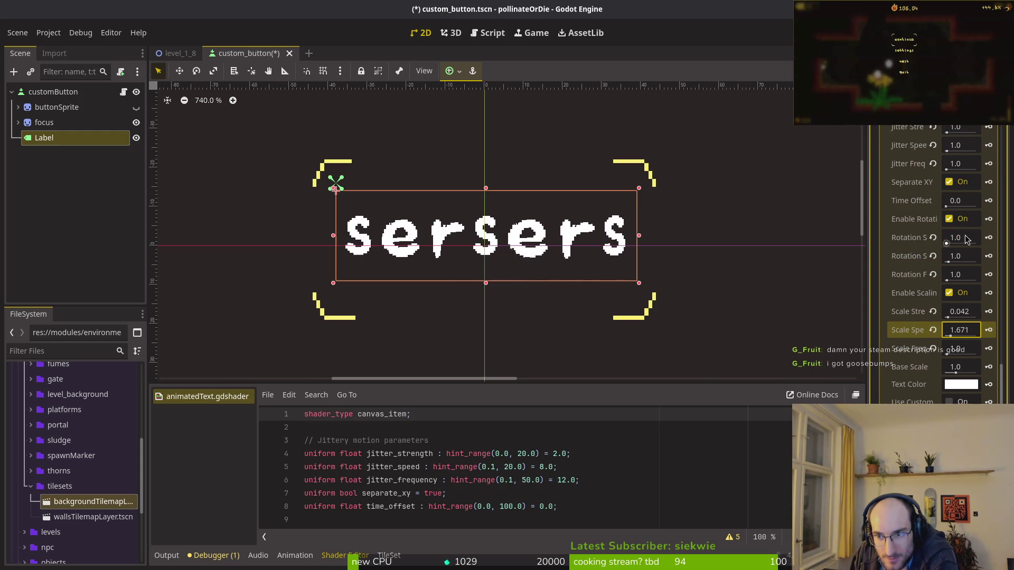
{"action": "scroll", "coordinate": [961, 233], "scroll_direction": "up", "scroll_amount": 8}
{"action": "left_click", "coordinate": [947, 317]}
{"action": "left_click_drag", "start_coordinate": [947, 316], "coordinate": [921, 306]}
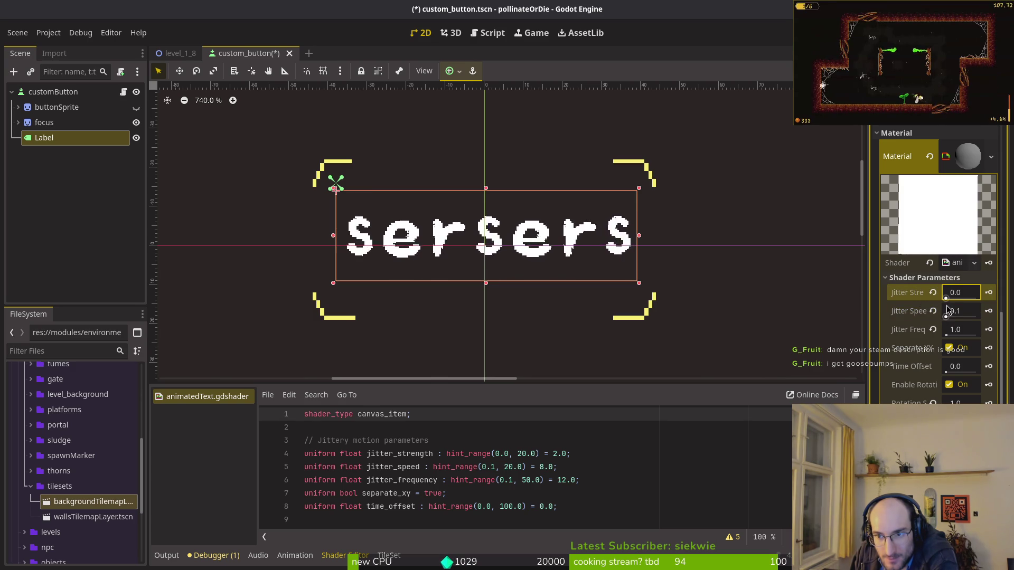
{"action": "left_click_drag", "start_coordinate": [949, 335], "coordinate": [929, 336]}
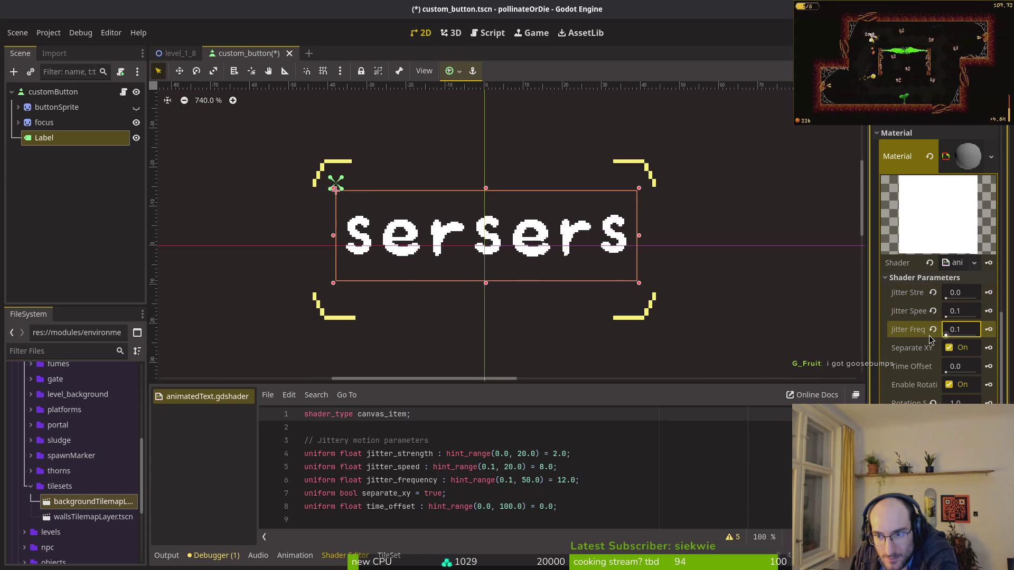
{"action": "left_click", "coordinate": [947, 317]}
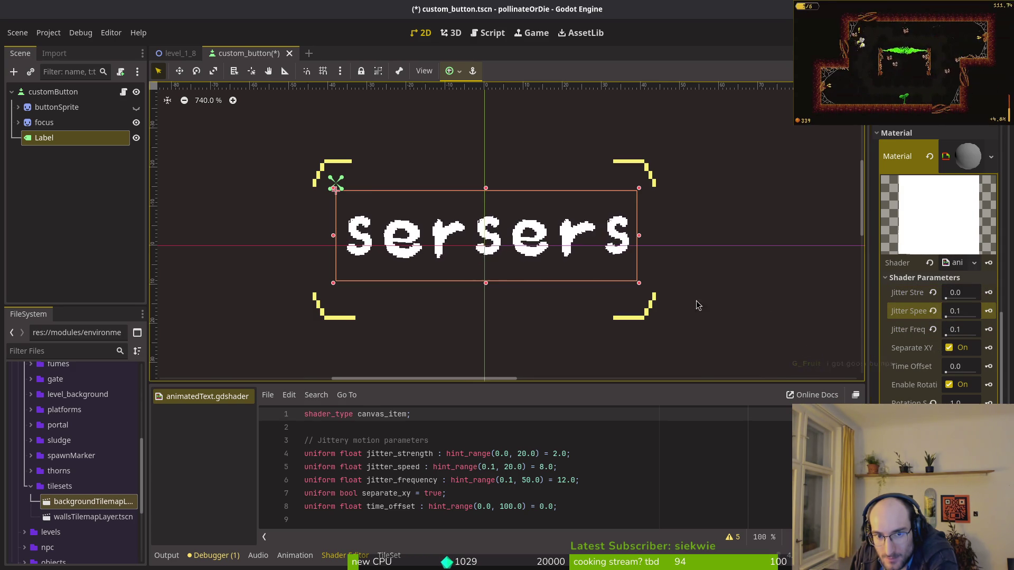
{"action": "scroll", "coordinate": [540, 287], "scroll_direction": "down", "scroll_amount": 2}
{"action": "scroll", "coordinate": [544, 291], "scroll_direction": "down", "scroll_amount": 2}
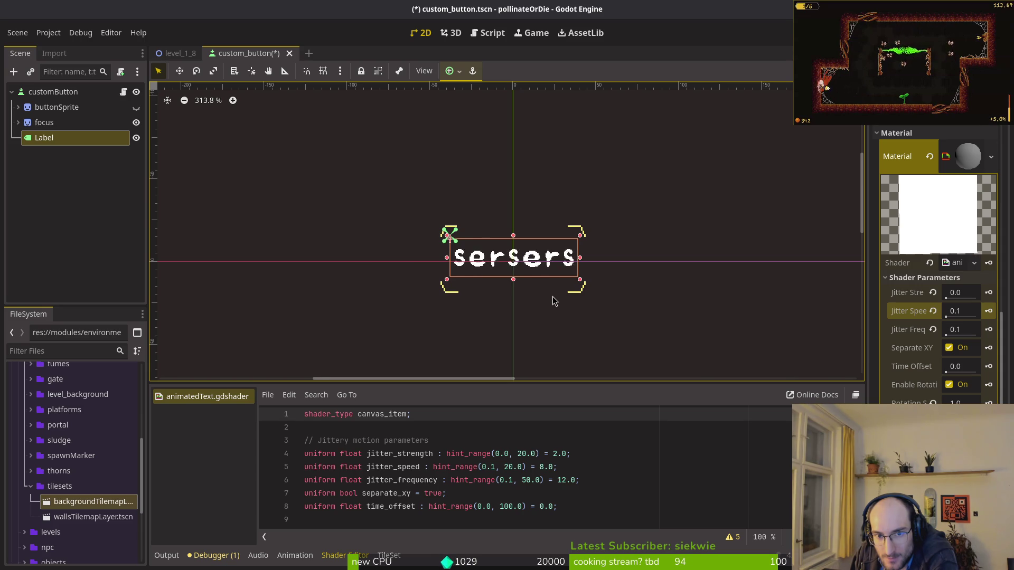
Step: Reset Rotation Speed to 0.0, try faster speeds around 9, then settle on 2.288
{"action": "scroll", "coordinate": [552, 301], "scroll_direction": "up", "scroll_amount": 2}
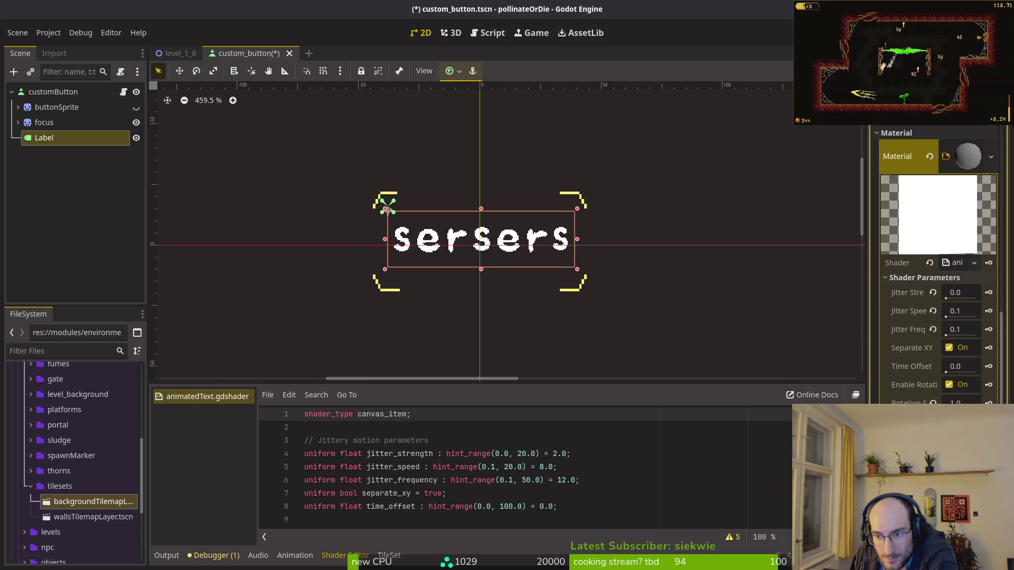
{"action": "key", "text": "ctrl+z"}
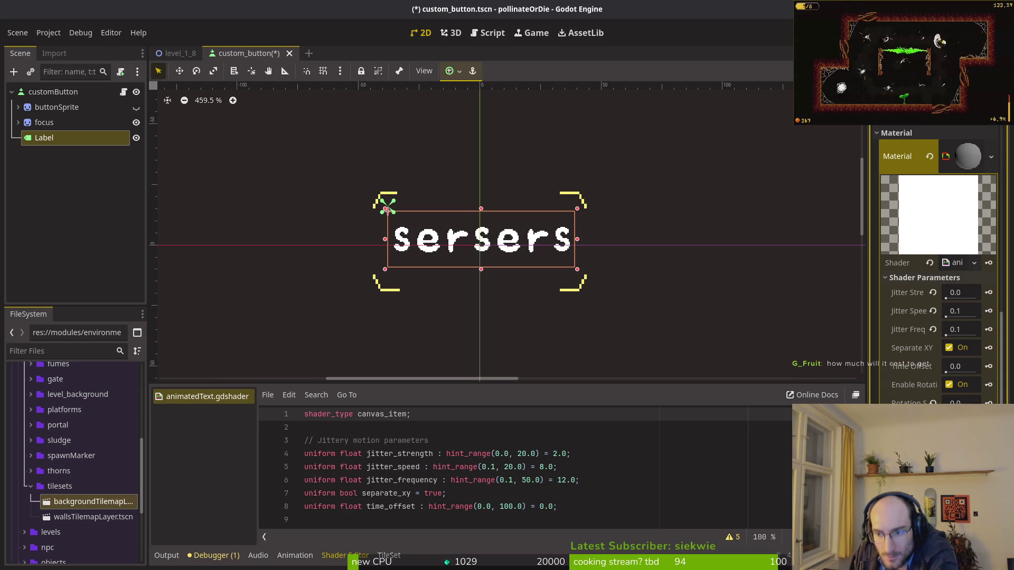
{"action": "mouse_move", "coordinate": [960, 402]}
{"action": "left_mouse_down"}
{"action": "mouse_move", "coordinate": [977, 402]}
{"action": "mouse_move", "coordinate": [956, 402]}
{"action": "left_mouse_up"}
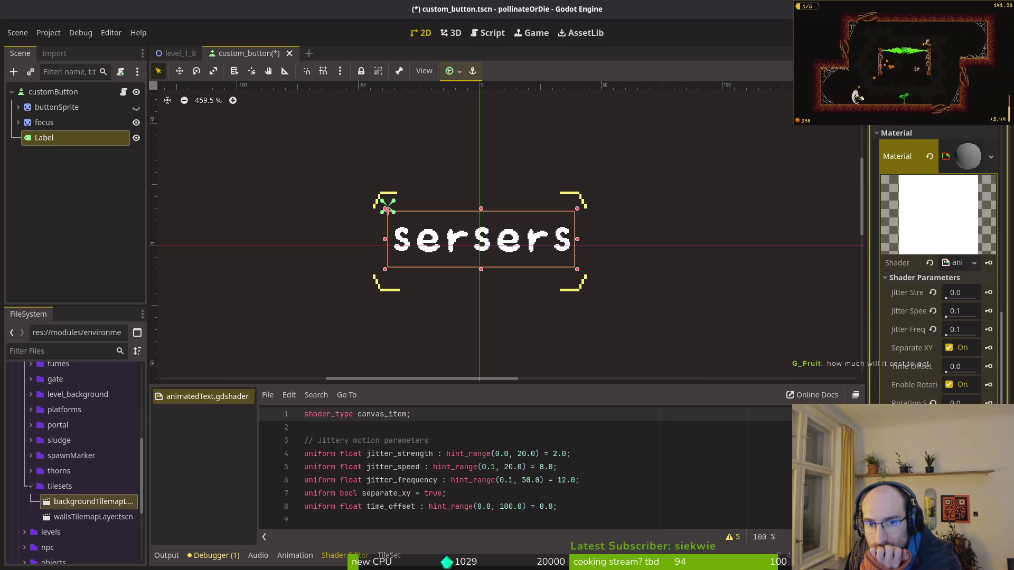
{"action": "left_click_drag", "start_coordinate": [956, 402], "coordinate": [969, 402]}
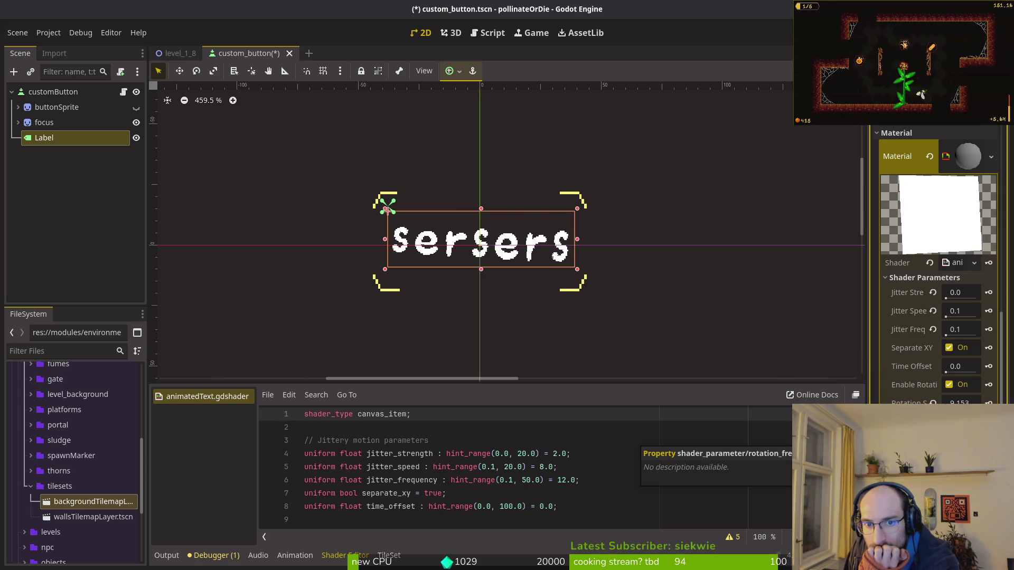
{"action": "left_click", "coordinate": [960, 402]}
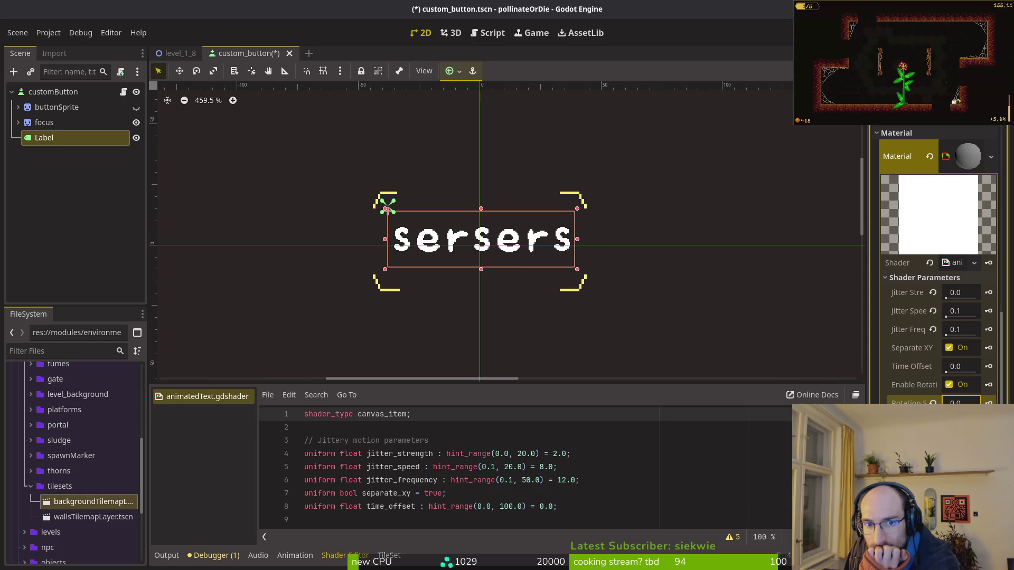
{"action": "left_click_drag", "start_coordinate": [961, 402], "coordinate": [982, 402]}
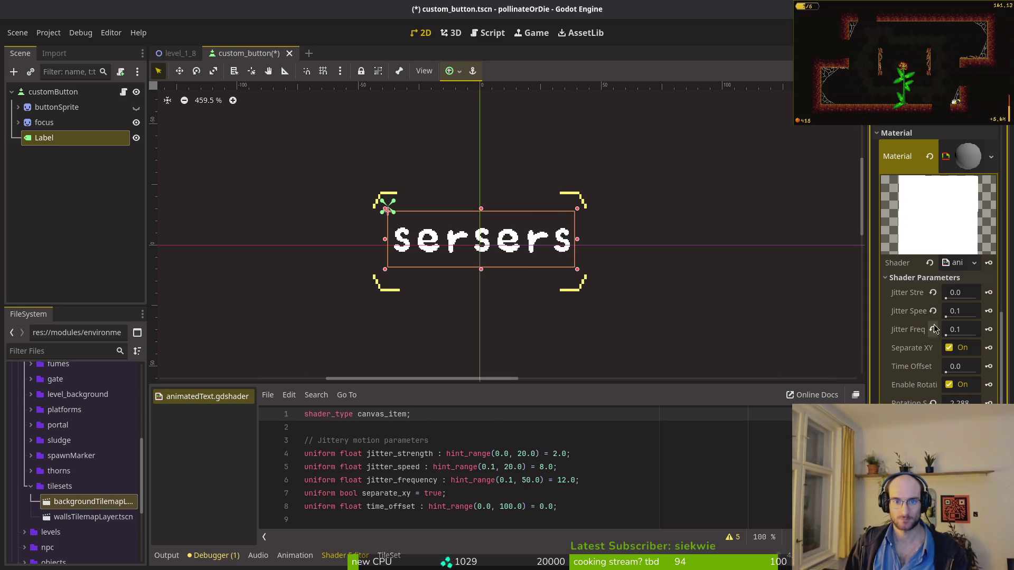
{"action": "scroll", "coordinate": [513, 258], "scroll_direction": "down", "scroll_amount": 3}
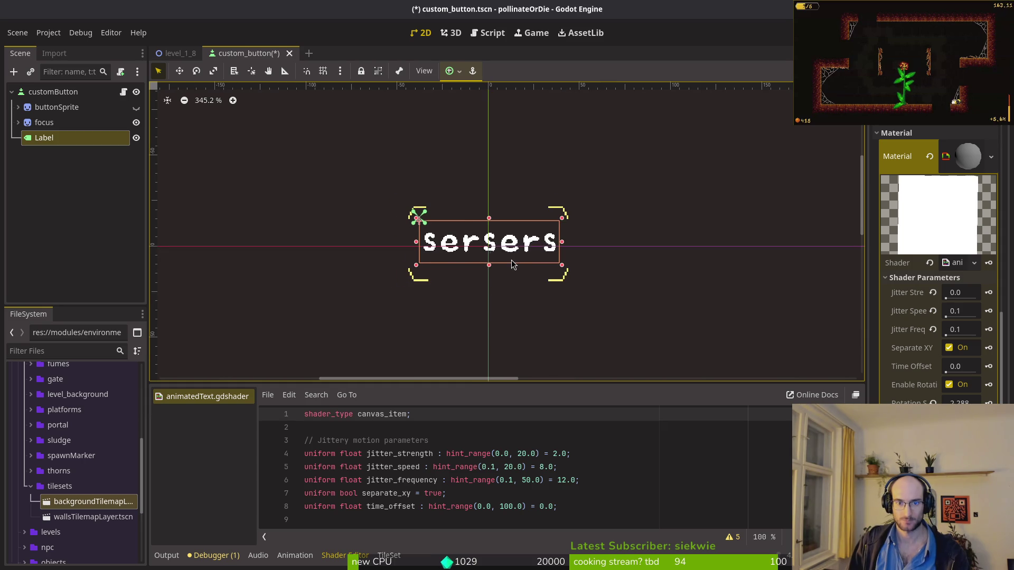
{"action": "scroll", "coordinate": [510, 265], "scroll_direction": "right", "scroll_amount": 1}
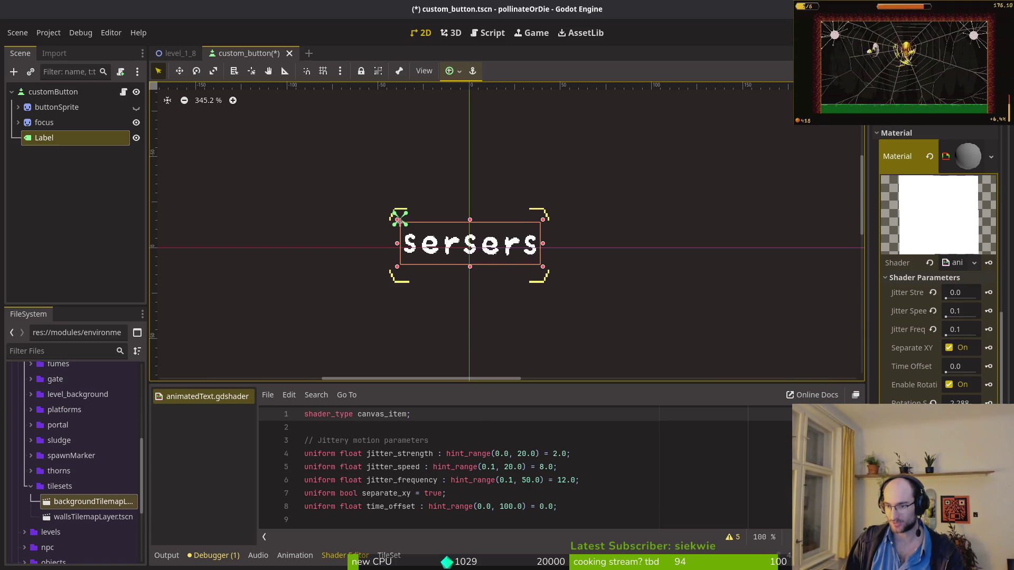
{"action": "scroll", "coordinate": [940, 264], "scroll_direction": "up", "scroll_amount": 4}
{"action": "scroll", "coordinate": [939, 264], "scroll_direction": "down", "scroll_amount": 2}
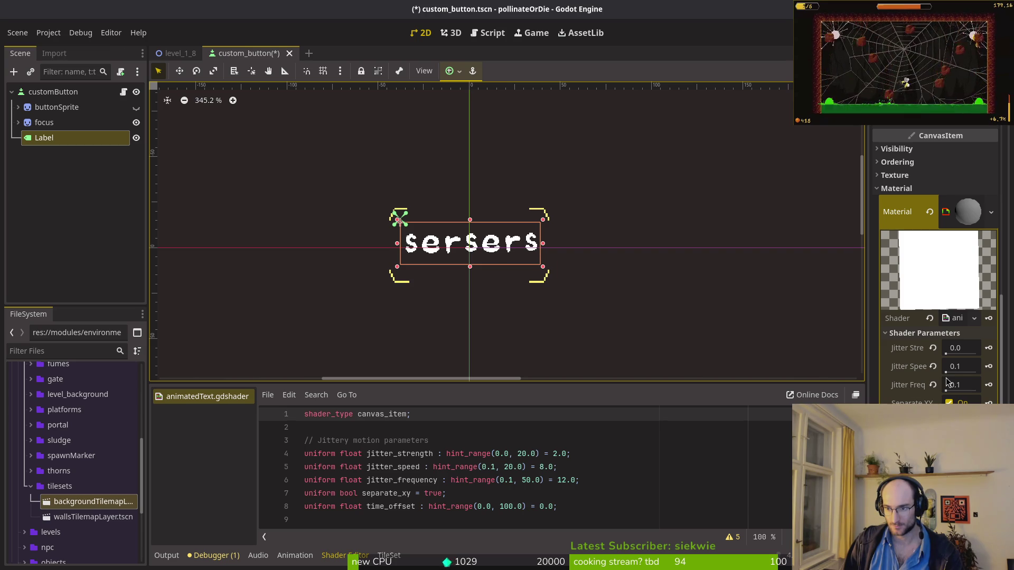
Step: Set Jitter Strength to 1.0, then drag it higher to preview stronger jitter
{"action": "left_click", "coordinate": [955, 348]}
{"action": "type", "text": "1"}
{"action": "key", "text": "Return"}
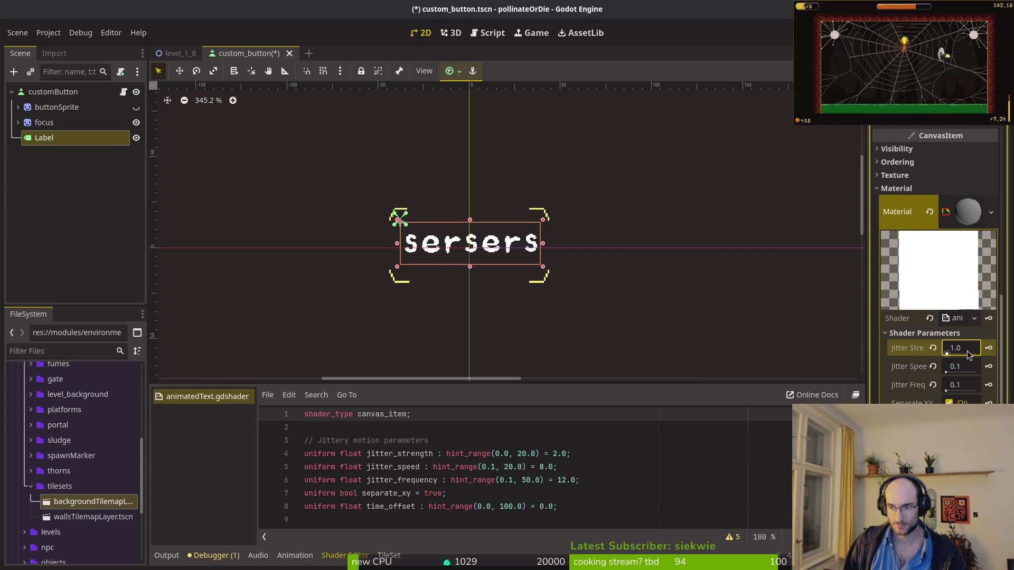
{"action": "mouse_move", "coordinate": [946, 353]}
{"action": "left_mouse_down"}
{"action": "mouse_move", "coordinate": [958, 358]}
{"action": "mouse_move", "coordinate": [954, 392]}
{"action": "mouse_move", "coordinate": [960, 372]}
{"action": "left_mouse_up"}
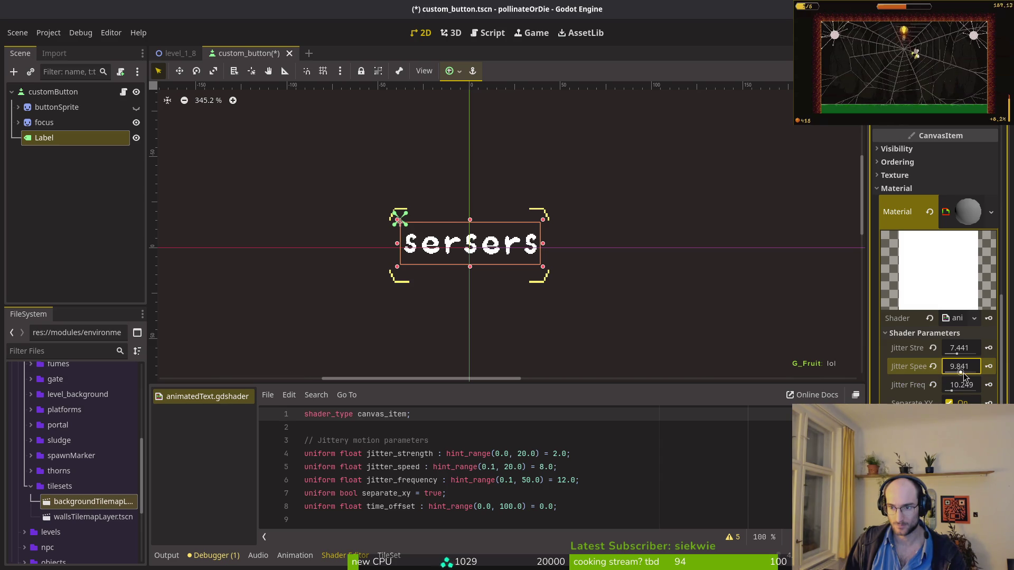
Step: Enter 1 for Jitter Strength, Speed and Frequency, then bring the Brave '420' search forward
{"action": "left_click", "coordinate": [962, 352]}
{"action": "type", "text": "1"}
{"action": "key", "text": "Tab"}
{"action": "type", "text": "1"}
{"action": "key", "text": "Tab"}
{"action": "type", "text": "1"}
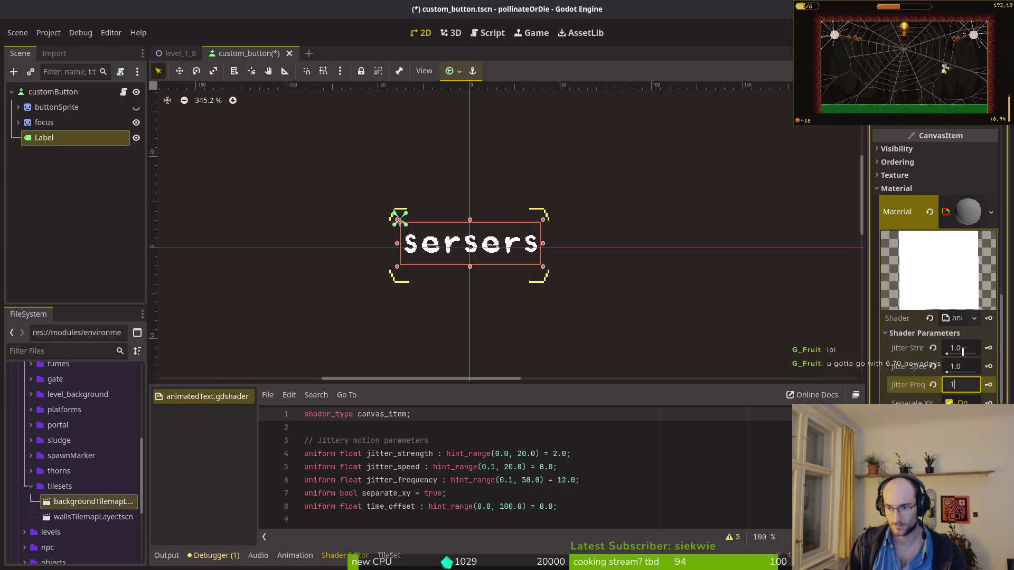
{"action": "left_click", "coordinate": [958, 353]}
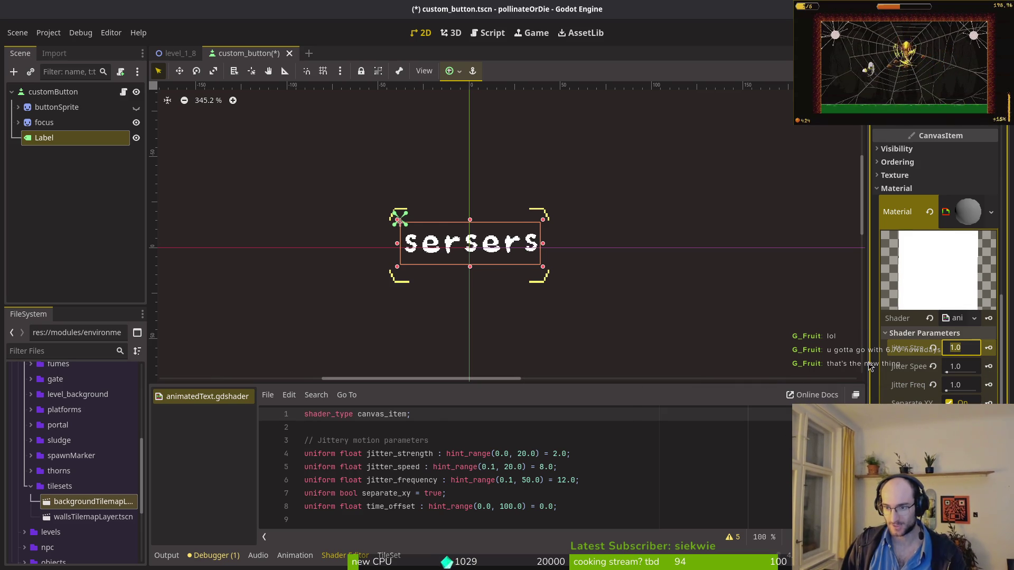
{"action": "key", "text": "Escape"}
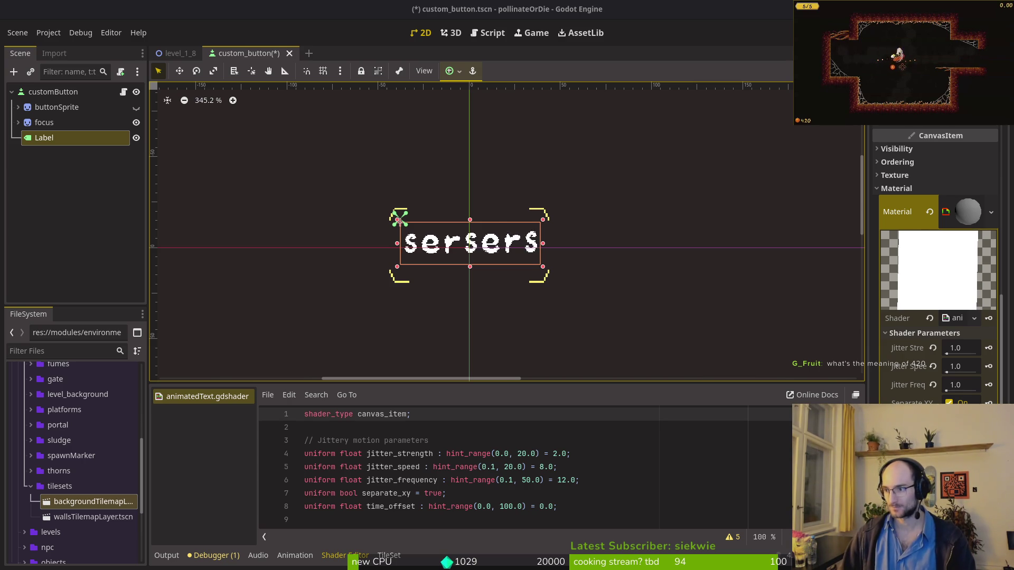
{"action": "key", "text": "alt+Tab"}
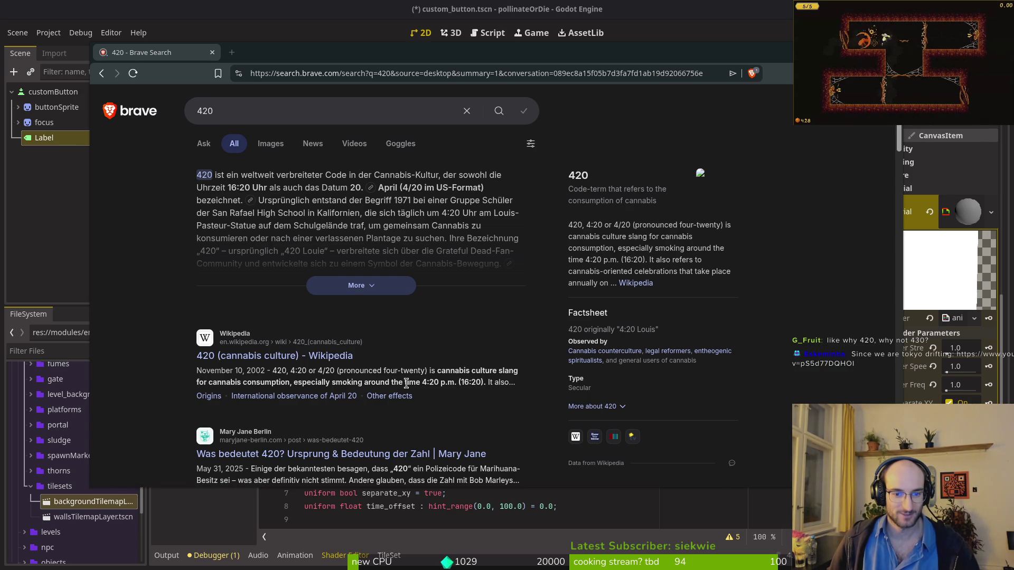
Step: Highlight the Wikipedia 4:20 p.m. passage and the factsheet's definition of 420 in Brave
{"action": "left_click_drag", "start_coordinate": [456, 382], "coordinate": [363, 383]}
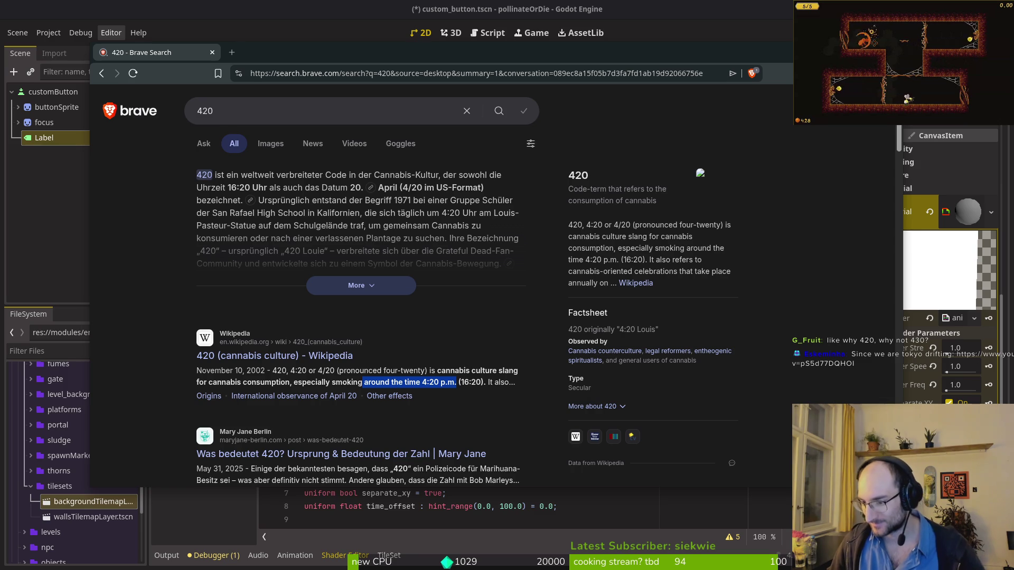
{"action": "key", "text": "alt+Tab"}
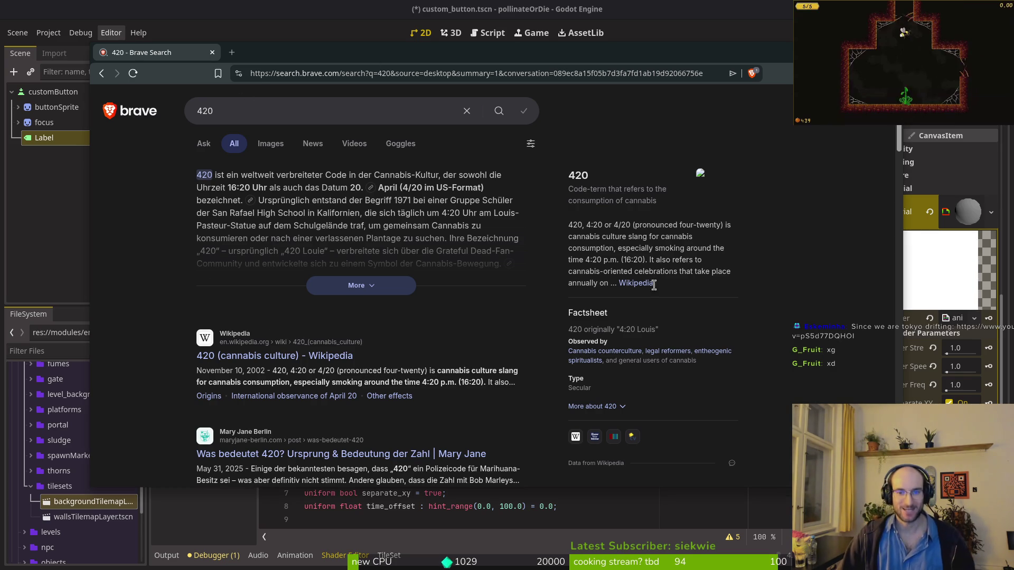
{"action": "mouse_move", "coordinate": [644, 260]}
{"action": "left_mouse_down"}
{"action": "mouse_move", "coordinate": [575, 239]}
{"action": "mouse_move", "coordinate": [569, 224]}
{"action": "left_mouse_up"}
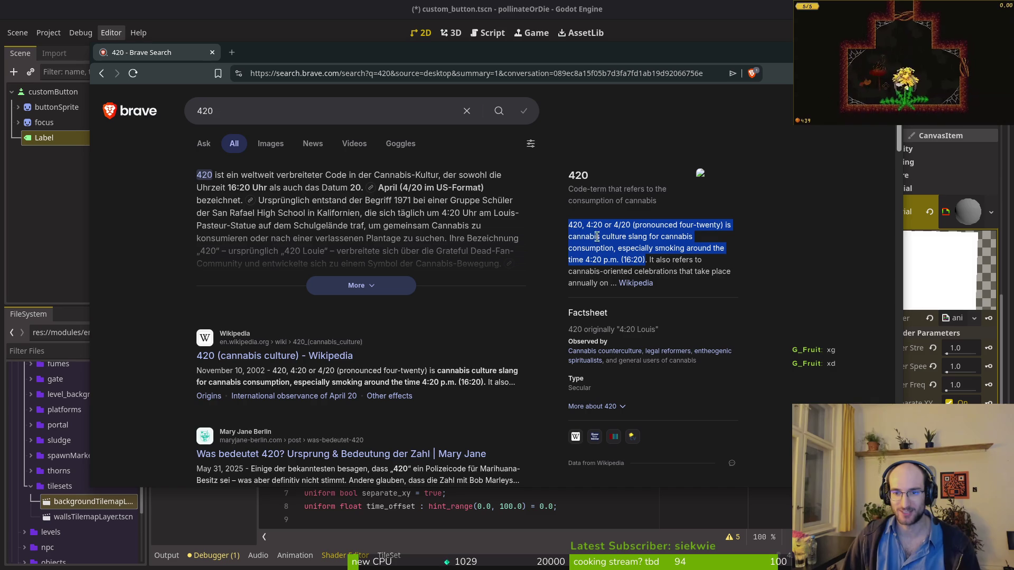
{"action": "key", "text": "alt+Tab"}
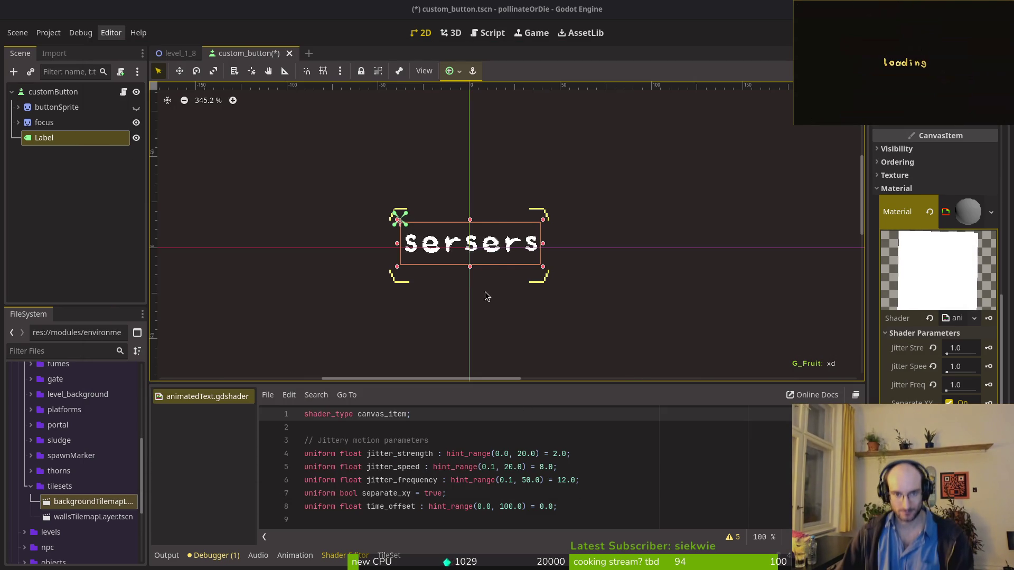
Step: Inspect the shader's current text colour and turn on its Use Custom option
{"action": "scroll", "coordinate": [915, 335], "scroll_direction": "down", "scroll_amount": 5}
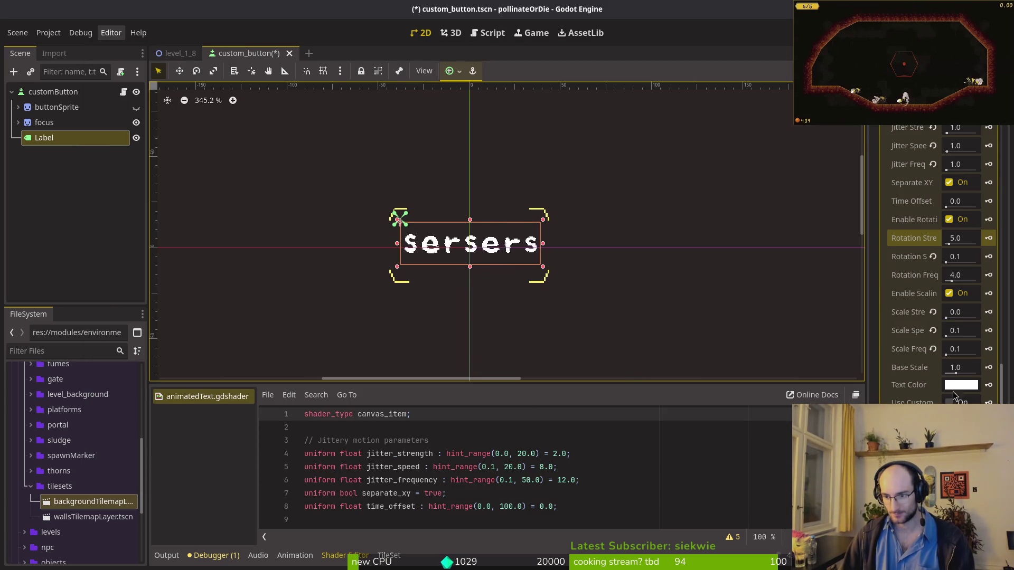
{"action": "left_click", "coordinate": [948, 387]}
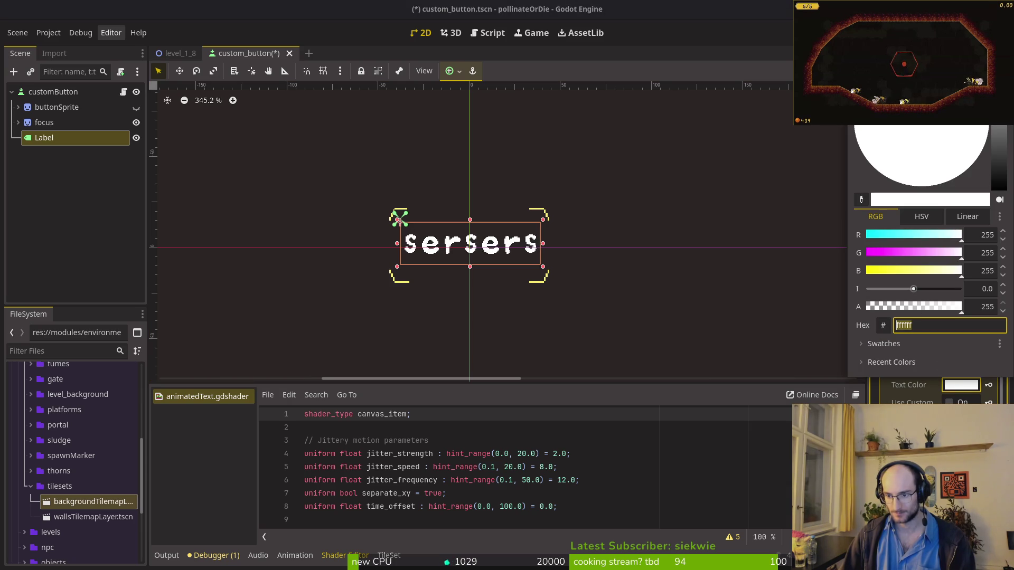
{"action": "left_click", "coordinate": [946, 391]}
{"action": "left_click", "coordinate": [948, 401]}
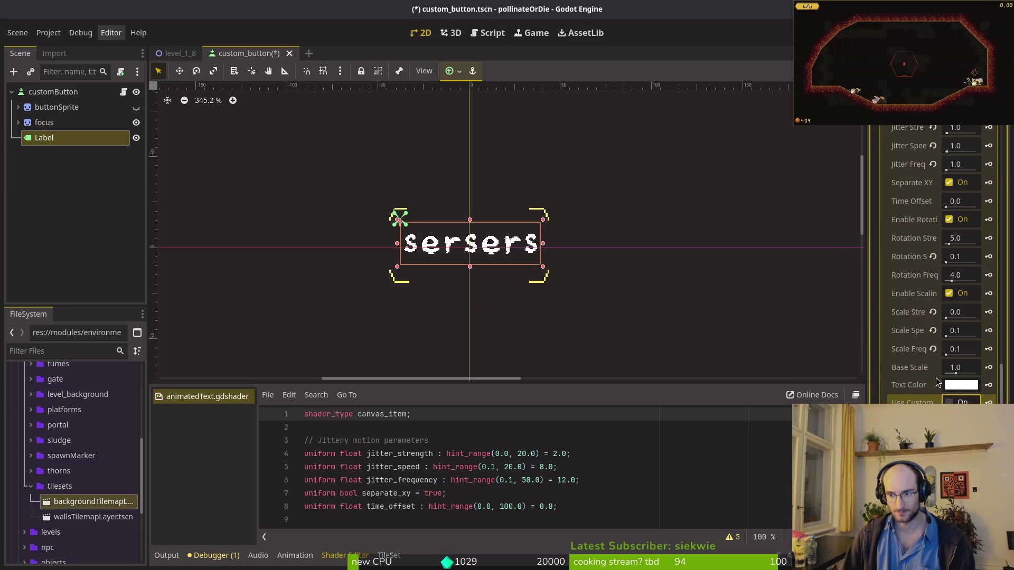
Step: Check the label font's colour in Label Settings and make sure the shader's Use Custom is enabled
{"action": "scroll", "coordinate": [941, 385], "scroll_direction": "up", "scroll_amount": 15}
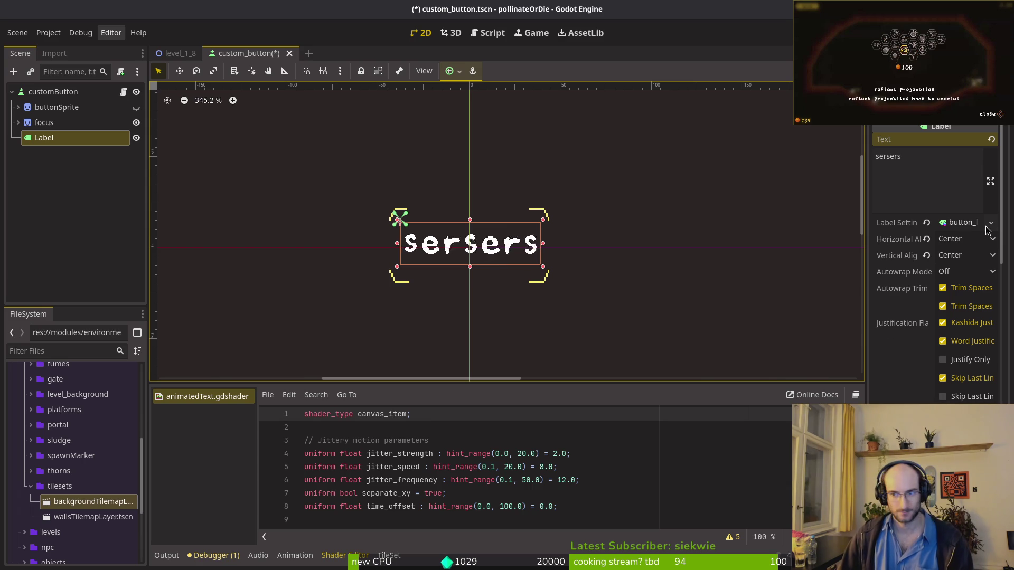
{"action": "left_click", "coordinate": [961, 222]}
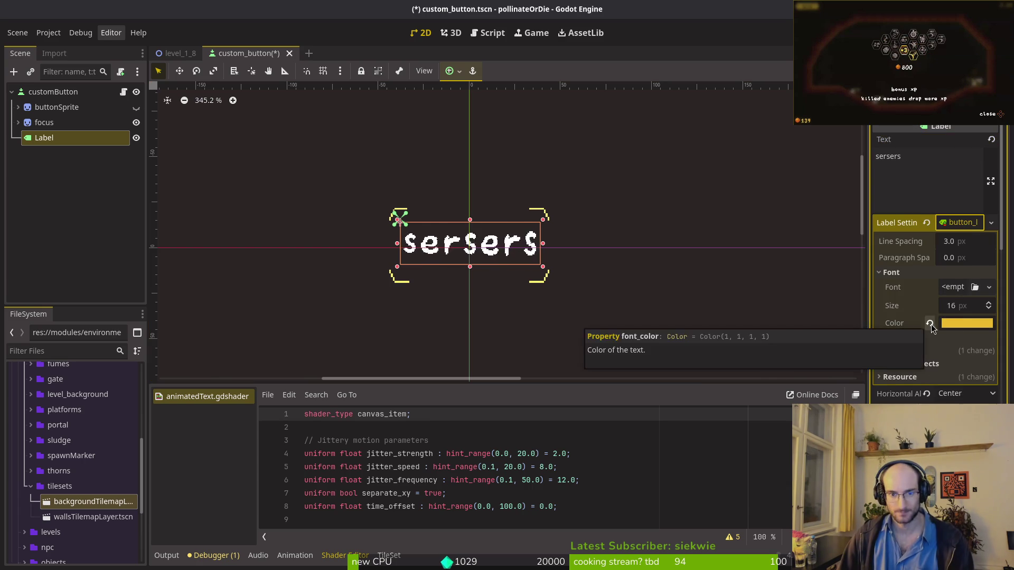
{"action": "left_click", "coordinate": [946, 323]}
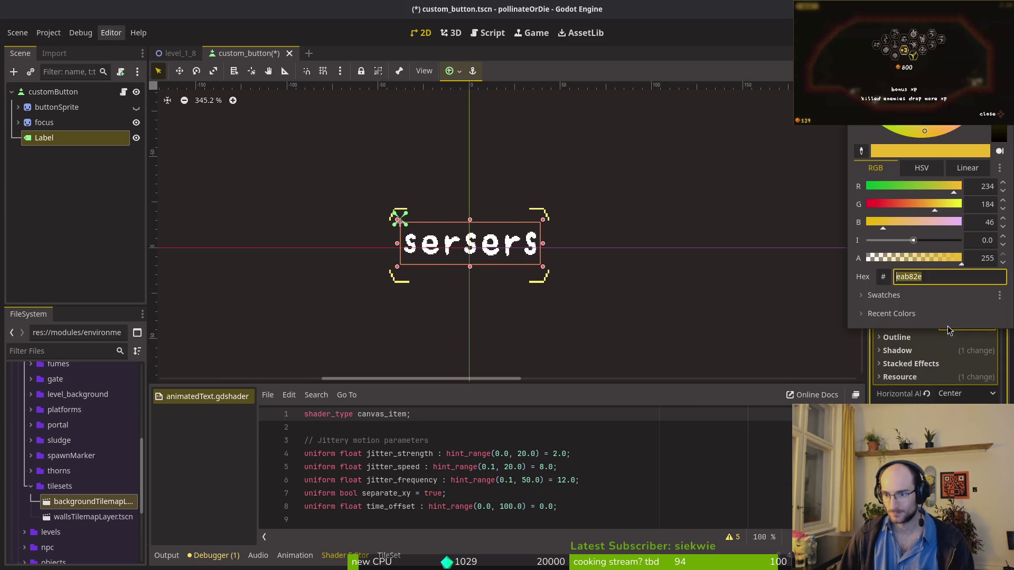
{"action": "left_click", "coordinate": [887, 366]}
{"action": "scroll", "coordinate": [898, 317], "scroll_direction": "down", "scroll_amount": 15}
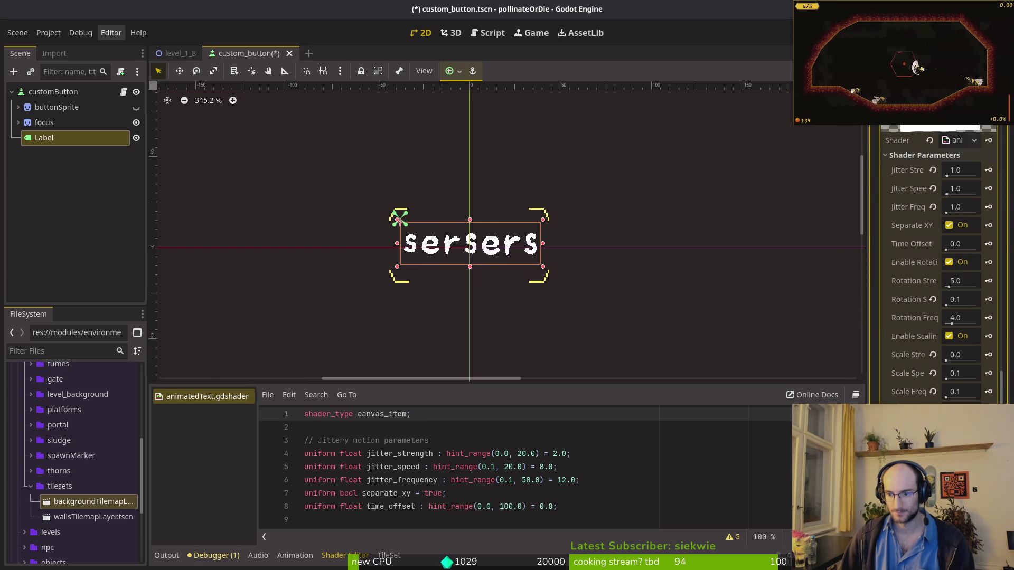
{"action": "scroll", "coordinate": [913, 235], "scroll_direction": "down", "scroll_amount": 5}
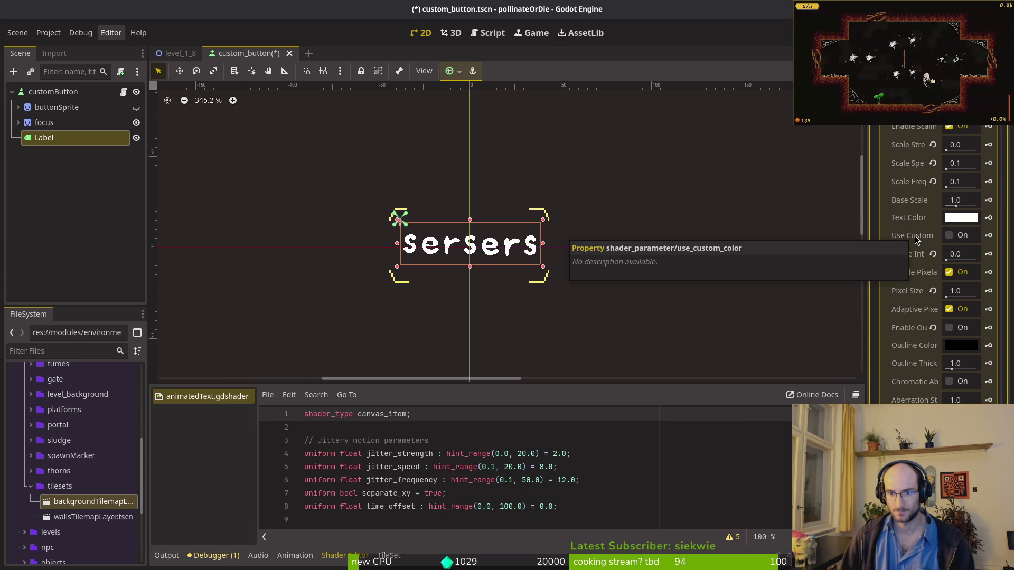
{"action": "left_click", "coordinate": [948, 236]}
{"action": "left_click", "coordinate": [949, 235]}
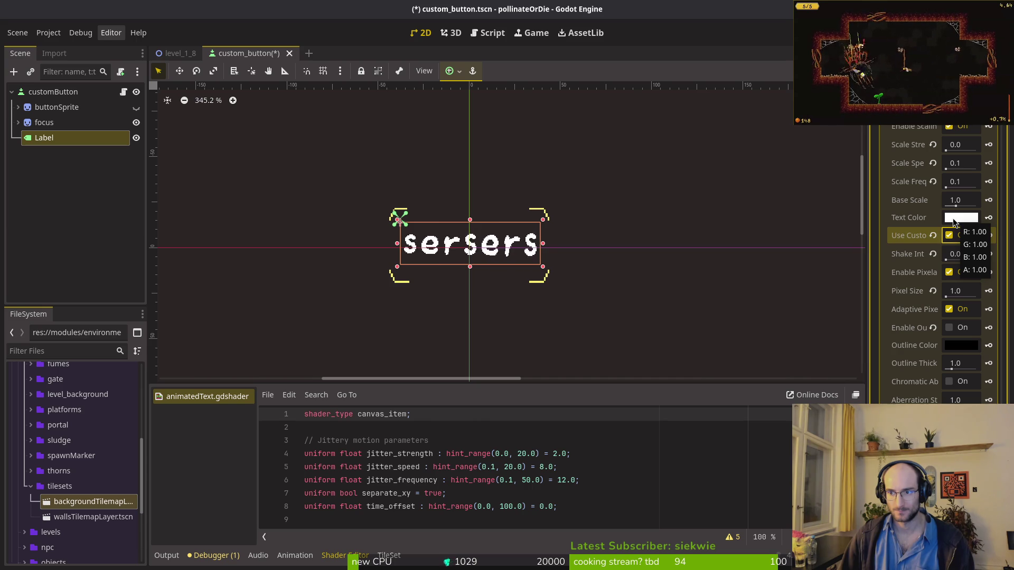
{"action": "left_click", "coordinate": [954, 218]}
{"action": "scroll", "coordinate": [931, 212], "scroll_direction": "up", "scroll_amount": 5}
{"action": "scroll", "coordinate": [945, 238], "scroll_direction": "up", "scroll_amount": 15}
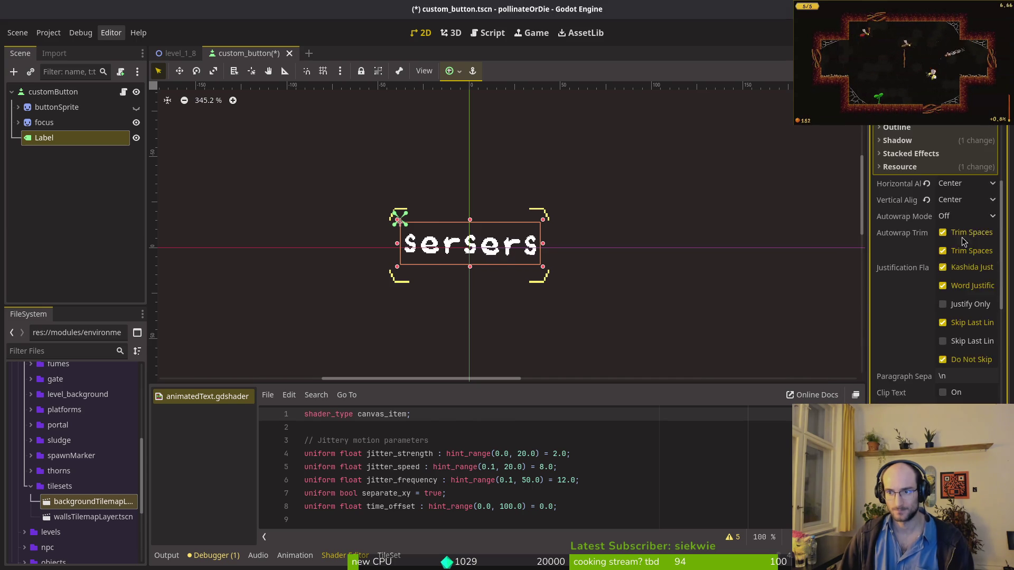
Step: Paste the font's yellow hex eab82e into the shader's Text Color and save the scene
{"action": "left_click", "coordinate": [964, 323]}
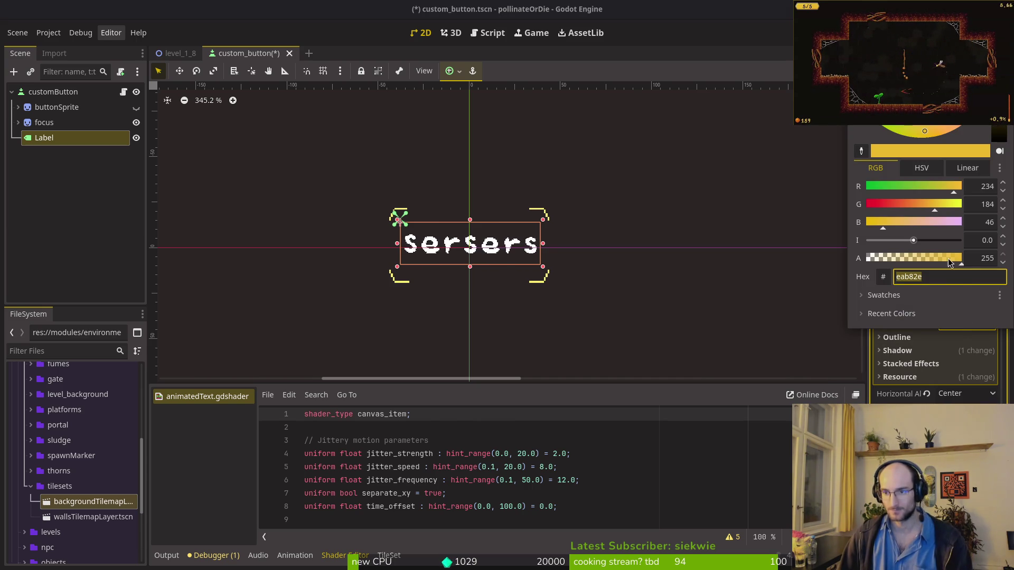
{"action": "key", "text": "Escape"}
{"action": "scroll", "coordinate": [958, 312], "scroll_direction": "down", "scroll_amount": 15}
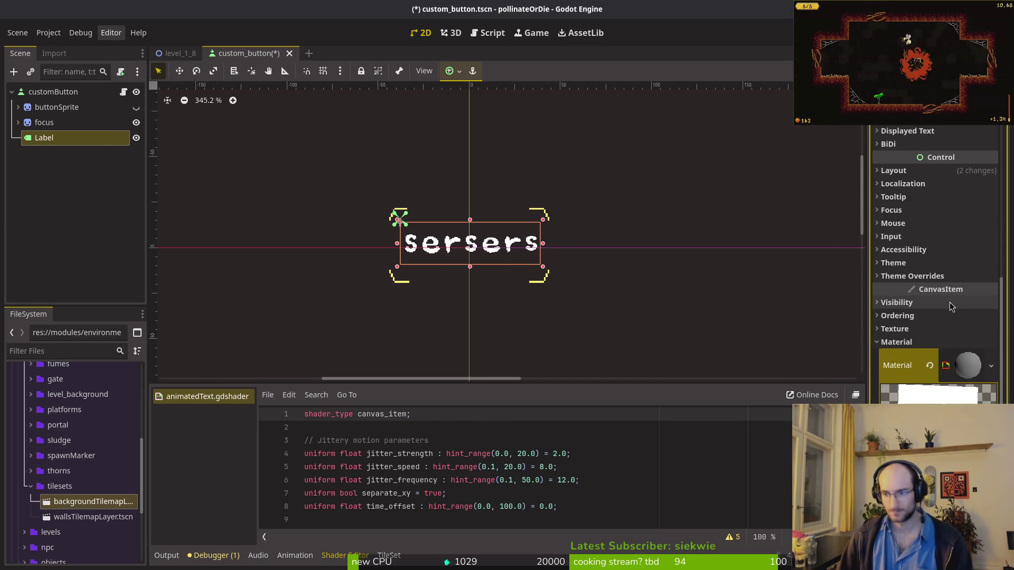
{"action": "scroll", "coordinate": [958, 376], "scroll_direction": "down", "scroll_amount": 5}
{"action": "left_click", "coordinate": [952, 316]}
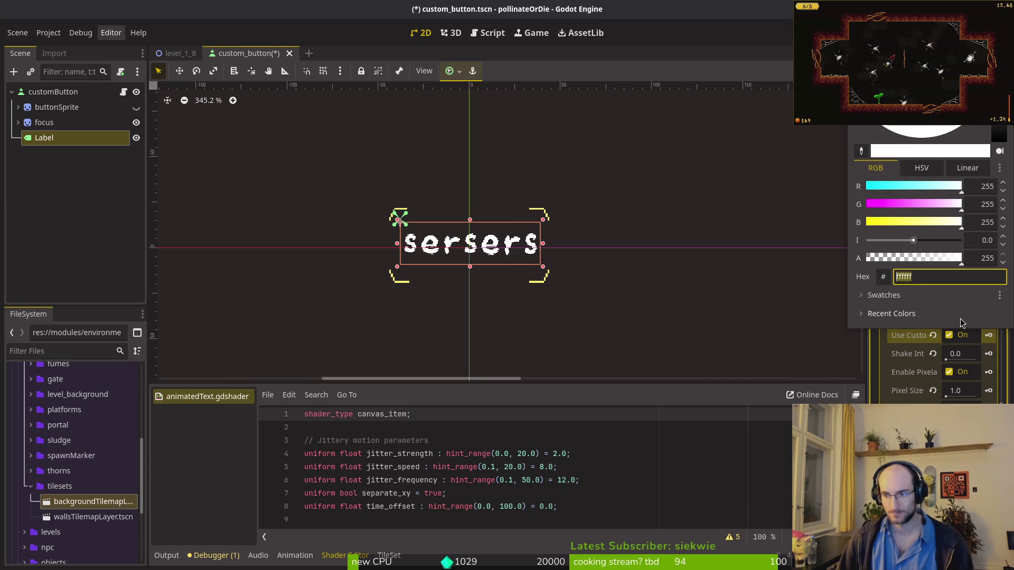
{"action": "left_click", "coordinate": [950, 295]}
{"action": "type", "text": "eab82e"}
{"action": "key", "text": "Return"}
{"action": "key", "text": "ctrl+s"}
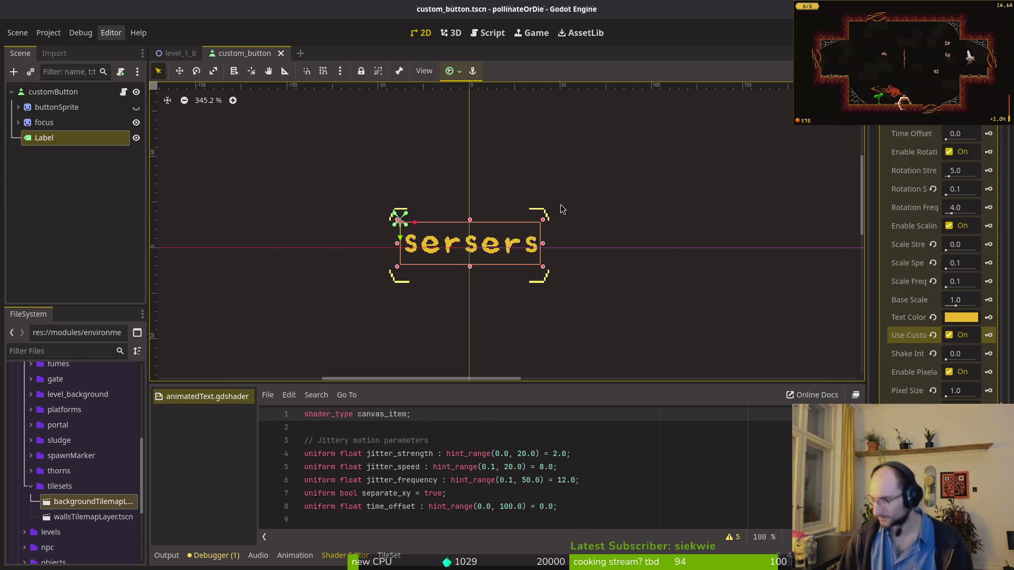
{"action": "key", "text": "alt+Tab"}
Step: Start Neovim and open custom_button.gd with the project file finder
{"action": "type", "text": "vim"}
{"action": "key", "text": "Return"}
{"action": "key", "text": "ctrl+p"}
{"action": "type", "text": "vu"}
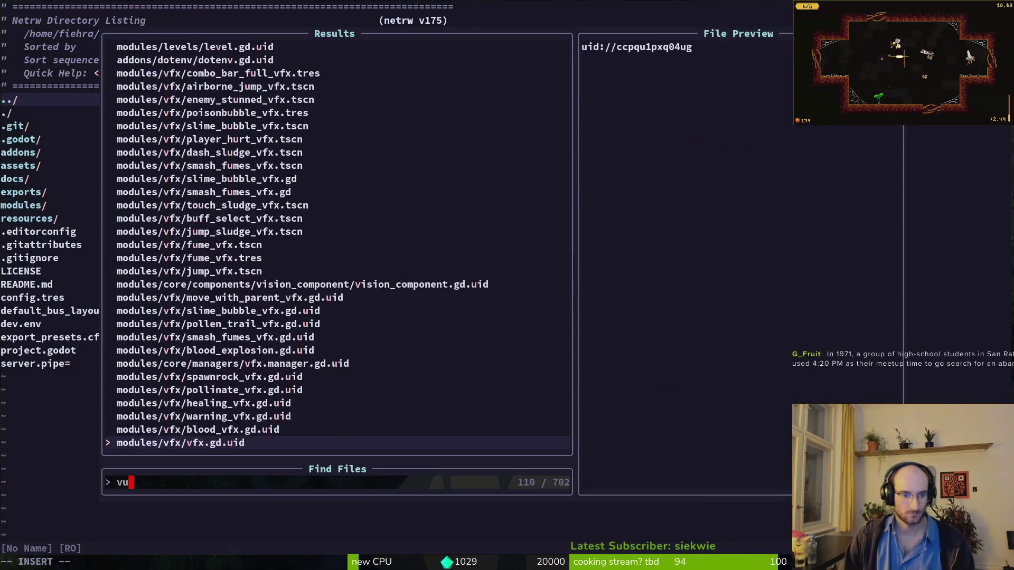
{"action": "key", "text": "BackSpace"}
{"action": "key", "text": "BackSpace"}
{"action": "type", "text": "cu"}
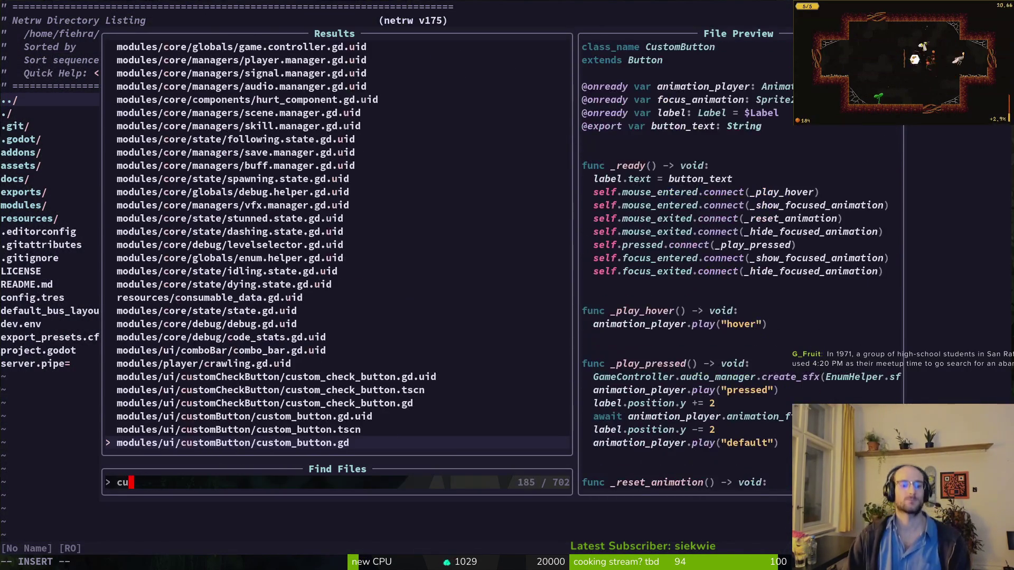
{"action": "key", "text": "Return"}
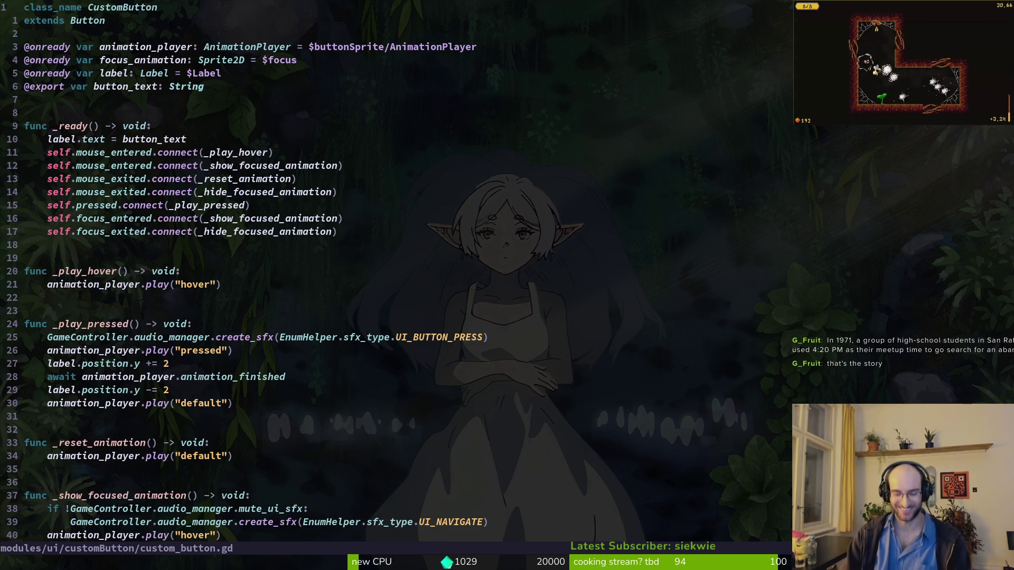
Step: Search the project for set_shader_parameter and open the bee skin script's matching line
{"action": "key", "text": "j"}
{"action": "key", "text": "j"}
{"action": "key", "text": "j"}
{"action": "key", "text": "j"}
{"action": "key", "text": "j"}
{"action": "key", "text": "k"}
{"action": "key", "text": "2"}
{"action": "key", "text": "0"}
{"action": "key", "text": "j"}
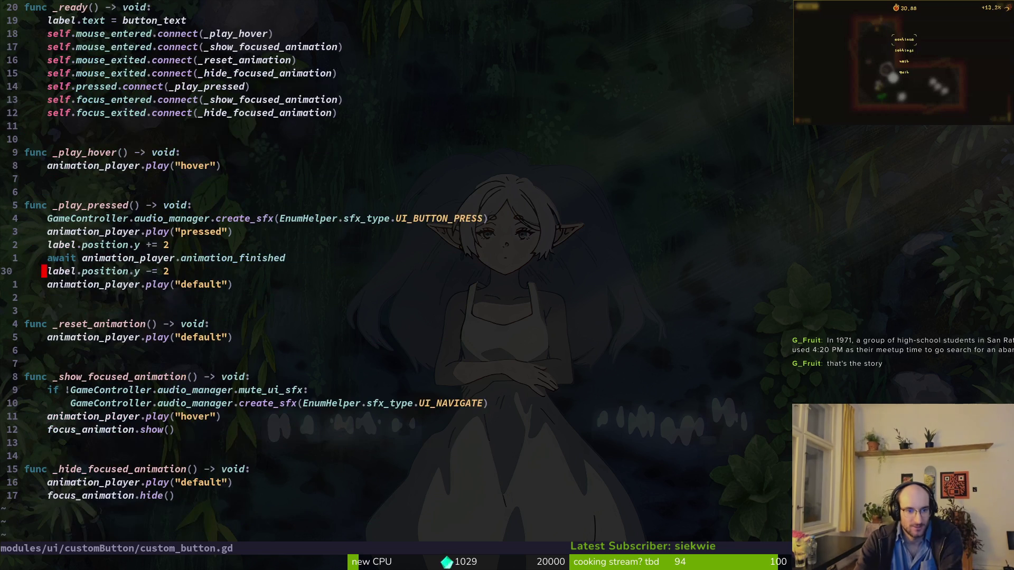
{"action": "key", "text": "shift+g"}
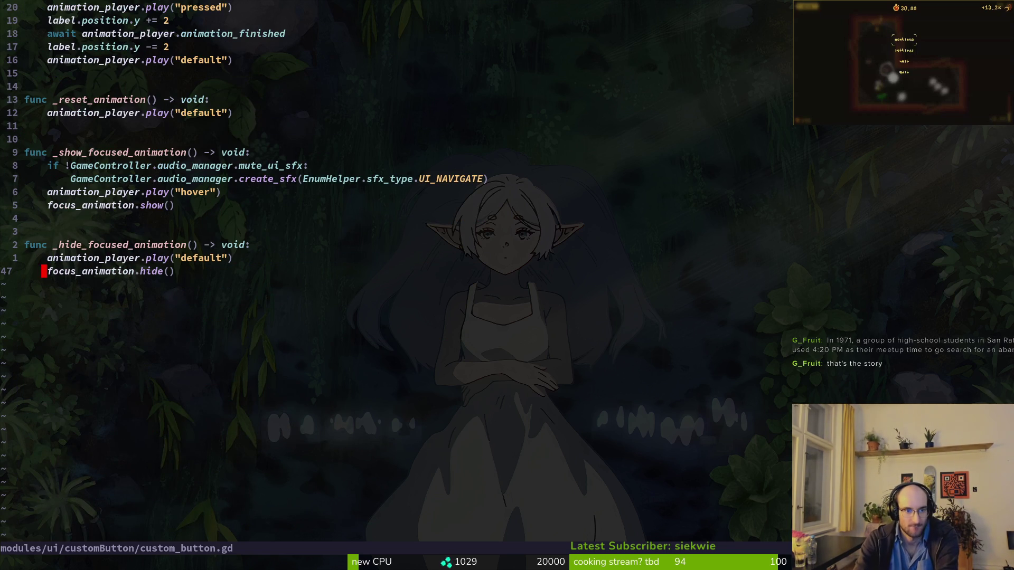
{"action": "key", "text": "k"}
{"action": "key", "text": "k"}
{"action": "key", "text": "k"}
{"action": "key", "text": "space"}
{"action": "type", "text": "psset_sha"}
{"action": "key", "text": "Return"}
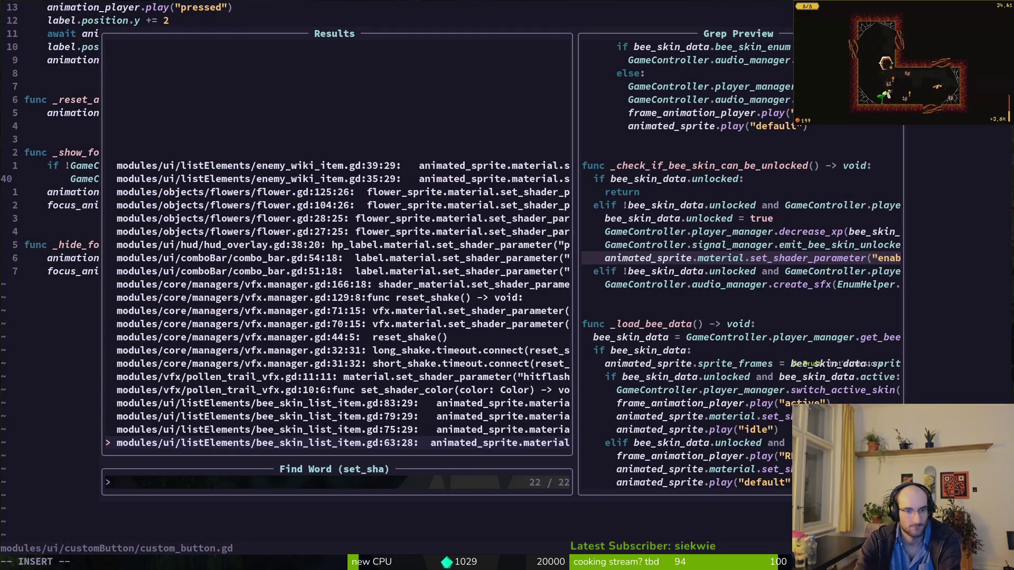
{"action": "key", "text": "Return"}
Step: Paste the shader-parameter line into custom_button.gd at line 40, fix the label reference, and save
{"action": "key", "text": "ctrl+o"}
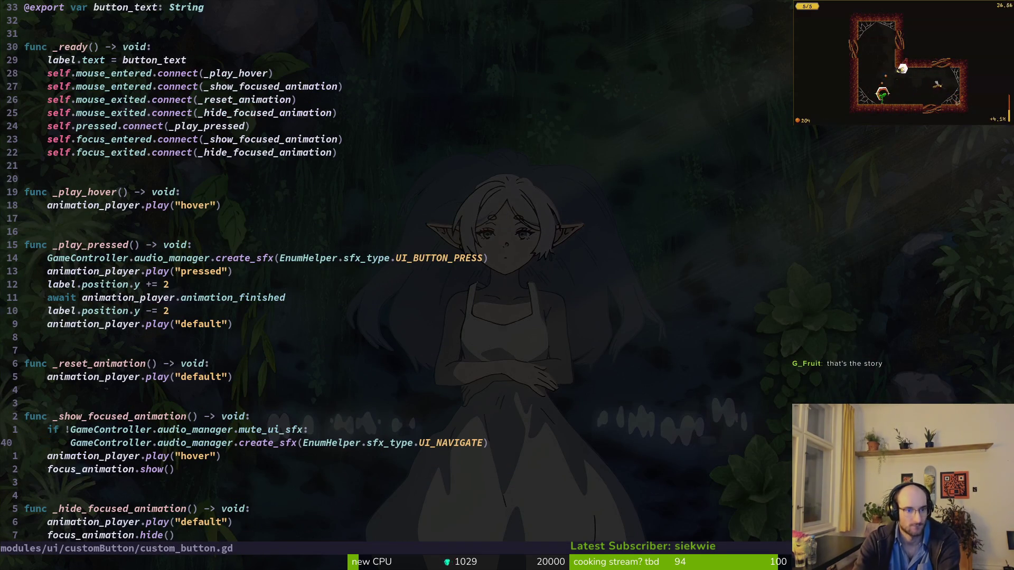
{"action": "key", "text": "p"}
{"action": "key", "text": "="}
{"action": "key", "text": "="}
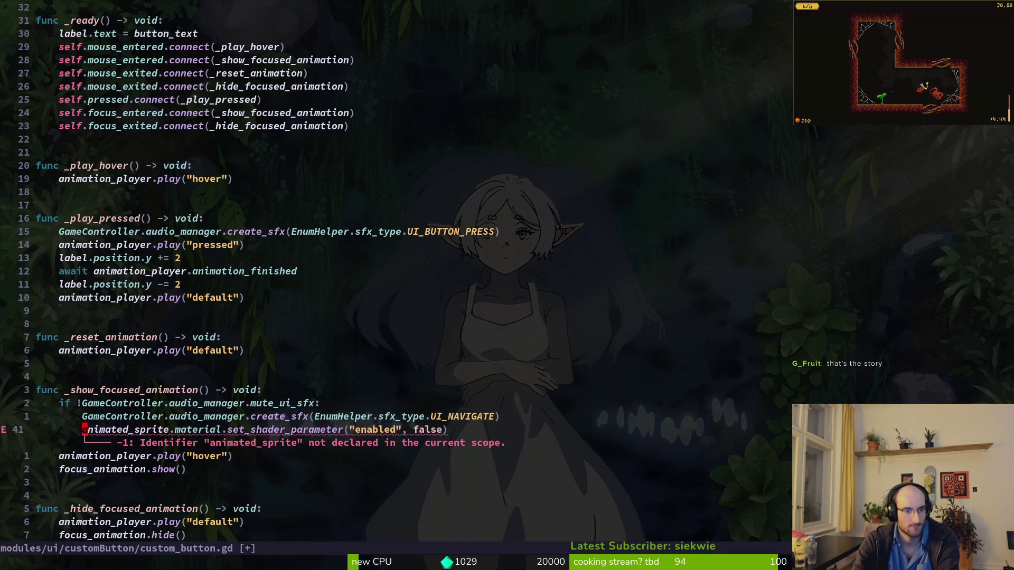
{"action": "type", "text": "cwlabe"}
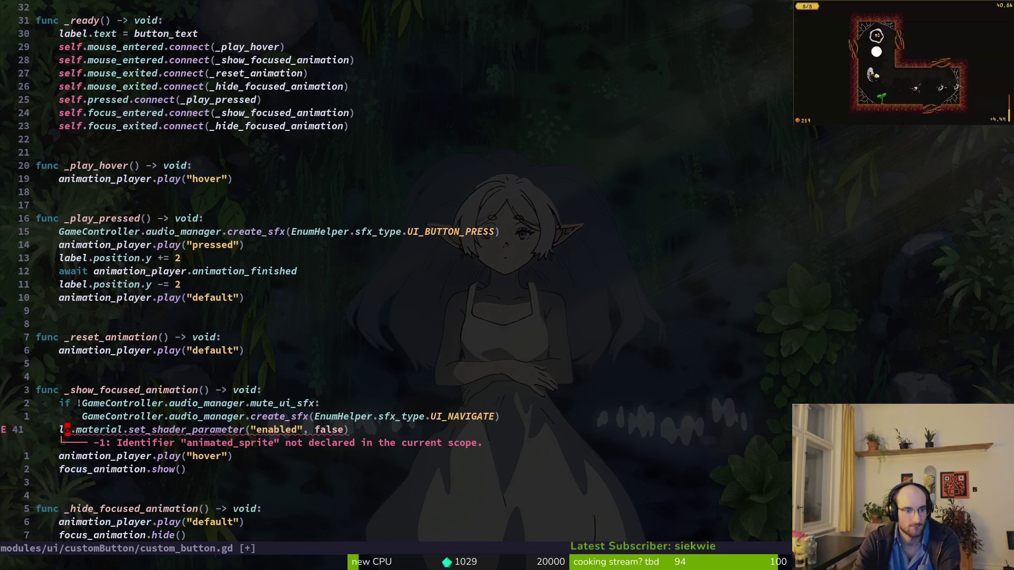
{"action": "key", "text": "Escape"}
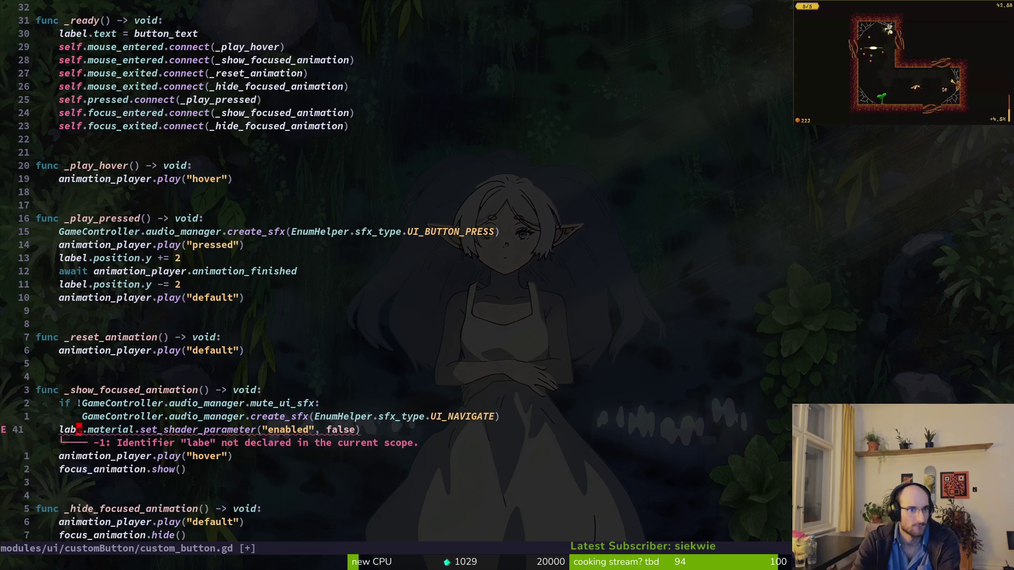
{"action": "type", "text": "20k"}
{"action": "type", "text": "20jal"}
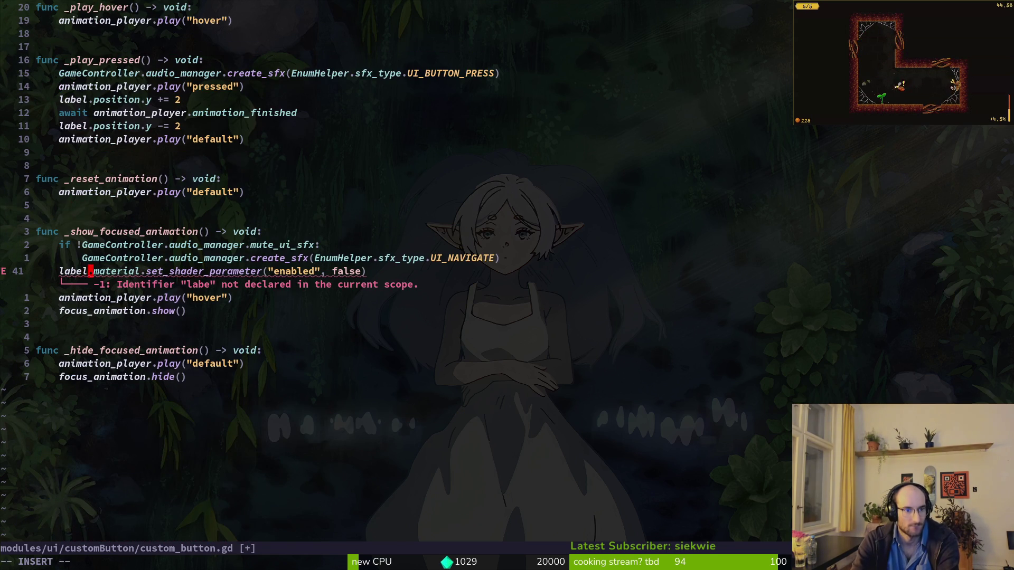
{"action": "key", "text": "Escape"}
{"action": "type", "text": ":w"}
{"action": "key", "text": "Return"}
Step: Change the pasted line's 'enabled' value from false to true and save
{"action": "key", "text": "V"}
{"action": "key", "text": "y"}
{"action": "key", "text": "w"}
{"action": "key", "text": "w"}
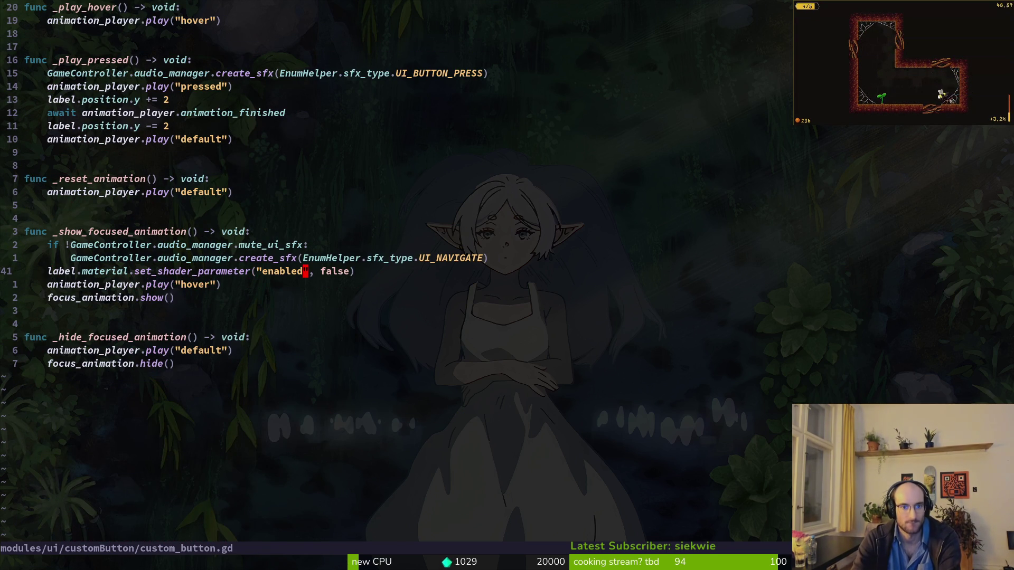
{"action": "type", "text": "$"}
{"action": "type", "text": "ciwtrue"}
{"action": "key", "text": "Escape"}
{"action": "type", "text": ":w"}
{"action": "key", "text": "Return"}
Step: Copy the enabling line into _hide_focused_animation with the value false, save, and run the game
{"action": "key", "text": "V"}
{"action": "key", "text": "y"}
{"action": "key", "text": "j"}
{"action": "key", "text": "j"}
{"action": "key", "text": "j"}
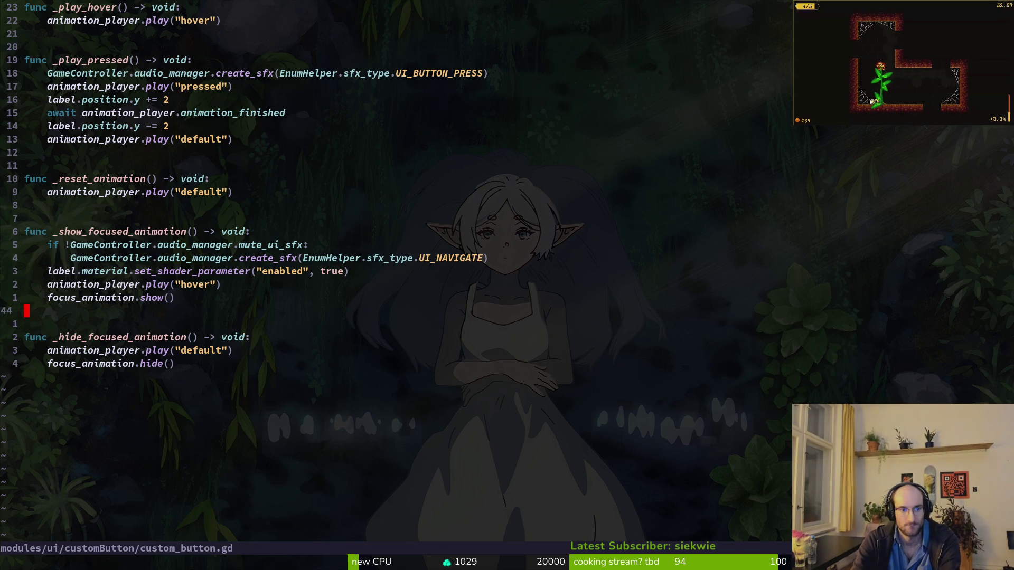
{"action": "key", "text": "p"}
{"action": "type", "text": "$cbfal"}
{"action": "key", "text": "Escape"}
{"action": "type", "text": "s"}
{"action": "key", "text": "Escape"}
{"action": "type", "text": ":w"}
{"action": "key", "text": "Return"}
{"action": "key", "text": "alt+Tab"}
{"action": "key", "text": "F5"}
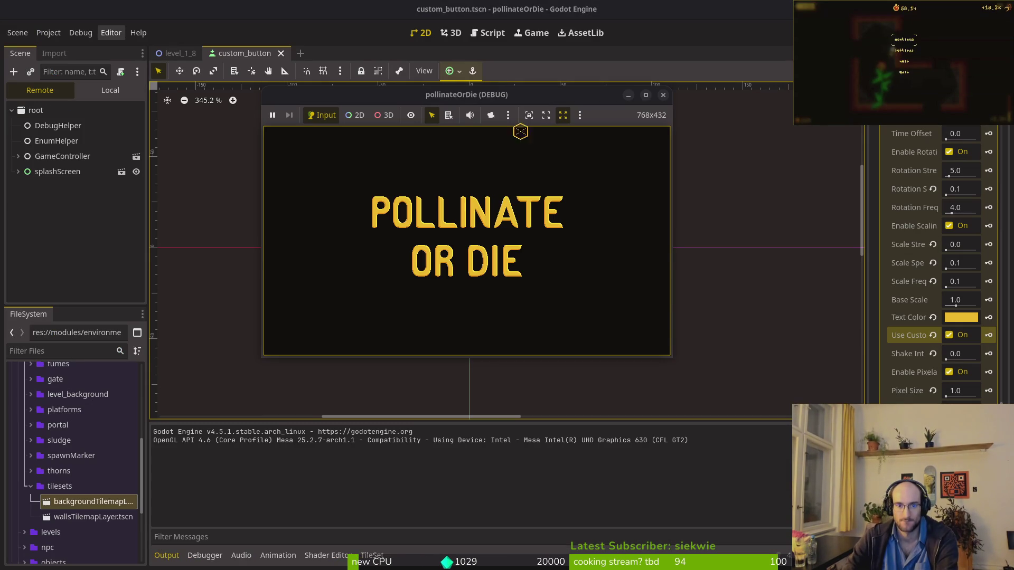
Step: Stop the first run, save the custom button scene, and collapse the shader parameters list
{"action": "double_click", "coordinate": [398, 99]}
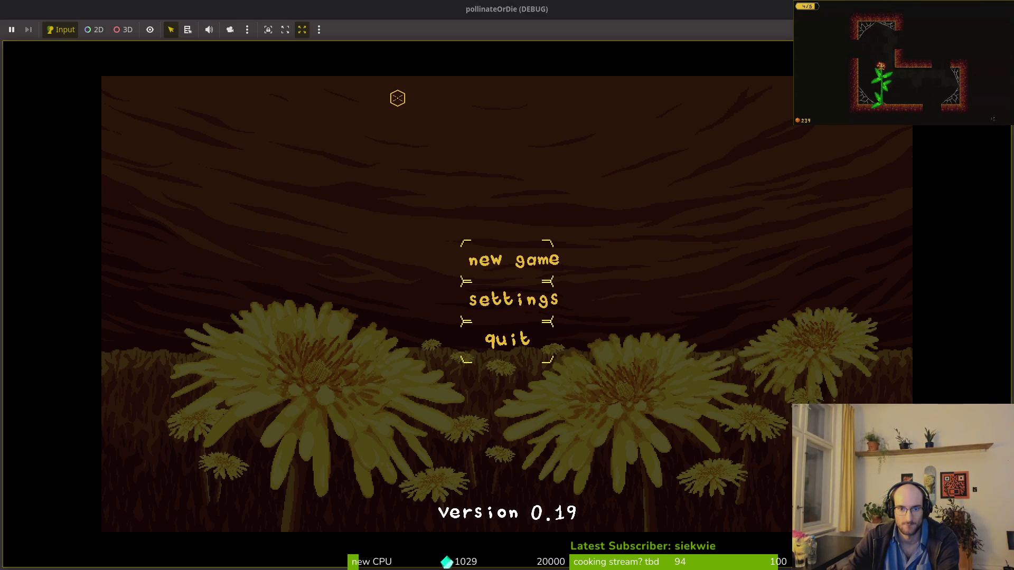
{"action": "key", "text": "F8"}
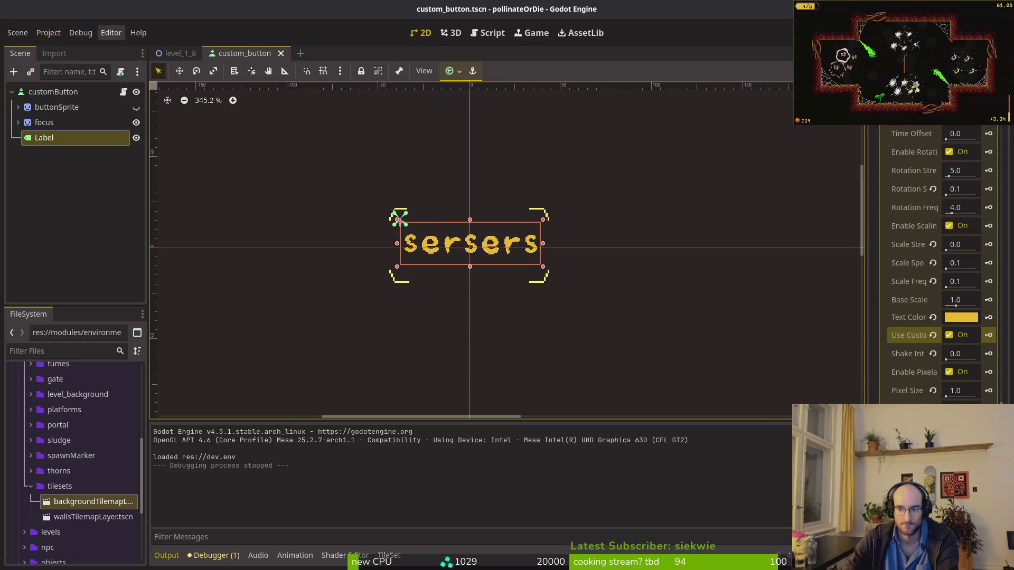
{"action": "scroll", "coordinate": [932, 133], "scroll_direction": "down", "scroll_amount": 3}
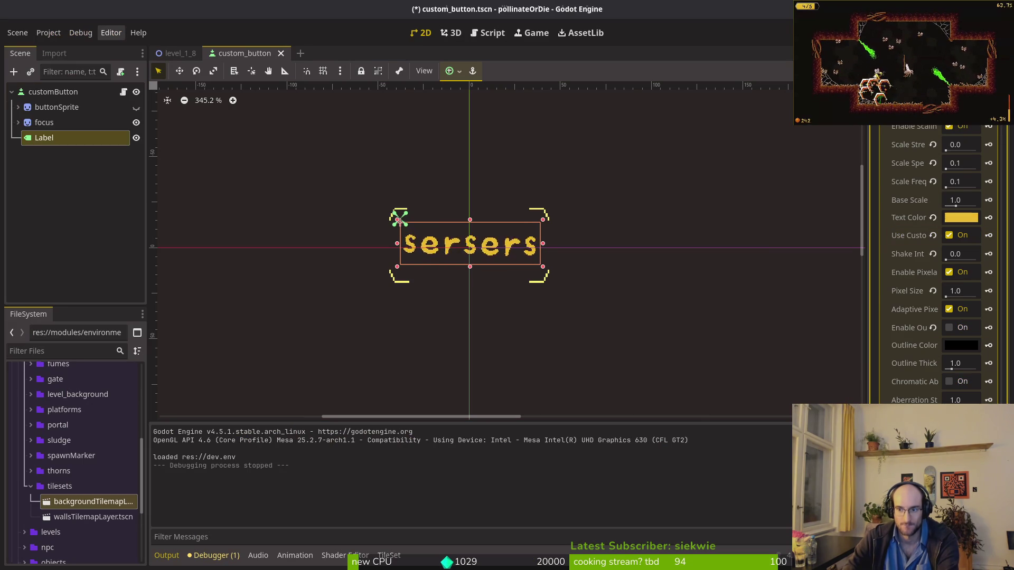
{"action": "key", "text": "ctrl+s"}
{"action": "scroll", "coordinate": [918, 346], "scroll_direction": "up", "scroll_amount": 8}
{"action": "left_click", "coordinate": [910, 387]}
Step: Rerun the game maximized, move menu focus to settings, quit and back up, then stop
{"action": "key", "text": "F5"}
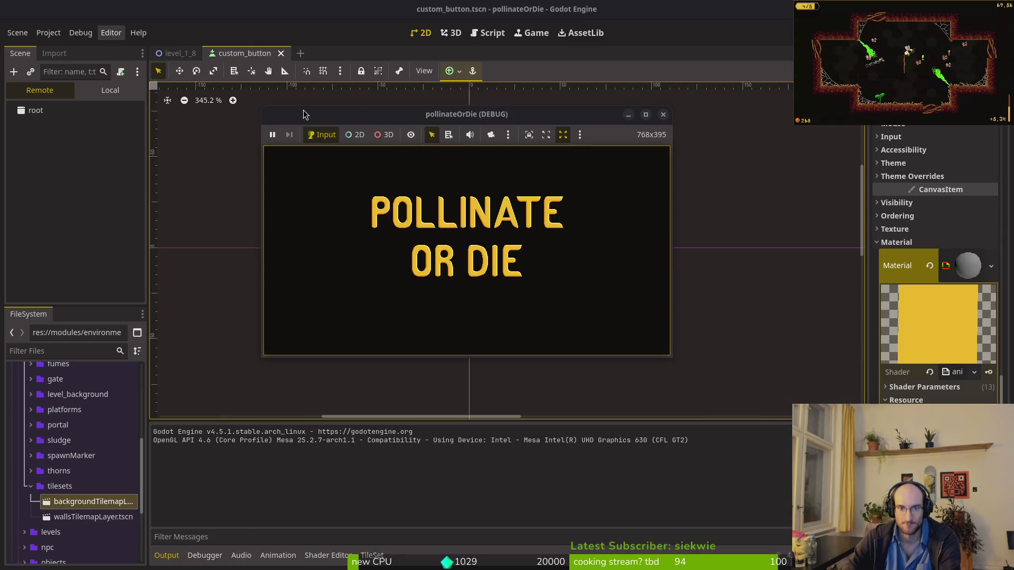
{"action": "double_click", "coordinate": [356, 124]}
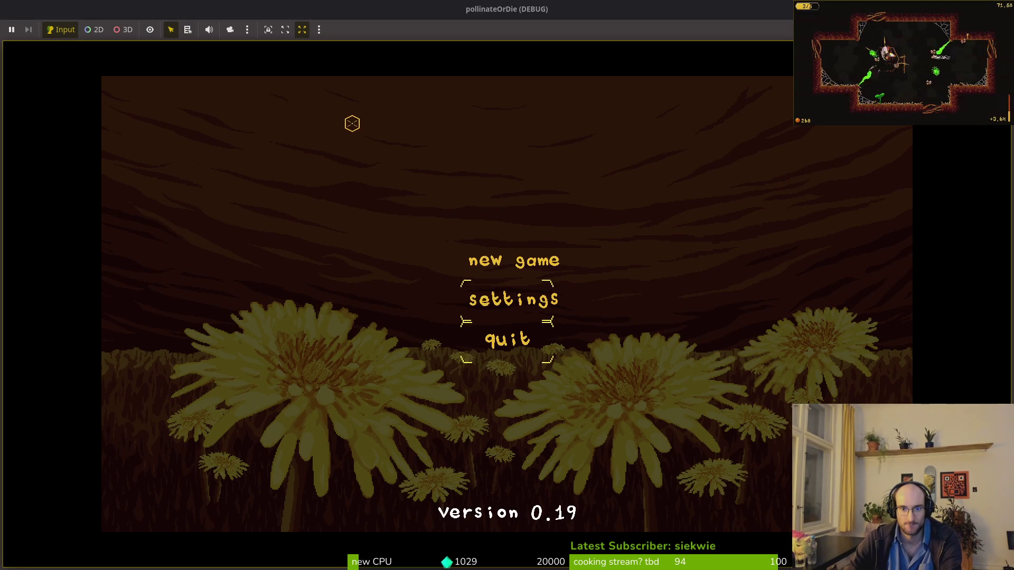
{"action": "key", "text": "Down"}
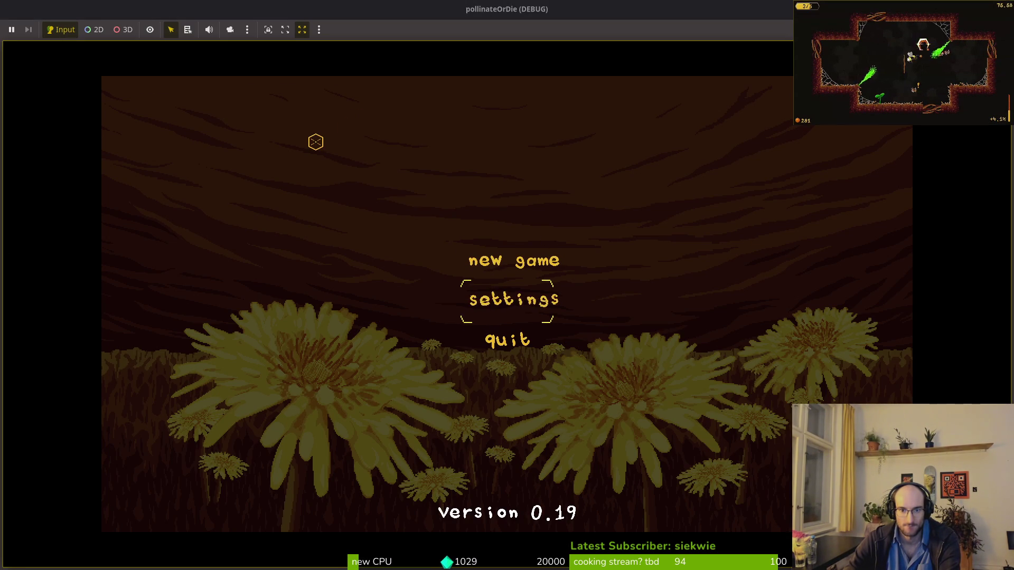
{"action": "key", "text": "Down"}
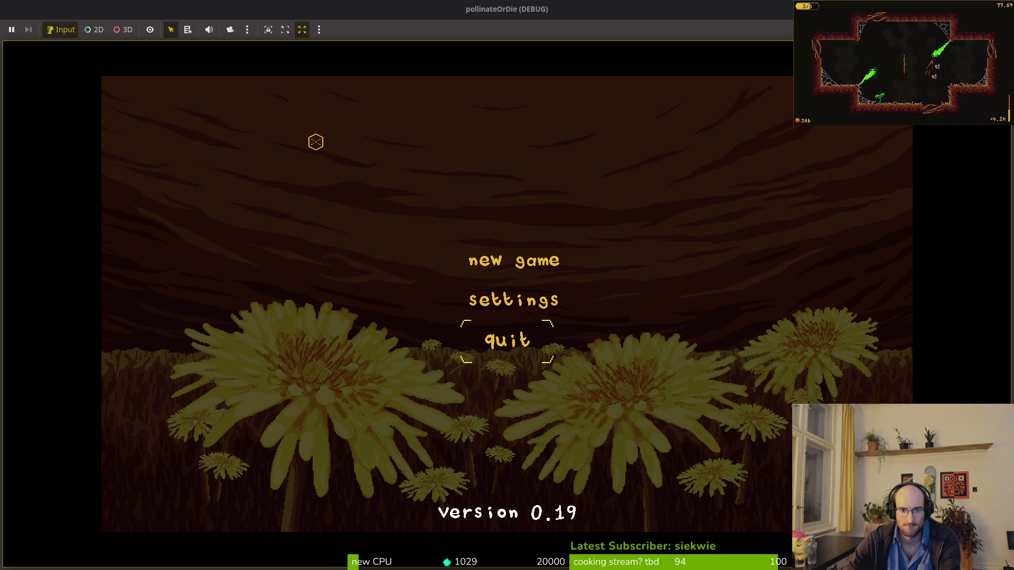
{"action": "key", "text": "Up"}
{"action": "key", "text": "Up"}
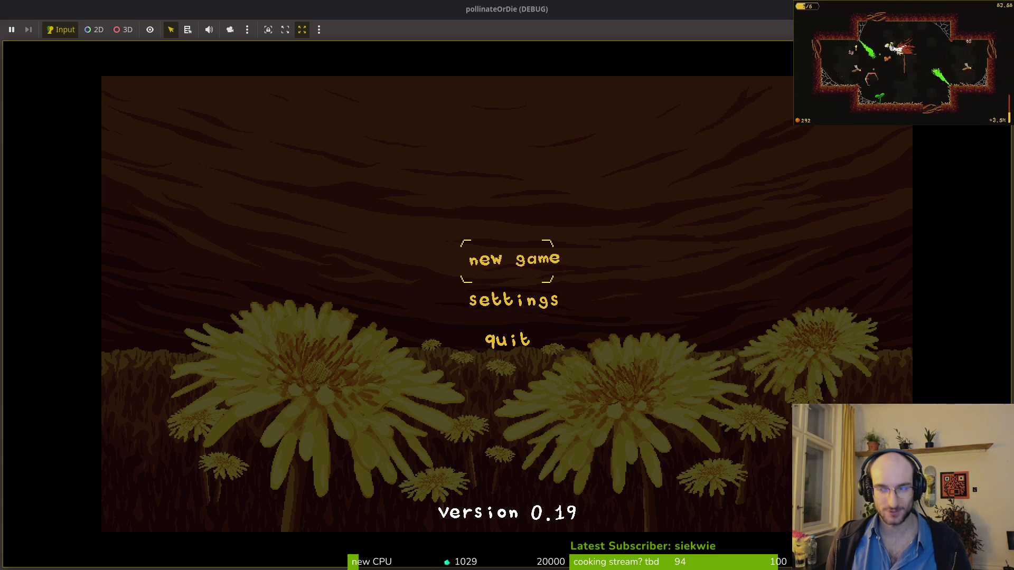
{"action": "key", "text": "F8"}
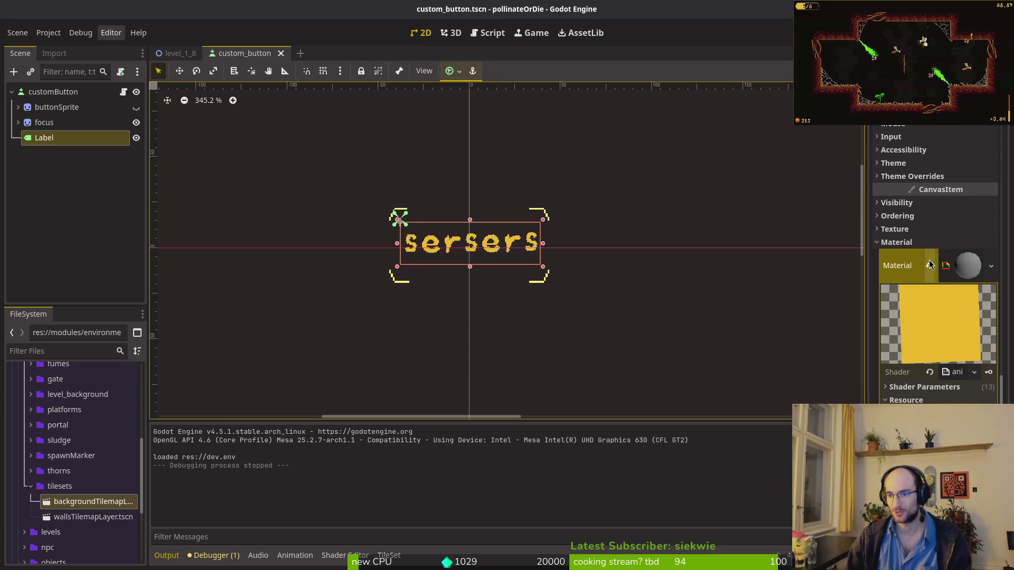
Step: Clear the Label's material, save the scene, and open animatedText.gdshader in Neovim
{"action": "left_click", "coordinate": [930, 265]}
{"action": "key", "text": "ctrl+s"}
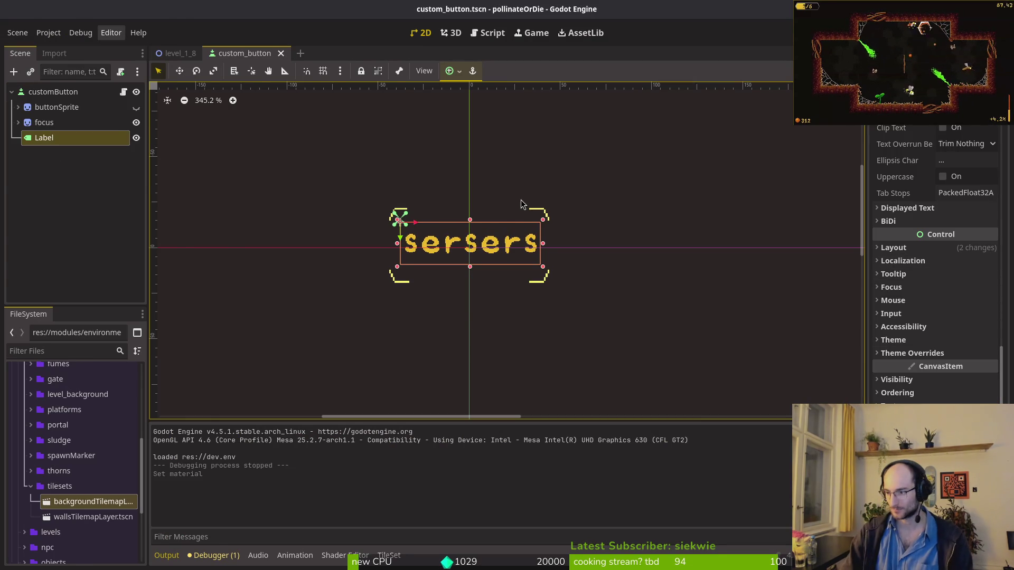
{"action": "key", "text": "alt+Tab"}
{"action": "key", "text": "space"}
{"action": "key", "text": "f"}
{"action": "key", "text": "f"}
{"action": "type", "text": "anim"}
{"action": "key", "text": "Return"}
Step: Copy all lines of the animatedText shader, save and quit Neovim, then launch Files
{"action": "key", "text": "V"}
{"action": "key", "text": "G"}
{"action": "type", "text": "yxu:w"}
{"action": "key", "text": "Return"}
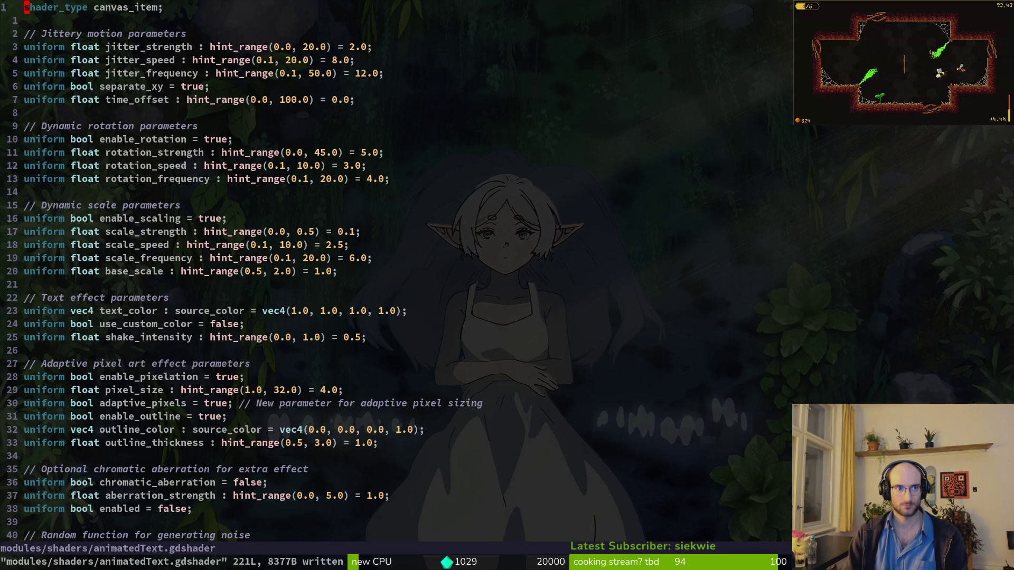
{"action": "type", "text": ":q"}
{"action": "key", "text": "Return"}
{"action": "key", "text": "super"}
{"action": "type", "text": "files"}
{"action": "key", "text": "Return"}
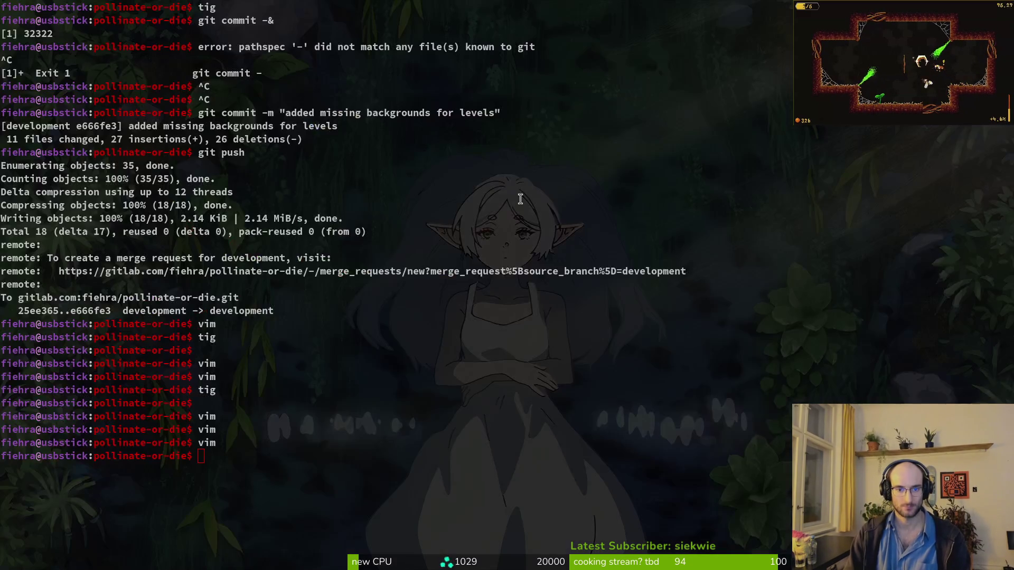
Step: Browse to pollinate-or-die/modules/shaders and select animatedText.gdshader
{"action": "left_click", "coordinate": [296, 288]}
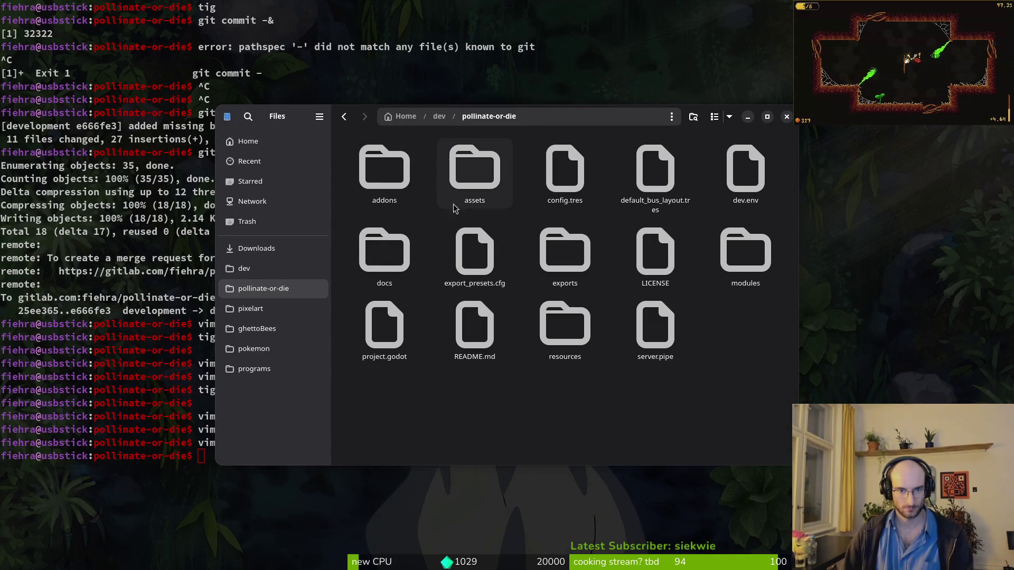
{"action": "double_click", "coordinate": [724, 254]}
{"action": "double_click", "coordinate": [745, 247]}
{"action": "key", "text": "alt+Left"}
{"action": "double_click", "coordinate": [565, 248]}
{"action": "left_click", "coordinate": [376, 212]}
{"action": "key", "text": "ctrl+x"}
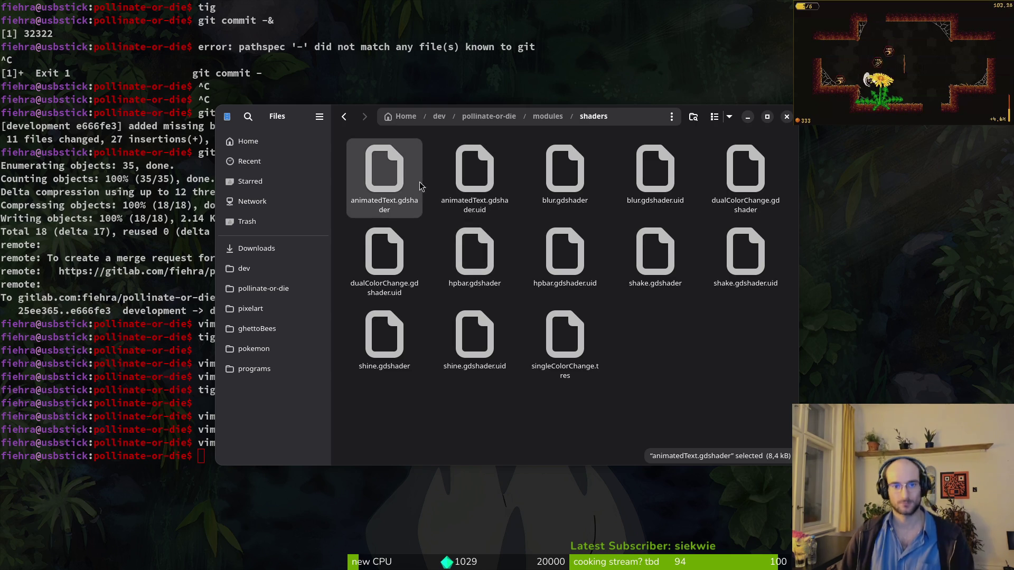
{"action": "left_click", "coordinate": [567, 422]}
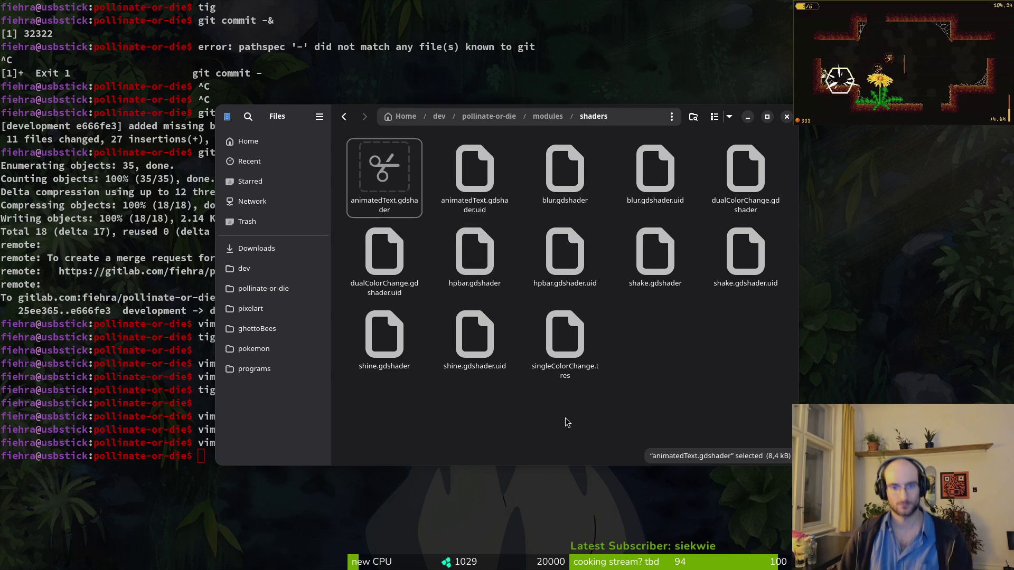
Step: Return to the shaders folder, delete animatedText.gdshader and its .uid file, and close Files
{"action": "left_click", "coordinate": [265, 270]}
{"action": "left_click", "coordinate": [474, 339]}
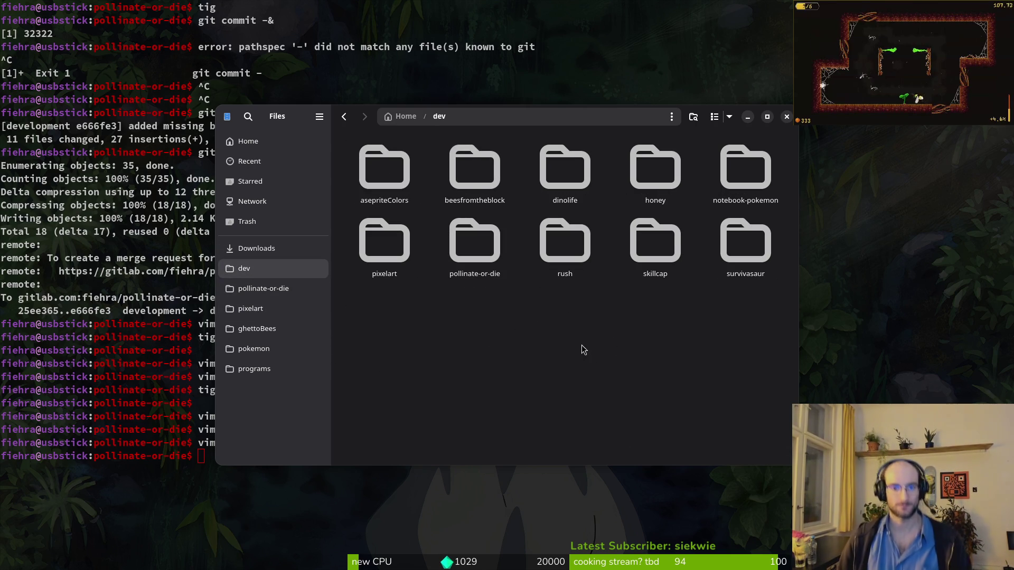
{"action": "left_click", "coordinate": [263, 288]}
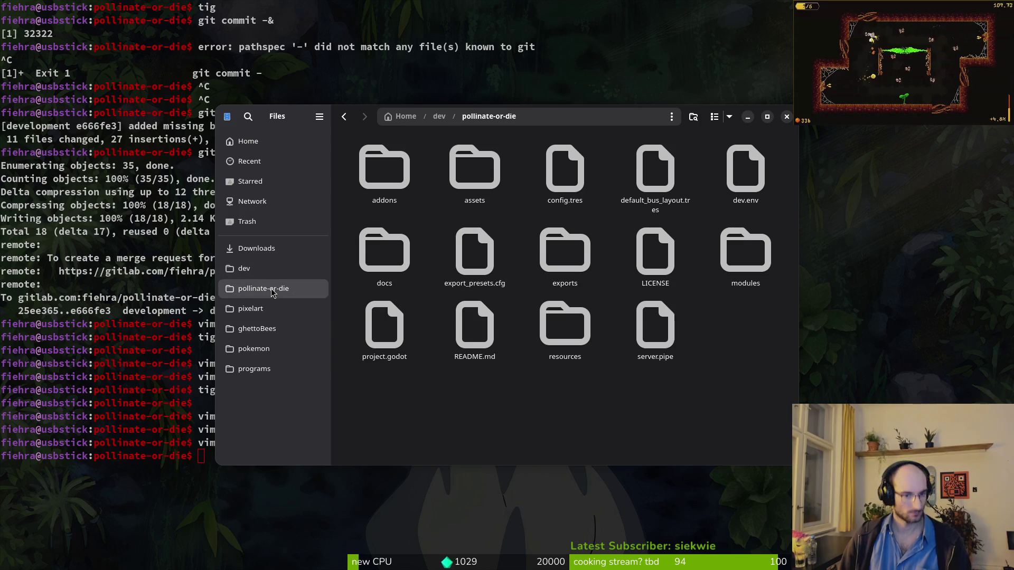
{"action": "double_click", "coordinate": [747, 257]}
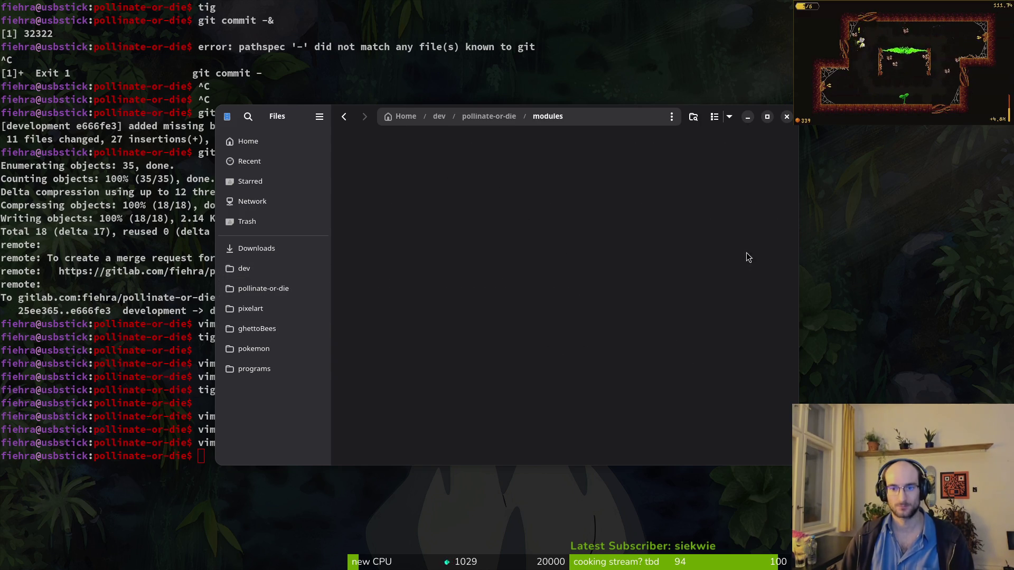
{"action": "double_click", "coordinate": [564, 252]}
{"action": "key", "text": "shift+Right"}
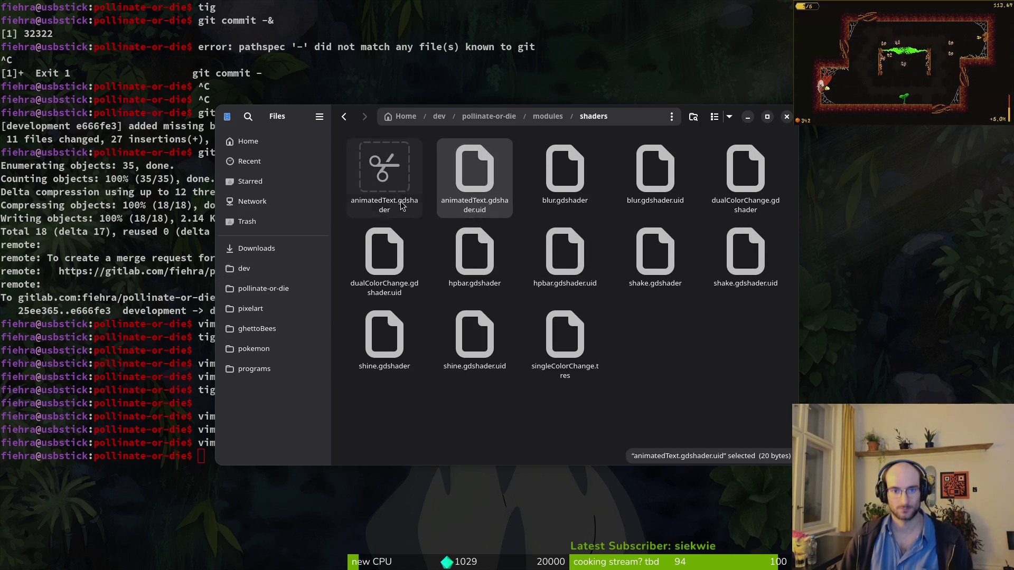
{"action": "key", "text": "Delete"}
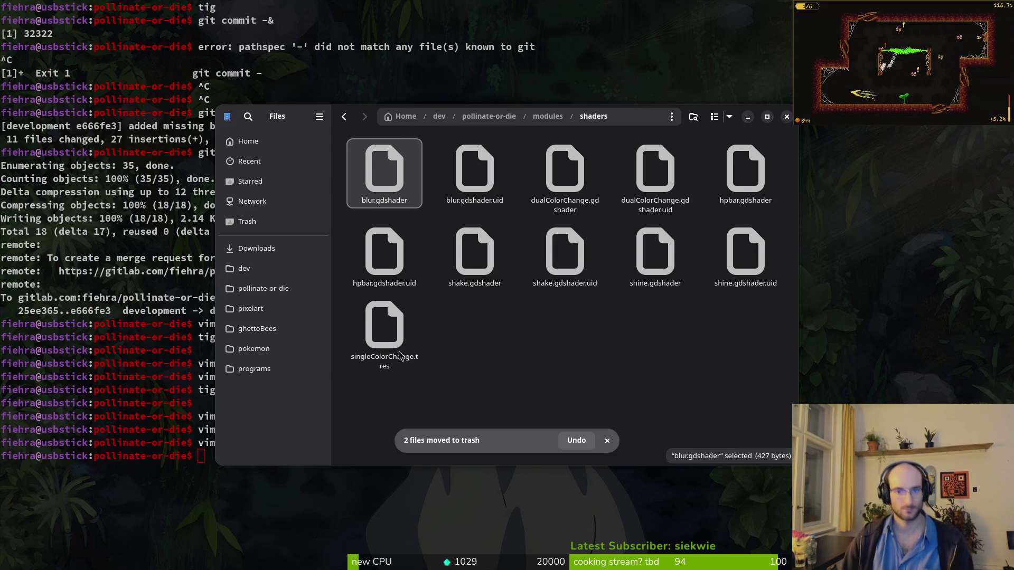
{"action": "left_click", "coordinate": [786, 116]}
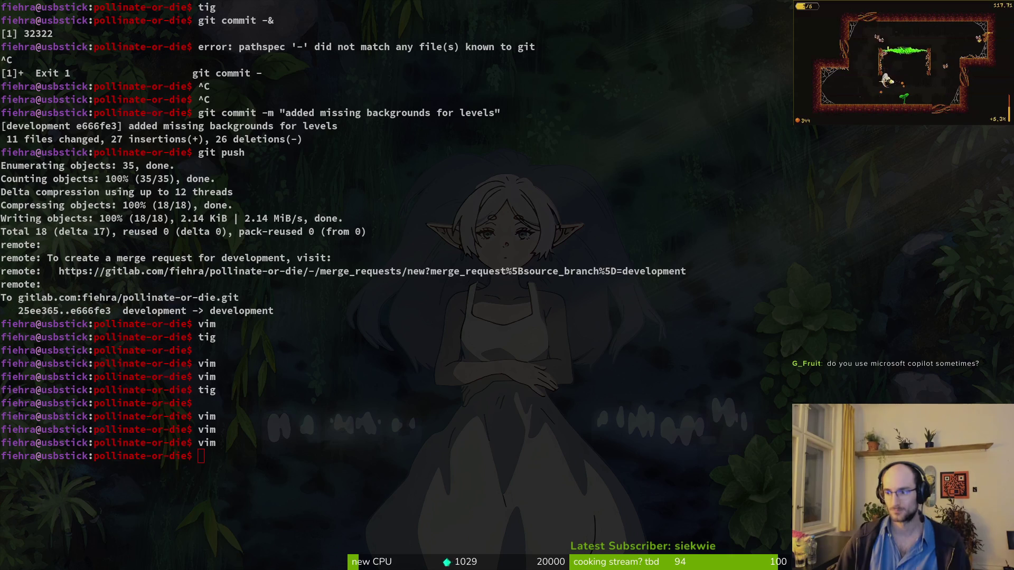
{"action": "key", "text": "alt+Tab"}
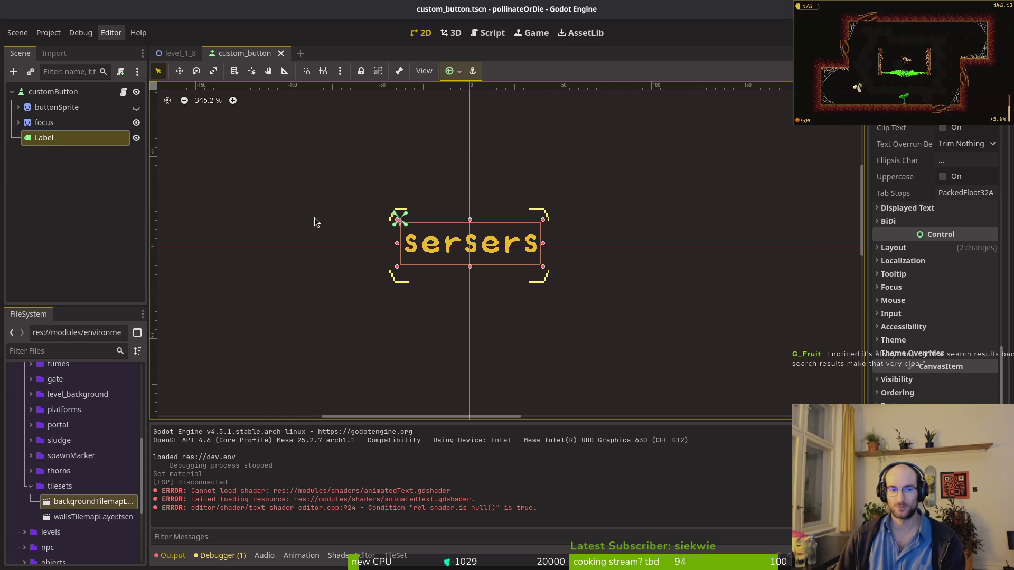
Step: Toggle the button's focus brackets off and on, leaving them hidden
{"action": "left_click", "coordinate": [136, 123]}
{"action": "left_click", "coordinate": [136, 123]}
{"action": "left_click", "coordinate": [136, 122]}
{"action": "left_click", "coordinate": [136, 122]}
{"action": "left_click", "coordinate": [136, 123]}
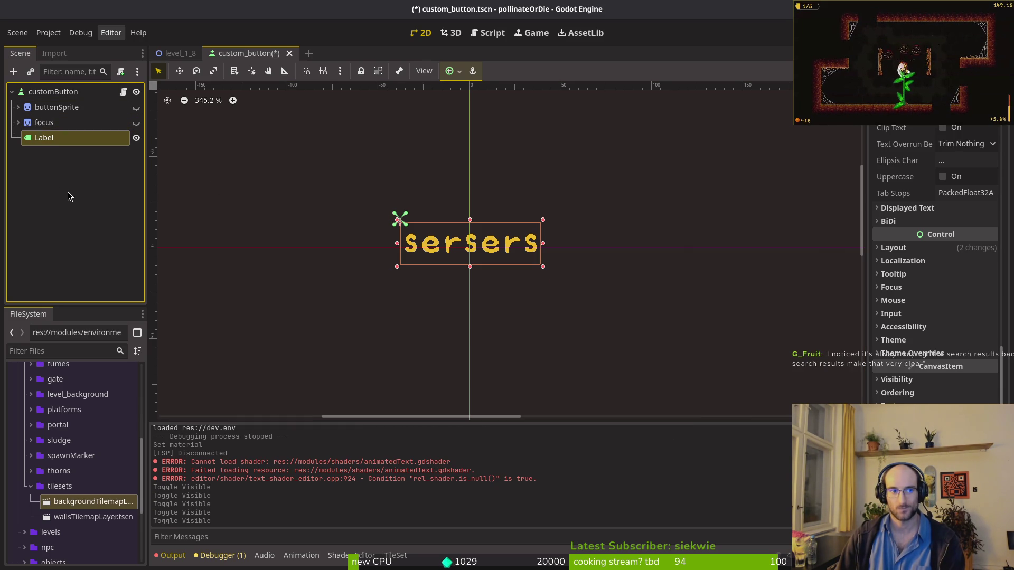
{"action": "left_click", "coordinate": [100, 189]}
Step: Replace the Label node's text with 'copilottrassshhhhh', then reselect the customButton root
{"action": "left_click", "coordinate": [62, 140]}
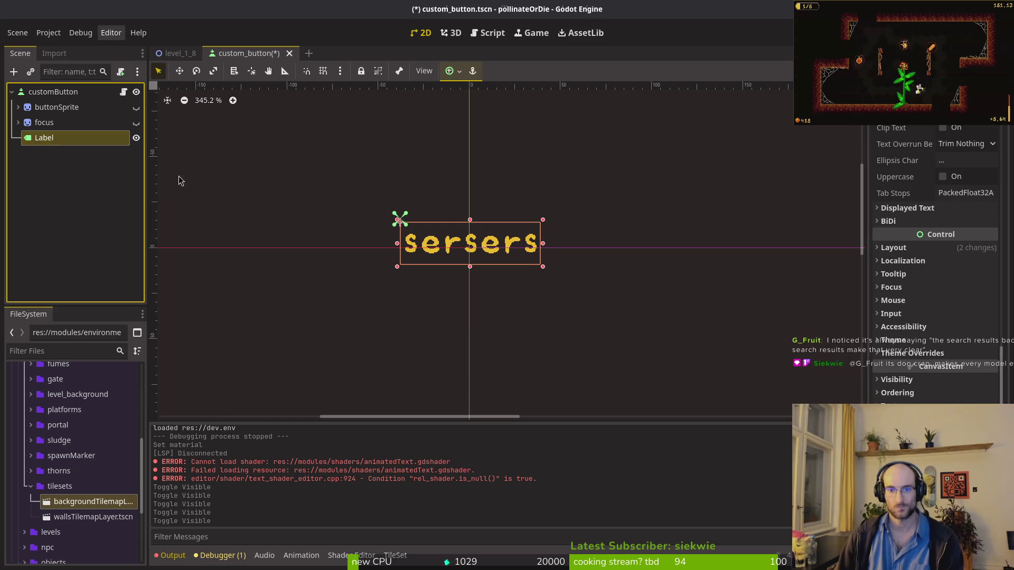
{"action": "scroll", "coordinate": [971, 266], "scroll_direction": "up", "scroll_amount": 5}
{"action": "left_click", "coordinate": [932, 163]}
{"action": "key", "text": "ctrl+a"}
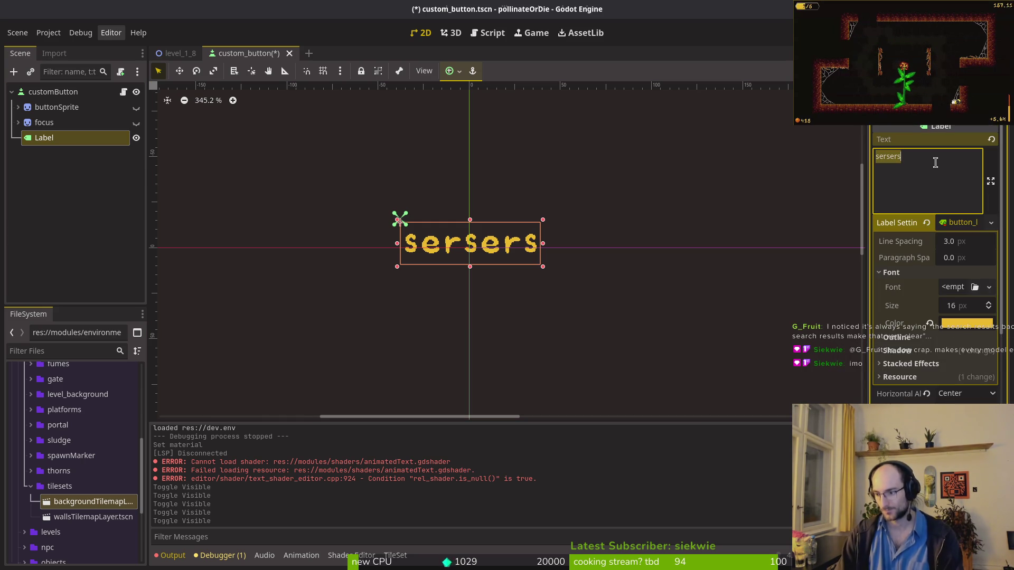
{"action": "type", "text": "versus"}
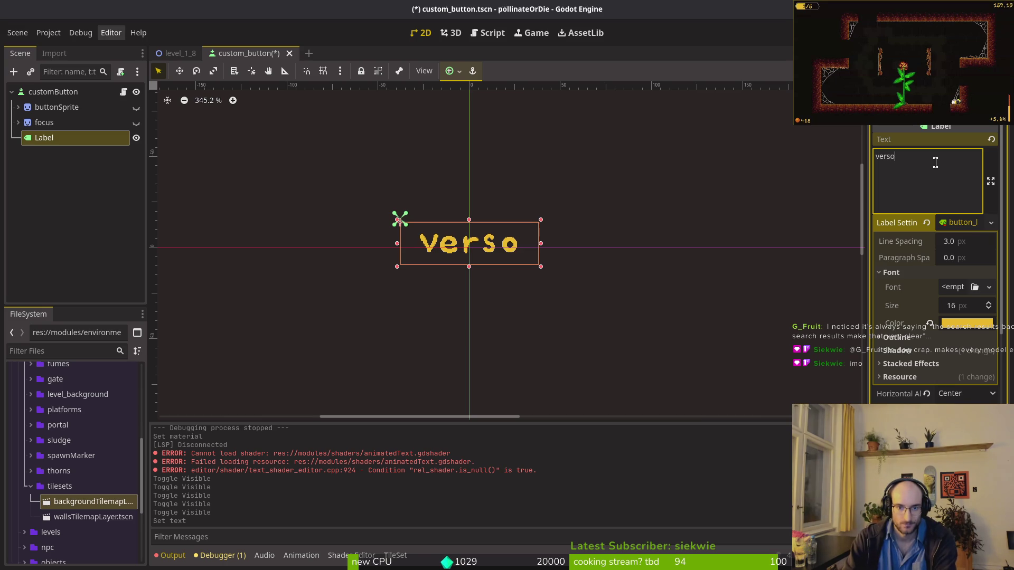
{"action": "key", "text": "ctrl+a"}
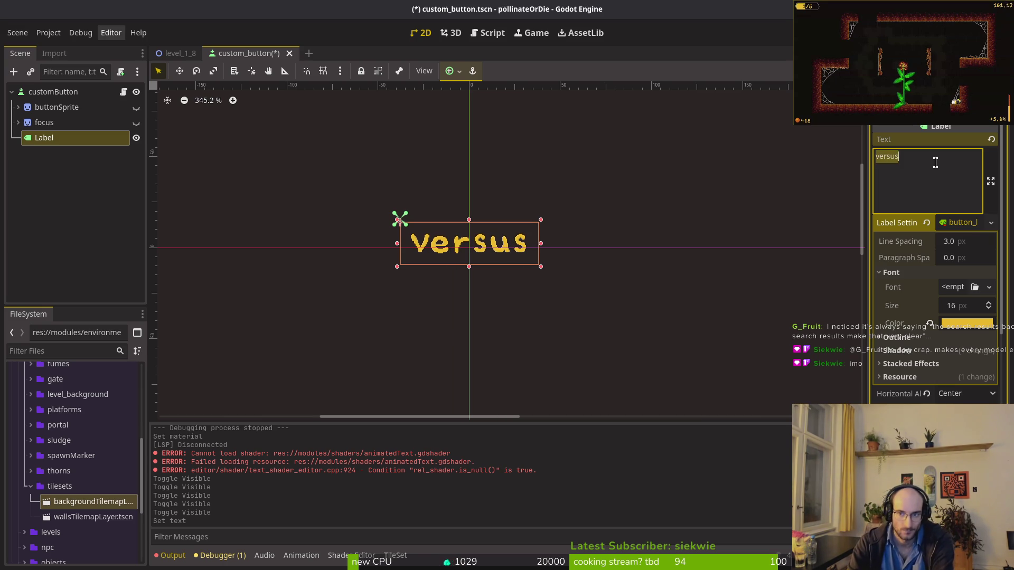
{"action": "type", "text": "copilottrassshhhhh"}
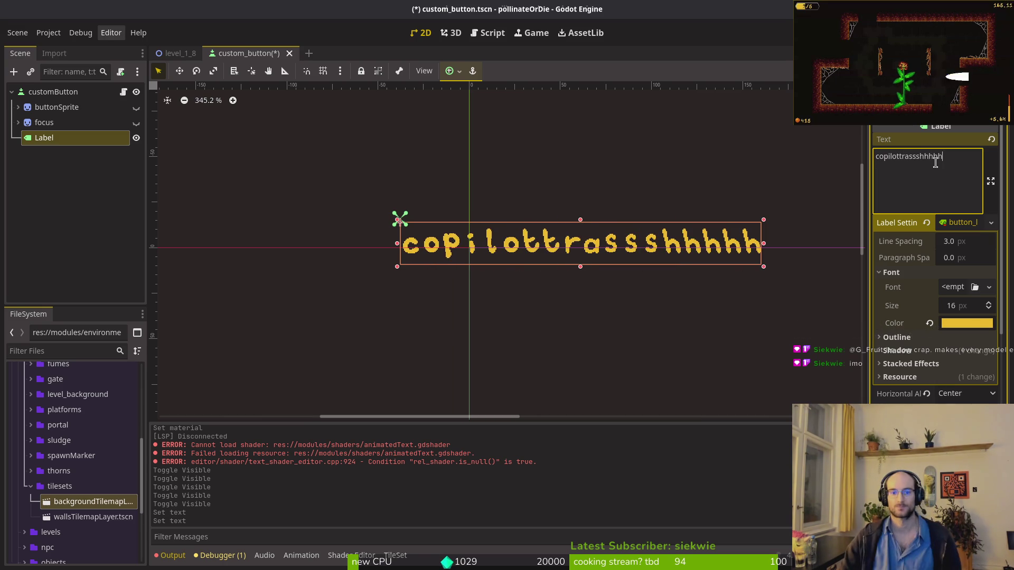
{"action": "left_click", "coordinate": [53, 91]}
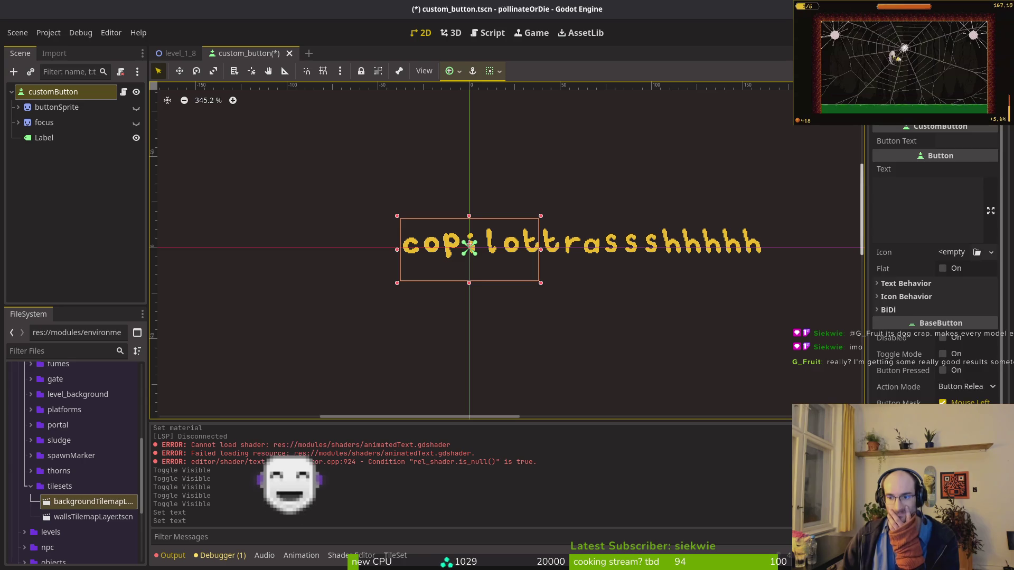
{"action": "scroll", "coordinate": [934, 264], "scroll_direction": "down", "scroll_amount": 3}
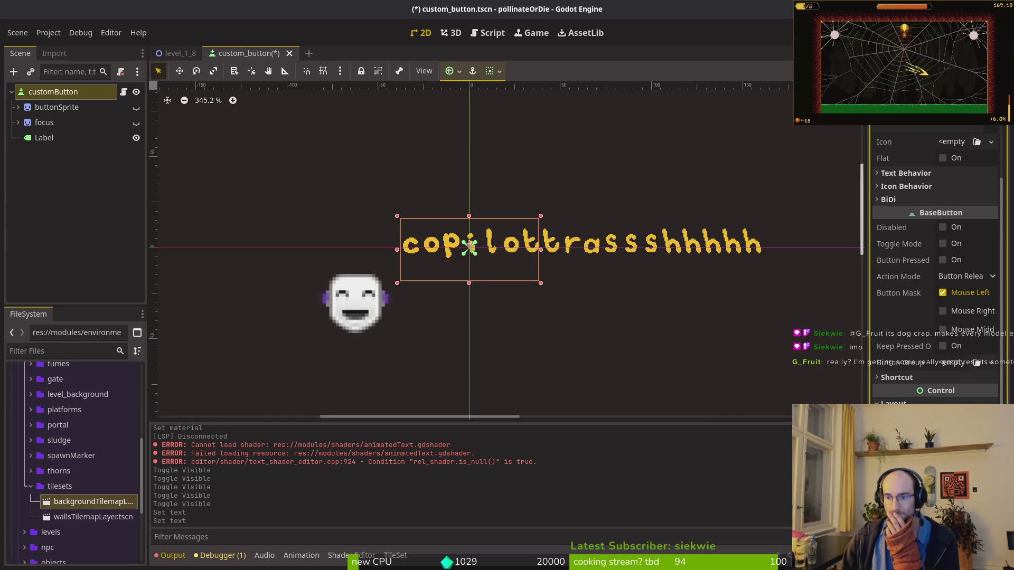
{"action": "scroll", "coordinate": [934, 264], "scroll_direction": "down", "scroll_amount": 3}
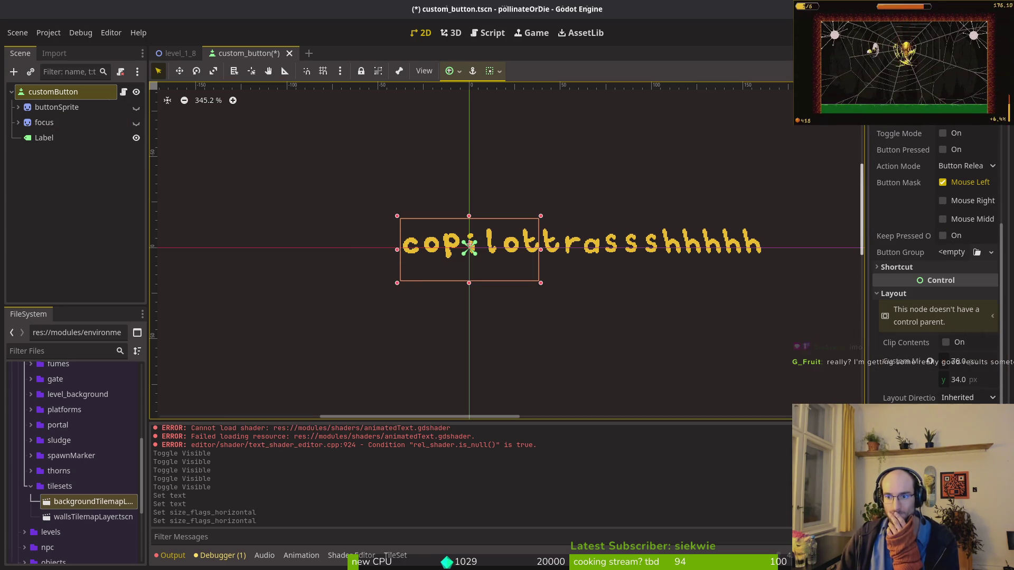
{"action": "scroll", "coordinate": [934, 264], "scroll_direction": "down", "scroll_amount": 5}
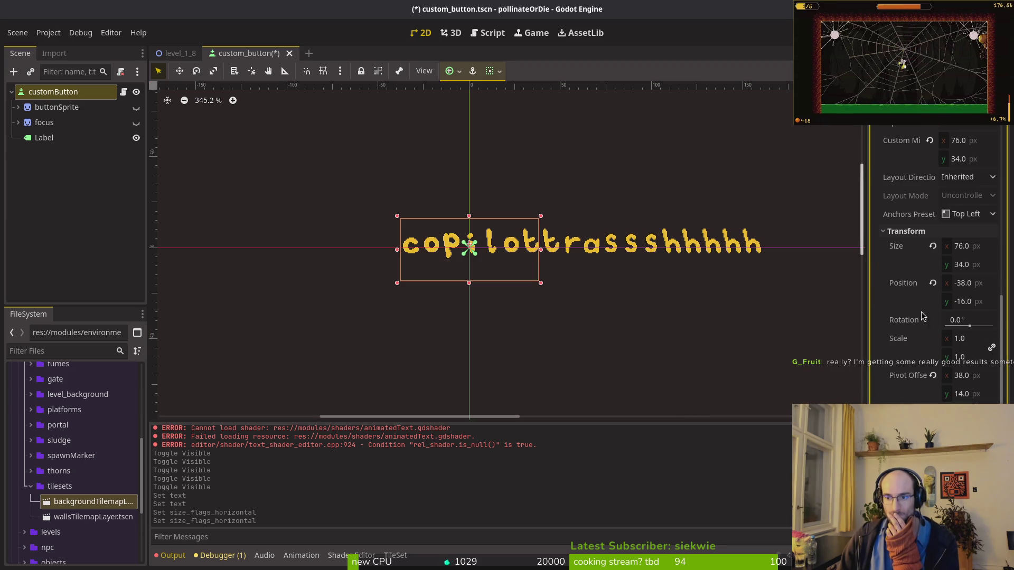
{"action": "left_click", "coordinate": [932, 246]}
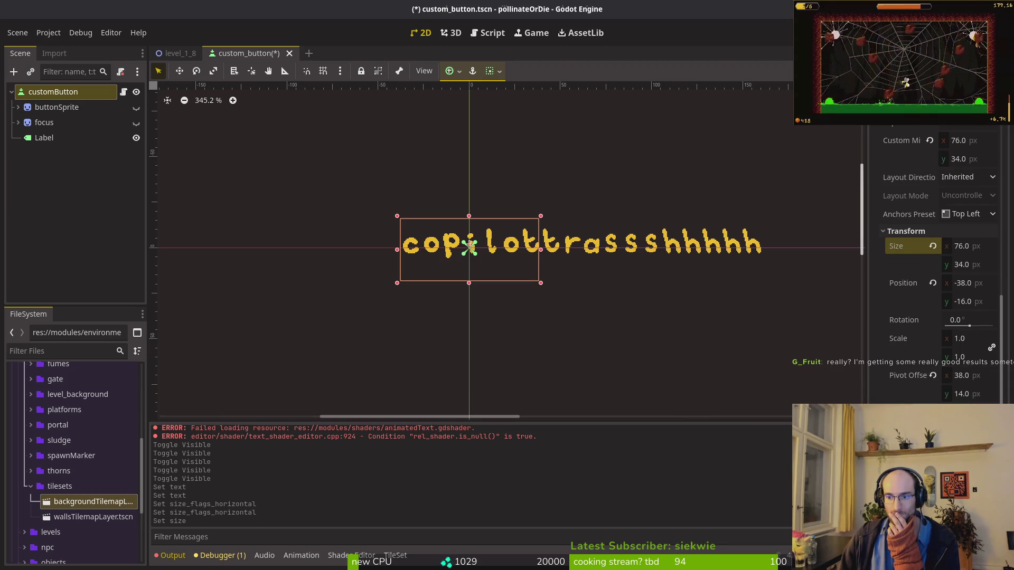
{"action": "left_click", "coordinate": [932, 246]}
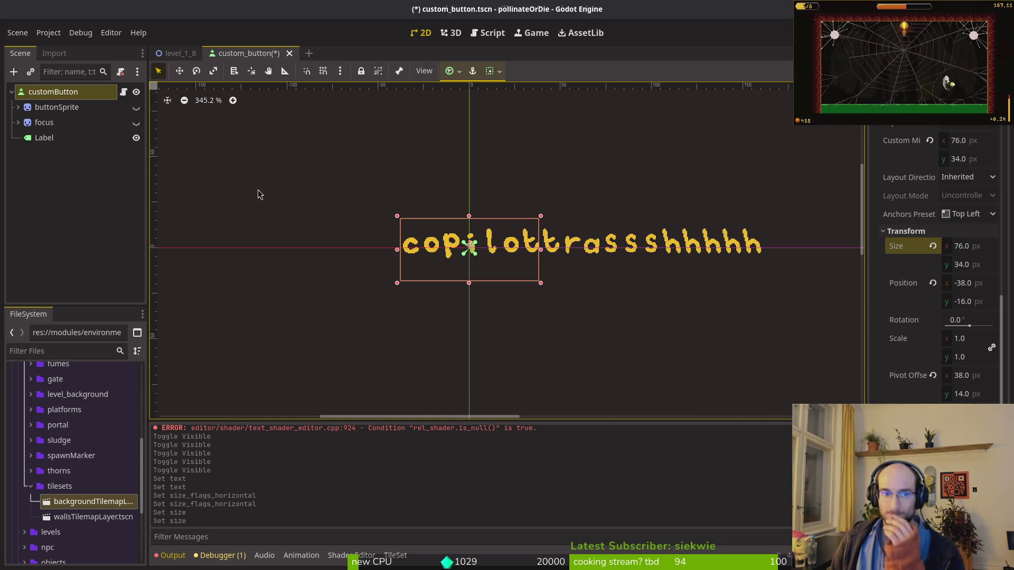
{"action": "left_click", "coordinate": [31, 138]}
{"action": "left_click", "coordinate": [52, 92]}
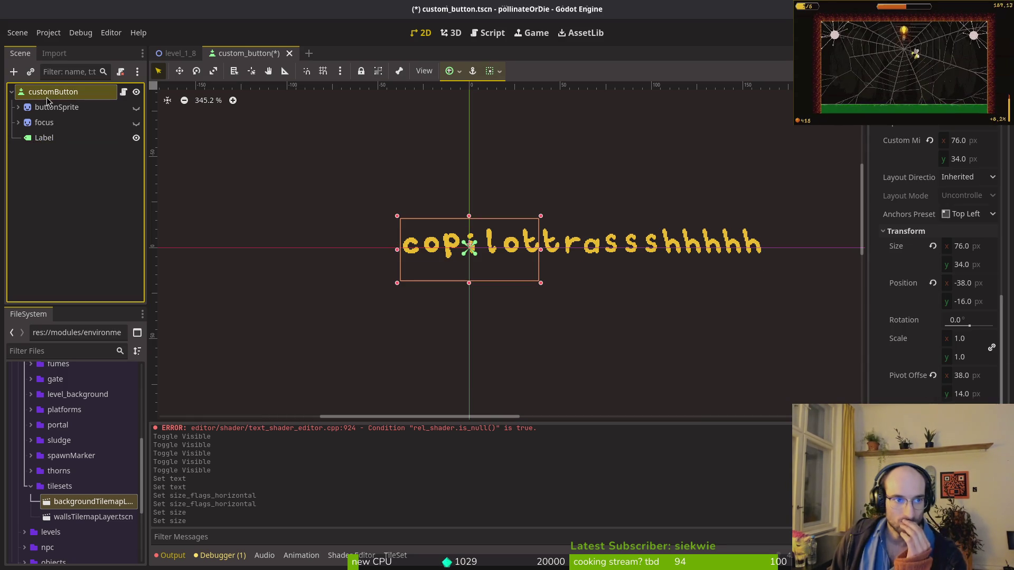
{"action": "left_click", "coordinate": [44, 139]}
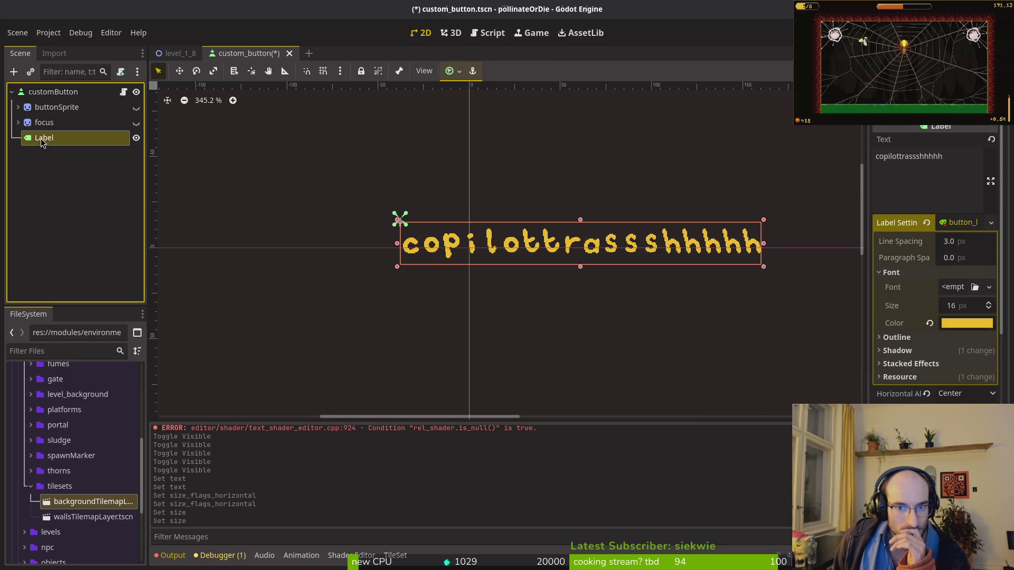
{"action": "scroll", "coordinate": [554, 235], "scroll_direction": "down", "scroll_amount": 2}
{"action": "scroll", "coordinate": [554, 235], "scroll_direction": "down", "scroll_amount": 4}
{"action": "scroll", "coordinate": [905, 266], "scroll_direction": "down", "scroll_amount": 3}
{"action": "scroll", "coordinate": [905, 267], "scroll_direction": "up", "scroll_amount": 3}
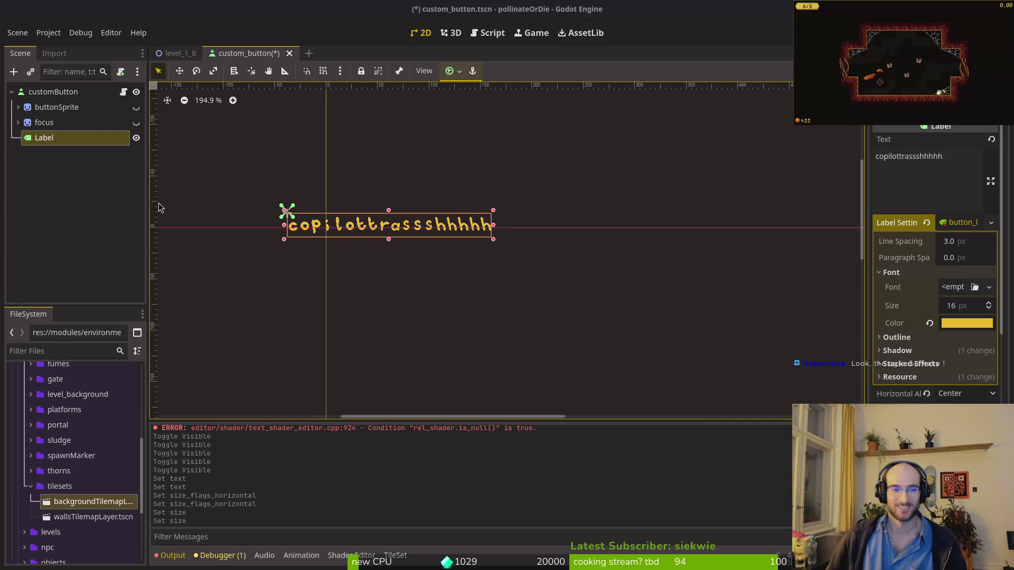
{"action": "left_click", "coordinate": [519, 271]}
{"action": "left_click", "coordinate": [53, 91]}
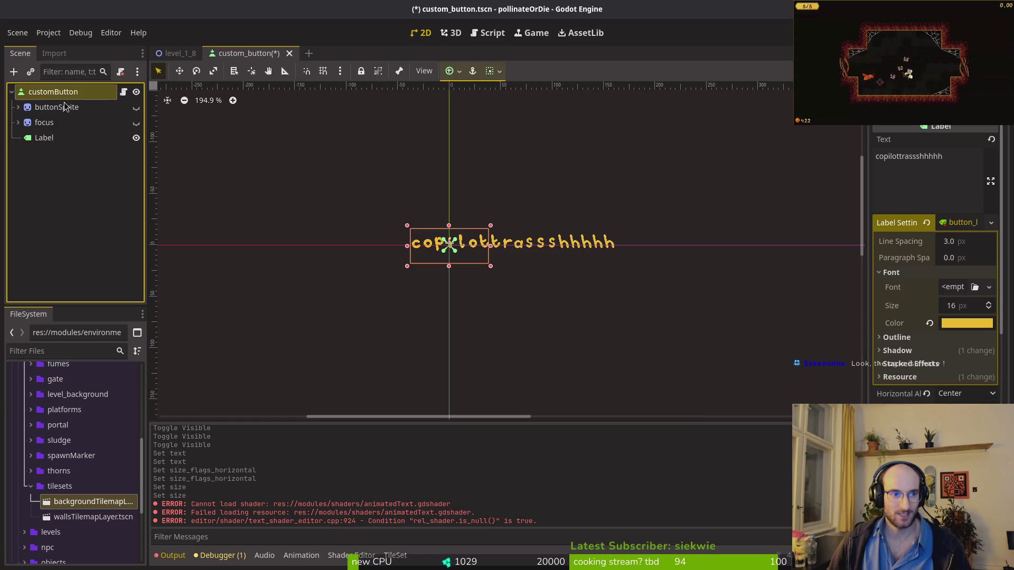
Step: Set customButton's Text to 'sdfsdfsdfsdfsdfsdfsdfsdfsdf' and try moving the button to the origin, then undo
{"action": "left_click", "coordinate": [45, 137]}
{"action": "left_click", "coordinate": [53, 91]}
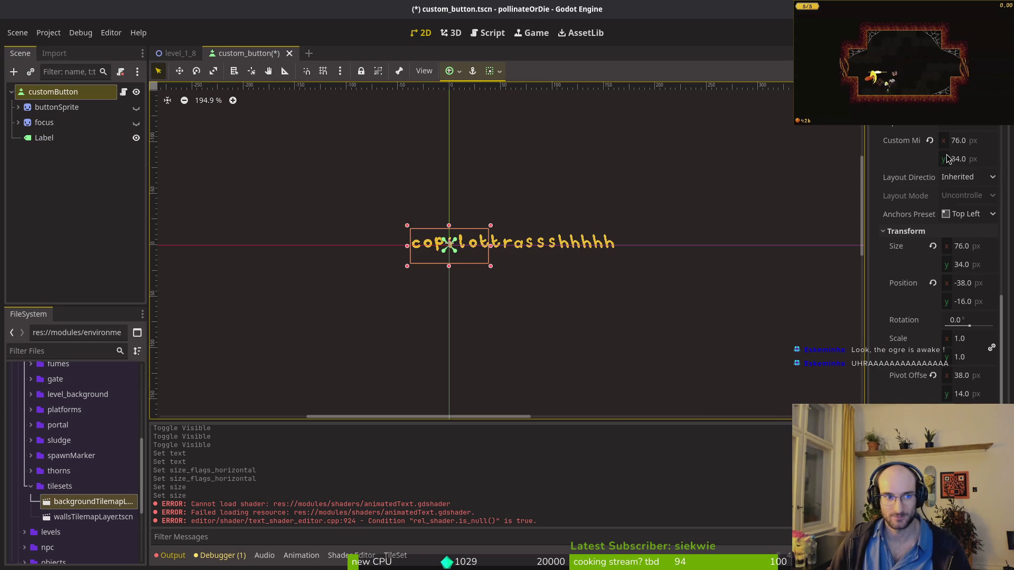
{"action": "scroll", "coordinate": [934, 211], "scroll_direction": "up", "scroll_amount": 10}
{"action": "left_click", "coordinate": [932, 201]}
{"action": "type", "text": "sdfsdfsdfsdfsdfsdfsdfsdfsdf"}
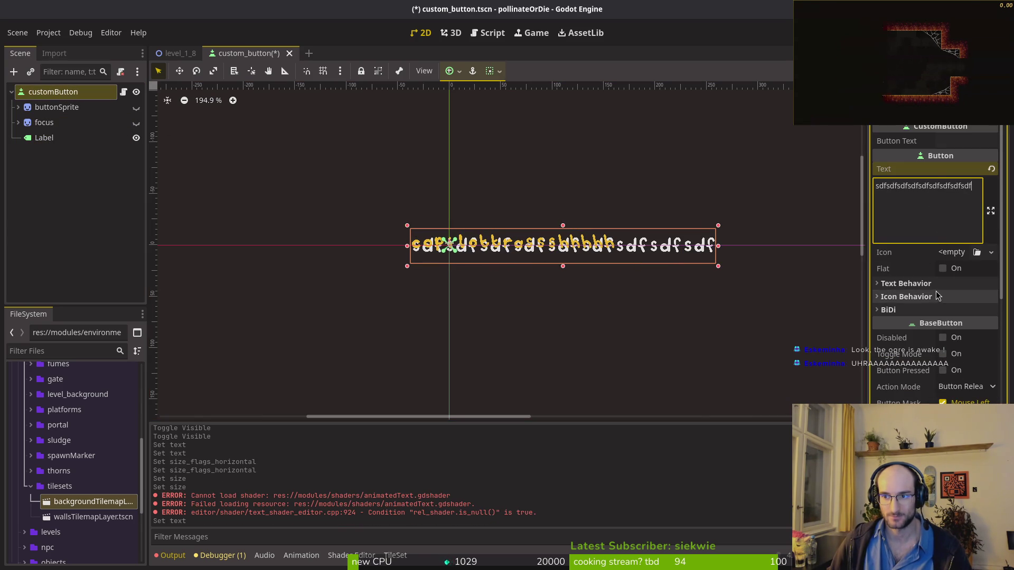
{"action": "scroll", "coordinate": [936, 297], "scroll_direction": "down", "scroll_amount": 5}
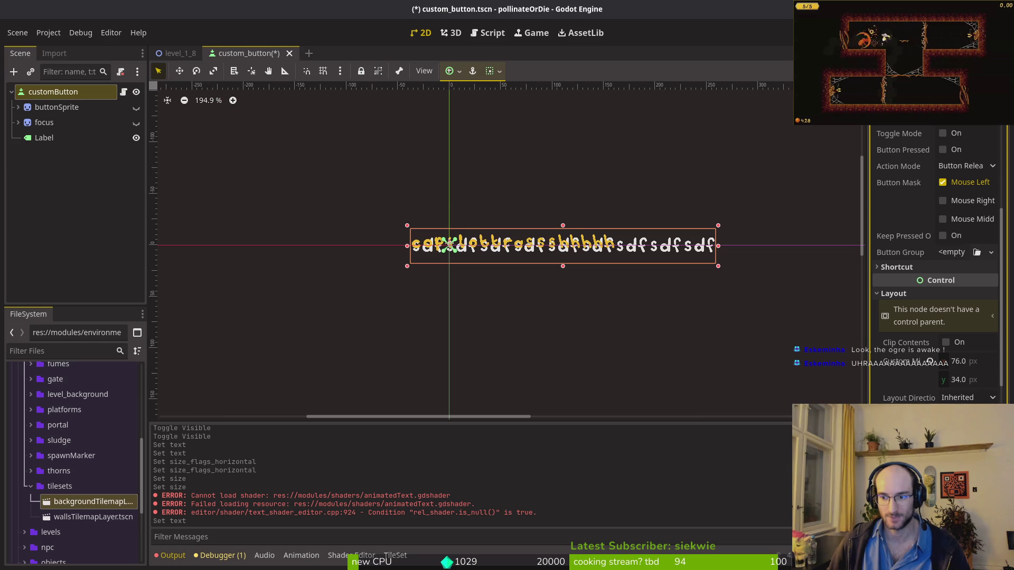
{"action": "left_click_drag", "start_coordinate": [450, 244], "coordinate": [489, 259]}
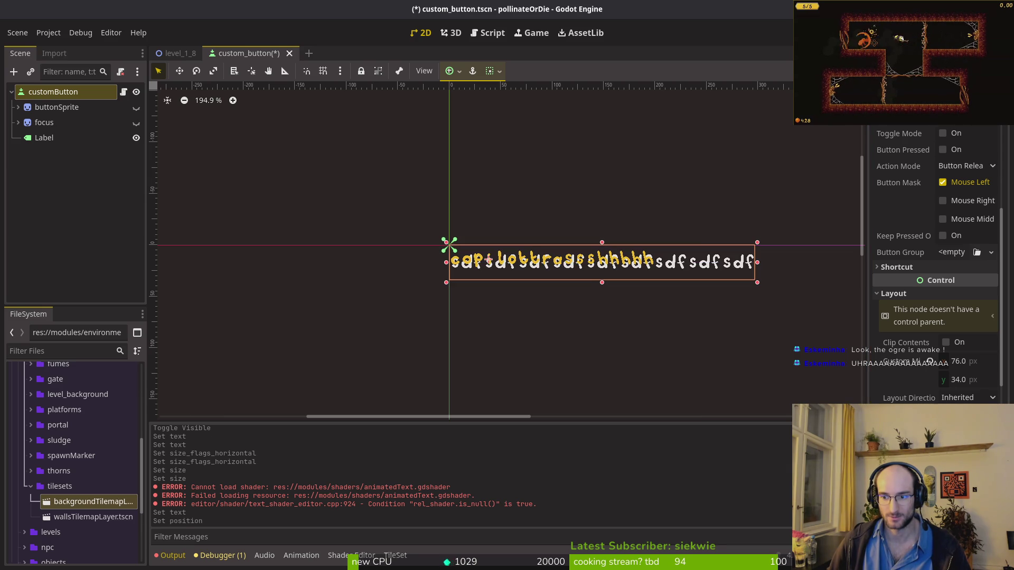
{"action": "key", "text": "ctrl+z"}
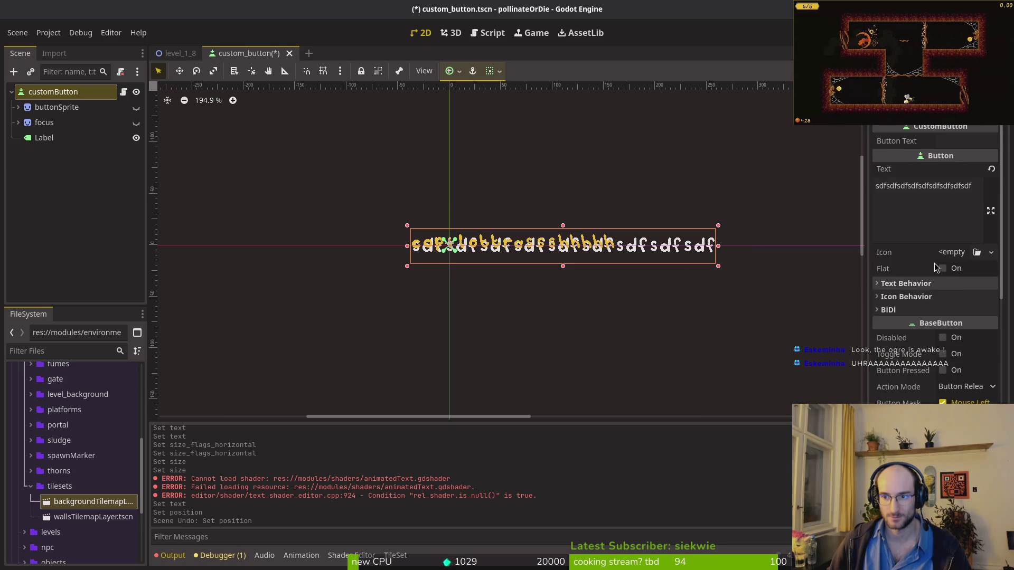
Step: Try a different anchor preset and horizontal expand on the button, undoing the preset
{"action": "left_click", "coordinate": [966, 414]}
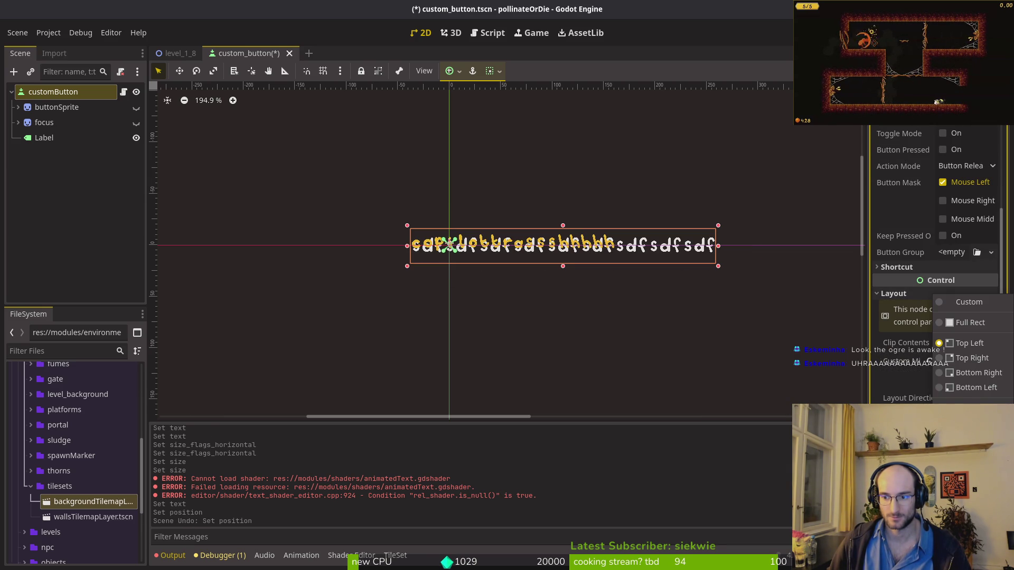
{"action": "left_click", "coordinate": [972, 357]}
{"action": "scroll", "coordinate": [643, 330], "scroll_direction": "down", "scroll_amount": 5}
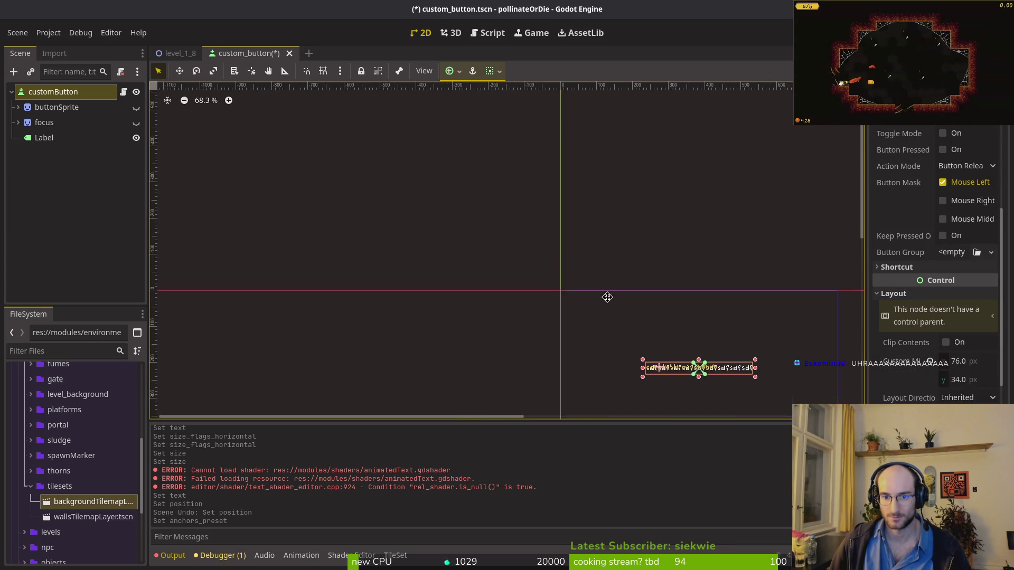
{"action": "key", "text": "f"}
{"action": "key", "text": "ctrl+z"}
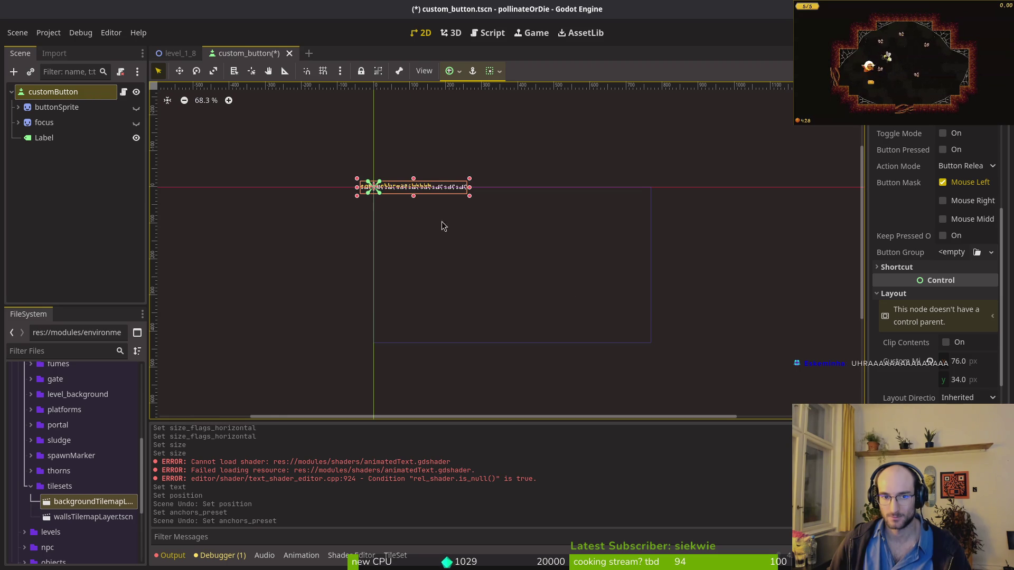
{"action": "scroll", "coordinate": [895, 274], "scroll_direction": "up", "scroll_amount": 3}
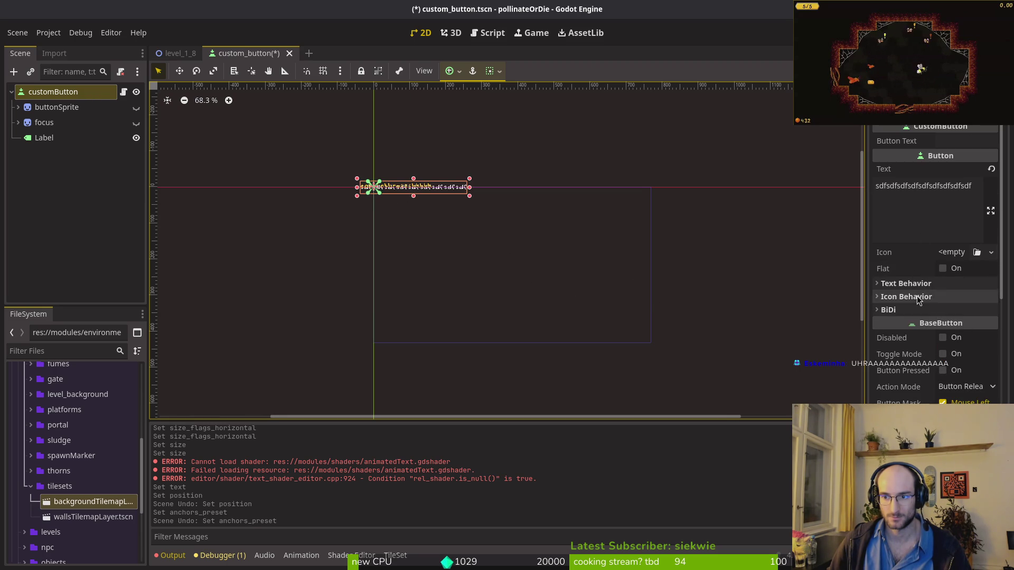
{"action": "scroll", "coordinate": [894, 274], "scroll_direction": "down", "scroll_amount": 3}
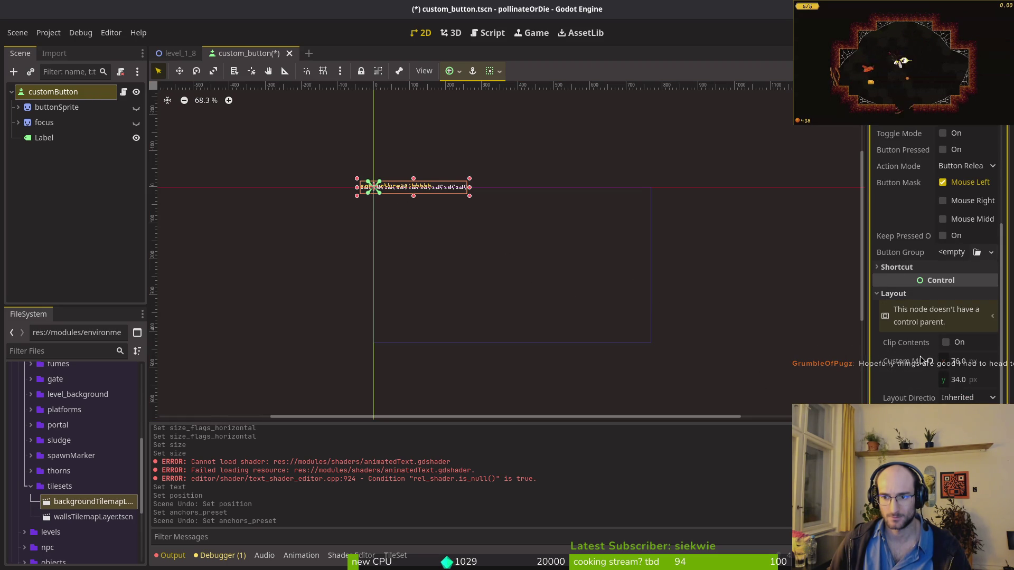
{"action": "scroll", "coordinate": [921, 369], "scroll_direction": "down", "scroll_amount": 5}
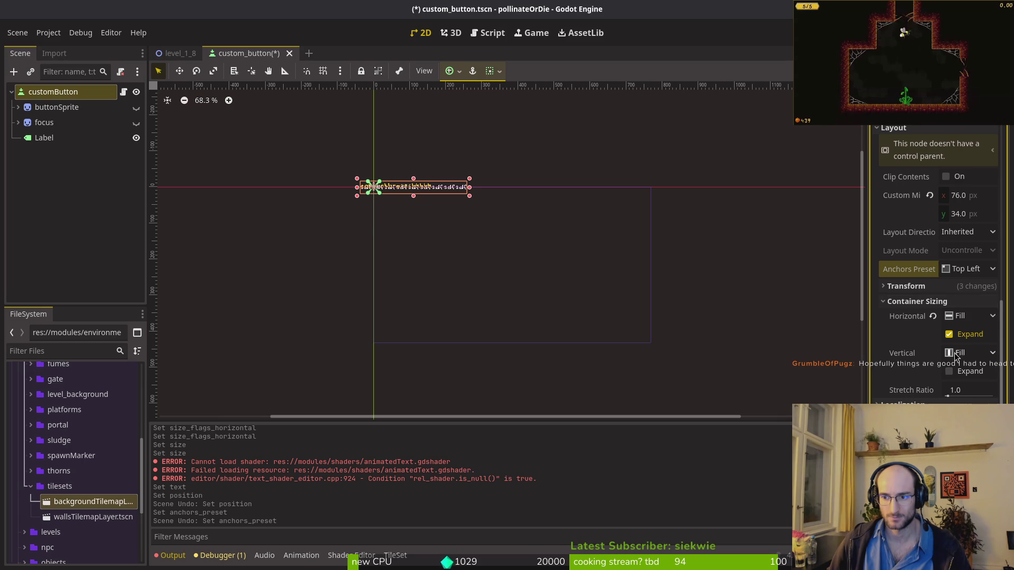
{"action": "left_click", "coordinate": [970, 338]}
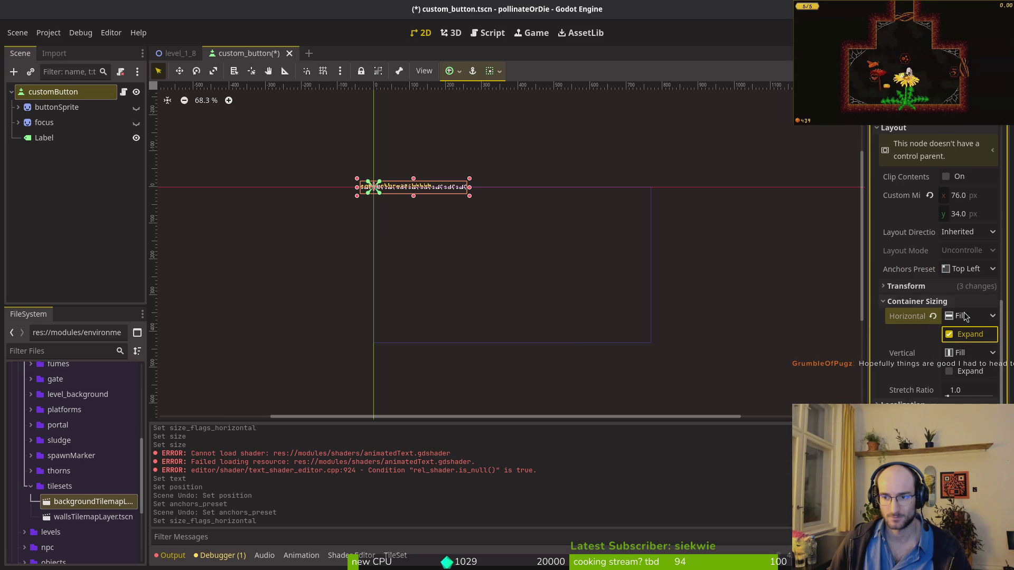
{"action": "scroll", "coordinate": [962, 318], "scroll_direction": "up", "scroll_amount": 4}
{"action": "scroll", "coordinate": [409, 197], "scroll_direction": "up", "scroll_amount": 4}
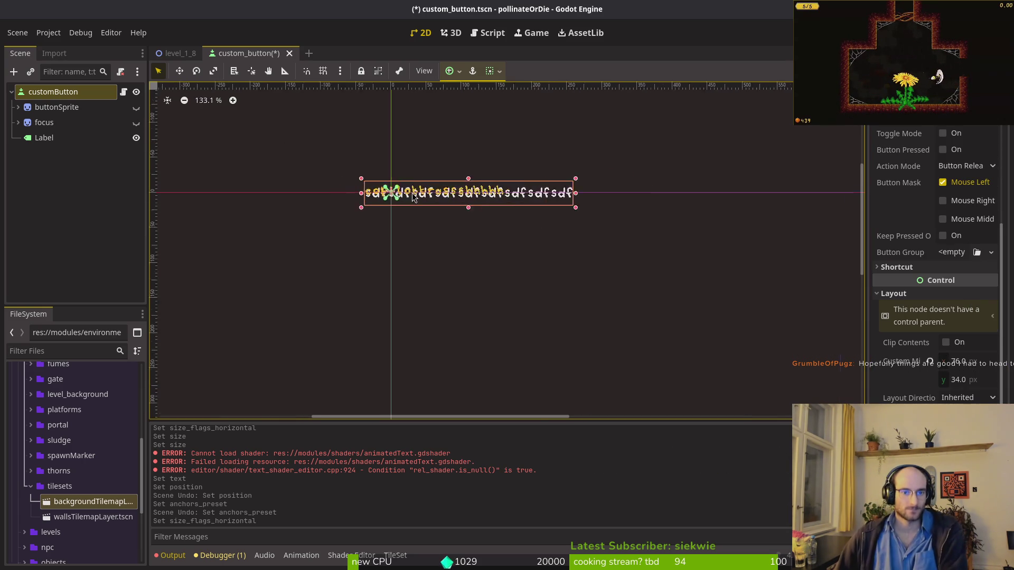
{"action": "scroll", "coordinate": [409, 197], "scroll_direction": "up", "scroll_amount": 5}
Step: Undo the button edits, commit the 'sersers' label text, save the scene, and reselect customButton
{"action": "key", "text": "ctrl+z"}
{"action": "key", "text": "ctrl+z"}
{"action": "key", "text": "ctrl+z"}
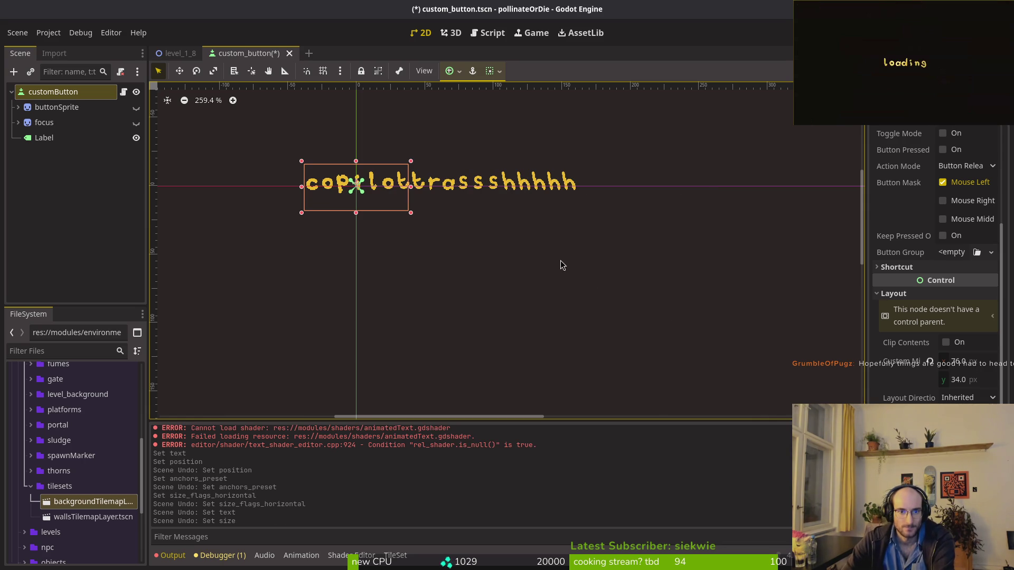
{"action": "key", "text": "ctrl+z"}
{"action": "key", "text": "ctrl+z"}
{"action": "key", "text": "ctrl+z"}
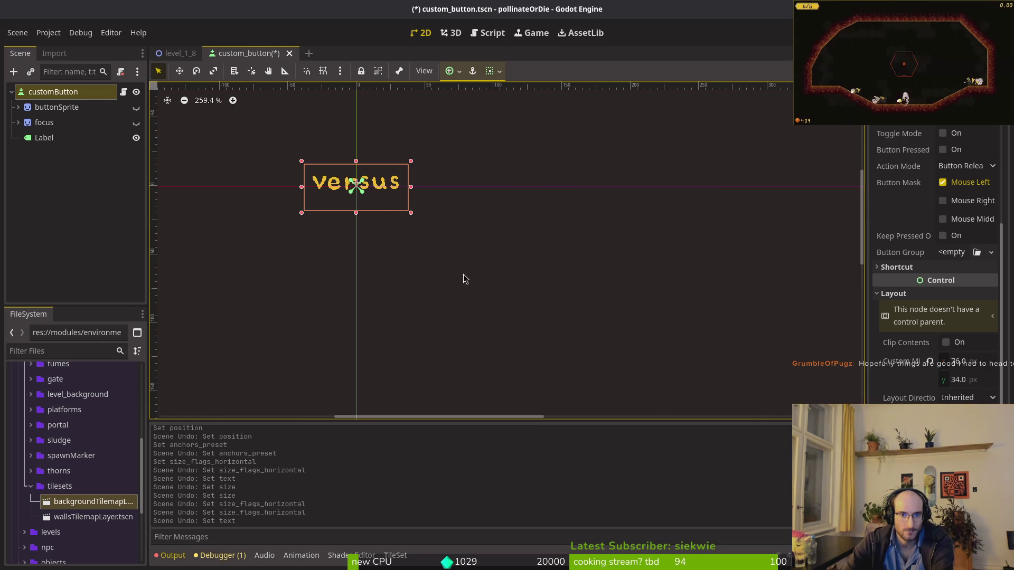
{"action": "left_click", "coordinate": [350, 245]}
{"action": "key", "text": "ctrl+z"}
{"action": "key", "text": "ctrl+s"}
{"action": "scroll", "coordinate": [453, 244], "scroll_direction": "down", "scroll_amount": 1}
{"action": "scroll", "coordinate": [452, 246], "scroll_direction": "down", "scroll_amount": 1}
{"action": "left_click", "coordinate": [75, 93]}
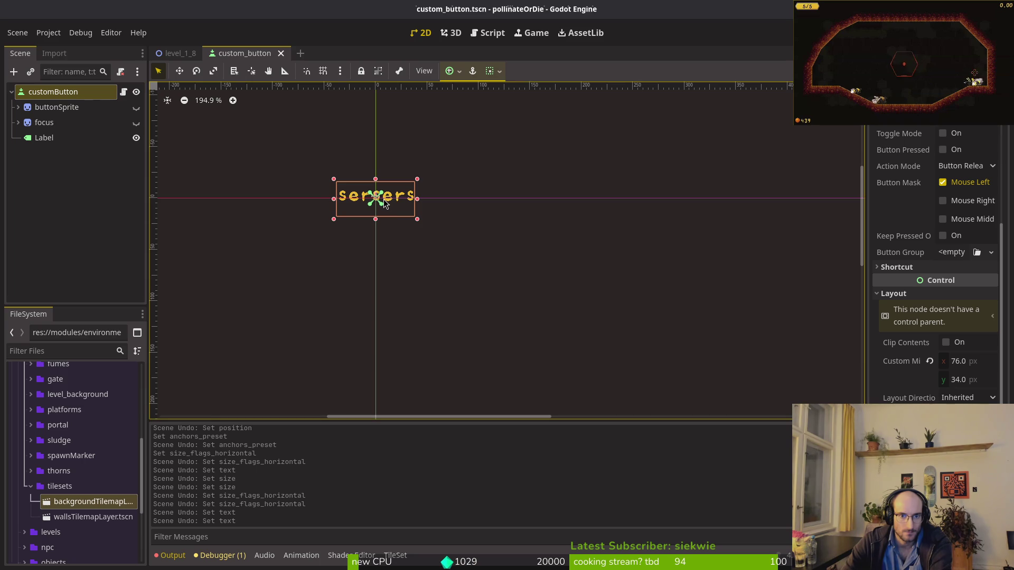
Step: Open home.tscn with Quick Open and select the continue button node
{"action": "key", "text": "shift+alt+o"}
{"action": "type", "text": "homts"}
{"action": "key", "text": "Return"}
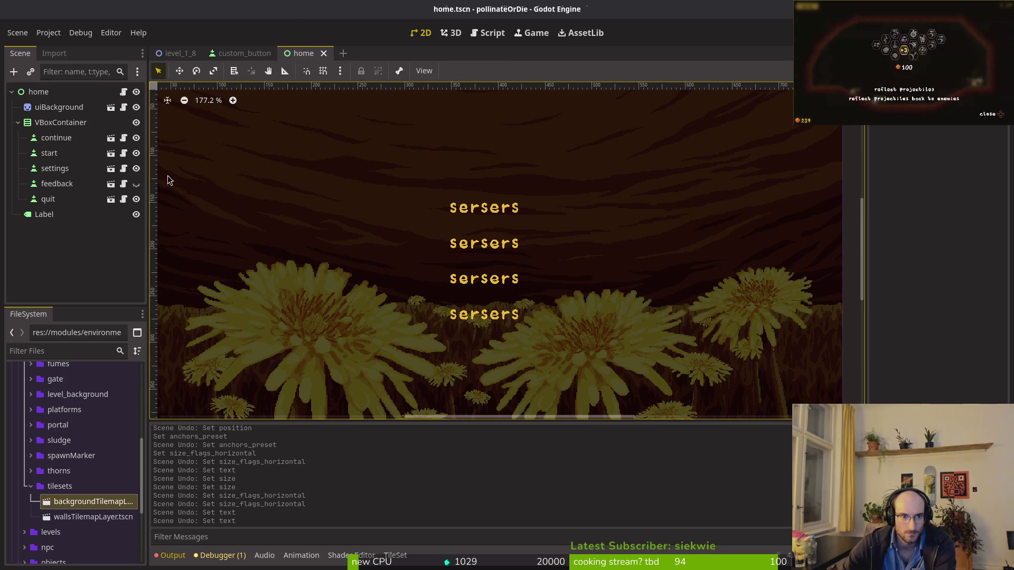
{"action": "left_click", "coordinate": [79, 138]}
{"action": "scroll", "coordinate": [929, 387], "scroll_direction": "down", "scroll_amount": 5}
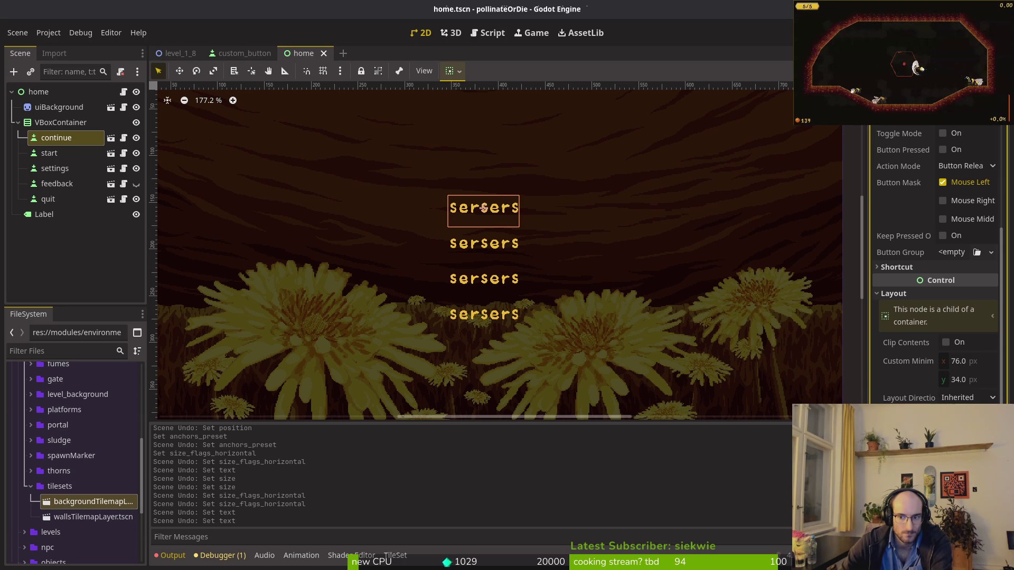
{"action": "scroll", "coordinate": [929, 206], "scroll_direction": "up", "scroll_amount": 5}
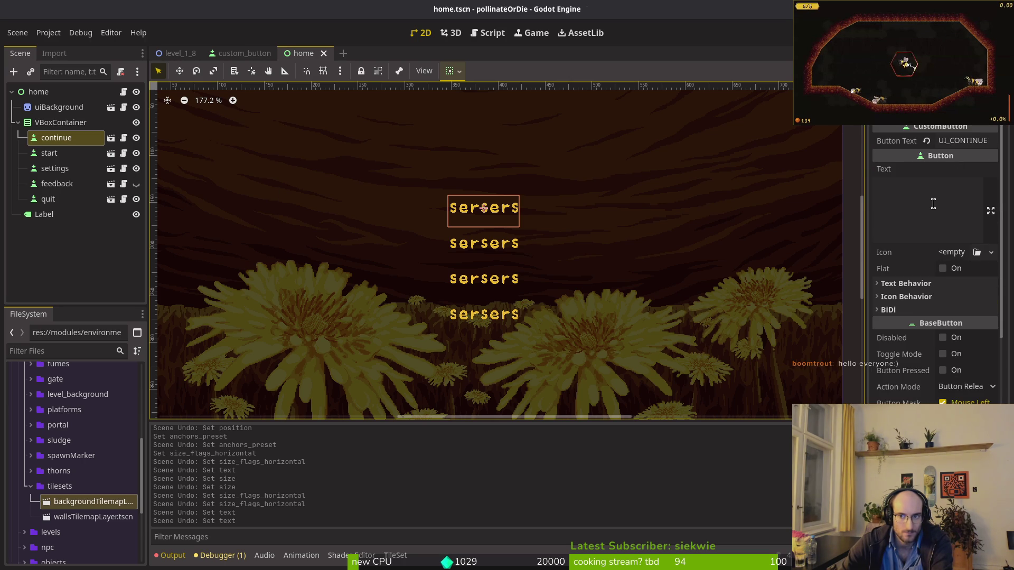
Step: Type placeholder text into the continue button's Text field, then clear it to empty
{"action": "left_click", "coordinate": [929, 204]}
{"action": "type", "text": "asdasdasdasdasd"}
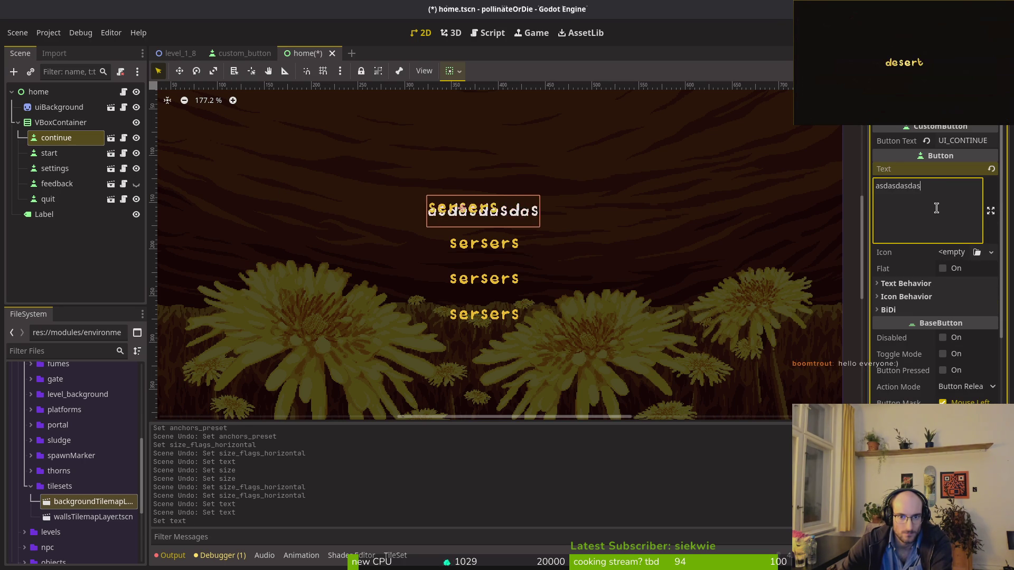
{"action": "key", "text": "ctrl+a"}
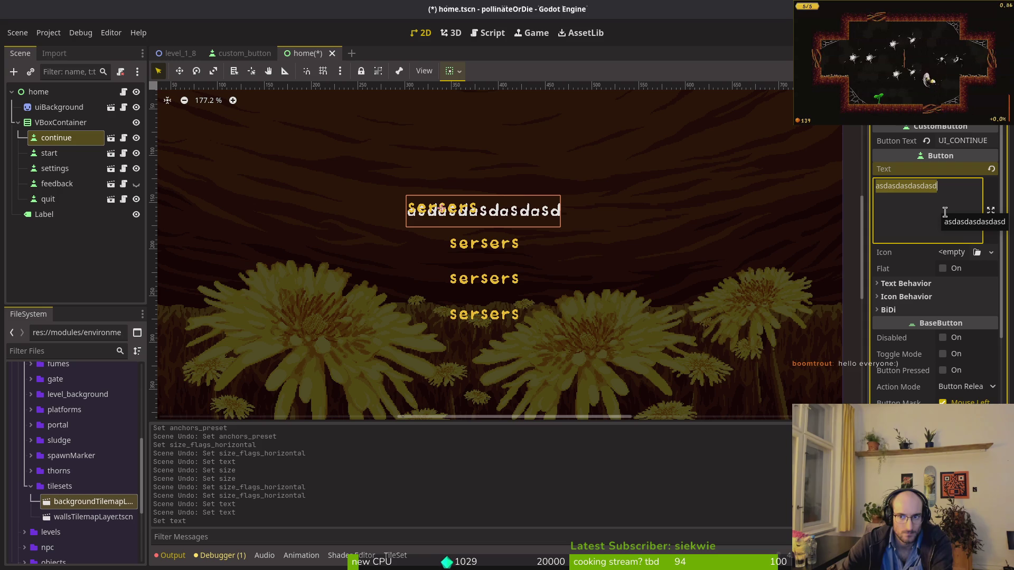
{"action": "key", "text": "BackSpace"}
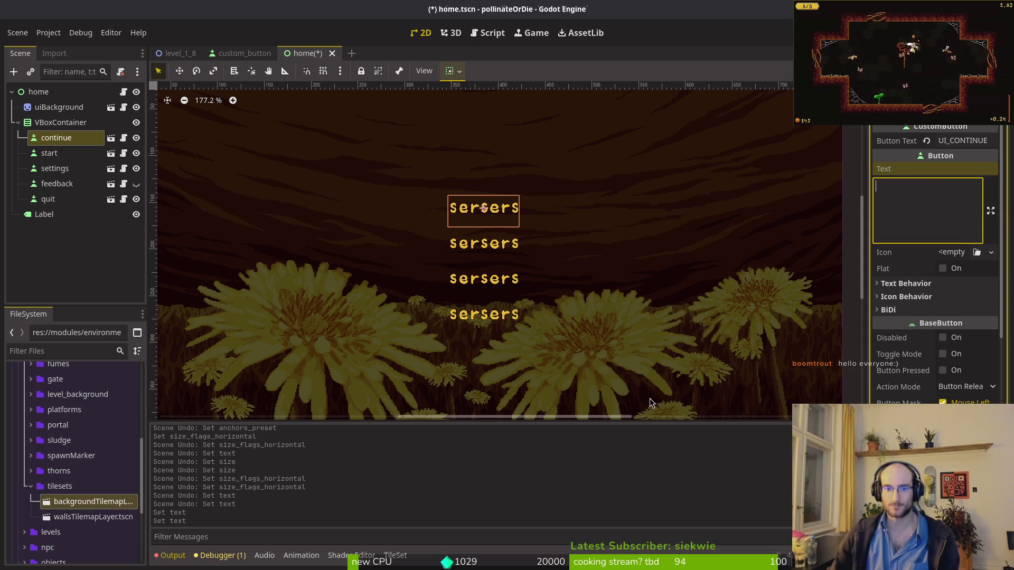
{"action": "key", "text": "super+2"}
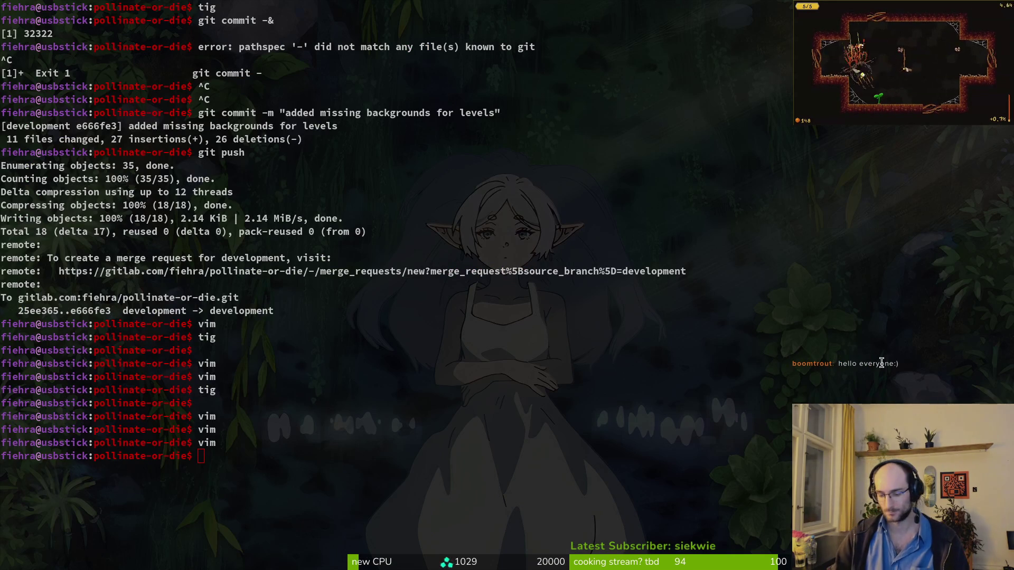
{"action": "type", "text": "v"}
Step: Open custom_button.gd in Neovim and move to the label.text = button_text line
{"action": "key", "text": "ctrl+b"}
{"action": "type", "text": "ncus"}
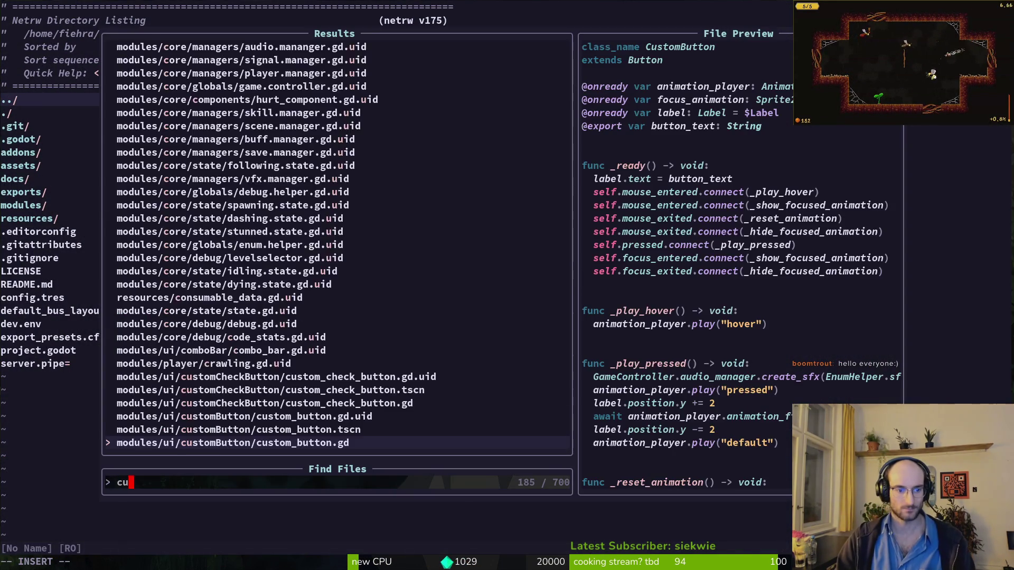
{"action": "key", "text": "Return"}
{"action": "key", "text": "j"}
{"action": "key", "text": "j"}
{"action": "key", "text": "j"}
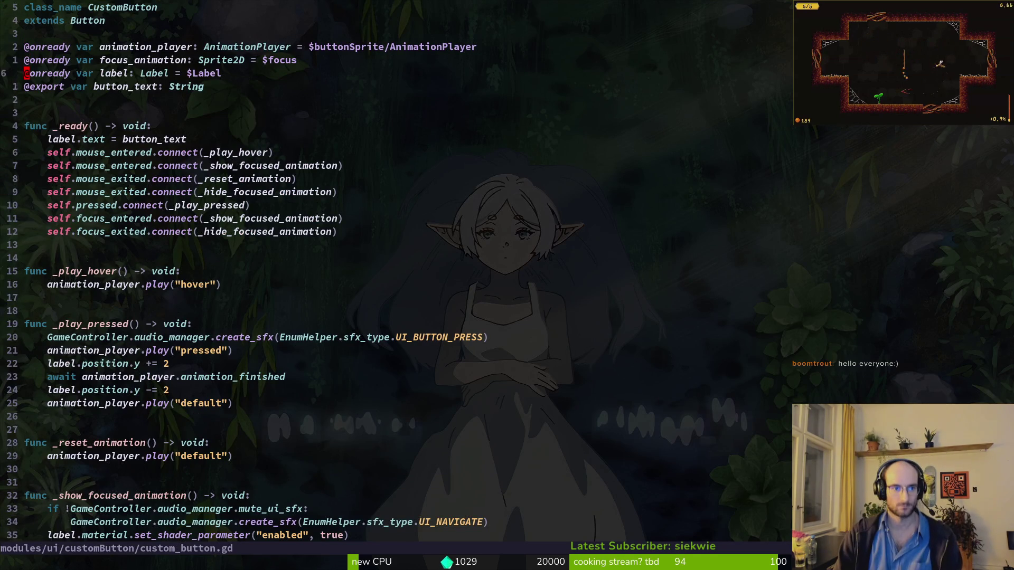
{"action": "key", "text": "shift+v"}
{"action": "key", "text": "j"}
{"action": "key", "text": "y"}
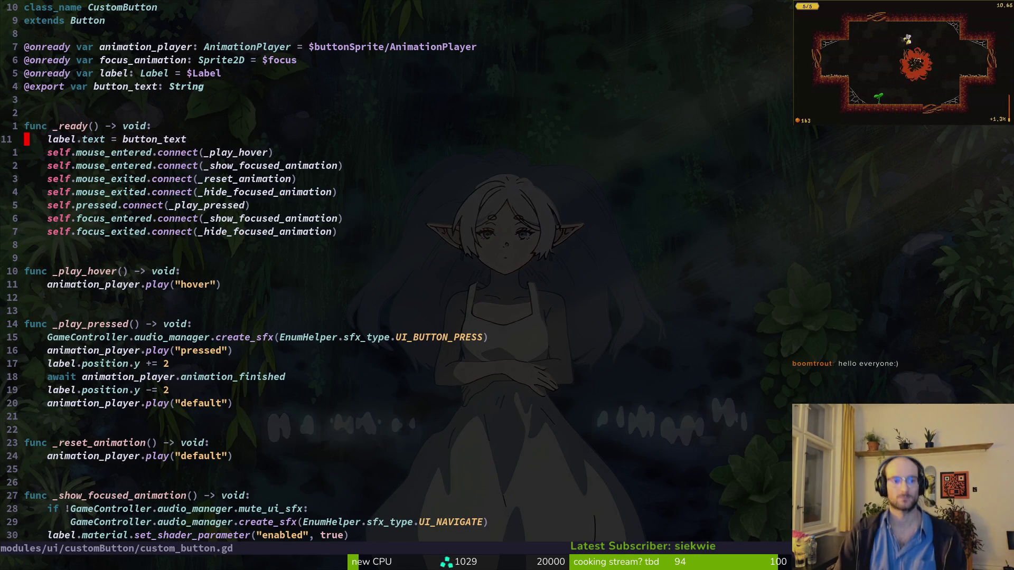
{"action": "key", "text": "alt+Tab"}
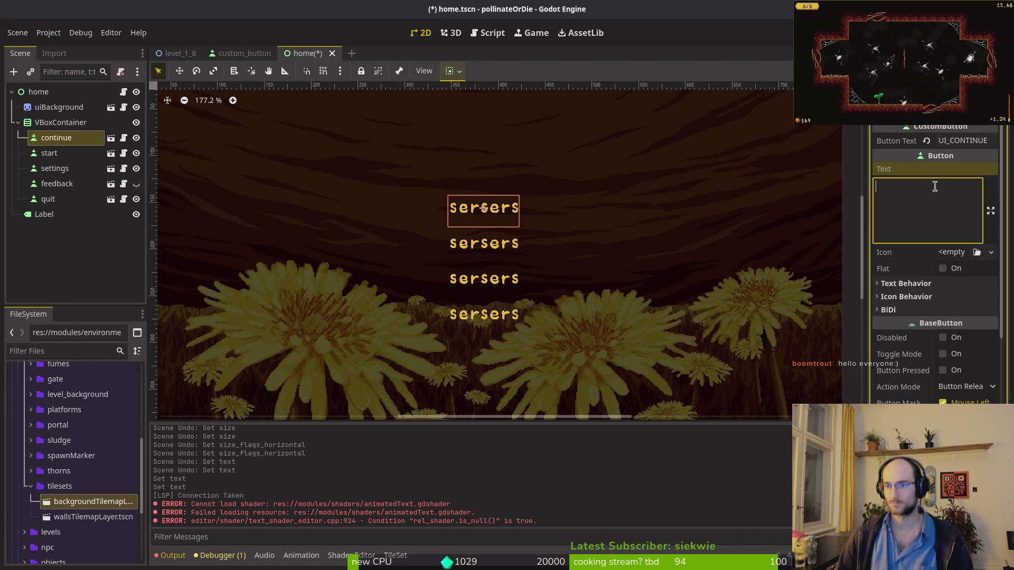
Step: Replace the continue button's Button Text UI_CONTINUE with NOTE_2_2_CONTENT, save, and run the game
{"action": "key", "text": "Escape"}
{"action": "left_click", "coordinate": [981, 138]}
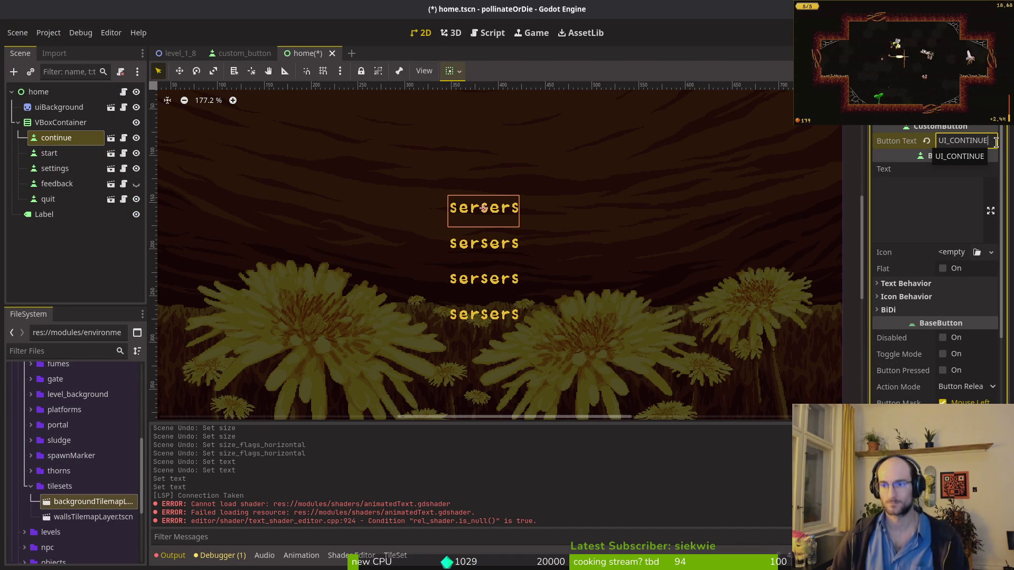
{"action": "key", "text": "ctrl+a"}
{"action": "type", "text": "NOTE"}
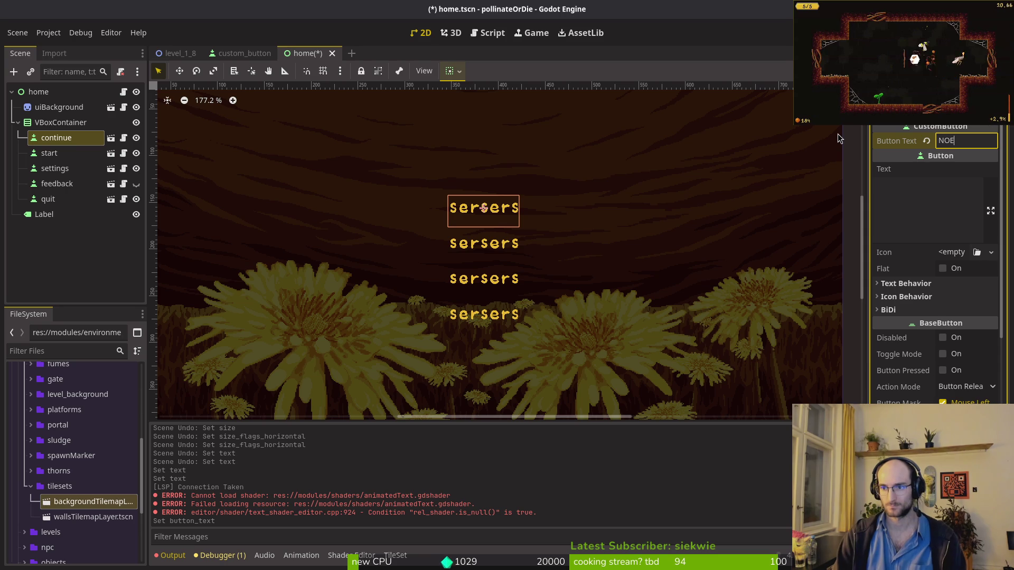
{"action": "type", "text": "_2"}
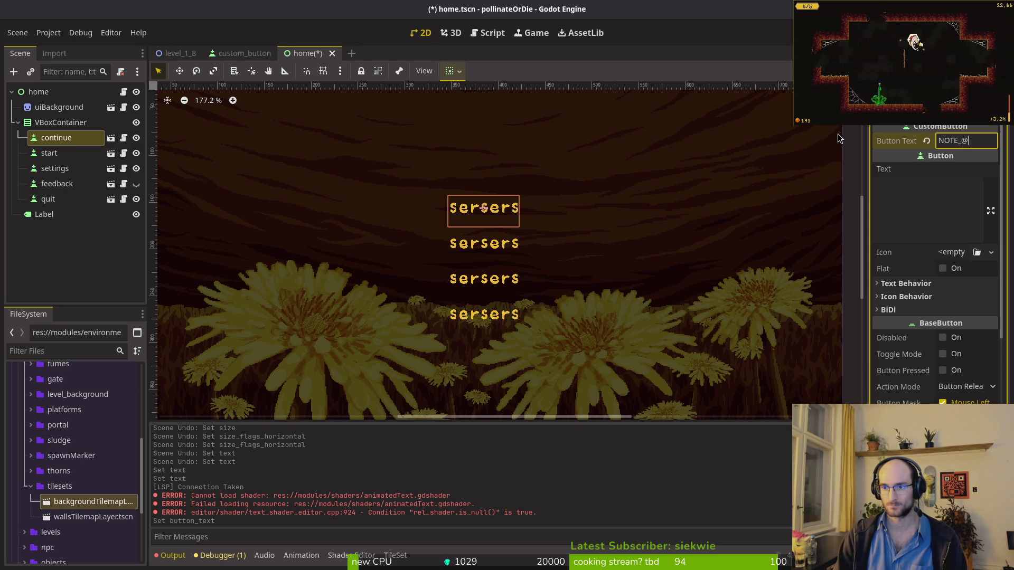
{"action": "type", "text": "_2"}
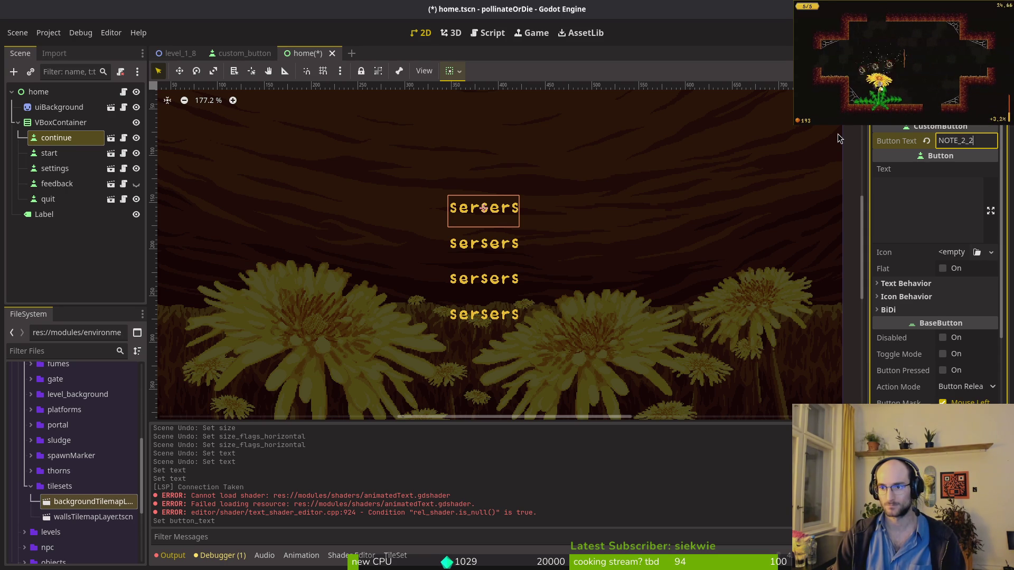
{"action": "type", "text": "_CONTENT"}
{"action": "key", "text": "ctrl+s"}
{"action": "key", "text": "F5"}
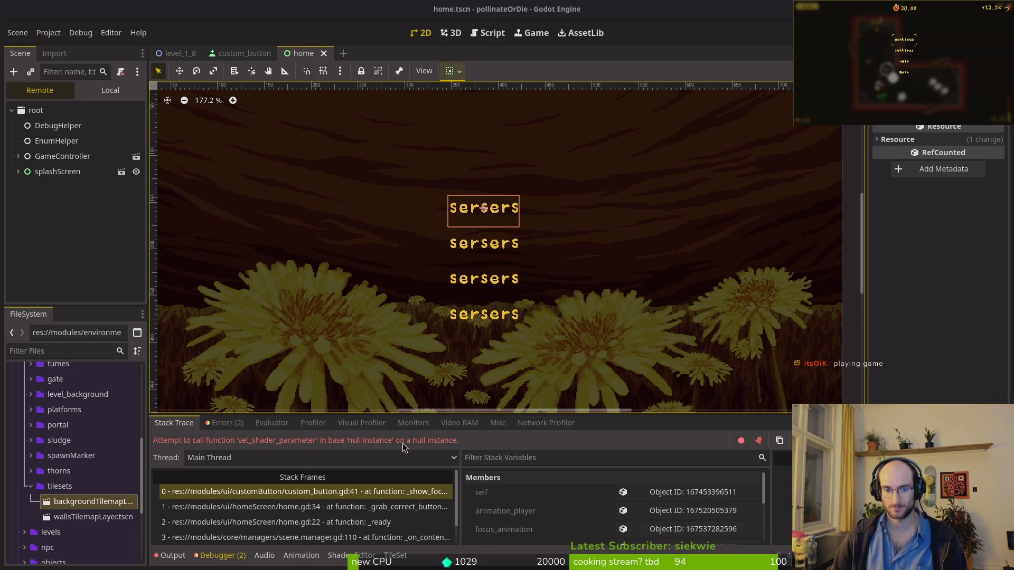
Step: Delete the enabled-true and enabled-false set_shader_parameter lines in custom_button.gd
{"action": "key", "text": "alt+Tab"}
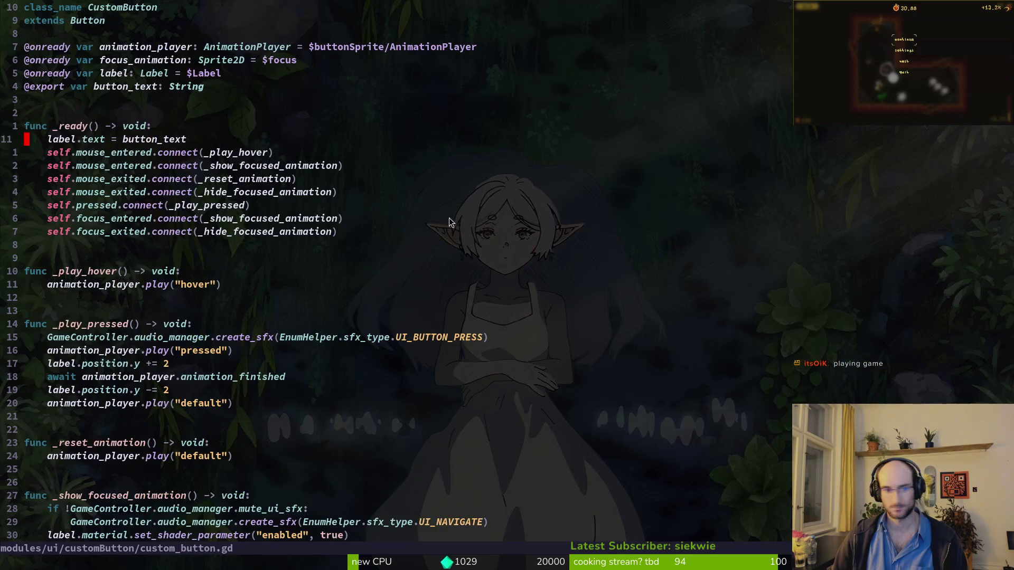
{"action": "scroll", "coordinate": [427, 348], "scroll_direction": "down", "scroll_amount": 6}
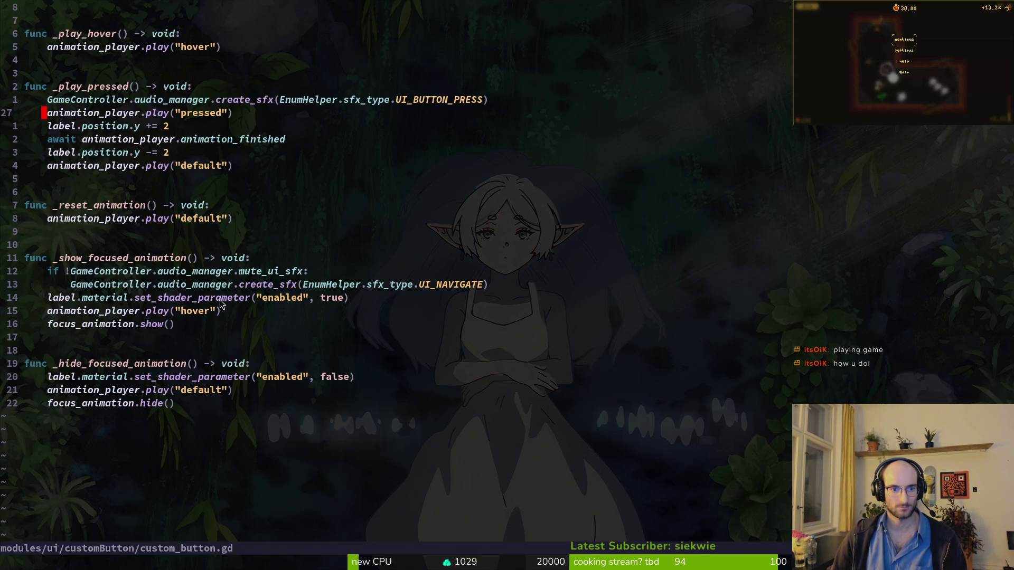
{"action": "left_click", "coordinate": [219, 299]}
{"action": "key", "text": "d"}
{"action": "key", "text": "d"}
{"action": "left_click", "coordinate": [92, 369]}
{"action": "key", "text": "d"}
{"action": "key", "text": "d"}
Step: Save custom_button.gd with :w and run the game again from Godot
{"action": "type", "text": ":w"}
{"action": "key", "text": "Return"}
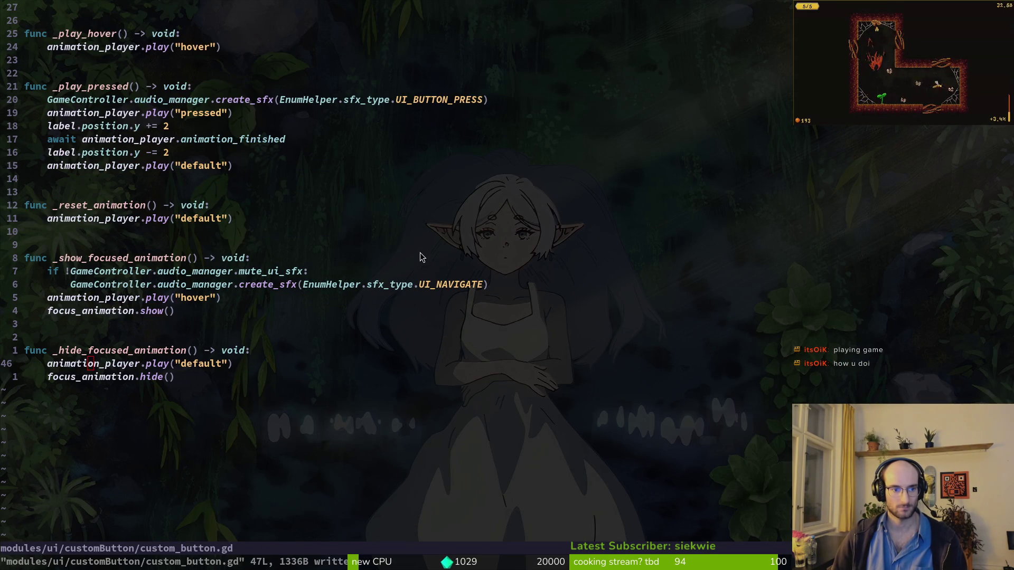
{"action": "key", "text": "alt+Tab"}
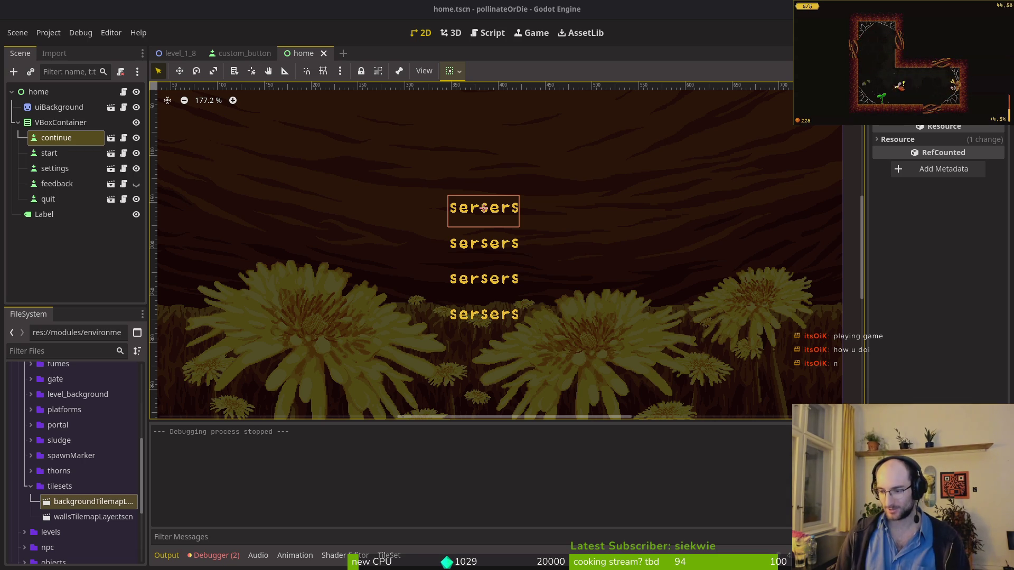
{"action": "key", "text": "F5"}
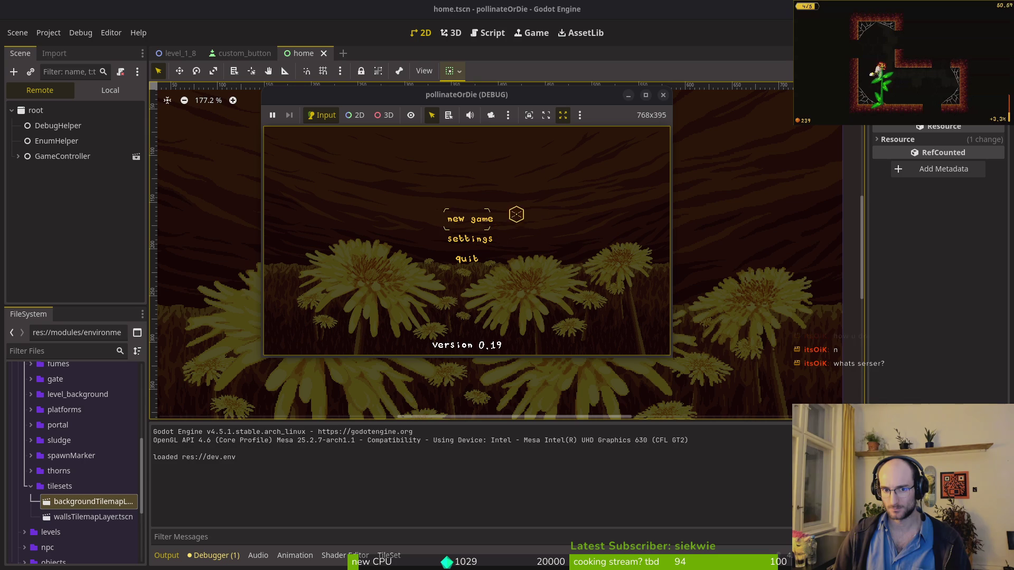
Step: Stop the game, reselect the start and continue nodes, save home.tscn and rerun
{"action": "key", "text": "F8"}
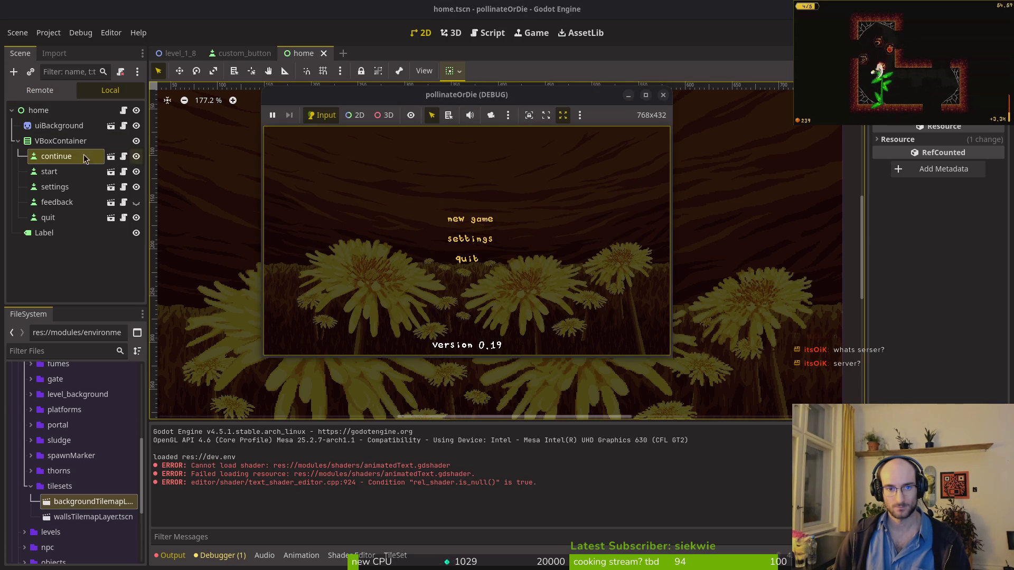
{"action": "left_click", "coordinate": [50, 175]}
{"action": "left_click", "coordinate": [55, 157]}
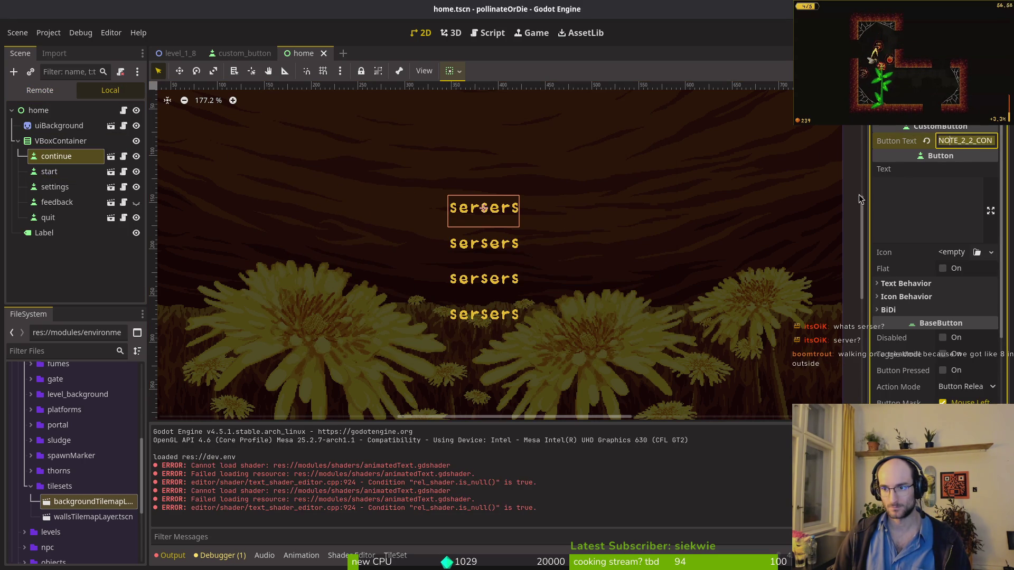
{"action": "left_click", "coordinate": [49, 172]}
{"action": "key", "text": "ctrl+s"}
{"action": "key", "text": "F5"}
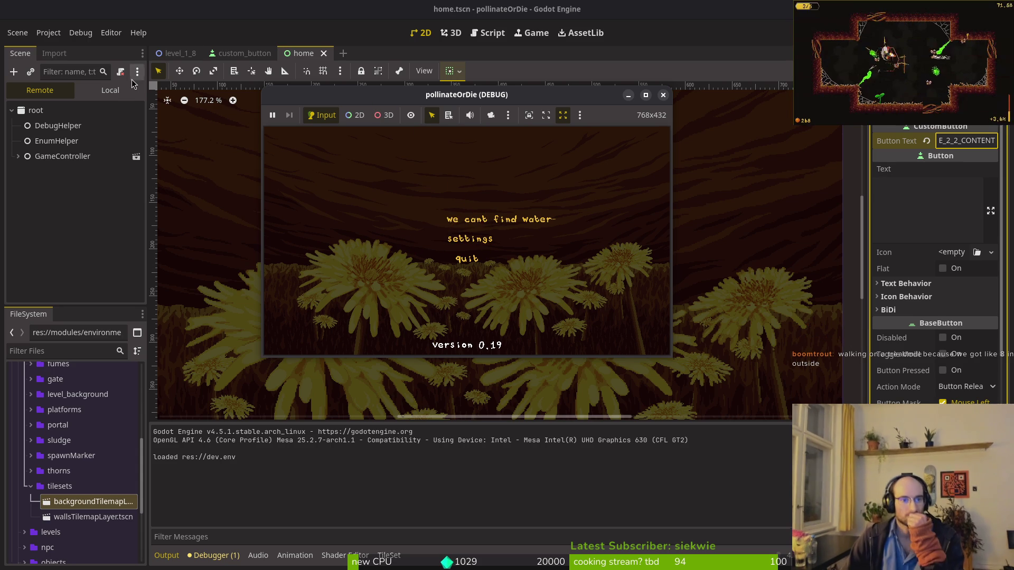
Step: Stop the running game and select the VBoxContainer node in the home scene
{"action": "key", "text": "F8"}
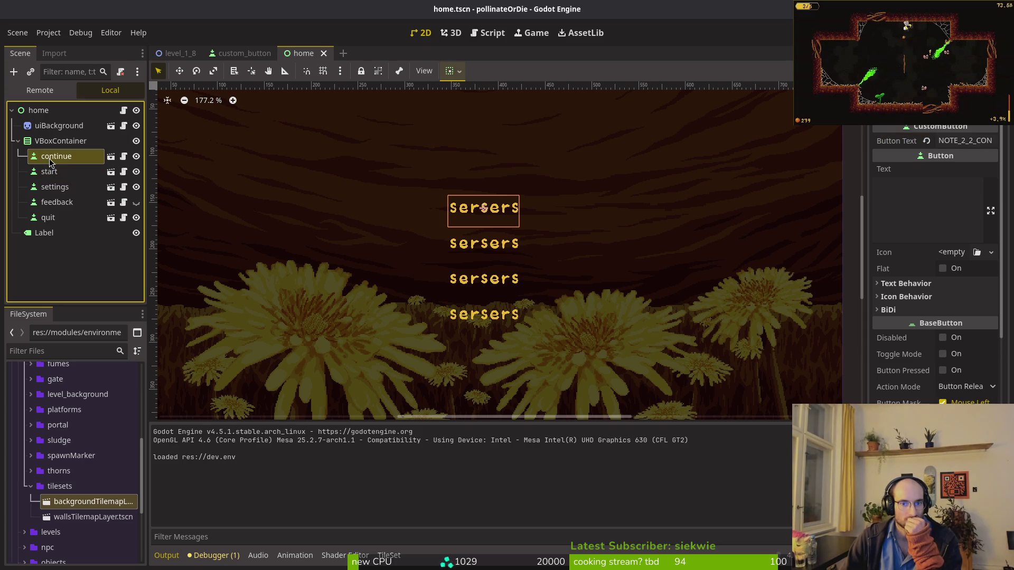
{"action": "scroll", "coordinate": [945, 340], "scroll_direction": "down", "scroll_amount": 5}
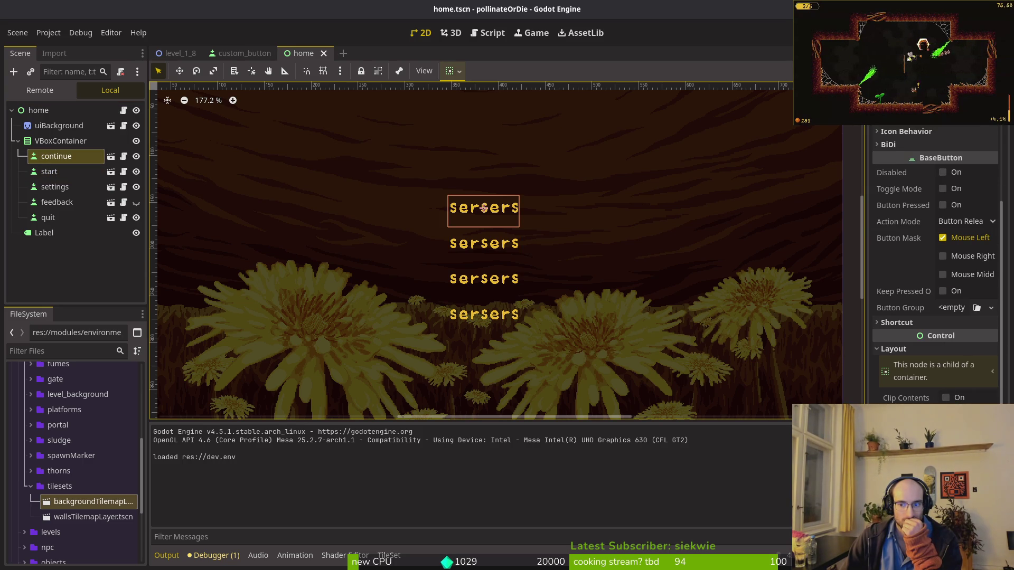
{"action": "scroll", "coordinate": [945, 339], "scroll_direction": "down", "scroll_amount": 3}
{"action": "left_click", "coordinate": [721, 366]}
{"action": "scroll", "coordinate": [722, 367], "scroll_direction": "down", "scroll_amount": 8}
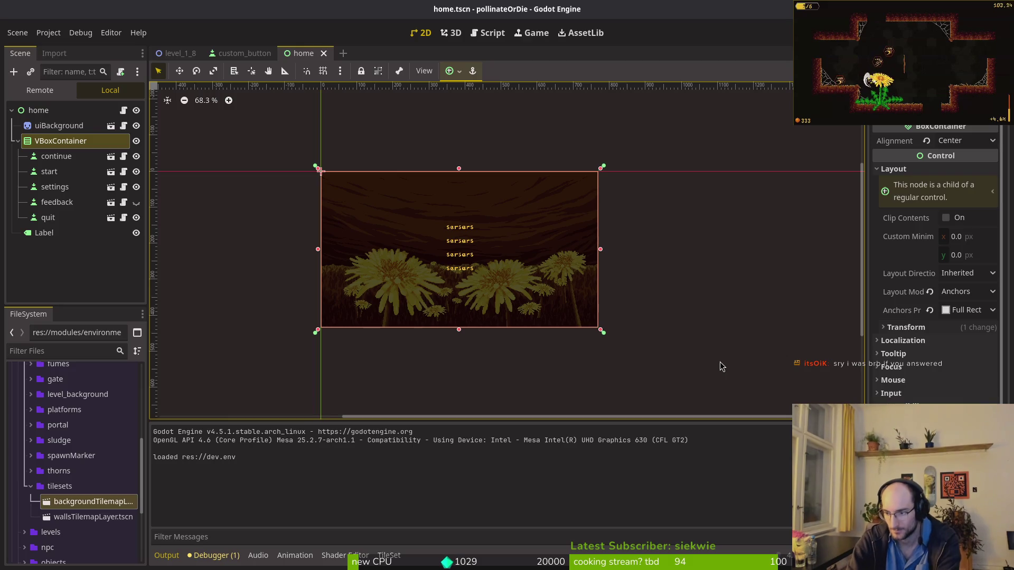
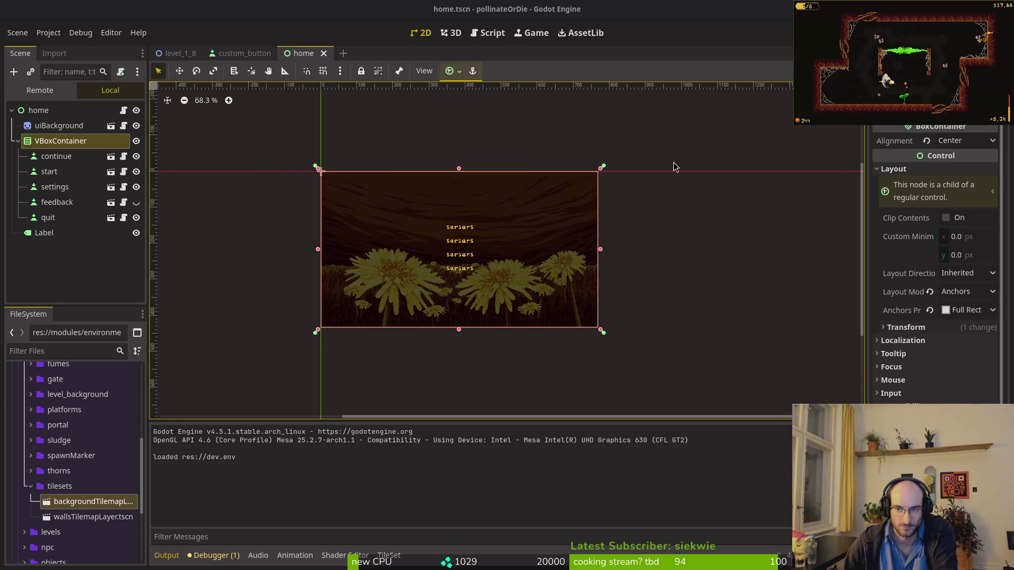
Step: Try a Center anchor preset on the menu VBoxContainer, restore Full Rect, and save
{"action": "left_click", "coordinate": [57, 156]}
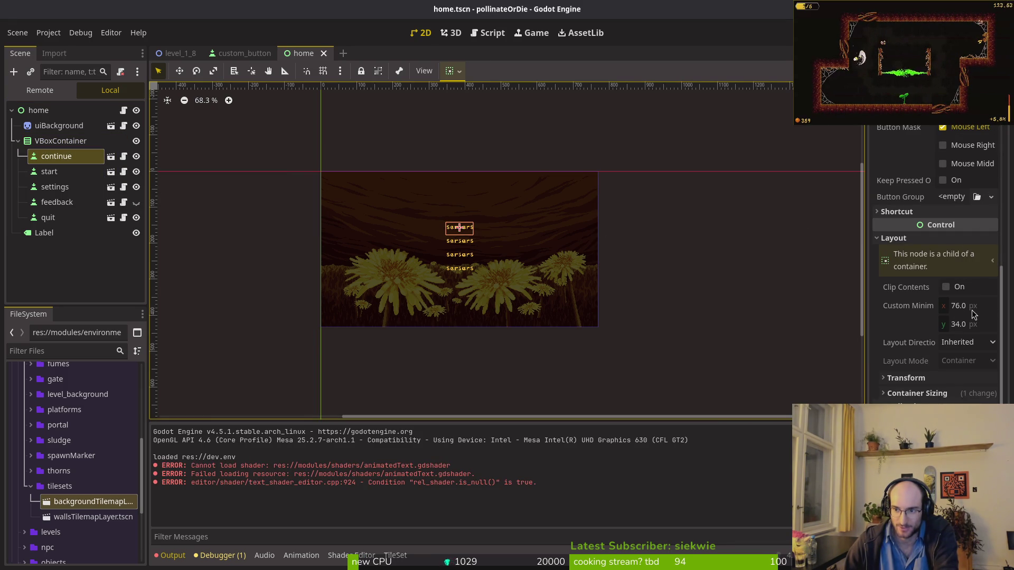
{"action": "left_click", "coordinate": [931, 394]}
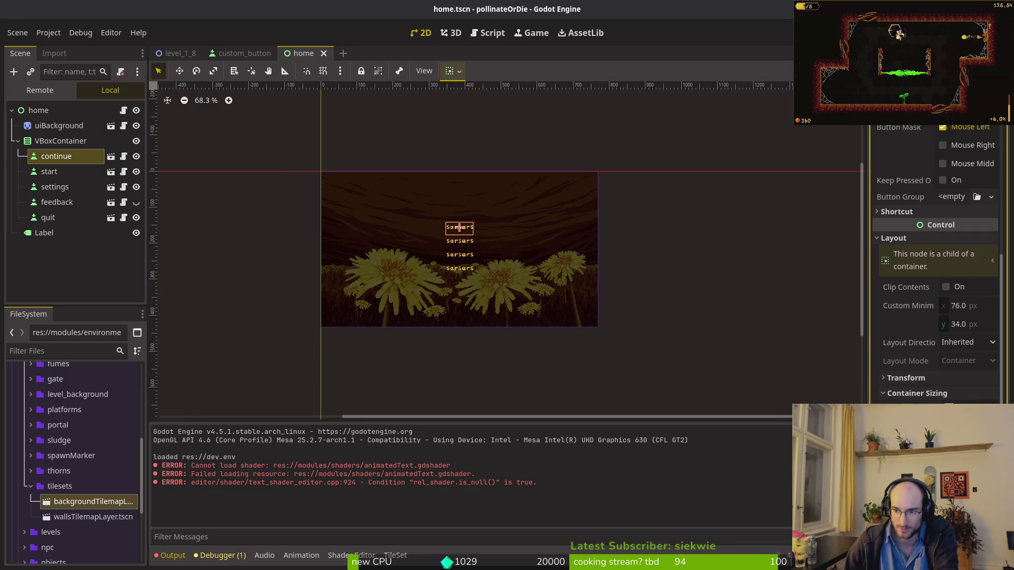
{"action": "left_click", "coordinate": [917, 393]}
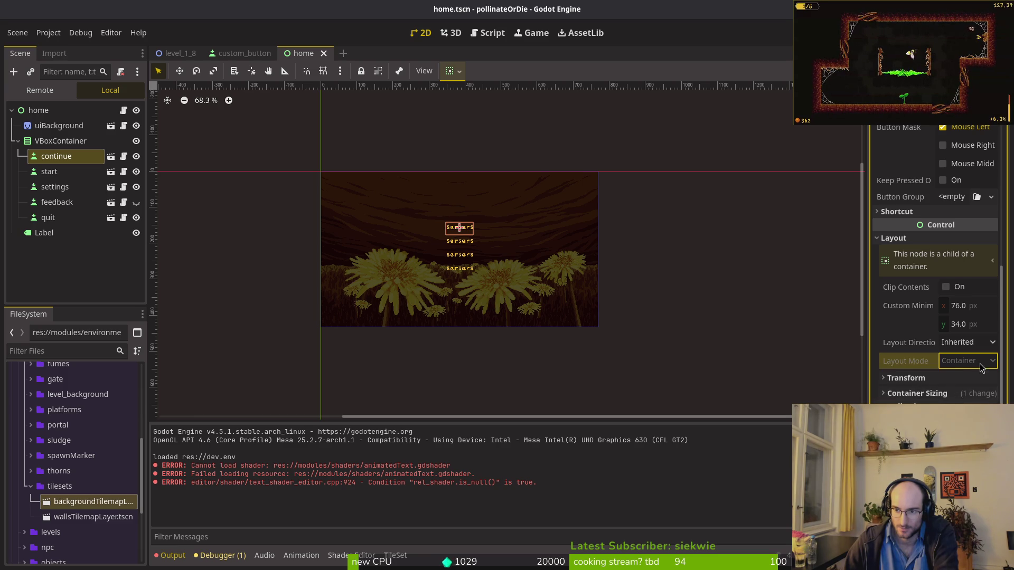
{"action": "left_click", "coordinate": [58, 142]}
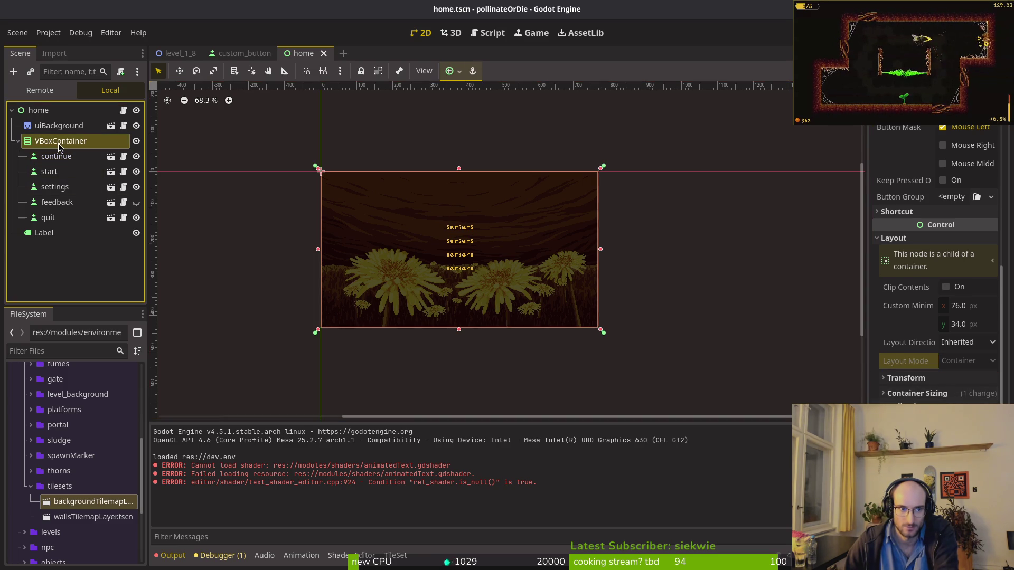
{"action": "left_click", "coordinate": [966, 309]}
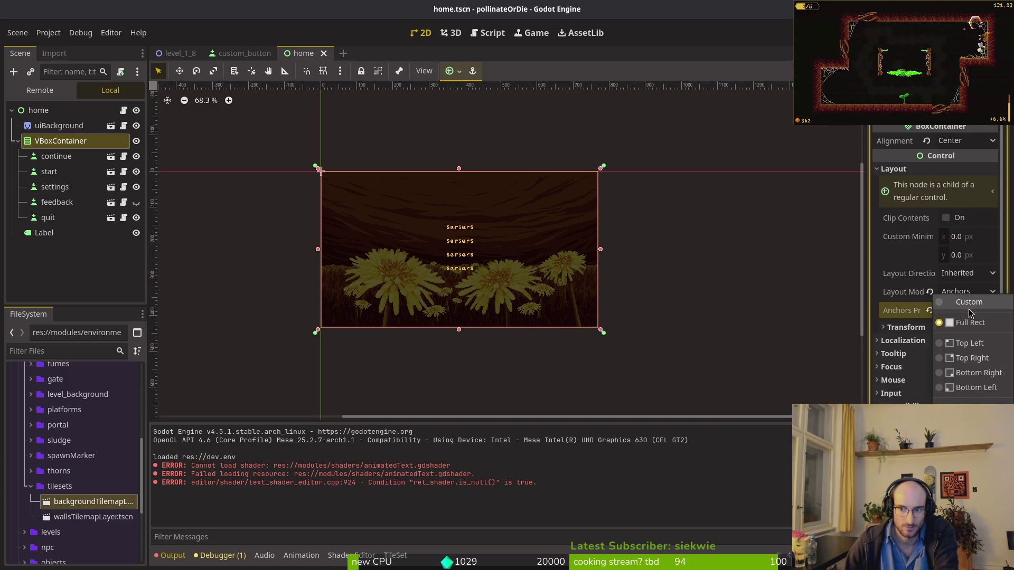
{"action": "left_click", "coordinate": [972, 467]}
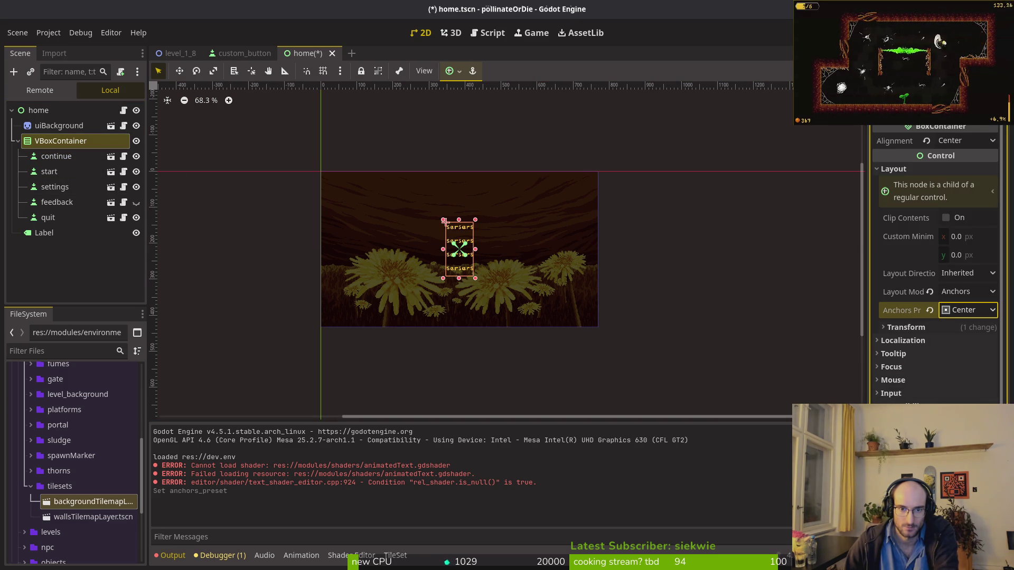
{"action": "left_click", "coordinate": [960, 312]}
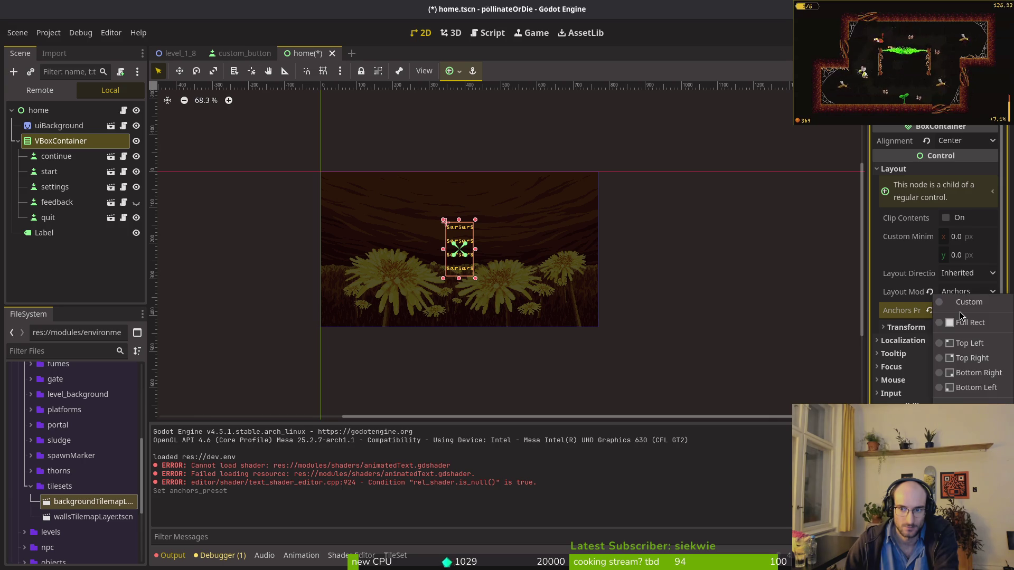
{"action": "left_click", "coordinate": [962, 321]}
{"action": "key", "text": "ctrl+s"}
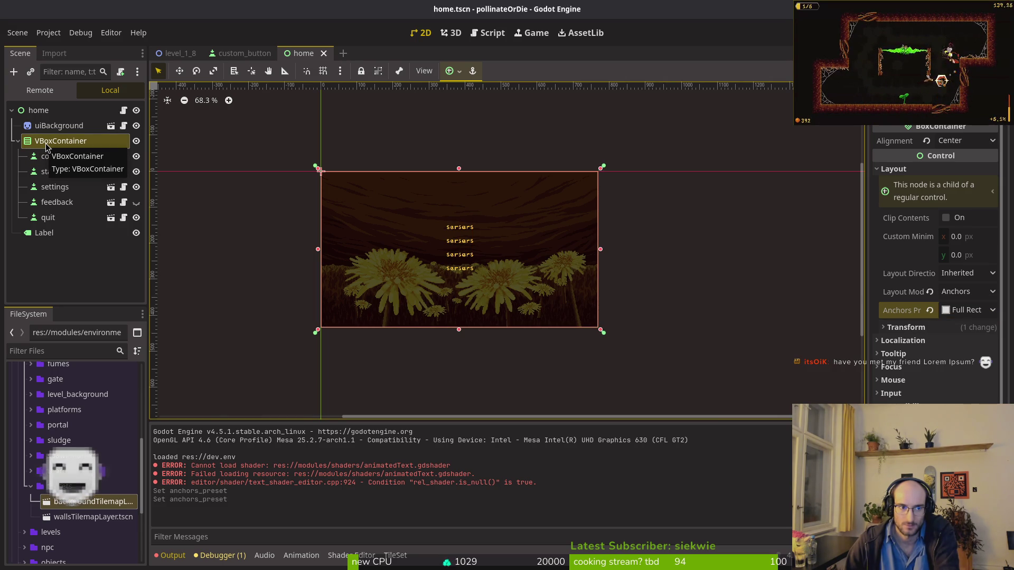
Step: Try moving the five menu buttons into a new HBoxContainer, then undo it
{"action": "key", "text": "ctrl+a"}
{"action": "type", "text": "hbox"}
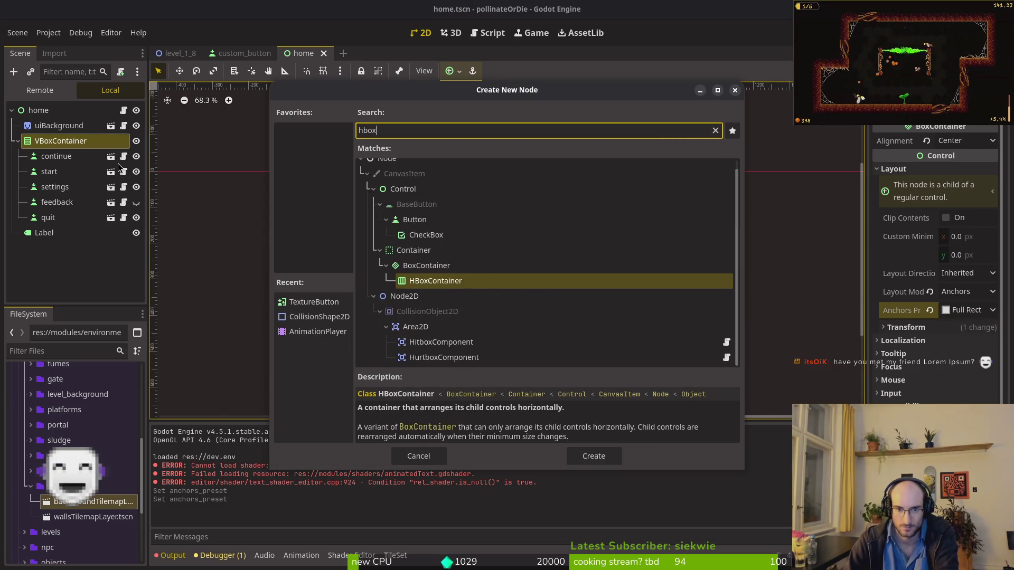
{"action": "key", "text": "Escape"}
{"action": "left_click", "coordinate": [56, 156]}
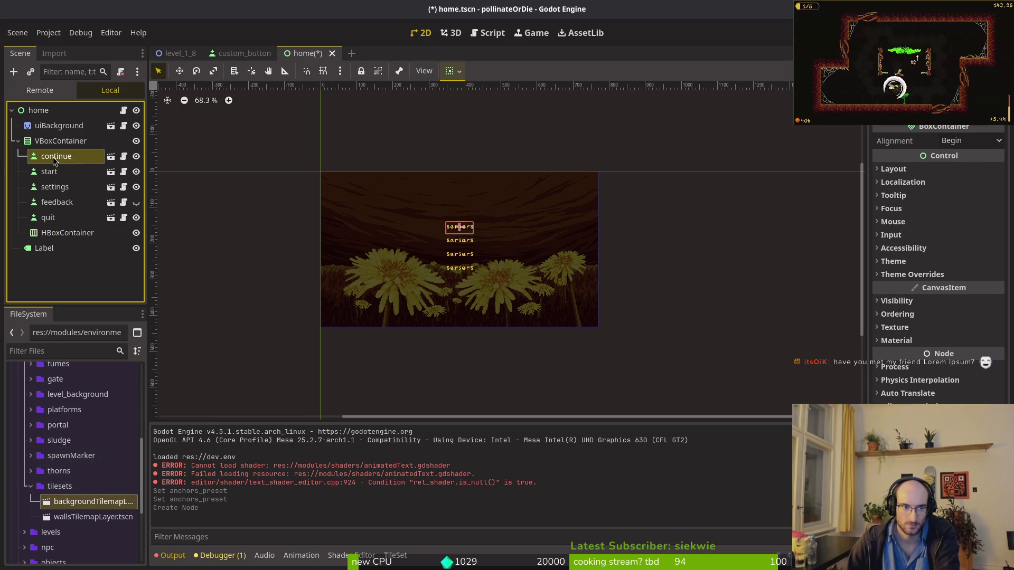
{"action": "left_click", "coordinate": [53, 219], "text": "shift"}
{"action": "left_click_drag", "start_coordinate": [53, 219], "coordinate": [66, 232]}
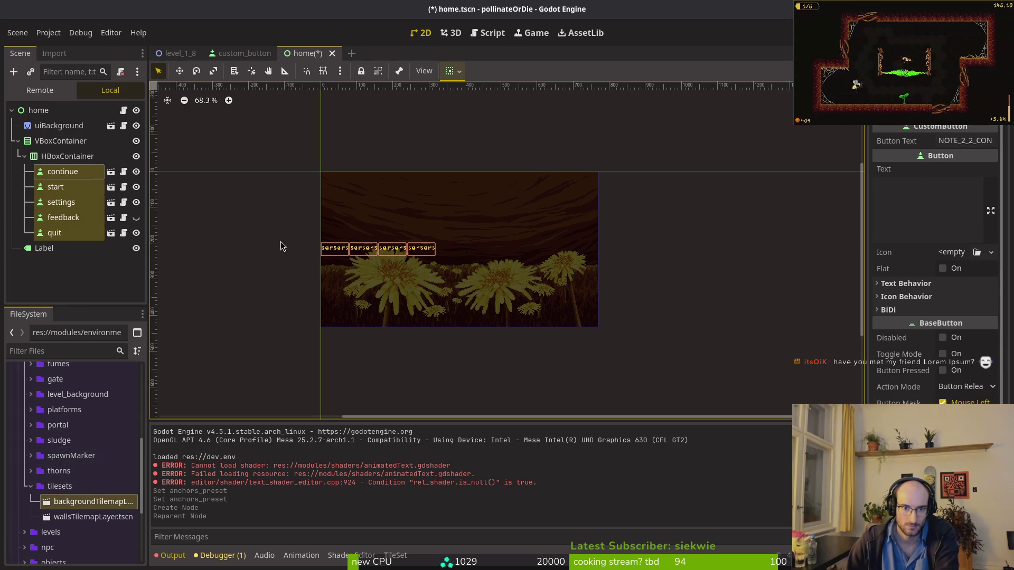
{"action": "key", "text": "ctrl+z"}
{"action": "key", "text": "ctrl+z"}
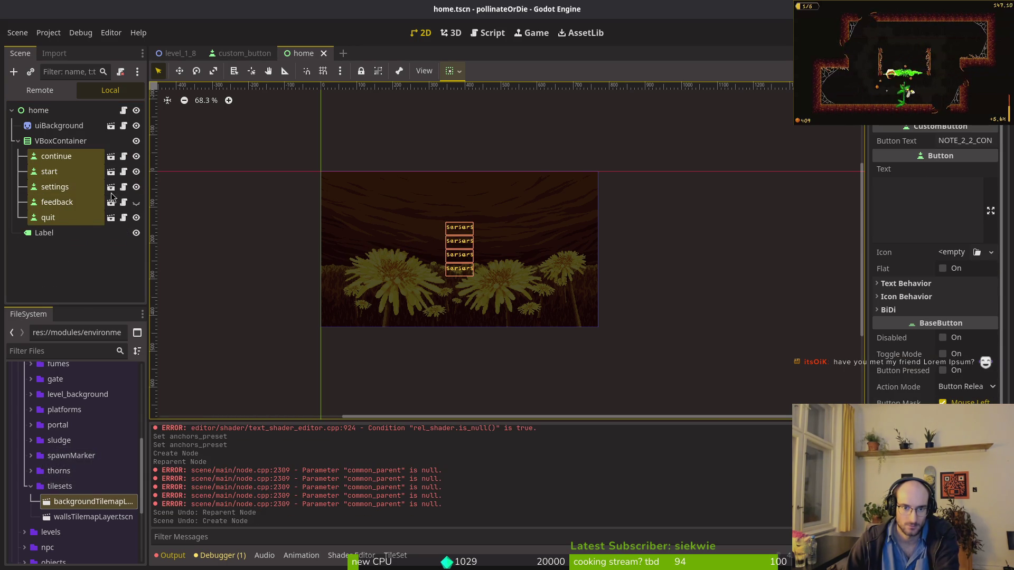
Step: Switch the continue button's horizontal sizing between Fill and Shrink Center, ending on Fill
{"action": "left_click", "coordinate": [49, 159]}
{"action": "left_click", "coordinate": [43, 140]}
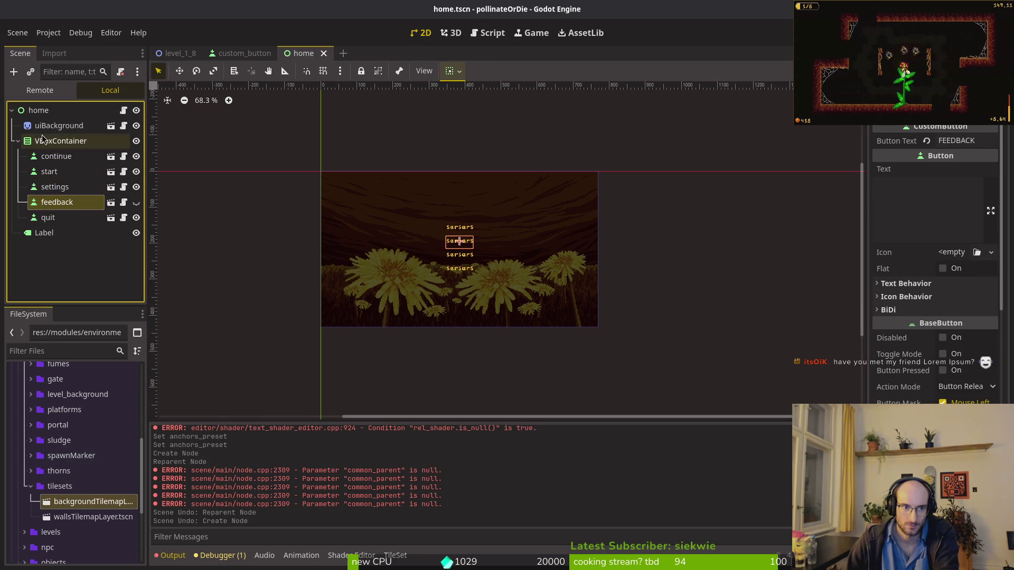
{"action": "left_click", "coordinate": [459, 227]}
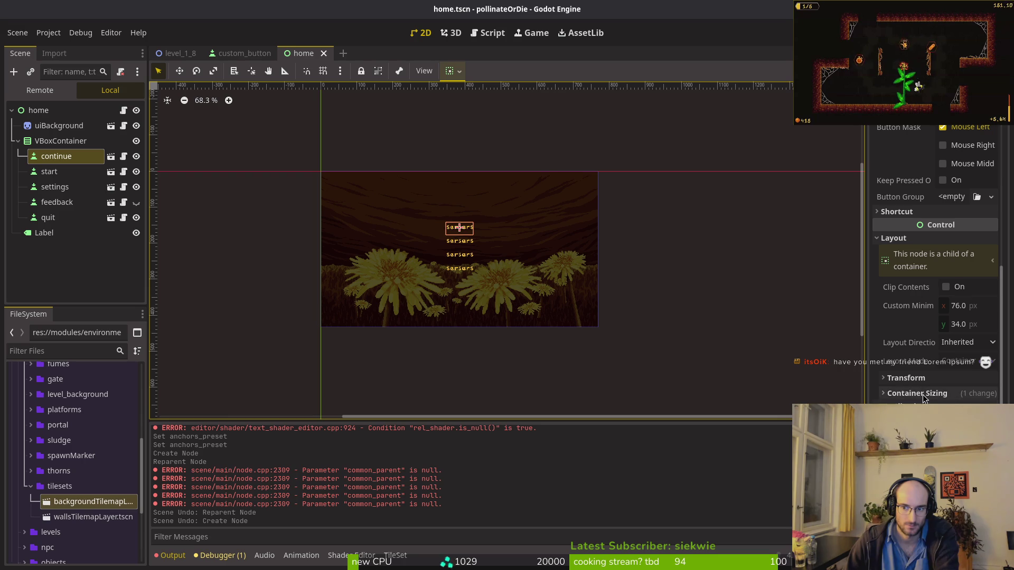
{"action": "left_click", "coordinate": [969, 404]}
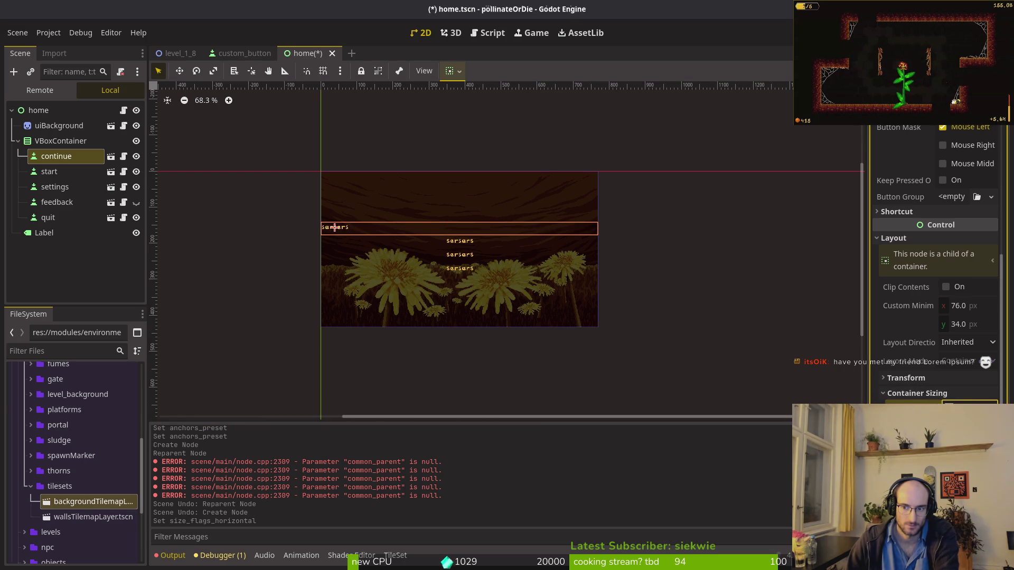
{"action": "scroll", "coordinate": [921, 162], "scroll_direction": "up", "scroll_amount": 5}
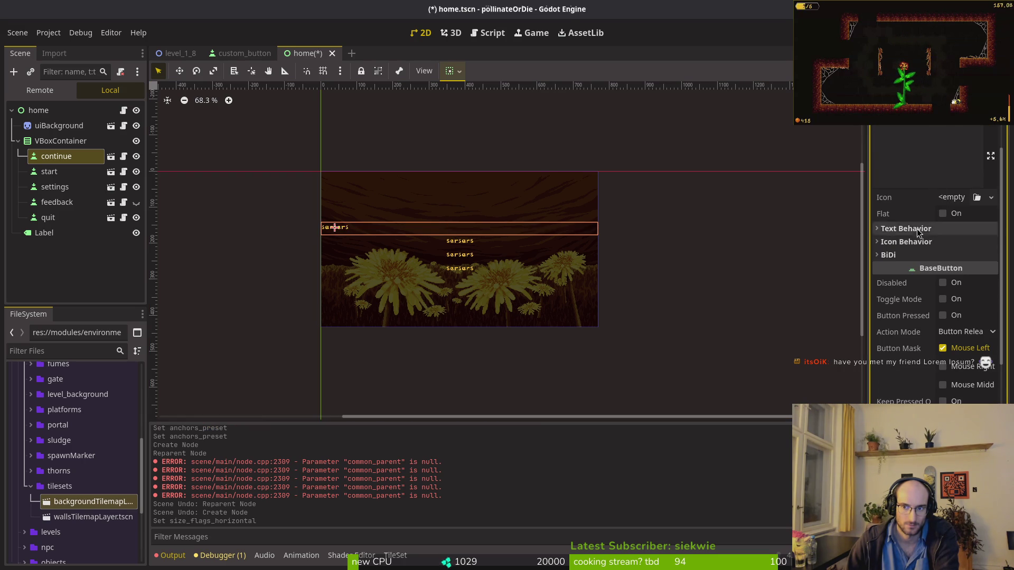
{"action": "scroll", "coordinate": [919, 228], "scroll_direction": "down", "scroll_amount": 6}
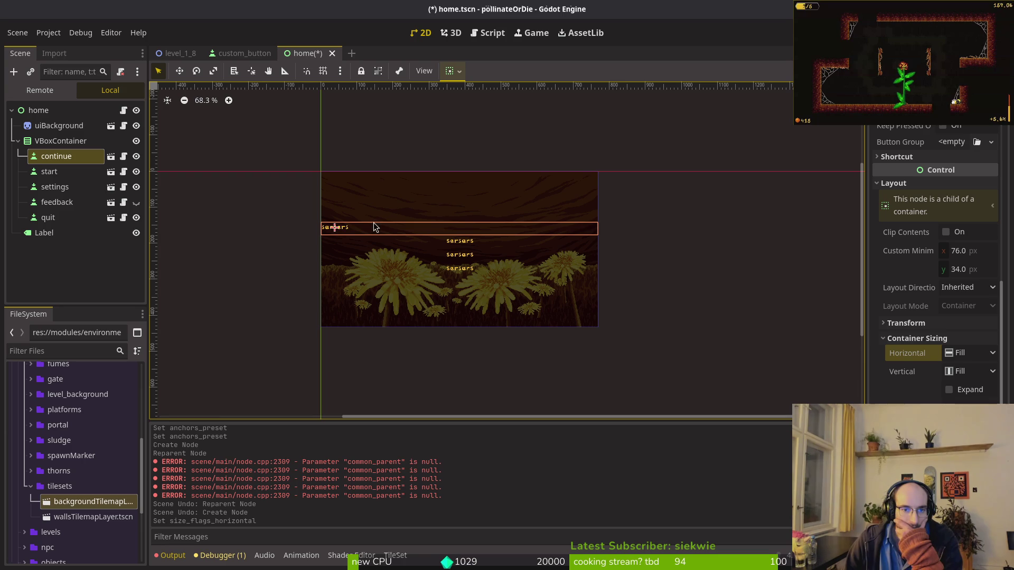
{"action": "left_click", "coordinate": [968, 357]}
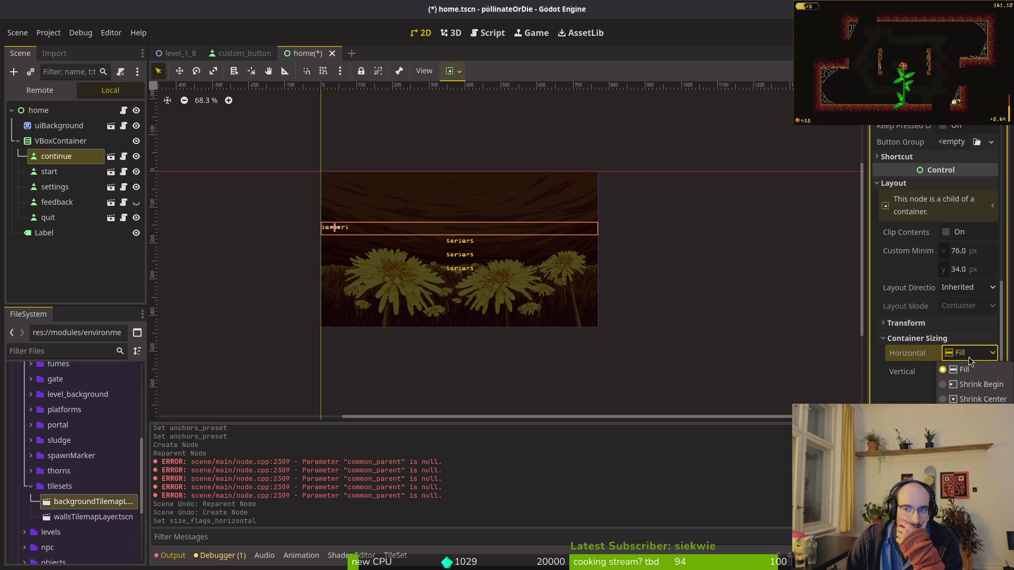
{"action": "left_click", "coordinate": [974, 399]}
{"action": "left_click", "coordinate": [971, 353]}
{"action": "left_click", "coordinate": [969, 372]}
Step: Toggle continue's vertical Expand on and off, then set its horizontal sizing to Shrink Center
{"action": "left_click", "coordinate": [949, 391]}
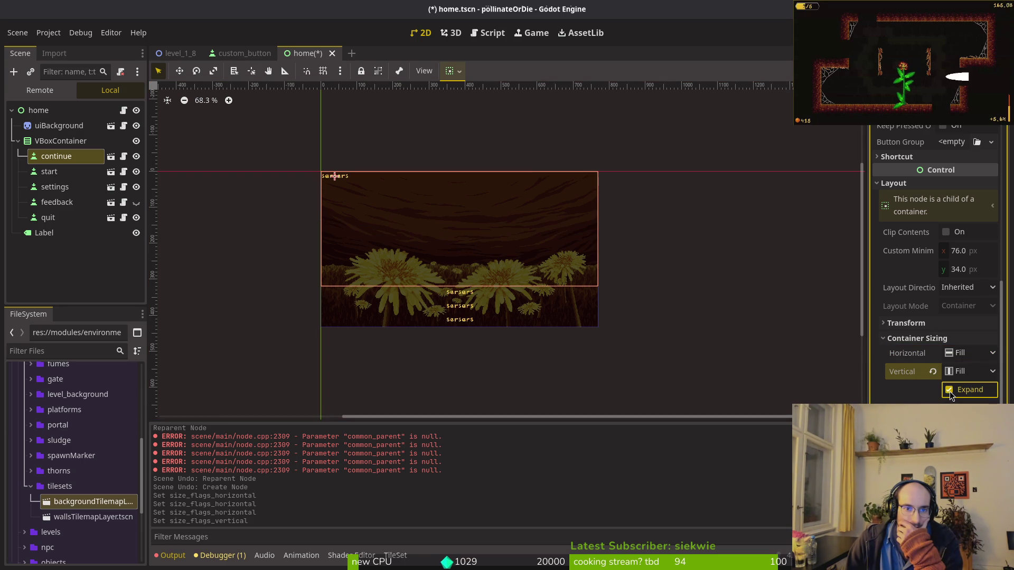
{"action": "left_click", "coordinate": [949, 390]}
{"action": "left_click", "coordinate": [961, 355]}
{"action": "left_click", "coordinate": [961, 355]}
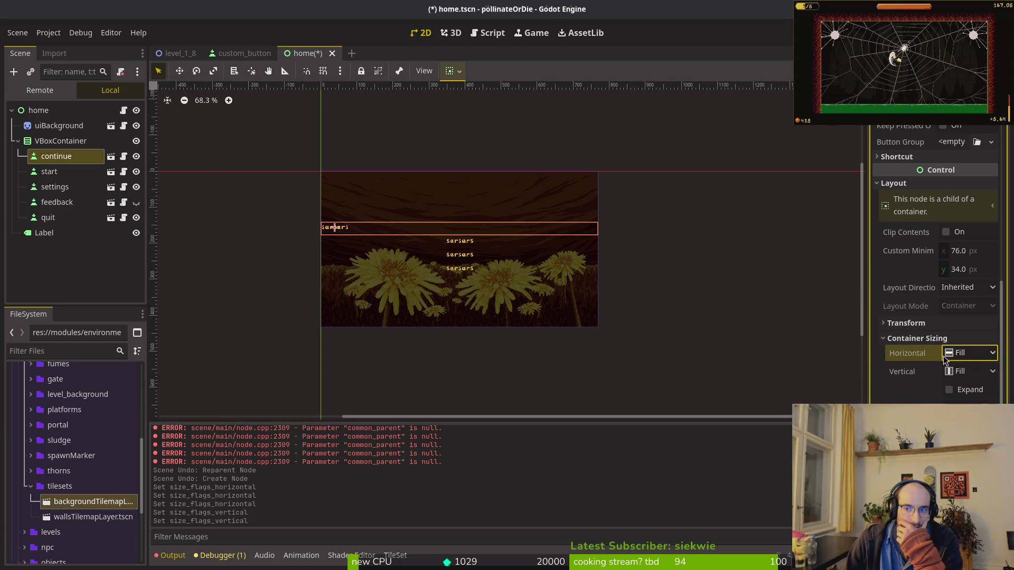
{"action": "left_click", "coordinate": [962, 354]}
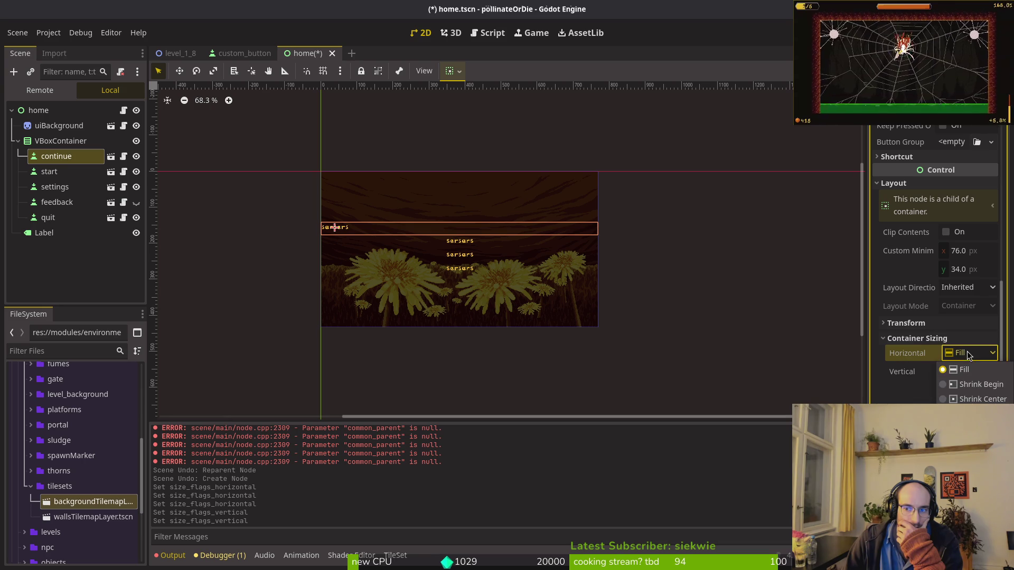
{"action": "left_click", "coordinate": [980, 398]}
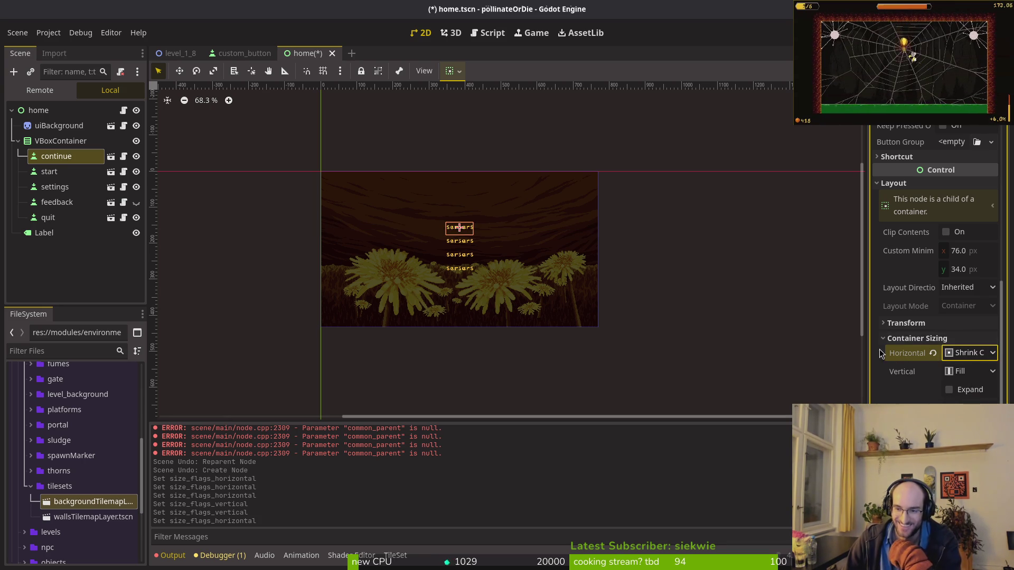
Step: Select the start button and expand its container sizing options
{"action": "left_click", "coordinate": [48, 172]}
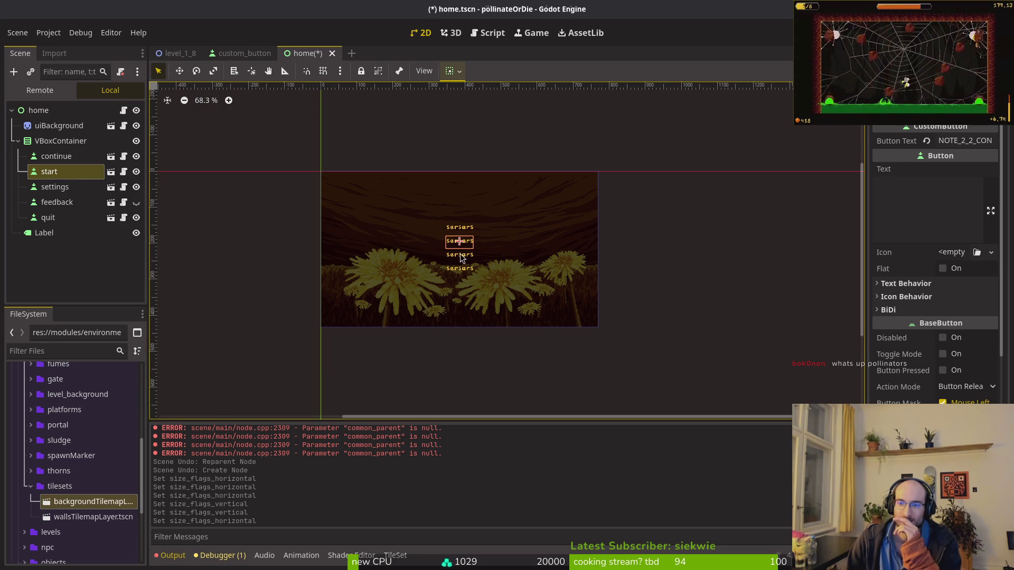
{"action": "scroll", "coordinate": [459, 255], "scroll_direction": "up", "scroll_amount": 5}
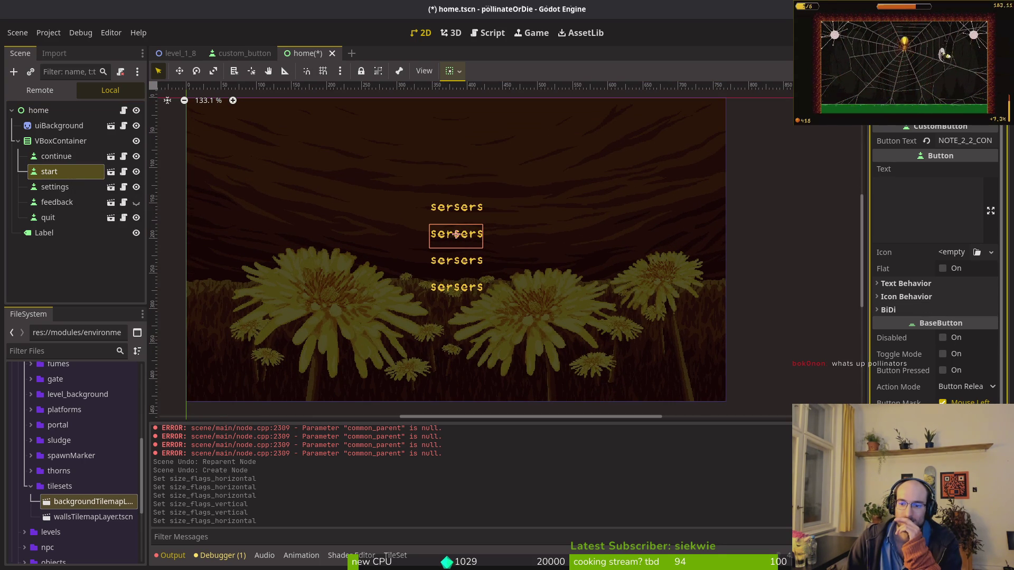
{"action": "scroll", "coordinate": [944, 369], "scroll_direction": "down", "scroll_amount": 5}
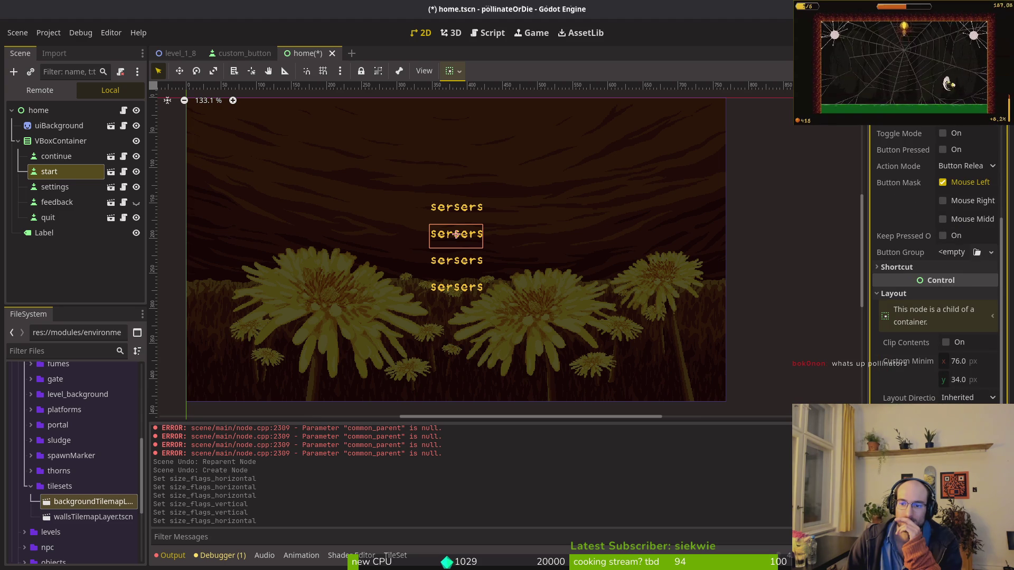
{"action": "scroll", "coordinate": [917, 393], "scroll_direction": "down", "scroll_amount": 5}
{"action": "left_click", "coordinate": [918, 393]}
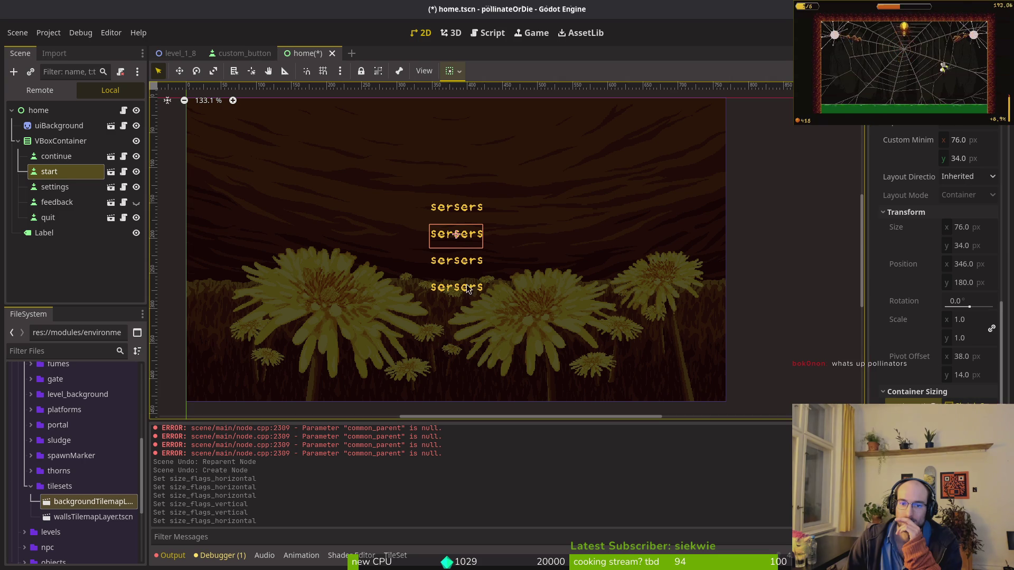
{"action": "scroll", "coordinate": [762, 278], "scroll_direction": "up", "scroll_amount": 5}
{"action": "scroll", "coordinate": [689, 306], "scroll_direction": "down", "scroll_amount": 9}
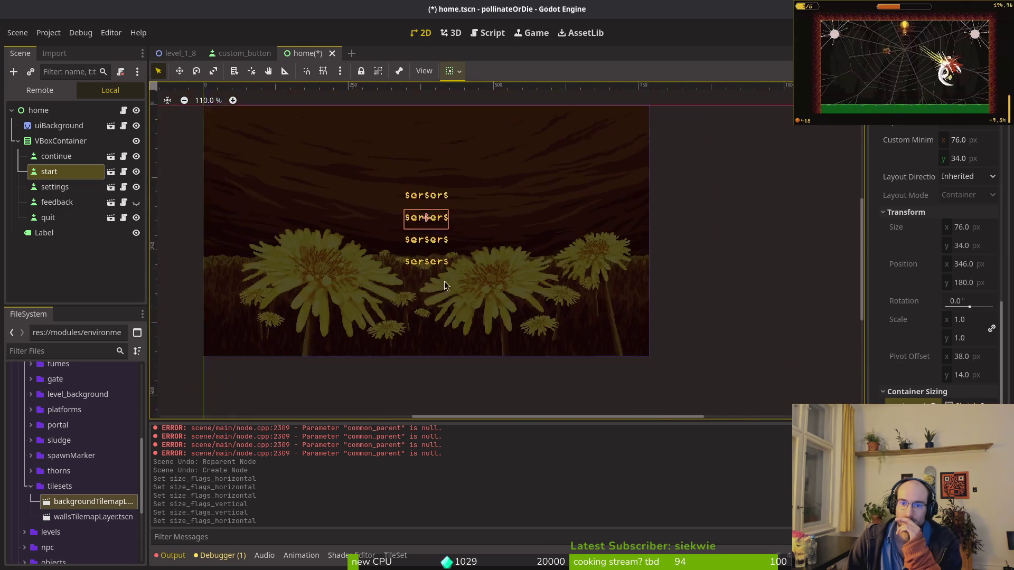
{"action": "scroll", "coordinate": [929, 237], "scroll_direction": "up", "scroll_amount": 10}
Step: Type test text into the start button's Text field, clear it, save home.tscn, and run
{"action": "left_click", "coordinate": [929, 237]}
{"action": "type", "text": "axdcasdasdasdasda"}
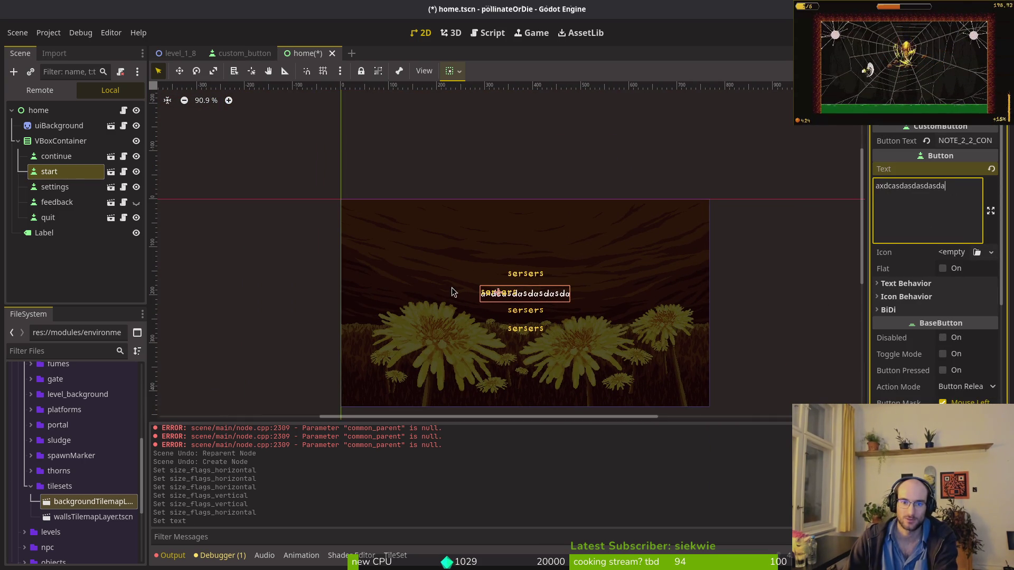
{"action": "key", "text": "ctrl+a"}
{"action": "key", "text": "BackSpace"}
{"action": "key", "text": "ctrl+s"}
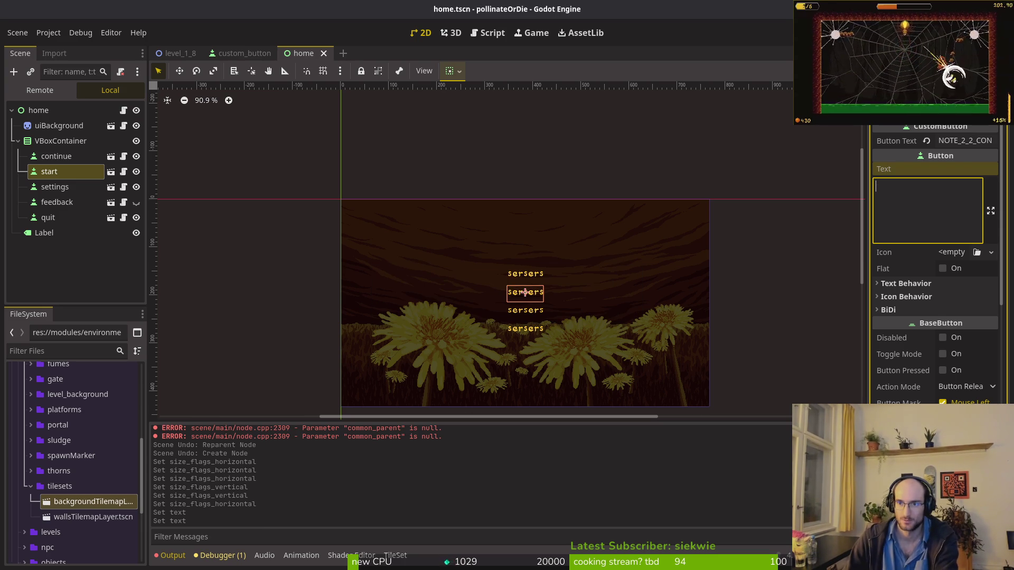
{"action": "key", "text": "F5"}
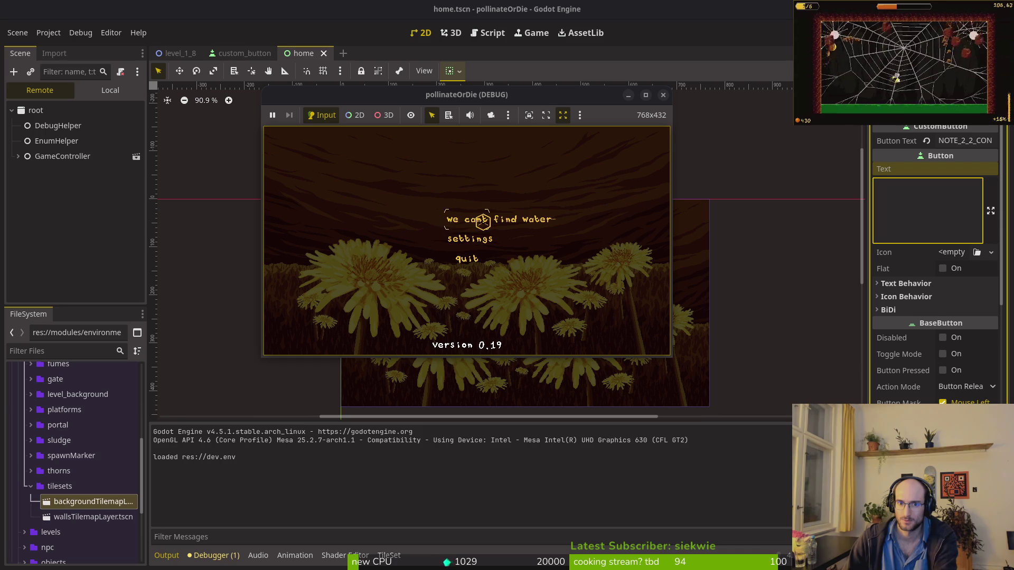
Step: In the Remote tree, expand GameController > gui > home > VBoxContainer and inspect the live continue button
{"action": "left_click", "coordinate": [17, 156]}
{"action": "left_click", "coordinate": [24, 202]}
{"action": "left_click", "coordinate": [52, 217]}
{"action": "left_click", "coordinate": [31, 217]}
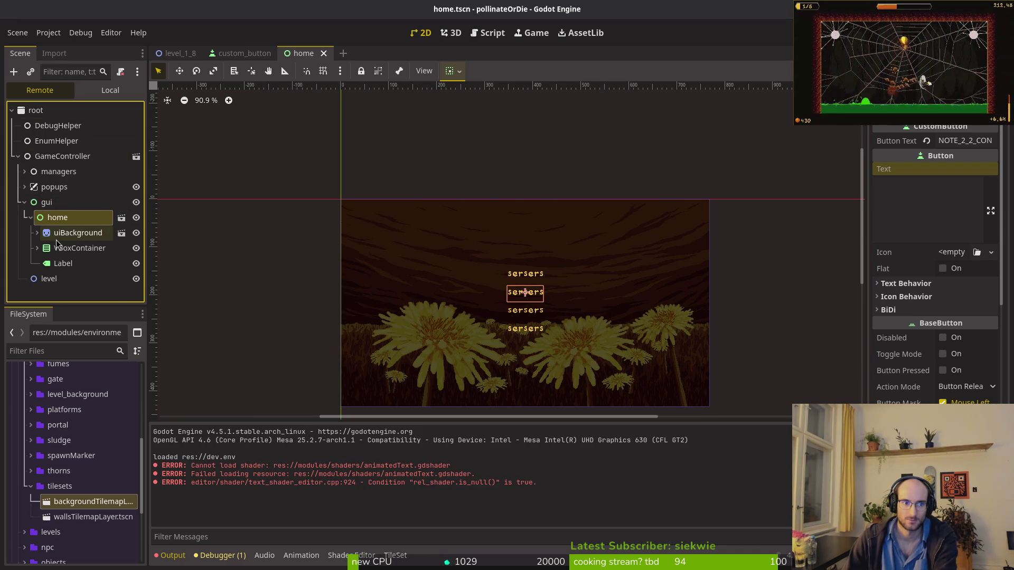
{"action": "left_click", "coordinate": [38, 248]}
{"action": "left_click", "coordinate": [62, 262]}
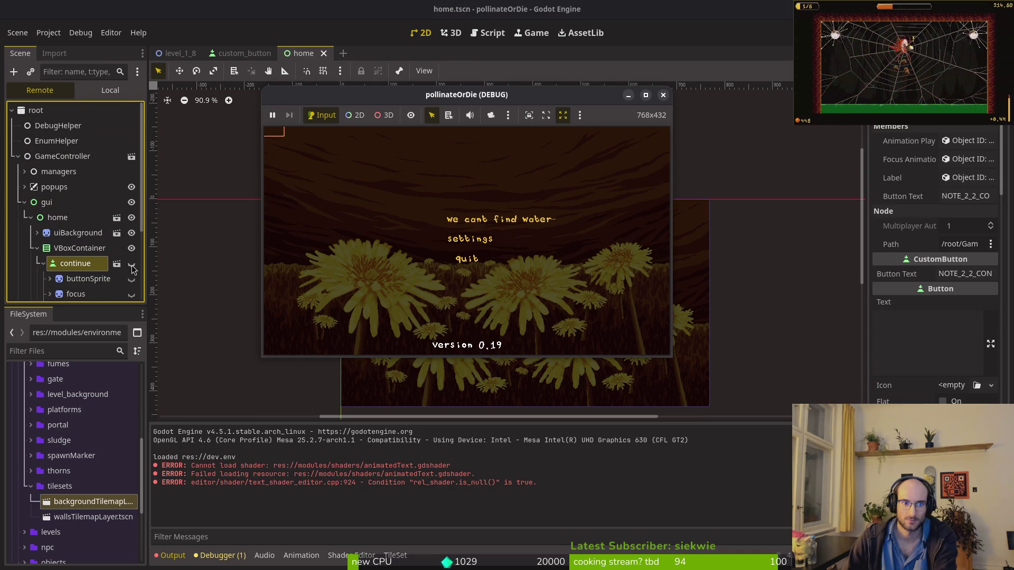
{"action": "left_click", "coordinate": [43, 263]}
{"action": "scroll", "coordinate": [33, 222], "scroll_direction": "down", "scroll_amount": 2}
{"action": "left_click", "coordinate": [44, 168]}
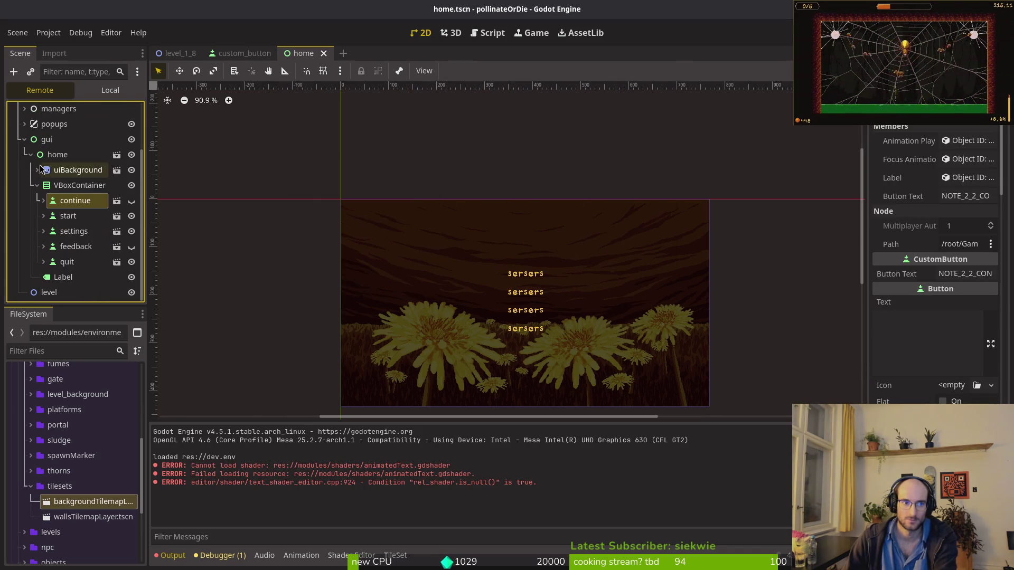
Step: Select the live start button and set its Layout Mode to Container
{"action": "left_click", "coordinate": [64, 217]}
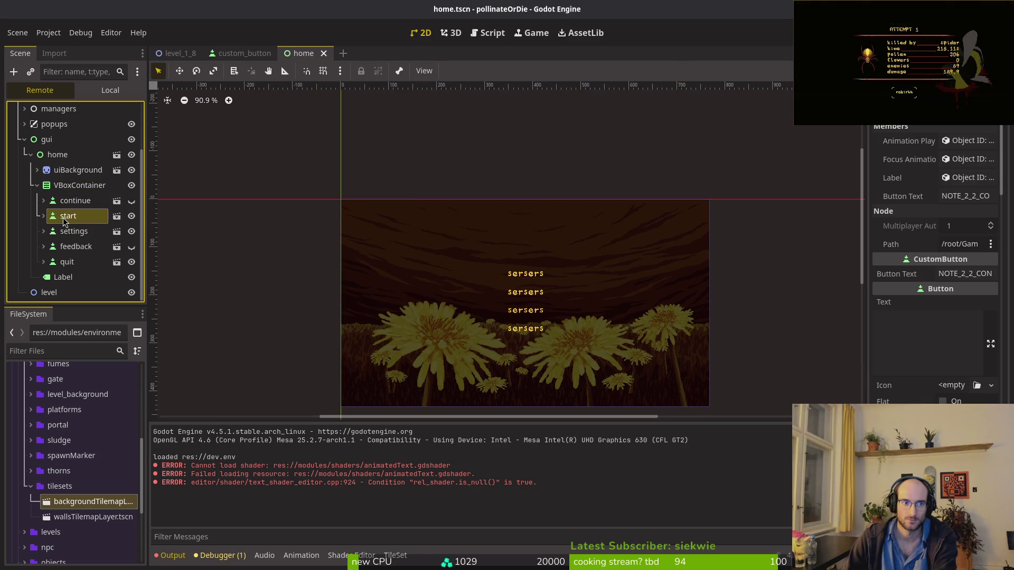
{"action": "left_click", "coordinate": [43, 216]}
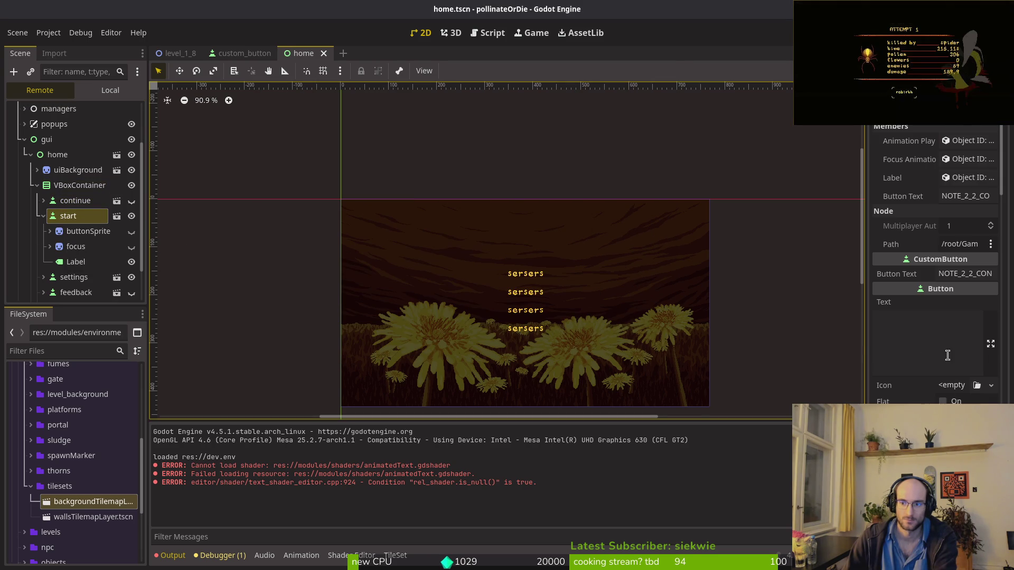
{"action": "scroll", "coordinate": [954, 381], "scroll_direction": "down", "scroll_amount": 10}
{"action": "scroll", "coordinate": [952, 379], "scroll_direction": "down", "scroll_amount": 5}
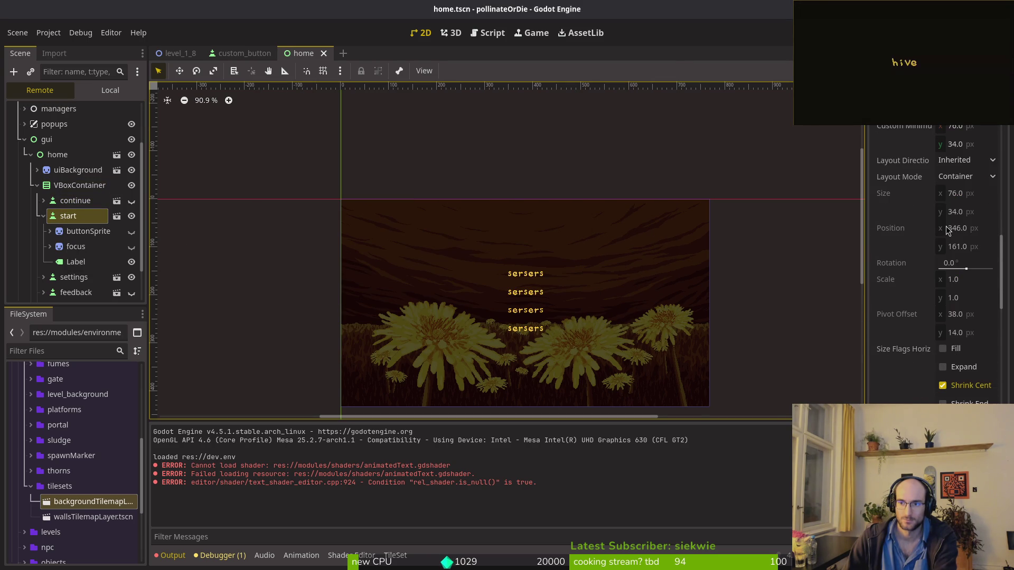
{"action": "left_click", "coordinate": [961, 178]}
{"action": "left_click", "coordinate": [958, 210]}
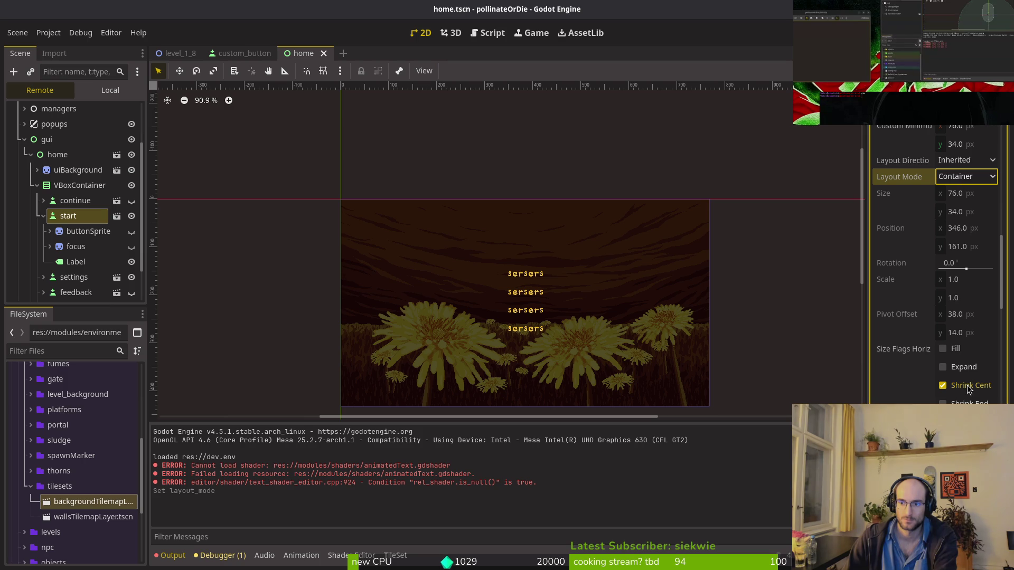
Step: Bring the running game into view and try the start button's horizontal Expand and centre flags
{"action": "key", "text": "F5"}
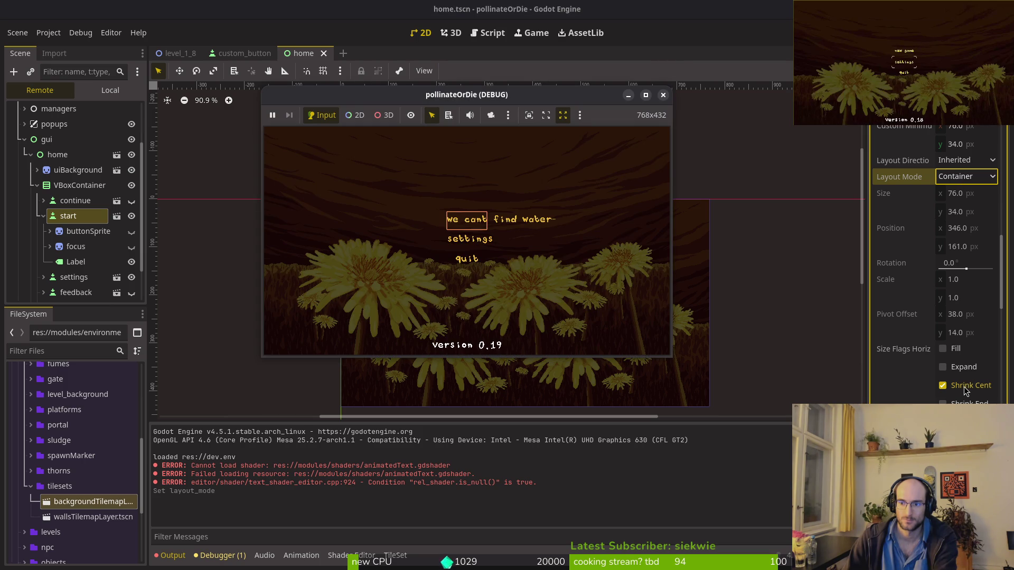
{"action": "left_click", "coordinate": [962, 368]}
{"action": "left_click", "coordinate": [961, 368]}
{"action": "left_click", "coordinate": [961, 389]}
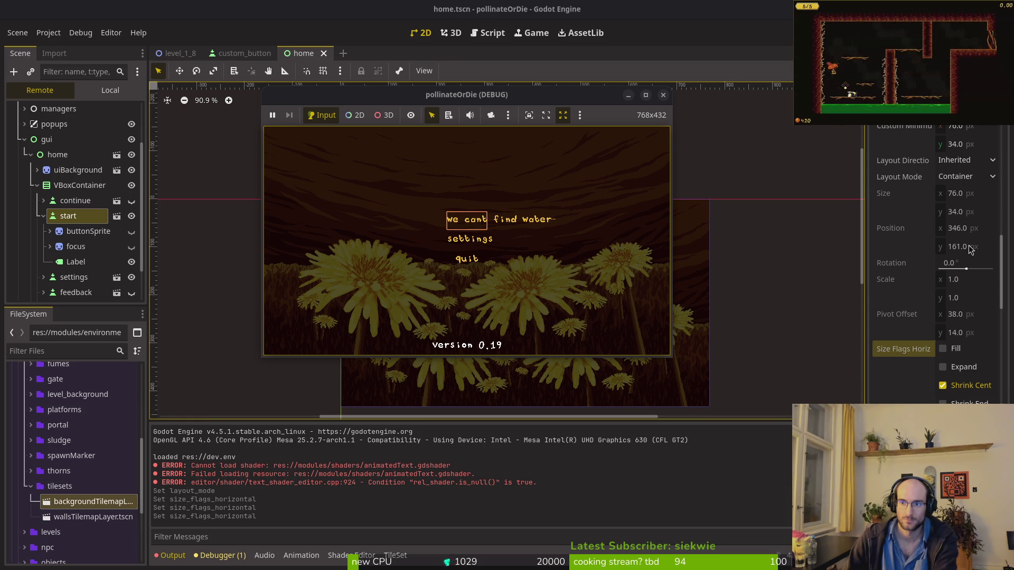
Step: Turn the start button's horizontal Expand on and back off, then open the custom_button scene
{"action": "scroll", "coordinate": [887, 258], "scroll_direction": "up", "scroll_amount": 2}
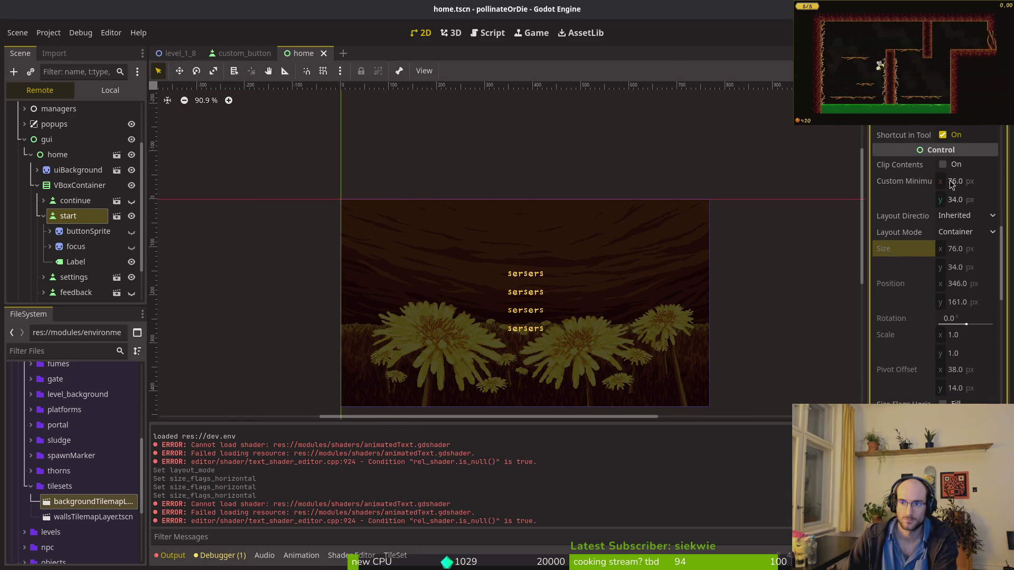
{"action": "scroll", "coordinate": [892, 203], "scroll_direction": "up", "scroll_amount": 3}
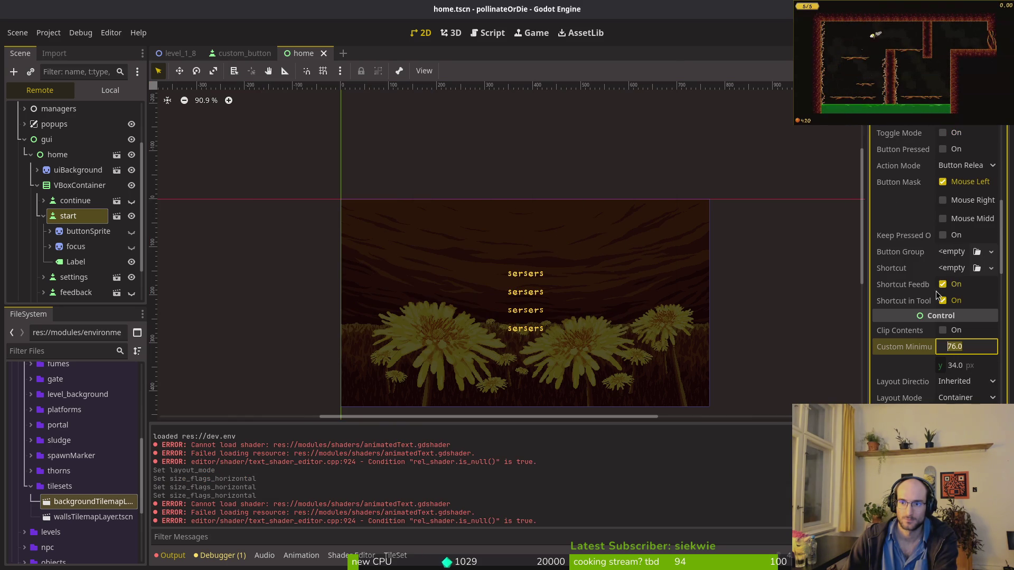
{"action": "scroll", "coordinate": [926, 264], "scroll_direction": "up", "scroll_amount": 4}
{"action": "scroll", "coordinate": [928, 263], "scroll_direction": "up", "scroll_amount": 3}
{"action": "scroll", "coordinate": [927, 264], "scroll_direction": "up", "scroll_amount": 4}
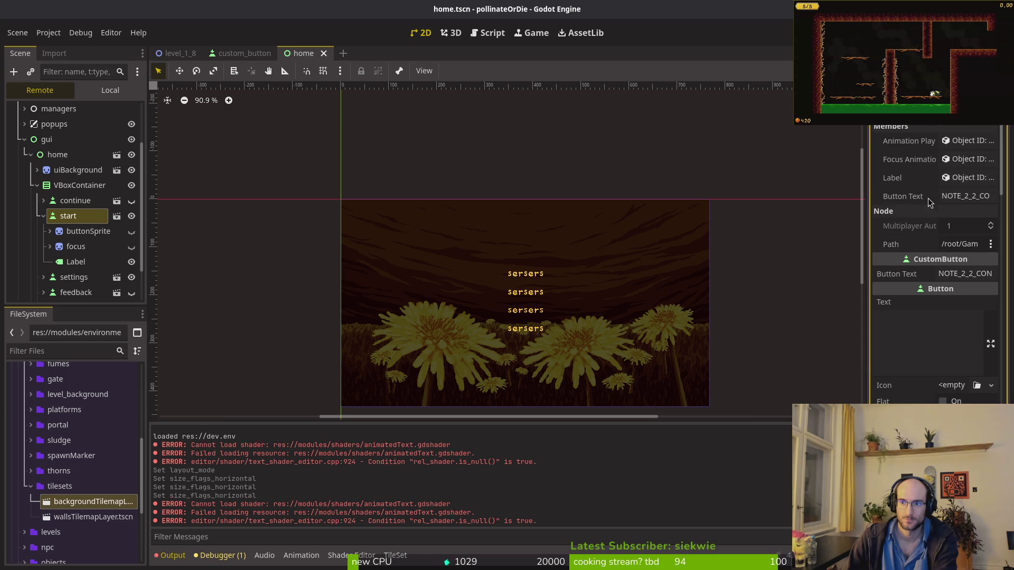
{"action": "scroll", "coordinate": [924, 256], "scroll_direction": "down", "scroll_amount": 10}
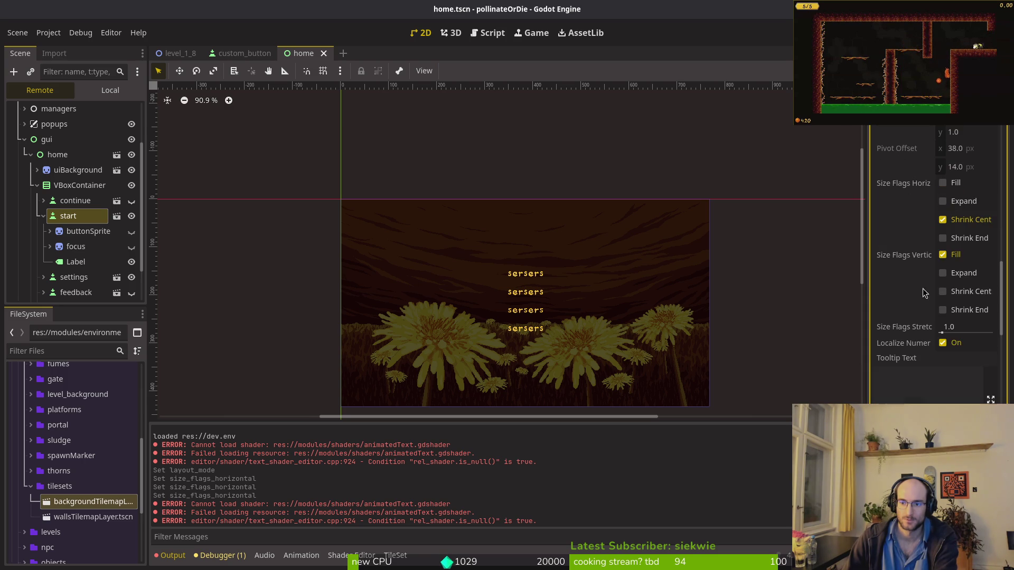
{"action": "scroll", "coordinate": [964, 285], "scroll_direction": "up", "scroll_amount": 3}
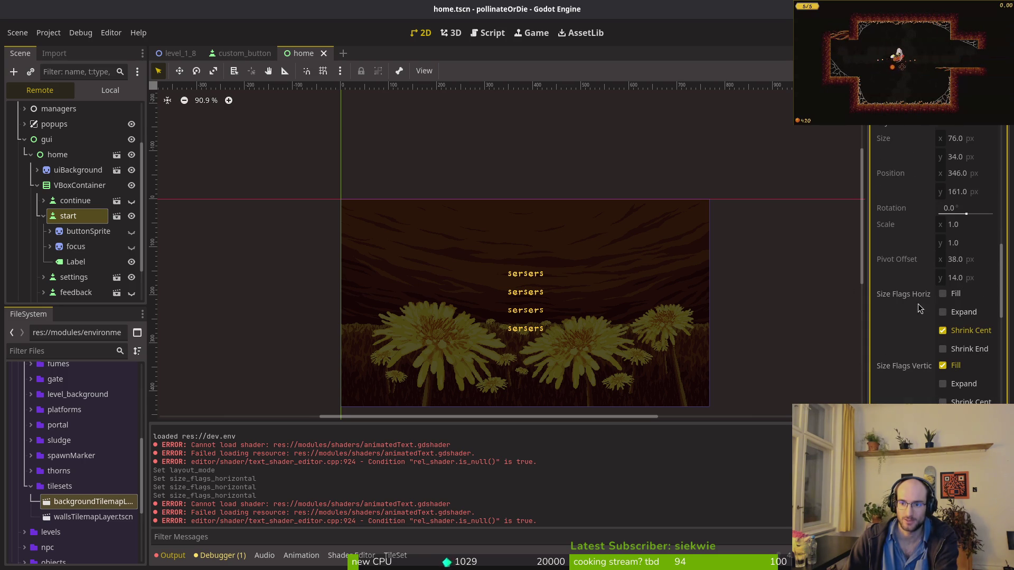
{"action": "left_click", "coordinate": [961, 311]}
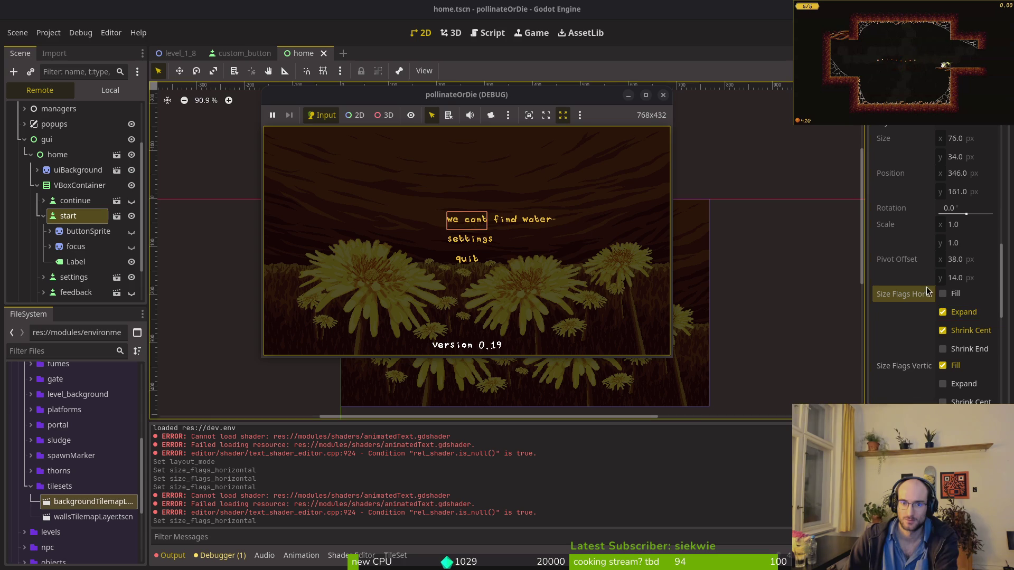
{"action": "left_click", "coordinate": [942, 312]}
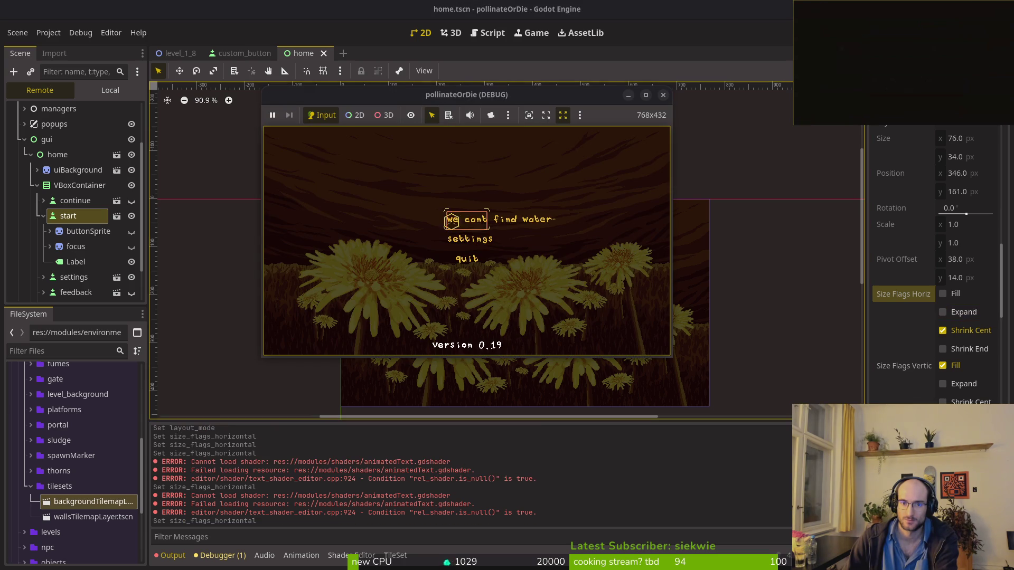
{"action": "left_click", "coordinate": [240, 53]}
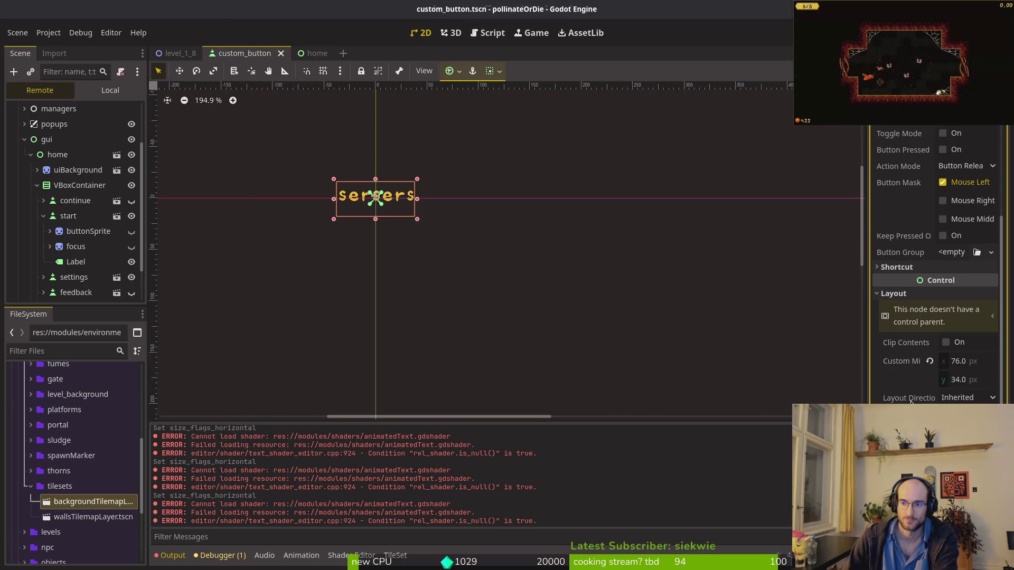
Step: Reset the button's custom minimum size to 0, save, and test-run the game
{"action": "left_click", "coordinate": [929, 362]}
{"action": "key", "text": "ctrl+s"}
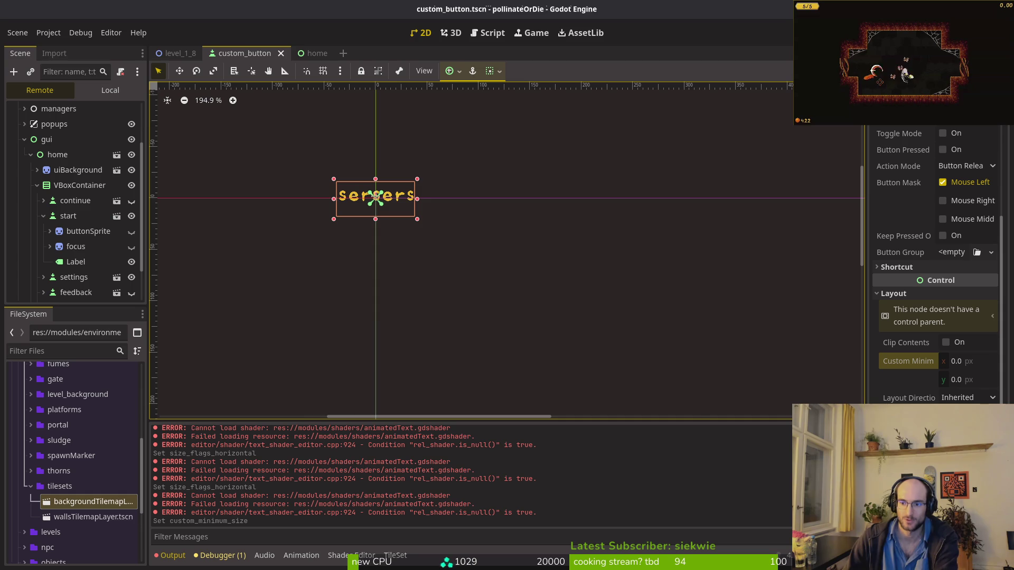
{"action": "left_click", "coordinate": [935, 430]}
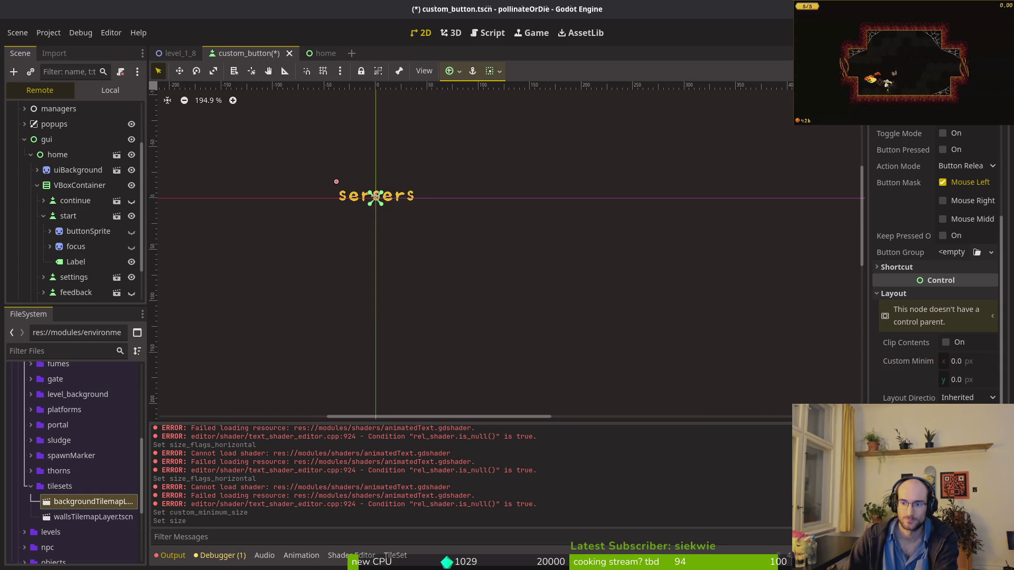
{"action": "key", "text": "ctrl+z"}
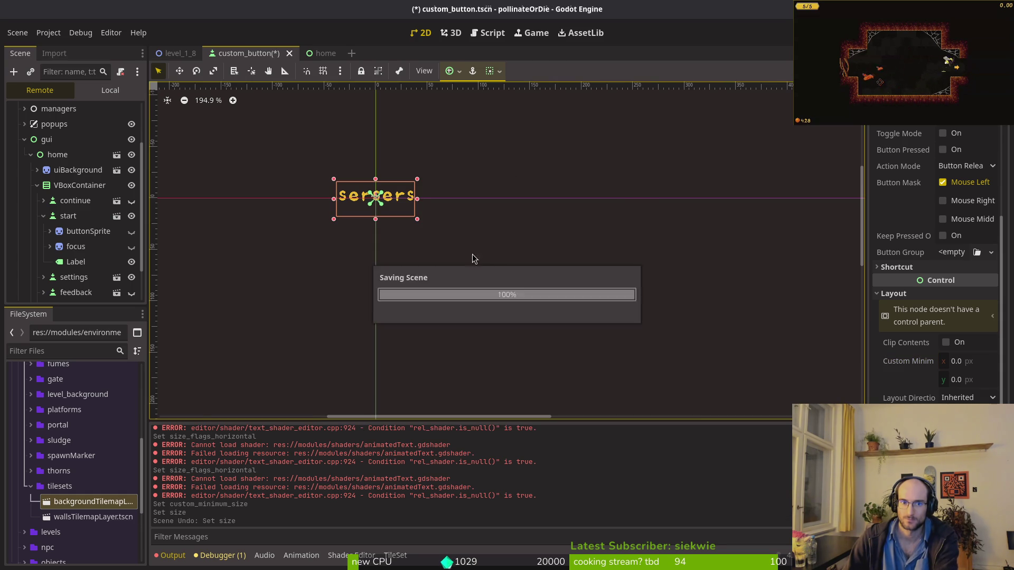
{"action": "key", "text": "F5"}
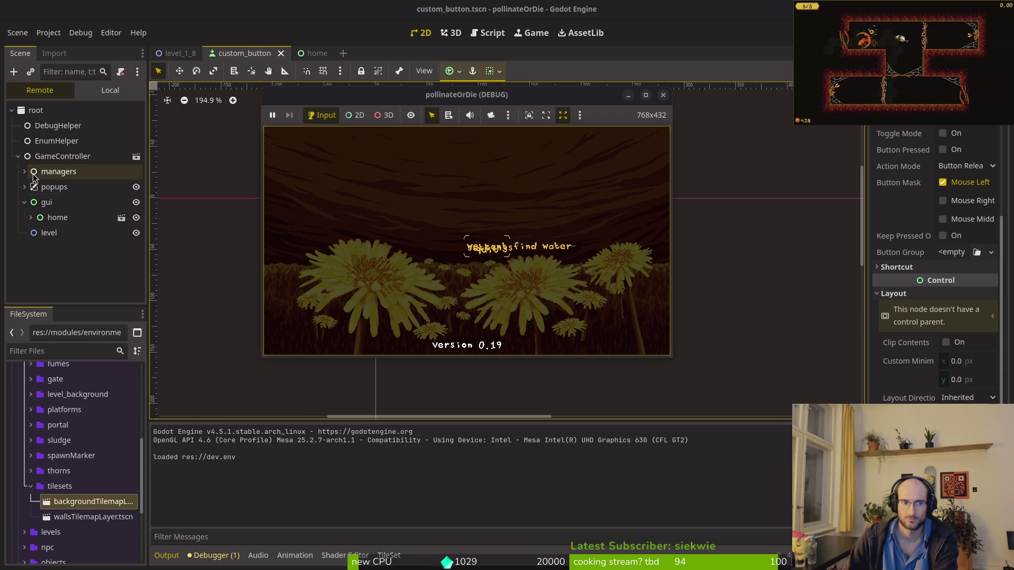
{"action": "key", "text": "F8"}
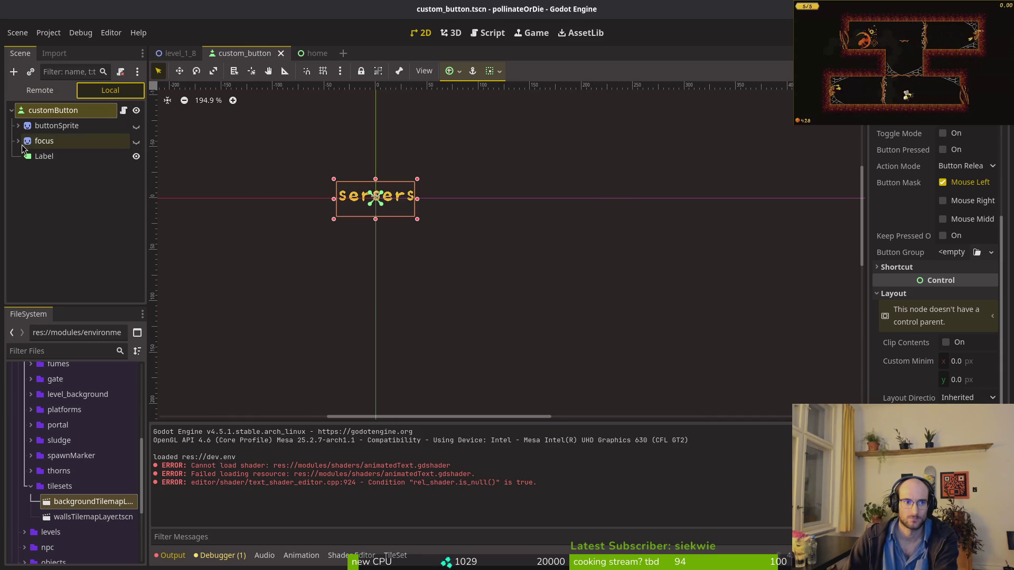
Step: Run the home scene with F6 to view the menu, then return to custom_button
{"action": "left_click", "coordinate": [335, 53]}
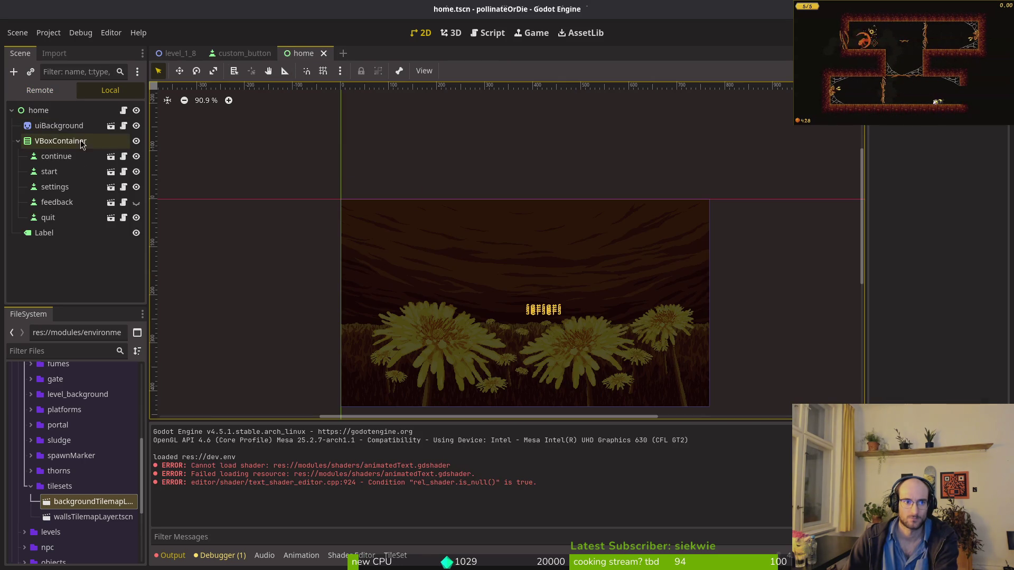
{"action": "key", "text": "F6"}
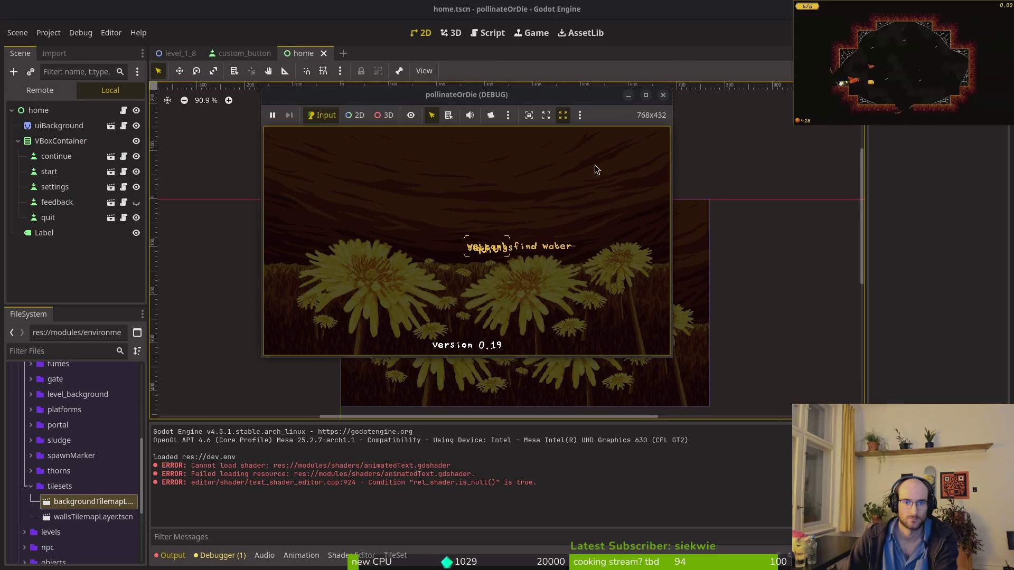
{"action": "key", "text": "F8"}
{"action": "left_click", "coordinate": [241, 53]}
Step: Set the minimum size to 76 × 34, then undo the width back to 0
{"action": "left_click", "coordinate": [978, 378]}
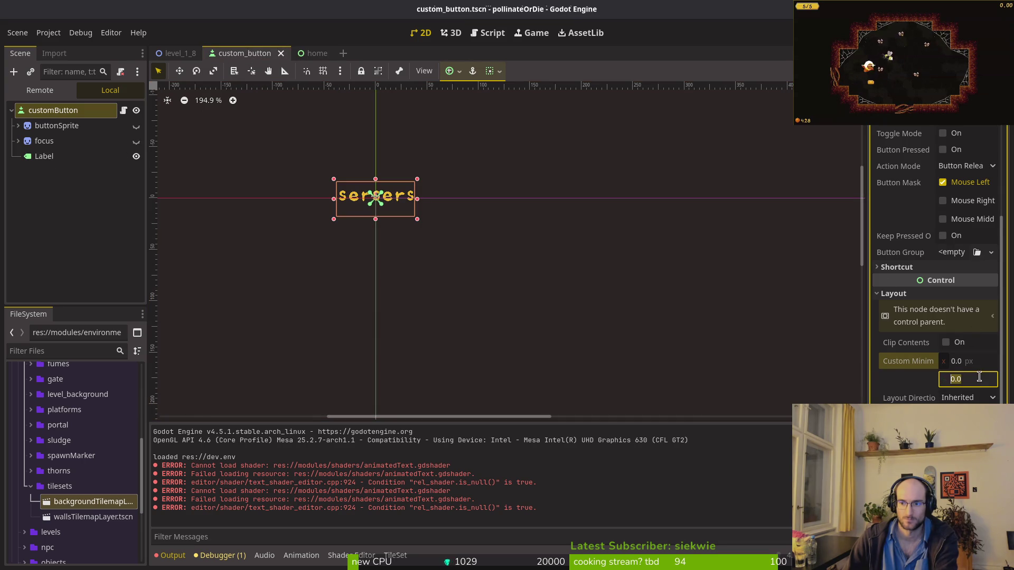
{"action": "type", "text": "34"}
{"action": "key", "text": "Return"}
{"action": "left_click", "coordinate": [972, 361]}
{"action": "type", "text": "76"}
{"action": "key", "text": "Return"}
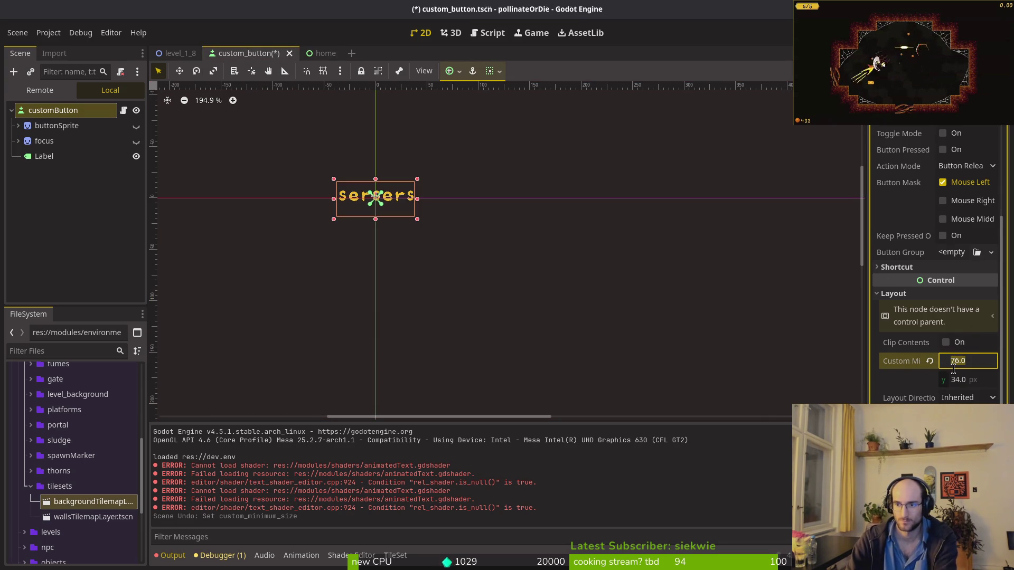
{"action": "key", "text": "ctrl+z"}
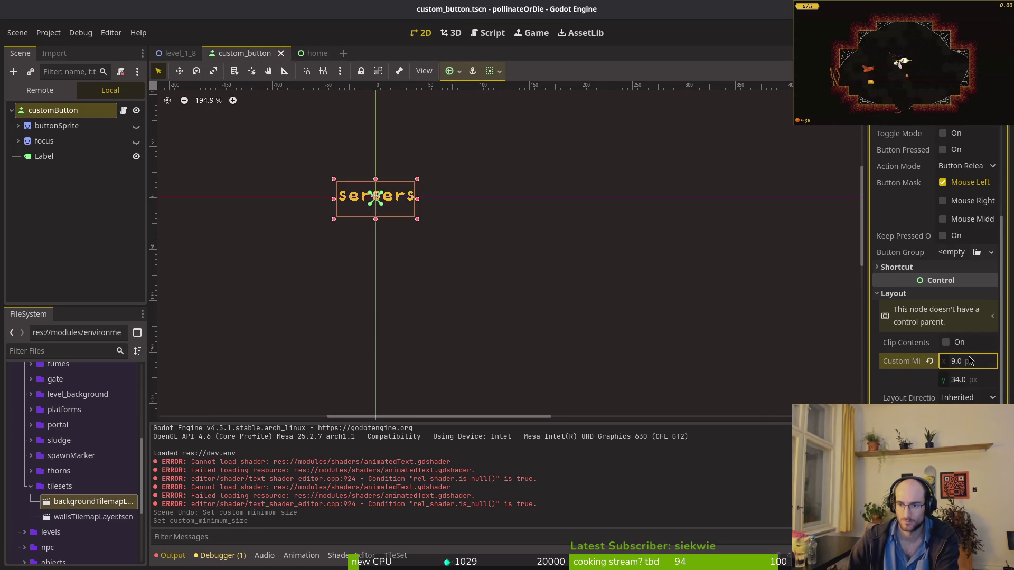
{"action": "key", "text": "Return"}
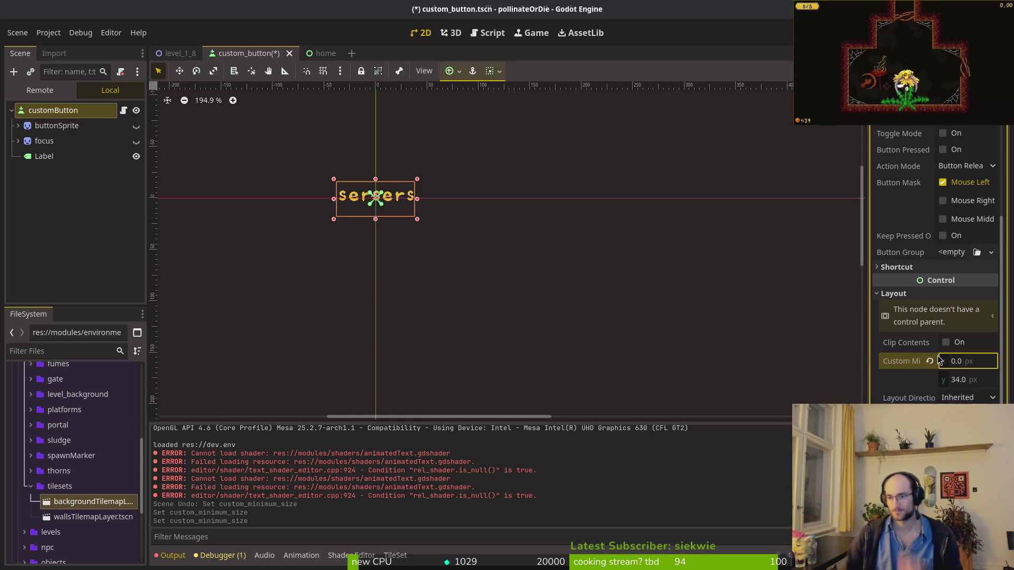
Step: Save custom_button.tscn, run the game, and close the game window
{"action": "key", "text": "ctrl+s"}
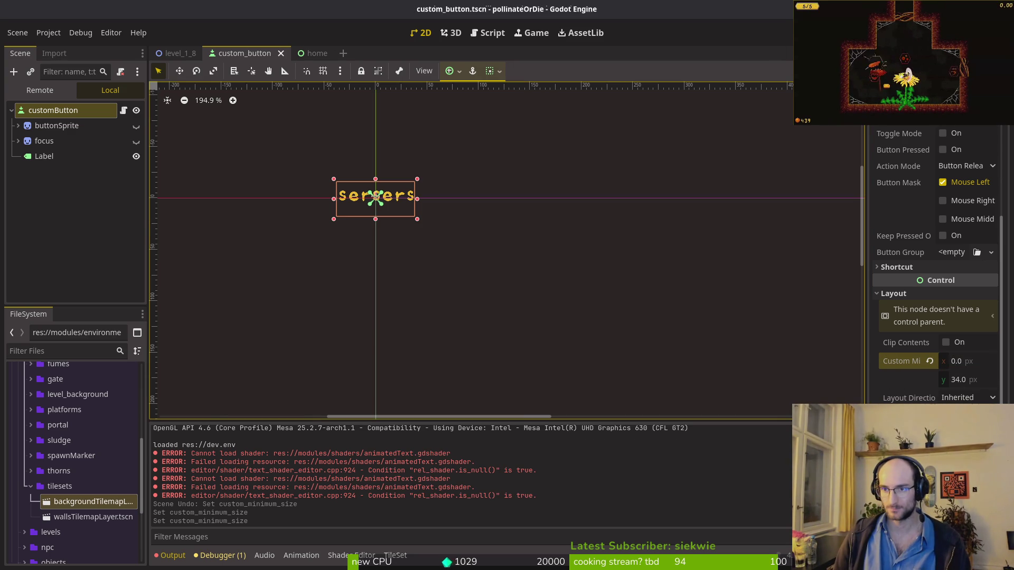
{"action": "key", "text": "F5"}
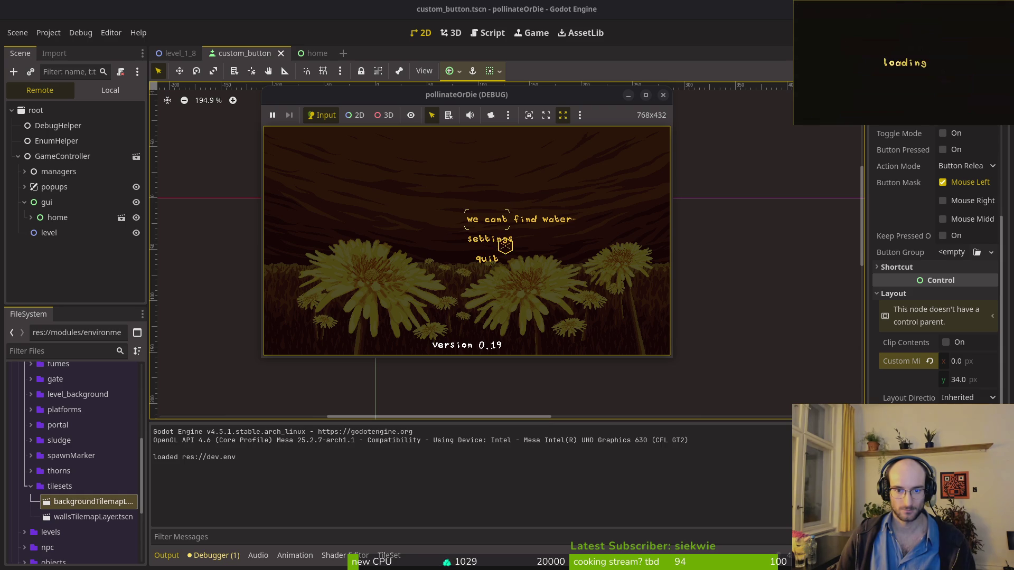
{"action": "left_click", "coordinate": [664, 96]}
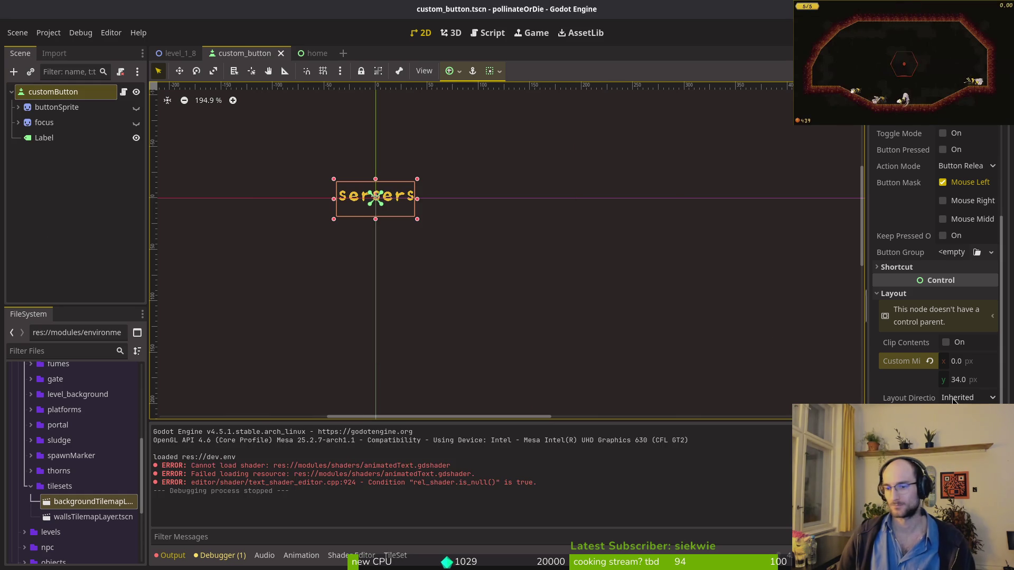
Step: Set the button's custom minimum width to 200 and save
{"action": "left_click", "coordinate": [985, 365]}
{"action": "type", "text": "0"}
{"action": "key", "text": "Return"}
{"action": "key", "text": "ctrl+s"}
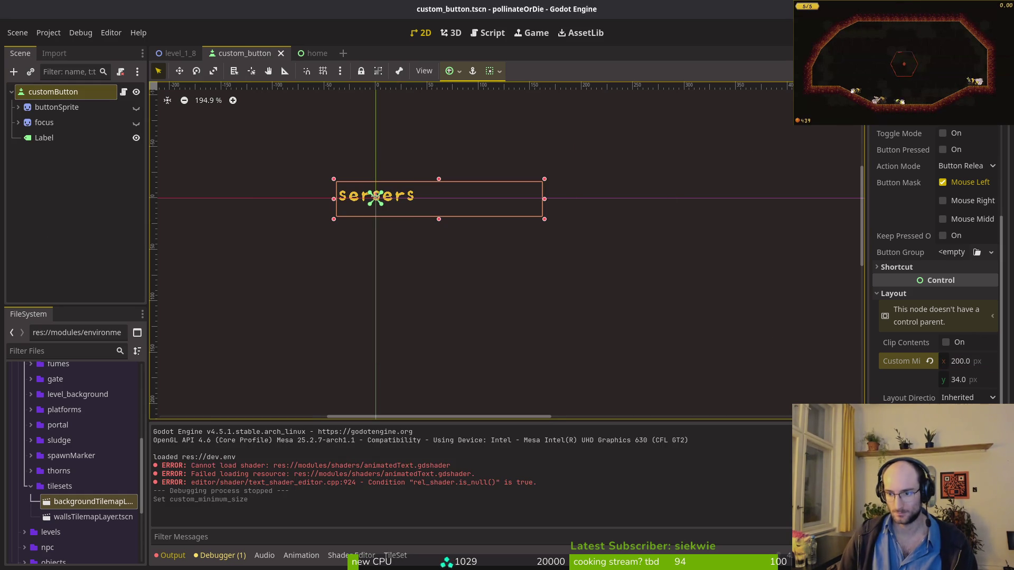
Step: Glance at anchor presets without changes, nudge the button slightly right and down, and save
{"action": "left_click", "coordinate": [966, 433]}
{"action": "key", "text": "Escape"}
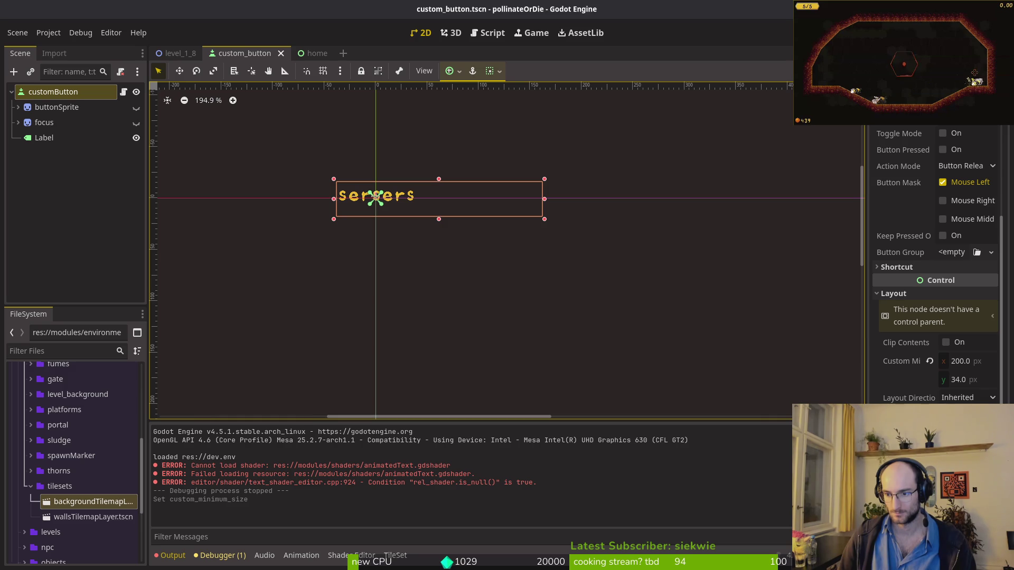
{"action": "key", "text": "Right"}
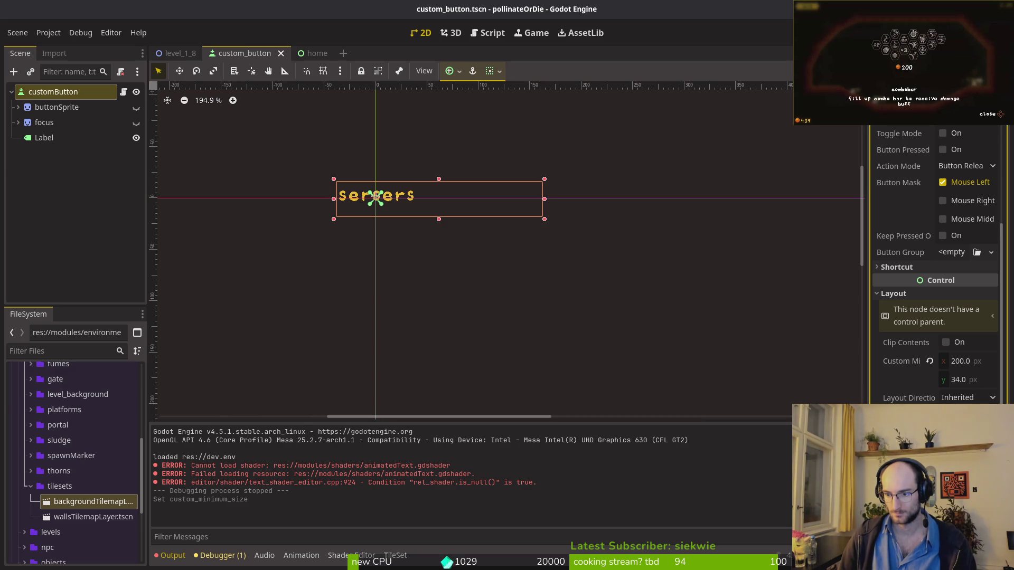
{"action": "key", "text": "ctrl+s"}
{"action": "scroll", "coordinate": [417, 201], "scroll_direction": "down", "scroll_amount": 1}
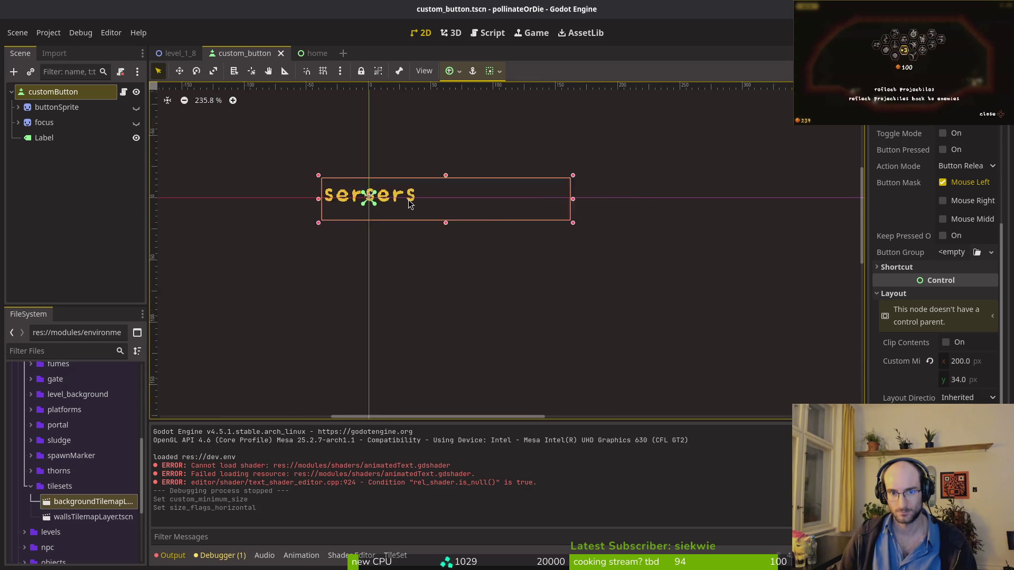
{"action": "scroll", "coordinate": [418, 202], "scroll_direction": "down", "scroll_amount": 9}
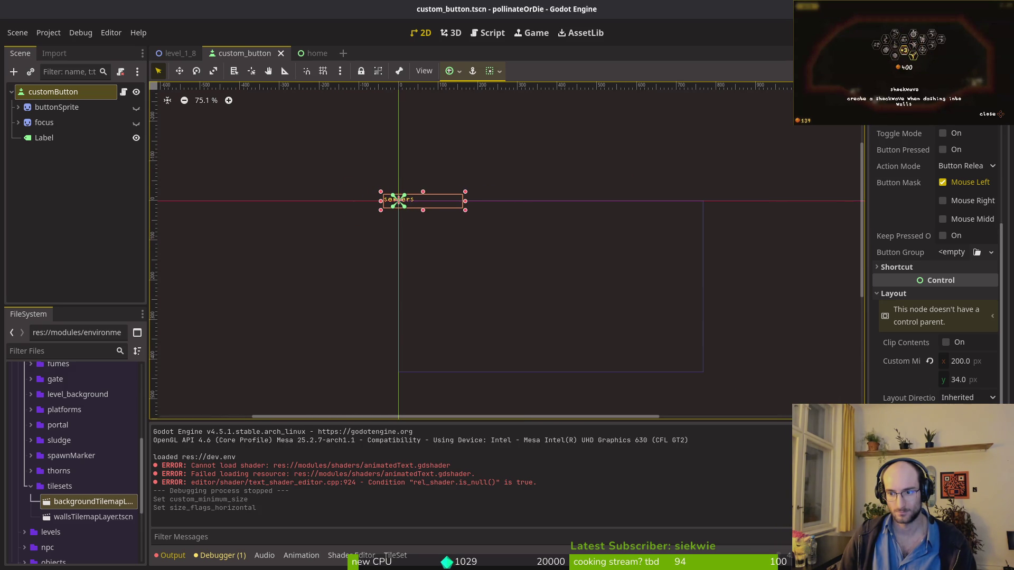
{"action": "left_click_drag", "start_coordinate": [399, 199], "coordinate": [414, 205]}
{"action": "key", "text": "ctrl+s"}
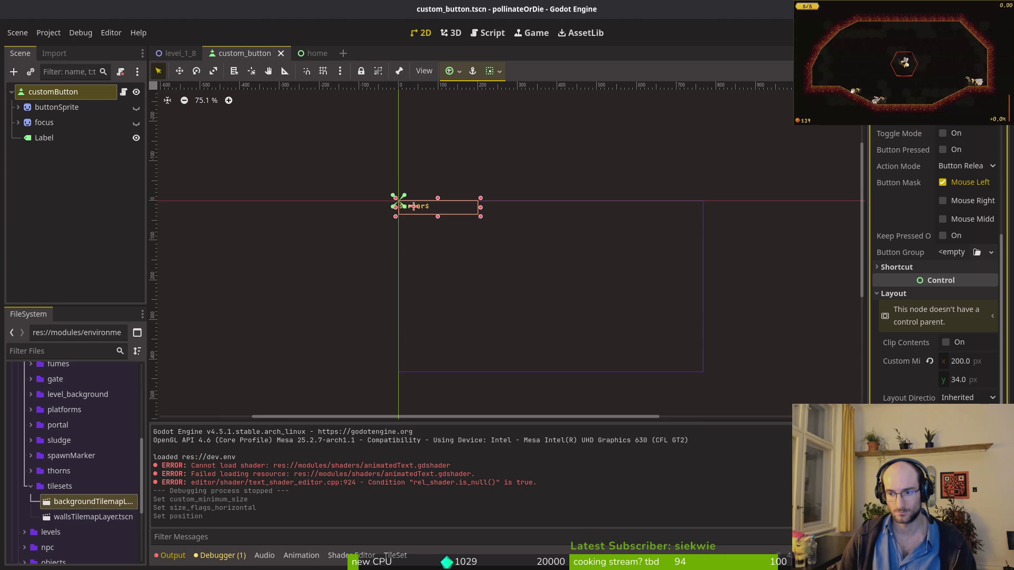
Step: In the home scene, check the continue button's Text Behavior alignment, keeping it Center
{"action": "left_click", "coordinate": [306, 54]}
{"action": "left_click", "coordinate": [61, 123]}
{"action": "left_click", "coordinate": [58, 138]}
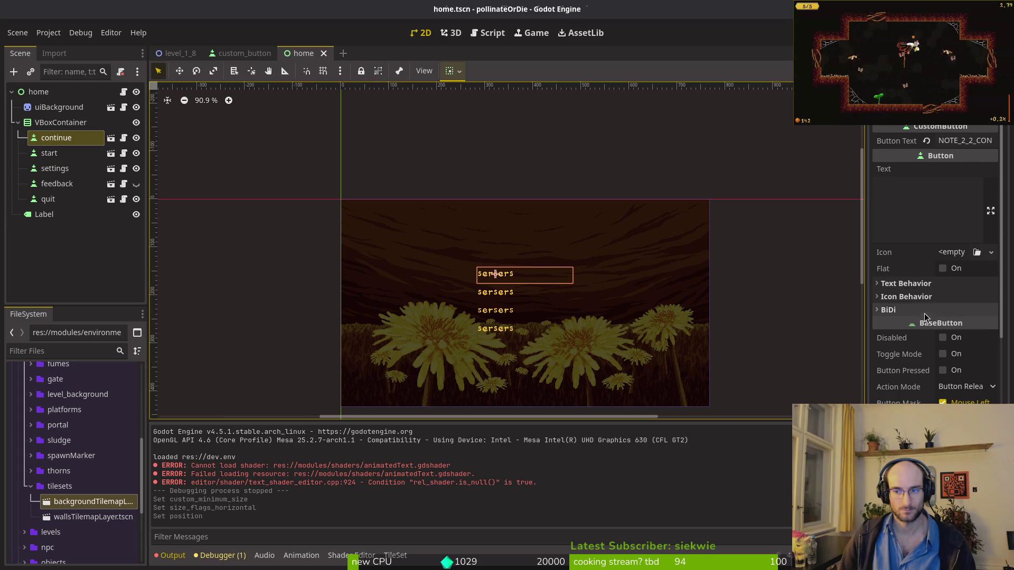
{"action": "left_click", "coordinate": [905, 283]}
{"action": "left_click", "coordinate": [967, 298]}
{"action": "left_click", "coordinate": [476, 283]}
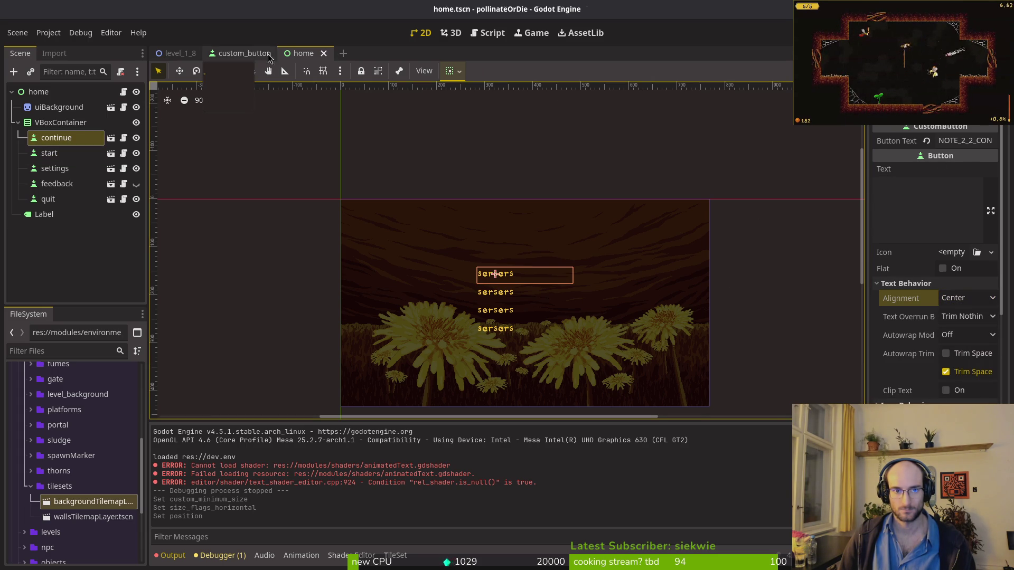
Step: Back in custom_button, reset the button's position to 0, 0, set a pivot offset, and save
{"action": "left_click", "coordinate": [244, 53]}
{"action": "scroll", "coordinate": [417, 207], "scroll_direction": "up", "scroll_amount": 4}
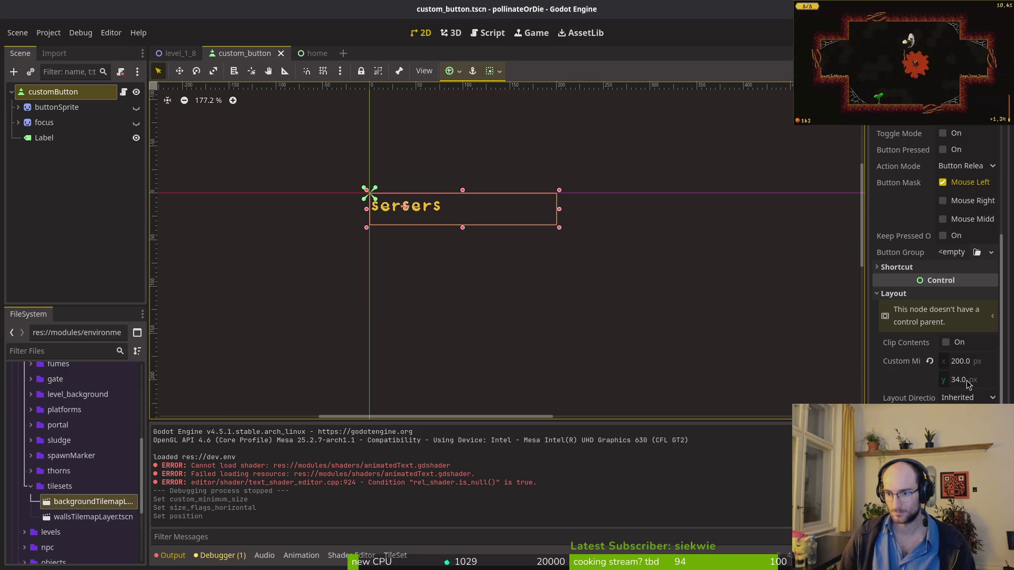
{"action": "scroll", "coordinate": [964, 275], "scroll_direction": "up", "scroll_amount": 5}
{"action": "scroll", "coordinate": [949, 299], "scroll_direction": "down", "scroll_amount": 10}
{"action": "left_click", "coordinate": [916, 292]}
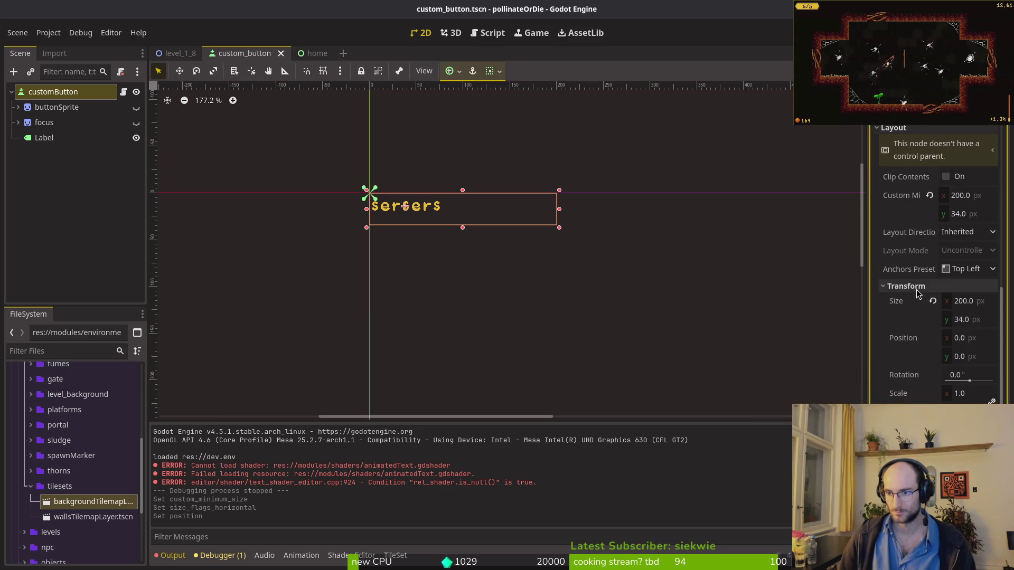
{"action": "left_click", "coordinate": [405, 206]}
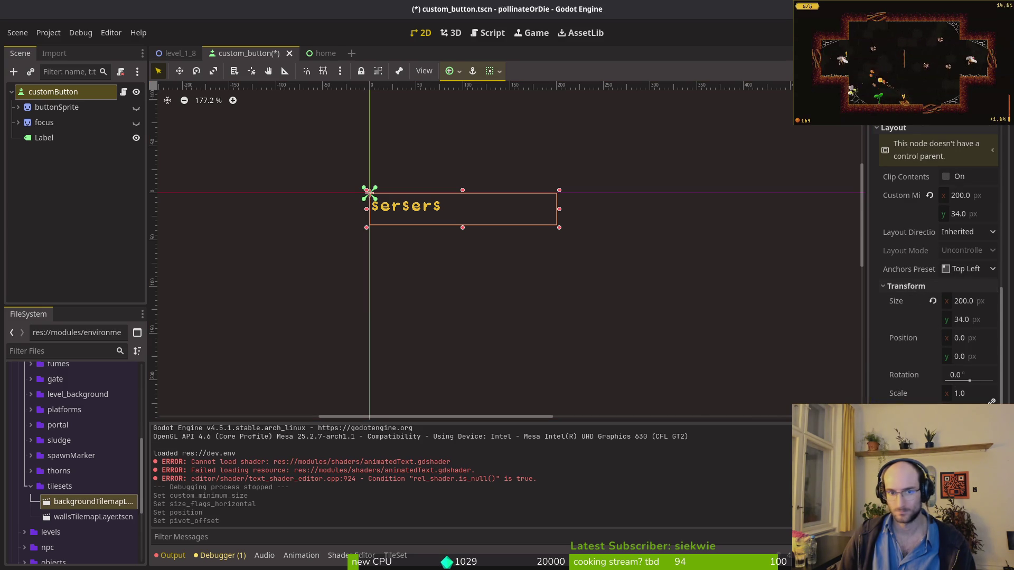
{"action": "key", "text": "ctrl+s"}
Step: Glance at the home scene, then select the custom button's Label node
{"action": "left_click", "coordinate": [327, 55]}
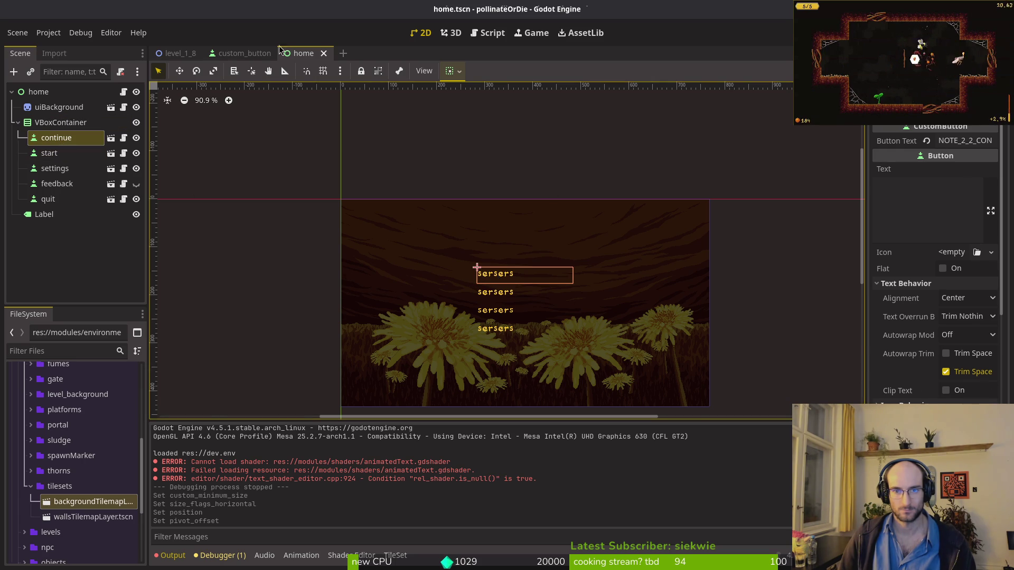
{"action": "left_click", "coordinate": [243, 53]}
{"action": "scroll", "coordinate": [945, 348], "scroll_direction": "up", "scroll_amount": 5}
{"action": "left_click", "coordinate": [75, 139]}
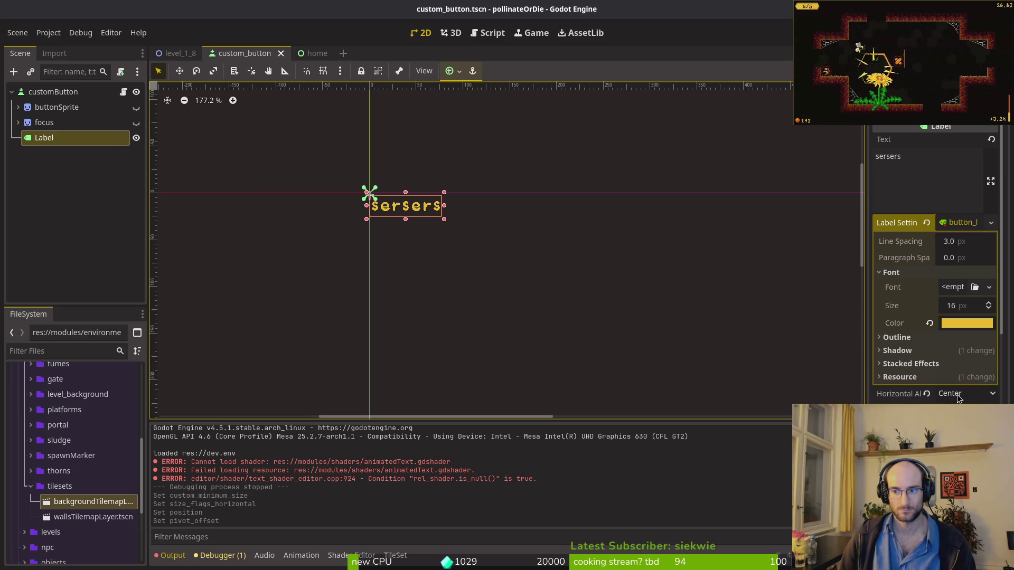
Step: Set the Label to Anchors layout with the Full Rect preset and save
{"action": "scroll", "coordinate": [948, 383], "scroll_direction": "down", "scroll_amount": 10}
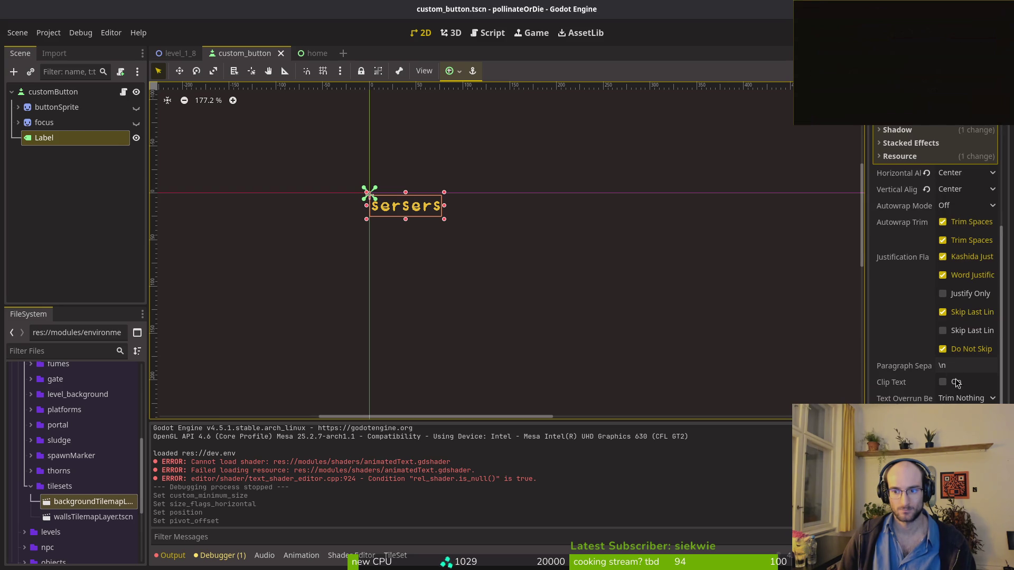
{"action": "scroll", "coordinate": [951, 343], "scroll_direction": "down", "scroll_amount": 5}
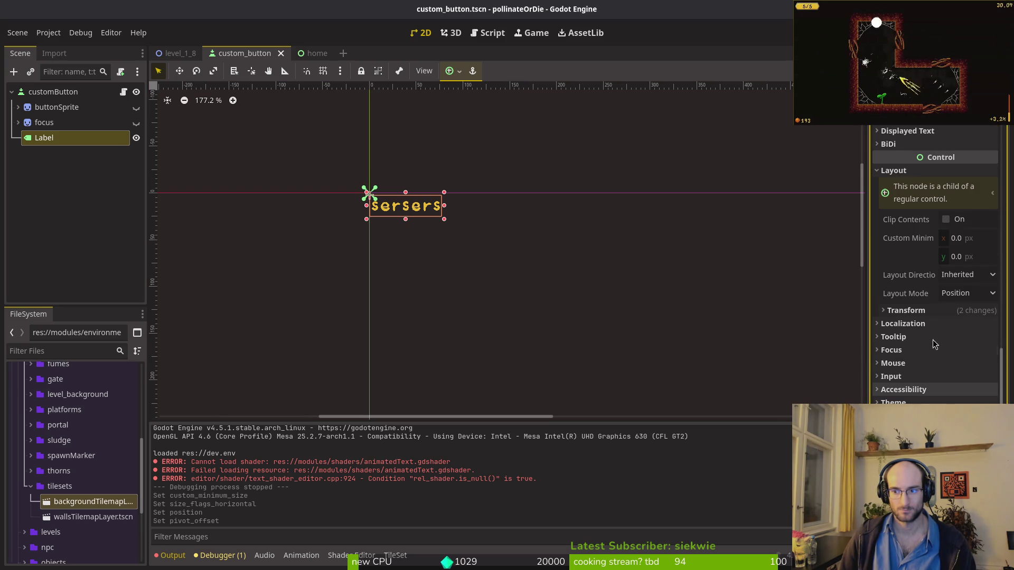
{"action": "left_click", "coordinate": [966, 293]}
{"action": "left_click", "coordinate": [962, 311]}
{"action": "left_click", "coordinate": [964, 313]}
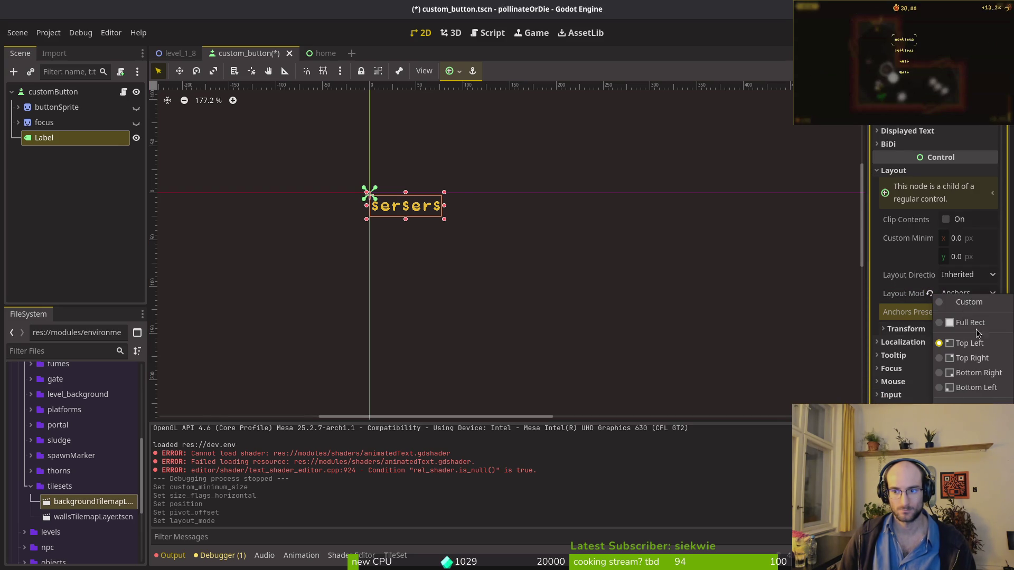
{"action": "left_click", "coordinate": [972, 390]}
{"action": "key", "text": "ctrl+s"}
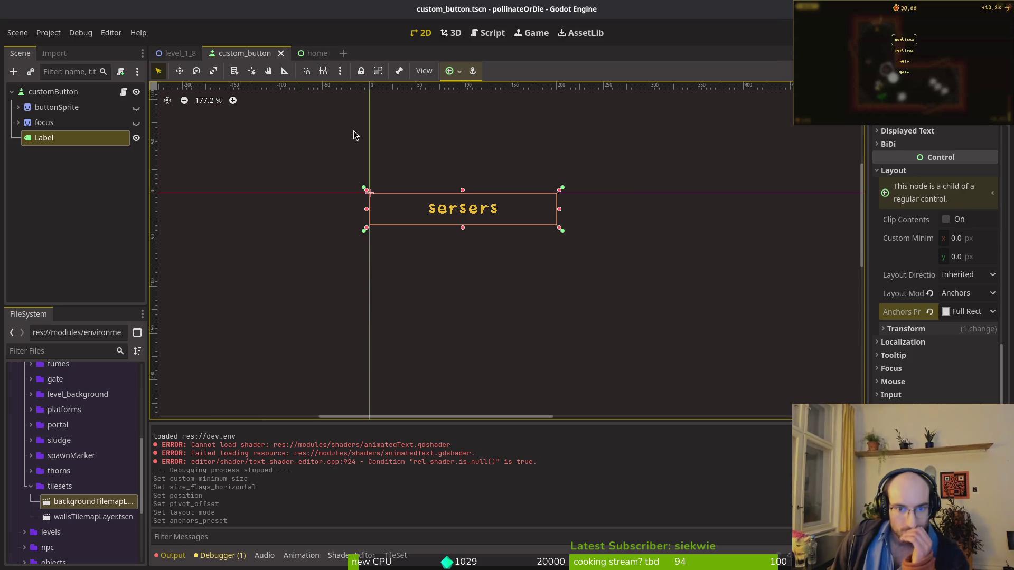
Step: Run the game from the home scene to test the menu, then close it
{"action": "left_click", "coordinate": [312, 55]}
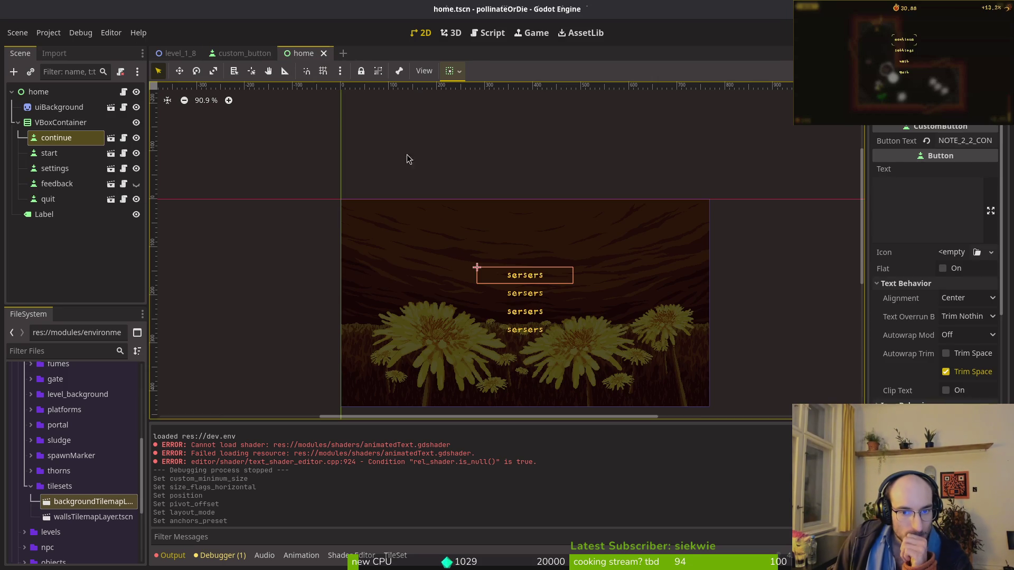
{"action": "key", "text": "F5"}
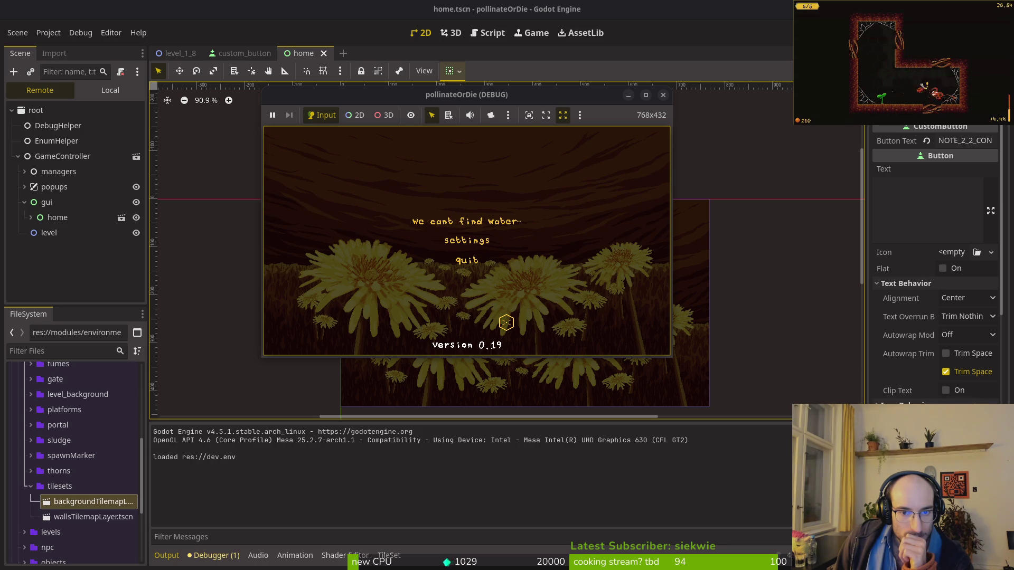
{"action": "left_click", "coordinate": [663, 96]}
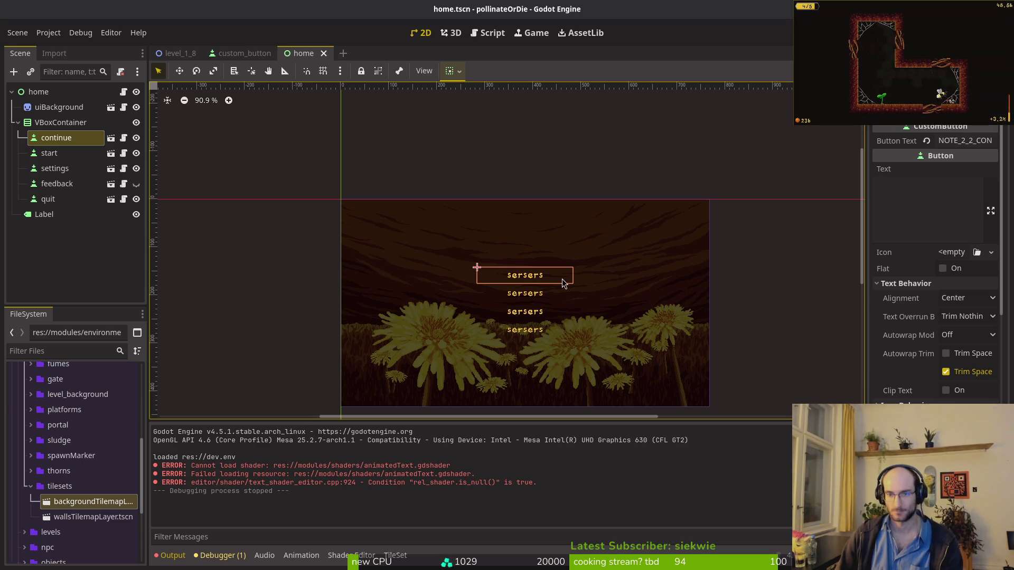
Step: Select the home scene's Label, then move to the custom_button scene's Inspector
{"action": "left_click", "coordinate": [53, 214]}
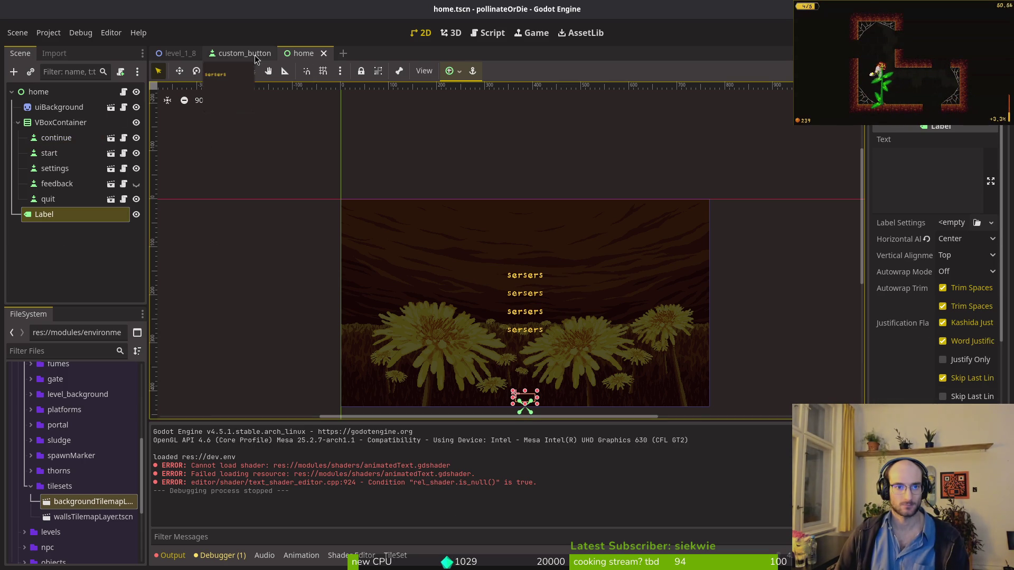
{"action": "left_click", "coordinate": [258, 55]}
{"action": "scroll", "coordinate": [737, 340], "scroll_direction": "left", "scroll_amount": 3}
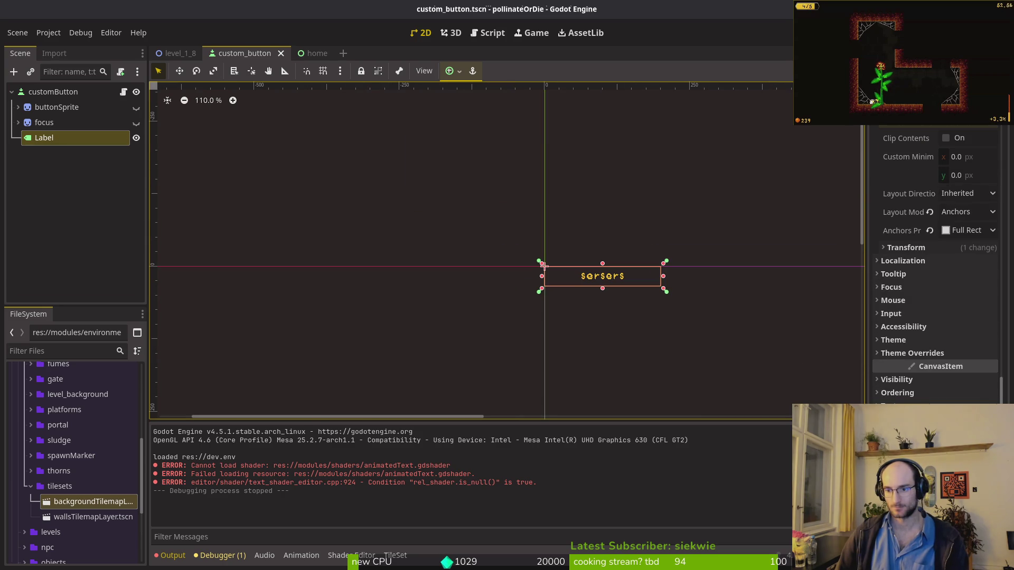
{"action": "scroll", "coordinate": [577, 271], "scroll_direction": "right", "scroll_amount": 5}
{"action": "scroll", "coordinate": [577, 271], "scroll_direction": "down", "scroll_amount": 1}
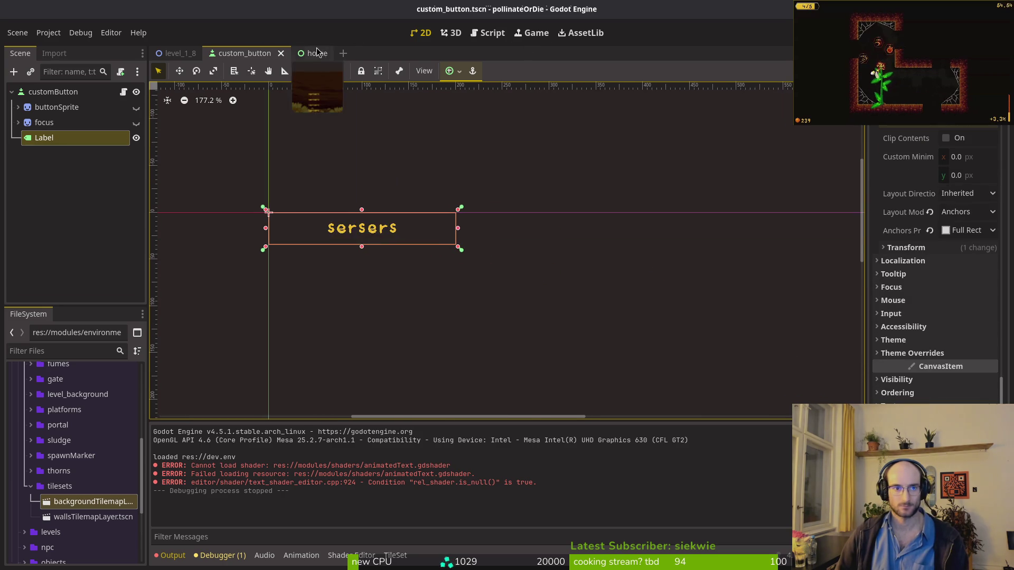
Step: Check the home menu's Continue button, then return to custom_button's Label layout properties
{"action": "left_click", "coordinate": [313, 54]}
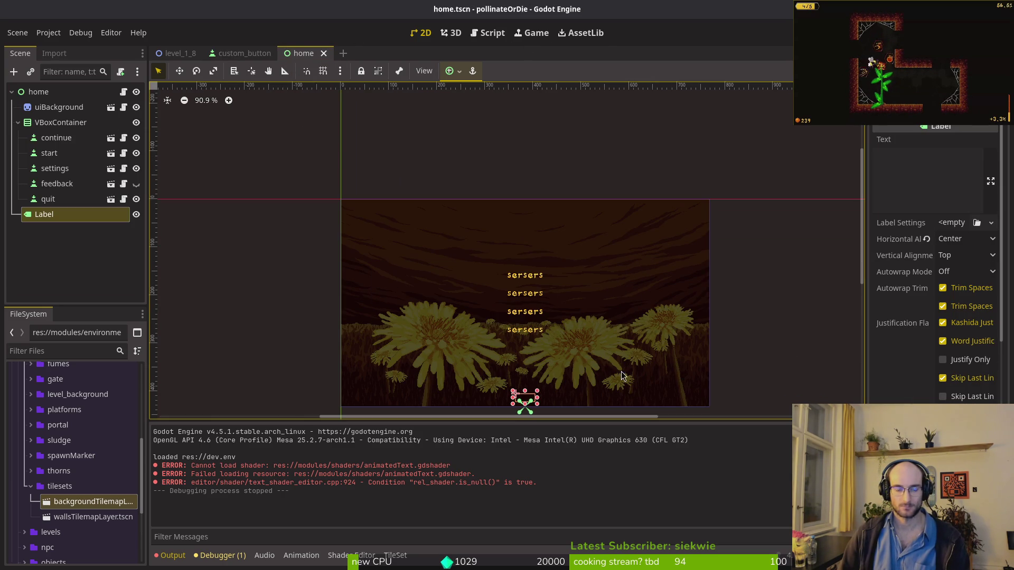
{"action": "left_click", "coordinate": [56, 137]}
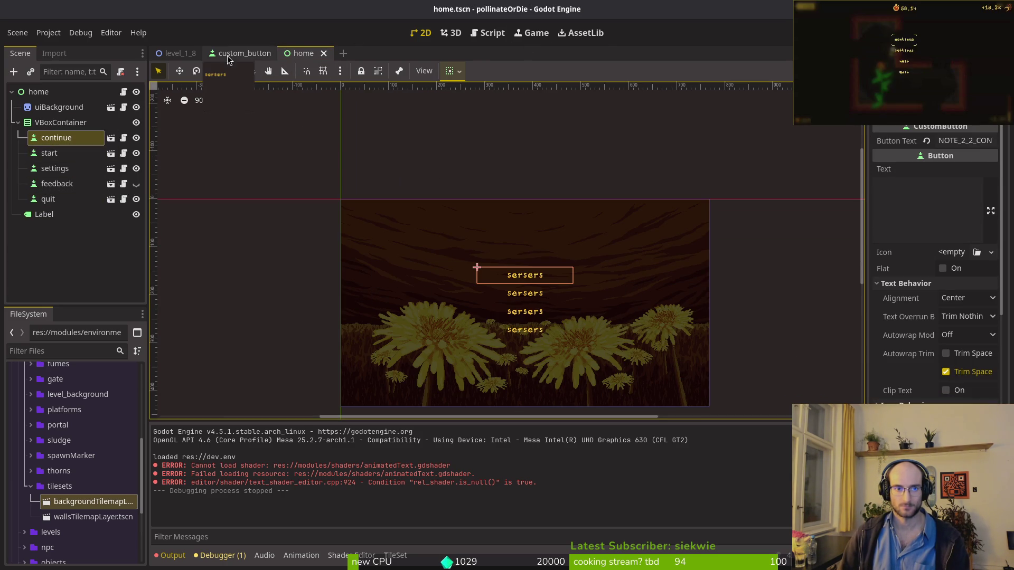
{"action": "left_click", "coordinate": [227, 54]}
{"action": "scroll", "coordinate": [958, 303], "scroll_direction": "up", "scroll_amount": 3}
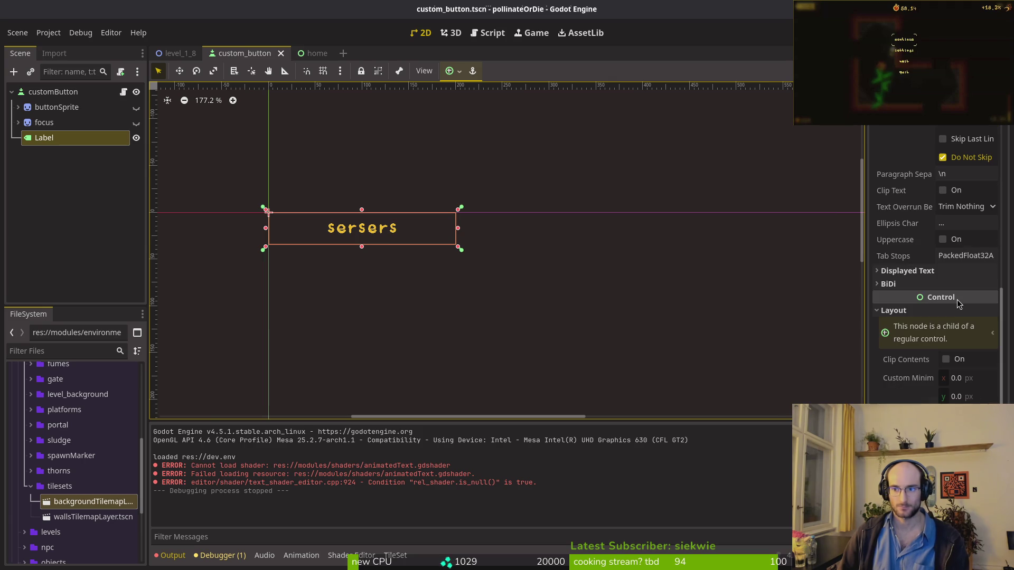
{"action": "scroll", "coordinate": [958, 301], "scroll_direction": "up", "scroll_amount": 5}
{"action": "scroll", "coordinate": [961, 285], "scroll_direction": "down", "scroll_amount": 6}
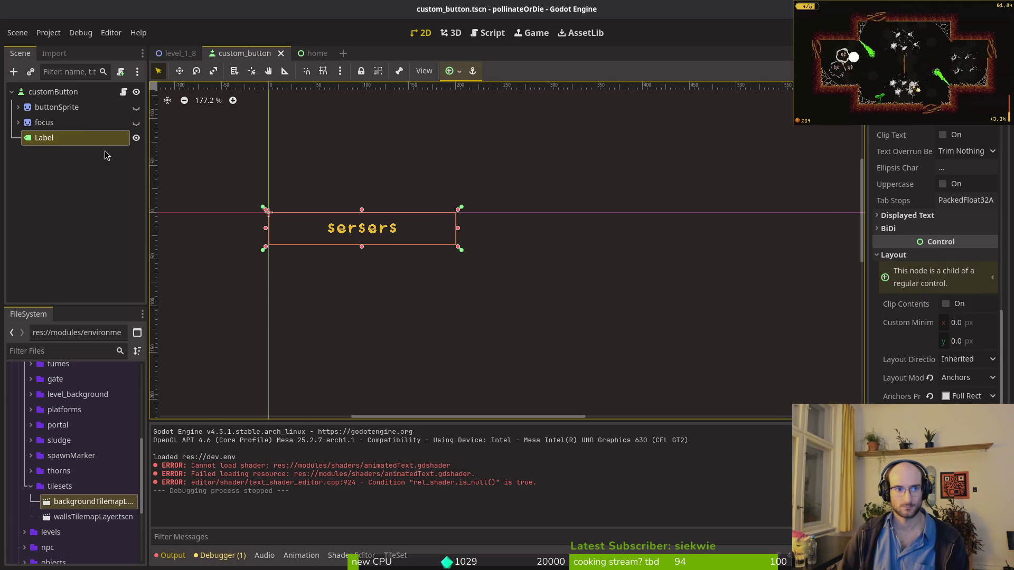
Step: Give customButton Full Rect anchors and a 0 x 34 custom minimum size
{"action": "left_click", "coordinate": [69, 92]}
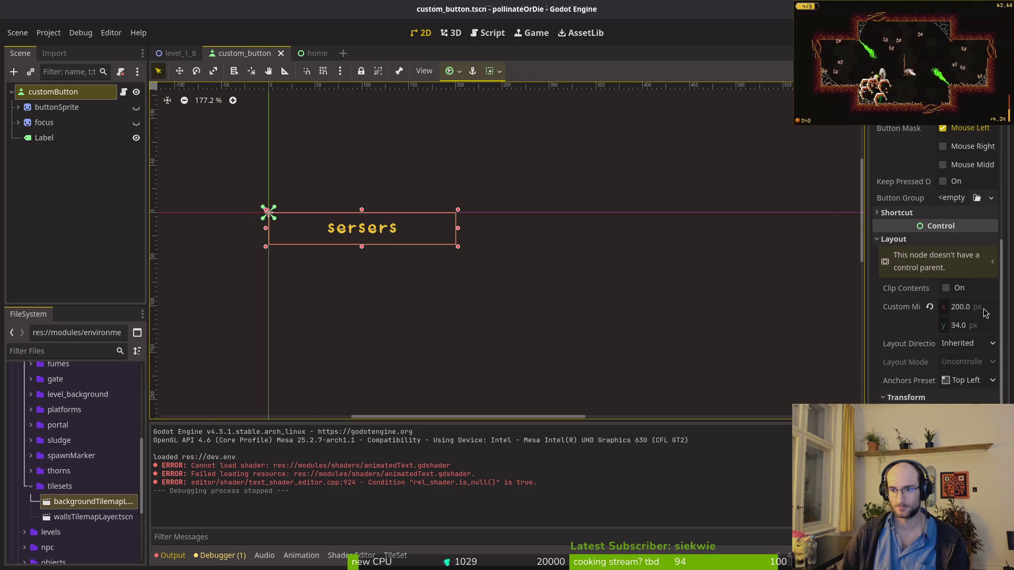
{"action": "left_click", "coordinate": [984, 312]}
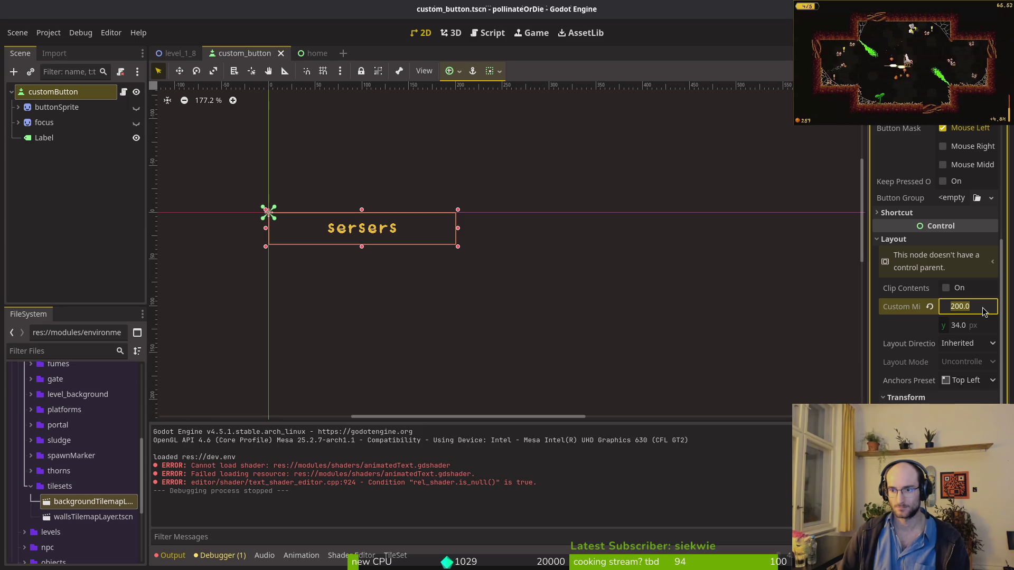
{"action": "left_click", "coordinate": [955, 308]}
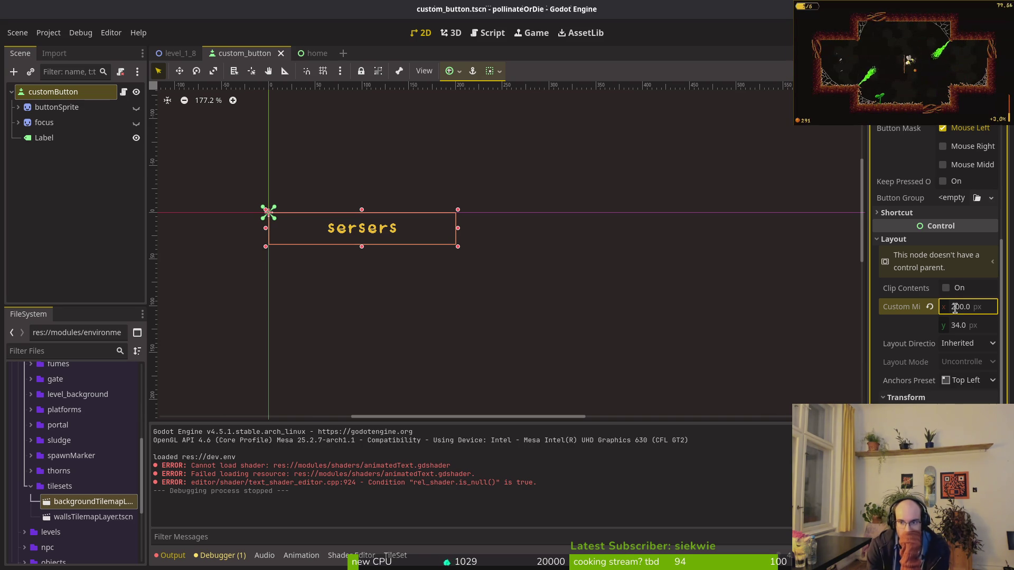
{"action": "left_click", "coordinate": [985, 383]}
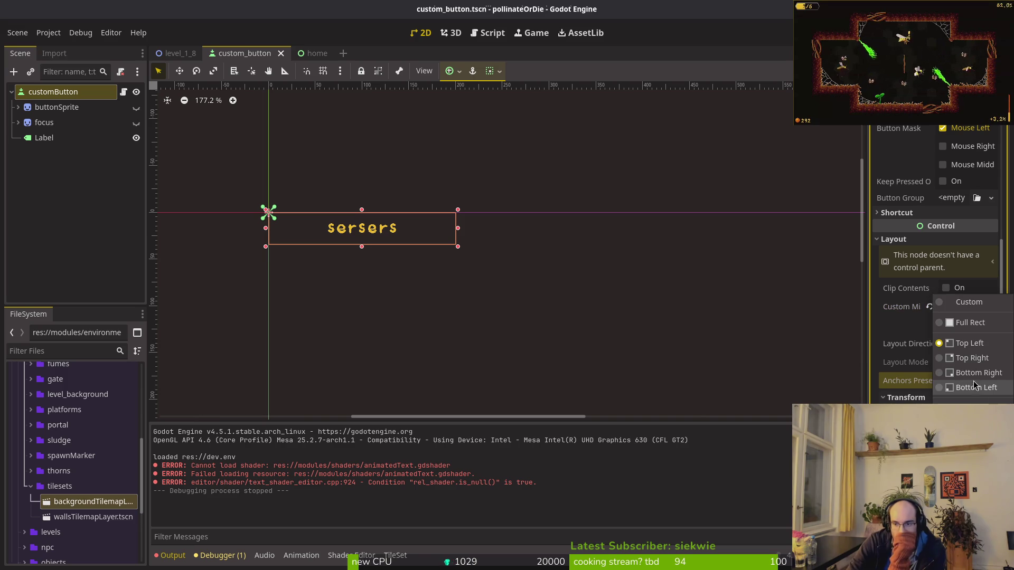
{"action": "left_click", "coordinate": [975, 325]}
{"action": "left_click", "coordinate": [929, 307]}
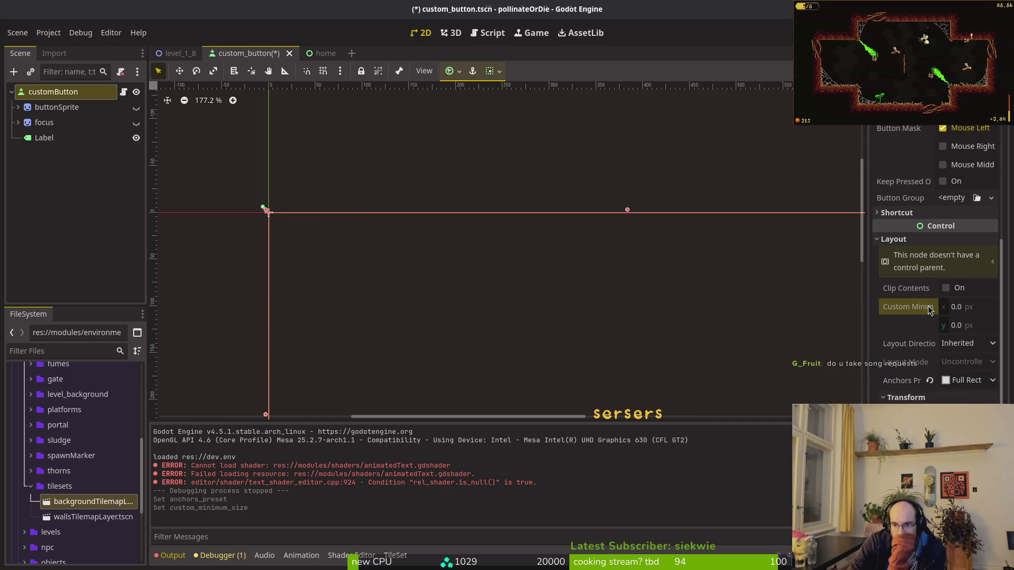
{"action": "left_click", "coordinate": [970, 328]}
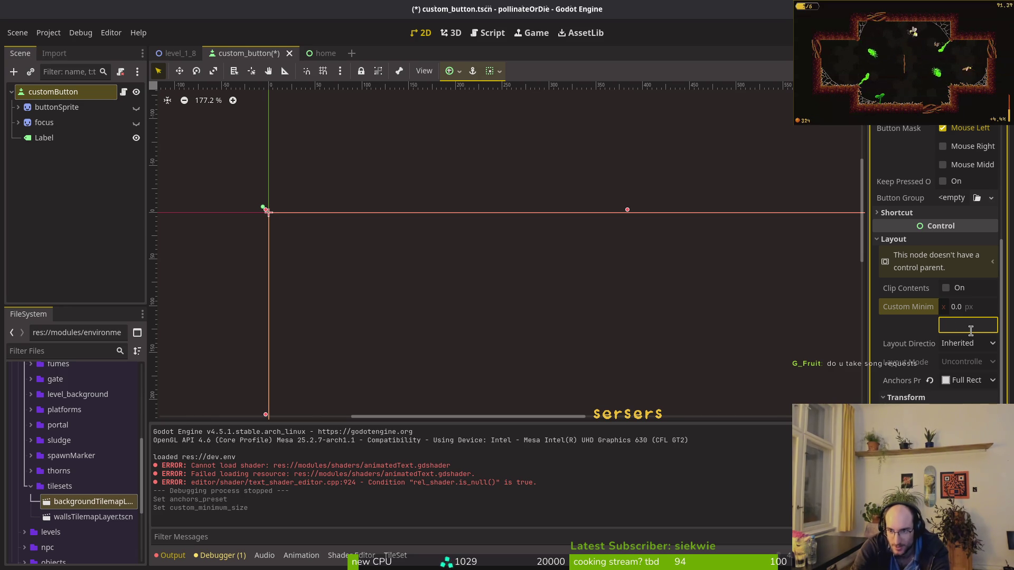
{"action": "key", "text": "ctrl+z"}
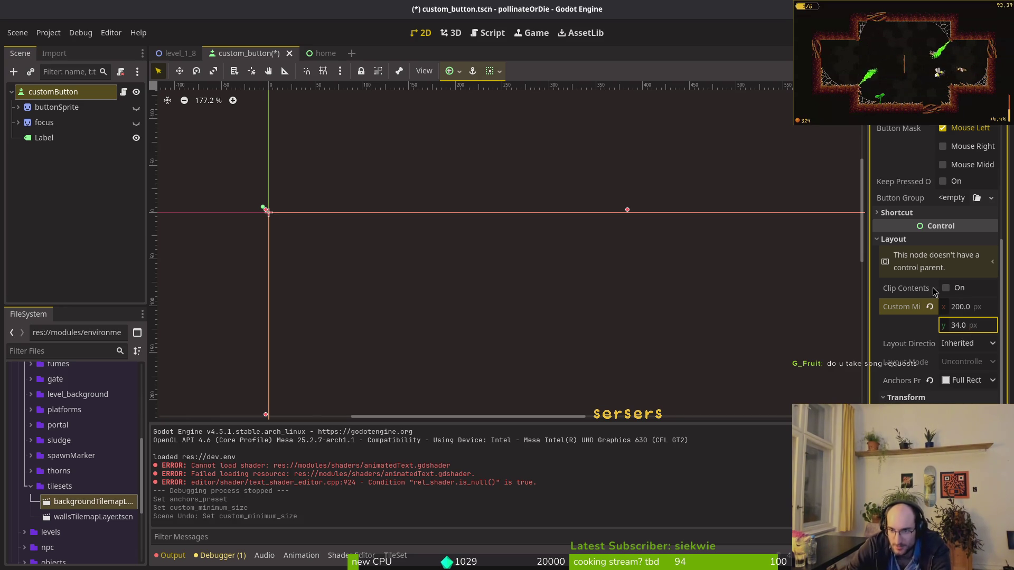
{"action": "left_click", "coordinate": [968, 305]}
{"action": "key", "text": "Return"}
Step: Save the custom_button scene and run the game with F5
{"action": "key", "text": "ctrl+s"}
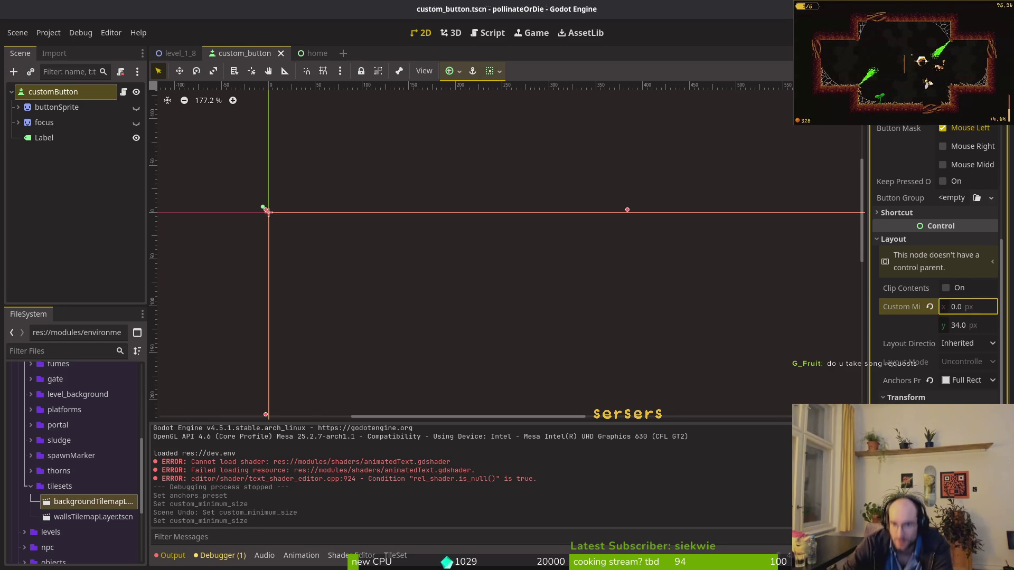
{"action": "left_click", "coordinate": [107, 217]}
{"action": "key", "text": "F5"}
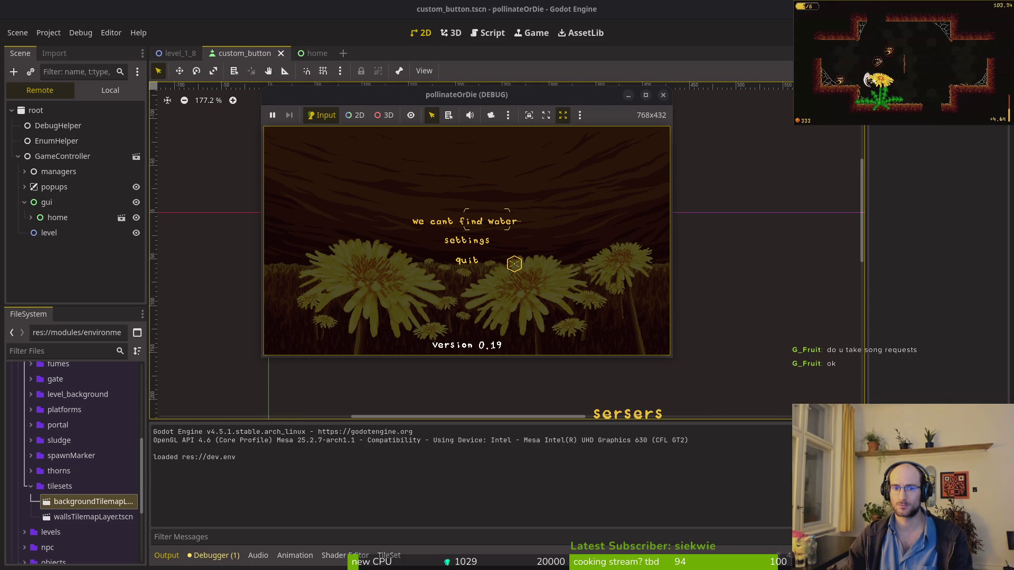
Step: Stop the test run, inspect home's Settings and Continue buttons, then return to custom_button
{"action": "left_click", "coordinate": [663, 95]}
{"action": "left_click", "coordinate": [304, 53]}
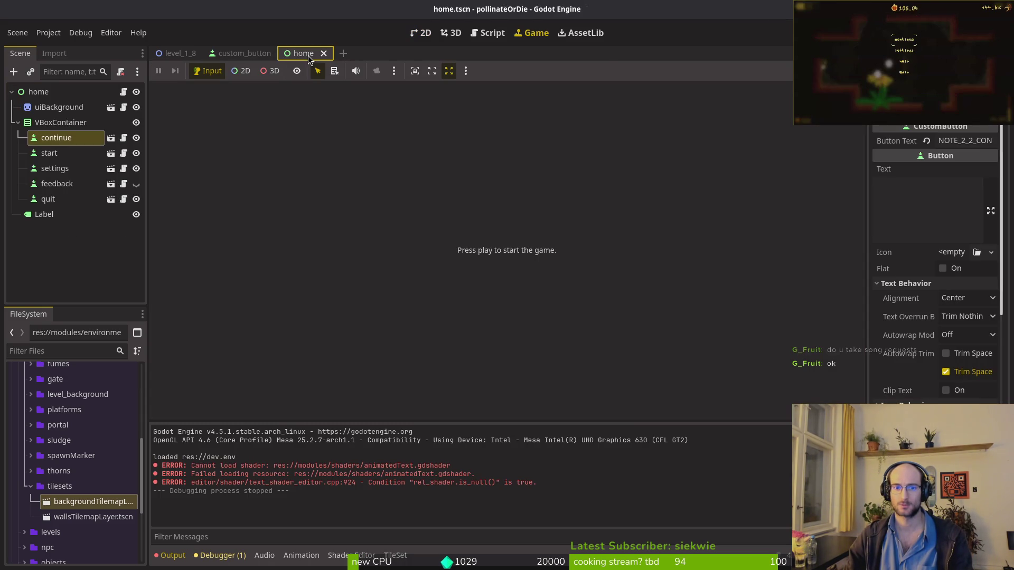
{"action": "left_click", "coordinate": [422, 35]}
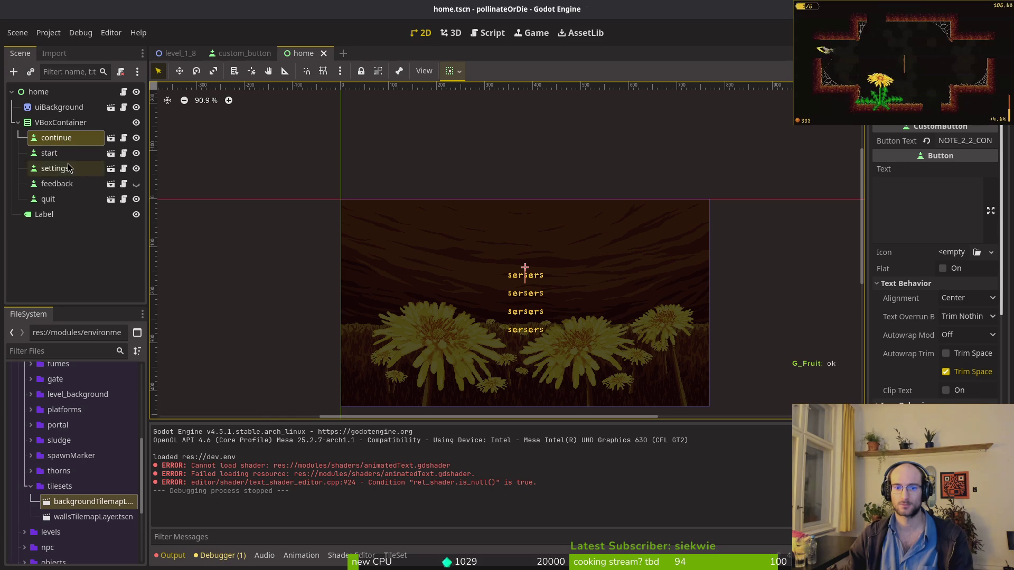
{"action": "left_click", "coordinate": [61, 167]}
{"action": "left_click", "coordinate": [56, 138]}
{"action": "left_click", "coordinate": [248, 53]}
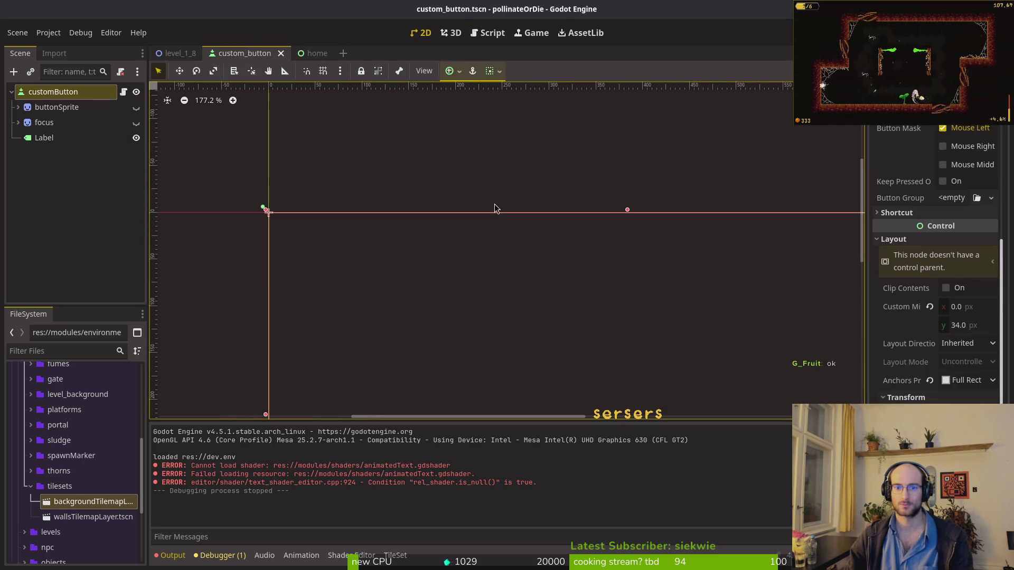
{"action": "left_click", "coordinate": [929, 399]}
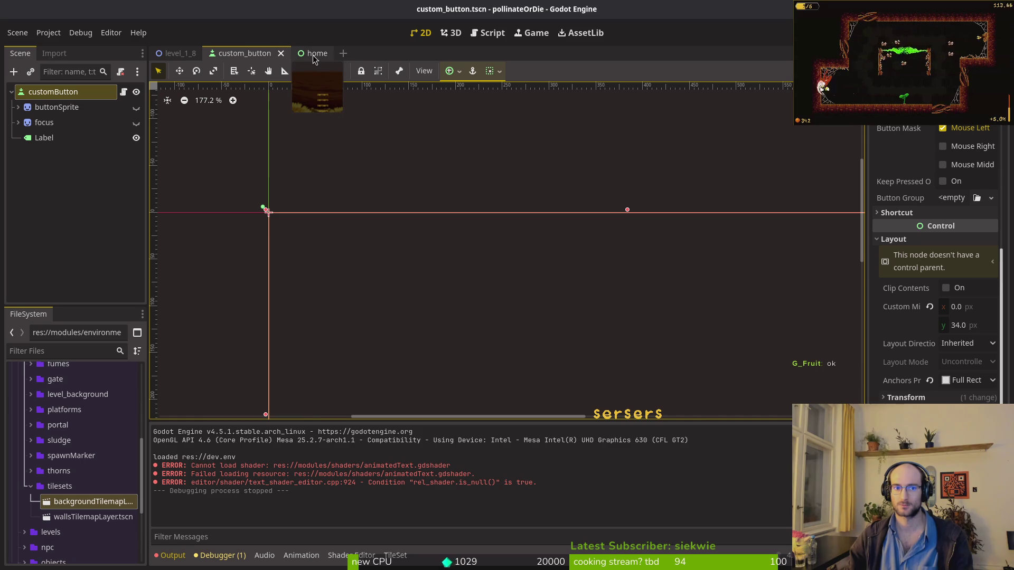
Step: Hide the focus sprite again and make buttonSprite visible on the canvas
{"action": "left_click", "coordinate": [58, 106]}
{"action": "left_click", "coordinate": [48, 124]}
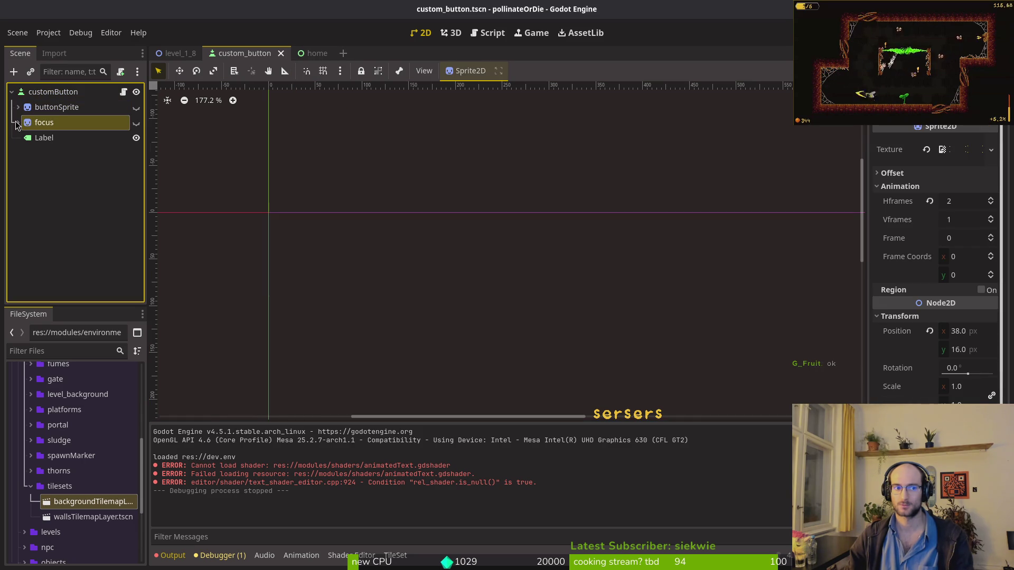
{"action": "left_click", "coordinate": [136, 122]}
{"action": "scroll", "coordinate": [438, 227], "scroll_direction": "down", "scroll_amount": 5}
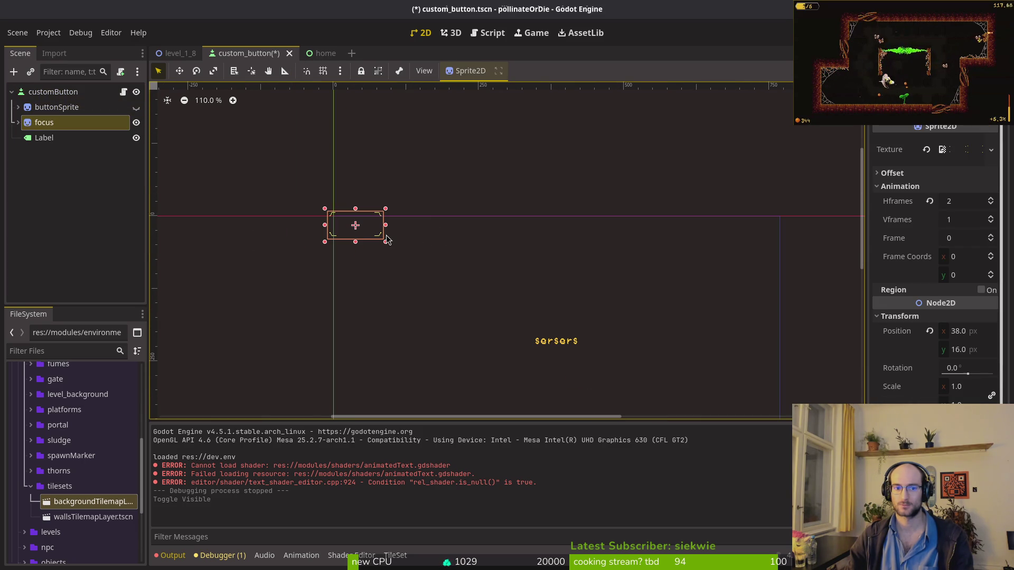
{"action": "left_click", "coordinate": [136, 122]}
{"action": "left_click", "coordinate": [136, 122]}
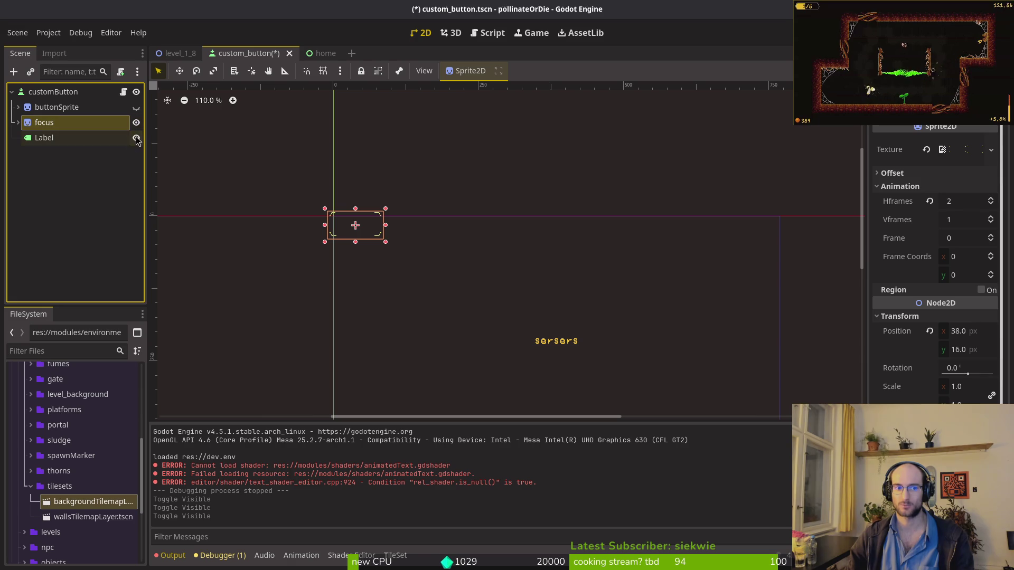
{"action": "left_click", "coordinate": [136, 107]}
Step: Delete the buttonSprite node, confirm the removal, and switch to custom_button.gd
{"action": "left_click", "coordinate": [31, 108]}
{"action": "key", "text": "Down"}
{"action": "key", "text": "Up"}
{"action": "key", "text": "Delete"}
{"action": "key", "text": "Return"}
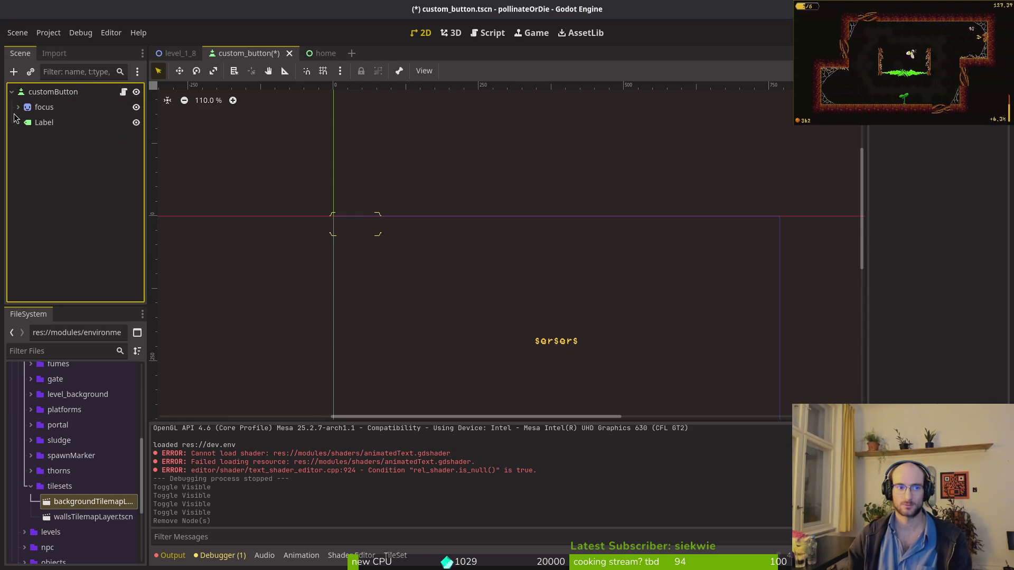
{"action": "key", "text": "alt+Tab"}
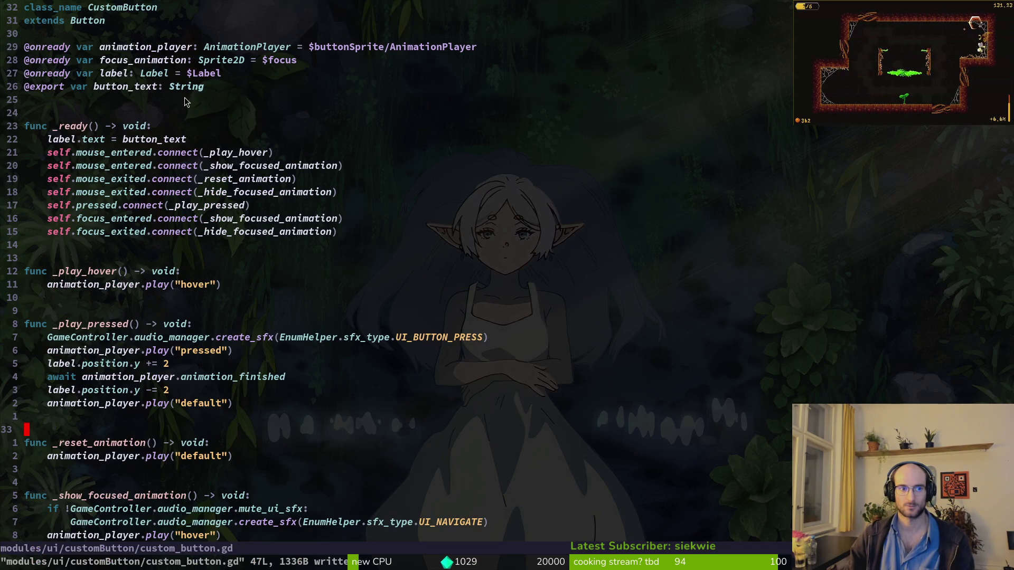
Step: Return to Godot and undo the buttonSprite deletion with Ctrl+Z
{"action": "key", "text": "alt+Tab"}
{"action": "key", "text": "ctrl+z"}
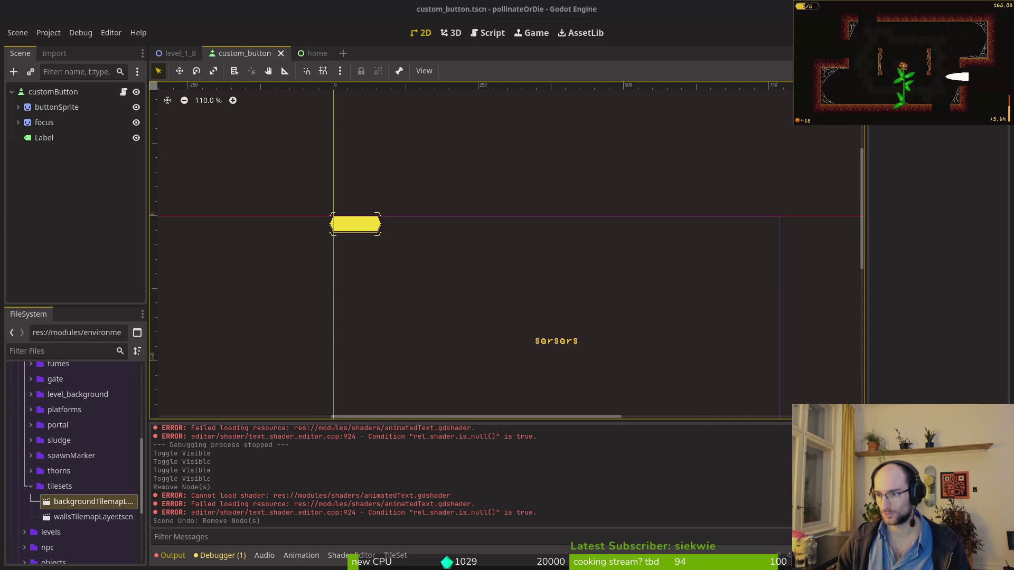
Step: Reload the current project from the Project menu
{"action": "scroll", "coordinate": [390, 197], "scroll_direction": "down", "scroll_amount": 3}
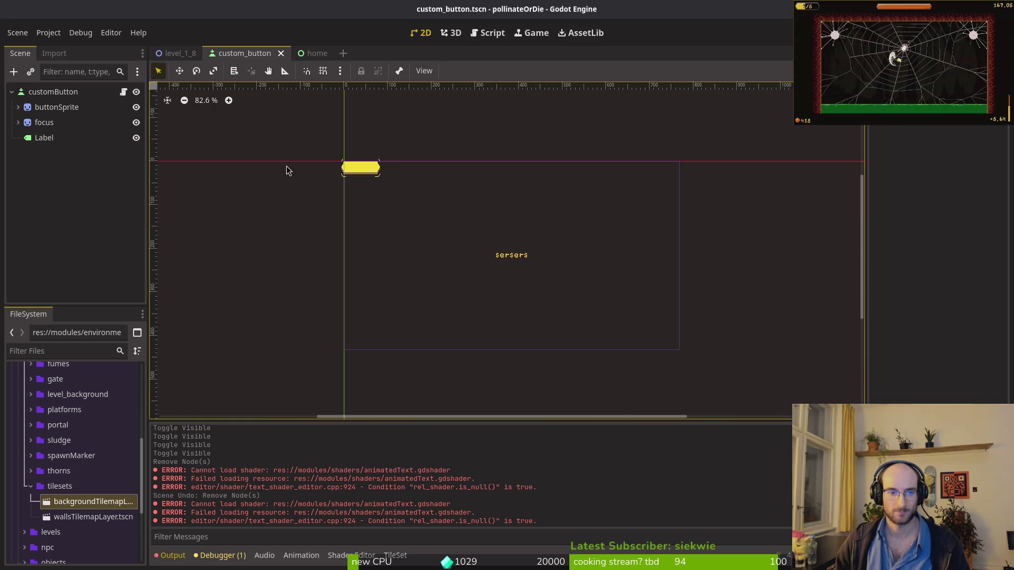
{"action": "scroll", "coordinate": [388, 274], "scroll_direction": "left", "scroll_amount": 4}
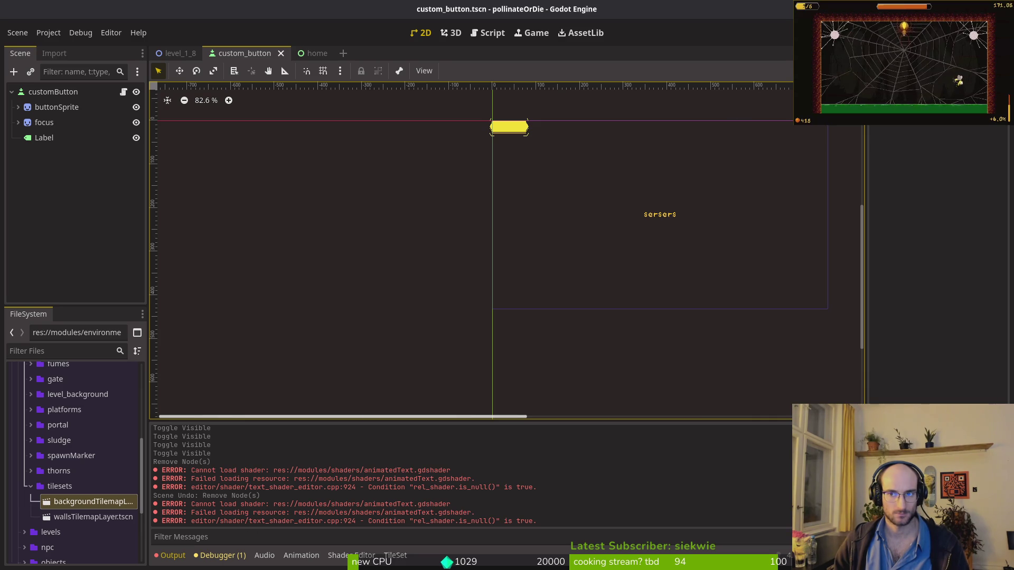
{"action": "left_click", "coordinate": [47, 32]}
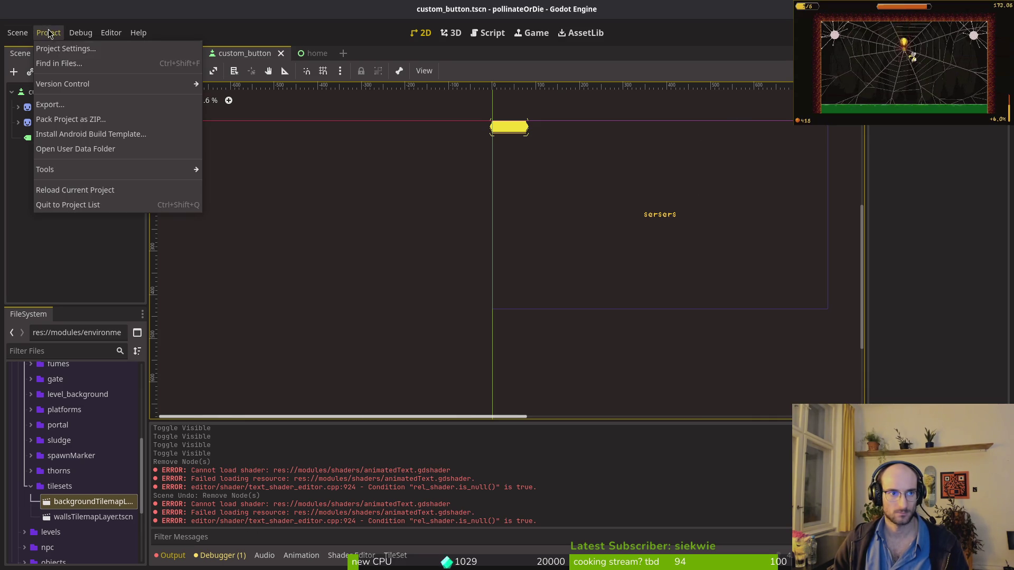
{"action": "left_click", "coordinate": [106, 190]}
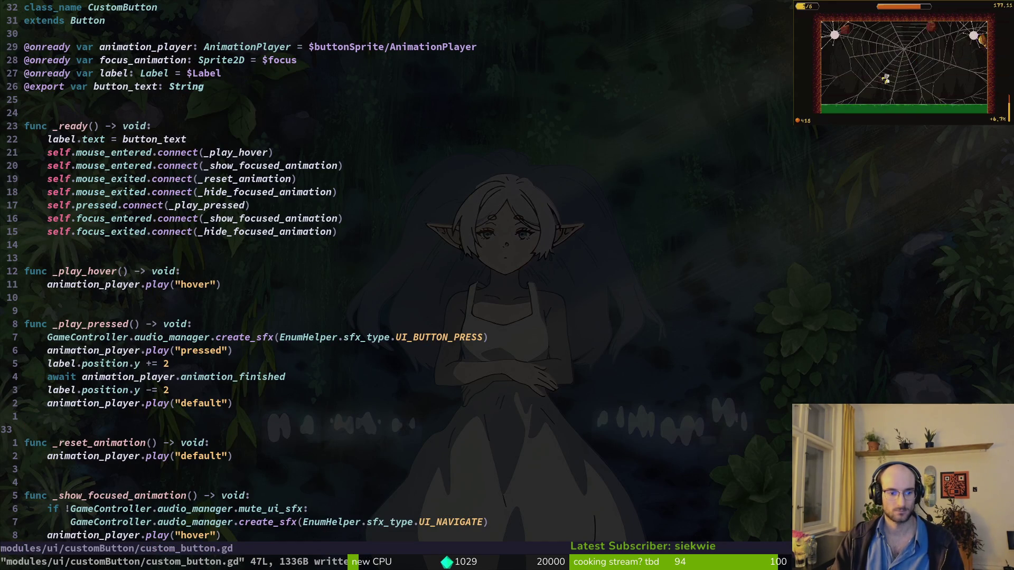
Step: Run a project-wide text search for 'animated' in Neovim
{"action": "key", "text": "ctrl+p"}
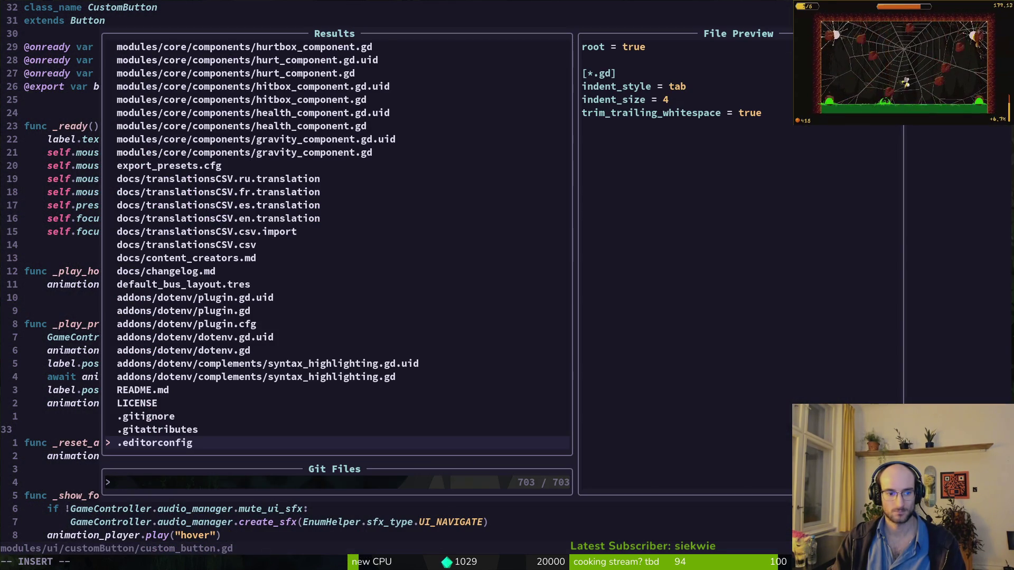
{"action": "type", "text": "animated"}
{"action": "key", "text": "Escape"}
{"action": "key", "text": "space"}
{"action": "type", "text": "psanim"}
{"action": "type", "text": "ed"}
{"action": "key", "text": "Return"}
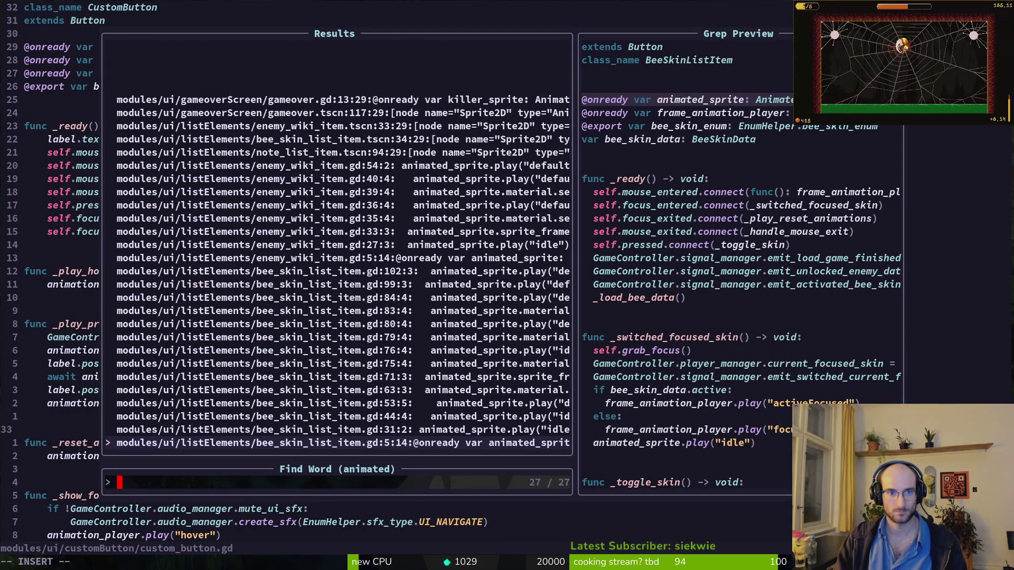
Step: Browse the 'animated' matches, including bee_skin_list_item.tscn and bee_skin_list_item.gd line 80
{"action": "key", "text": "Down"}
{"action": "key", "text": "Down"}
{"action": "key", "text": "Down"}
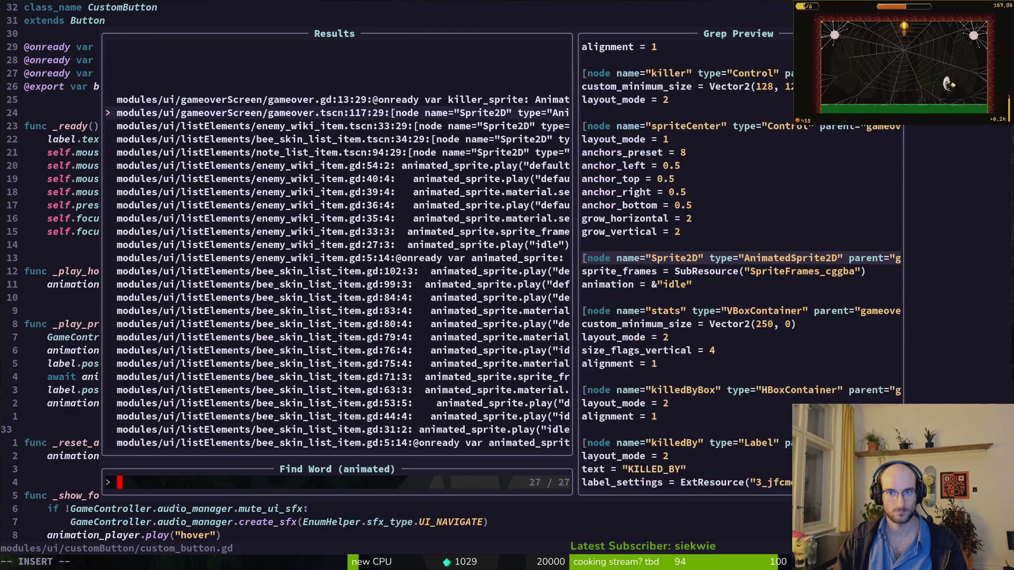
{"action": "key", "text": "Up"}
{"action": "key", "text": "Up"}
{"action": "key", "text": "Up"}
{"action": "key", "text": "Up"}
{"action": "key", "text": "Up"}
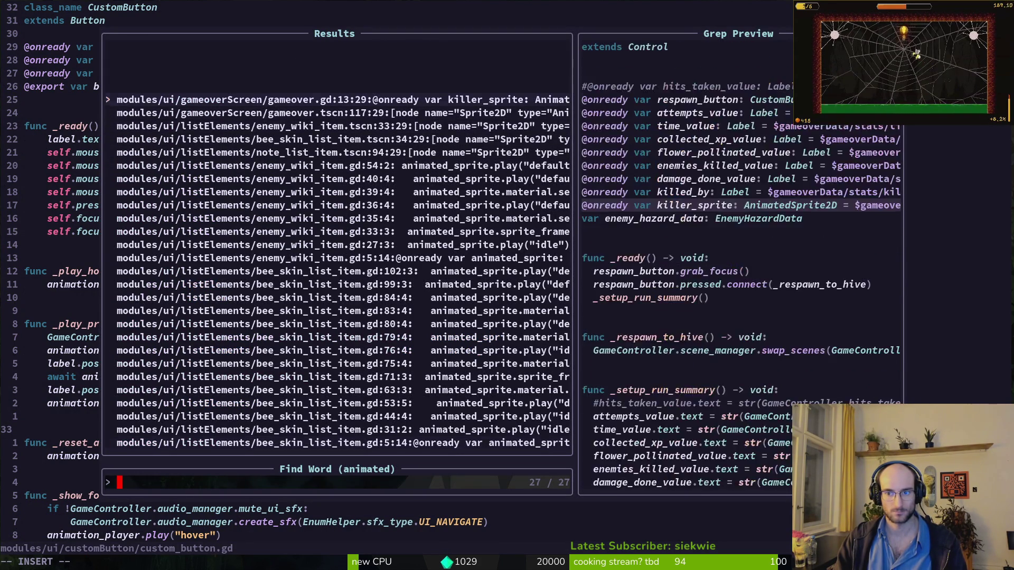
{"action": "key", "text": "Up"}
{"action": "key", "text": "Up"}
{"action": "key", "text": "Up"}
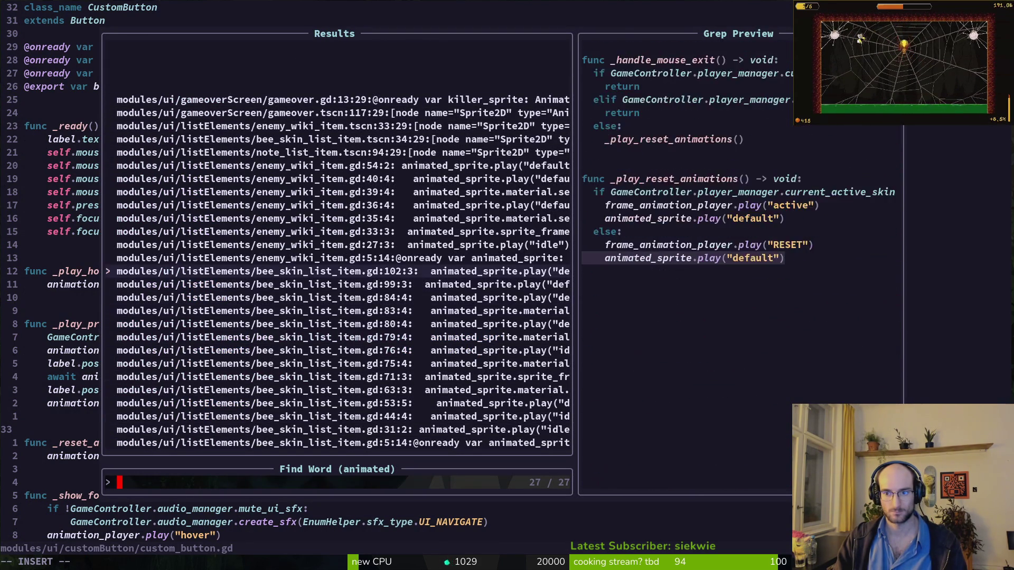
{"action": "key", "text": "Up"}
{"action": "key", "text": "Up"}
{"action": "key", "text": "Down"}
{"action": "key", "text": "Down"}
{"action": "key", "text": "Up"}
{"action": "key", "text": "Down"}
{"action": "key", "text": "Up"}
{"action": "key", "text": "Up"}
{"action": "key", "text": "Up"}
{"action": "key", "text": "Up"}
{"action": "key", "text": "Up"}
{"action": "key", "text": "Down"}
{"action": "key", "text": "Down"}
Step: Close the search results, quit Neovim with :q, and switch back to Godot
{"action": "key", "text": "Escape"}
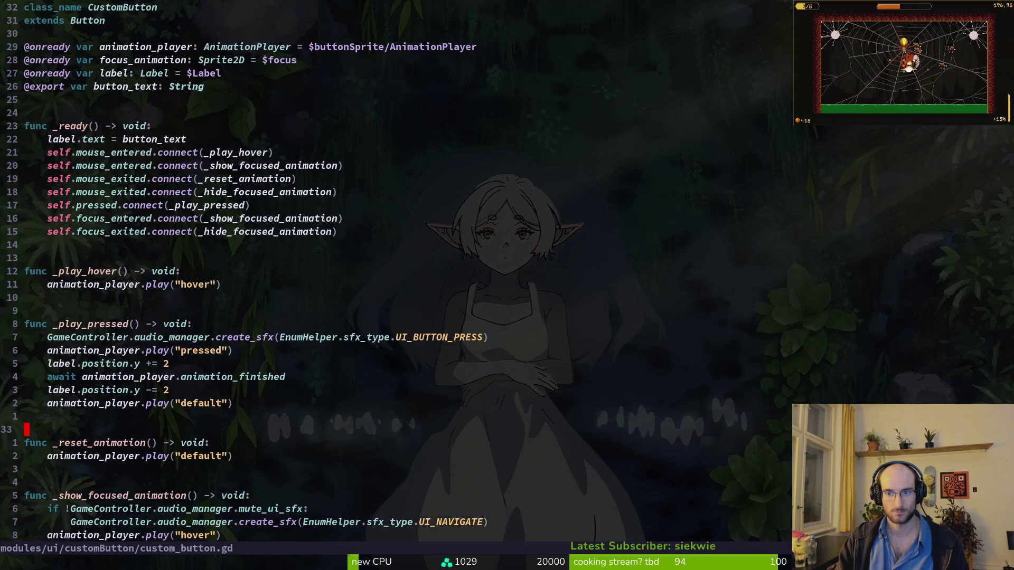
{"action": "type", "text": ":q"}
{"action": "key", "text": "Return"}
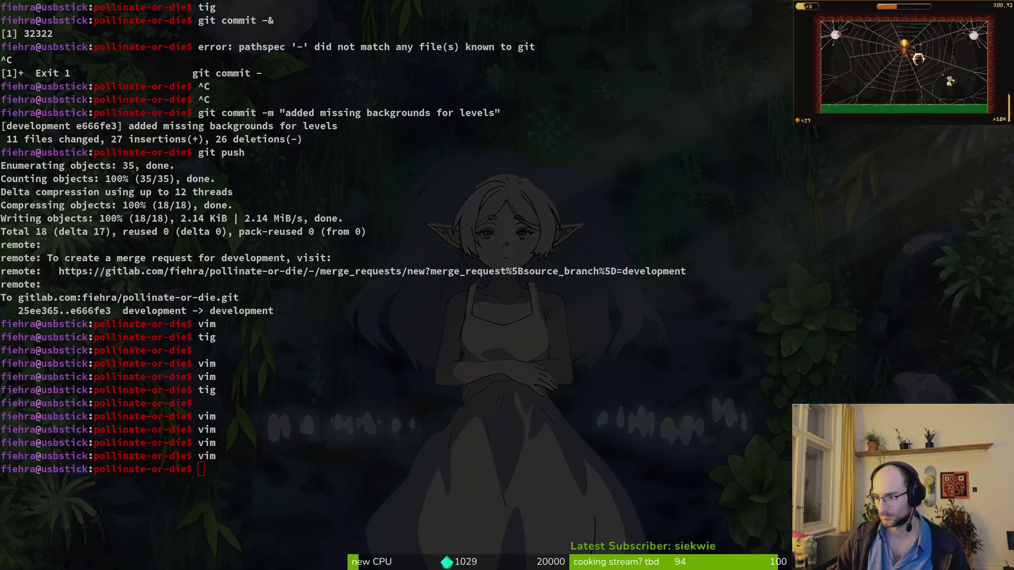
{"action": "key", "text": "super+2"}
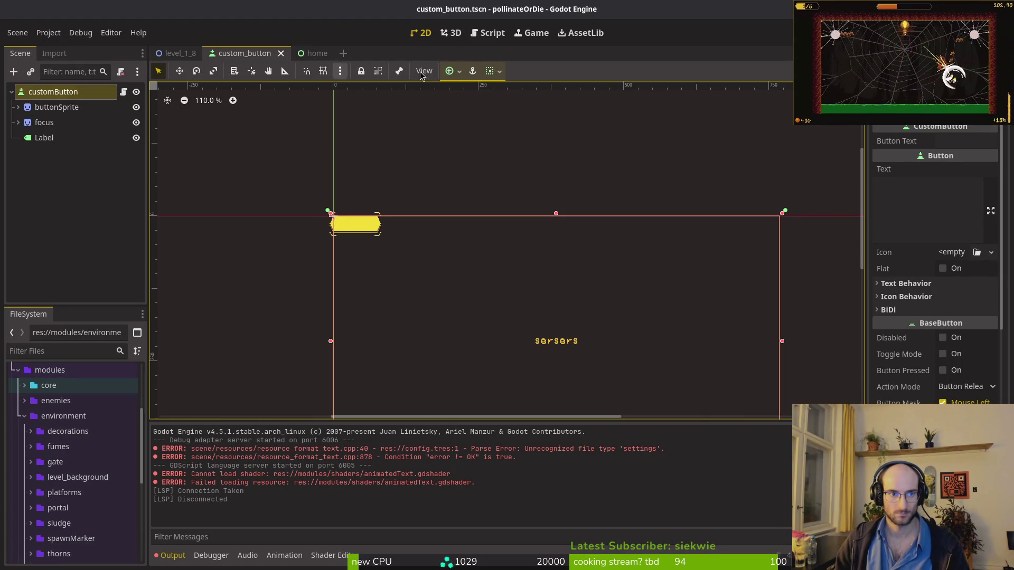
Step: Test-run the game, then hide buttonSprite and the focus graphic and save
{"action": "key", "text": "F5"}
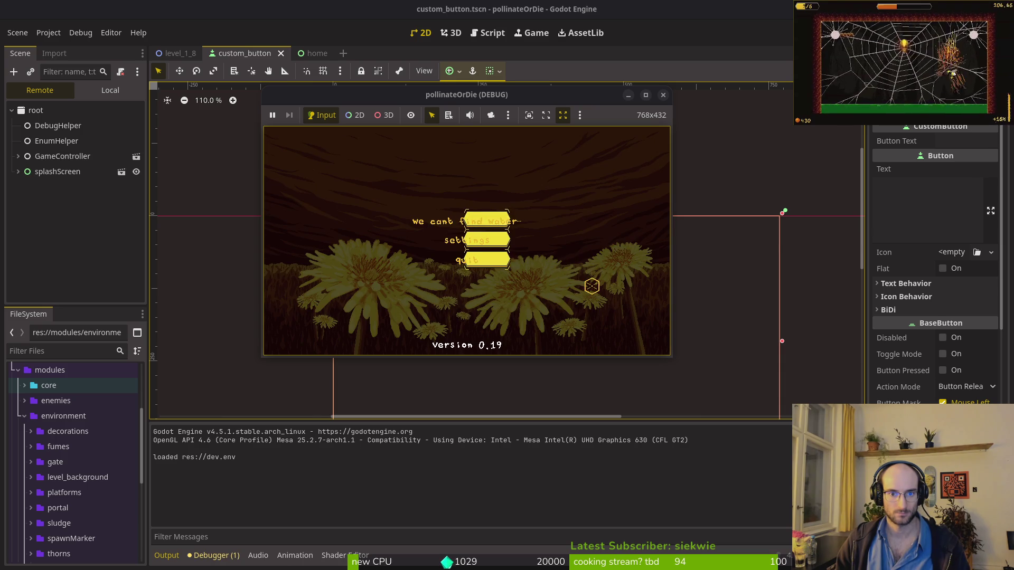
{"action": "left_click", "coordinate": [470, 257]}
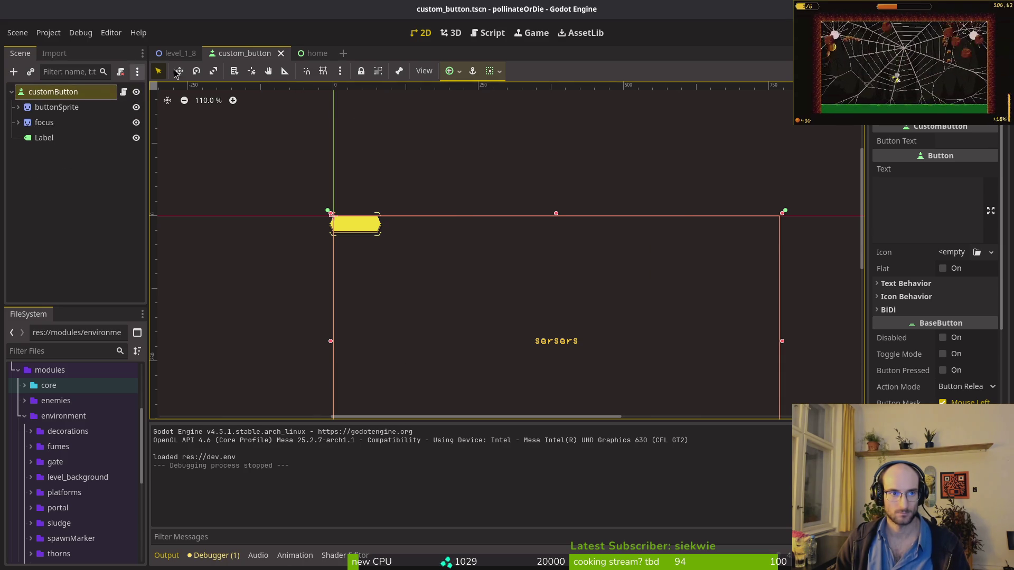
{"action": "left_click", "coordinate": [136, 108]}
{"action": "left_click", "coordinate": [136, 123]}
{"action": "key", "text": "ctrl+s"}
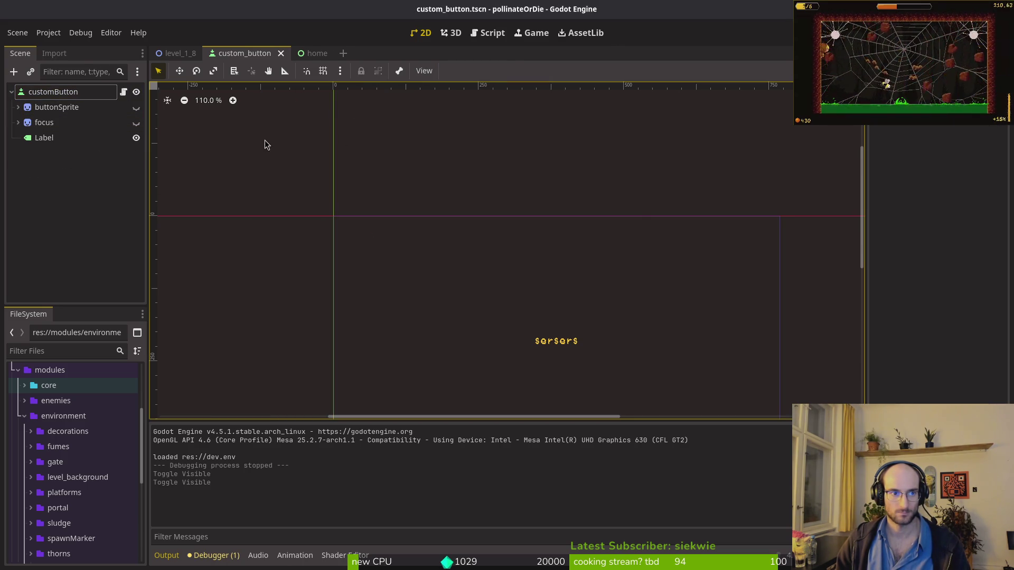
Step: Set customButton's anchor preset to HCenter, save, and run the game
{"action": "scroll", "coordinate": [375, 231], "scroll_direction": "down", "scroll_amount": 3}
{"action": "left_click", "coordinate": [52, 92]}
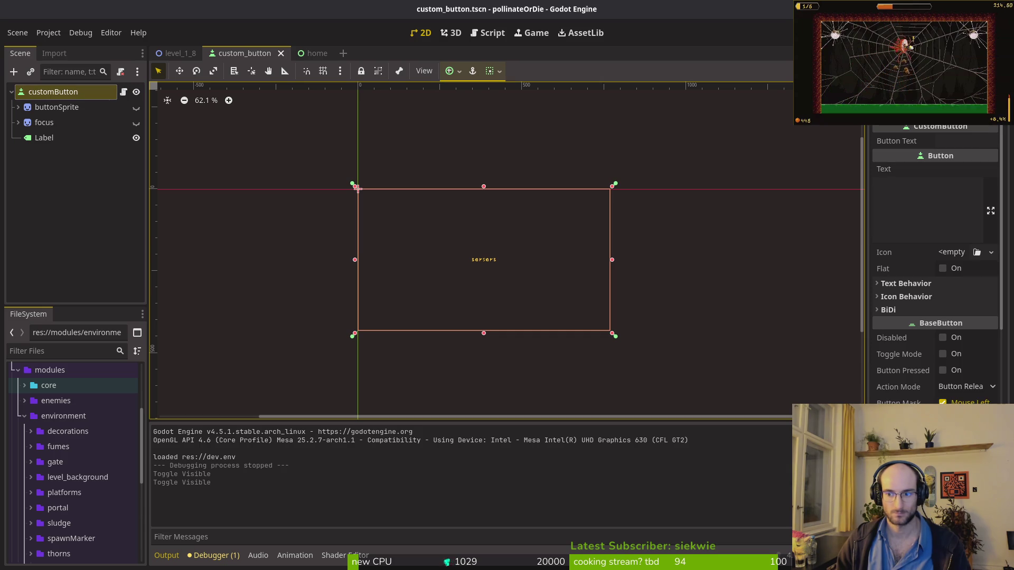
{"action": "scroll", "coordinate": [937, 363], "scroll_direction": "down", "scroll_amount": 6}
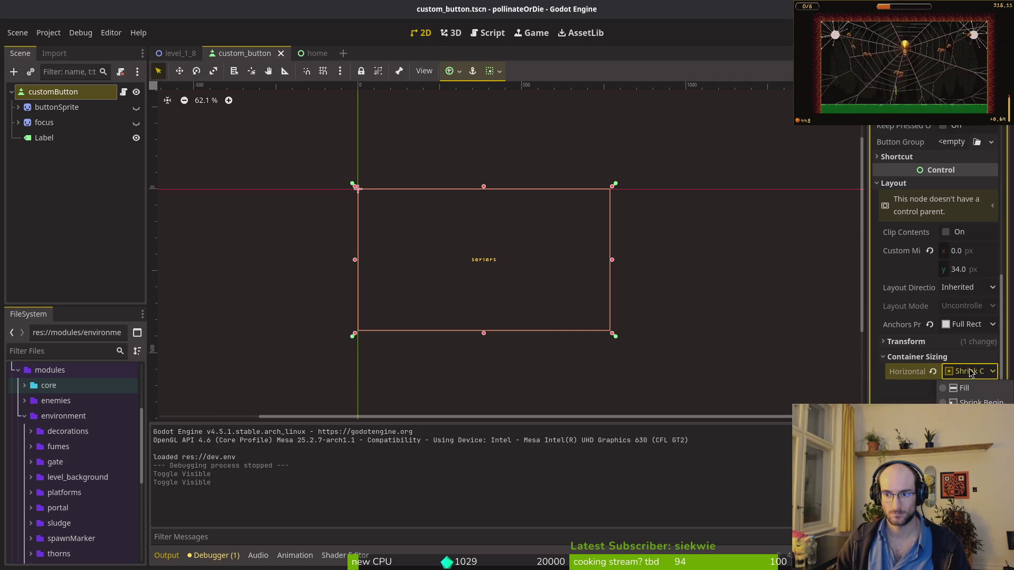
{"action": "left_click", "coordinate": [963, 324]}
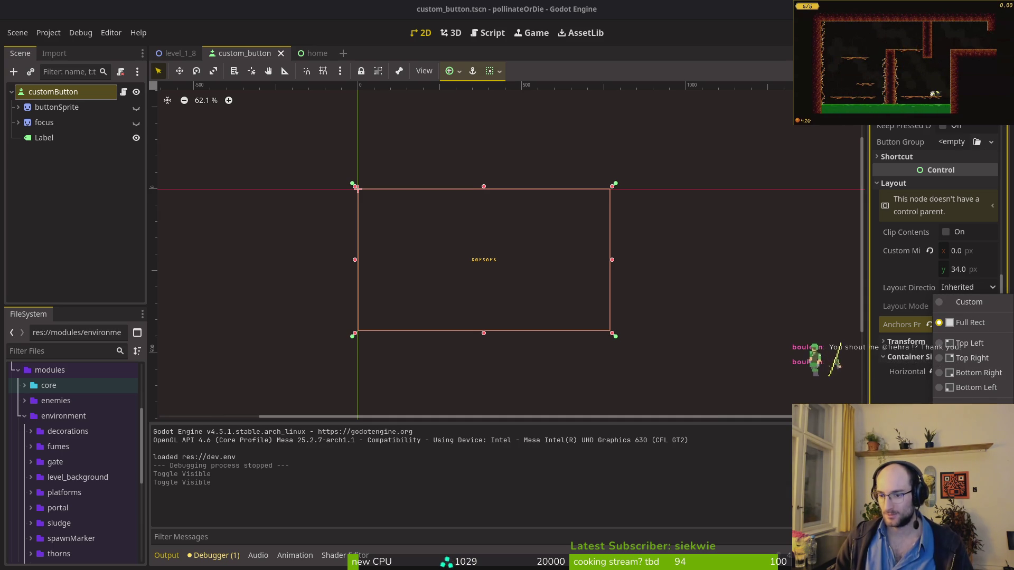
{"action": "left_click", "coordinate": [972, 562]}
{"action": "key", "text": "ctrl+s"}
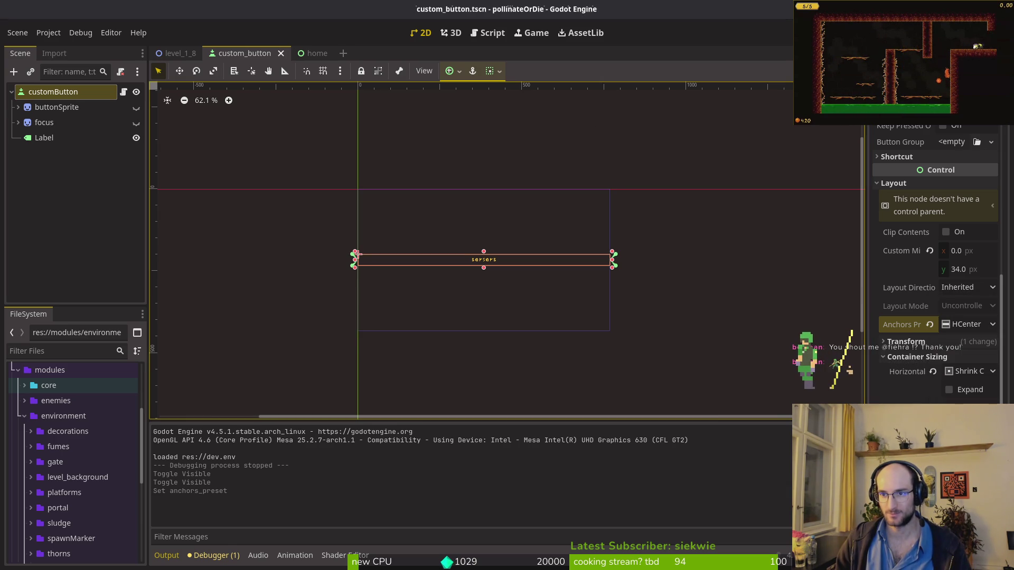
{"action": "key", "text": "F5"}
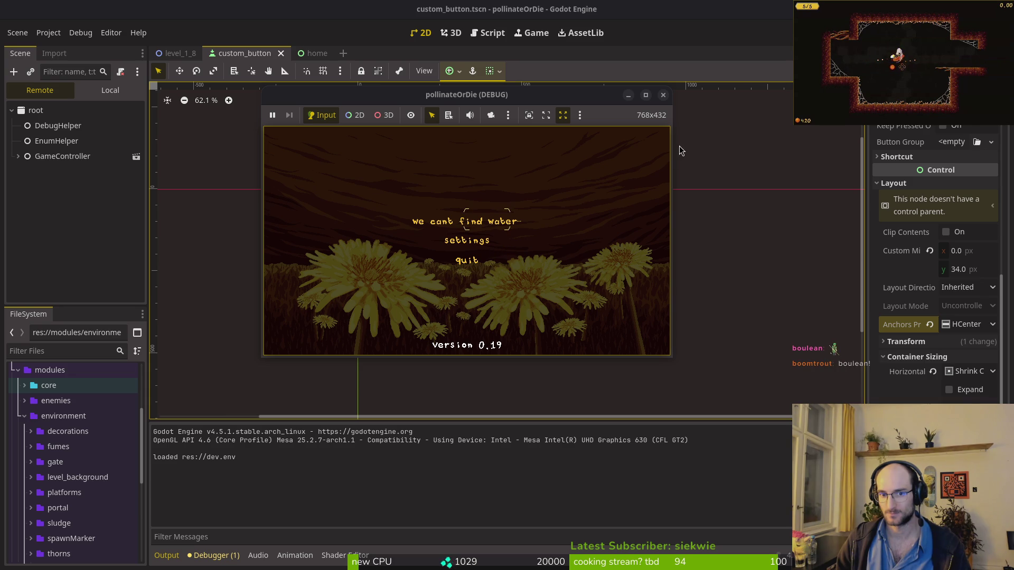
Step: Stop the game and make the focus sprite visible again
{"action": "left_click", "coordinate": [663, 96]}
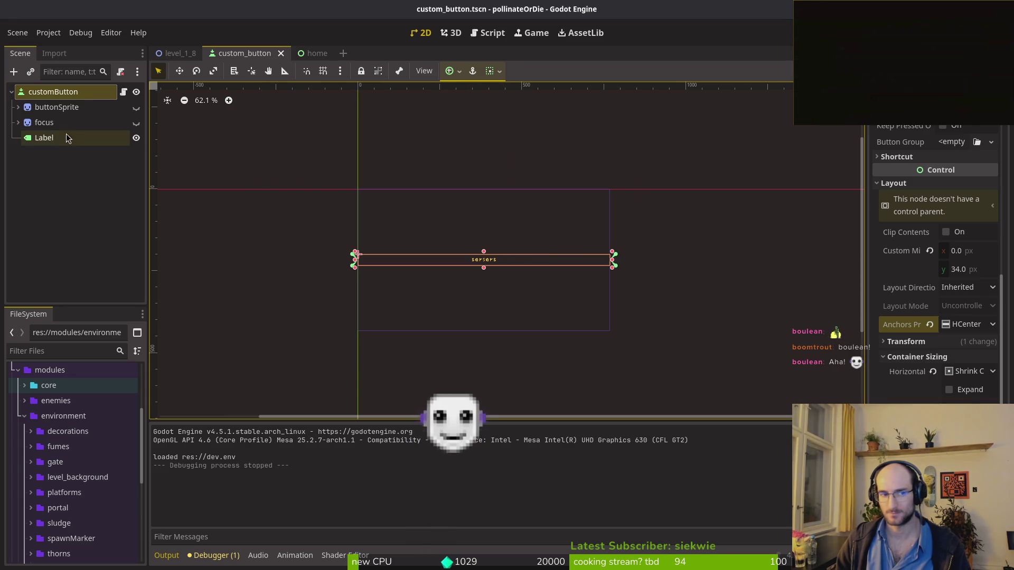
{"action": "left_click", "coordinate": [52, 119]}
{"action": "left_click", "coordinate": [53, 107]}
{"action": "left_click", "coordinate": [40, 126]}
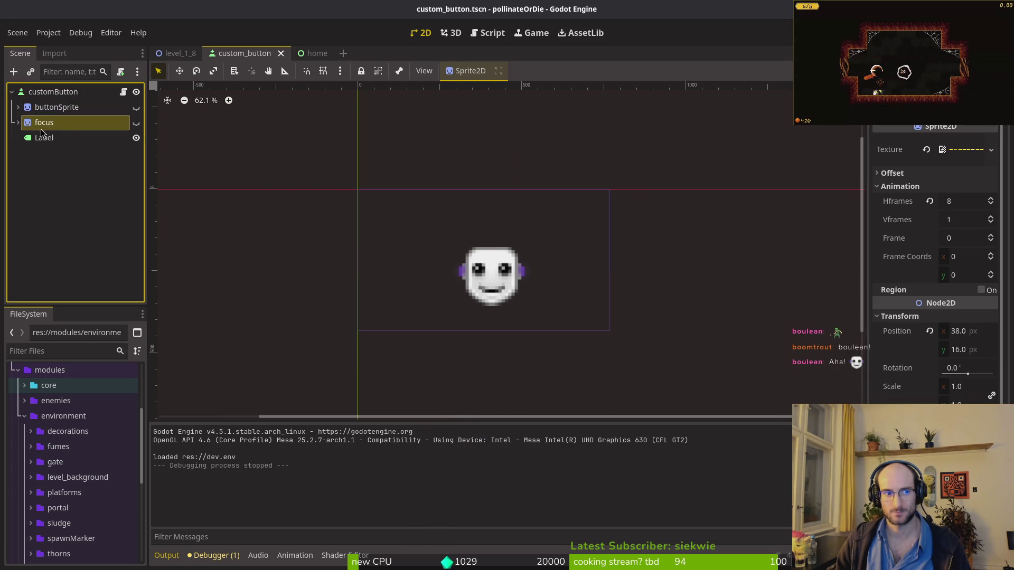
{"action": "left_click", "coordinate": [136, 124]}
{"action": "left_click", "coordinate": [61, 105]}
{"action": "left_click", "coordinate": [95, 123]}
Step: Uncheck the focus sprite's Offset > Centered, save, and test it in the running game
{"action": "left_click", "coordinate": [899, 186]}
{"action": "left_click", "coordinate": [893, 173]}
{"action": "left_click", "coordinate": [946, 188]}
{"action": "key", "text": "ctrl+s"}
{"action": "key", "text": "F5"}
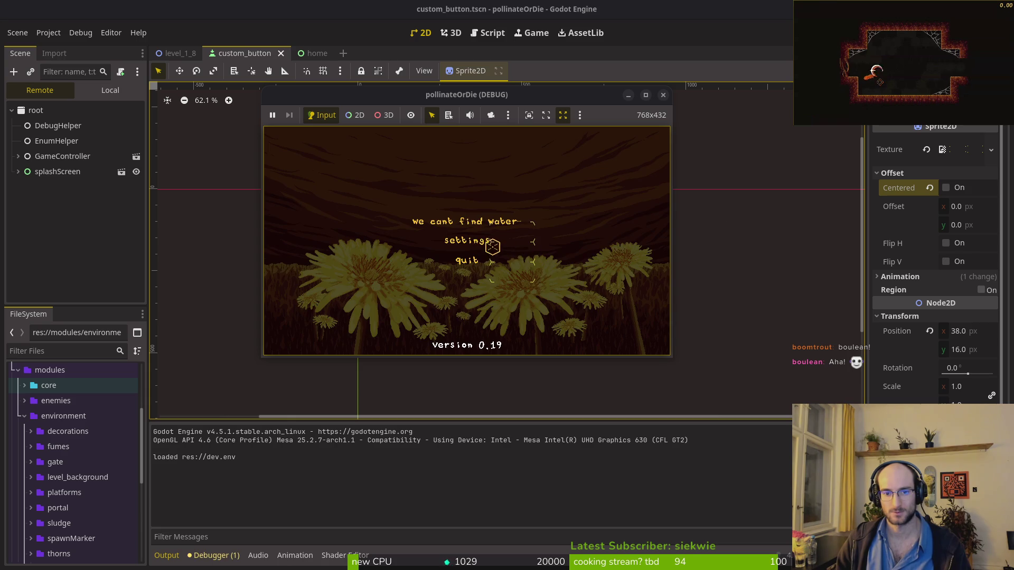
{"action": "left_click", "coordinate": [663, 95]}
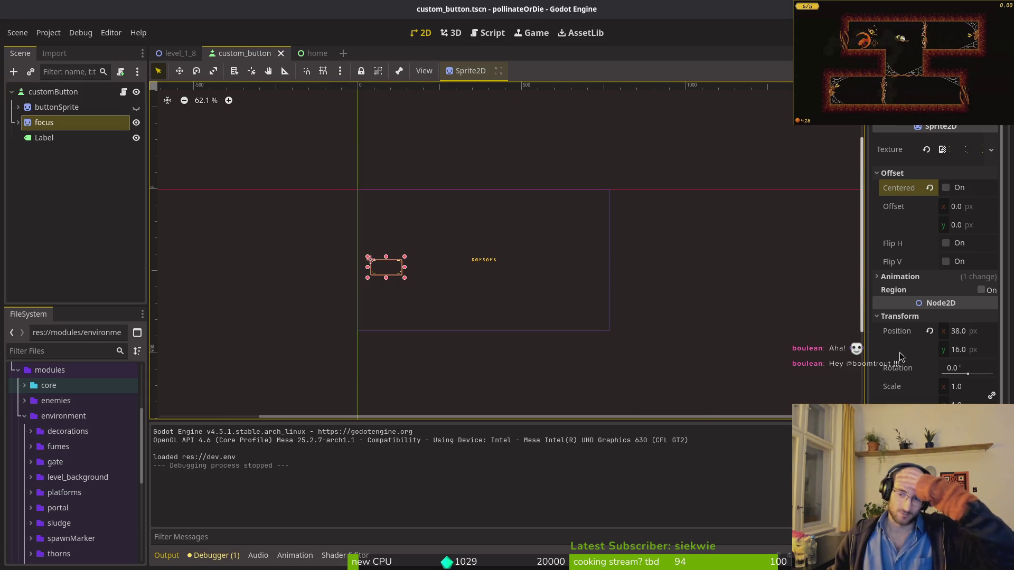
Step: Undo the change to restore the focus sprite's centering and save
{"action": "key", "text": "ctrl+z"}
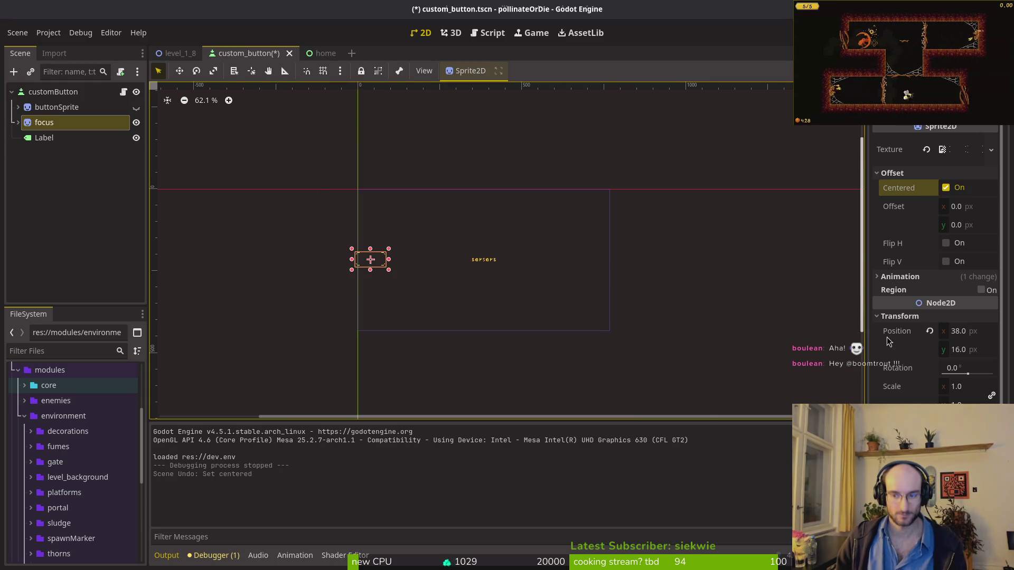
{"action": "left_click", "coordinate": [75, 223]}
{"action": "key", "text": "ctrl+s"}
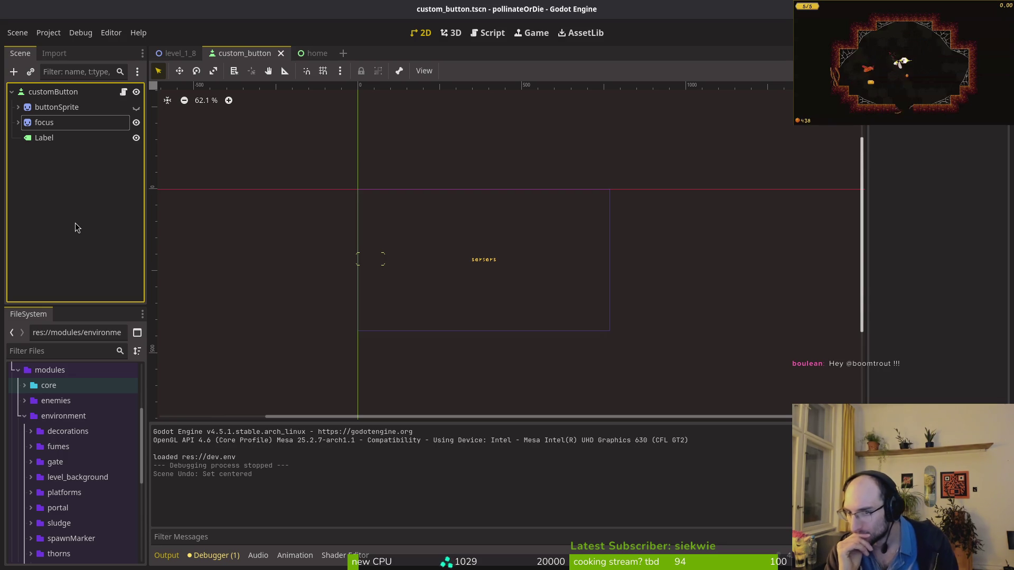
Step: Give the Label node a new shader material
{"action": "left_click", "coordinate": [44, 138]}
{"action": "scroll", "coordinate": [894, 328], "scroll_direction": "down", "scroll_amount": 10}
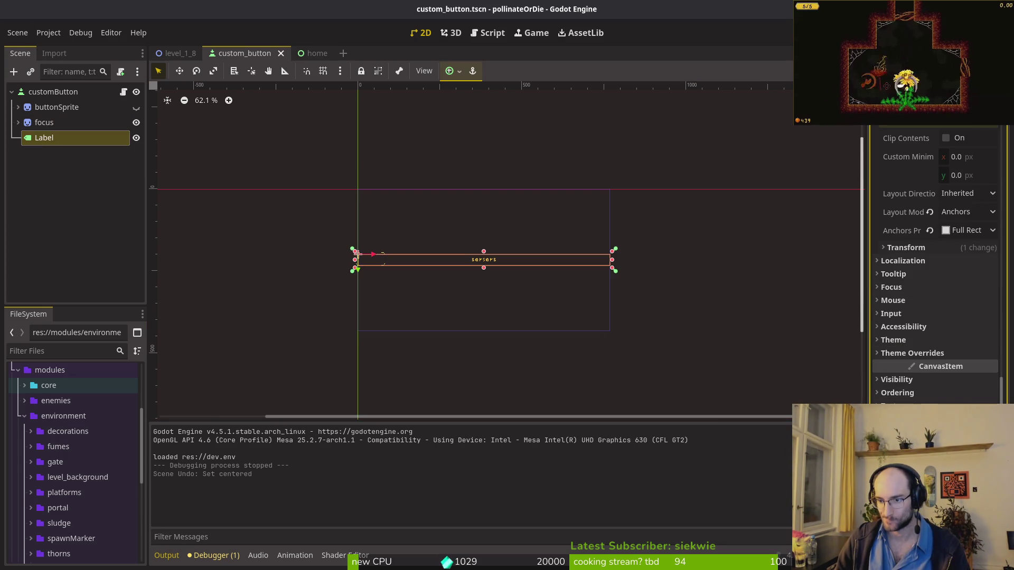
{"action": "key", "text": "ctrl+v"}
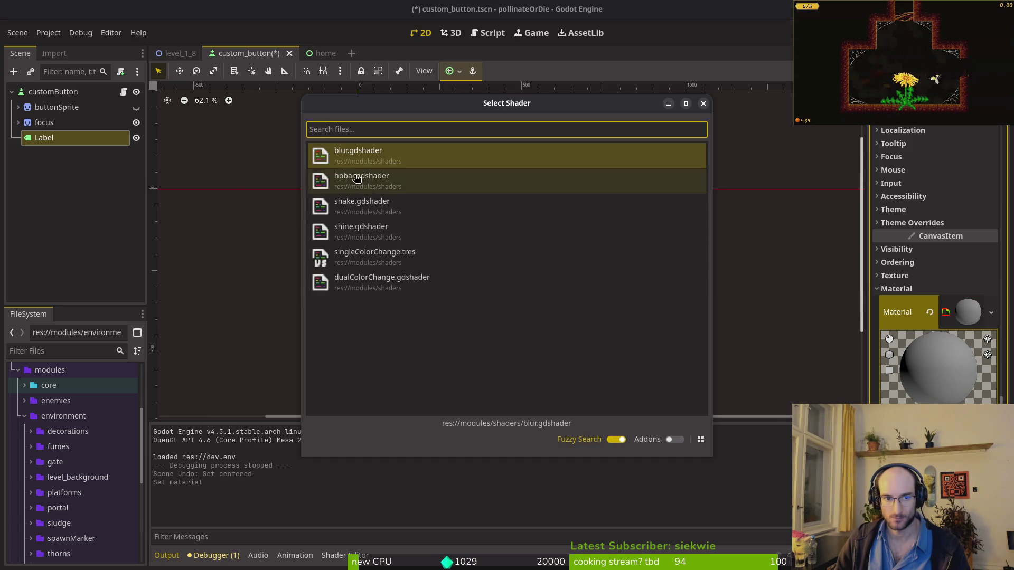
Step: Assign a shader to the Label's material, dismiss the colour picker, and switch to Aseprite
{"action": "double_click", "coordinate": [384, 259]}
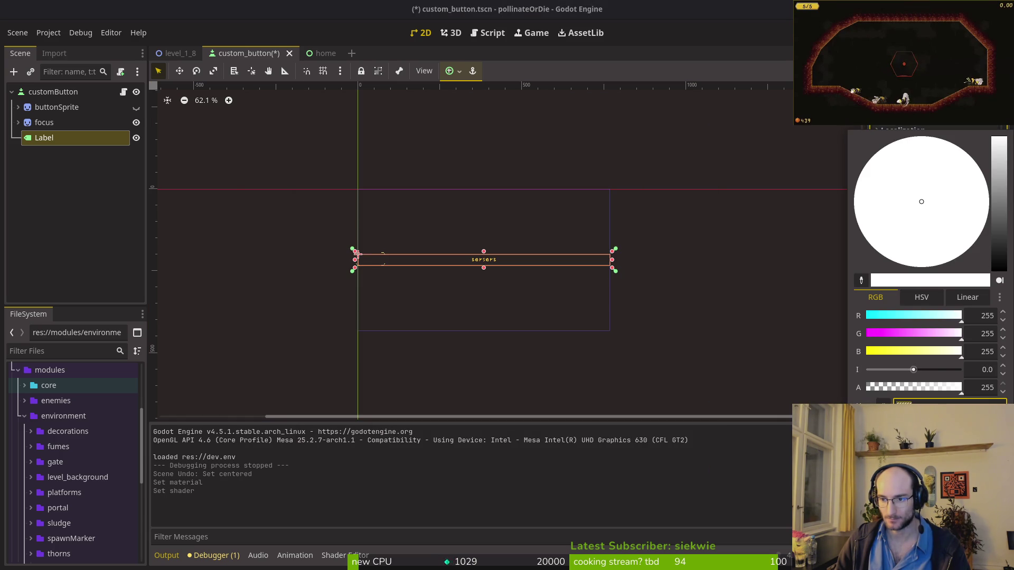
{"action": "key", "text": "Escape"}
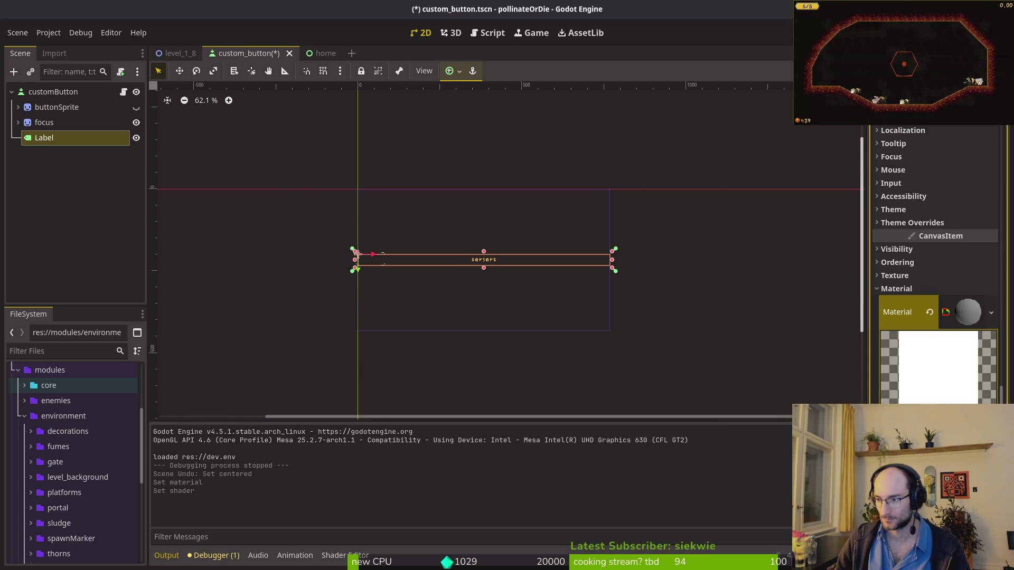
{"action": "key", "text": "alt+Tab"}
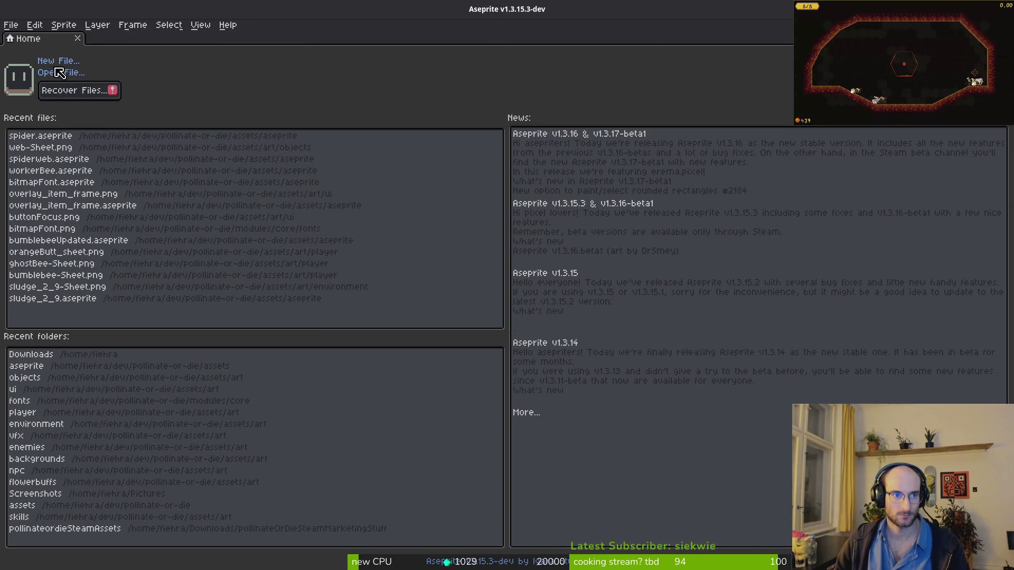
Step: Open art/ui/button-Sheet.png in Aseprite and read its light yellow colour, FFF594
{"action": "left_click", "coordinate": [61, 72]}
{"action": "left_click", "coordinate": [50, 47]}
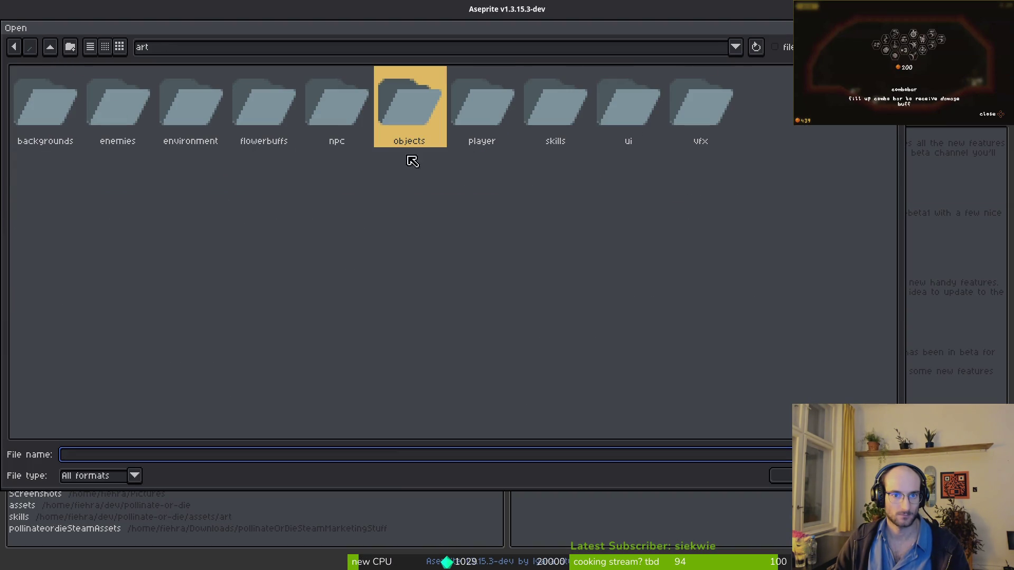
{"action": "double_click", "coordinate": [668, 100]}
{"action": "double_click", "coordinate": [692, 143]}
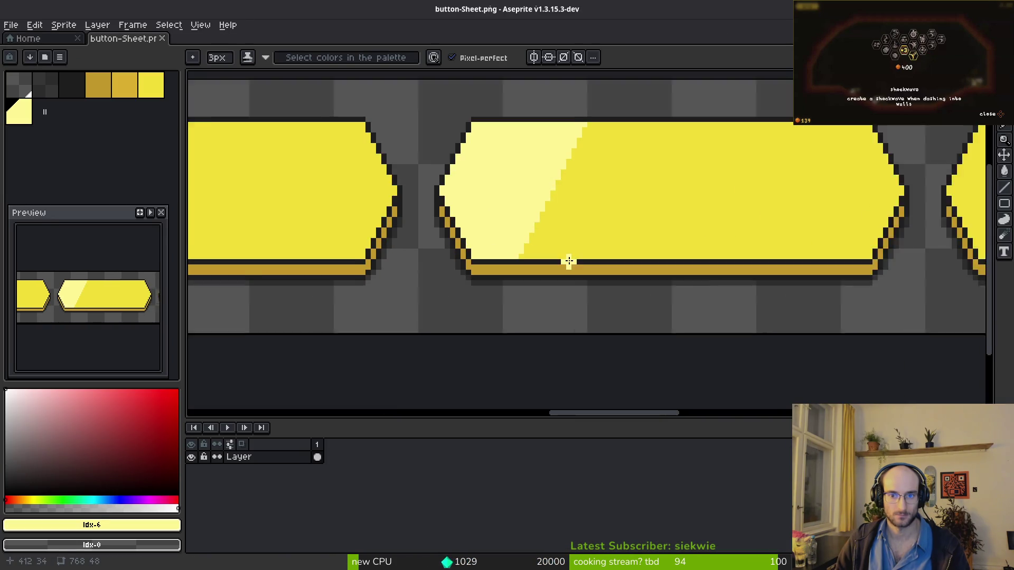
{"action": "scroll", "coordinate": [569, 260], "scroll_direction": "up", "scroll_amount": 1}
{"action": "left_click", "coordinate": [90, 523]}
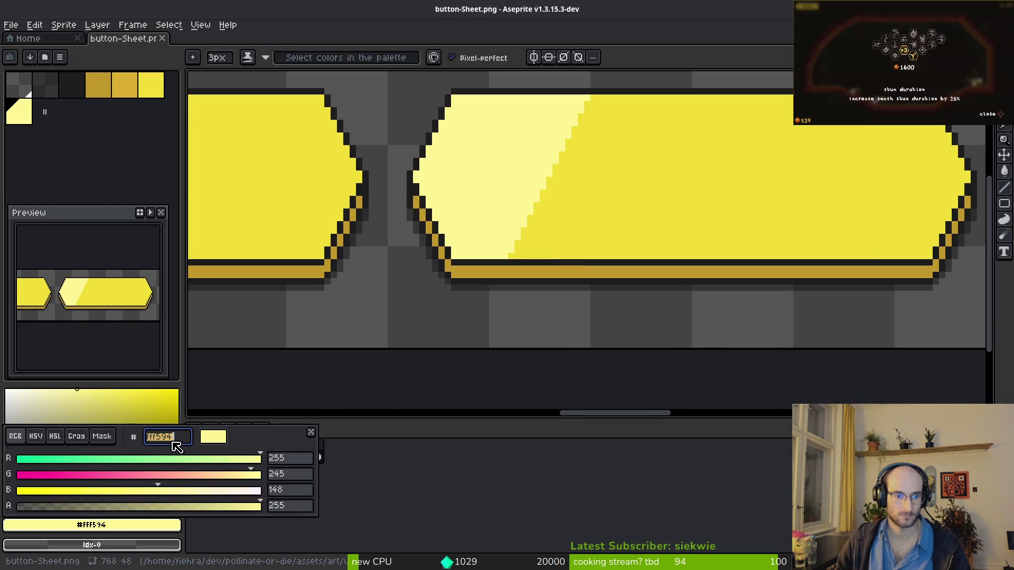
{"action": "left_click", "coordinate": [265, 414]}
{"action": "key", "text": "alt+Tab"}
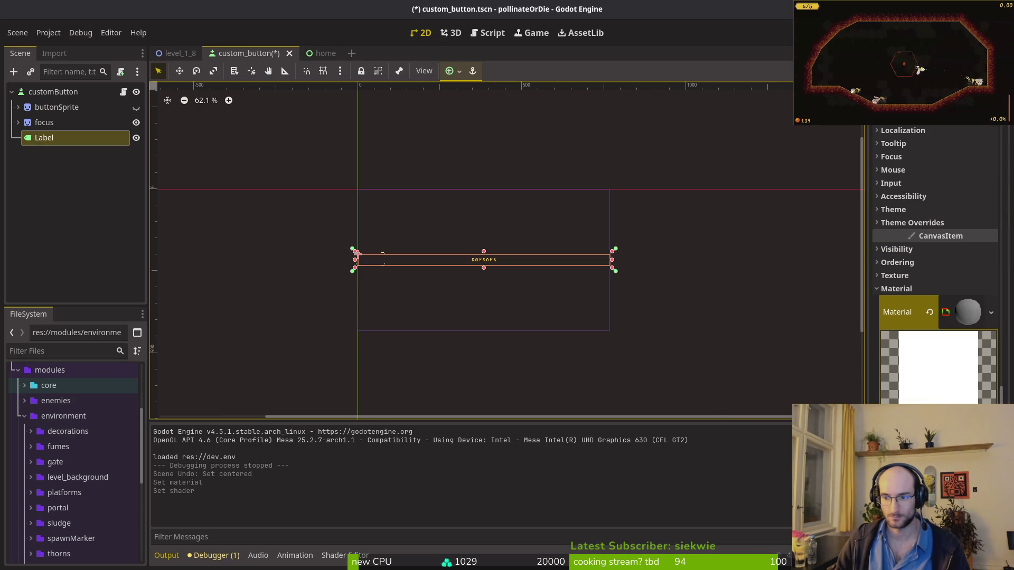
Step: Save the custom_button scene and launch Vim in the project folder
{"action": "key", "text": "ctrl+s"}
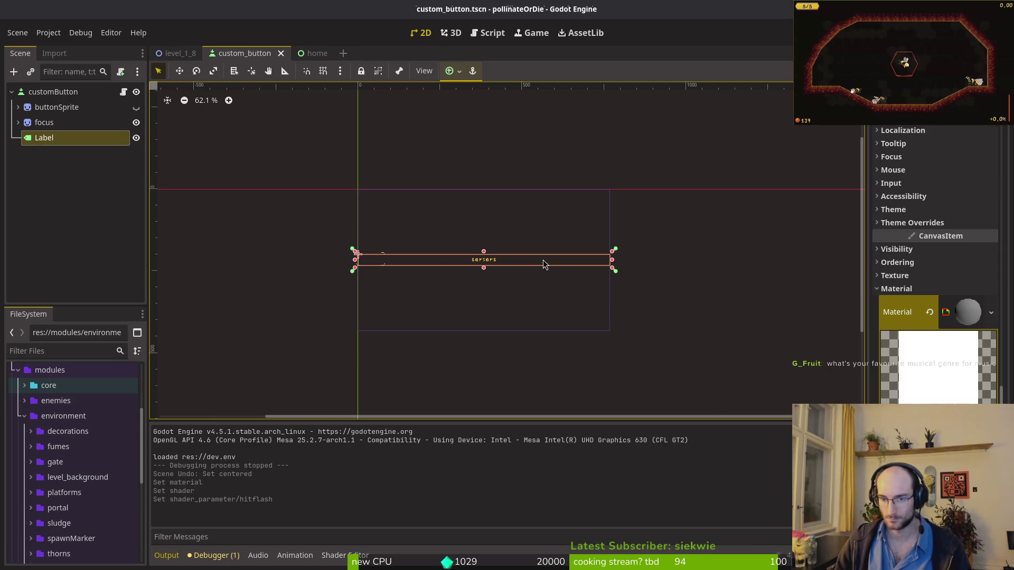
{"action": "left_click", "coordinate": [79, 222]}
{"action": "key", "text": "alt+Tab"}
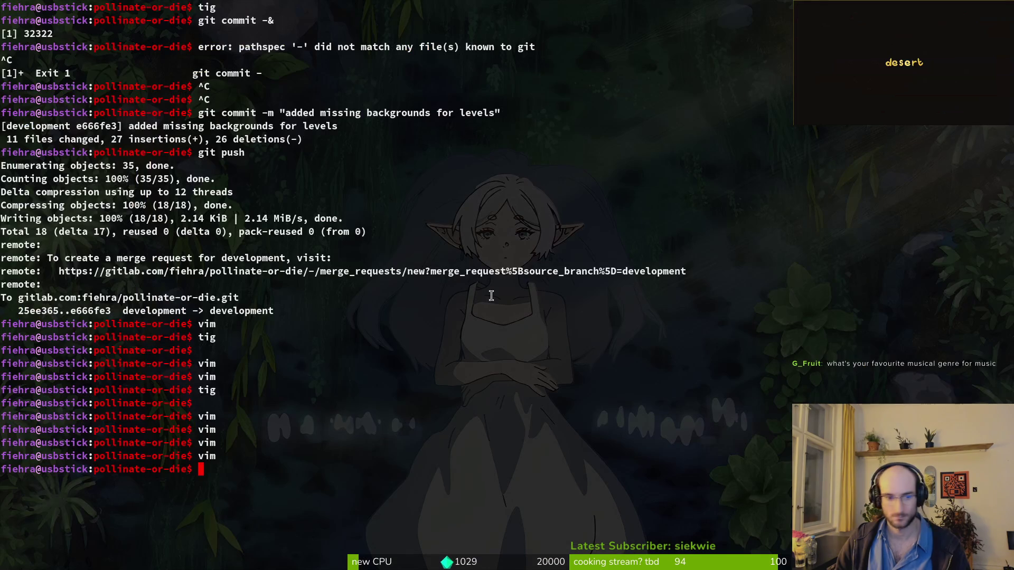
{"action": "type", "text": "im"}
{"action": "key", "text": "Return"}
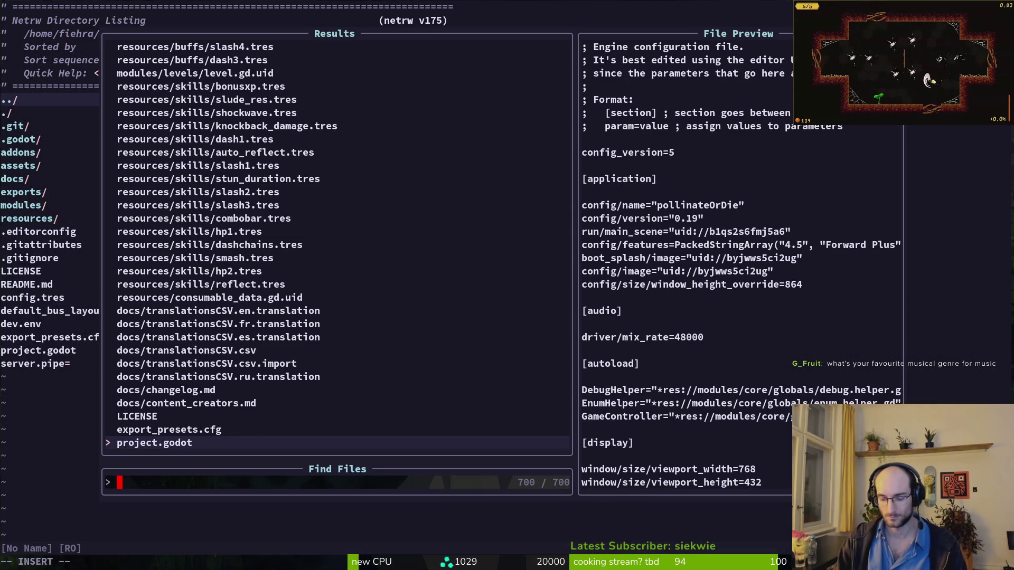
Step: Undo the last deletion in custom_button.gd to restore the line, and save it
{"action": "type", "text": "custom_button"}
{"action": "key", "text": "Return"}
{"action": "type", "text": "u"}
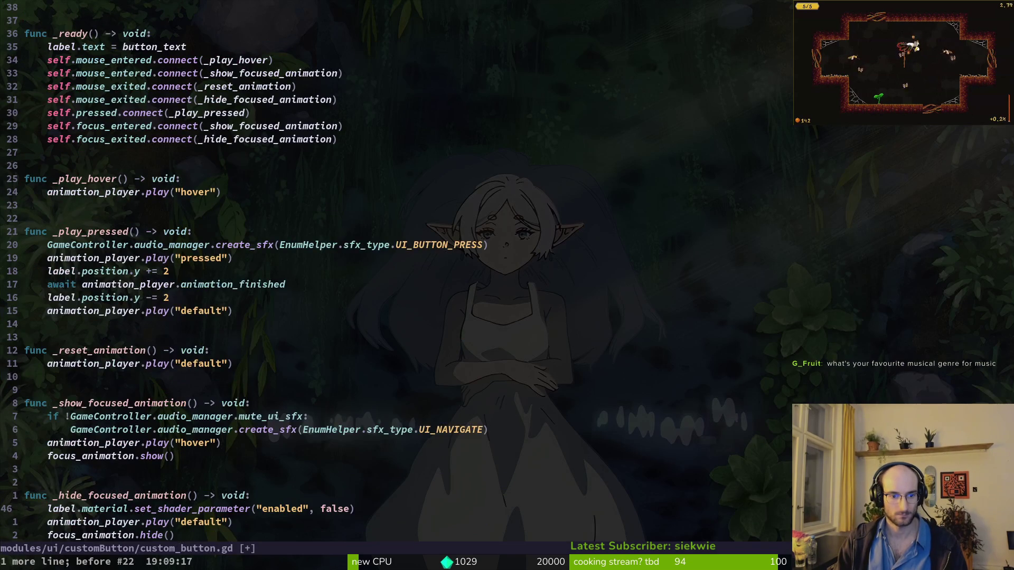
{"action": "type", "text": ":w"}
{"action": "key", "text": "Return"}
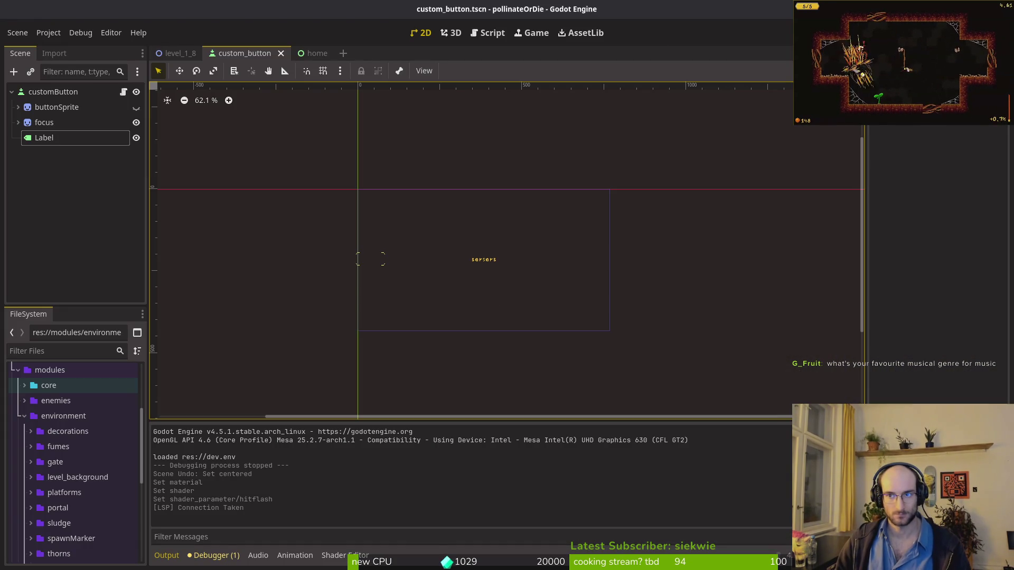
Step: Turn on Local To Scene for the button material, then save and run the game
{"action": "key", "text": "F5"}
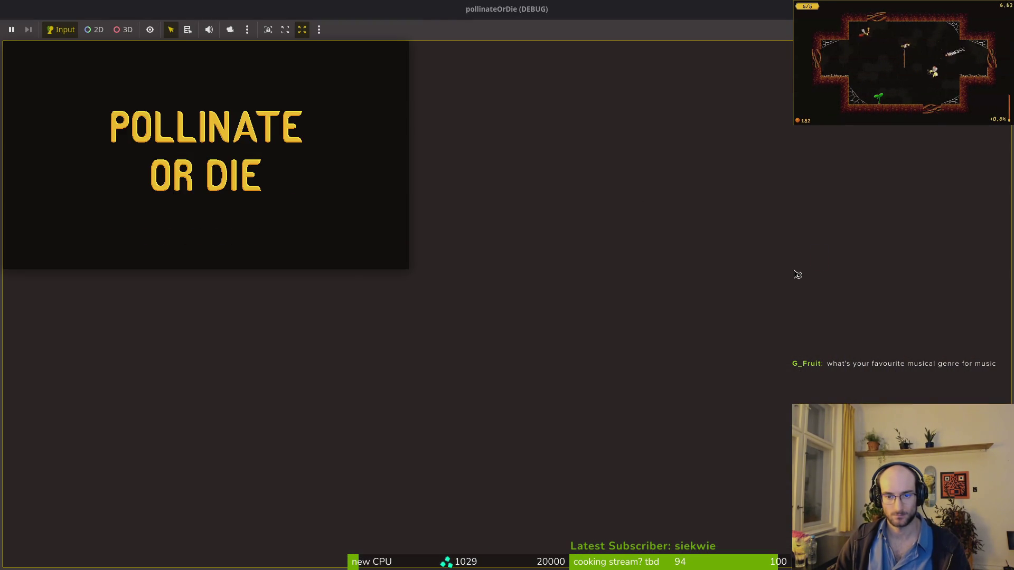
{"action": "key", "text": "Return"}
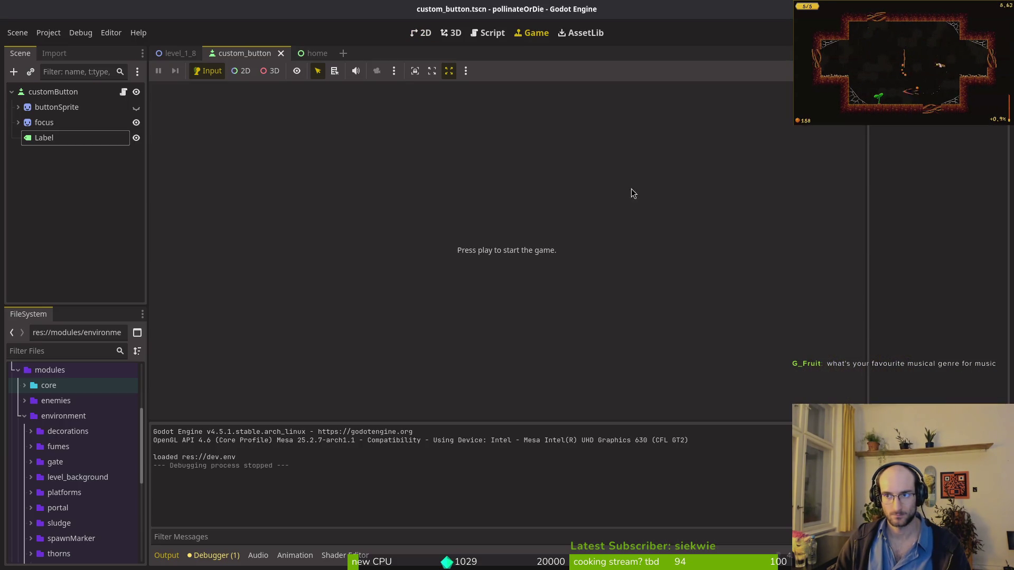
{"action": "left_click", "coordinate": [879, 95]}
{"action": "key", "text": "F5"}
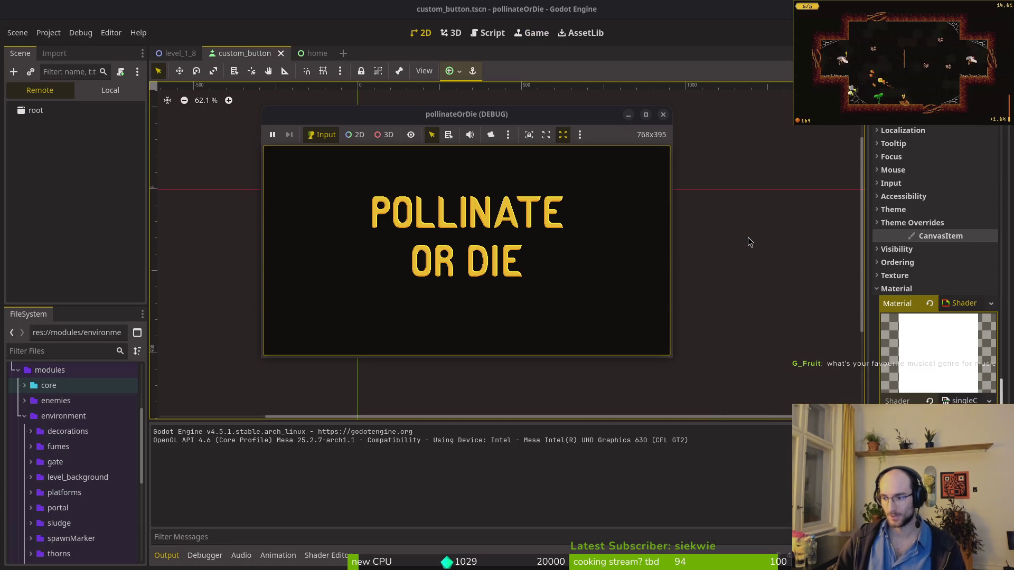
Step: Maximize the game and arrow through the home menu to check keyboard focus, then quit
{"action": "double_click", "coordinate": [493, 126]}
{"action": "key", "text": "Tab"}
{"action": "key", "text": "Up"}
{"action": "key", "text": "Up"}
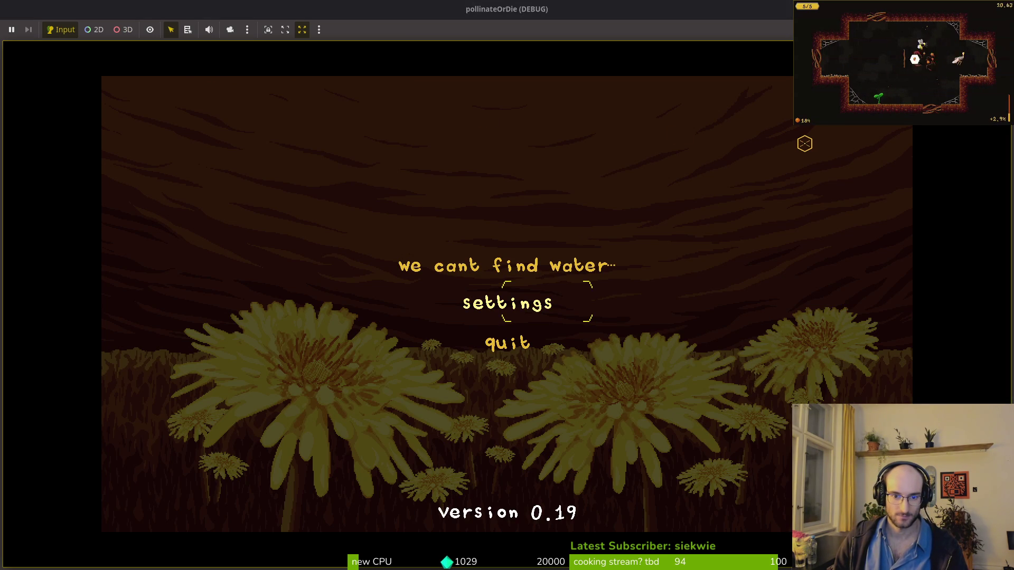
{"action": "key", "text": "Up"}
{"action": "key", "text": "Down"}
{"action": "key", "text": "Down"}
{"action": "key", "text": "Up"}
{"action": "key", "text": "Up"}
{"action": "key", "text": "Down"}
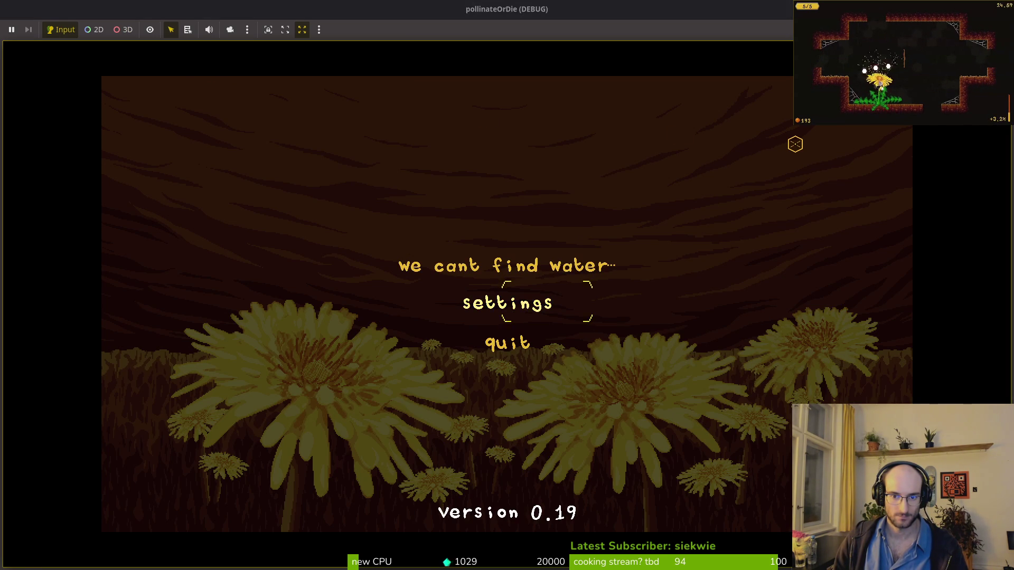
{"action": "key", "text": "Down"}
{"action": "key", "text": "Return"}
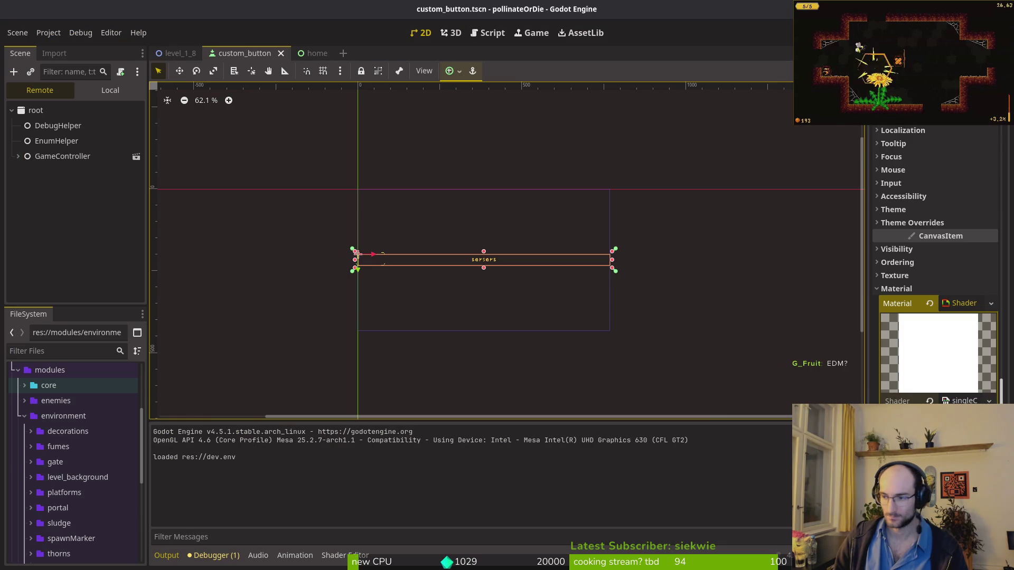
{"action": "key", "text": "alt+Tab"}
Step: Close button-Sheet.png, open workerBee.aseprite from recent files, and select its yellow hex f7db3b
{"action": "left_click", "coordinate": [704, 167], "text": "alt"}
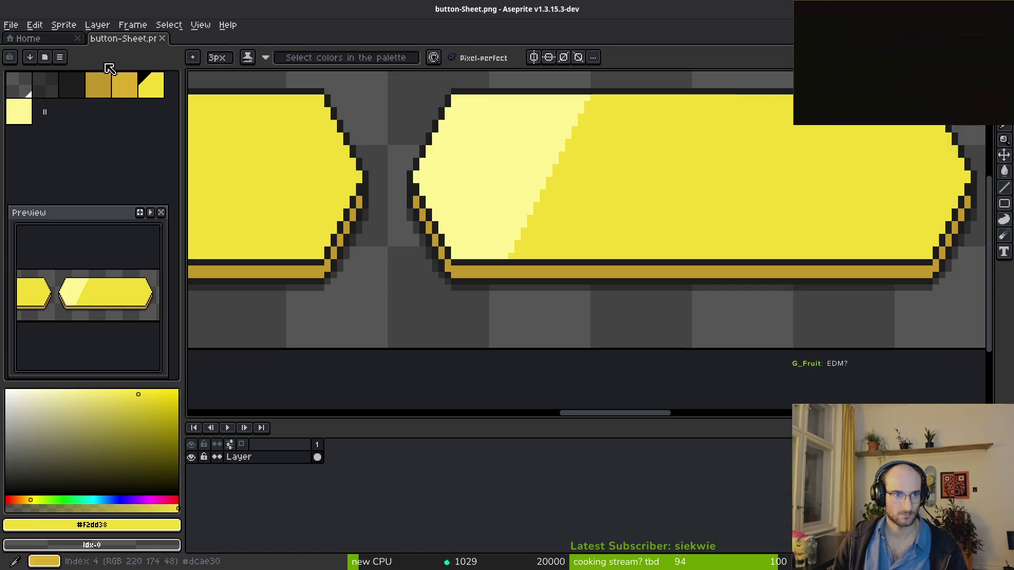
{"action": "left_click", "coordinate": [162, 39]}
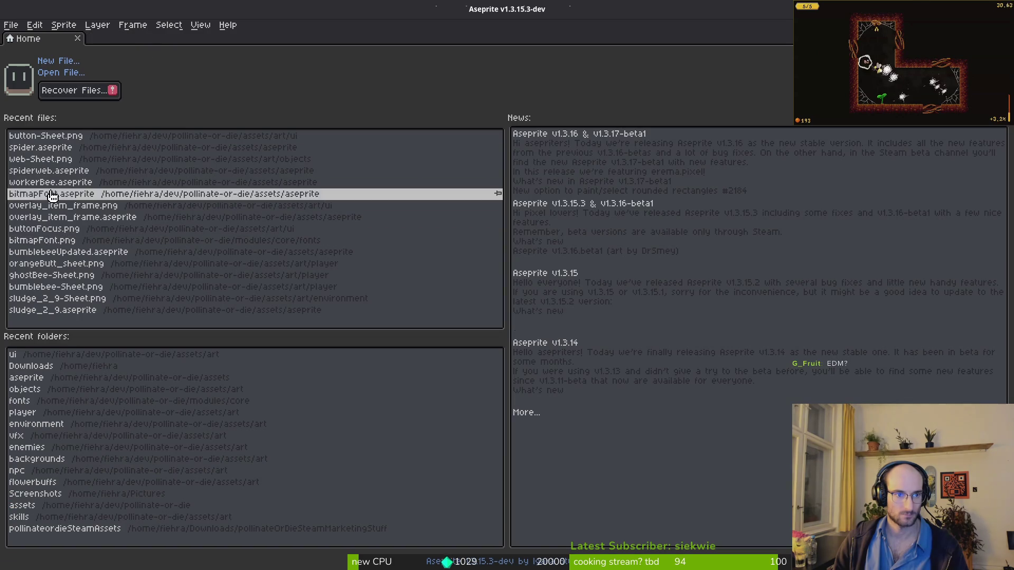
{"action": "left_click", "coordinate": [47, 182]}
{"action": "left_click", "coordinate": [117, 525]}
{"action": "left_click", "coordinate": [117, 525]}
{"action": "left_click", "coordinate": [126, 526]}
{"action": "left_click", "coordinate": [187, 440]}
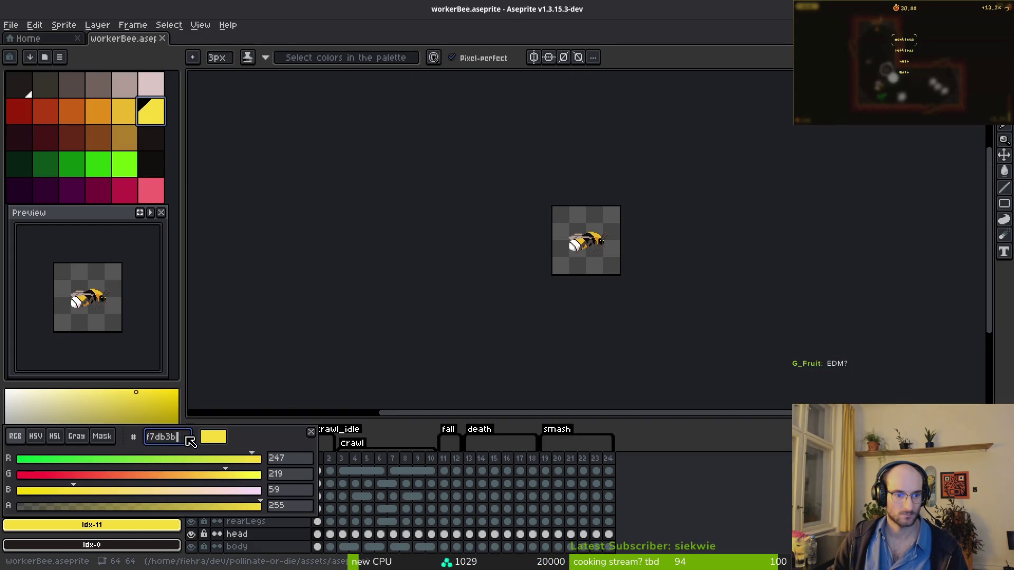
{"action": "key", "text": "alt+Tab"}
{"action": "key", "text": "alt+Tab"}
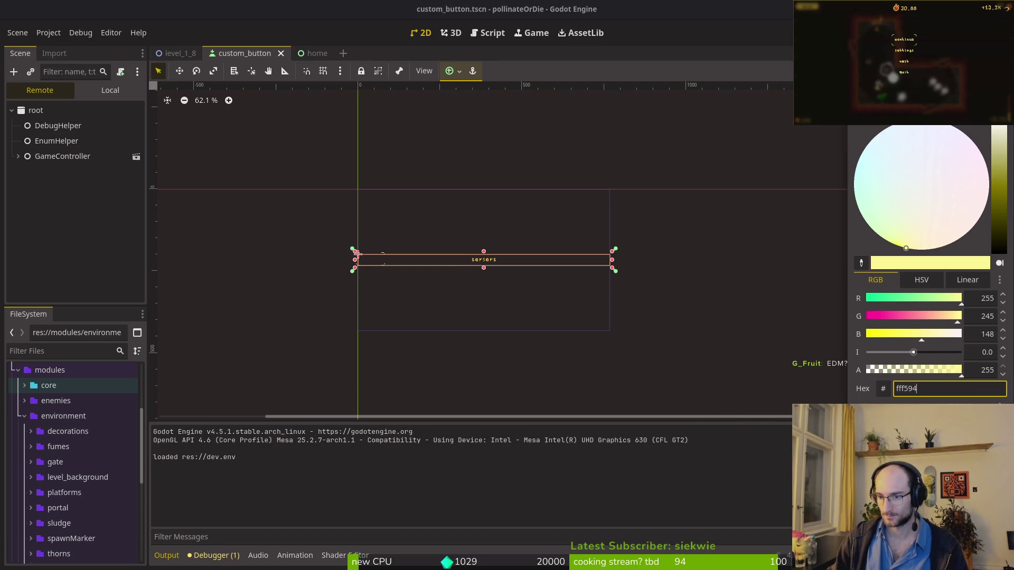
Step: Copy f7db3b from Aseprite, paste it as the hitflash shader colour, and save the scene
{"action": "key", "text": "alt+Tab"}
{"action": "double_click", "coordinate": [179, 436]}
{"action": "key", "text": "ctrl+c"}
{"action": "key", "text": "alt+Tab"}
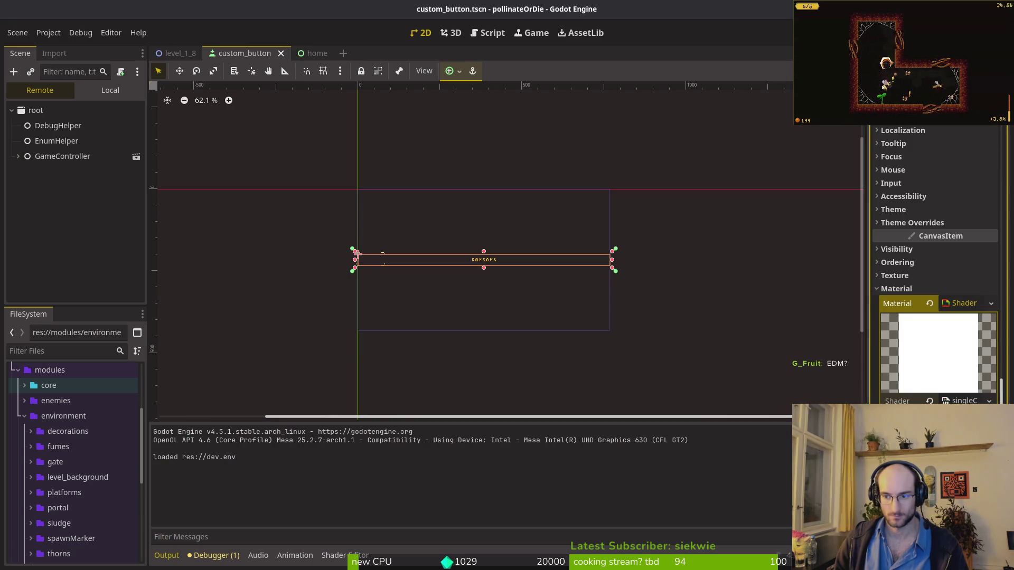
{"action": "key", "text": "ctrl+v"}
{"action": "key", "text": "Return"}
{"action": "key", "text": "ctrl+s"}
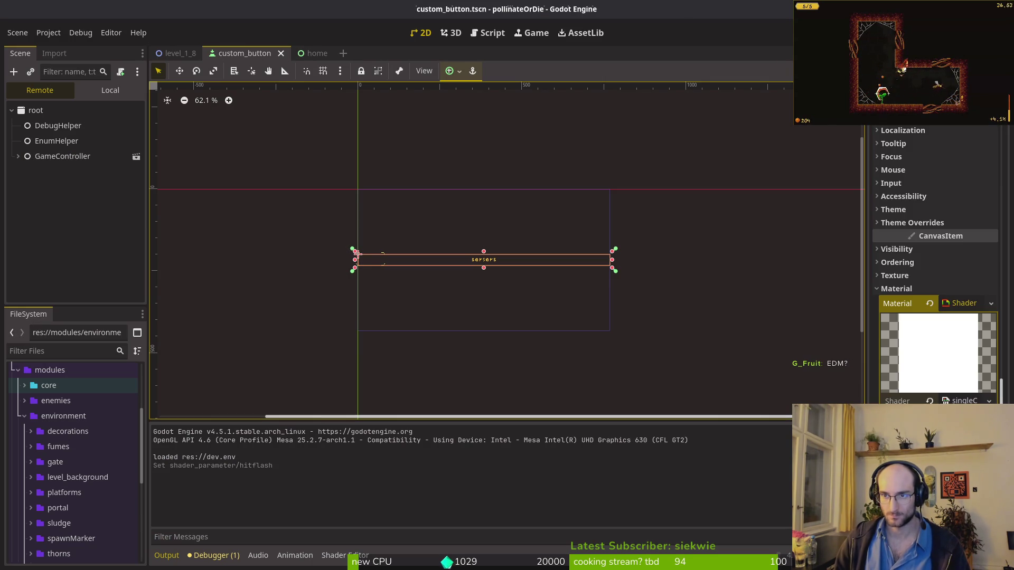
Step: Run the game, move home menu focus with the arrow keys, and stop it
{"action": "key", "text": "F5"}
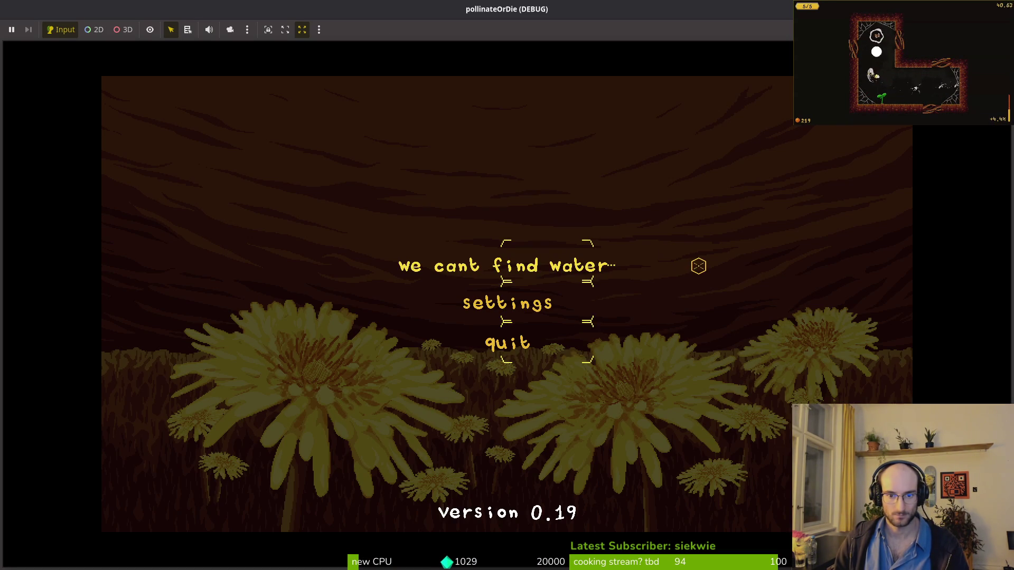
{"action": "key", "text": "Down"}
{"action": "key", "text": "Up"}
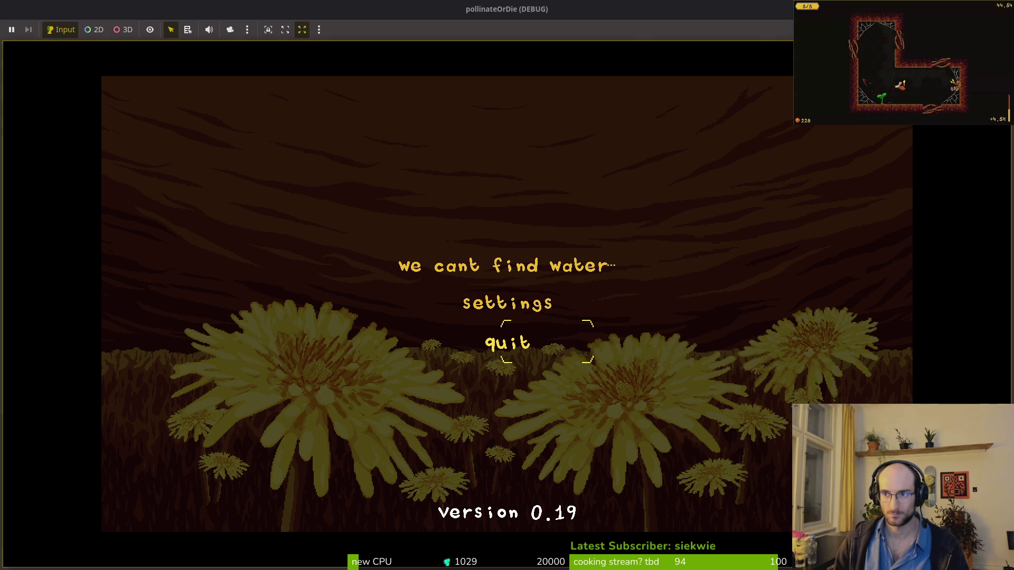
{"action": "key", "text": "Return"}
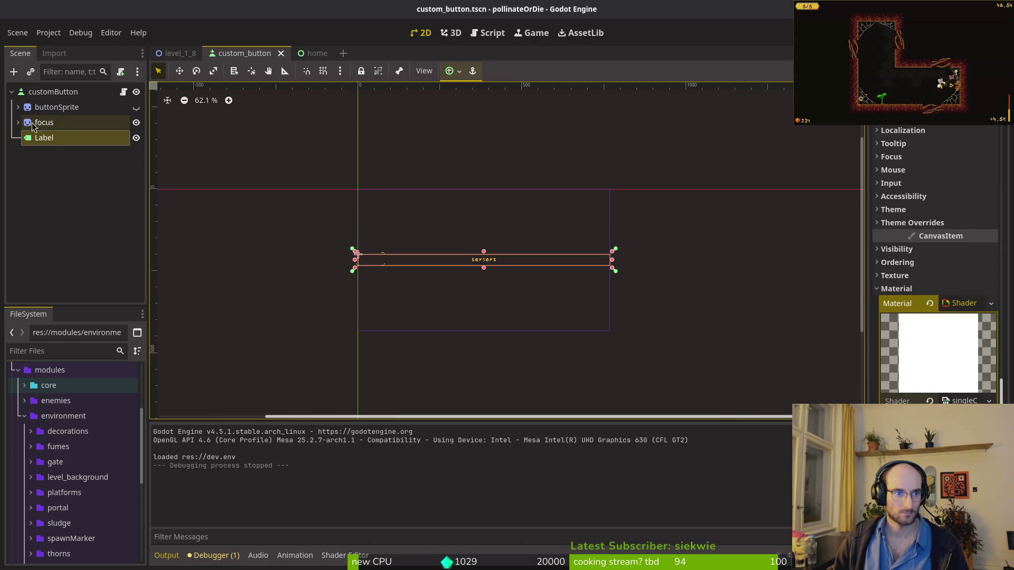
Step: Delete the focus node from the custom_button scene
{"action": "left_click", "coordinate": [37, 126]}
{"action": "key", "text": "Delete"}
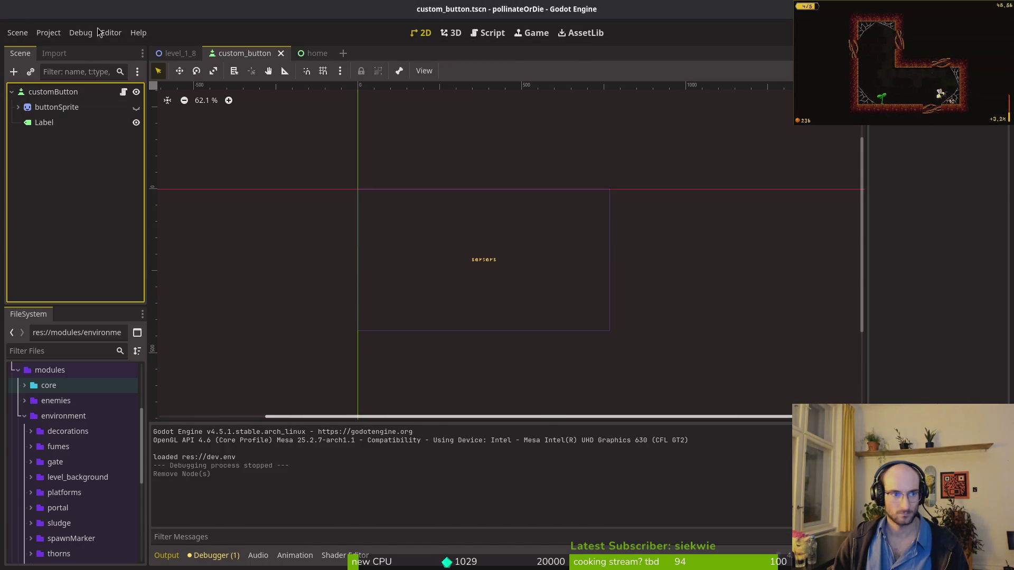
{"action": "key", "text": "alt+Tab"}
{"action": "key", "text": "alt+Tab"}
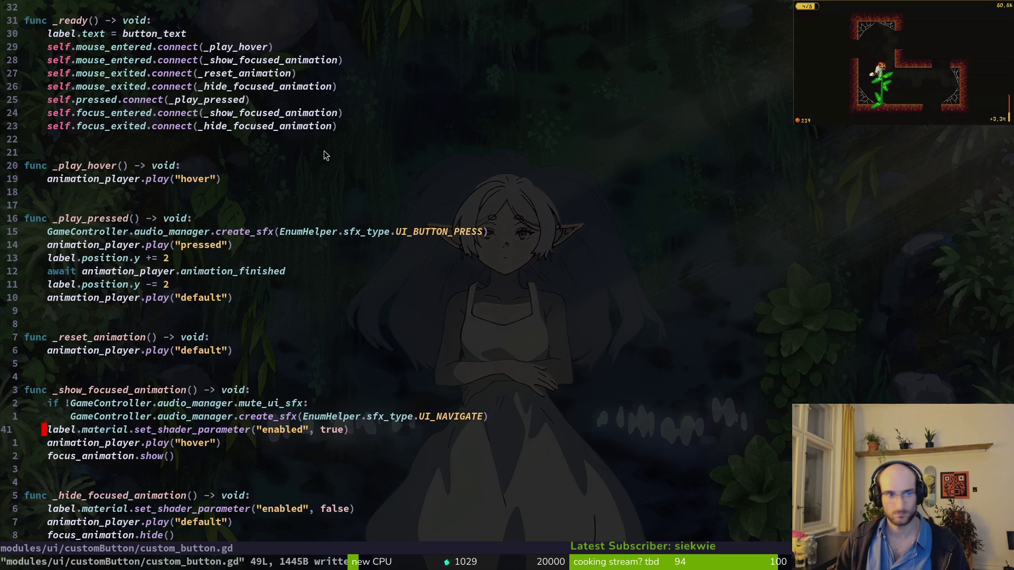
Step: Remove the focus_animation declaration, show() and hide() lines from the script, save, and rerun the game
{"action": "left_click", "coordinate": [149, 60]}
{"action": "key", "text": "d"}
{"action": "key", "text": "d"}
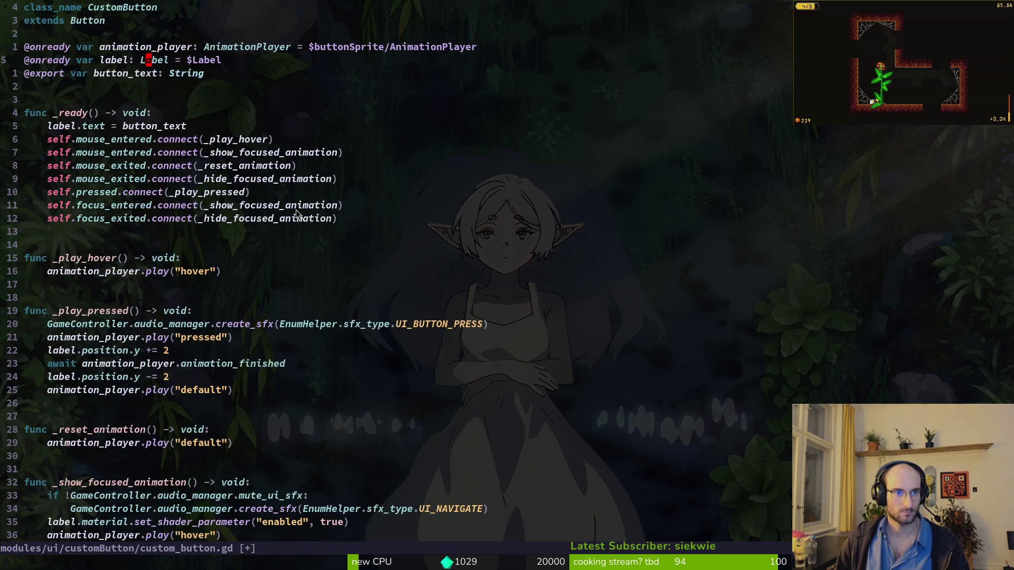
{"action": "scroll", "coordinate": [139, 236], "scroll_direction": "down", "scroll_amount": 8}
{"action": "left_click", "coordinate": [138, 232]}
{"action": "key", "text": "d"}
{"action": "key", "text": "d"}
{"action": "left_click", "coordinate": [129, 298]}
{"action": "key", "text": "d"}
{"action": "key", "text": "d"}
{"action": "key", "text": "alt+Tab"}
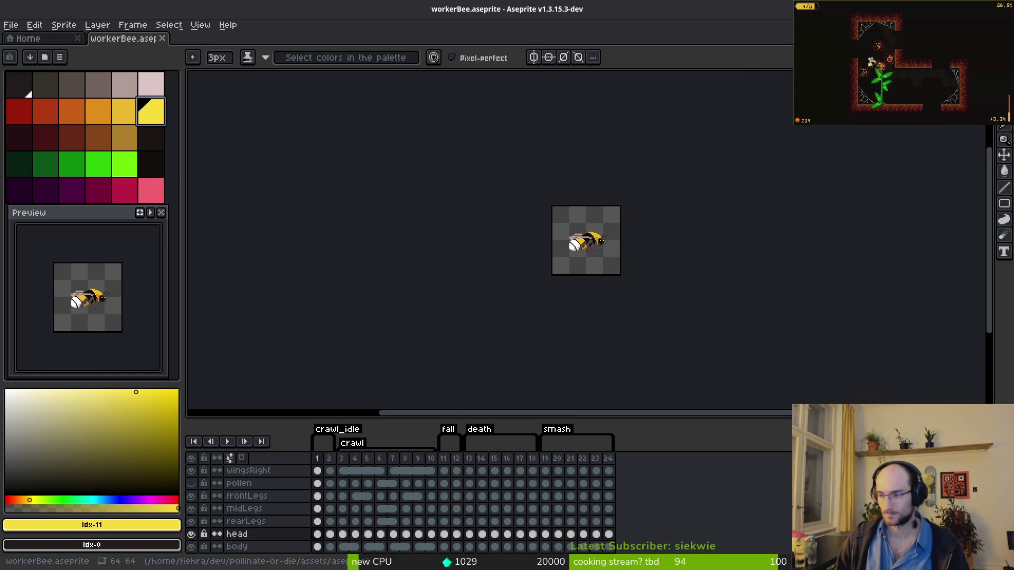
{"action": "key", "text": "alt+Tab"}
{"action": "key", "text": "F5"}
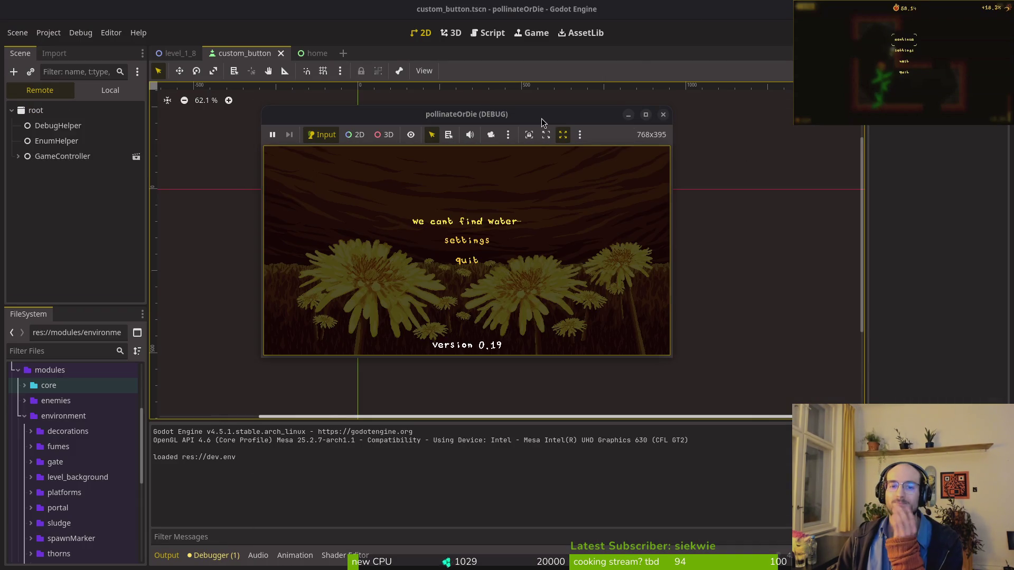
Step: Maximize the running game and hover its menu entries, restart with F5, then close it with F8
{"action": "double_click", "coordinate": [540, 118]}
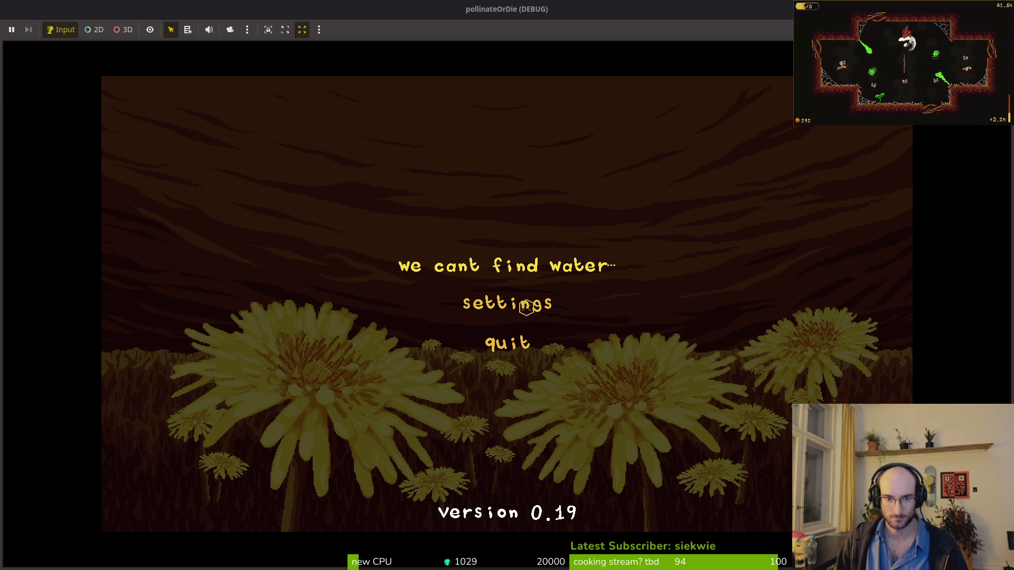
{"action": "left_click", "coordinate": [668, 354]}
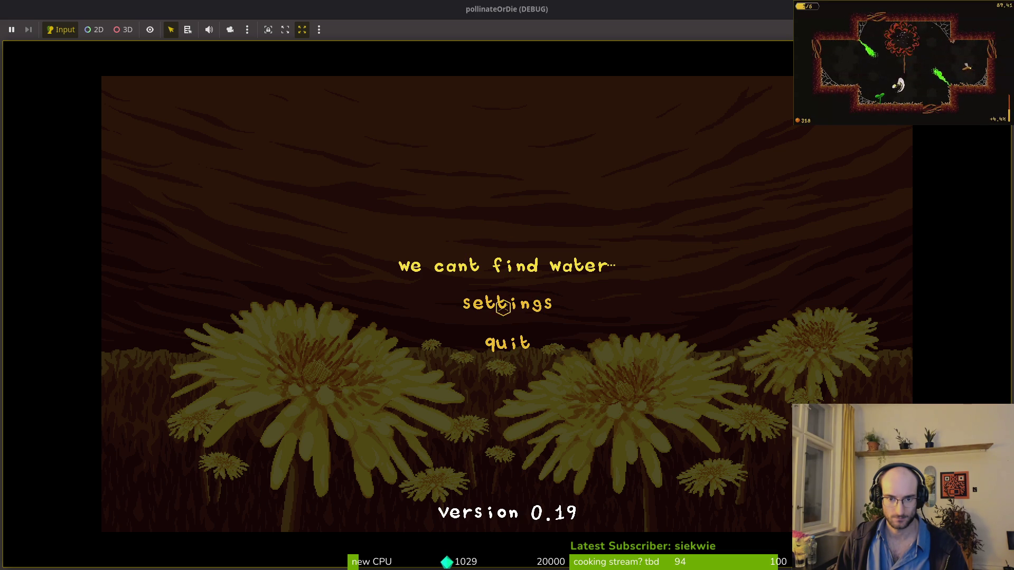
{"action": "key", "text": "F5"}
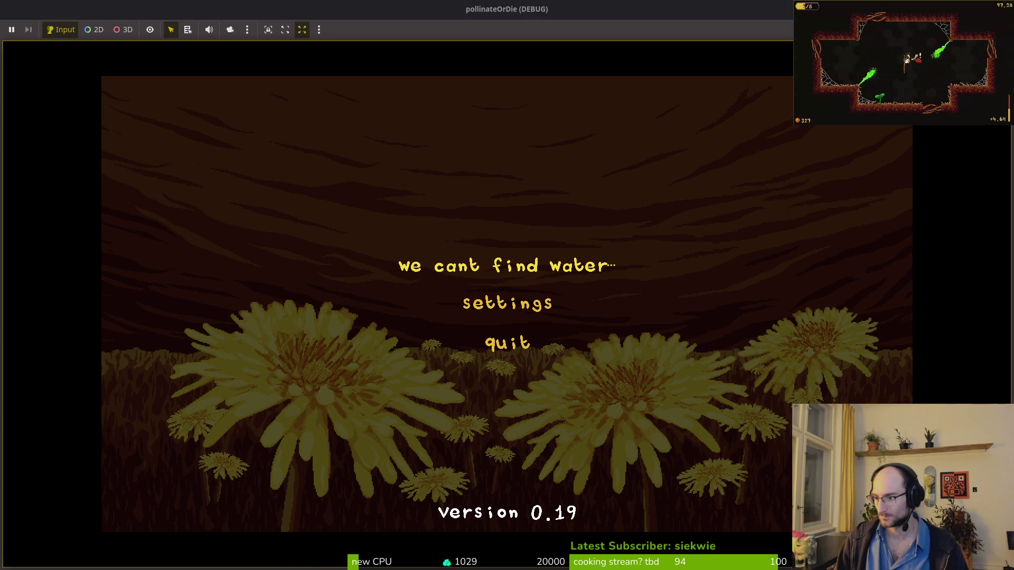
{"action": "key", "text": "F8"}
{"action": "scroll", "coordinate": [200, 170], "scroll_direction": "up", "scroll_amount": 3}
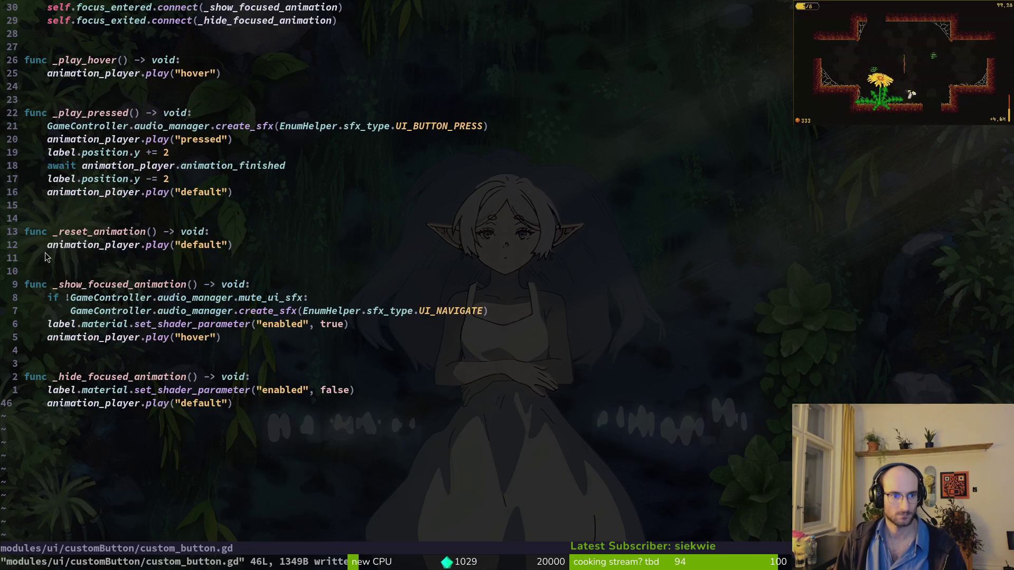
Step: Copy the set_shader_parameter false line into _reset_animation above the animation call, and save
{"action": "scroll", "coordinate": [251, 102], "scroll_direction": "up", "scroll_amount": 2}
{"action": "scroll", "coordinate": [289, 398], "scroll_direction": "down", "scroll_amount": 2}
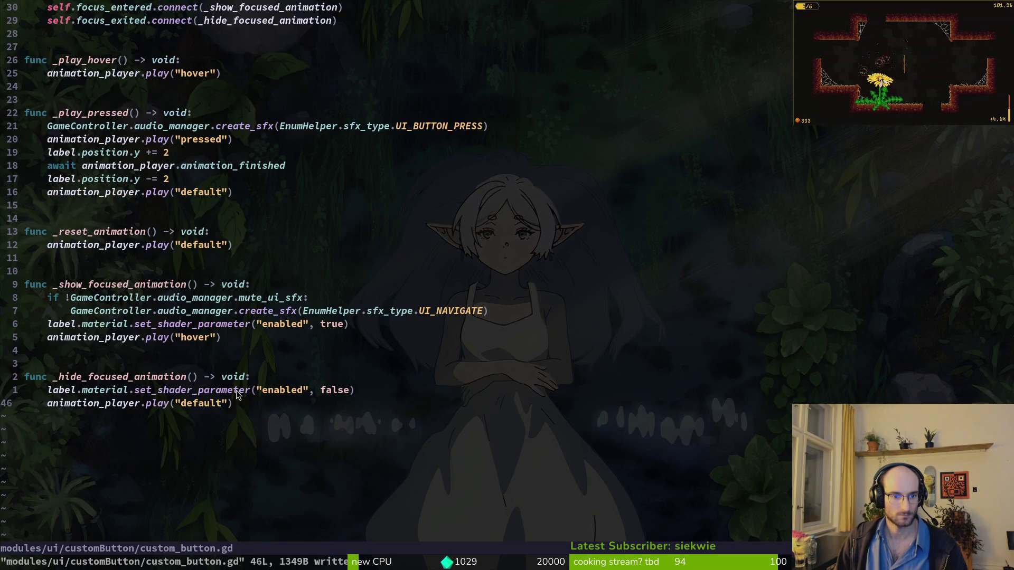
{"action": "scroll", "coordinate": [89, 171], "scroll_direction": "up", "scroll_amount": 3}
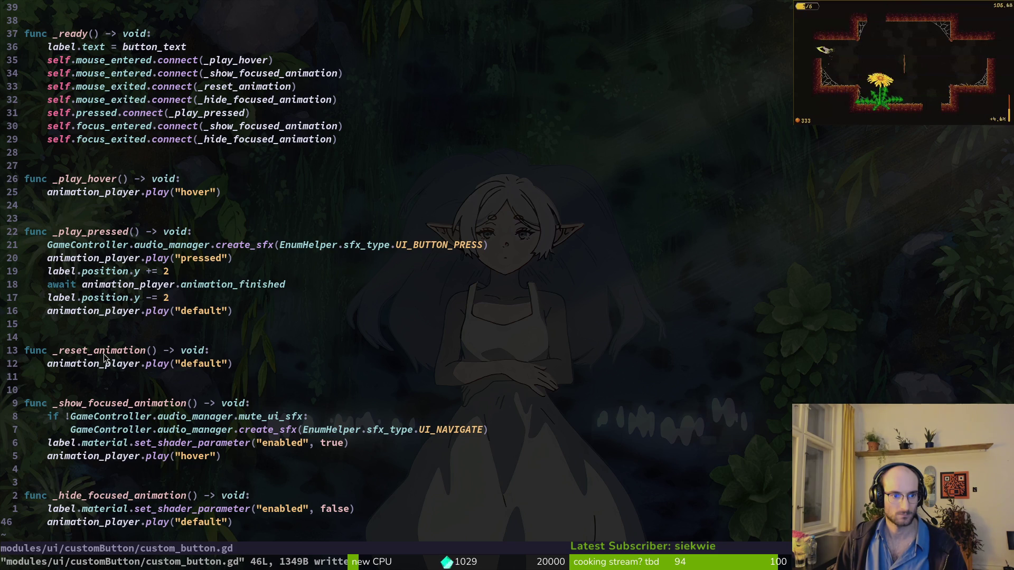
{"action": "scroll", "coordinate": [90, 353], "scroll_direction": "down", "scroll_amount": 3}
{"action": "left_click", "coordinate": [267, 389]}
{"action": "key", "text": "V"}
{"action": "key", "text": "y"}
{"action": "left_click", "coordinate": [159, 245]}
{"action": "key", "text": "p"}
{"action": "key", "text": "V"}
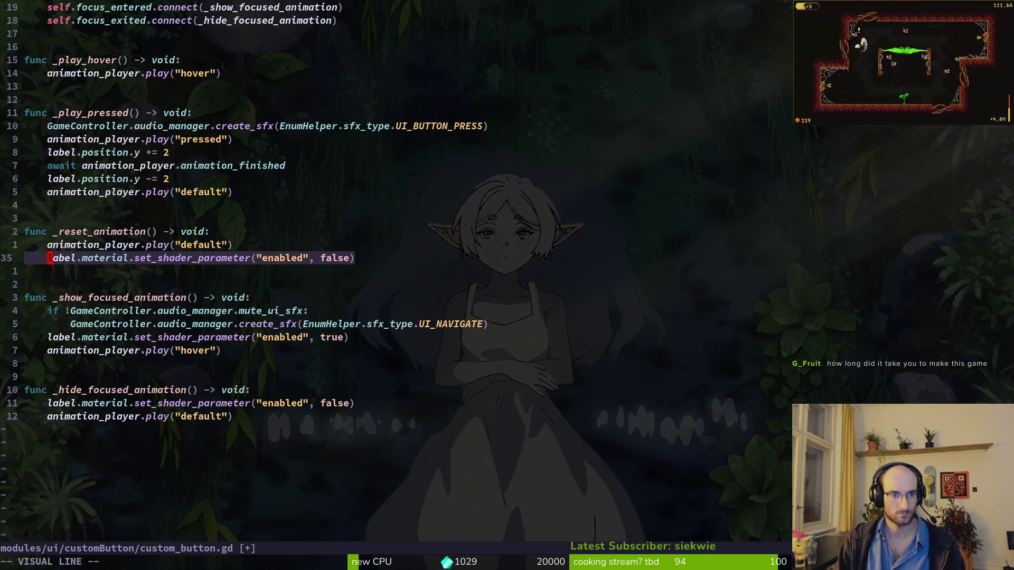
{"action": "key", "text": "K"}
{"action": "key", "text": "Escape"}
{"action": "type", "text": ":w"}
{"action": "key", "text": "Return"}
Step: Put the set_shader_parameter("enabled", true) line into _play_hover in place of its hover animation call
{"action": "left_click", "coordinate": [45, 337]}
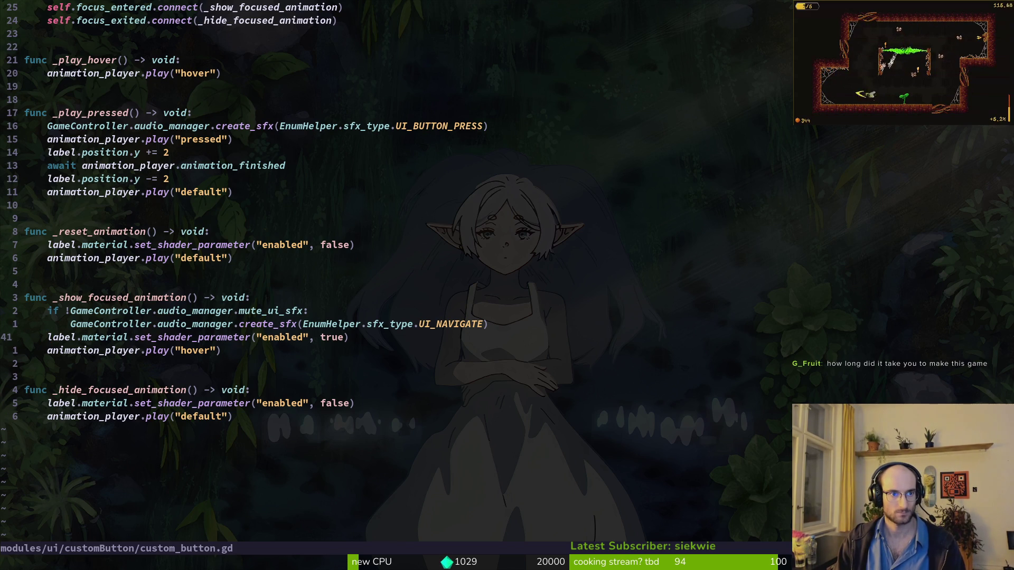
{"action": "key", "text": "y"}
{"action": "key", "text": "y"}
{"action": "left_click", "coordinate": [27, 113]}
{"action": "key", "text": "p"}
{"action": "key", "text": "j"}
{"action": "key", "text": "V"}
{"action": "key", "text": "d"}
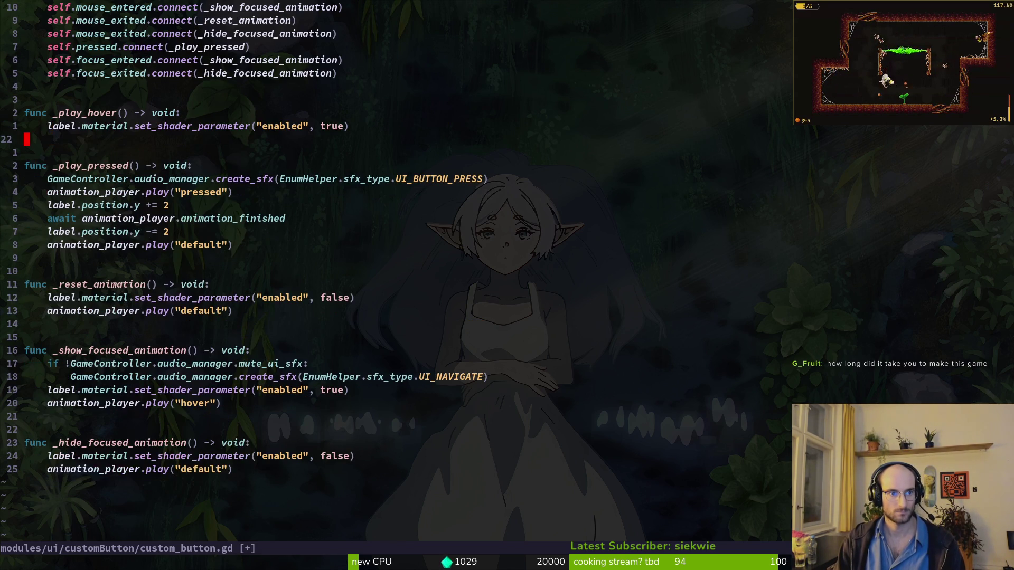
Step: Delete the remaining animation_player.play calls from the pressed, reset and focus handlers, and save
{"action": "key", "text": "j"}
{"action": "key", "text": "j"}
{"action": "key", "text": "j"}
{"action": "key", "text": "d"}
{"action": "key", "text": "d"}
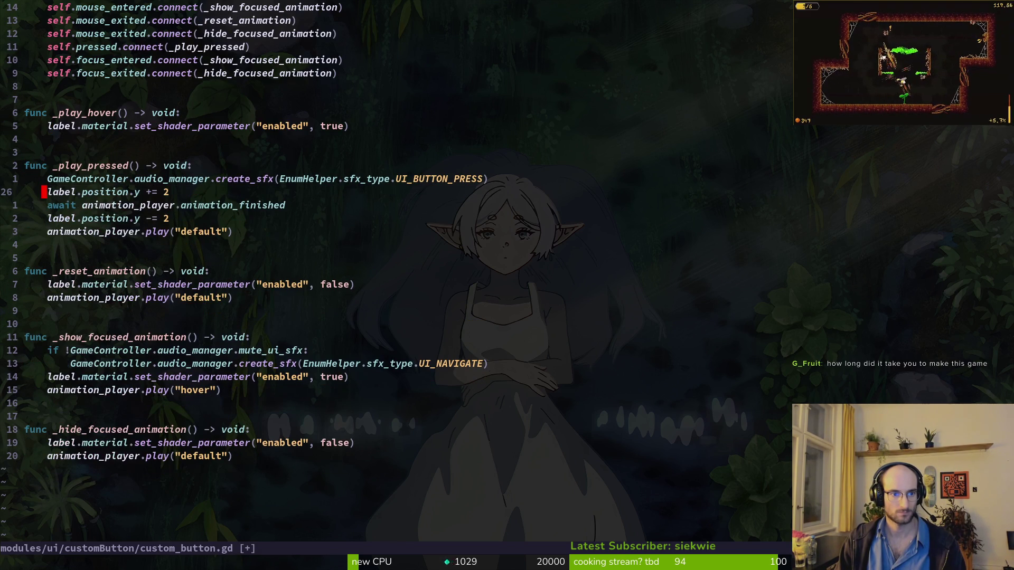
{"action": "key", "text": "j"}
{"action": "key", "text": "j"}
{"action": "key", "text": "j"}
{"action": "key", "text": "d"}
{"action": "key", "text": "d"}
{"action": "key", "text": "j"}
{"action": "key", "text": "j"}
{"action": "key", "text": "j"}
{"action": "key", "text": "j"}
{"action": "key", "text": "d"}
{"action": "key", "text": "d"}
{"action": "key", "text": "j"}
{"action": "key", "text": "j"}
{"action": "key", "text": "j"}
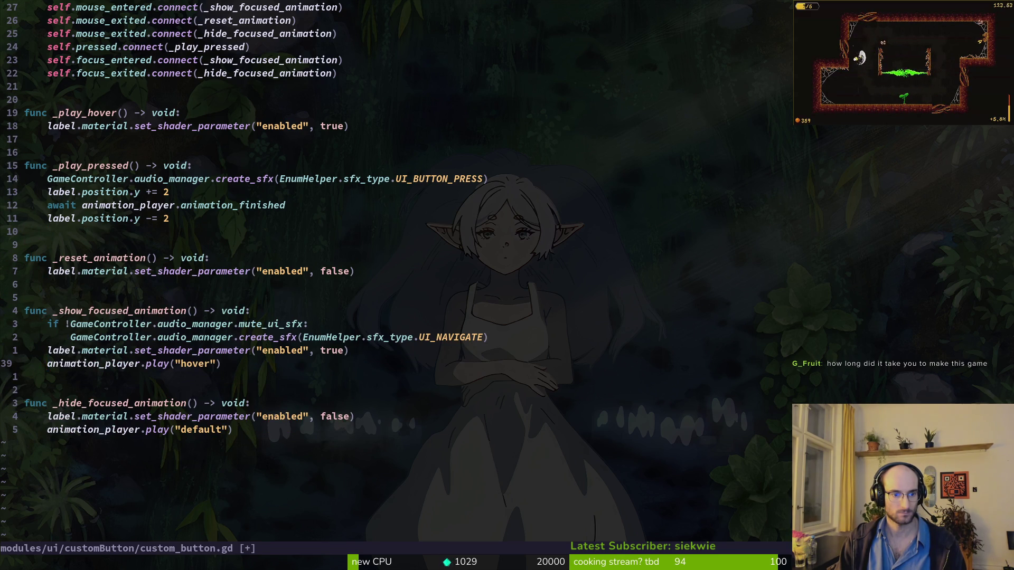
{"action": "key", "text": "d"}
{"action": "key", "text": "d"}
{"action": "key", "text": "j"}
{"action": "key", "text": "j"}
{"action": "key", "text": "j"}
{"action": "key", "text": "j"}
{"action": "key", "text": "d"}
{"action": "key", "text": "d"}
{"action": "type", "text": ":w"}
{"action": "key", "text": "Return"}
{"action": "key", "text": "g"}
{"action": "key", "text": "g"}
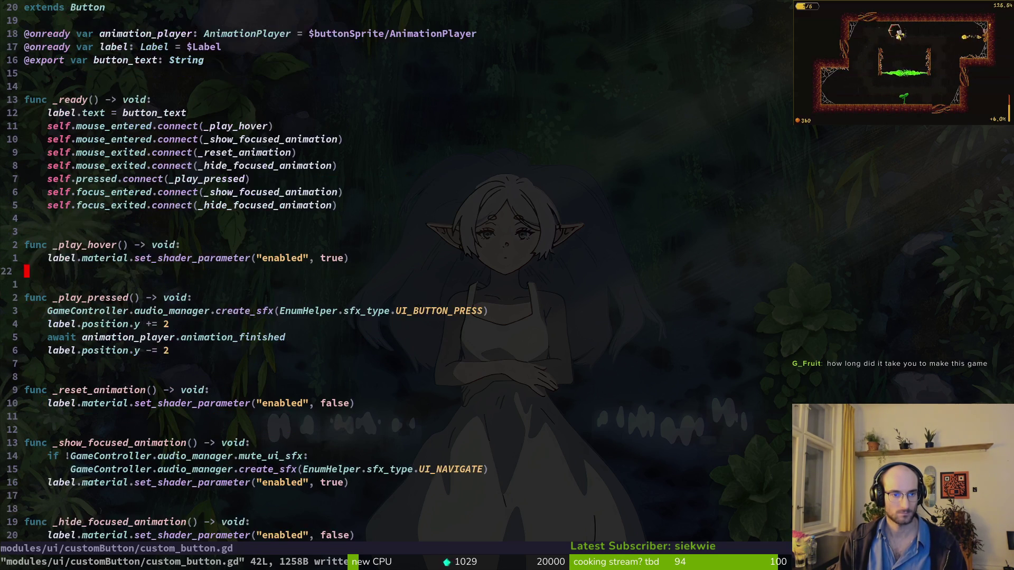
{"action": "key", "text": "j"}
{"action": "key", "text": "j"}
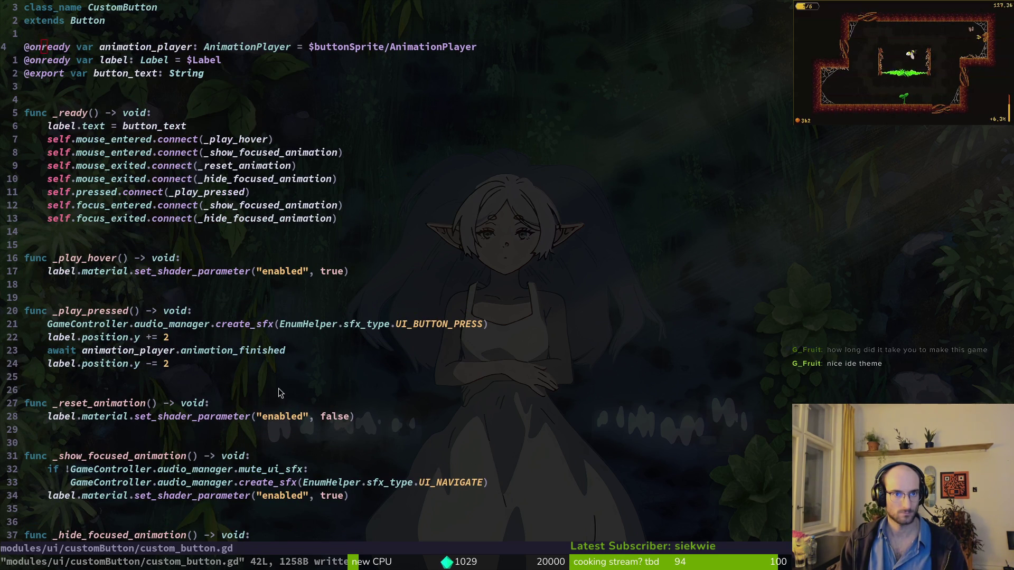
{"action": "key", "text": "alt+Tab"}
{"action": "key", "text": "alt+Tab"}
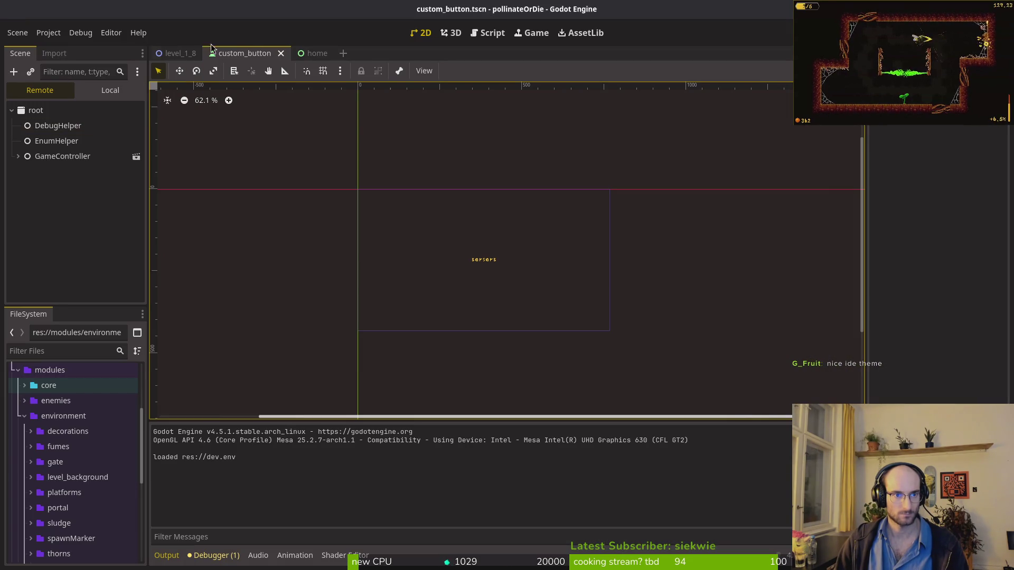
Step: Delete the buttonSprite node from the custom_button scene and save
{"action": "left_click", "coordinate": [94, 90]}
{"action": "left_click", "coordinate": [88, 127]}
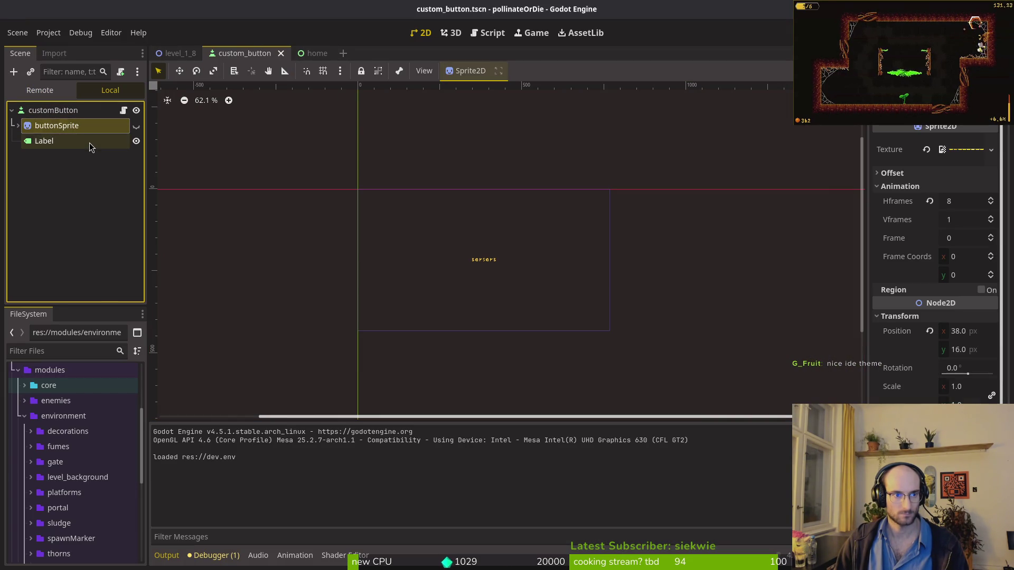
{"action": "key", "text": "Delete"}
{"action": "key", "text": "Return"}
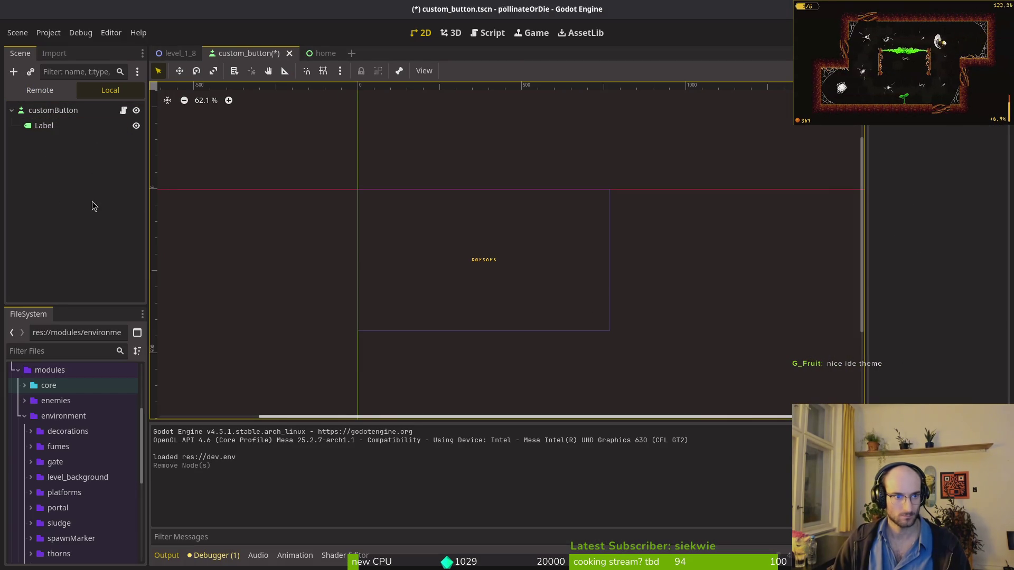
{"action": "key", "text": "ctrl+s"}
Step: Give the customButton a singleColorChange shader material, as on the Label, and save
{"action": "left_click", "coordinate": [53, 110]}
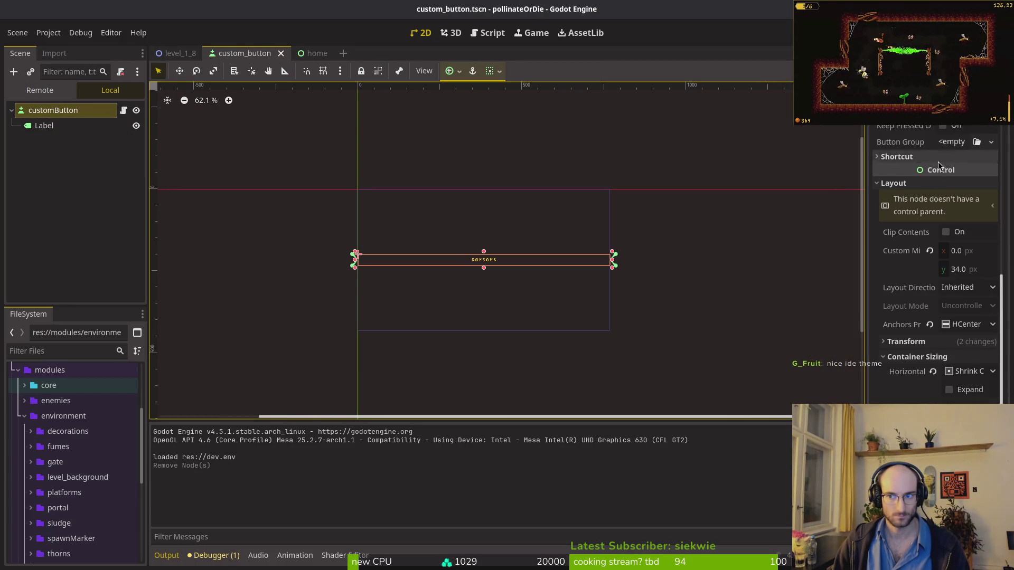
{"action": "scroll", "coordinate": [941, 152], "scroll_direction": "up", "scroll_amount": 8}
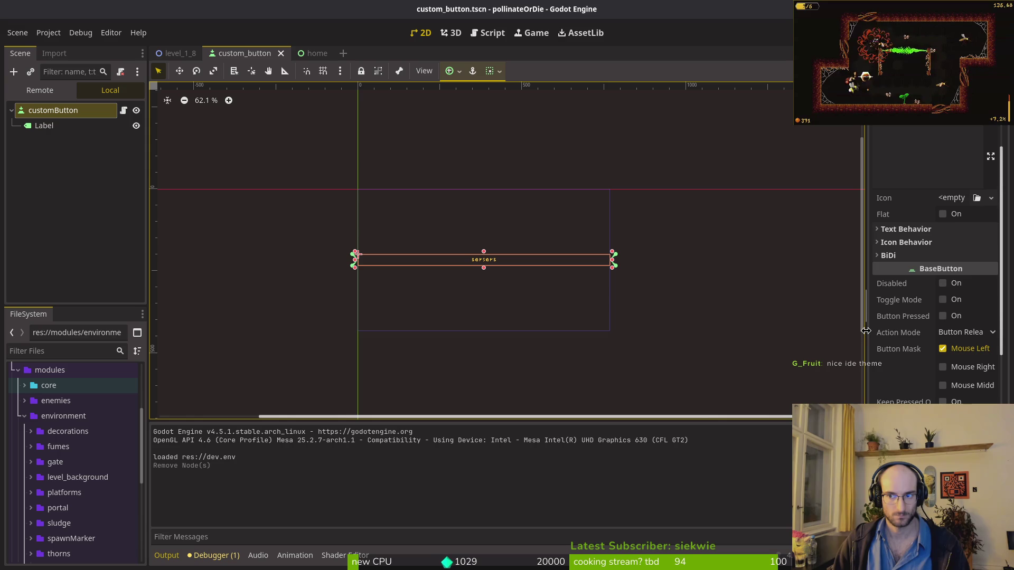
{"action": "left_click", "coordinate": [106, 126]}
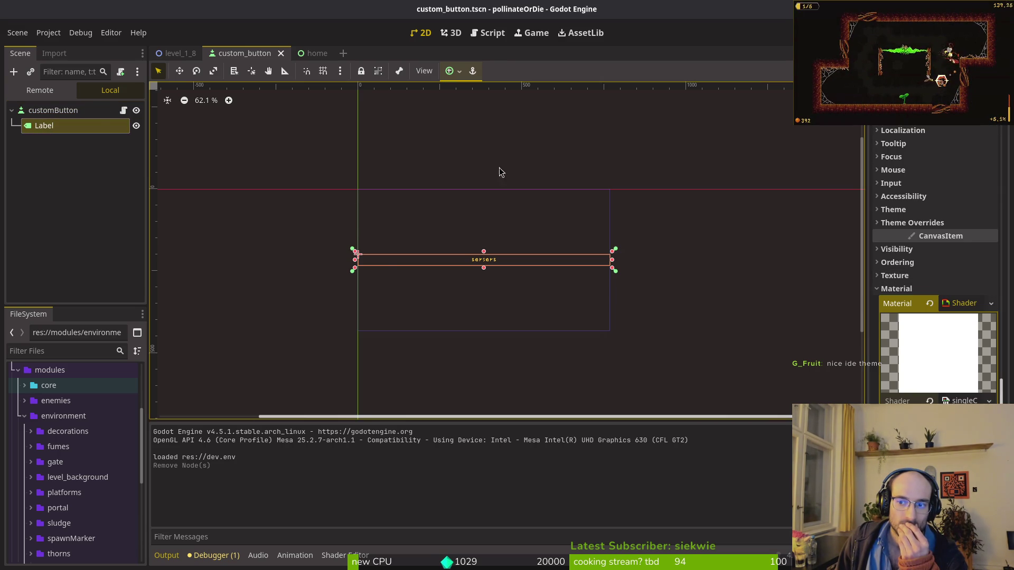
{"action": "left_click", "coordinate": [53, 109]}
{"action": "scroll", "coordinate": [956, 327], "scroll_direction": "down", "scroll_amount": 5}
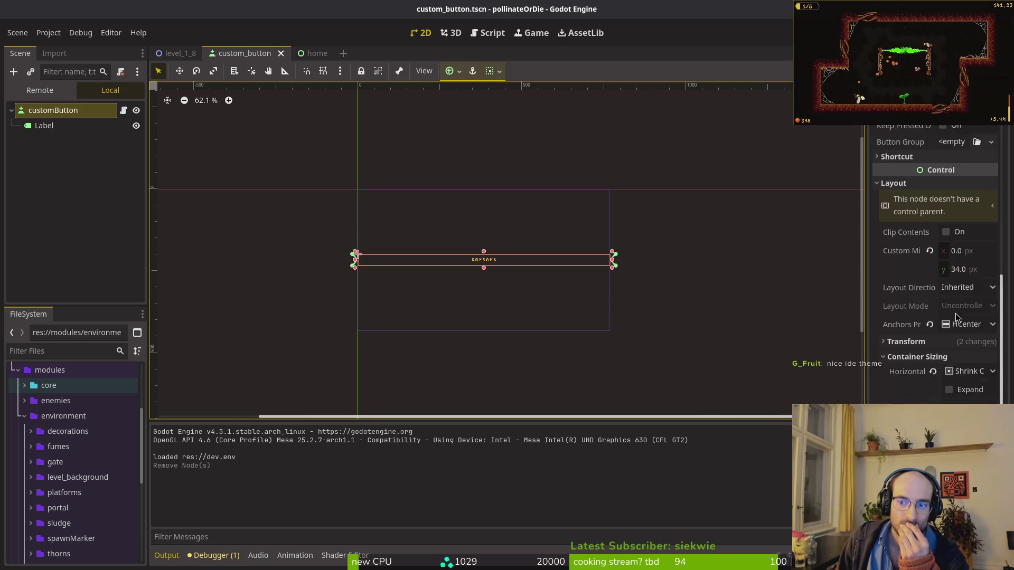
{"action": "scroll", "coordinate": [955, 327], "scroll_direction": "down", "scroll_amount": 5}
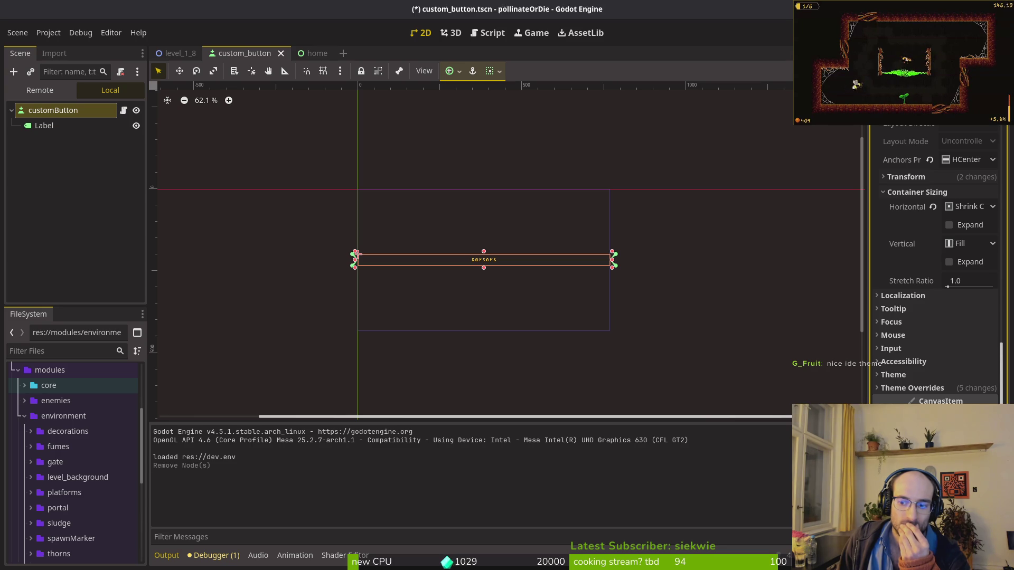
{"action": "scroll", "coordinate": [934, 264], "scroll_direction": "down", "scroll_amount": 4}
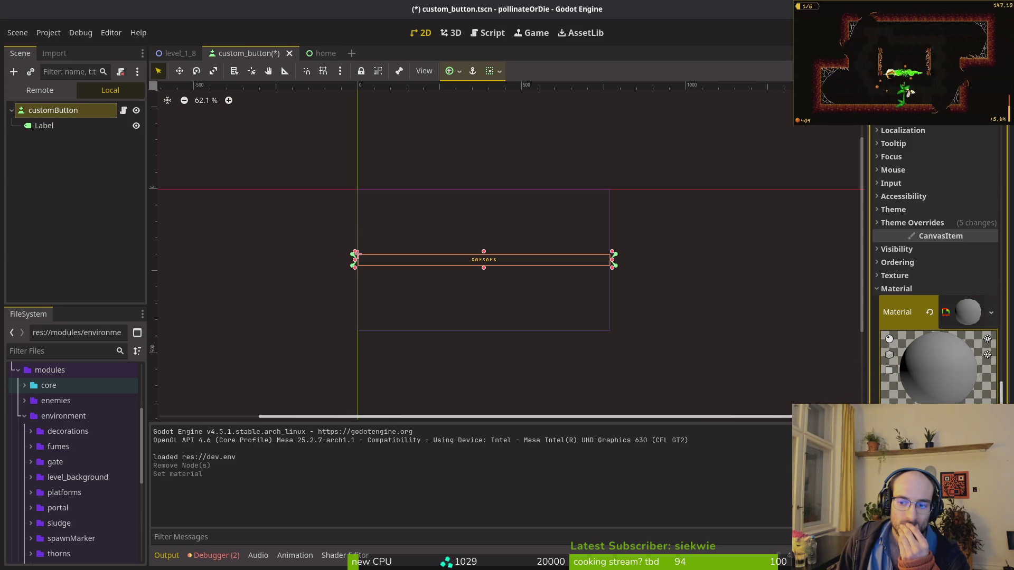
{"action": "left_click", "coordinate": [377, 166]}
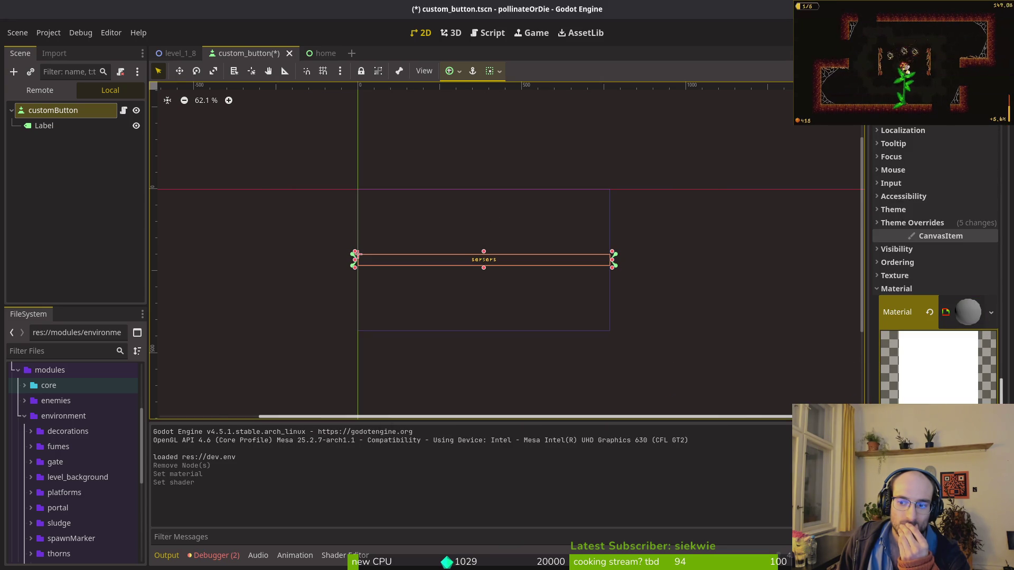
{"action": "mouse_move", "coordinate": [929, 312]}
{"action": "left_mouse_down"}
{"action": "mouse_move", "coordinate": [403, 234]}
{"action": "mouse_move", "coordinate": [67, 127]}
{"action": "left_mouse_up"}
{"action": "right_click", "coordinate": [900, 227]}
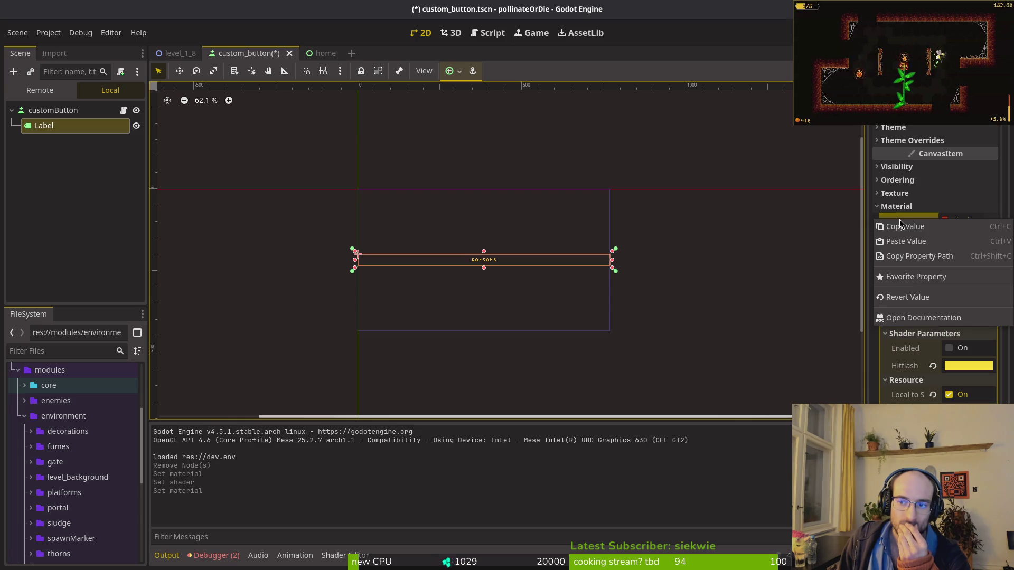
{"action": "key", "text": "Escape"}
{"action": "left_click", "coordinate": [597, 226]}
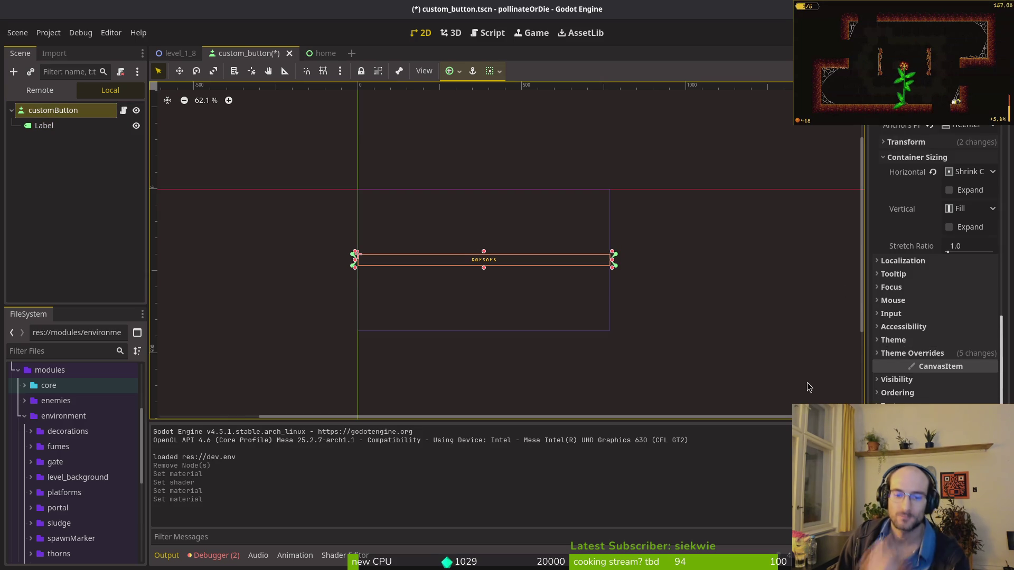
{"action": "key", "text": "ctrl+s"}
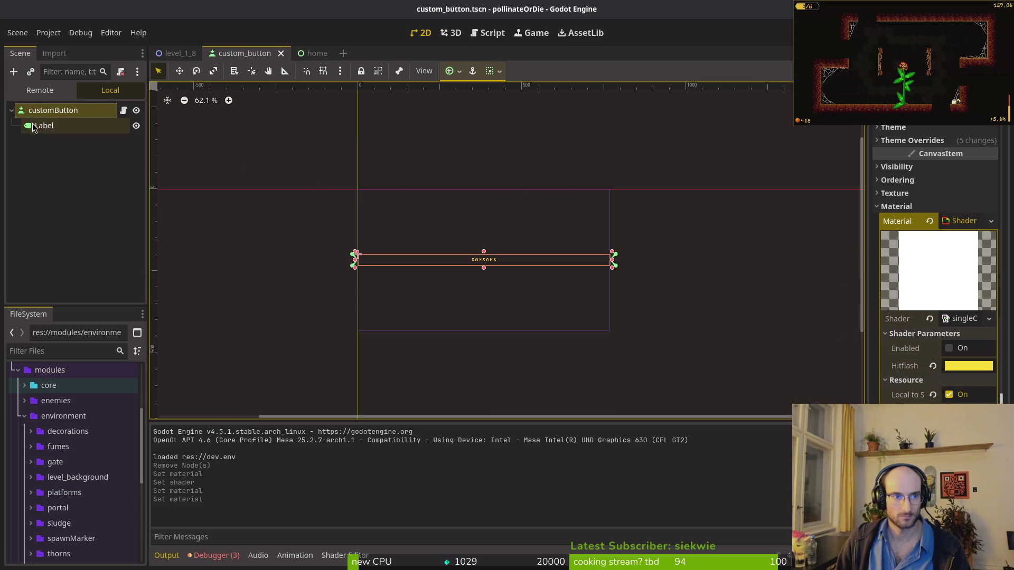
Step: Hide the Label node and save the scene again
{"action": "left_click", "coordinate": [33, 127]}
{"action": "left_click", "coordinate": [136, 126]}
{"action": "left_click", "coordinate": [475, 148]}
{"action": "key", "text": "ctrl+s"}
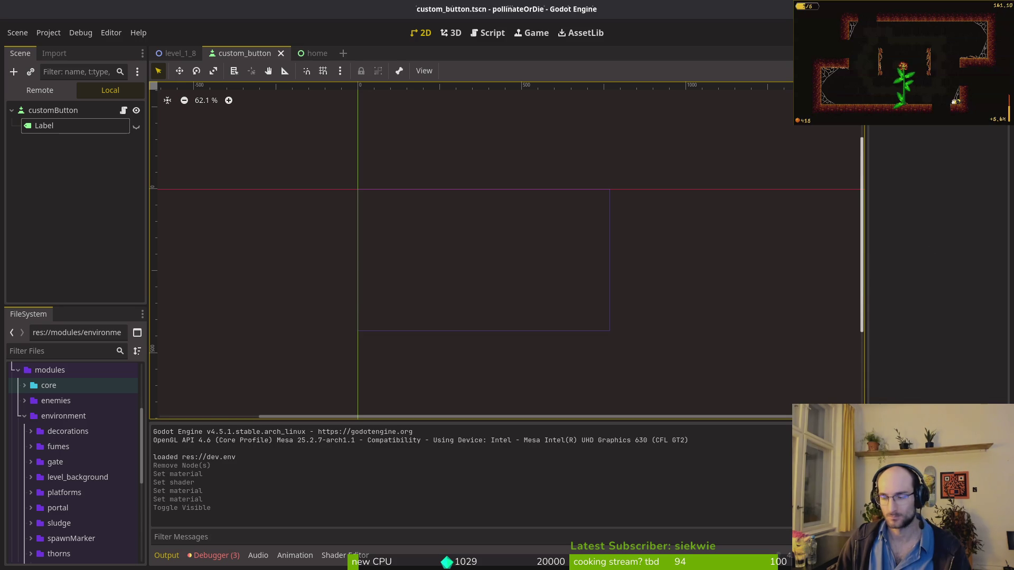
{"action": "key", "text": "alt+Tab"}
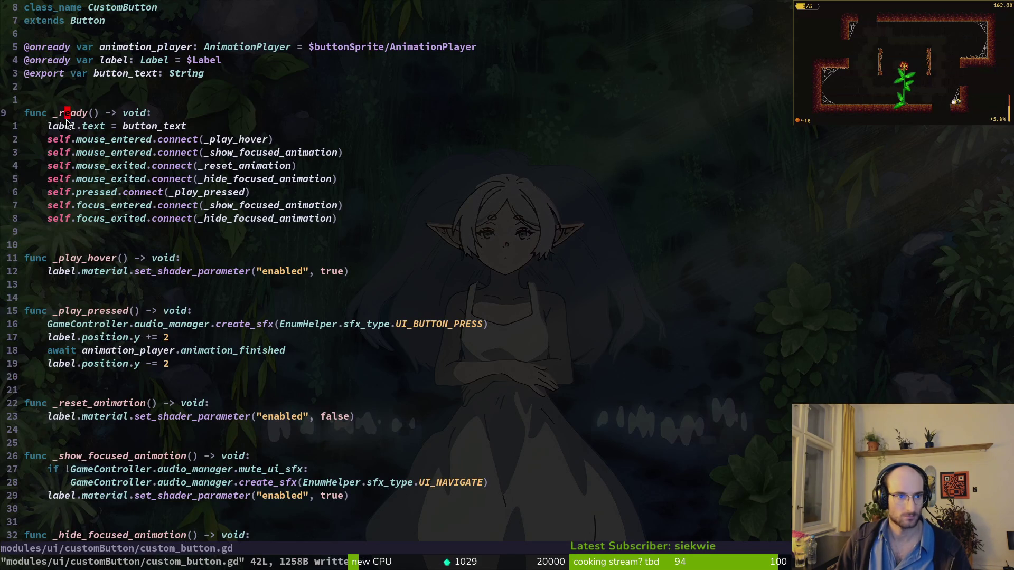
Step: Replace label with self in _ready and save the script
{"action": "type", "text": "ciwself"}
{"action": "key", "text": "Escape"}
{"action": "type", "text": ":w"}
{"action": "key", "text": "Return"}
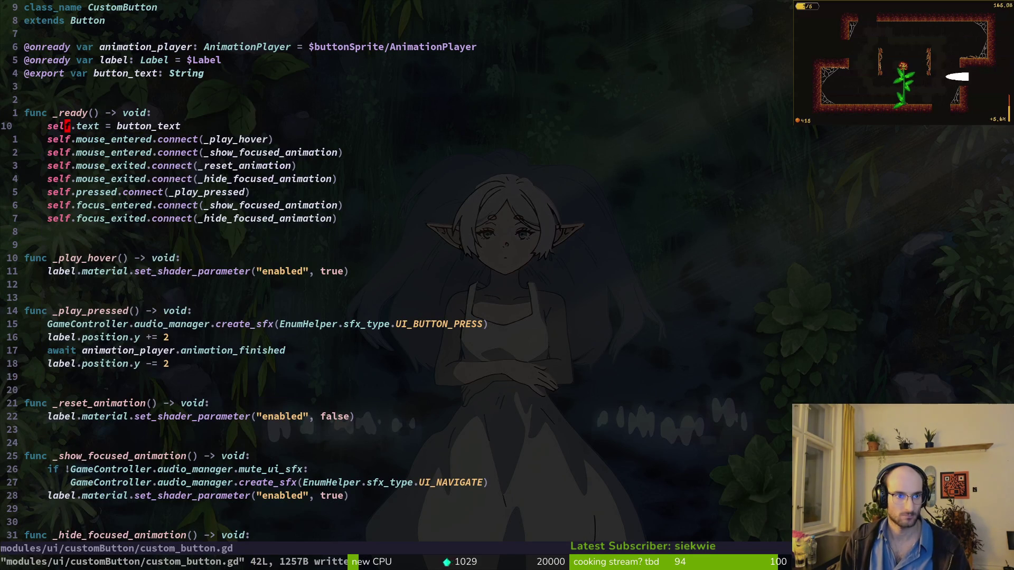
{"action": "key", "text": "shift+v"}
{"action": "key", "text": "Escape"}
{"action": "type", "text": ":w"}
{"action": "key", "text": "Return"}
Step: Change label to self in the first focus function on line 38
{"action": "left_click", "coordinate": [26, 390]}
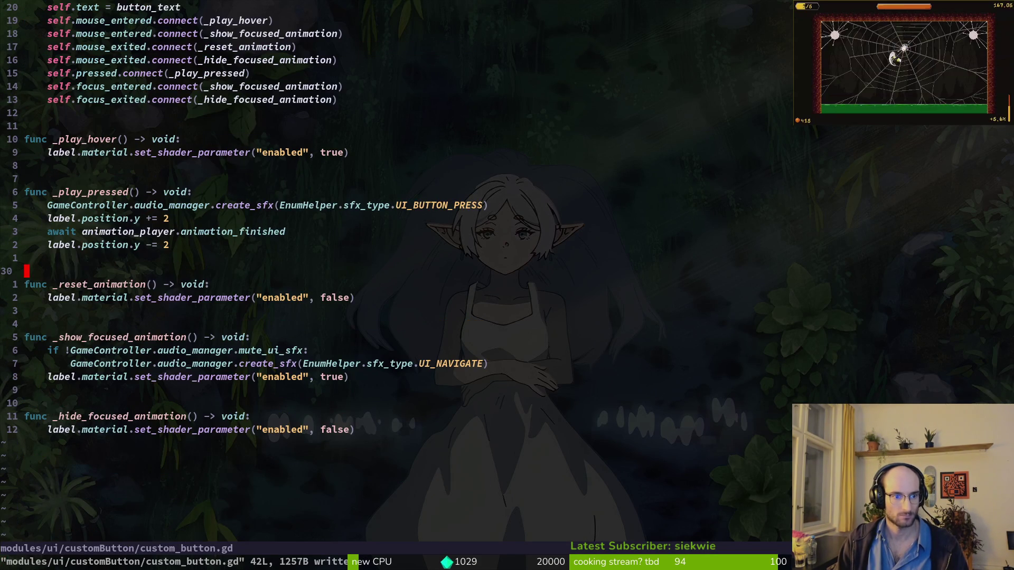
{"action": "key", "text": "k"}
{"action": "key", "text": "k"}
{"action": "key", "text": "j"}
{"action": "key", "text": "j"}
{"action": "key", "text": "j"}
{"action": "key", "text": "e"}
{"action": "left_click", "coordinate": [27, 323]}
{"action": "key", "text": "j"}
{"action": "key", "text": "j"}
{"action": "key", "text": "j"}
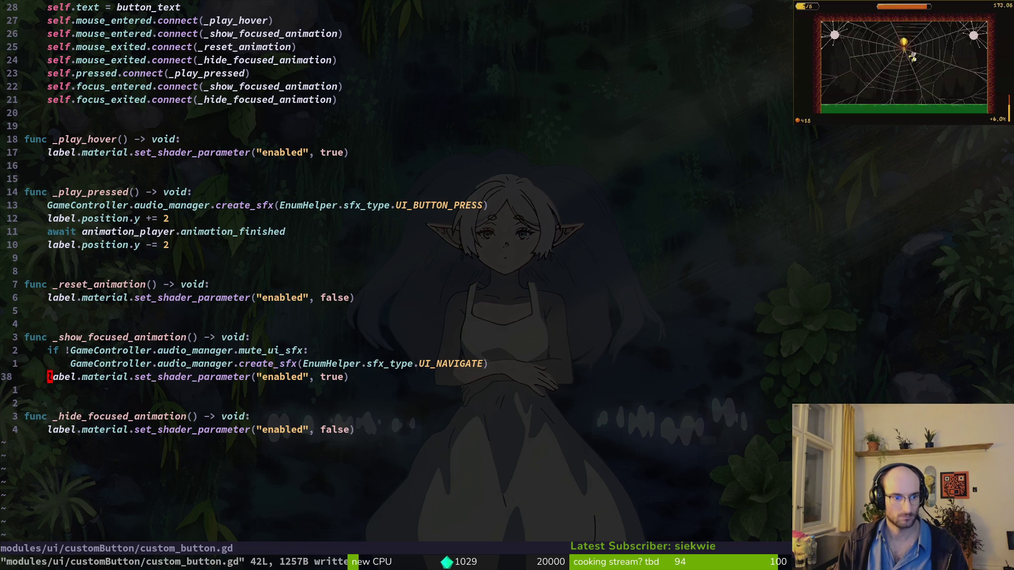
{"action": "type", "text": "cwself"}
{"action": "key", "text": "Escape"}
Step: Change label to self on line 42 in the second focus function and save
{"action": "key", "text": "j"}
{"action": "key", "text": "j"}
{"action": "key", "text": "j"}
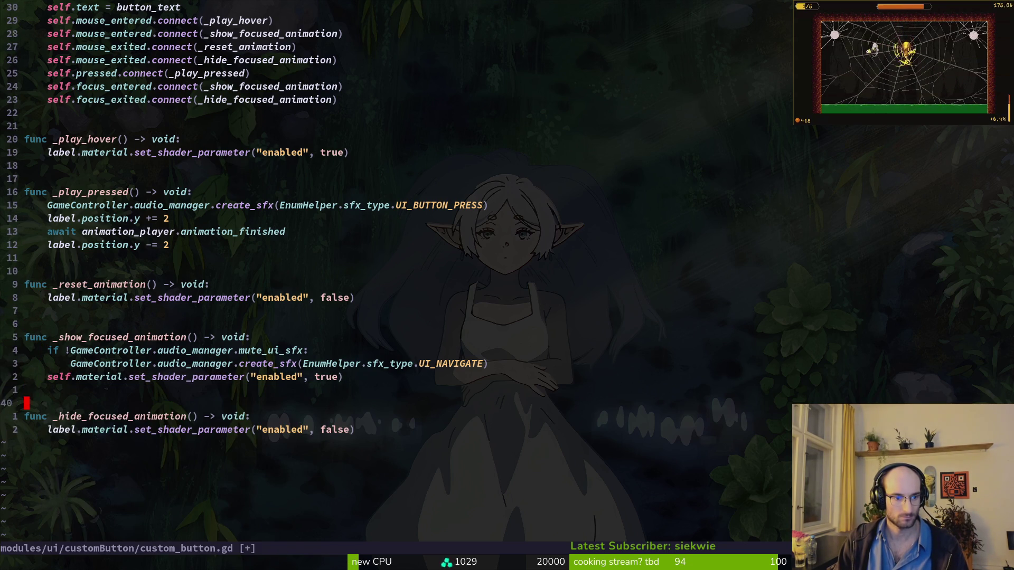
{"action": "type", "text": "ciwsel"}
{"action": "key", "text": "BackSpace"}
{"action": "key", "text": "BackSpace"}
{"action": "type", "text": "elf"}
{"action": "key", "text": "Escape"}
{"action": "type", "text": ":w"}
{"action": "key", "text": "Return"}
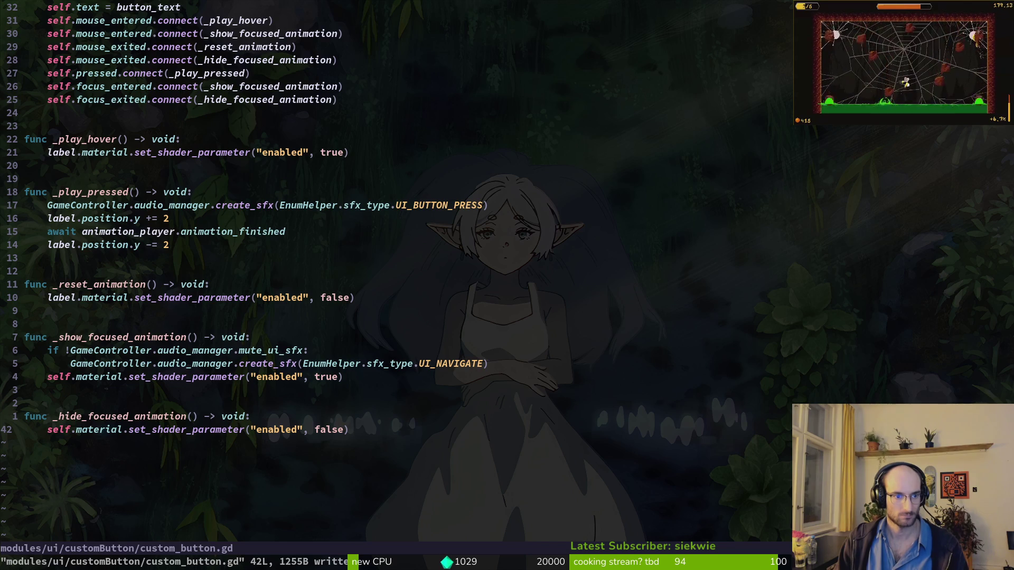
{"action": "key", "text": "alt+Tab"}
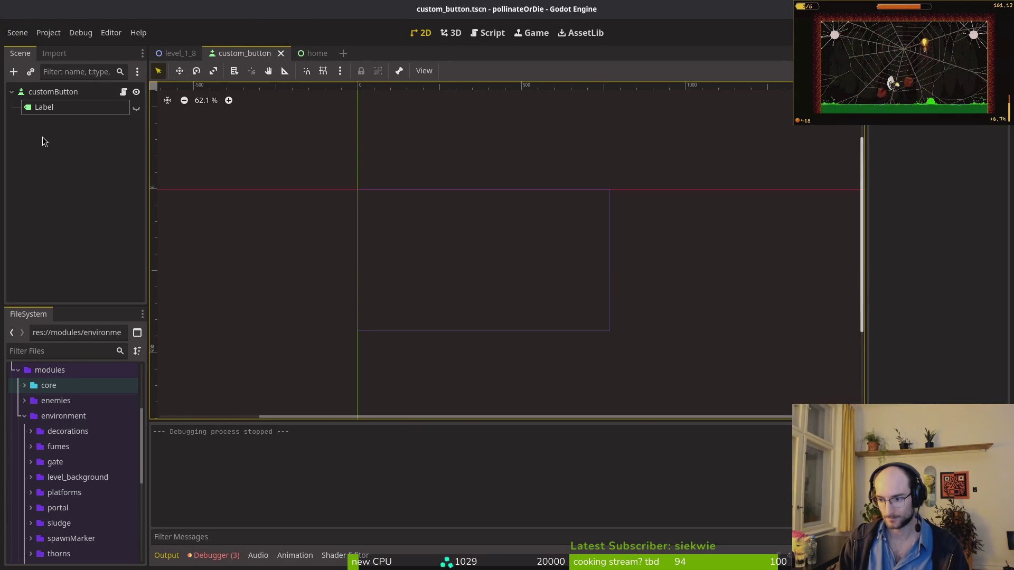
Step: Run the game with F5, maximize its window to test the buttons, then stop it
{"action": "key", "text": "alt+Tab"}
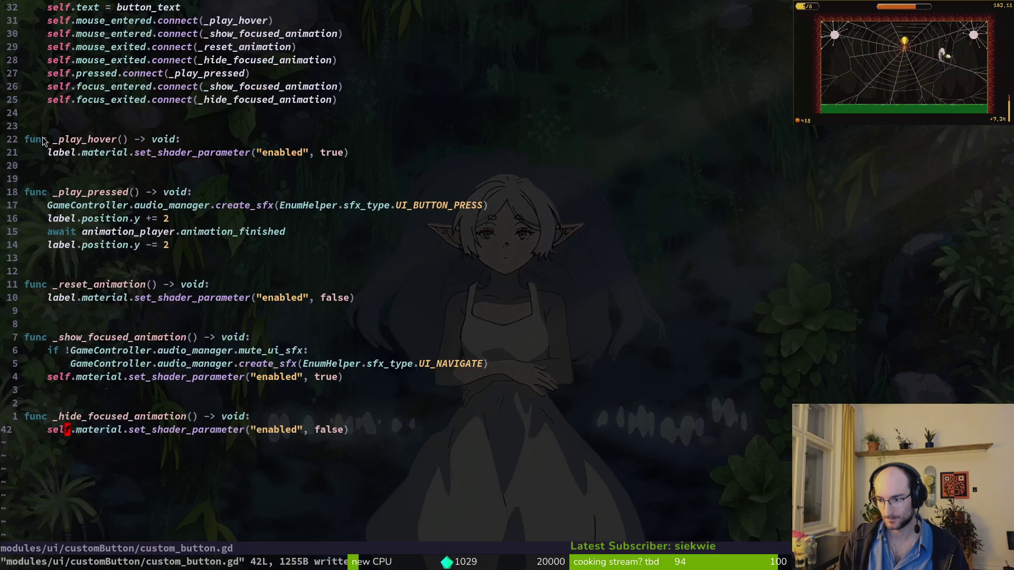
{"action": "key", "text": "alt+Tab"}
{"action": "key", "text": "alt+Tab"}
{"action": "key", "text": "alt+Tab"}
{"action": "key", "text": "F5"}
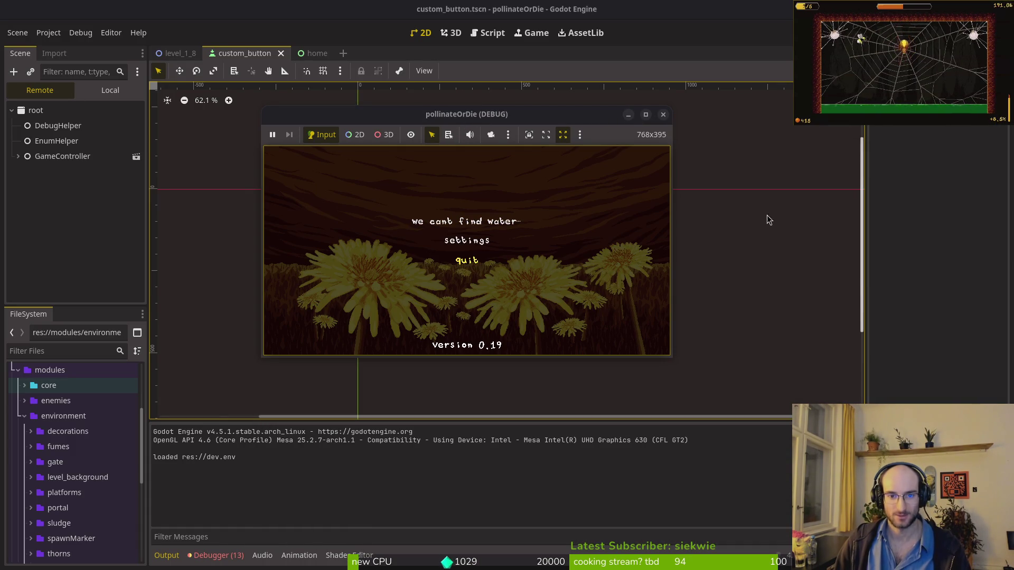
{"action": "double_click", "coordinate": [529, 115]}
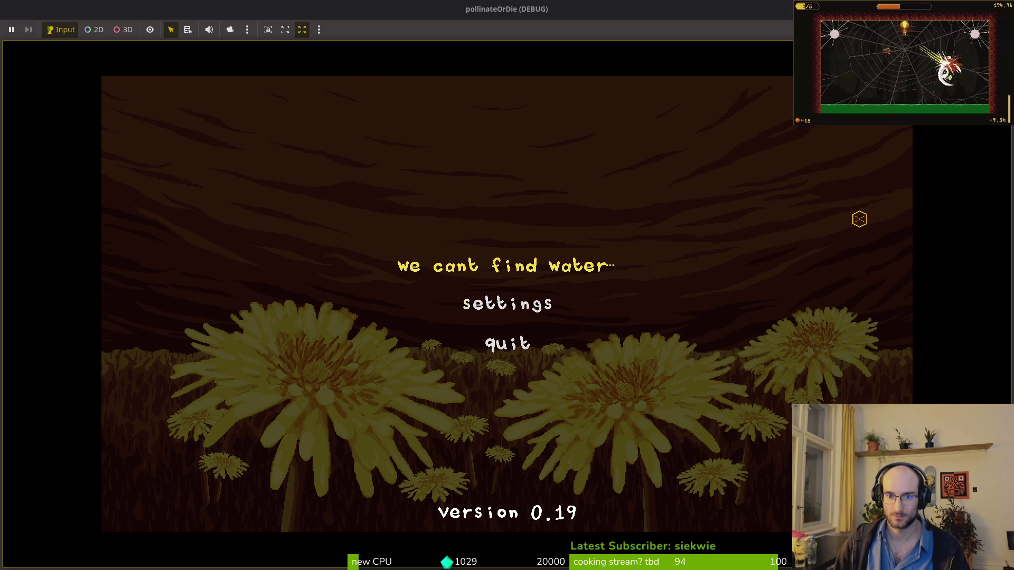
{"action": "key", "text": "Return"}
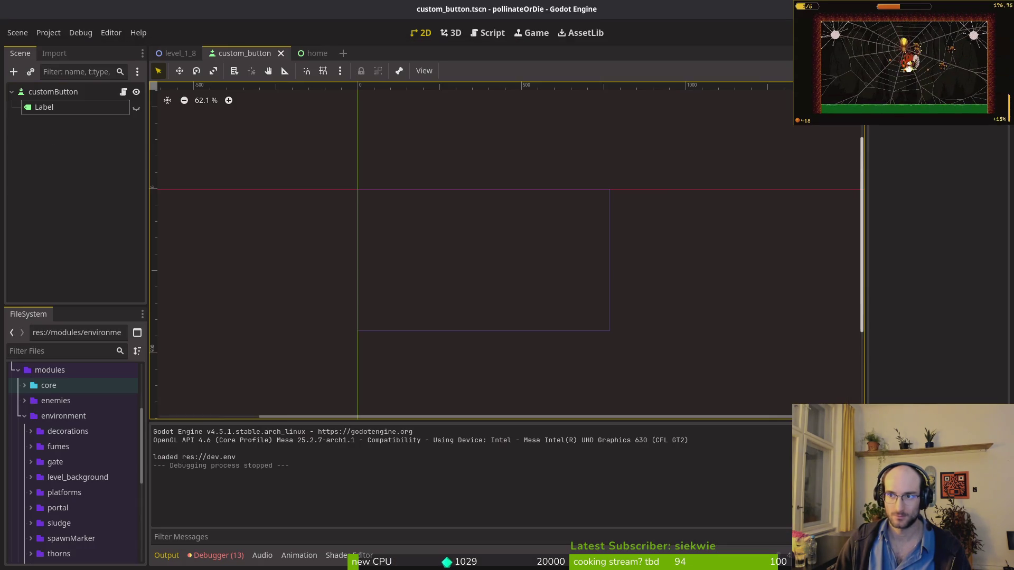
Step: Expand the button's Theme Overrides and show its font Colors section
{"action": "scroll", "coordinate": [930, 320], "scroll_direction": "up", "scroll_amount": 10}
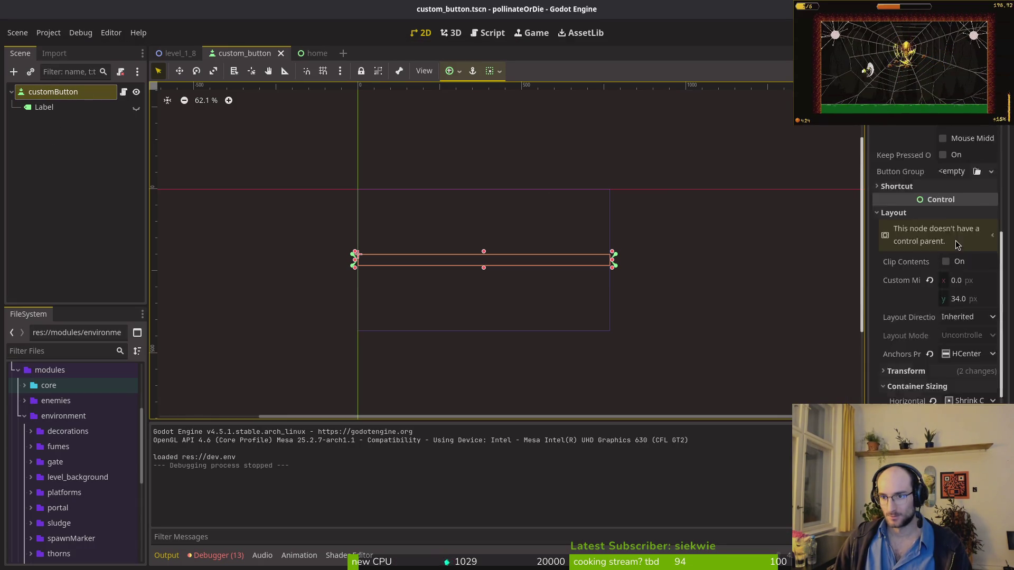
{"action": "left_click", "coordinate": [902, 284]}
{"action": "left_click", "coordinate": [902, 284]}
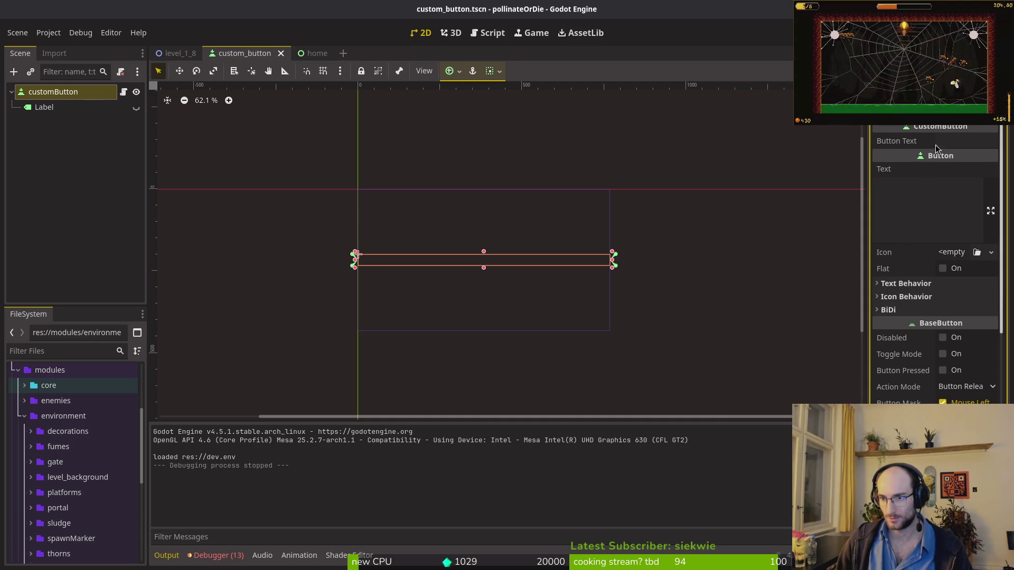
{"action": "scroll", "coordinate": [940, 315], "scroll_direction": "down", "scroll_amount": 5}
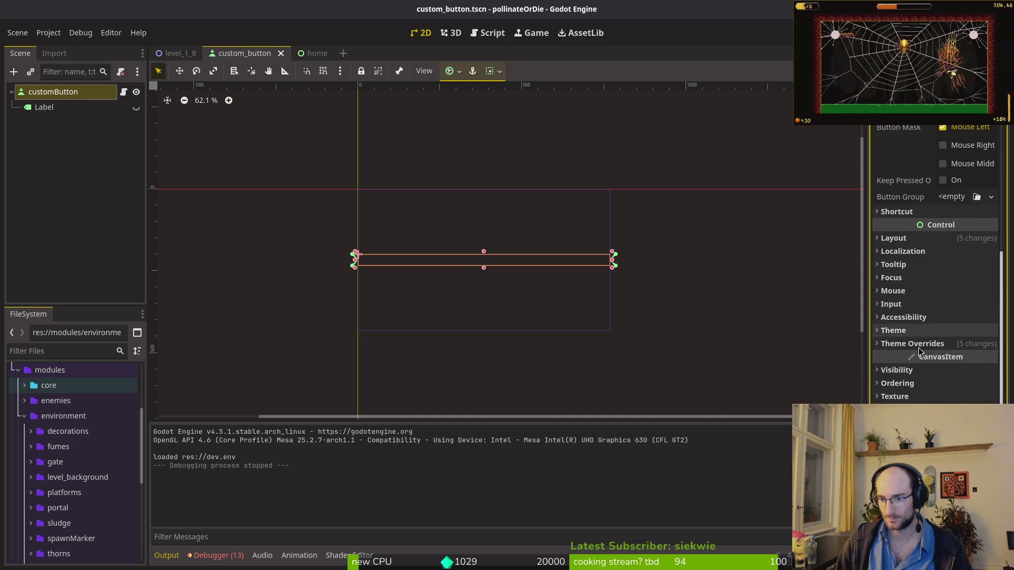
{"action": "scroll", "coordinate": [929, 370], "scroll_direction": "up", "scroll_amount": 1}
{"action": "left_click", "coordinate": [912, 387]}
{"action": "scroll", "coordinate": [945, 348], "scroll_direction": "down", "scroll_amount": 2}
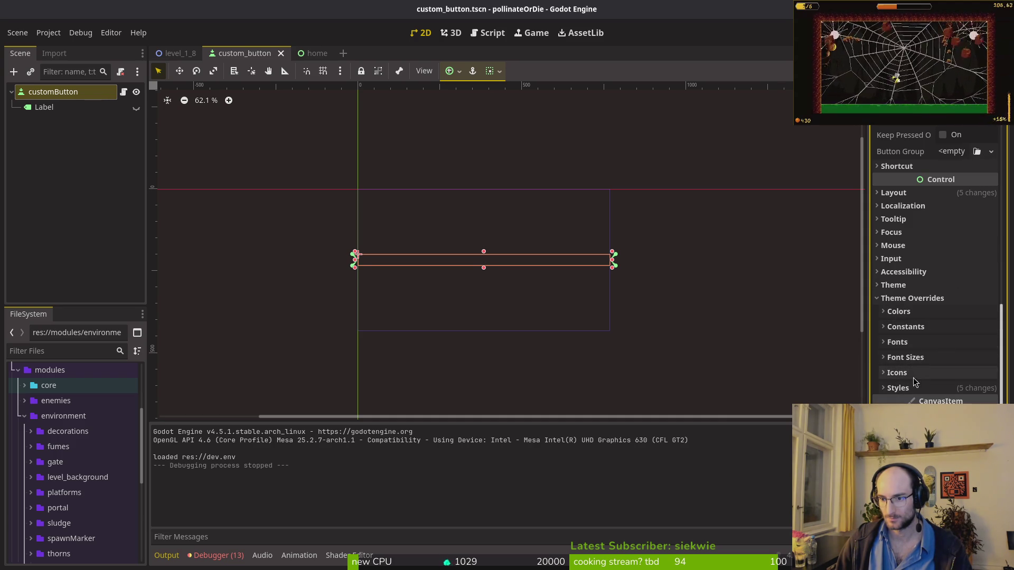
{"action": "left_click", "coordinate": [915, 344]}
{"action": "left_click", "coordinate": [916, 346]}
{"action": "left_click", "coordinate": [914, 344]}
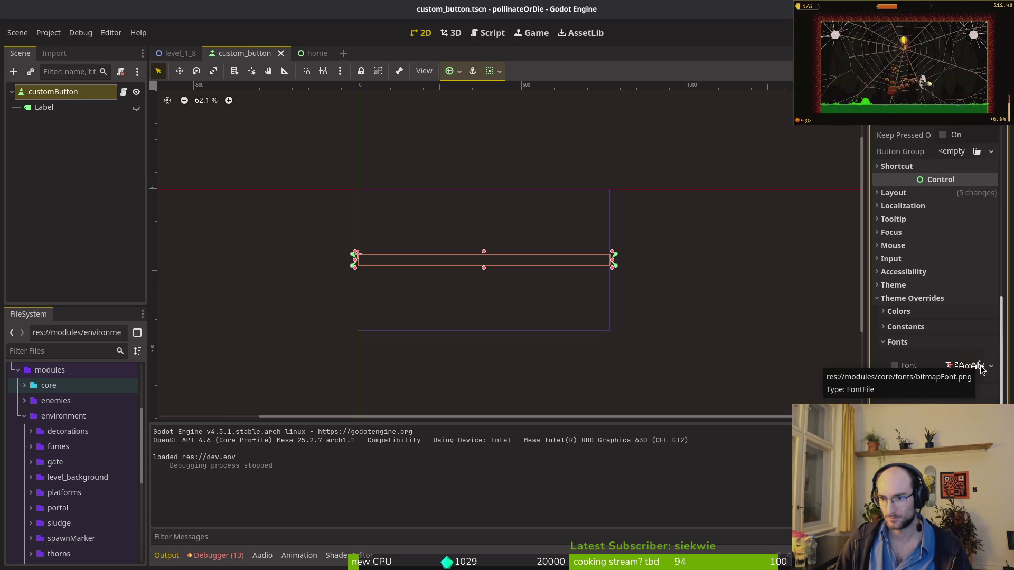
{"action": "left_click", "coordinate": [916, 342]}
{"action": "left_click", "coordinate": [918, 312]}
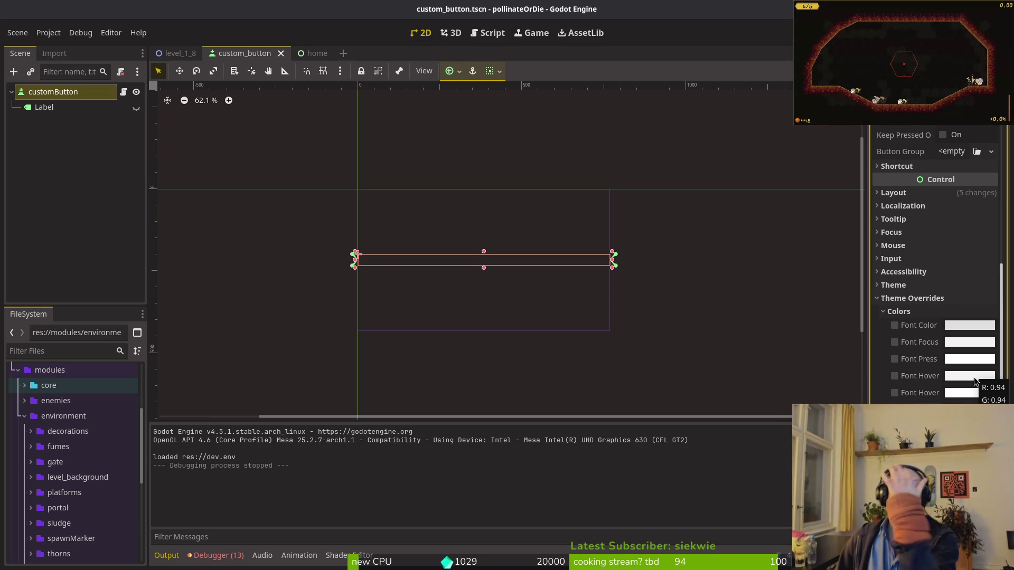
{"action": "left_click", "coordinate": [973, 330]}
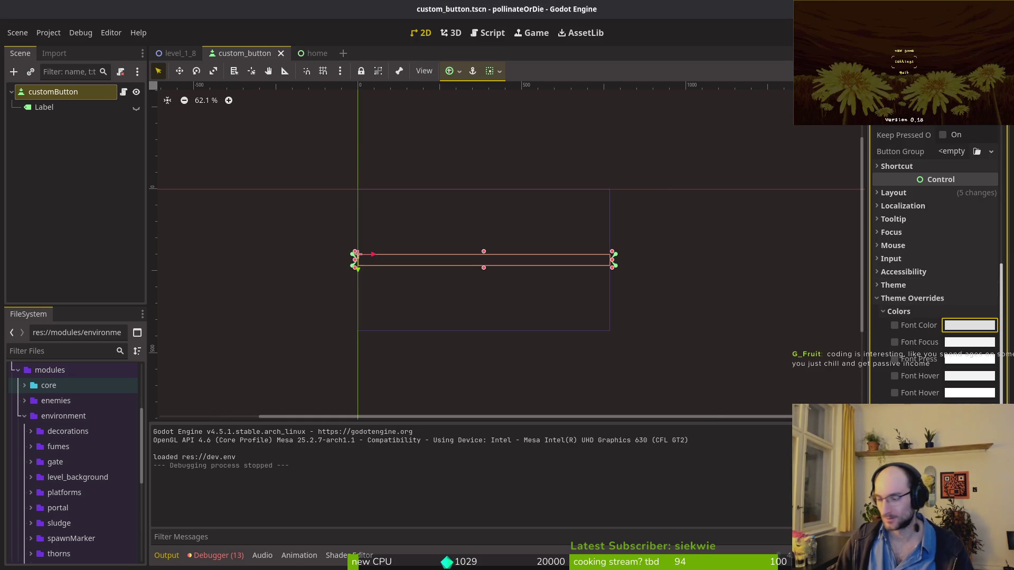
Step: Pick the gold swatch in Aseprite and copy its hex code eab82e
{"action": "key", "text": "alt+Tab"}
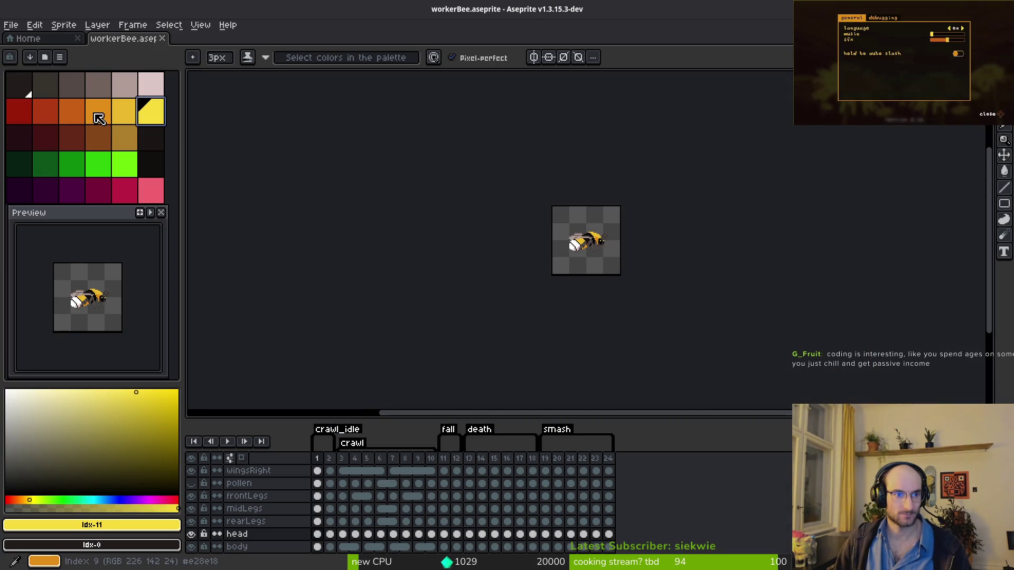
{"action": "left_click", "coordinate": [99, 114]}
{"action": "left_click", "coordinate": [123, 110]}
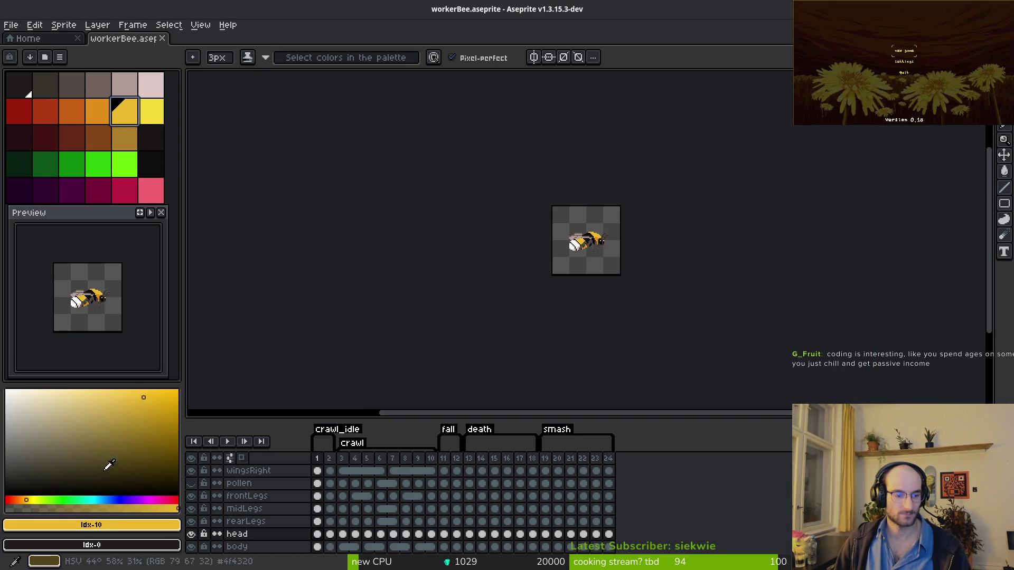
{"action": "left_click", "coordinate": [92, 525]}
{"action": "left_click_drag", "start_coordinate": [148, 436], "coordinate": [196, 435]}
{"action": "key", "text": "ctrl+c"}
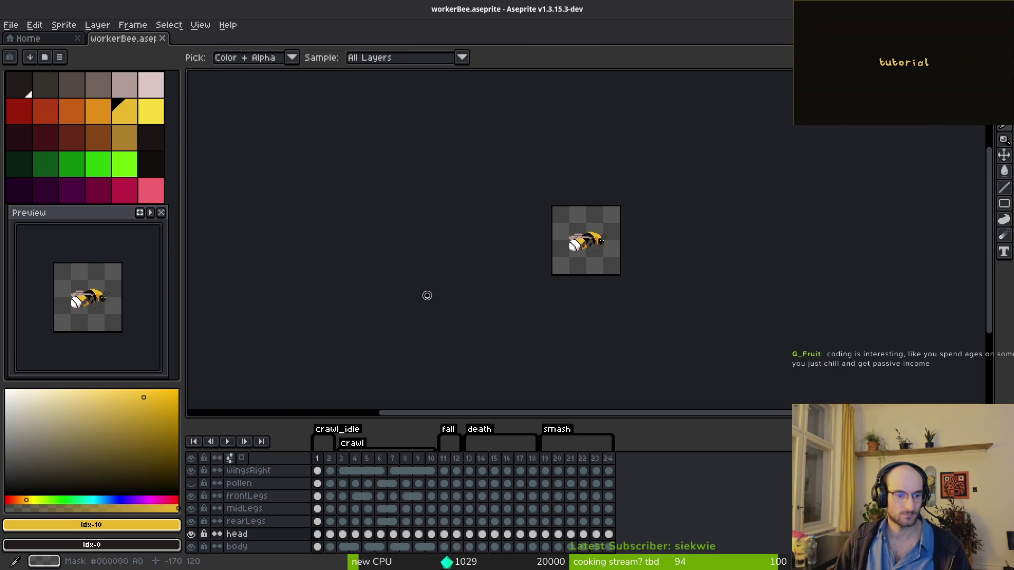
{"action": "key", "text": "alt+Tab"}
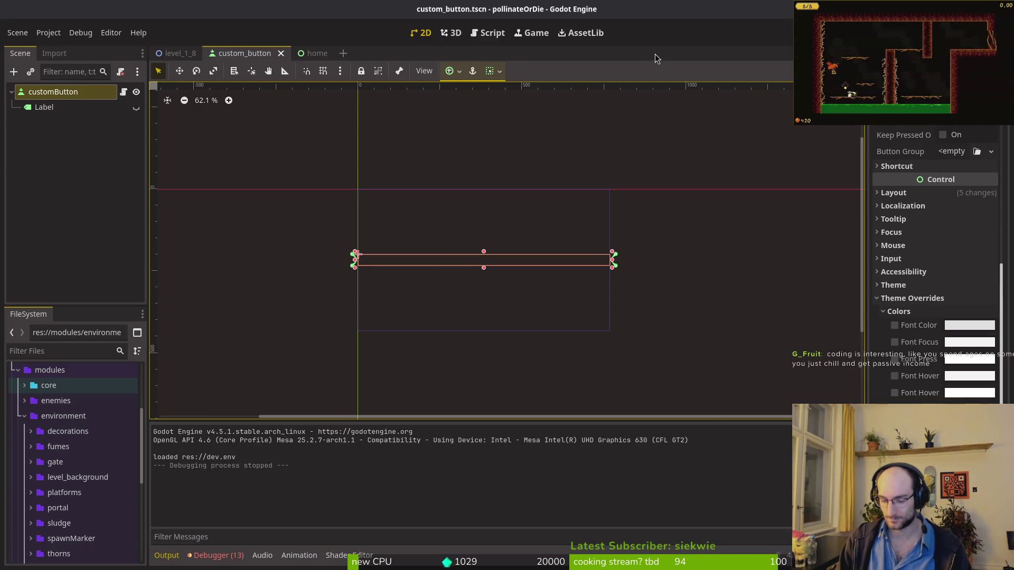
Step: Check the colour in the label settings resource, then reselect the customButton node
{"action": "key", "text": "ctrl+shift+o"}
{"action": "type", "text": "label"}
{"action": "key", "text": "Return"}
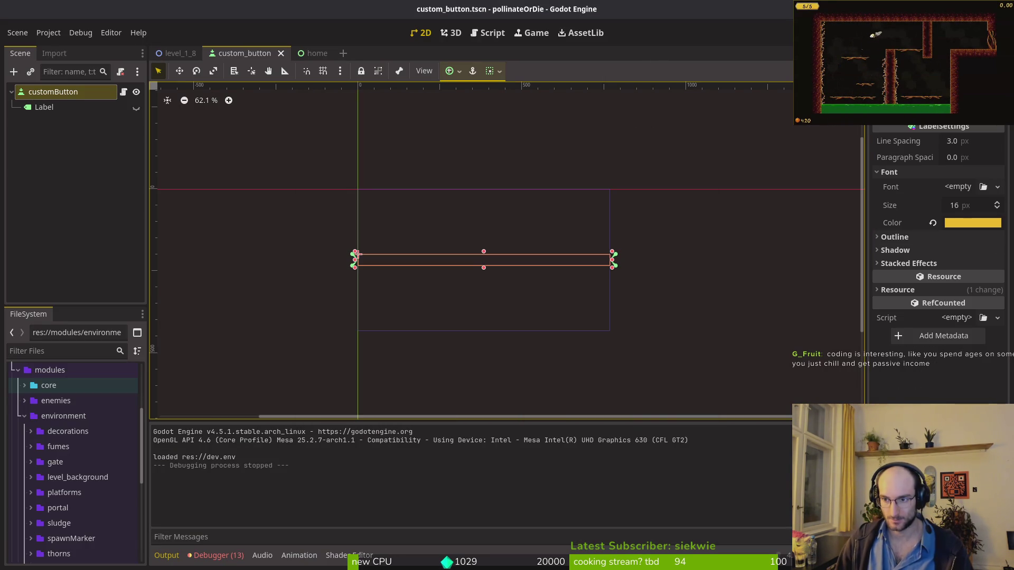
{"action": "left_click", "coordinate": [962, 222]}
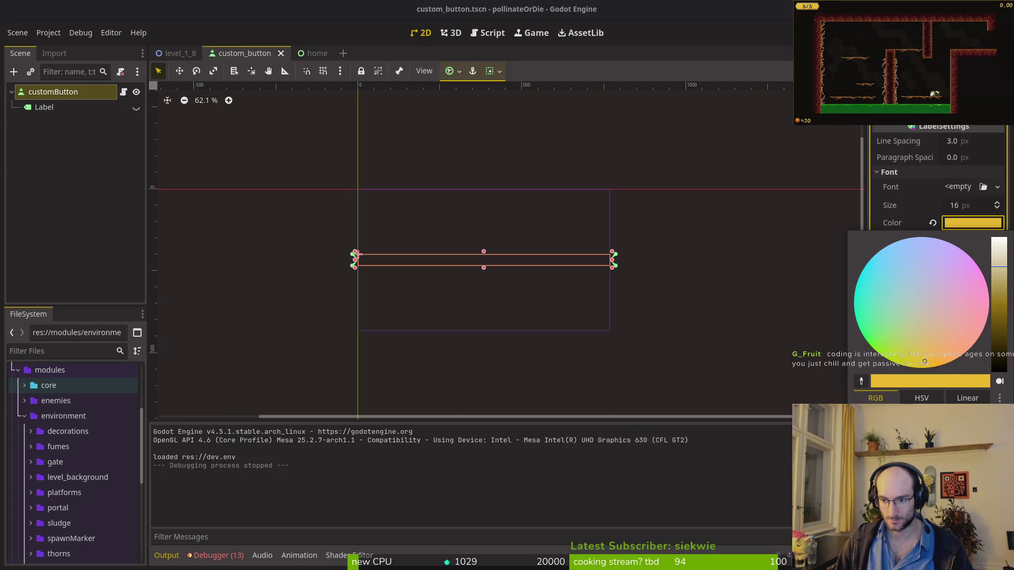
{"action": "key", "text": "Escape"}
{"action": "left_click", "coordinate": [55, 95]}
Step: Set Font Color to #eab82e, paste a yellow into Font Hover and Font Focus, and save
{"action": "left_click", "coordinate": [969, 326]}
{"action": "type", "text": "eab82e"}
{"action": "key", "text": "Return"}
{"action": "key", "text": "super+v"}
{"action": "key", "text": "Down"}
{"action": "key", "text": "Down"}
{"action": "key", "text": "Down"}
{"action": "key", "text": "Down"}
{"action": "key", "text": "Down"}
{"action": "key", "text": "Down"}
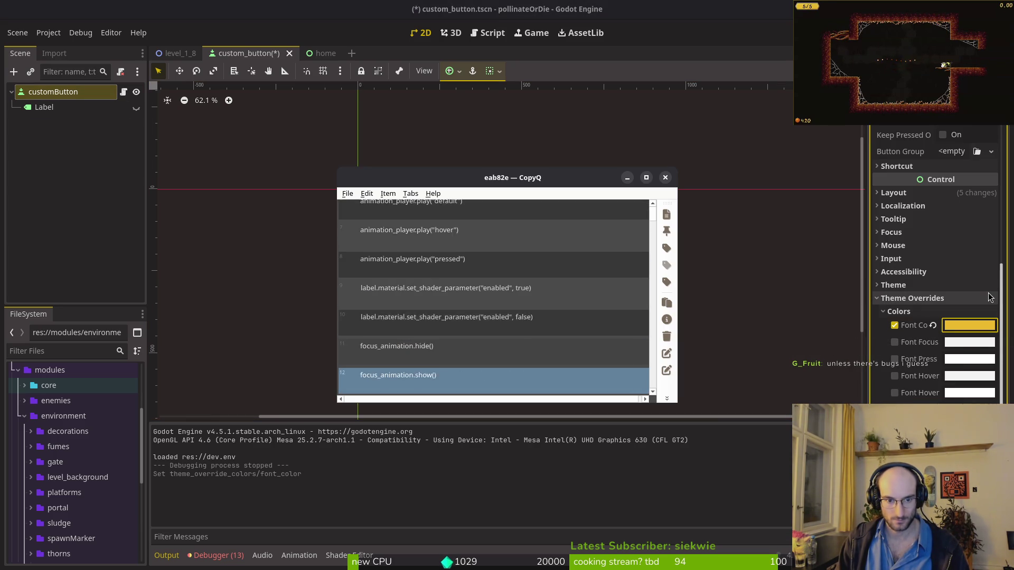
{"action": "key", "text": "Return"}
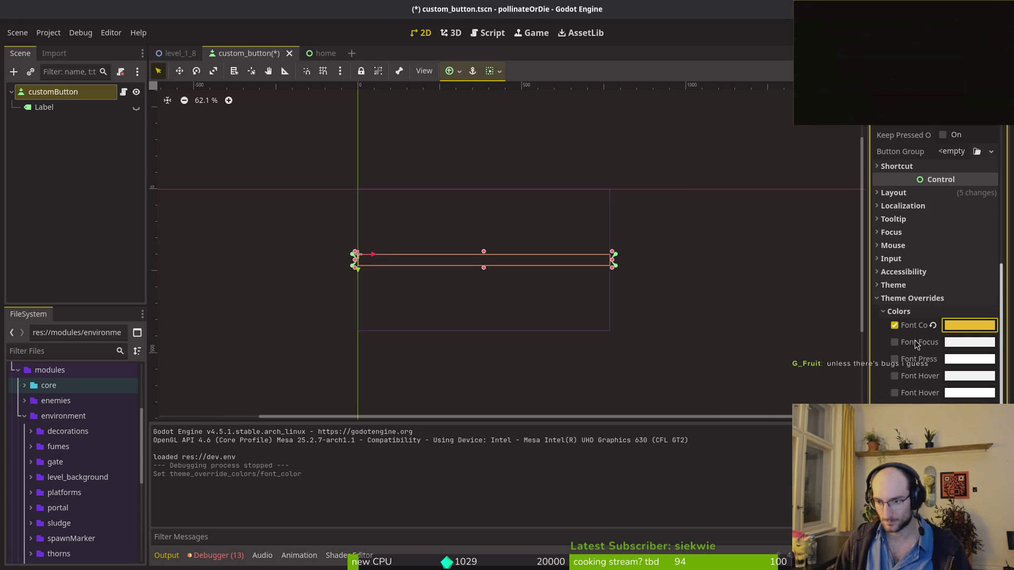
{"action": "left_click", "coordinate": [969, 376]}
{"action": "key", "text": "ctrl+v"}
{"action": "key", "text": "Return"}
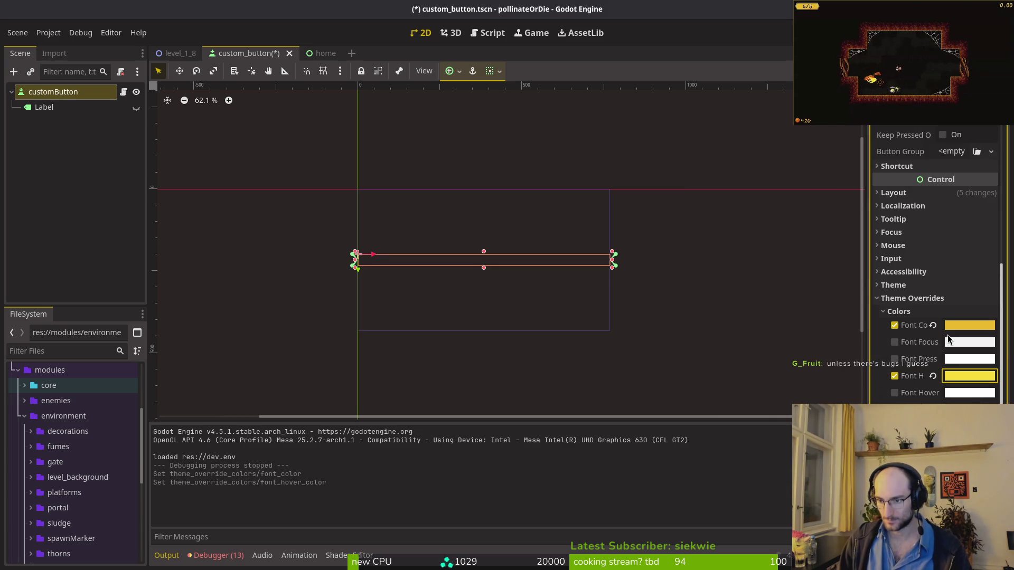
{"action": "left_click", "coordinate": [961, 344]}
{"action": "key", "text": "ctrl+v"}
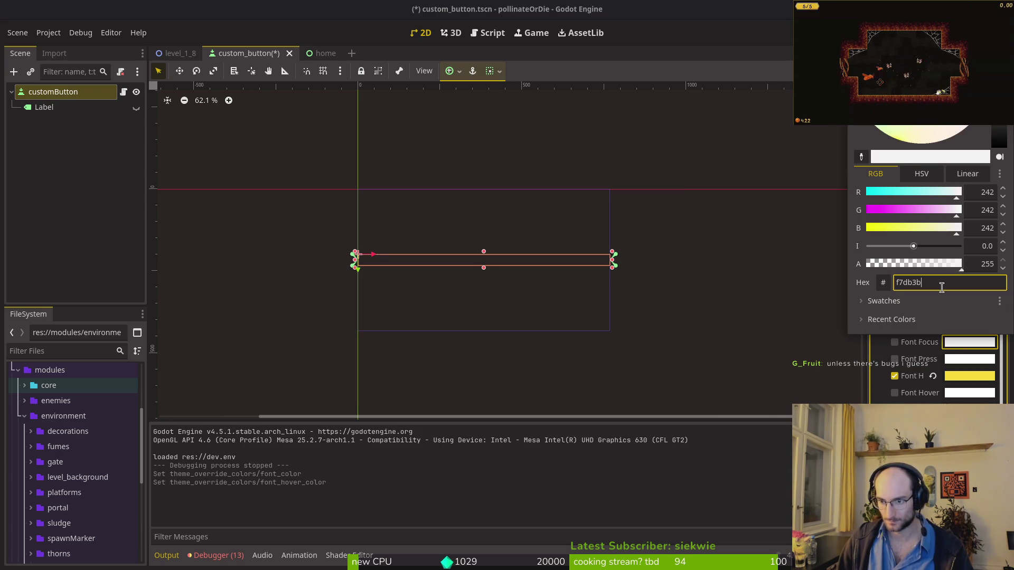
{"action": "key", "text": "Return"}
{"action": "key", "text": "ctrl+s"}
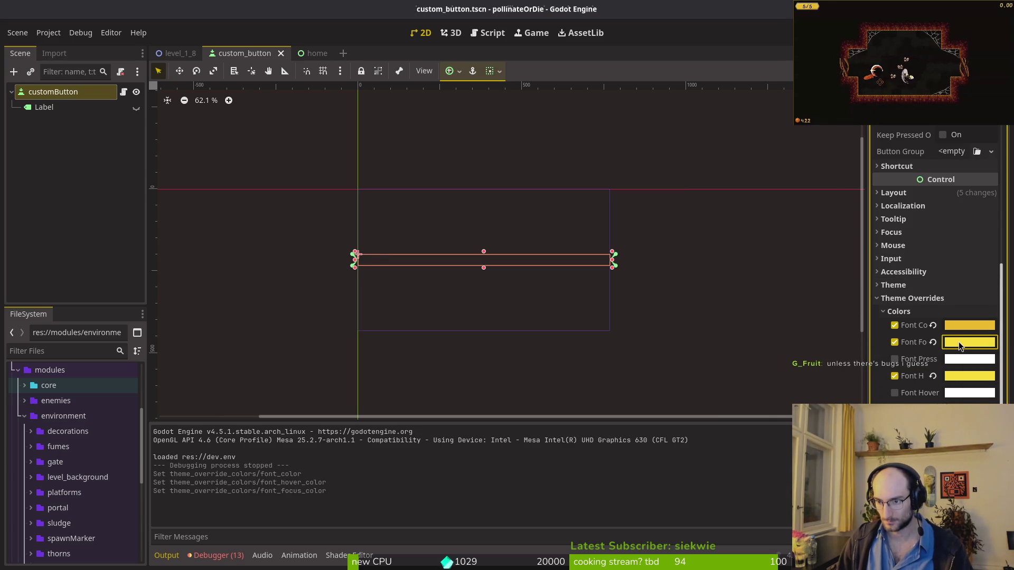
Step: Copy pale yellow f5dd56 from Aseprite, apply it to Font Hover and Font Focus, and save
{"action": "key", "text": "alt+Tab"}
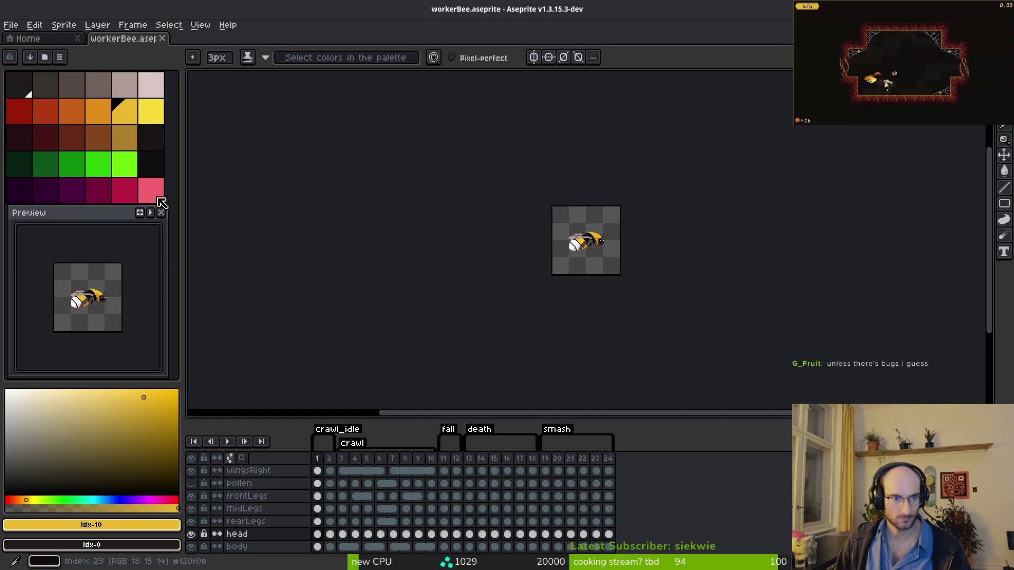
{"action": "left_click", "coordinate": [150, 110]}
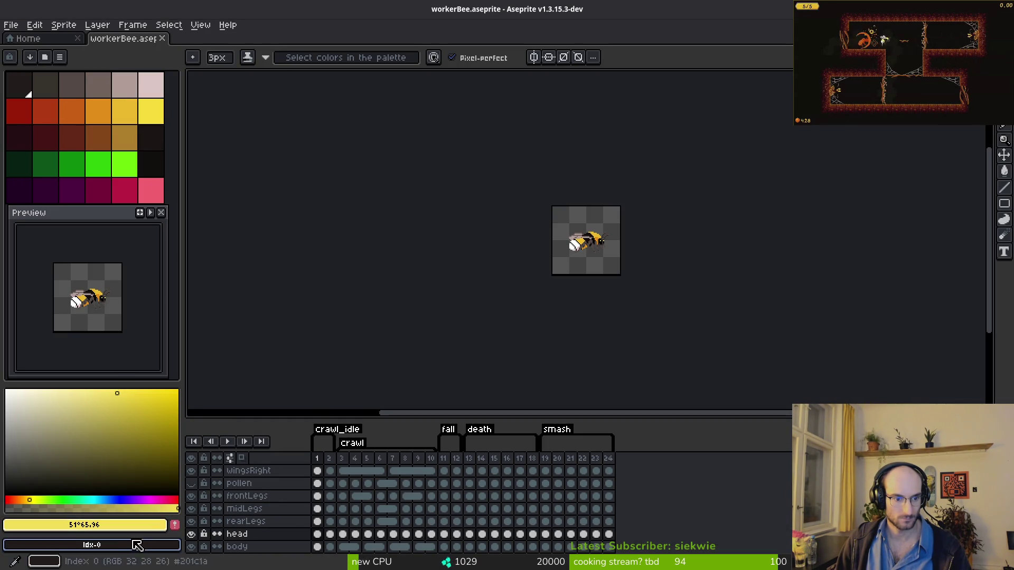
{"action": "left_click", "coordinate": [97, 525]}
{"action": "key", "text": "ctrl+c"}
{"action": "key", "text": "alt+Tab"}
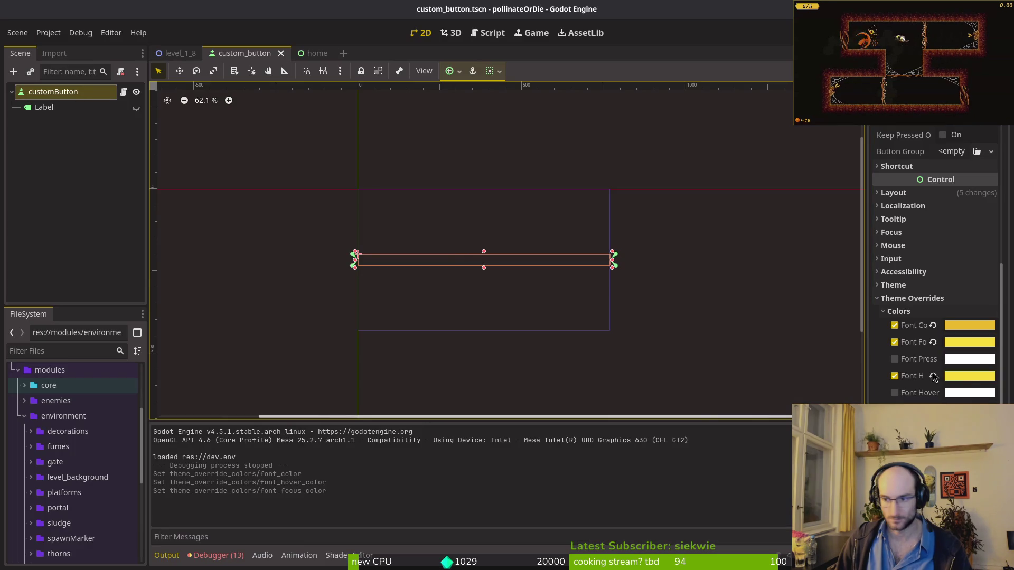
{"action": "left_click", "coordinate": [958, 371]}
{"action": "key", "text": "ctrl+v"}
{"action": "left_click", "coordinate": [968, 378]}
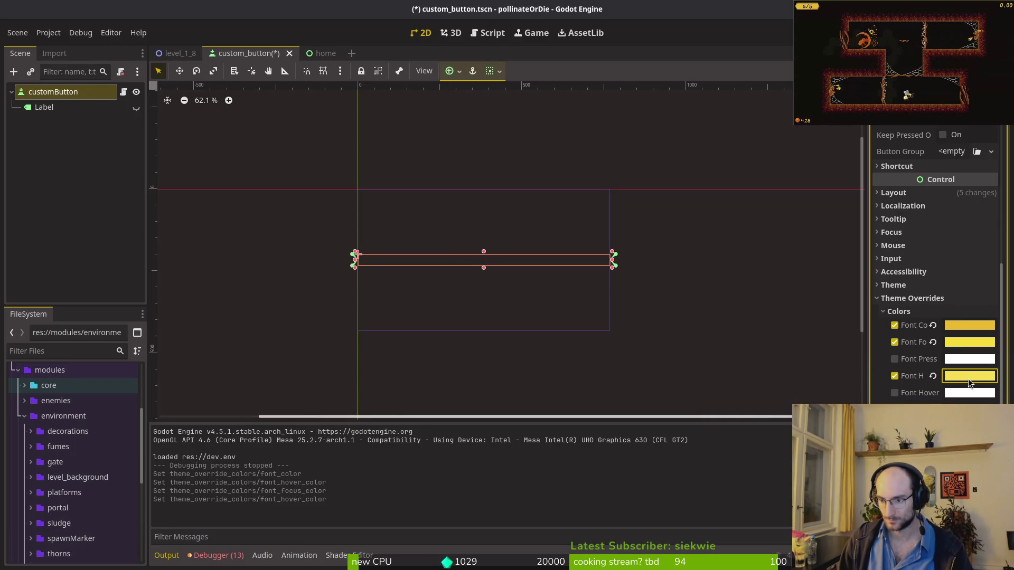
{"action": "left_click", "coordinate": [961, 344]}
{"action": "left_click", "coordinate": [955, 346]}
{"action": "key", "text": "ctrl+s"}
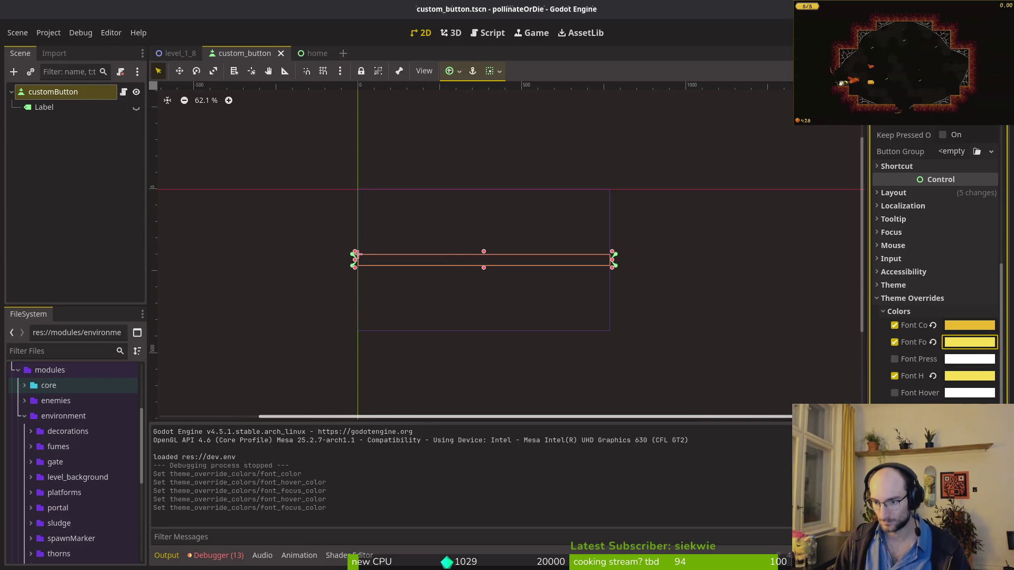
Step: Clear the button's Material property and save the custom_button scene
{"action": "left_click", "coordinate": [910, 298]}
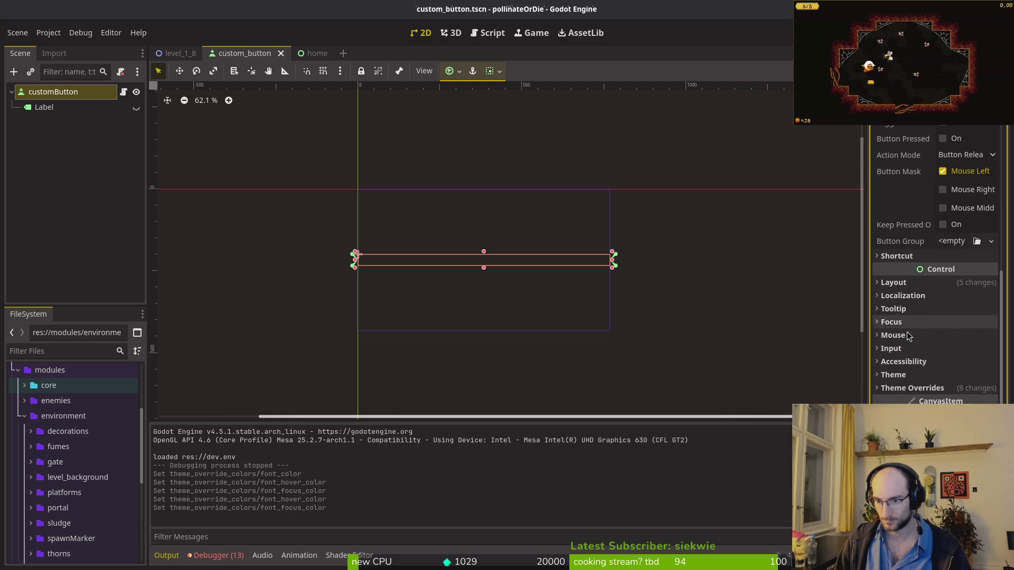
{"action": "scroll", "coordinate": [935, 317], "scroll_direction": "down", "scroll_amount": 5}
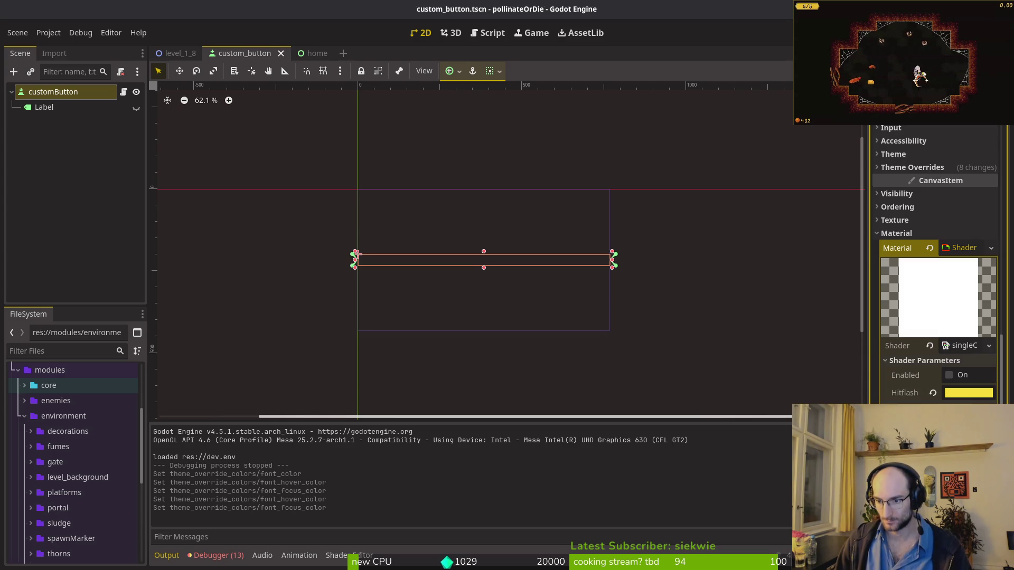
{"action": "left_click", "coordinate": [932, 248]}
{"action": "scroll", "coordinate": [912, 327], "scroll_direction": "up", "scroll_amount": 5}
{"action": "key", "text": "ctrl+s"}
{"action": "scroll", "coordinate": [934, 264], "scroll_direction": "up", "scroll_amount": 1}
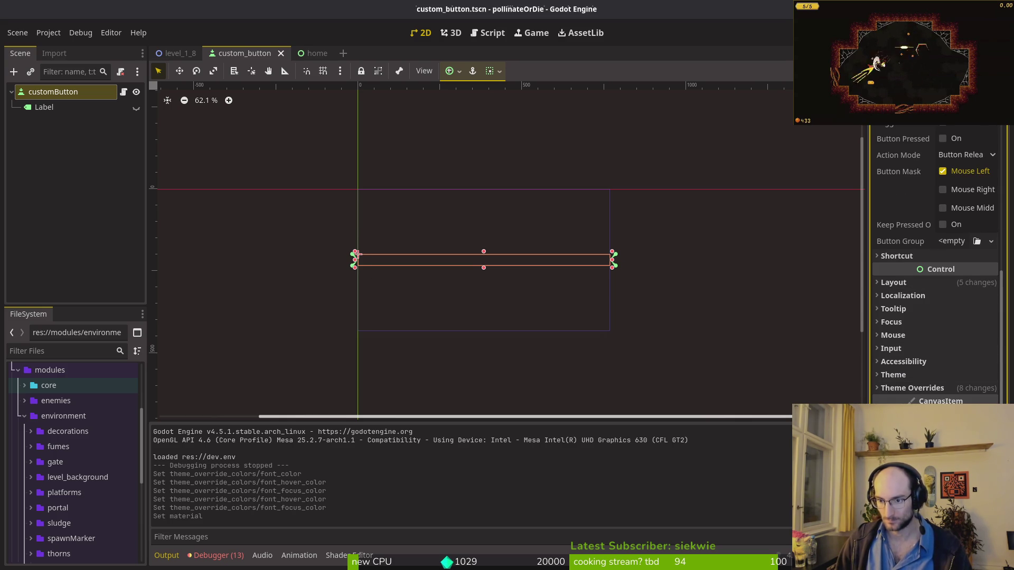
{"action": "key", "text": "alt+Tab"}
Step: Delete the _hide_focused_animation function lines and save the script
{"action": "key", "text": "d"}
{"action": "key", "text": "d"}
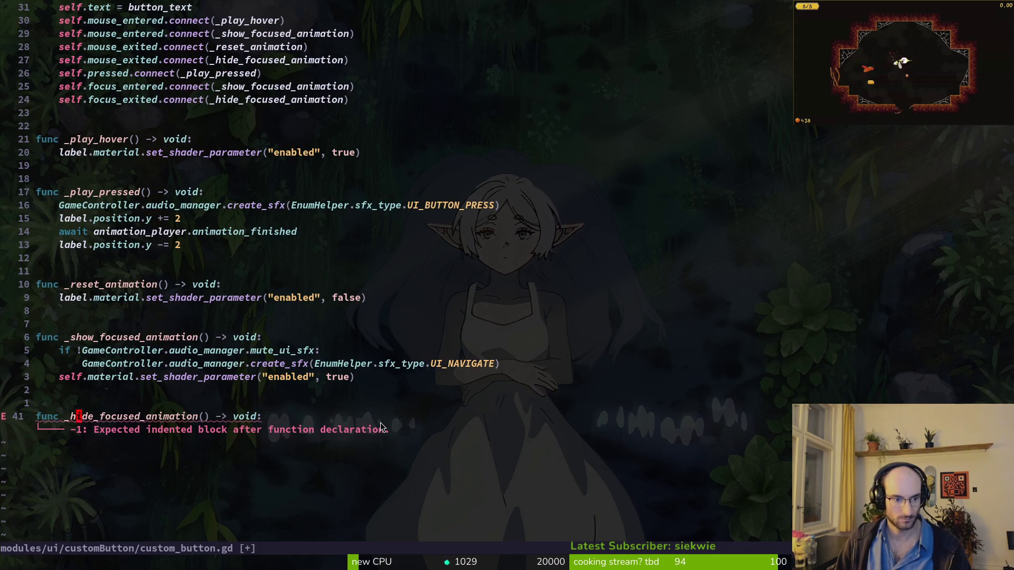
{"action": "key", "text": "d"}
{"action": "key", "text": "d"}
{"action": "key", "text": "k"}
{"action": "key", "text": "k"}
{"action": "key", "text": "k"}
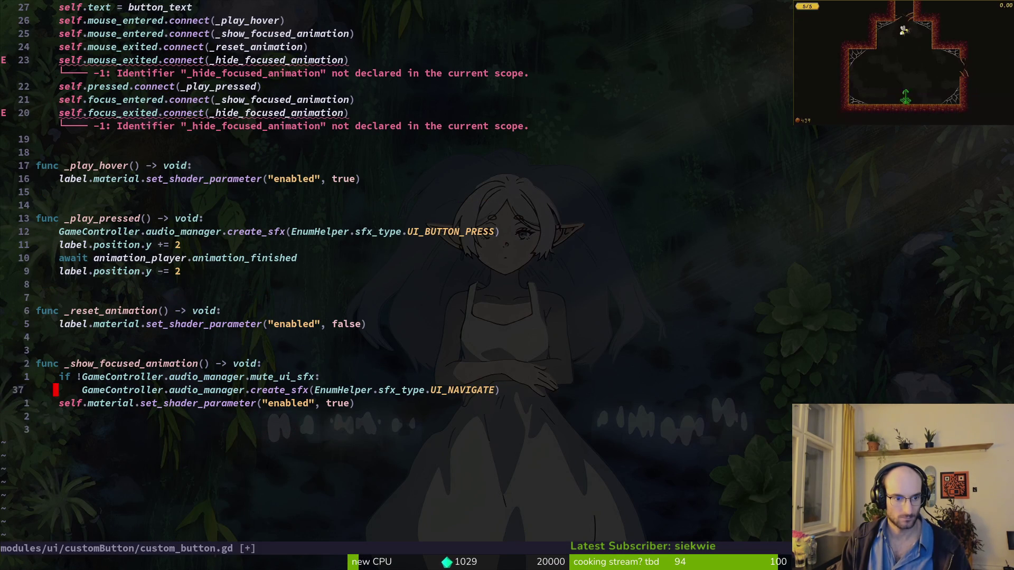
{"action": "key", "text": "j"}
{"action": "key", "text": "d"}
{"action": "key", "text": "d"}
{"action": "type", "text": ":w"}
{"action": "key", "text": "Return"}
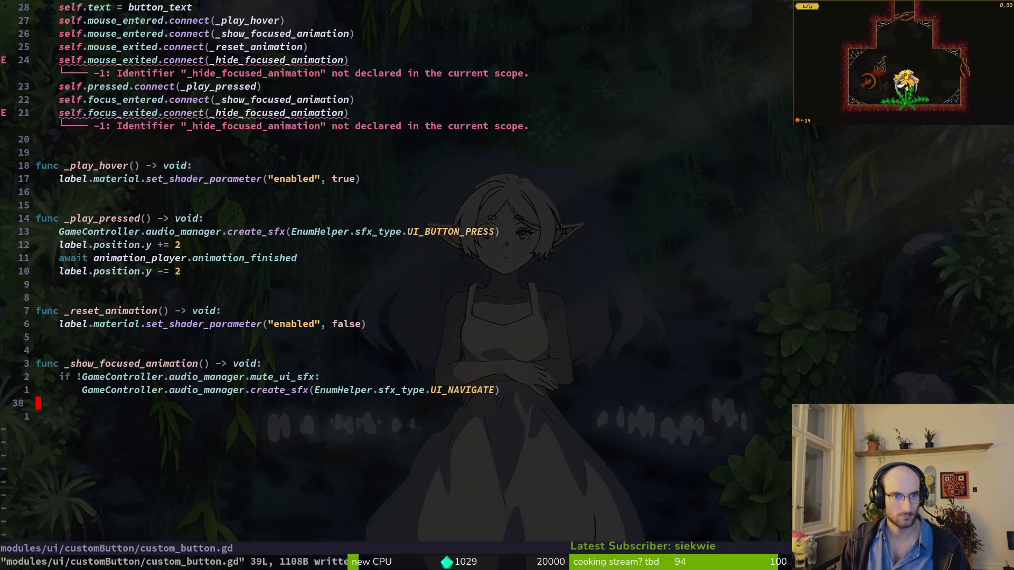
Step: Delete the broken mouse_exited and focus_exited connection lines and save the script
{"action": "key", "text": "2"}
{"action": "key", "text": "4"}
{"action": "key", "text": "k"}
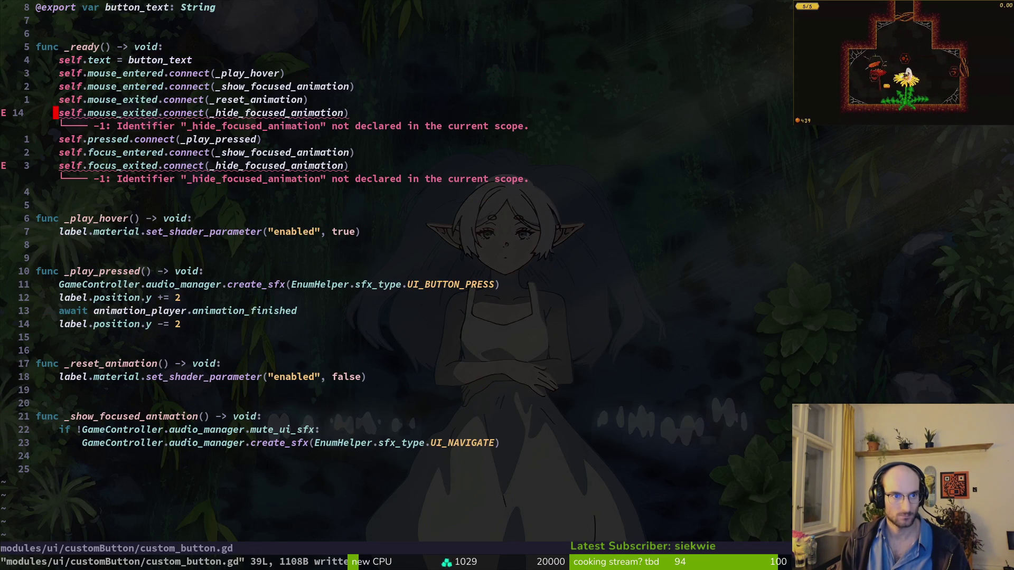
{"action": "key", "text": "d"}
{"action": "key", "text": "d"}
{"action": "key", "text": "j"}
{"action": "key", "text": "j"}
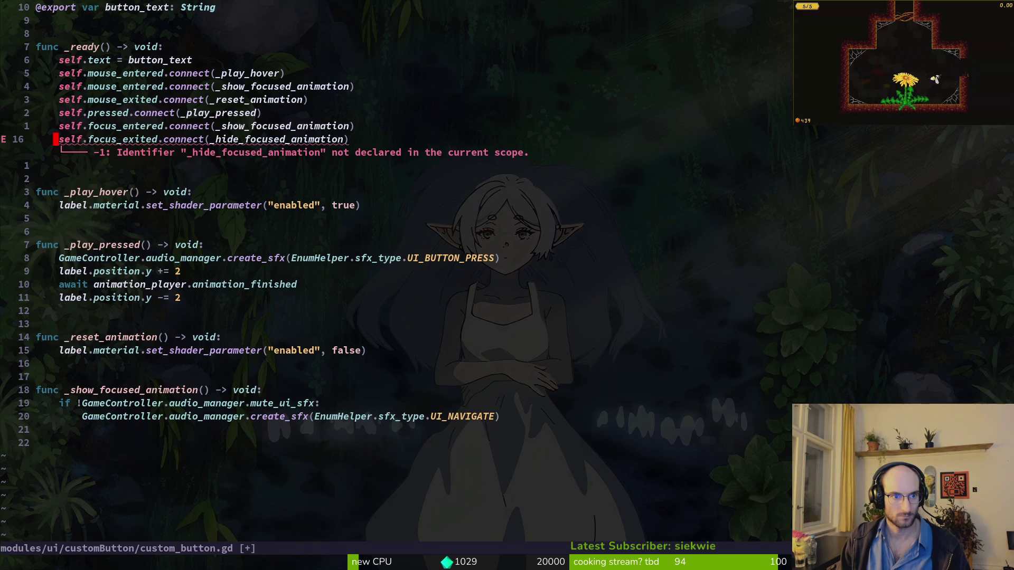
{"action": "key", "text": "d"}
{"action": "key", "text": "d"}
{"action": "key", "text": "d"}
{"action": "type", "text": ":w"}
{"action": "key", "text": "Return"}
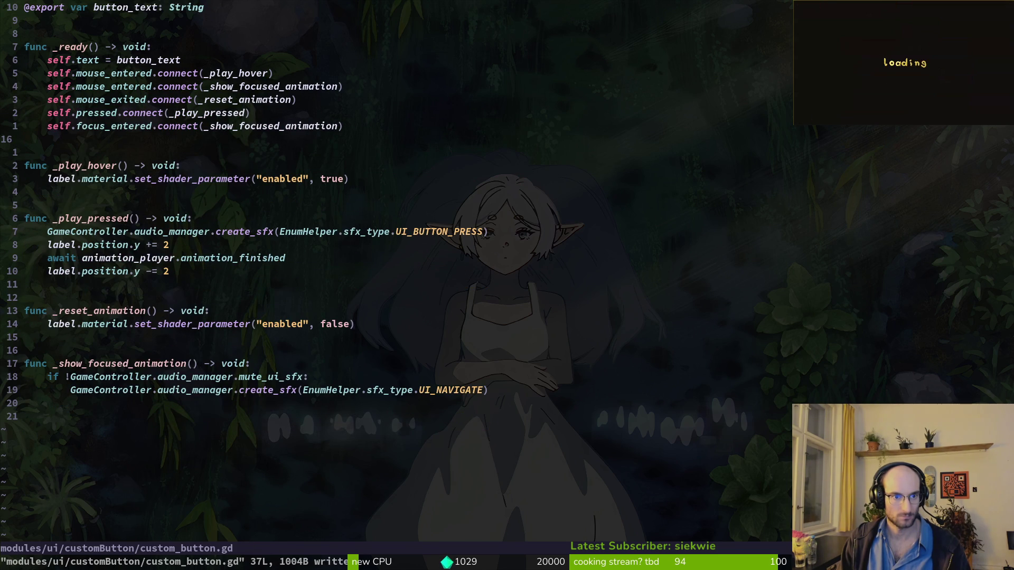
{"action": "key", "text": "k"}
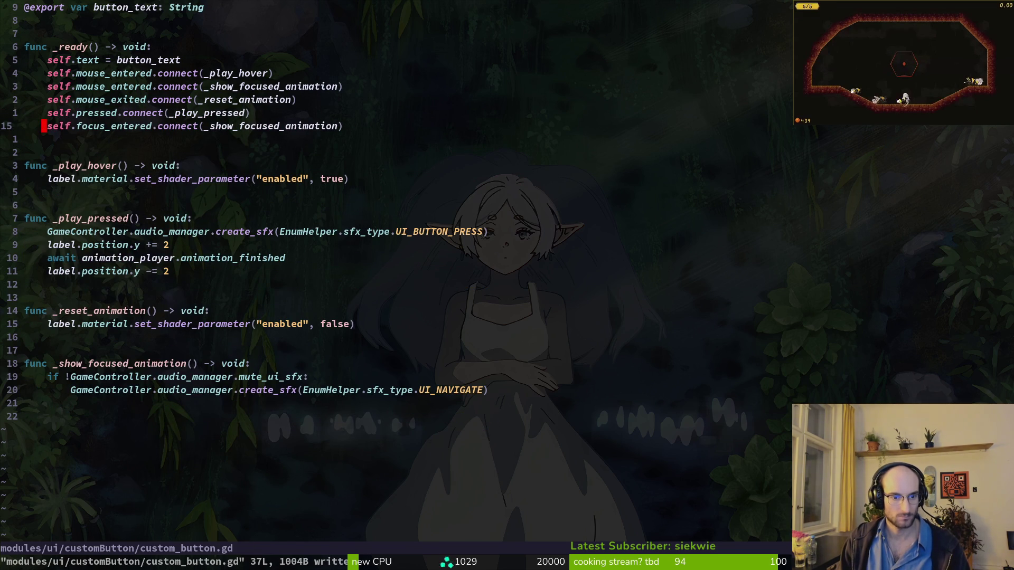
{"action": "key", "text": "j"}
{"action": "key", "text": "k"}
{"action": "key", "text": "alt+Tab"}
{"action": "key", "text": "F5"}
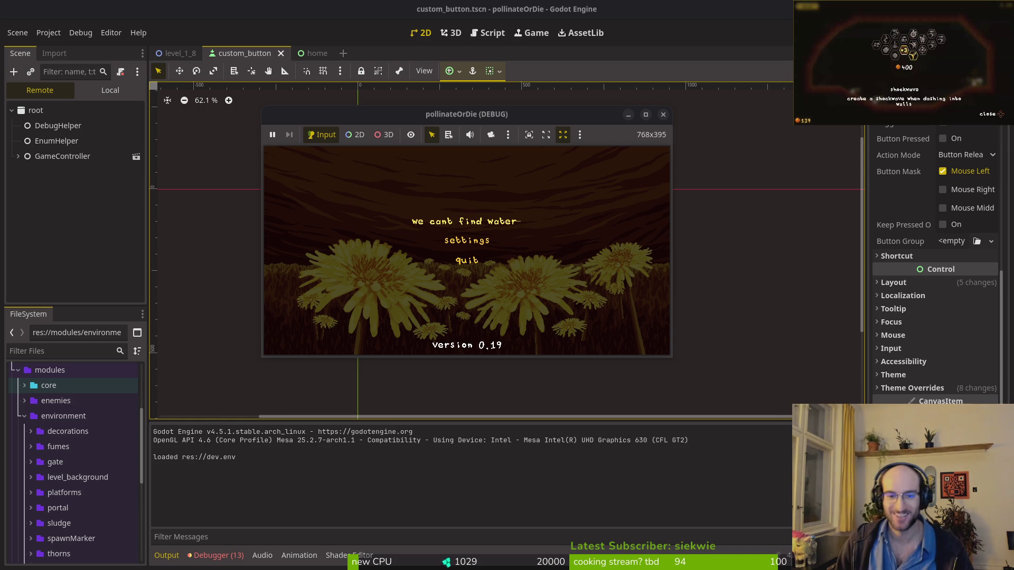
Step: Maximize the running game to check the yellow buttons, then stop it with F8
{"action": "left_click", "coordinate": [645, 114]}
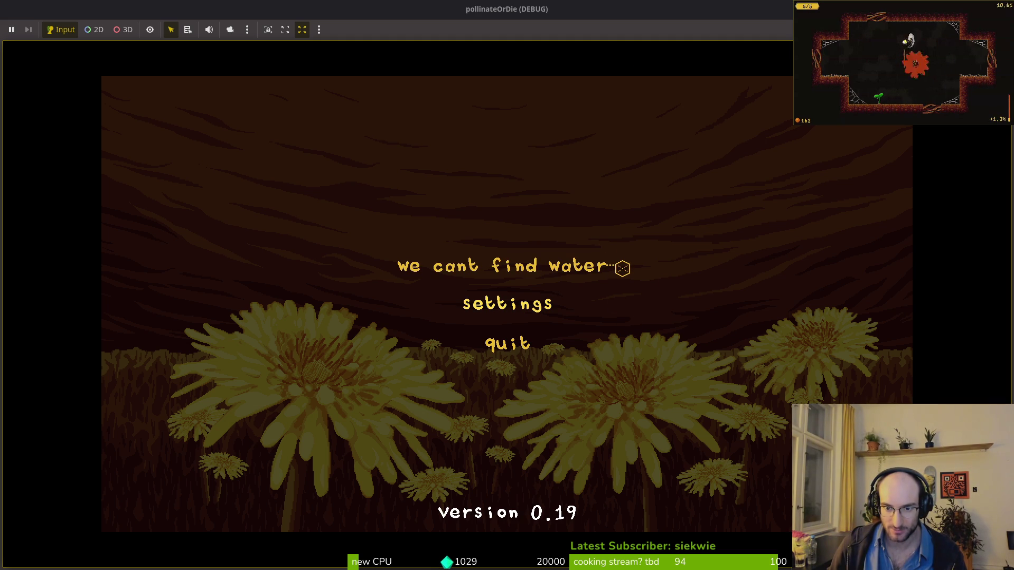
{"action": "key", "text": "F8"}
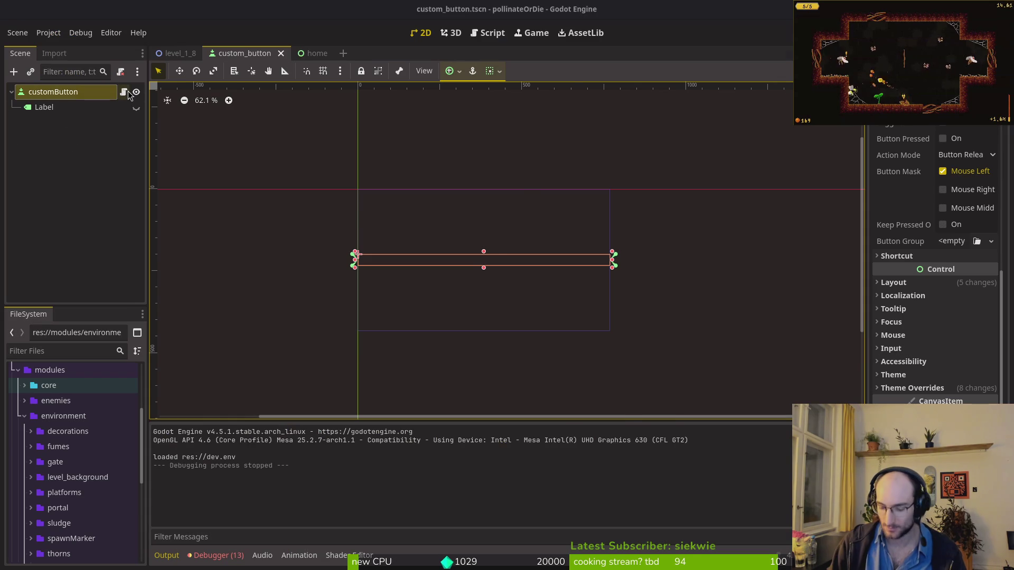
{"action": "key", "text": "super"}
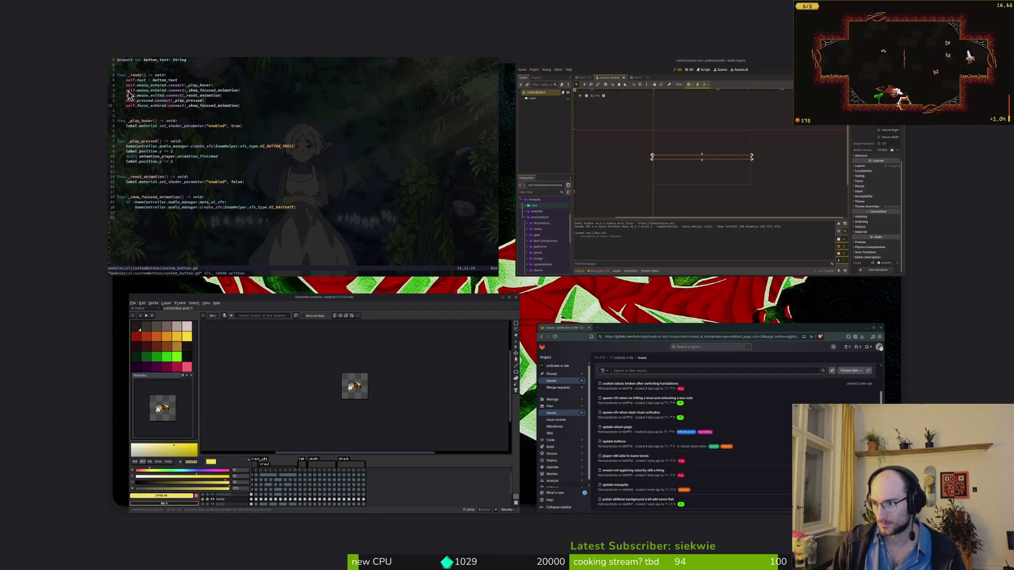
Step: Dismiss the window overview and return to the Godot editor
{"action": "key", "text": "super"}
{"action": "left_click", "coordinate": [517, 176]}
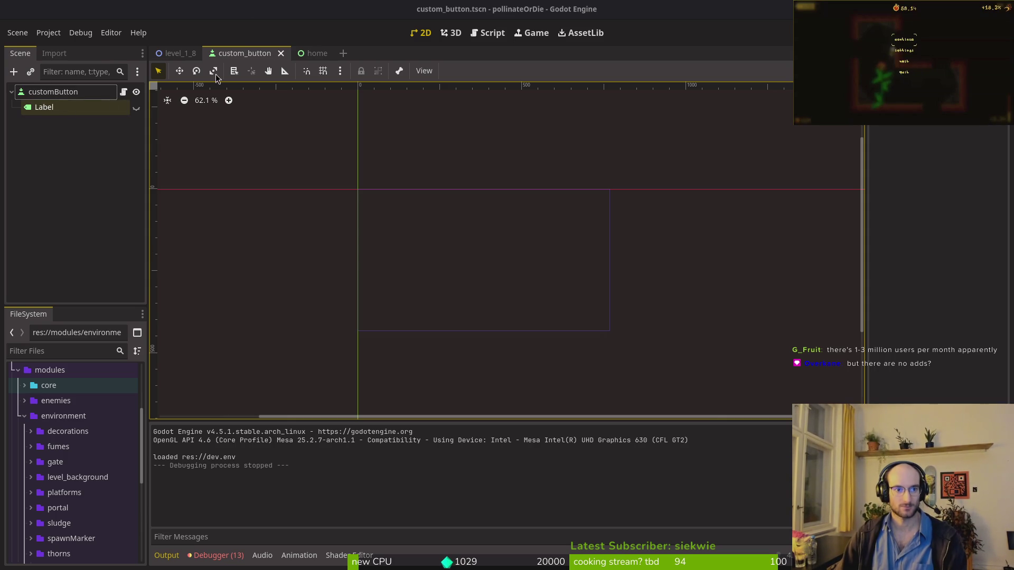
Step: Close the custom_button scene tab and switch to the home scene tab
{"action": "middle_click", "coordinate": [242, 56]}
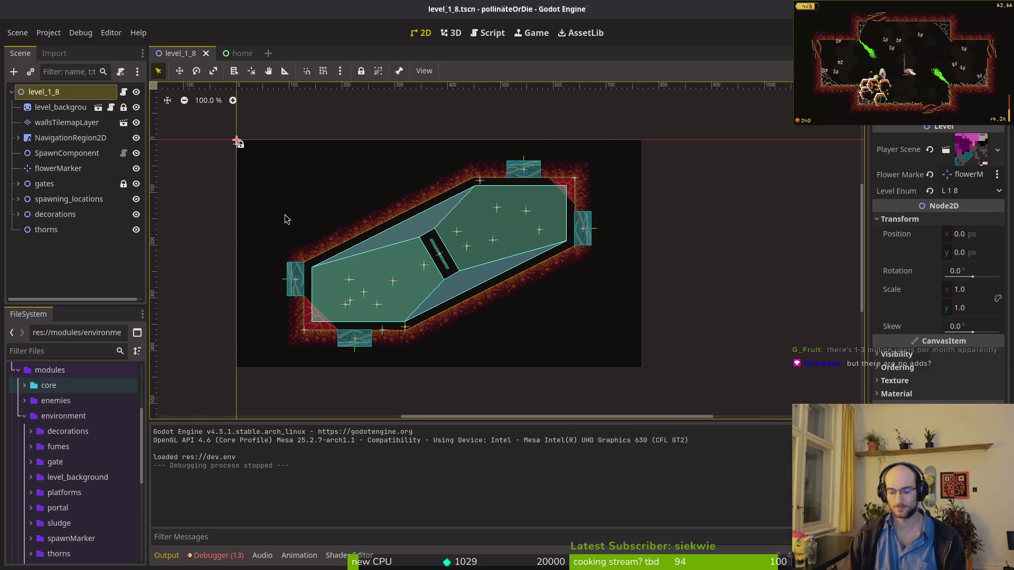
{"action": "key", "text": "alt+Tab"}
{"action": "key", "text": "alt+Tab"}
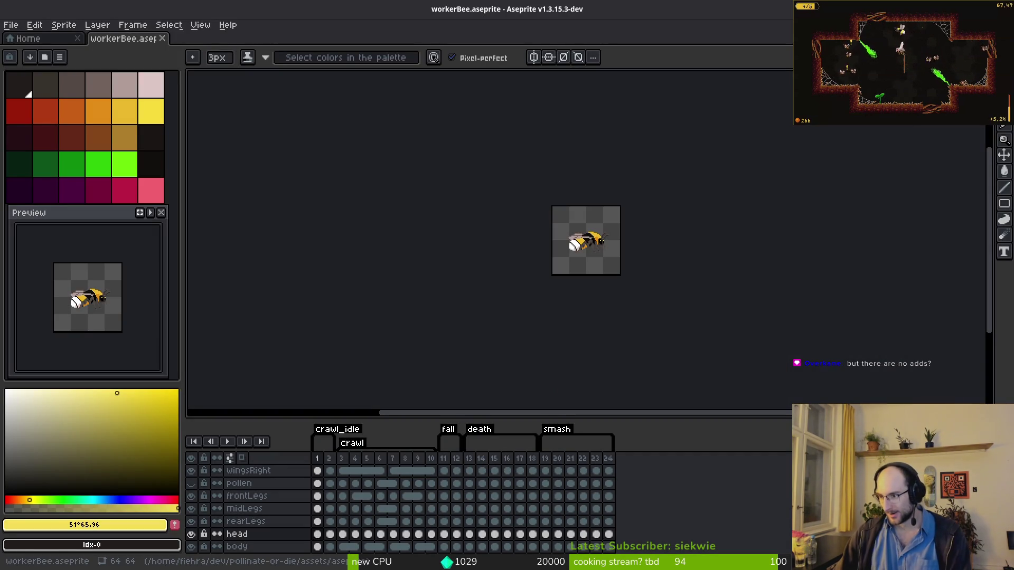
{"action": "key", "text": "alt+Tab"}
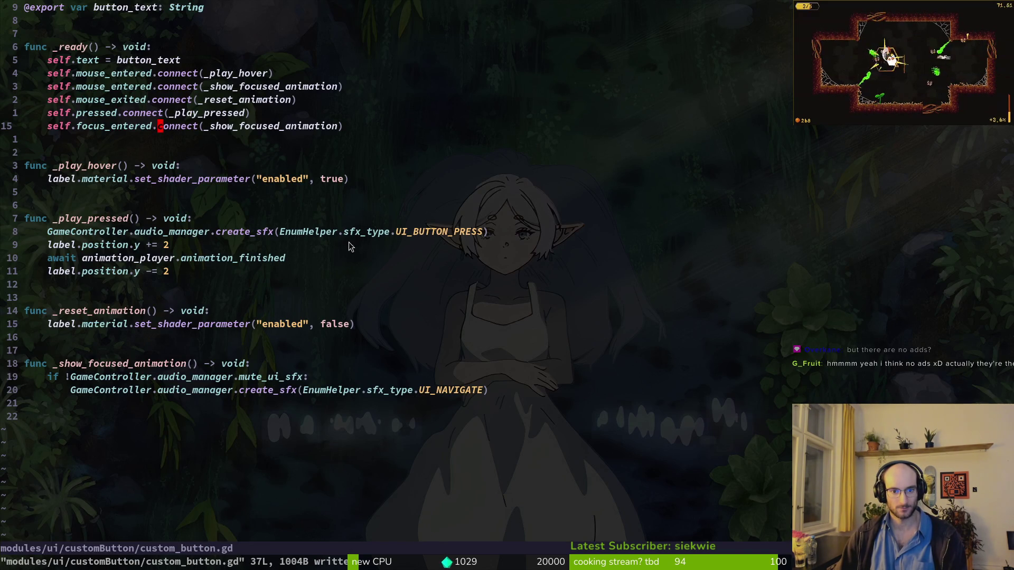
{"action": "key", "text": "alt+Tab"}
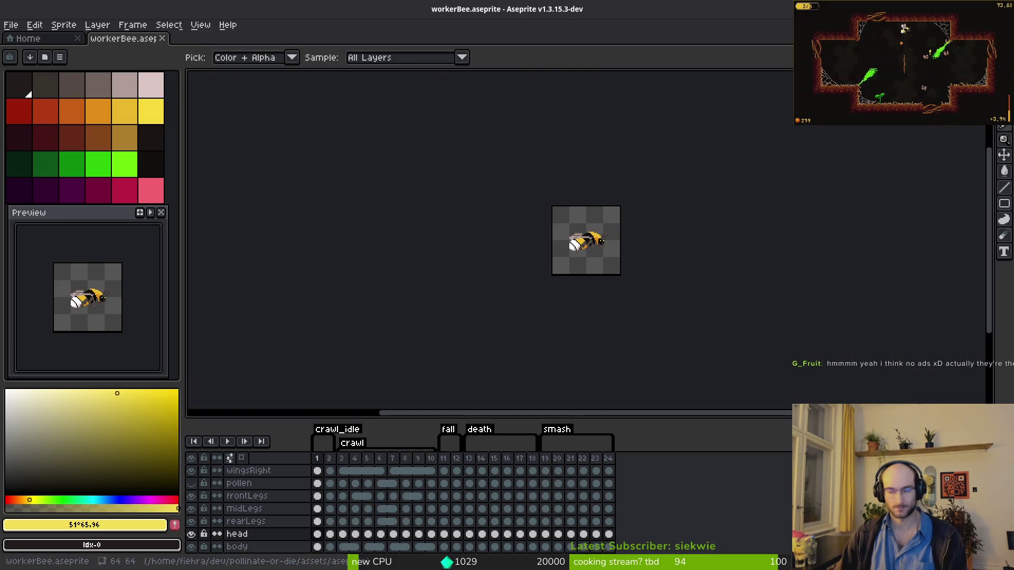
{"action": "key", "text": "alt+Tab"}
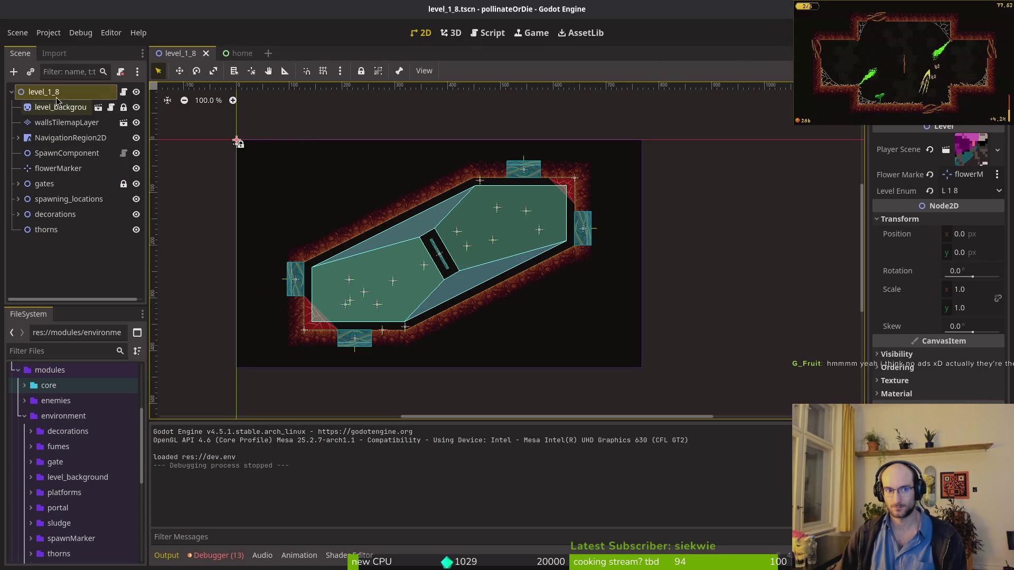
{"action": "left_click", "coordinate": [239, 55]}
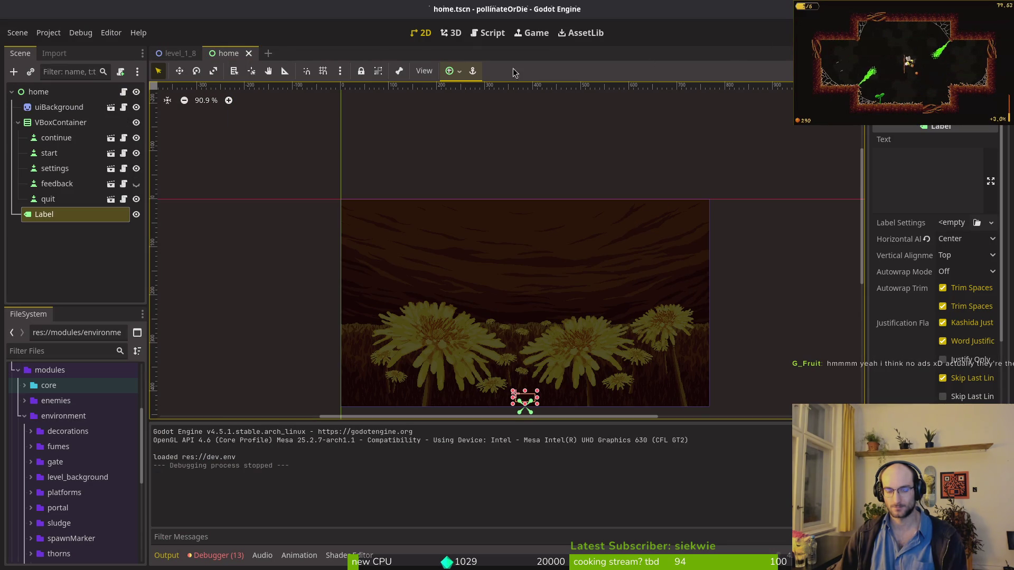
{"action": "left_click", "coordinate": [59, 137]}
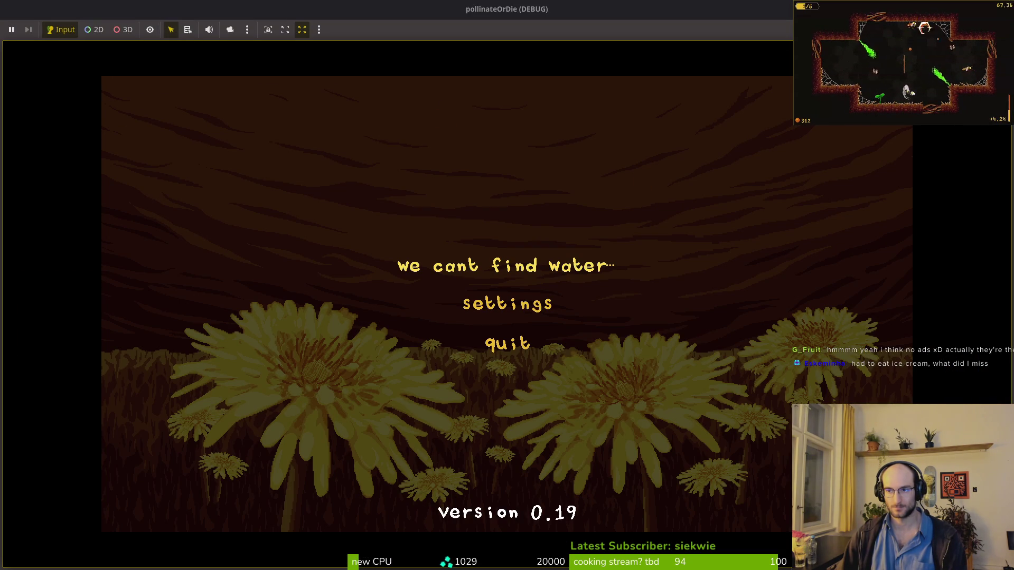
{"action": "key", "text": "F8"}
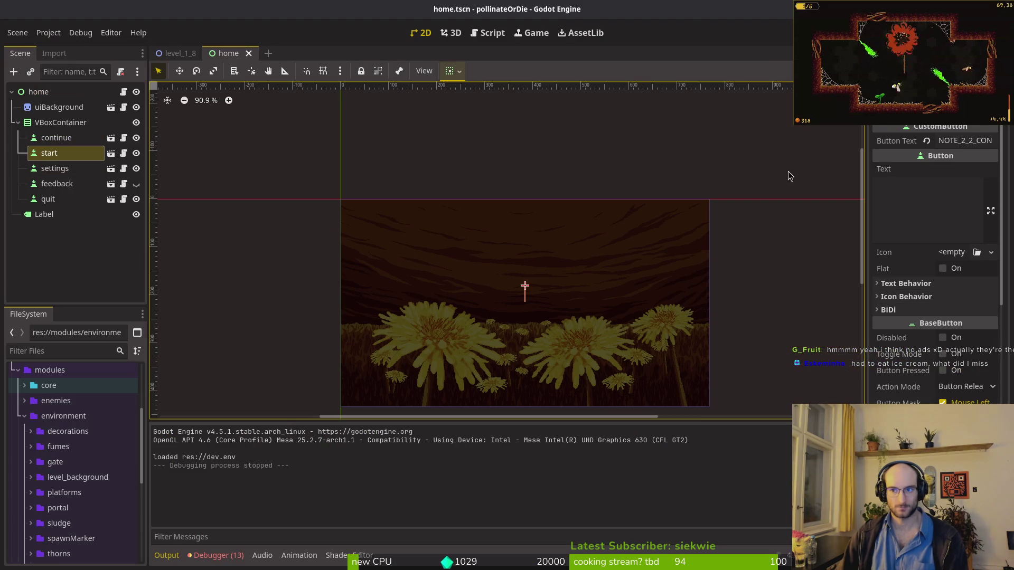
Step: Set the start button's text to UI_START, compare with undo/redo, and save the home scene
{"action": "left_click", "coordinate": [981, 140]}
{"action": "type", "text": "UI_START"}
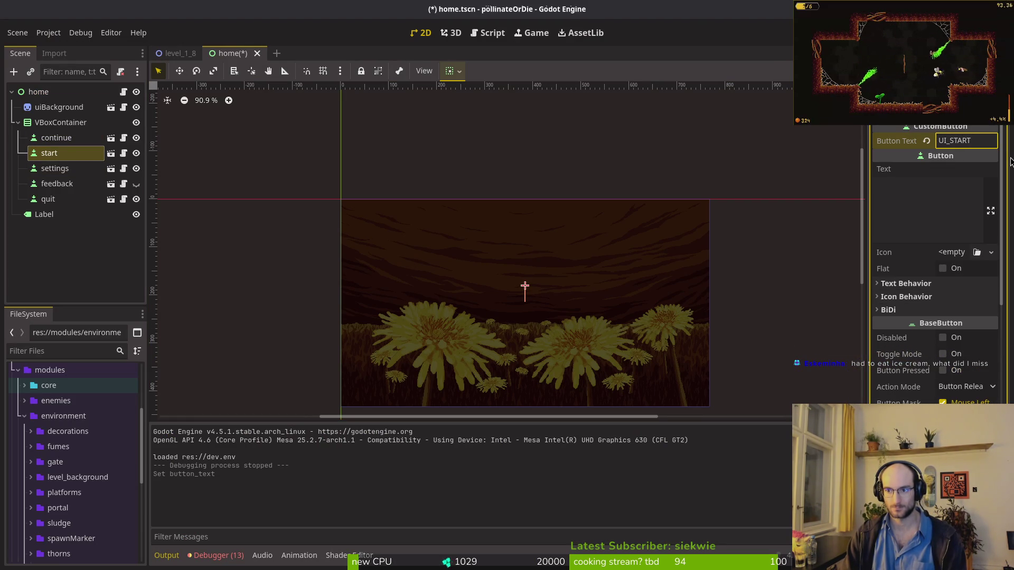
{"action": "key", "text": "ctrl+z"}
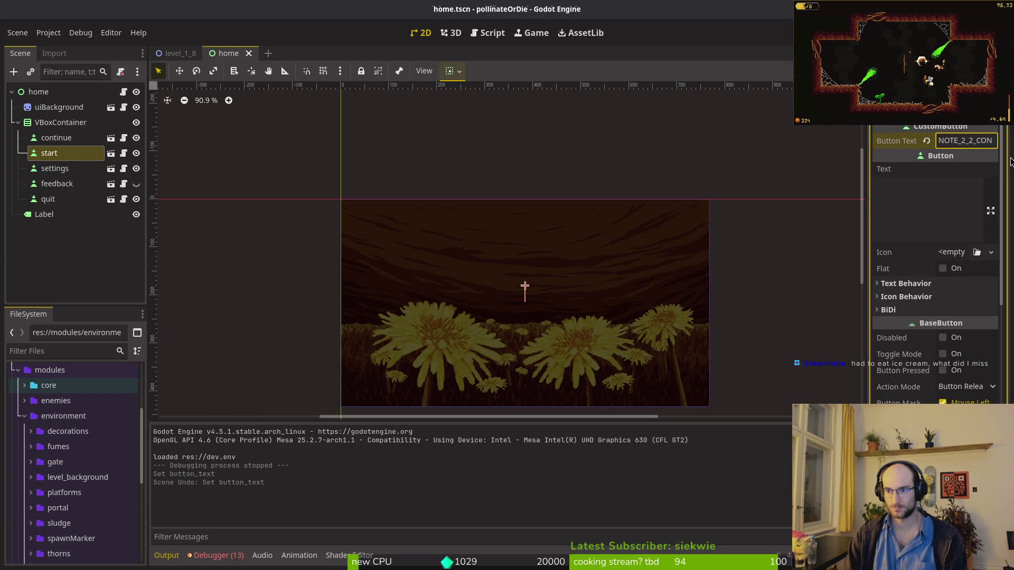
{"action": "key", "text": "ctrl+shift+z"}
{"action": "key", "text": "ctrl+s"}
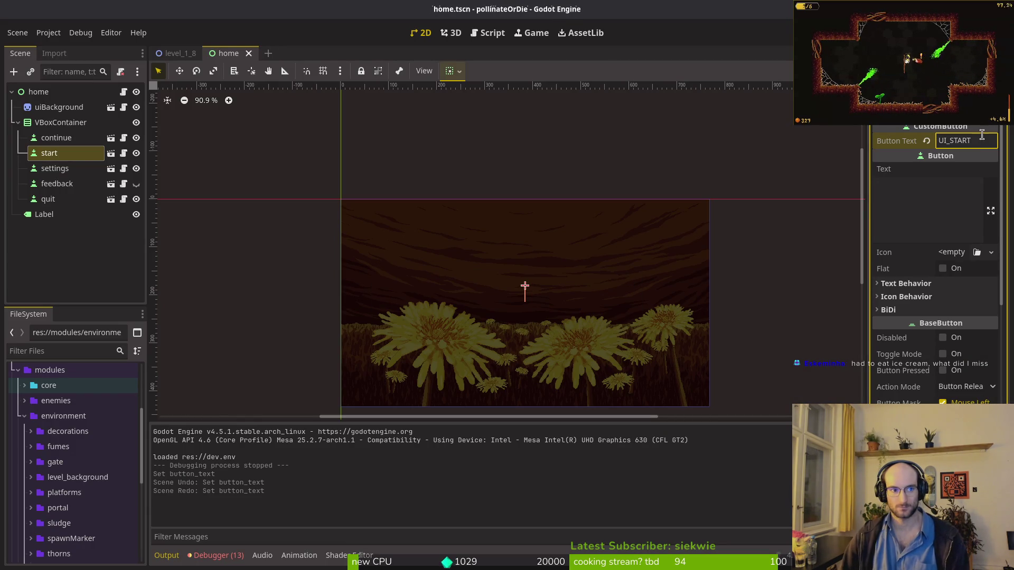
{"action": "key", "text": "ctrl+z"}
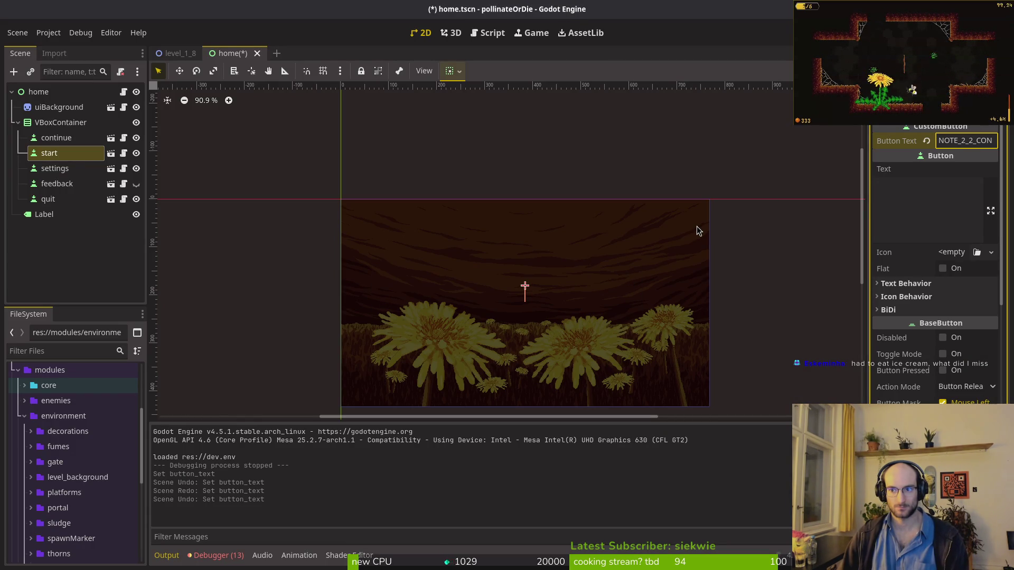
{"action": "key", "text": "ctrl+shift+z"}
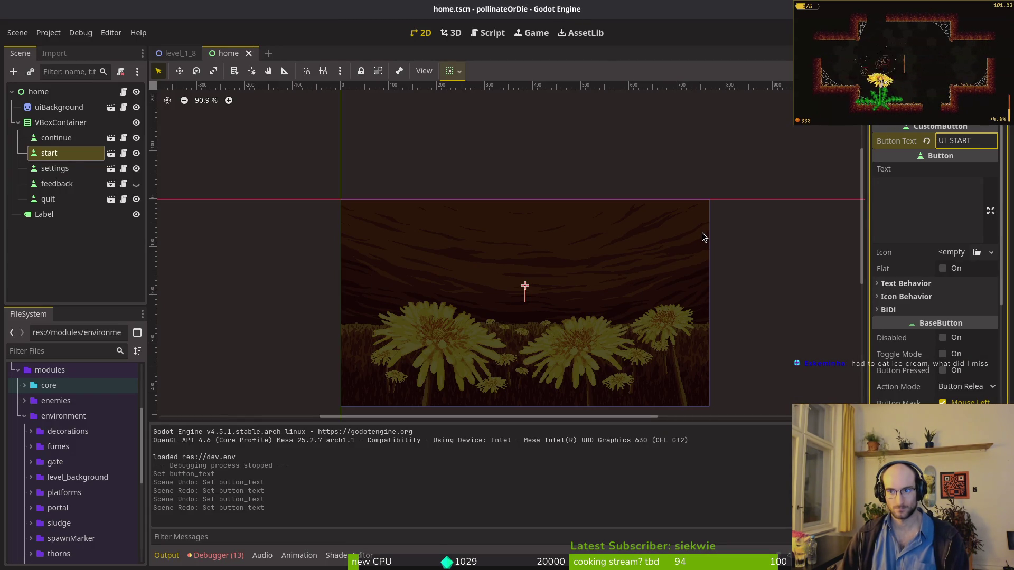
{"action": "key", "text": "ctrl+s"}
Step: Search the clipboard history for UI_ entries, then close it
{"action": "key", "text": "ctrl+shift+v"}
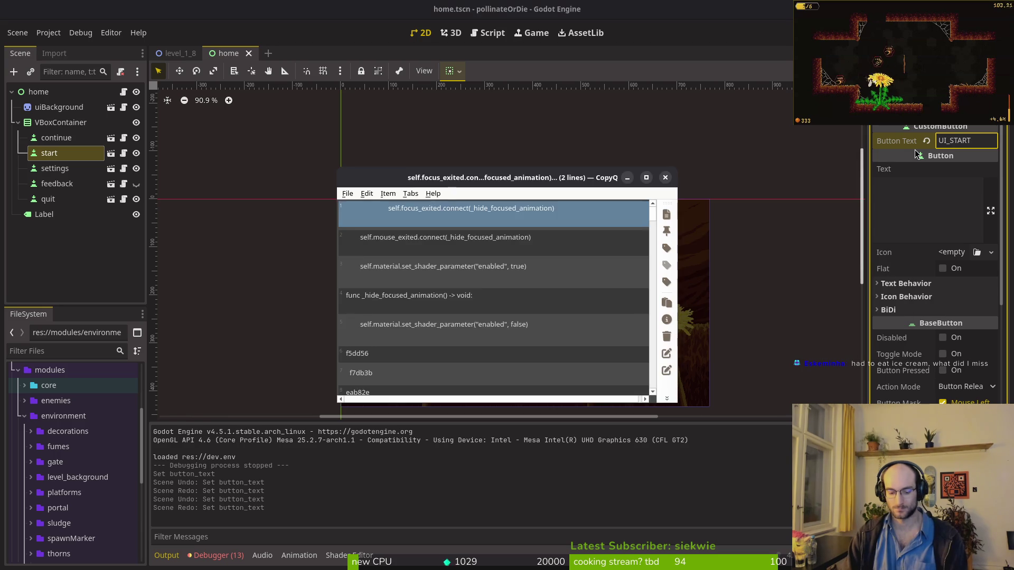
{"action": "type", "text": "ui"}
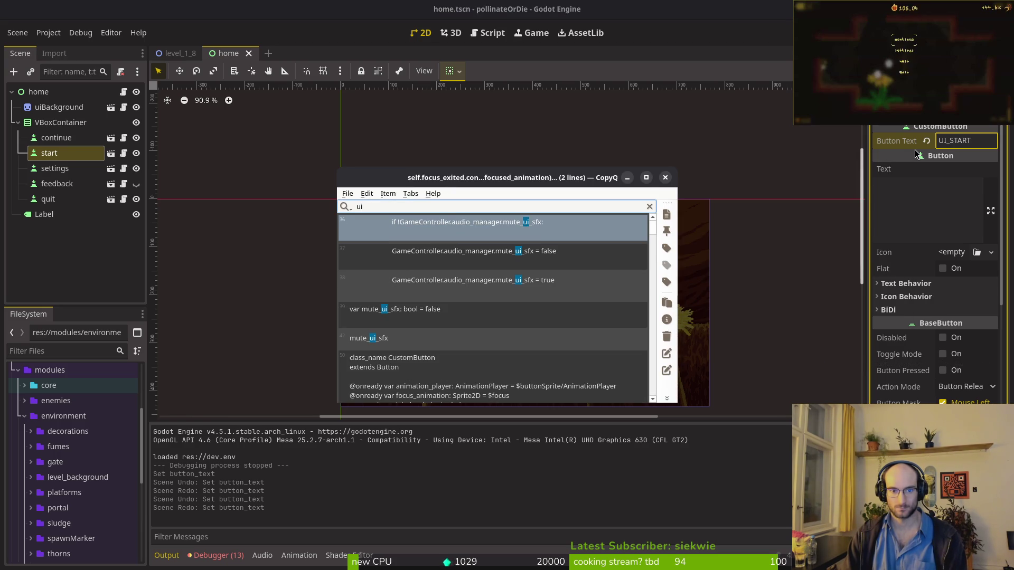
{"action": "key", "text": "BackSpace"}
{"action": "key", "text": "BackSpace"}
{"action": "key", "text": "BackSpace"}
{"action": "type", "text": "UI_"}
{"action": "key", "text": "Escape"}
{"action": "key", "text": "Escape"}
{"action": "key", "text": "super"}
{"action": "key", "text": "super"}
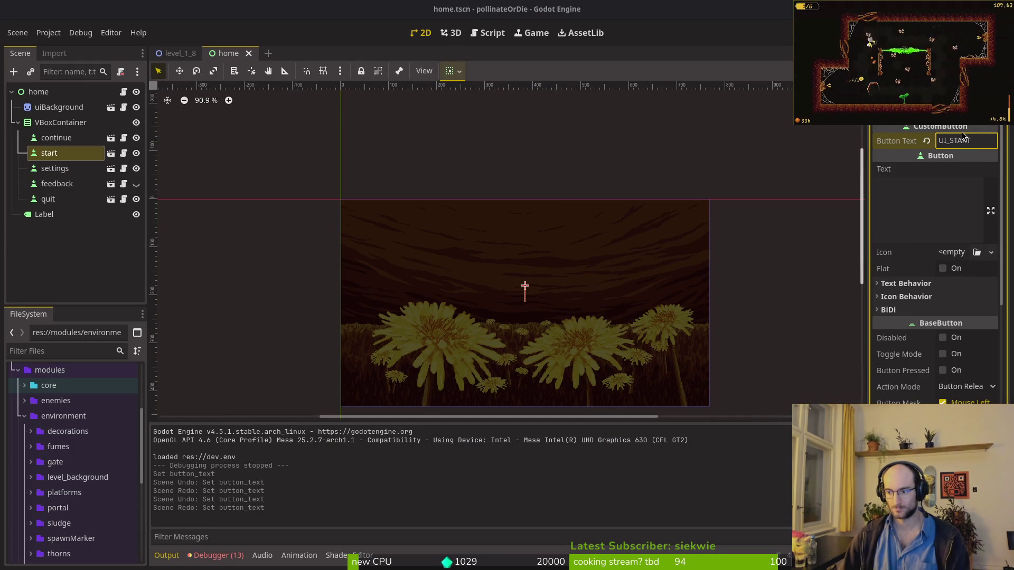
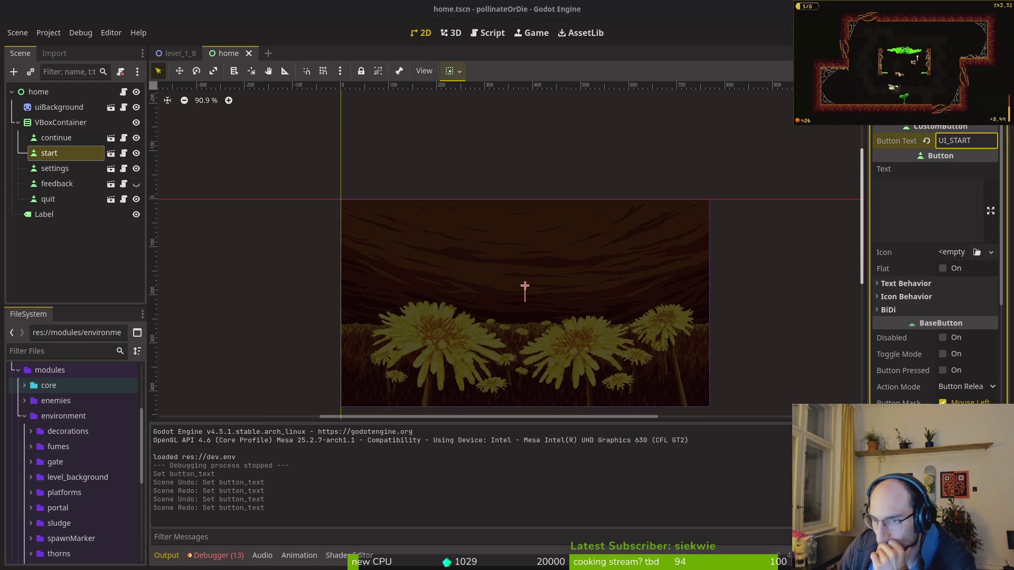
Step: Set the start button's Button Text key to NEW_GAME
{"action": "left_click", "coordinate": [913, 141]}
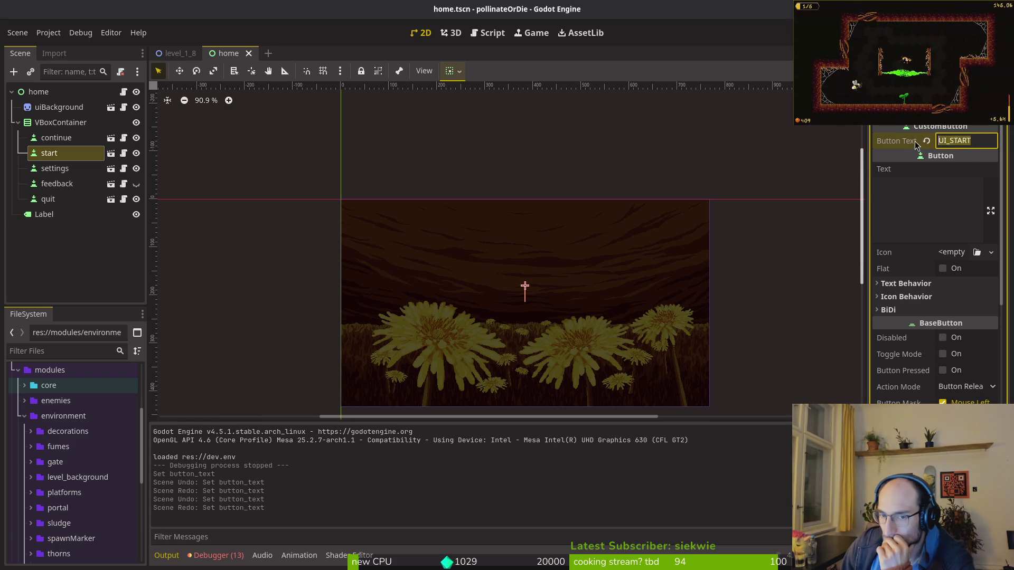
{"action": "mouse_move", "coordinate": [900, 156]}
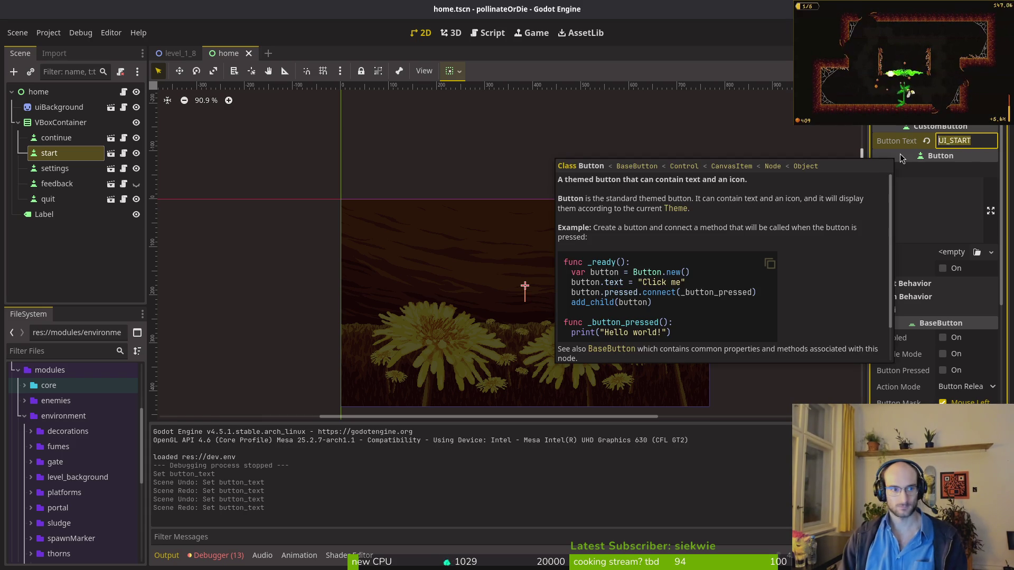
{"action": "type", "text": "NEW_GAME"}
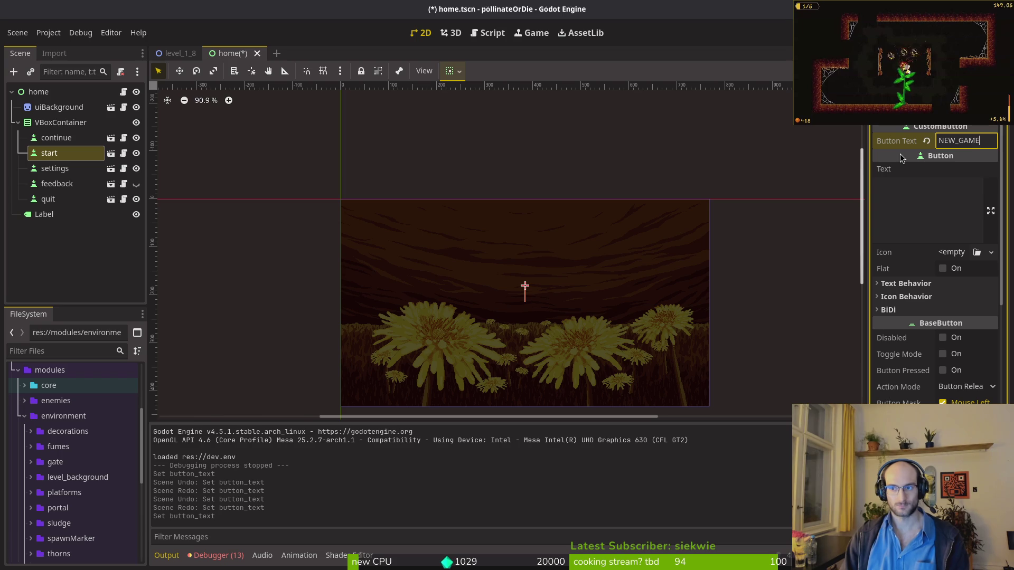
Step: Change the continue button's Button Text key to UI_CONTINUE and save the home scene
{"action": "left_click", "coordinate": [78, 141]}
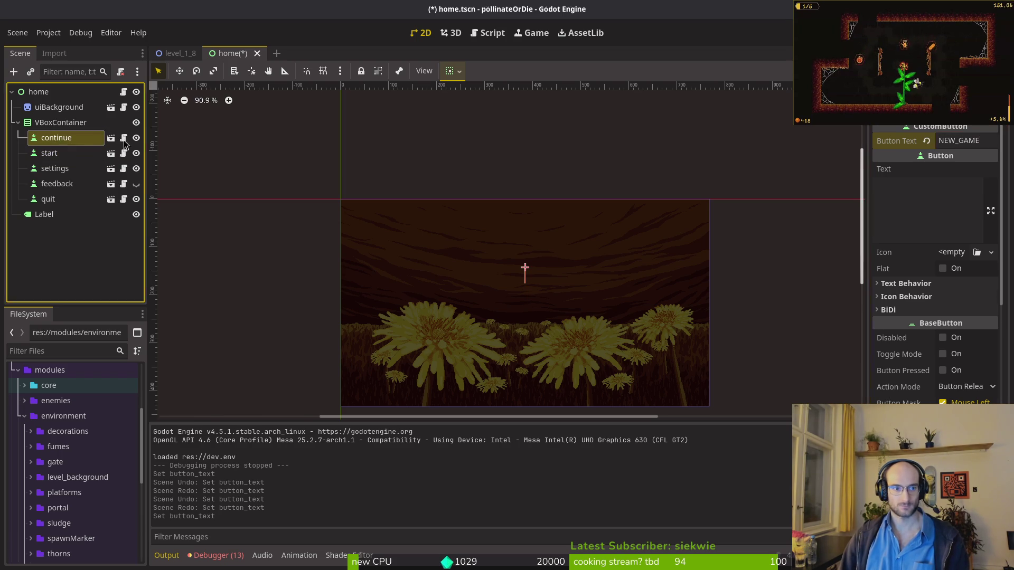
{"action": "left_click", "coordinate": [960, 140]}
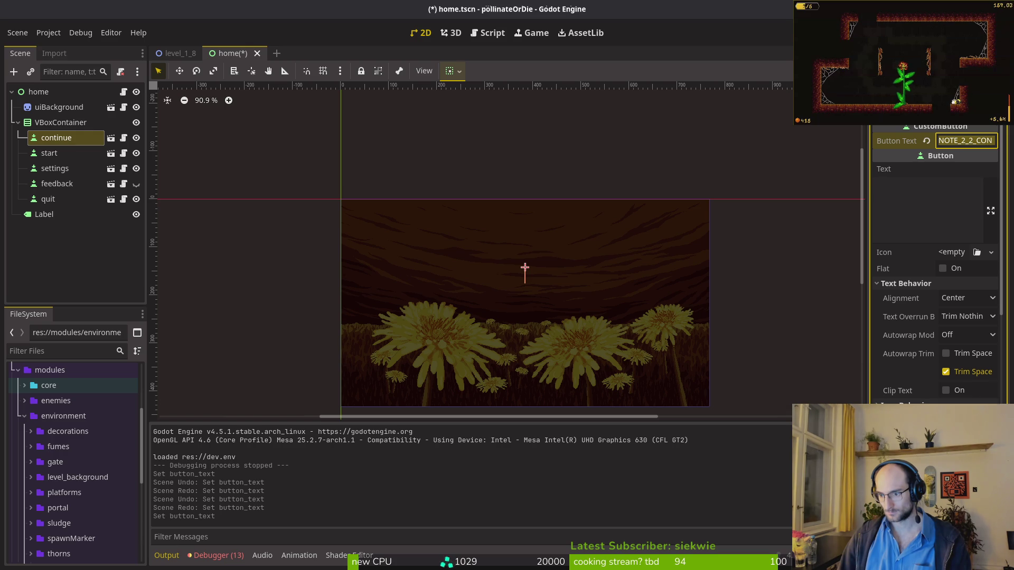
{"action": "key", "text": "ctrl+a"}
{"action": "type", "text": "UI"}
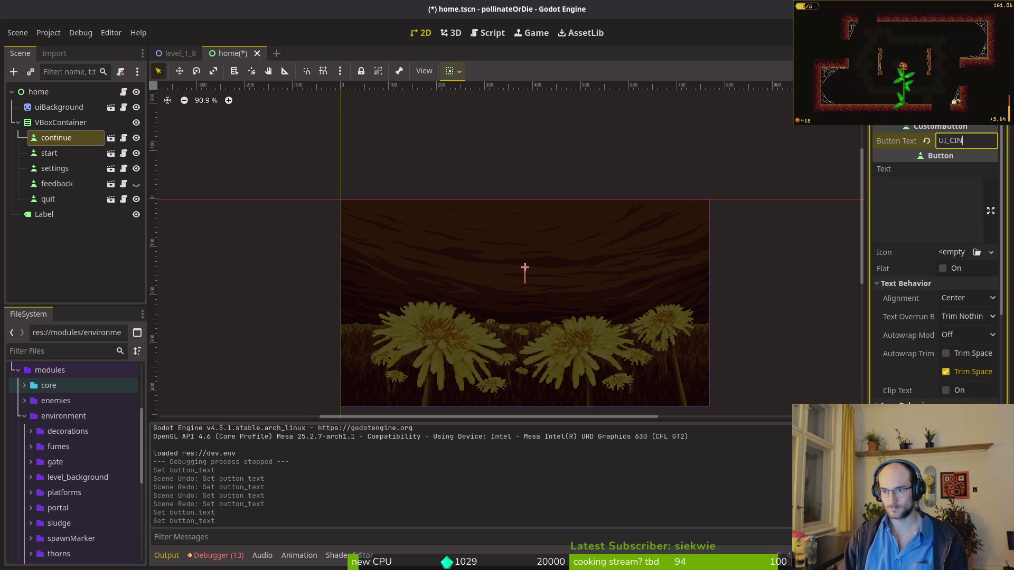
{"action": "key", "text": "ctrl+s"}
Step: Close custom_button.gd in vim with :q
{"action": "key", "text": "super+1"}
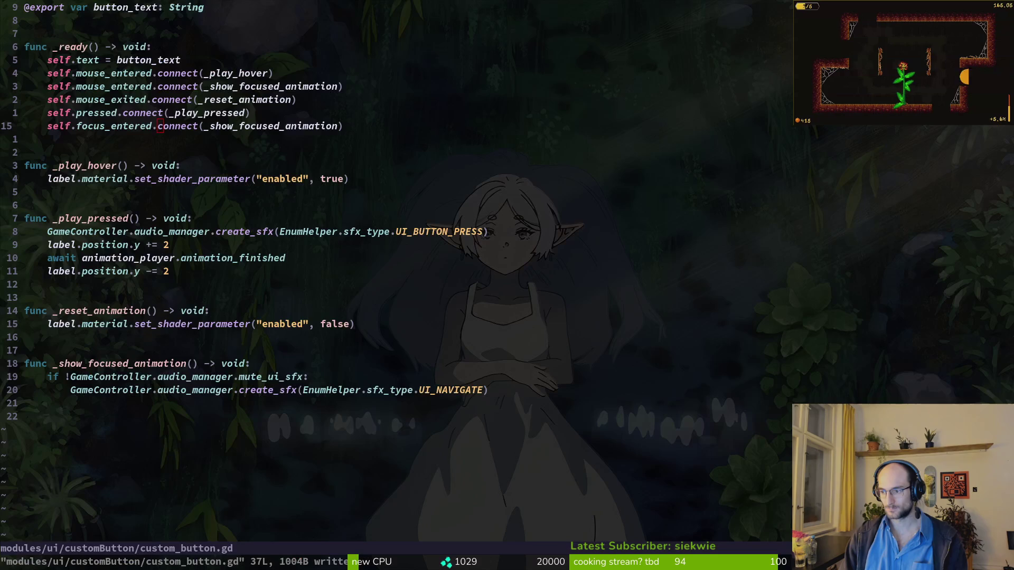
{"action": "type", "text": ":q"}
{"action": "key", "text": "Return"}
Step: Review the uncommitted diffs of custom_button.tscn and home.tscn in tig's status view
{"action": "type", "text": "tig"}
{"action": "key", "text": "Return"}
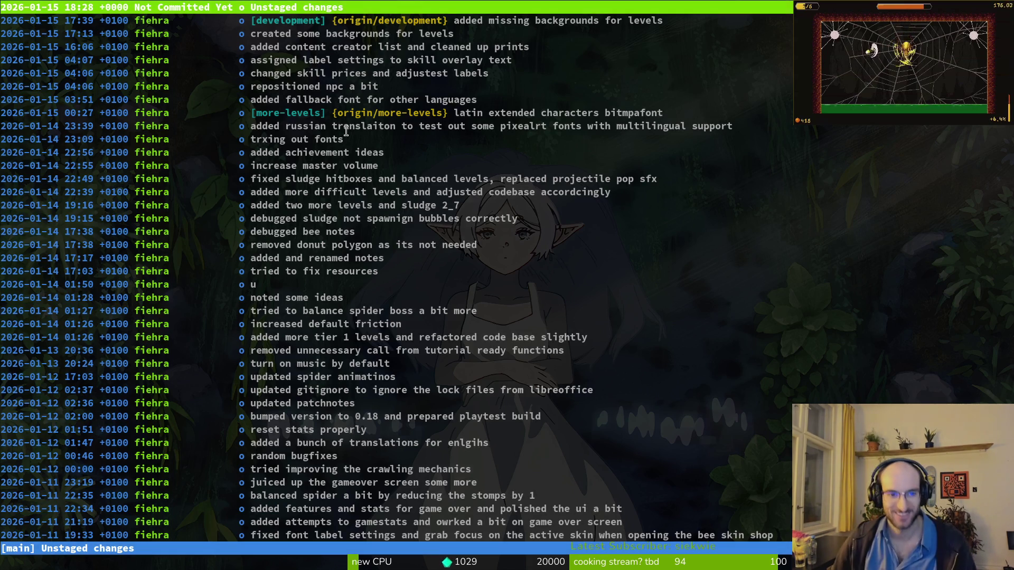
{"action": "key", "text": "s"}
{"action": "key", "text": "Down"}
{"action": "key", "text": "Down"}
{"action": "key", "text": "Down"}
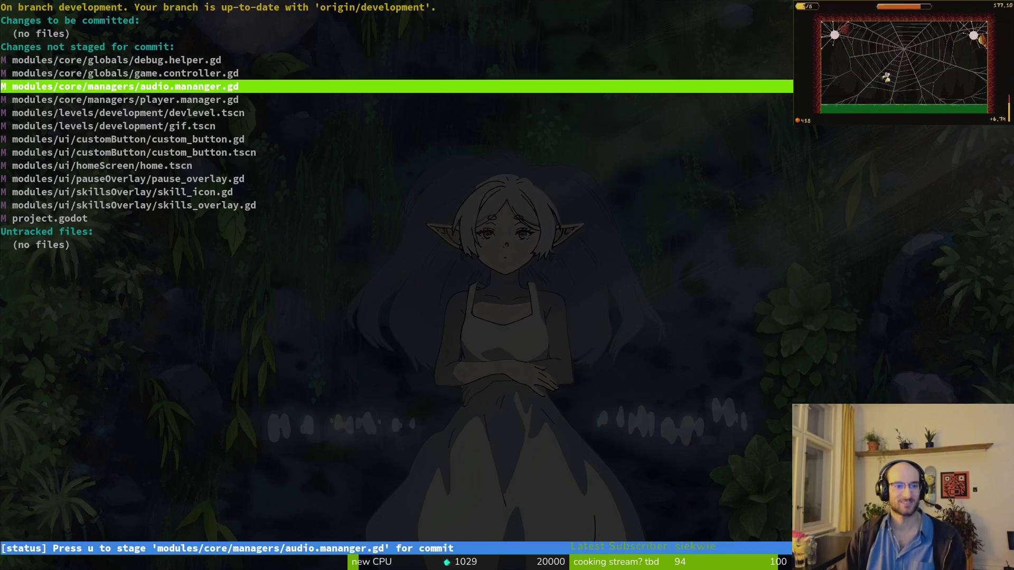
{"action": "key", "text": "Down"}
{"action": "key", "text": "Down"}
{"action": "key", "text": "Down"}
{"action": "key", "text": "Return"}
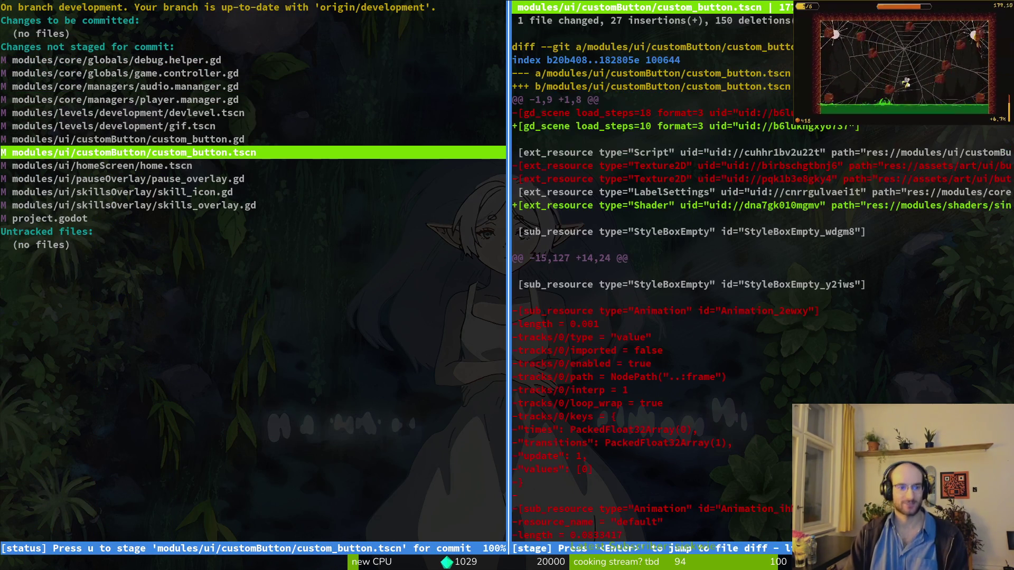
{"action": "key", "text": "q"}
{"action": "key", "text": "Down"}
{"action": "key", "text": "Return"}
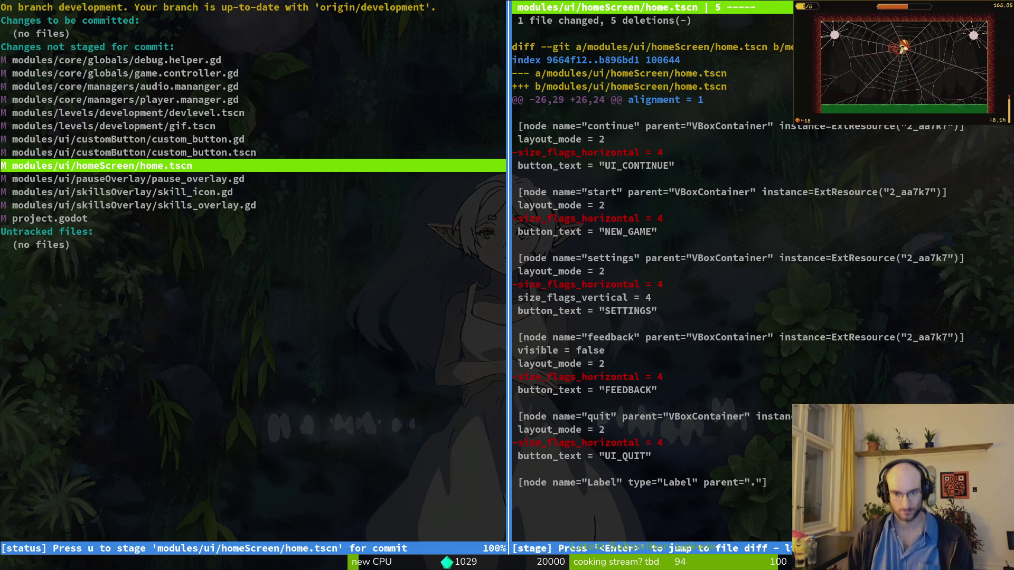
{"action": "key", "text": "q"}
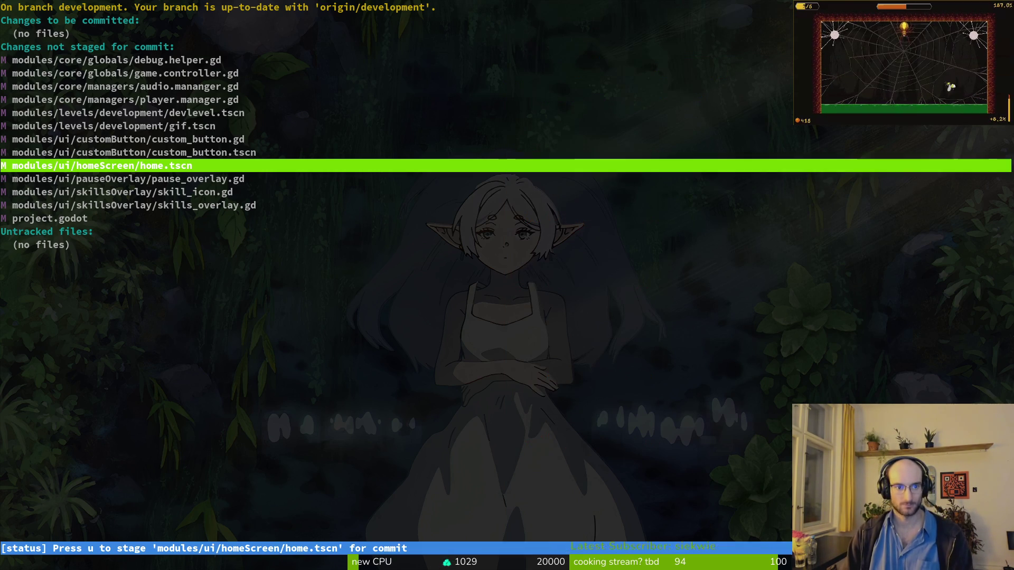
{"action": "key", "text": "q"}
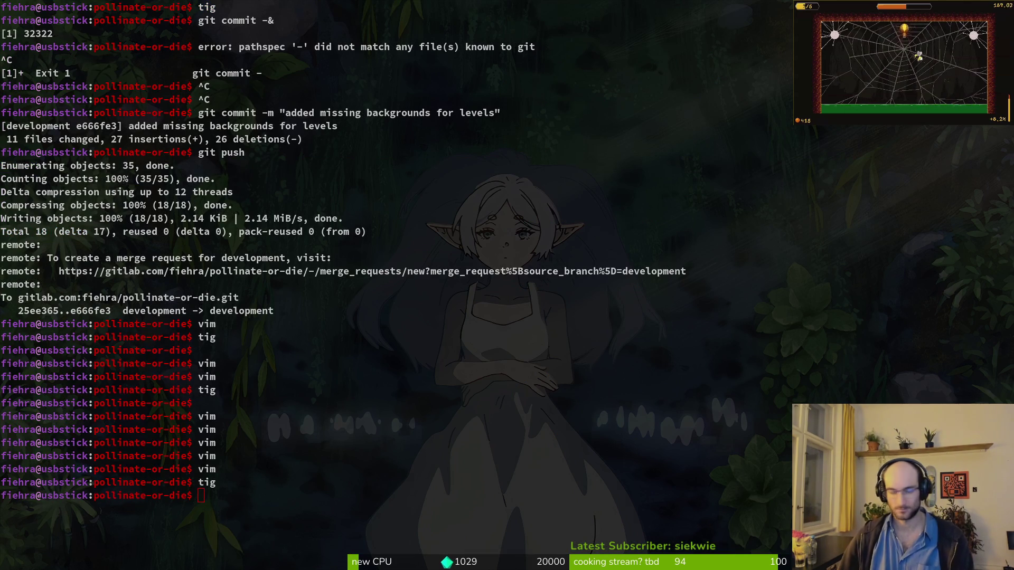
{"action": "key", "text": "alt+Tab"}
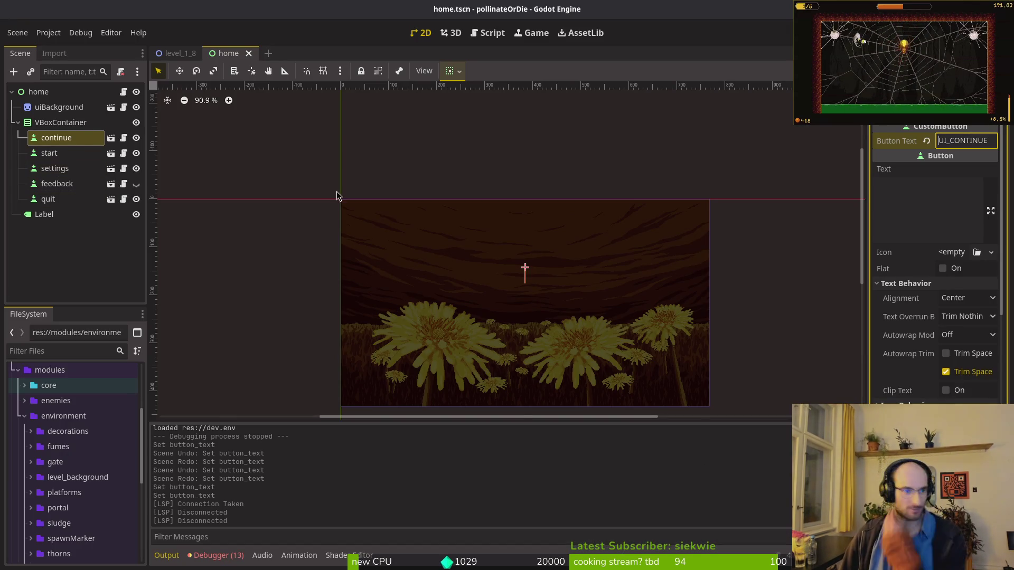
Step: Test-run the game to confirm the menu shows new game, settings and quit, then stop it
{"action": "key", "text": "F5"}
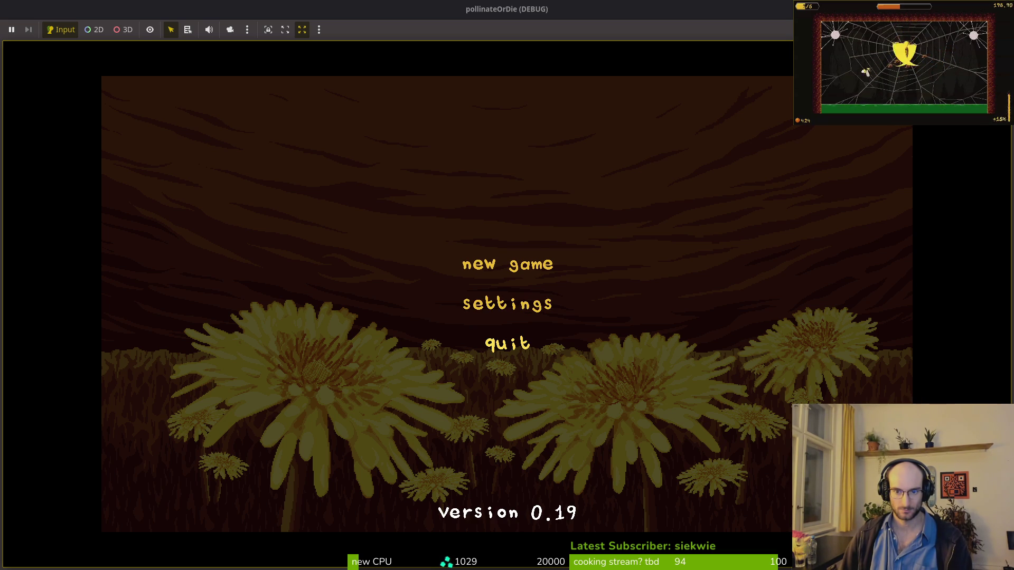
{"action": "key", "text": "F8"}
{"action": "key", "text": "super"}
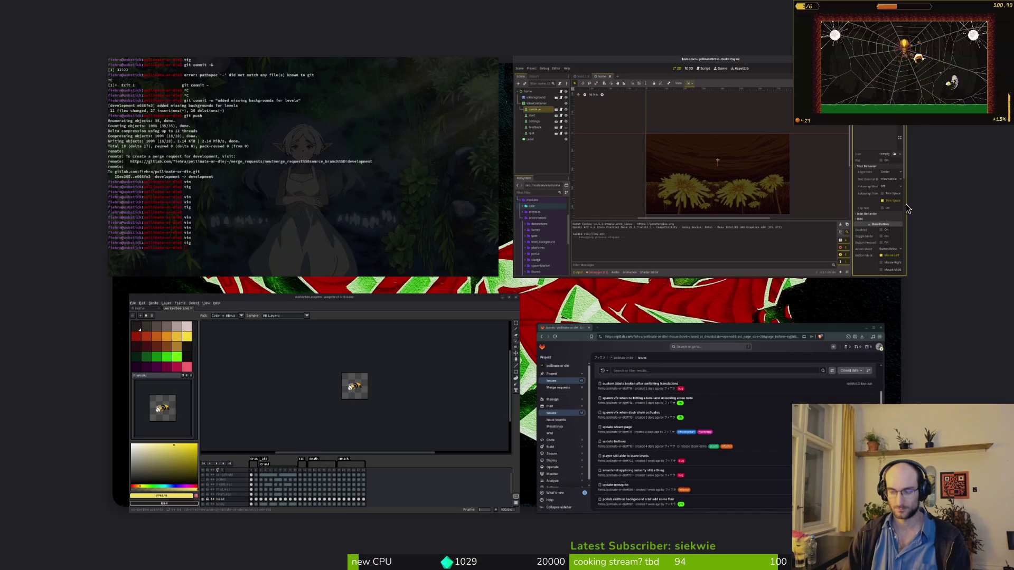
Step: Open Steam, go to LIBRARY and play ScourgeBringer from its game page
{"action": "type", "text": "steam"}
{"action": "key", "text": "Return"}
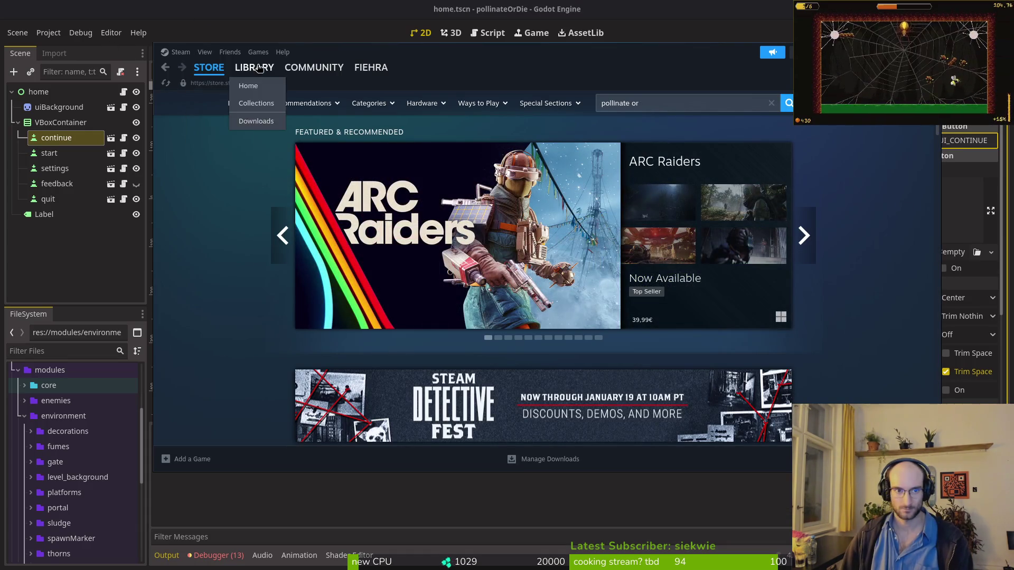
{"action": "left_click", "coordinate": [254, 67]}
{"action": "scroll", "coordinate": [232, 428], "scroll_direction": "down", "scroll_amount": 3}
{"action": "left_click", "coordinate": [212, 389]}
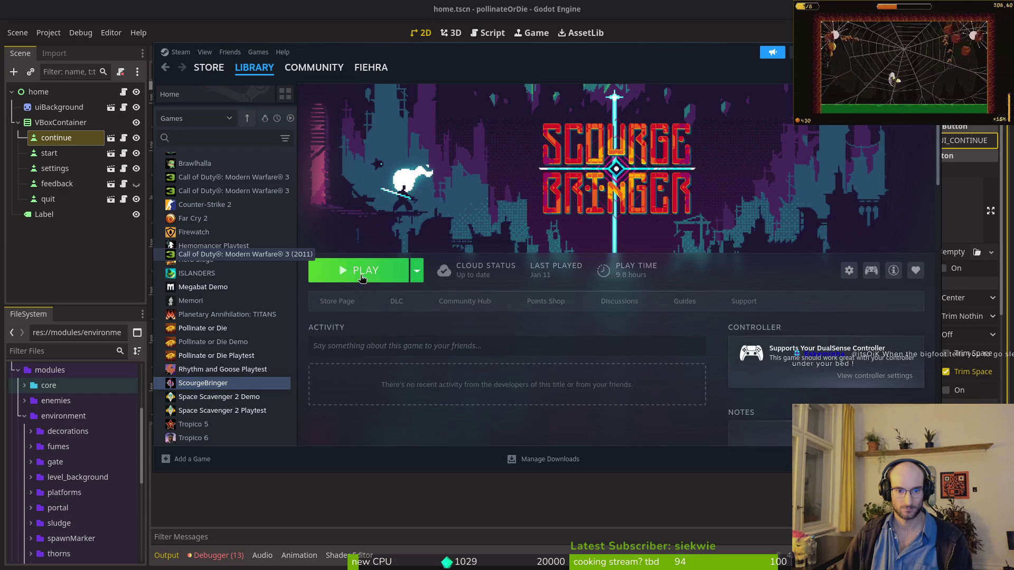
{"action": "left_click", "coordinate": [367, 271]}
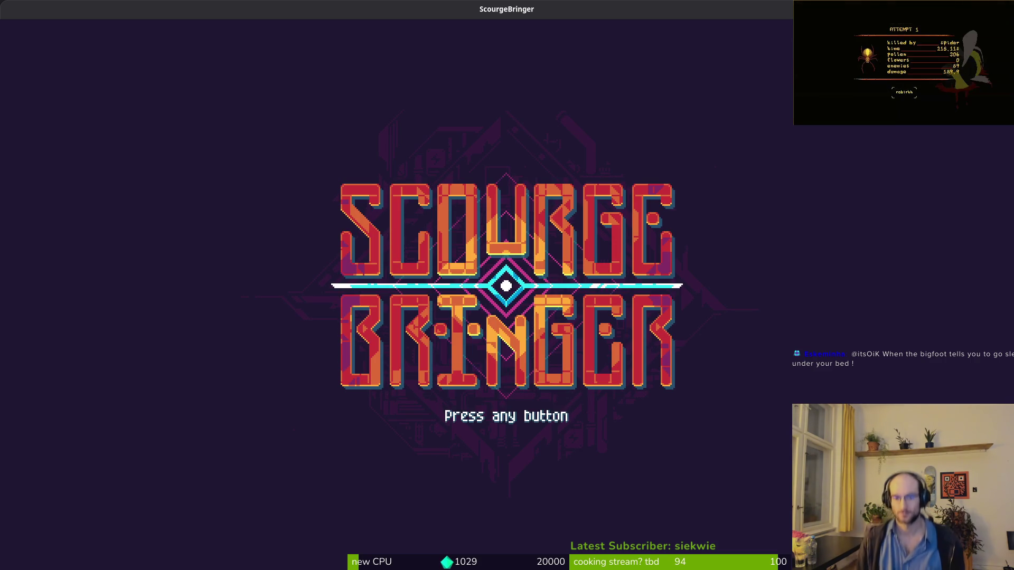
Step: Step the highlight through ScourgeBringer's Continue, Settings, Credits and Exit entries, then leave the game
{"action": "key", "text": "Return"}
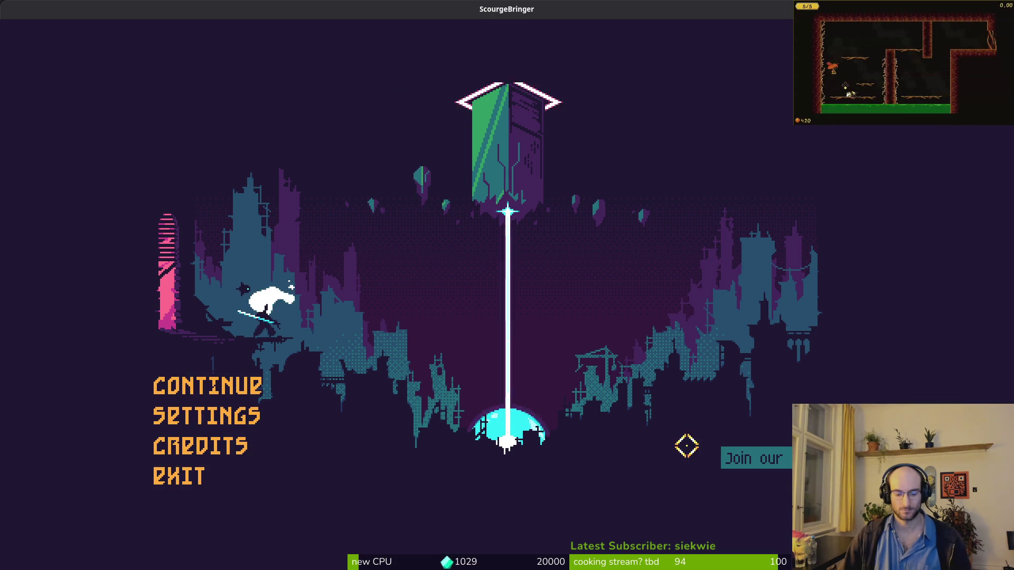
{"action": "key", "text": "Down"}
{"action": "key", "text": "Down"}
{"action": "key", "text": "Down"}
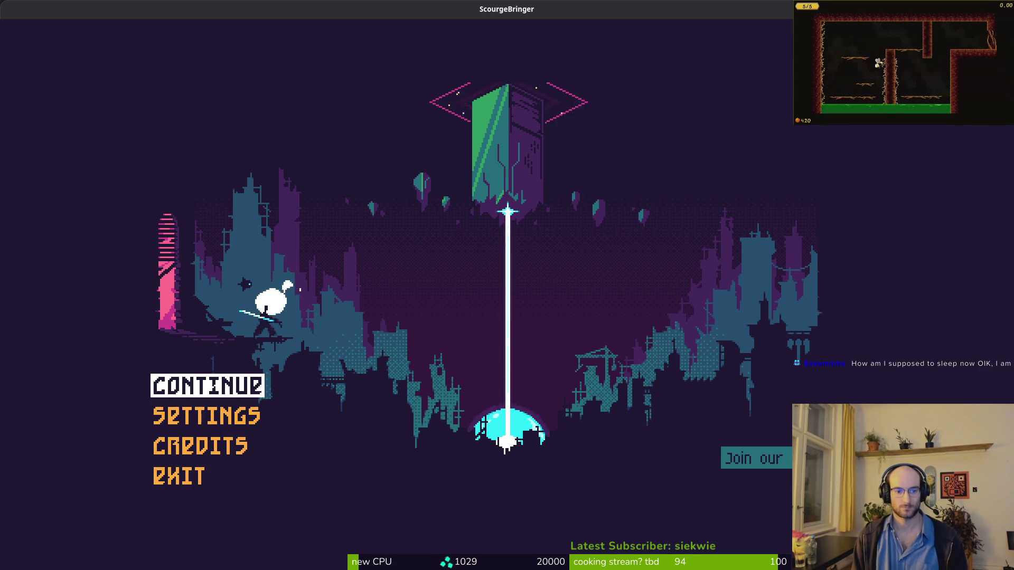
{"action": "key", "text": "Up"}
{"action": "key", "text": "Up"}
{"action": "key", "text": "Down"}
{"action": "key", "text": "Down"}
{"action": "key", "text": "Down"}
{"action": "key", "text": "Up"}
{"action": "key", "text": "Up"}
{"action": "key", "text": "Down"}
{"action": "key", "text": "Down"}
{"action": "key", "text": "Down"}
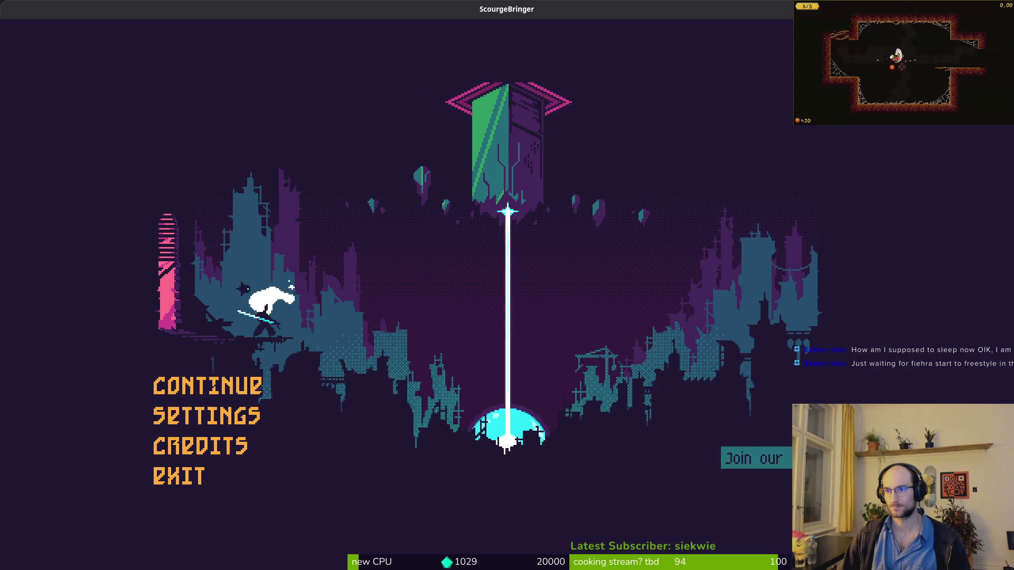
{"action": "key", "text": "alt+Tab"}
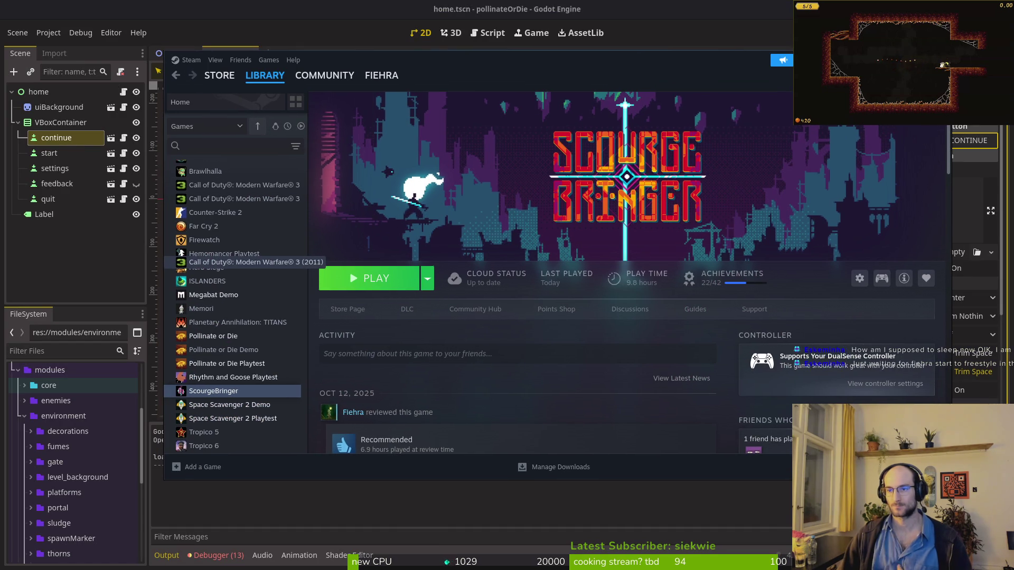
{"action": "key", "text": "alt+Tab"}
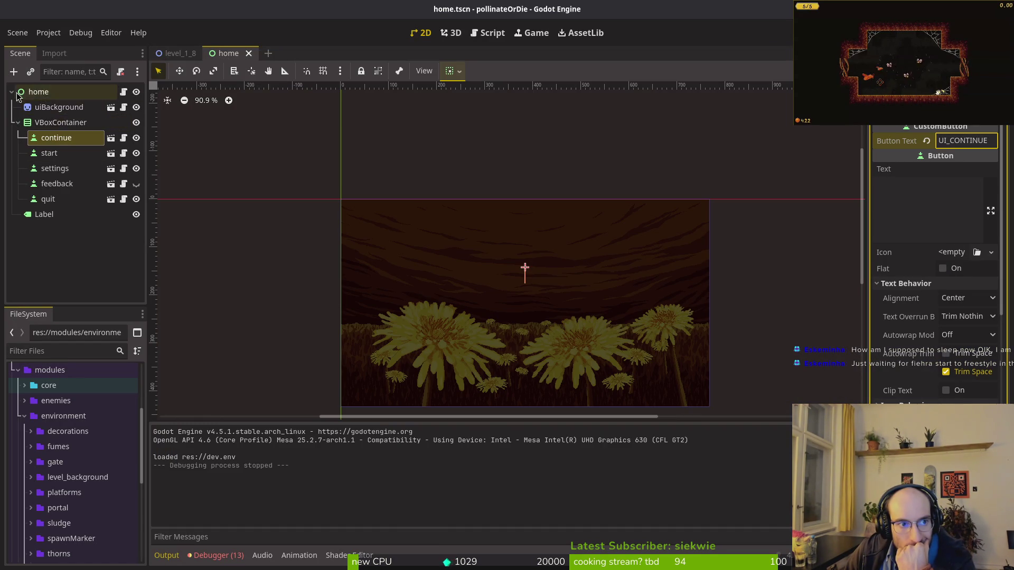
Step: Collapse the home scene tree and quick-open custom_button.tscn
{"action": "left_click", "coordinate": [18, 122]}
{"action": "left_click", "coordinate": [12, 92]}
{"action": "left_click", "coordinate": [217, 55]}
{"action": "key", "text": "alt+shift+o"}
{"action": "type", "text": "custo"}
{"action": "type", "text": "m_button.tscn"}
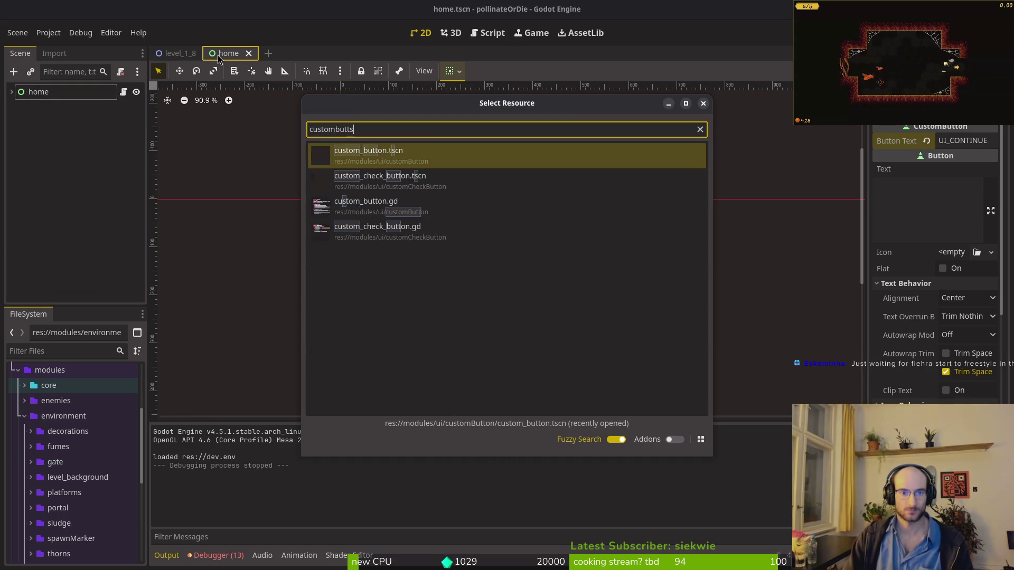
{"action": "key", "text": "Return"}
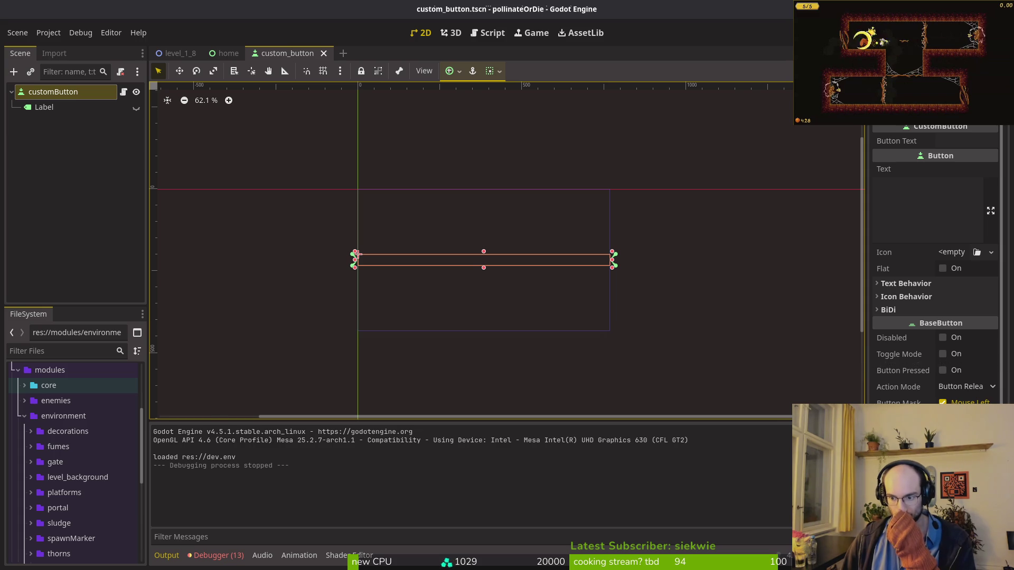
Step: Give customButton a centred Anchors Preset, save the scene and run the game
{"action": "scroll", "coordinate": [935, 264], "scroll_direction": "down", "scroll_amount": 10}
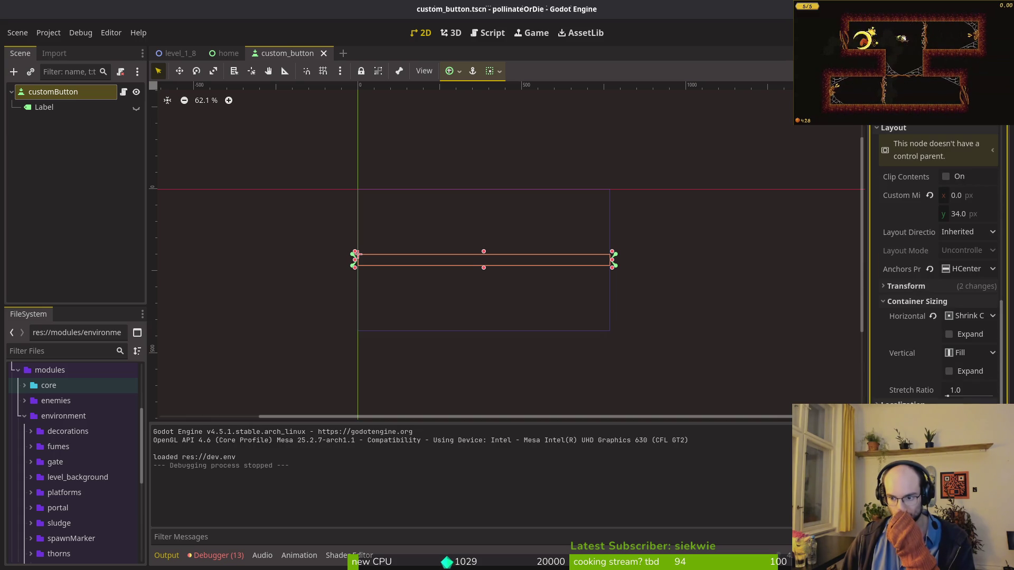
{"action": "left_click", "coordinate": [967, 269]}
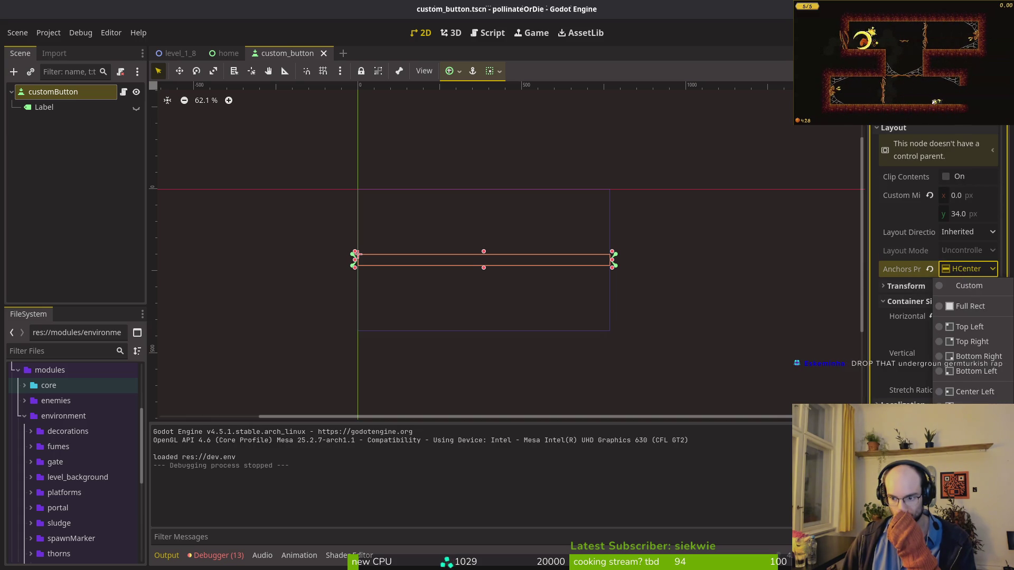
{"action": "left_click", "coordinate": [972, 450]}
{"action": "key", "text": "ctrl+s"}
{"action": "key", "text": "F5"}
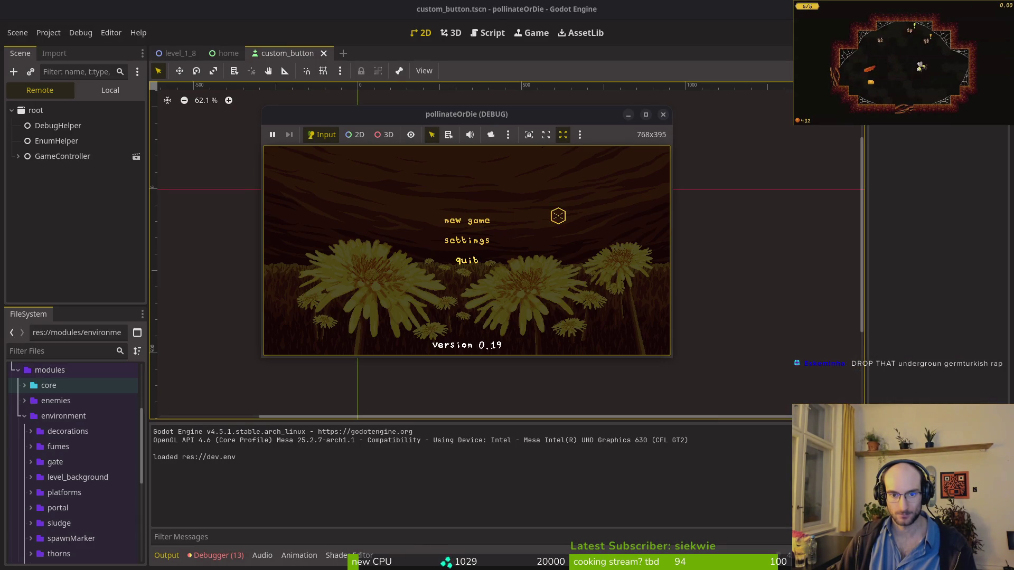
Step: Close the pollinateOrDie (DEBUG) window to stop the test run
{"action": "left_click", "coordinate": [663, 115]}
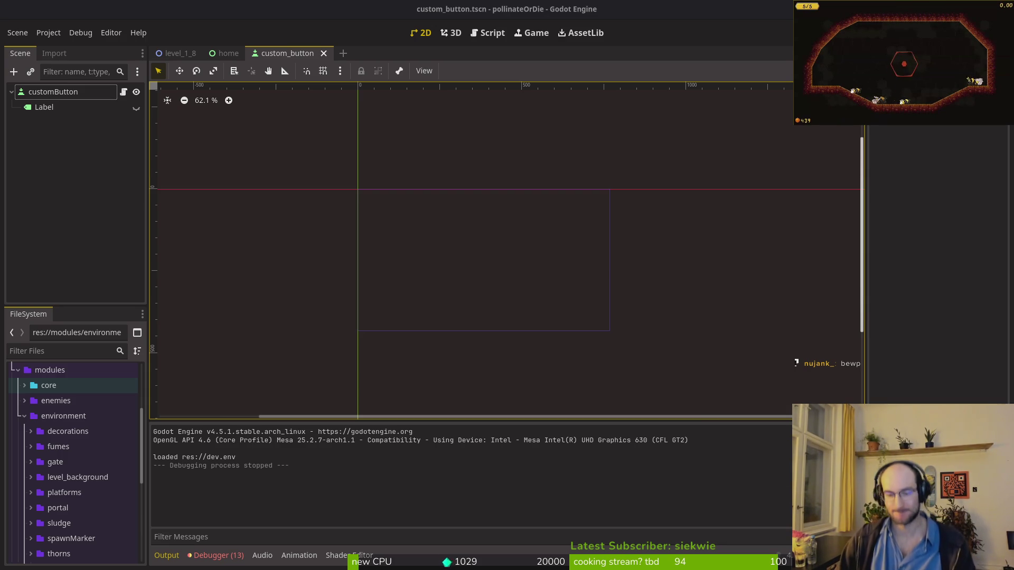
Step: Select the customButton root node and collapse its Container Sizing properties
{"action": "left_click", "coordinate": [52, 92]}
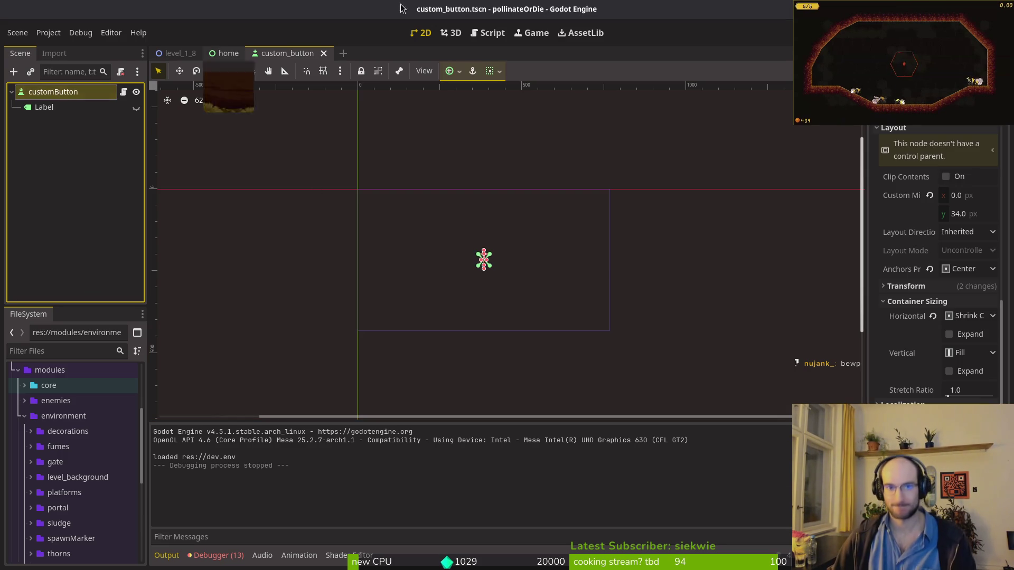
{"action": "scroll", "coordinate": [497, 283], "scroll_direction": "up", "scroll_amount": 10}
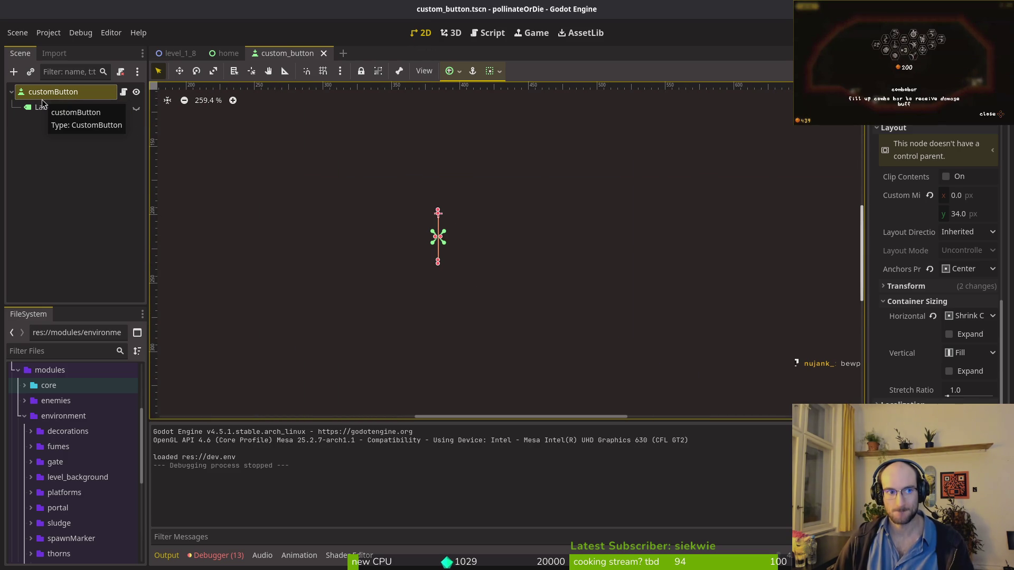
{"action": "left_click", "coordinate": [897, 301]}
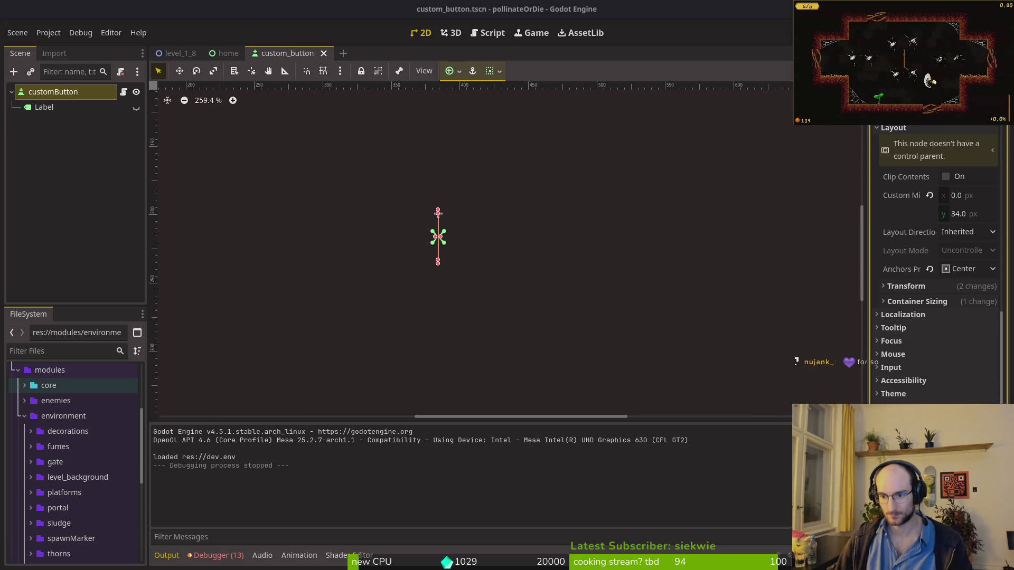
{"action": "left_click", "coordinate": [817, 370]}
{"action": "left_click", "coordinate": [52, 92]}
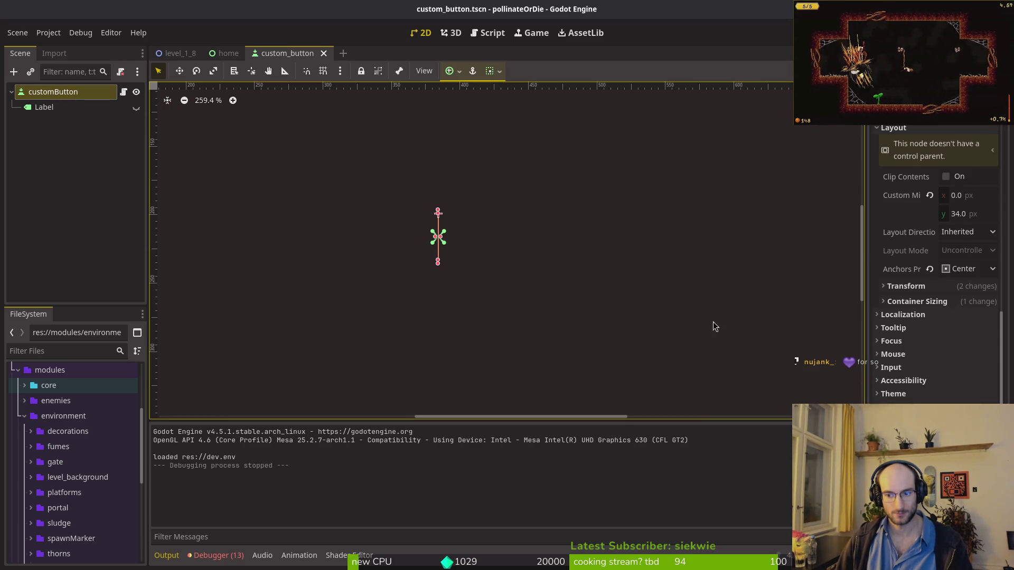
{"action": "key", "text": "ctrl+shift+o"}
{"action": "key", "text": "Escape"}
{"action": "key", "text": "Escape"}
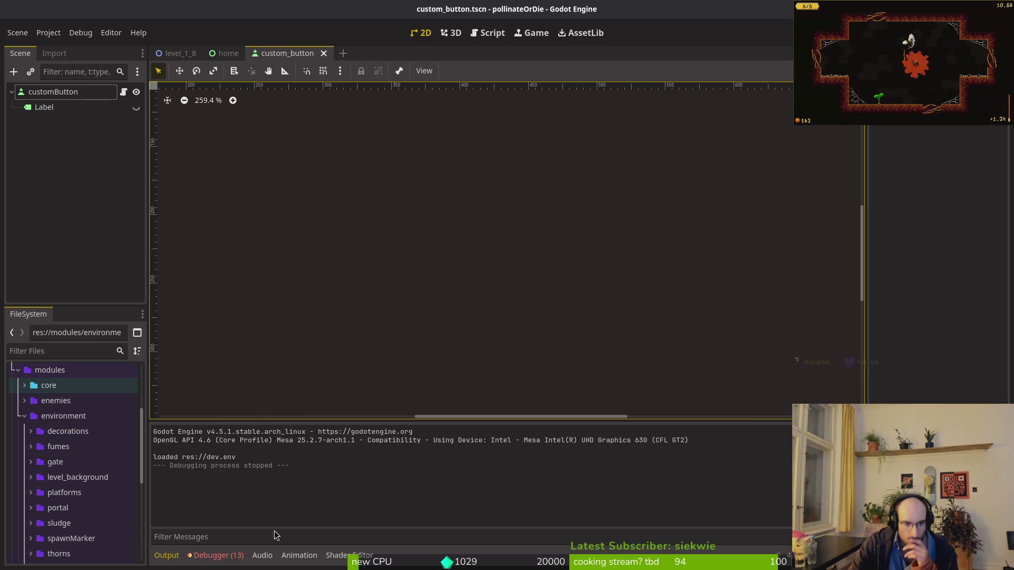
Step: Show the Debugger's Errors (13) tab listing missing buttonSprite/AnimationPlayer nodes
{"action": "left_click", "coordinate": [217, 556]}
{"action": "left_click", "coordinate": [217, 425]}
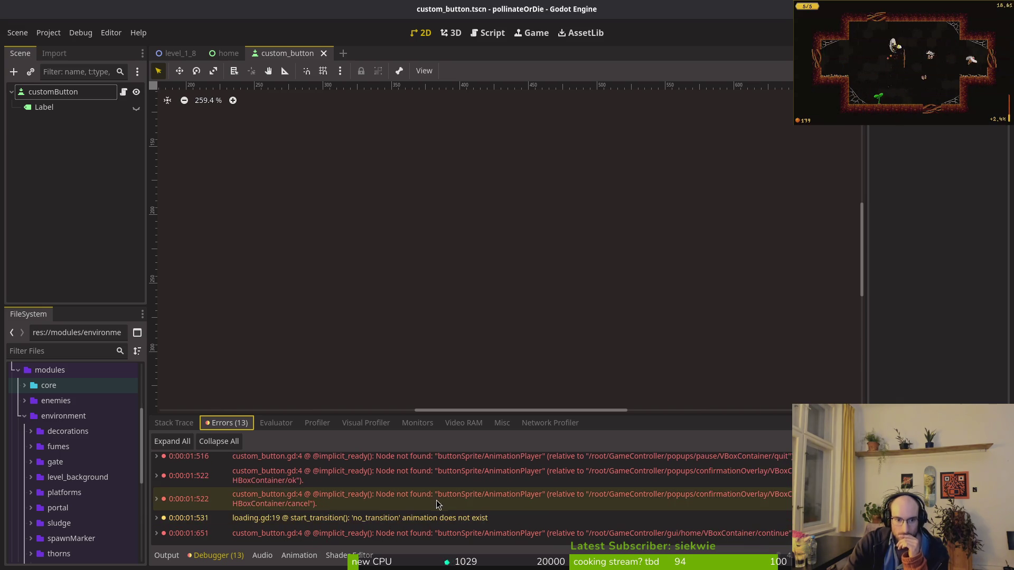
{"action": "scroll", "coordinate": [436, 505], "scroll_direction": "down", "scroll_amount": 1}
{"action": "key", "text": "alt+Tab"}
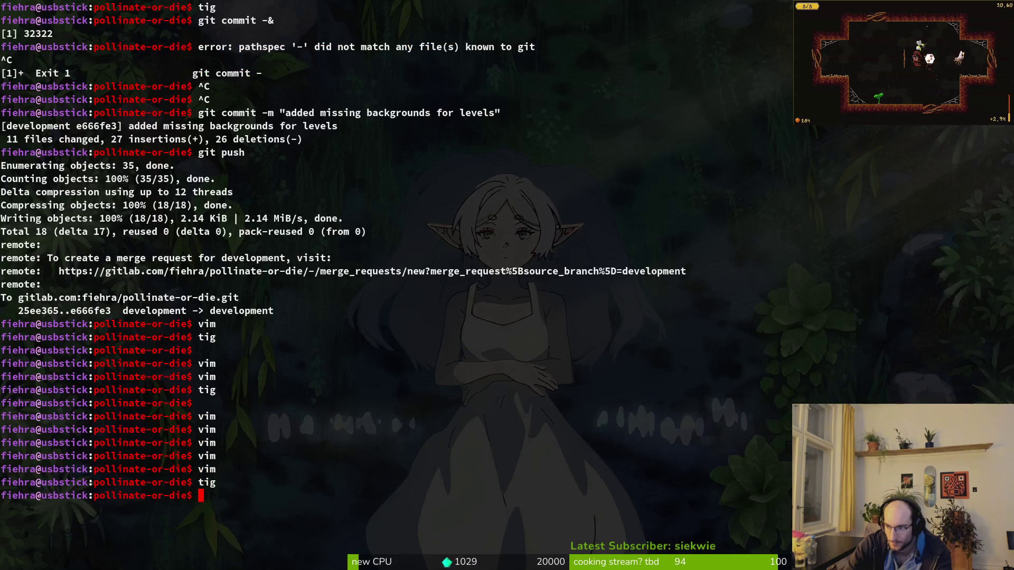
Step: Launch vim and open custom_button.gd through the fuzzy file finder
{"action": "type", "text": "im"}
{"action": "key", "text": "Return"}
{"action": "key", "text": "space"}
{"action": "key", "text": "f"}
{"action": "key", "text": "f"}
{"action": "type", "text": "cusom"}
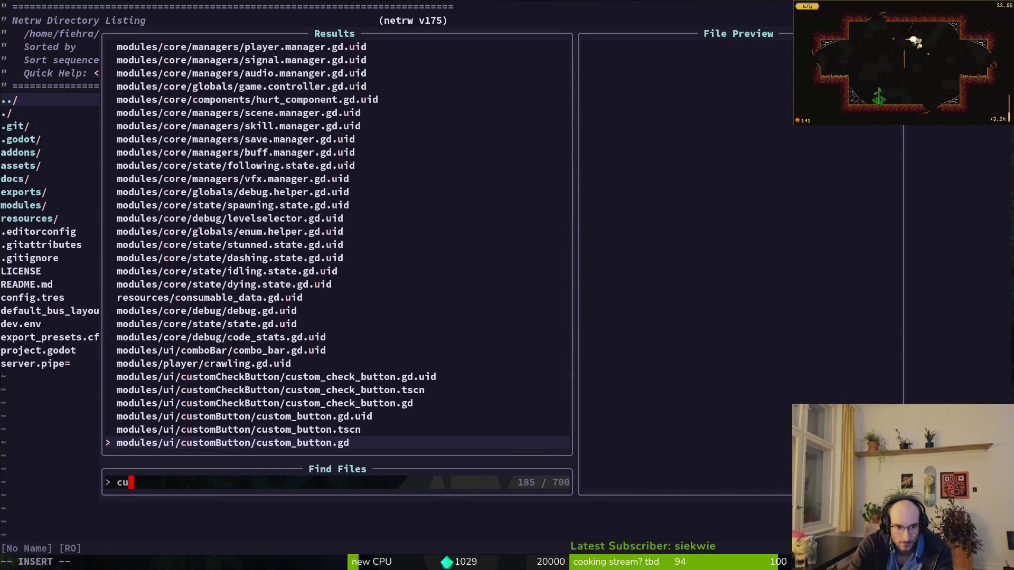
{"action": "key", "text": "Return"}
Step: Delete the animation_player variable line from custom_button.gd and save
{"action": "key", "text": "j"}
{"action": "key", "text": "d"}
{"action": "key", "text": "d"}
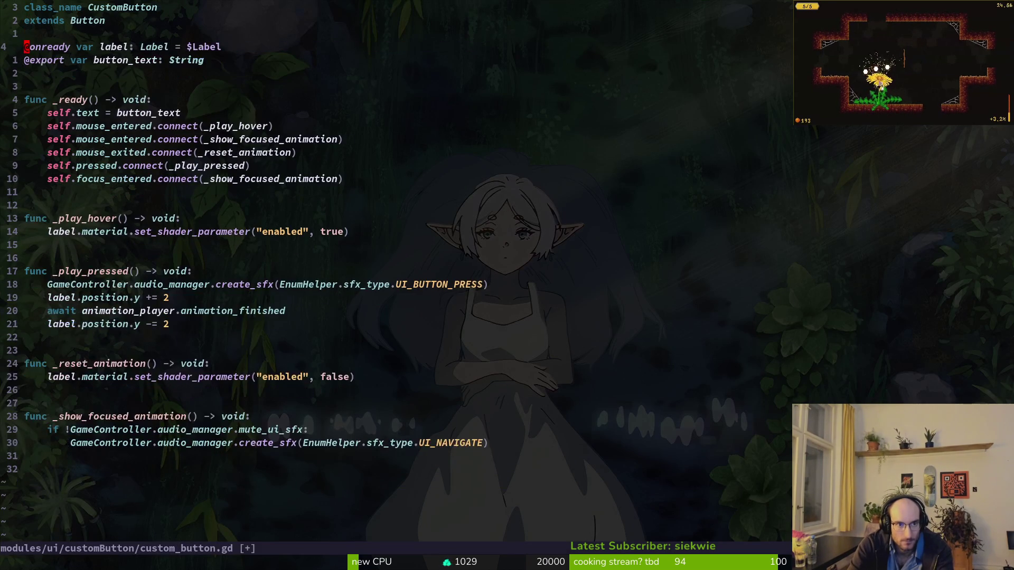
{"action": "type", "text": ":w"}
{"action": "key", "text": "Return"}
Step: Remove the await animation_player line and both label.position.y lines from _play_pressed, then save
{"action": "key", "text": "2"}
{"action": "key", "text": "0"}
{"action": "key", "text": "j"}
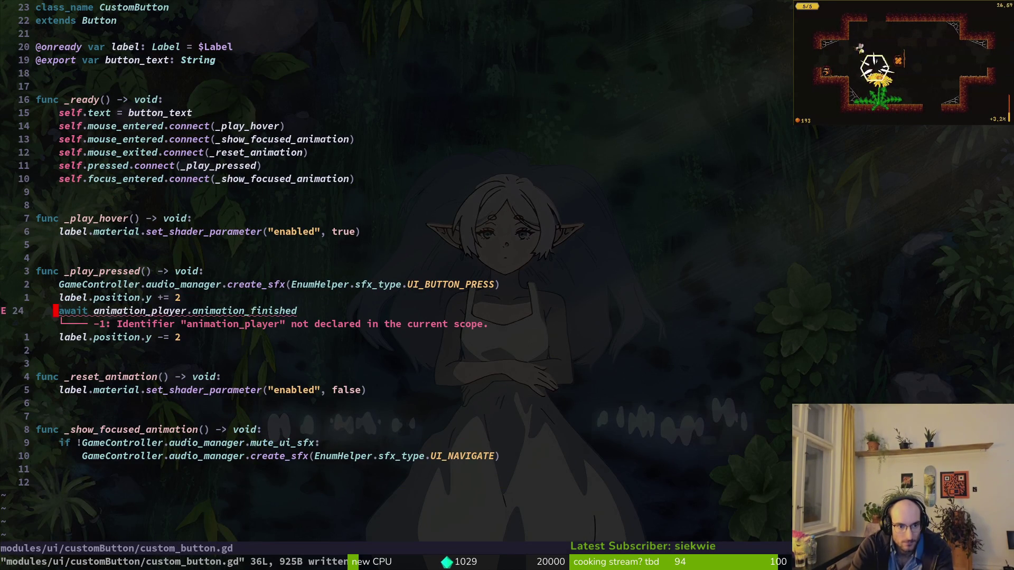
{"action": "key", "text": "d"}
{"action": "key", "text": "d"}
{"action": "key", "text": "k"}
{"action": "key", "text": "k"}
{"action": "key", "text": "j"}
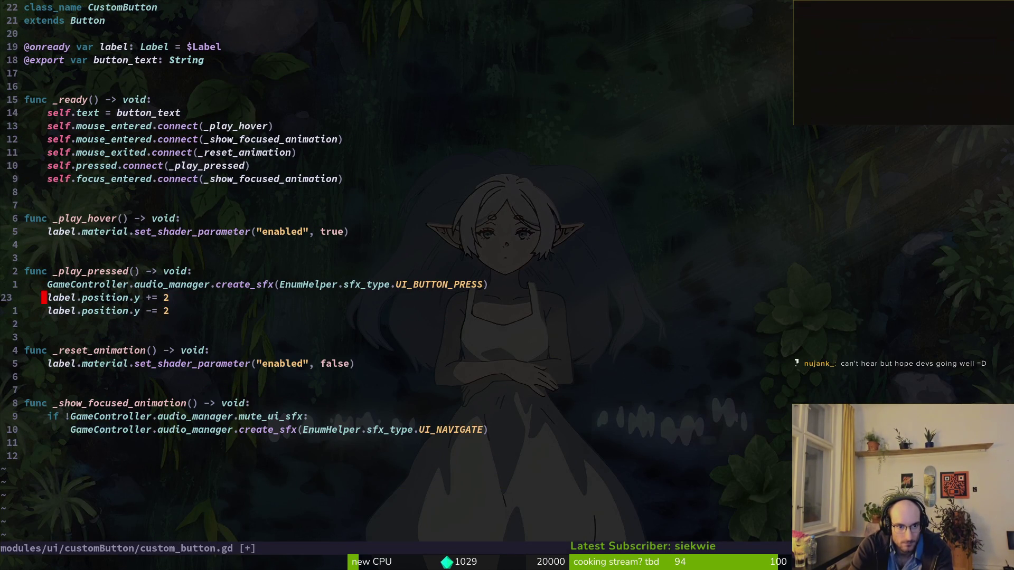
{"action": "key", "text": "d"}
{"action": "key", "text": "d"}
{"action": "key", "text": "d"}
{"action": "key", "text": "d"}
{"action": "type", "text": ":w"}
{"action": "key", "text": "Return"}
{"action": "key", "text": "j"}
{"action": "key", "text": "j"}
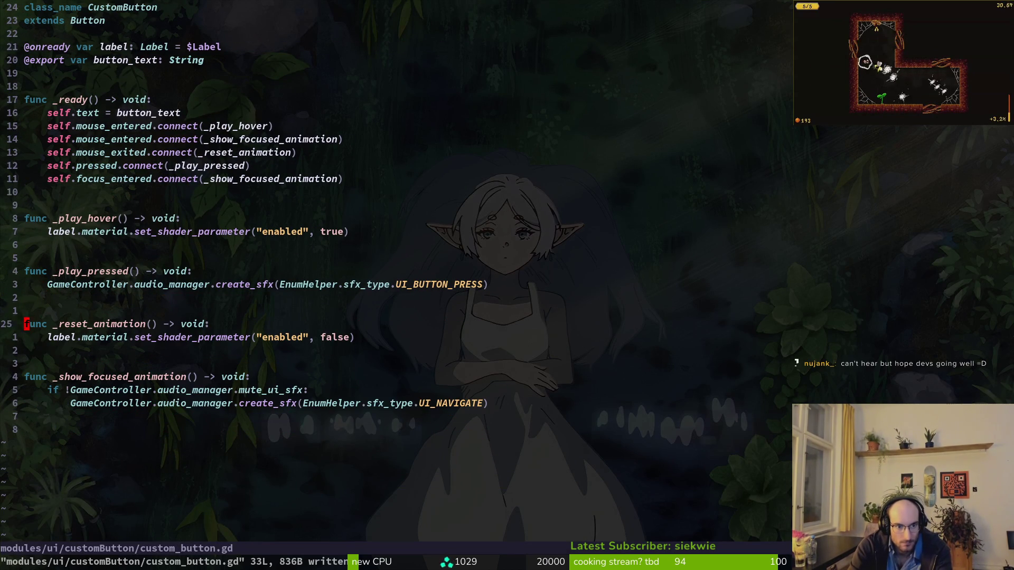
{"action": "key", "text": "j"}
{"action": "key", "text": "j"}
{"action": "key", "text": "j"}
{"action": "key", "text": "k"}
{"action": "key", "text": "k"}
{"action": "key", "text": "k"}
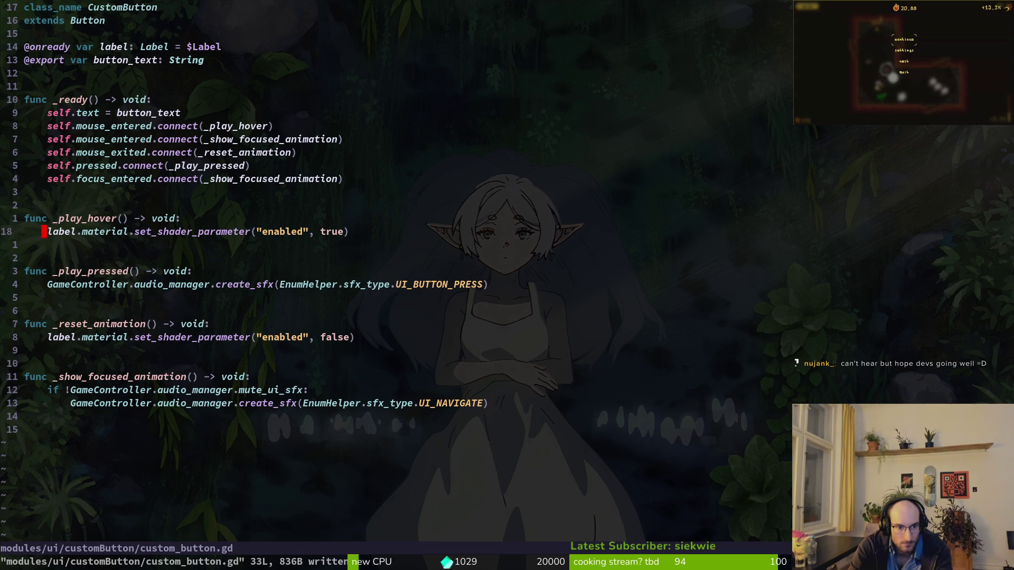
Step: Open vfx.manager.gd, delete the three blank lines near the top, and save
{"action": "key", "text": "alt+Tab"}
{"action": "key", "text": "alt+Tab"}
{"action": "key", "text": "space"}
{"action": "key", "text": "f"}
{"action": "key", "text": "f"}
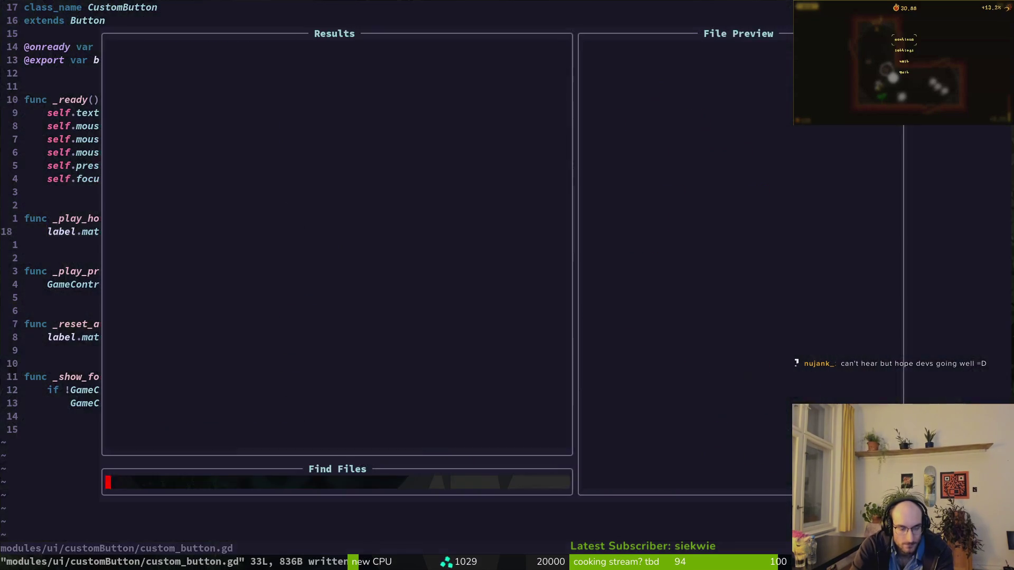
{"action": "type", "text": "vfxma"}
{"action": "key", "text": "Return"}
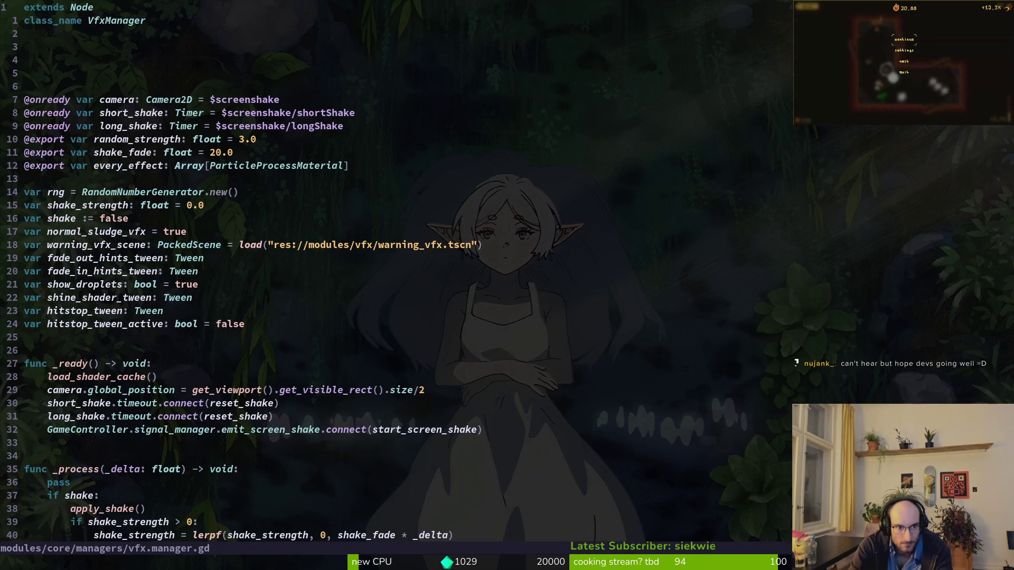
{"action": "key", "text": "j"}
{"action": "key", "text": "j"}
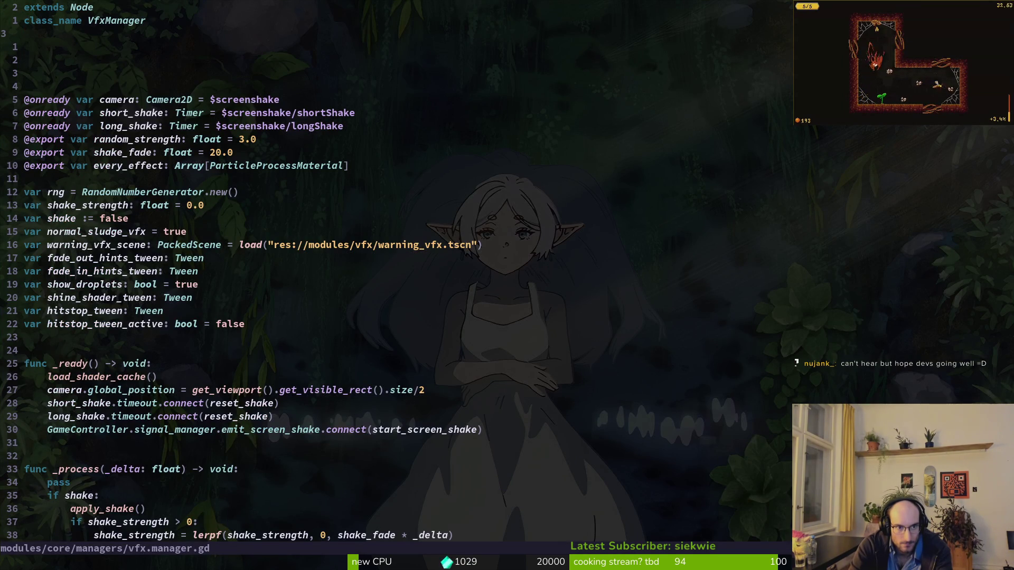
{"action": "key", "text": "d"}
{"action": "key", "text": "d"}
{"action": "key", "text": "d"}
{"action": "type", "text": ":w"}
{"action": "key", "text": "Return"}
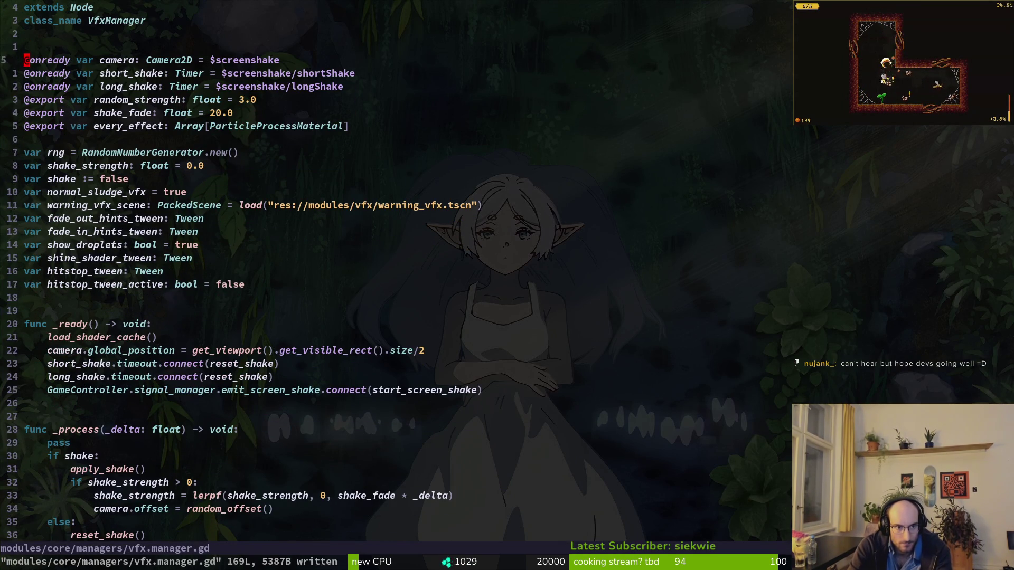
Step: Page through vfx.manager.gd past load_shader_cache, fade_in_hints, start_hitstop_vfx and reset_shake
{"action": "key", "text": "1"}
{"action": "key", "text": "2"}
{"action": "key", "text": "j"}
{"action": "key", "text": "3"}
{"action": "key", "text": "1"}
{"action": "key", "text": "j"}
{"action": "key", "text": "ctrl+d"}
{"action": "key", "text": "ctrl+d"}
{"action": "key", "text": "ctrl+d"}
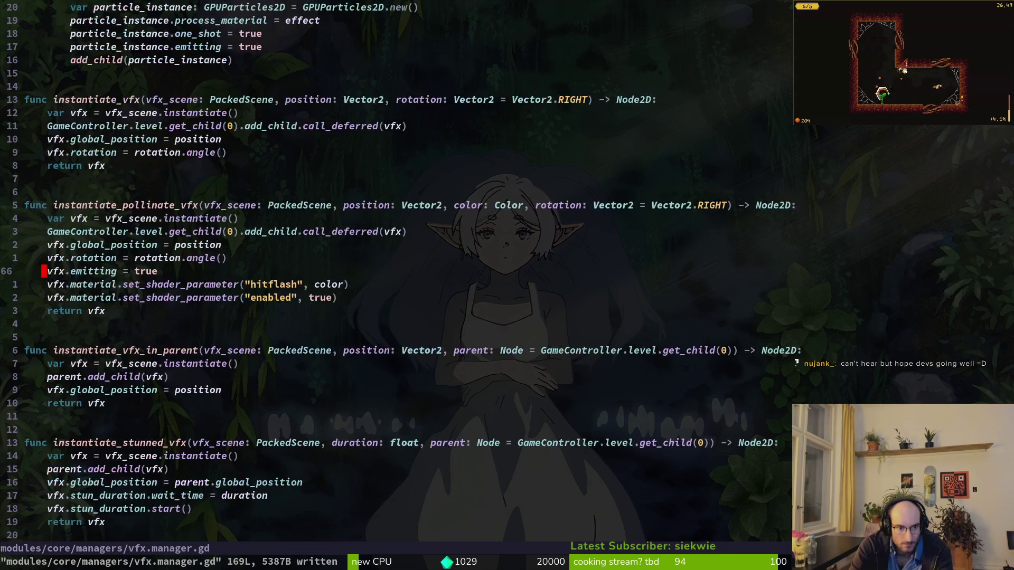
{"action": "key", "text": "ctrl+d"}
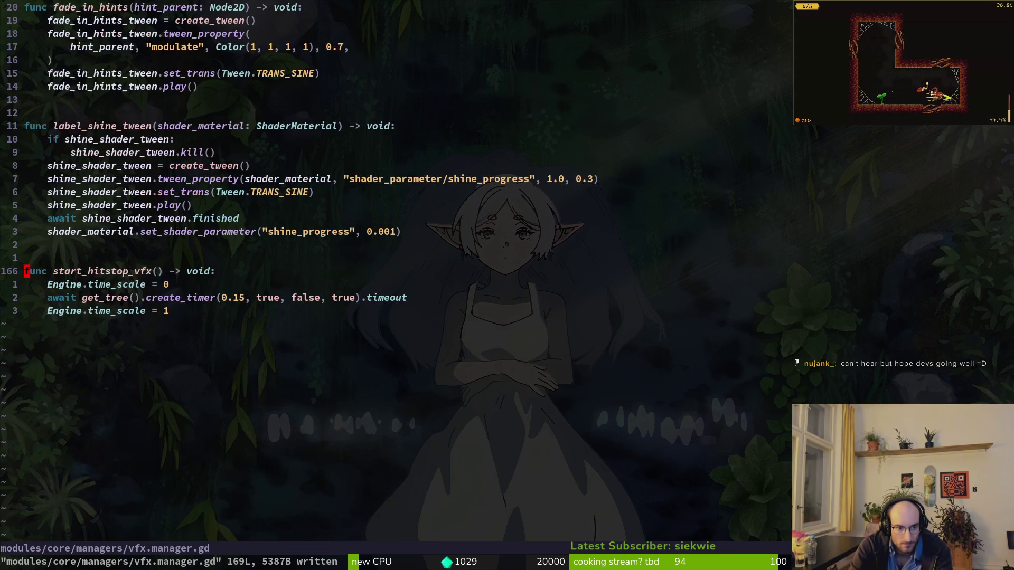
{"action": "key", "text": "ctrl+u"}
{"action": "key", "text": "ctrl+u"}
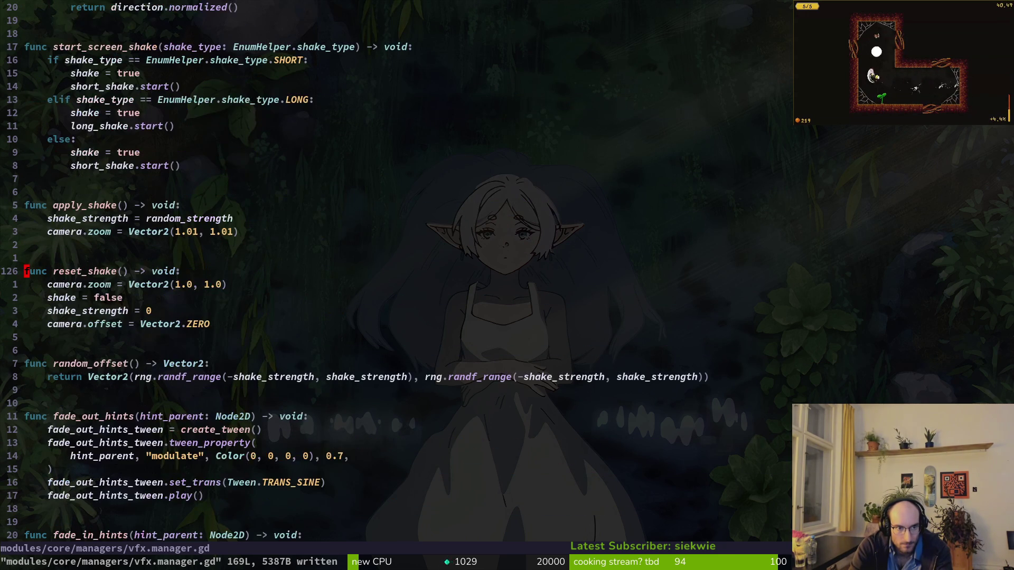
{"action": "key", "text": "ctrl+u"}
Step: Open flower.gd and line-select the _run_overshoot_expand_animation_tween function
{"action": "key", "text": "space"}
{"action": "key", "text": "f"}
{"action": "key", "text": "f"}
{"action": "type", "text": "flower"}
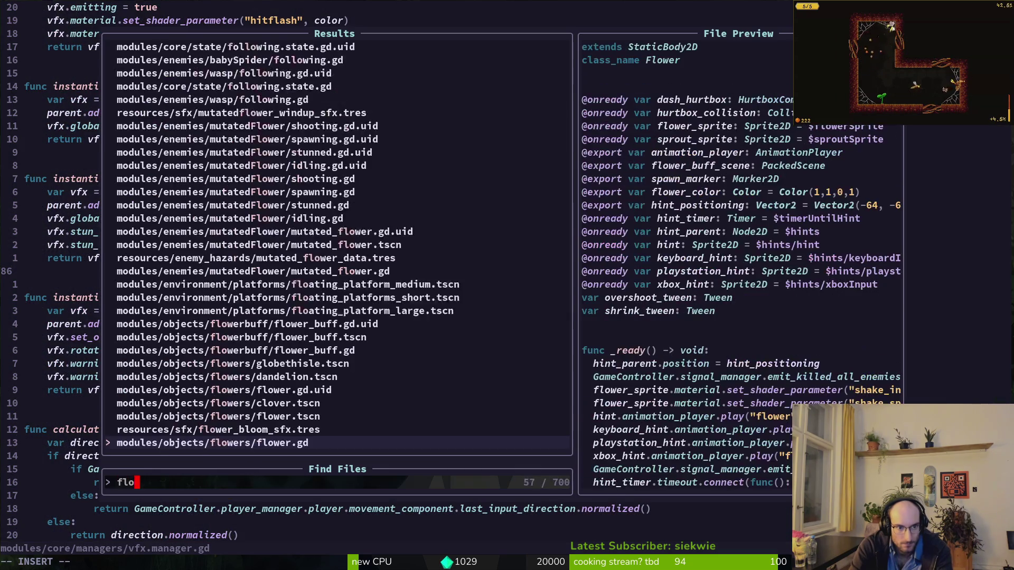
{"action": "key", "text": "Return"}
{"action": "key", "text": "ctrl+d"}
{"action": "key", "text": "ctrl+d"}
{"action": "key", "text": "j"}
{"action": "key", "text": "braceright"}
{"action": "key", "text": "j"}
{"action": "key", "text": "j"}
{"action": "key", "text": "shift+v"}
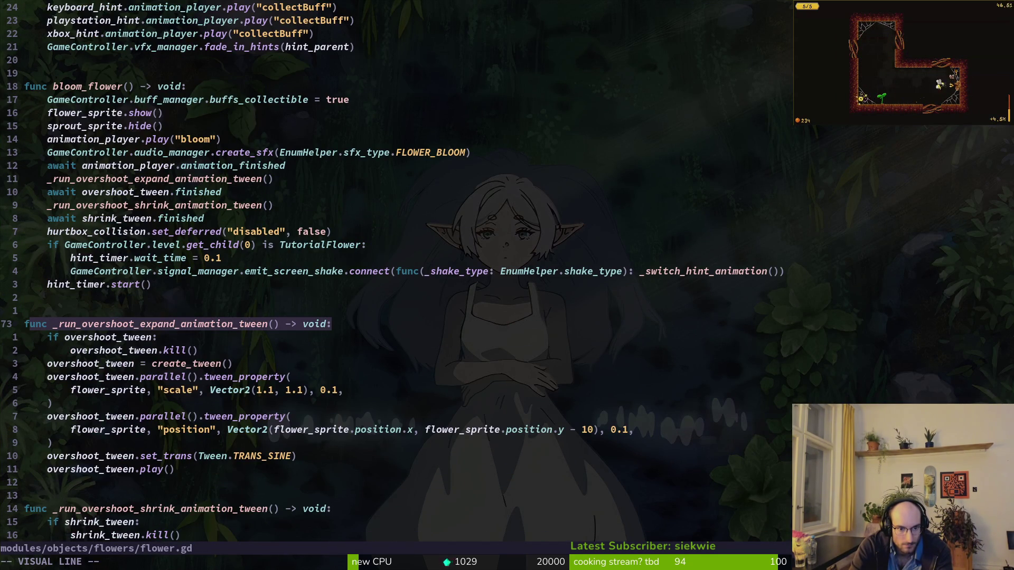
{"action": "key", "text": "j"}
{"action": "key", "text": "j"}
{"action": "key", "text": "j"}
{"action": "key", "text": "Escape"}
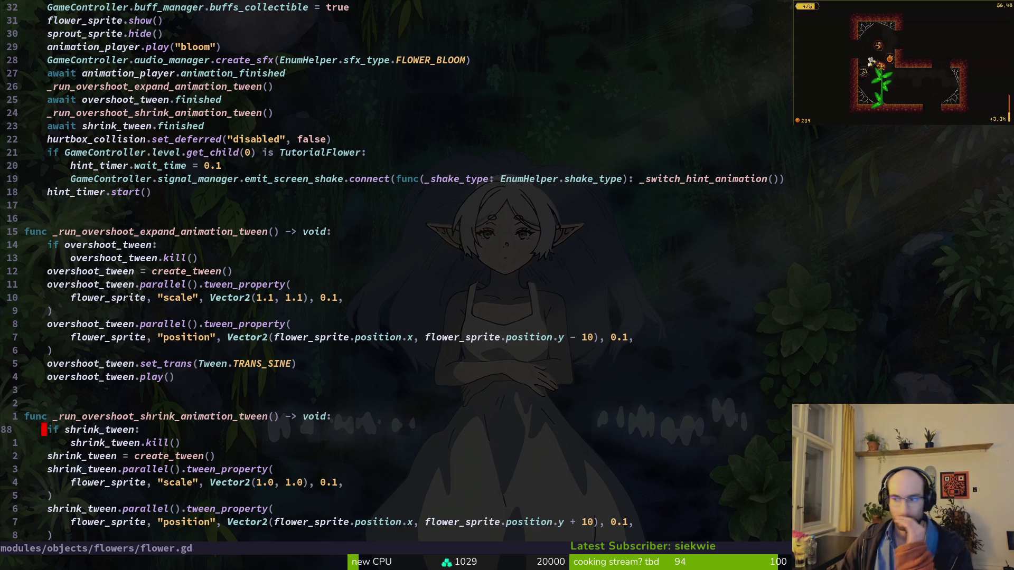
{"action": "key", "text": "Escape"}
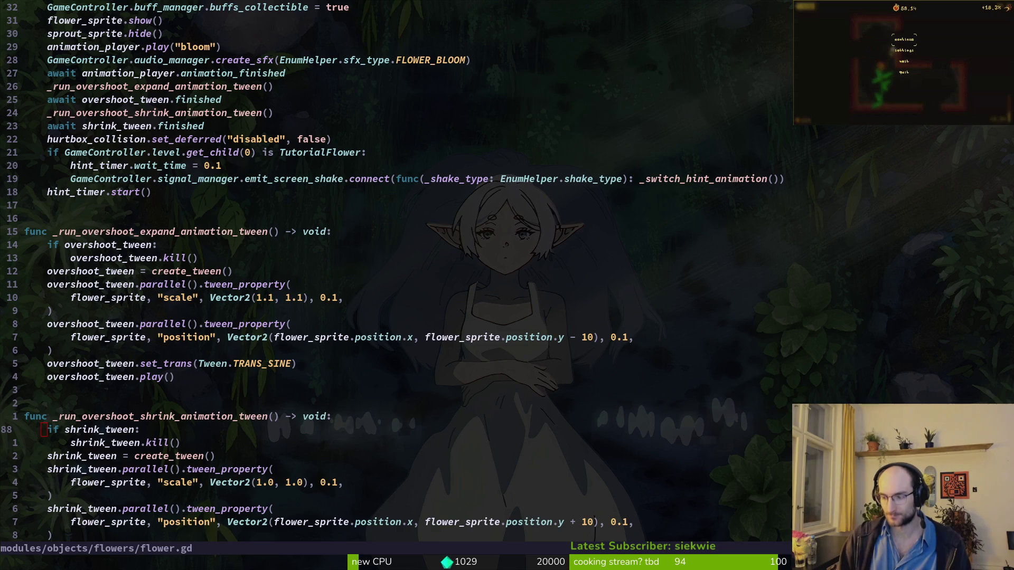
{"action": "key", "text": "super+b"}
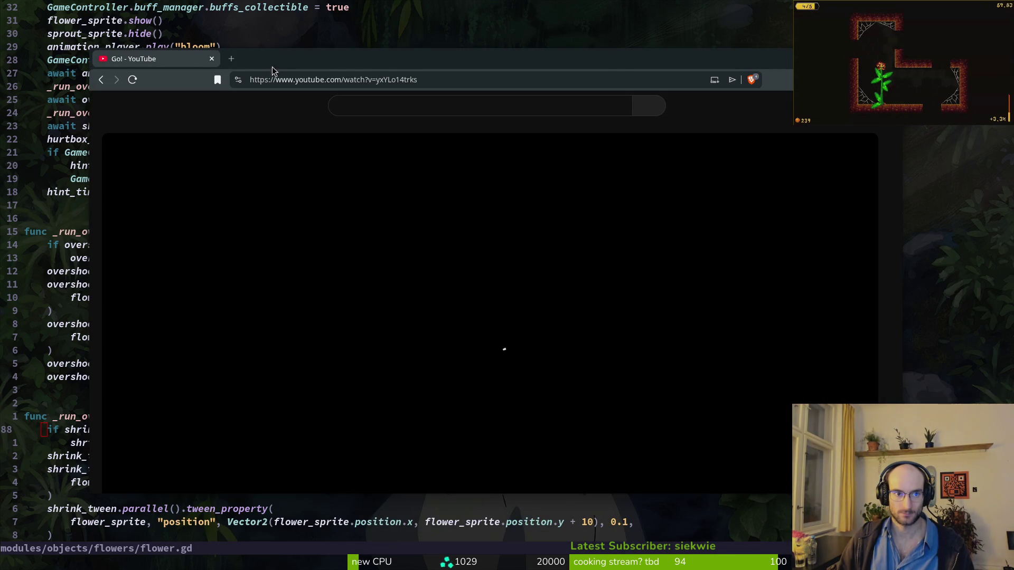
Step: Search YouTube for 'godot ui effects' and open the UI animation tutorial in a background tab
{"action": "left_click", "coordinate": [432, 105]}
{"action": "type", "text": "godot ui ef"}
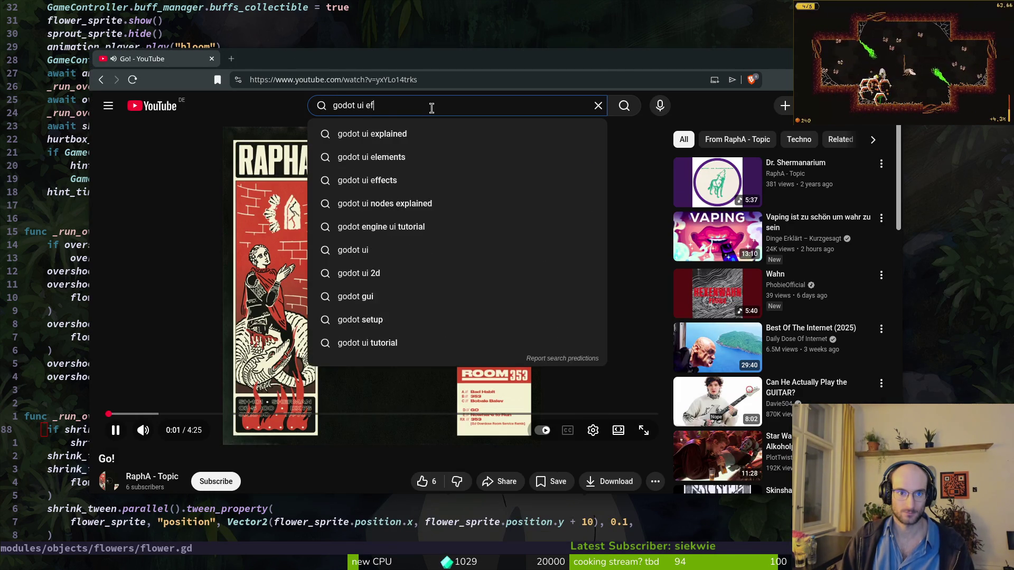
{"action": "type", "text": "fects"}
{"action": "key", "text": "Return"}
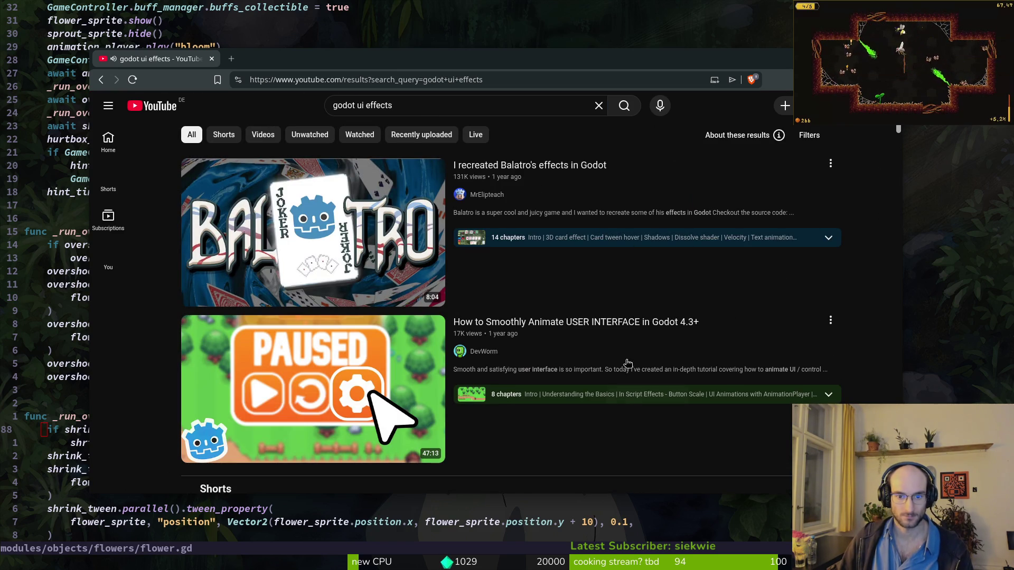
{"action": "scroll", "coordinate": [712, 331], "scroll_direction": "down", "scroll_amount": 1}
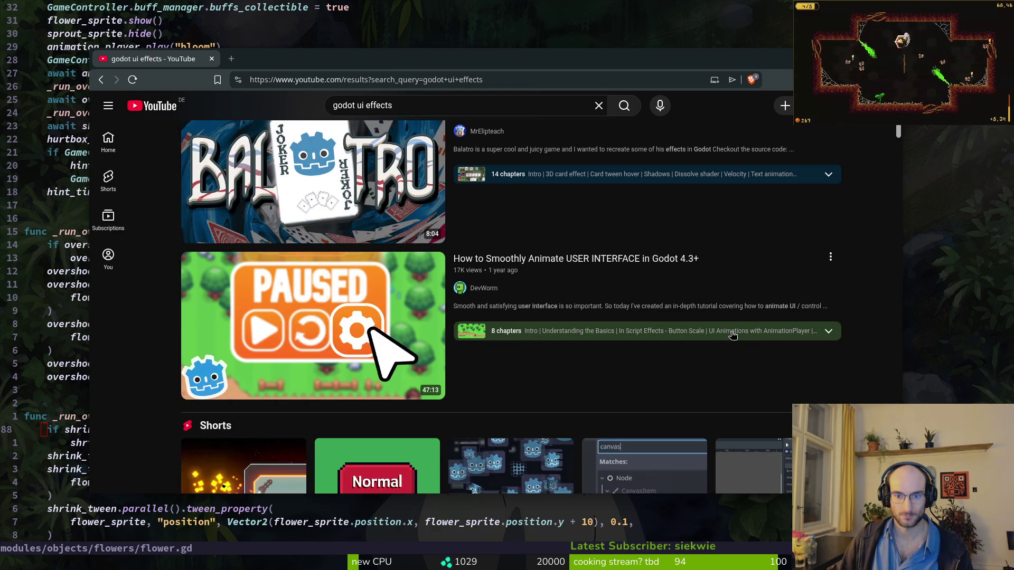
{"action": "middle_click", "coordinate": [353, 301]}
Step: Scroll further down the results and open 'How to Use Text Effects | Godot 4 | Tutorial'
{"action": "scroll", "coordinate": [353, 300], "scroll_direction": "down", "scroll_amount": 8}
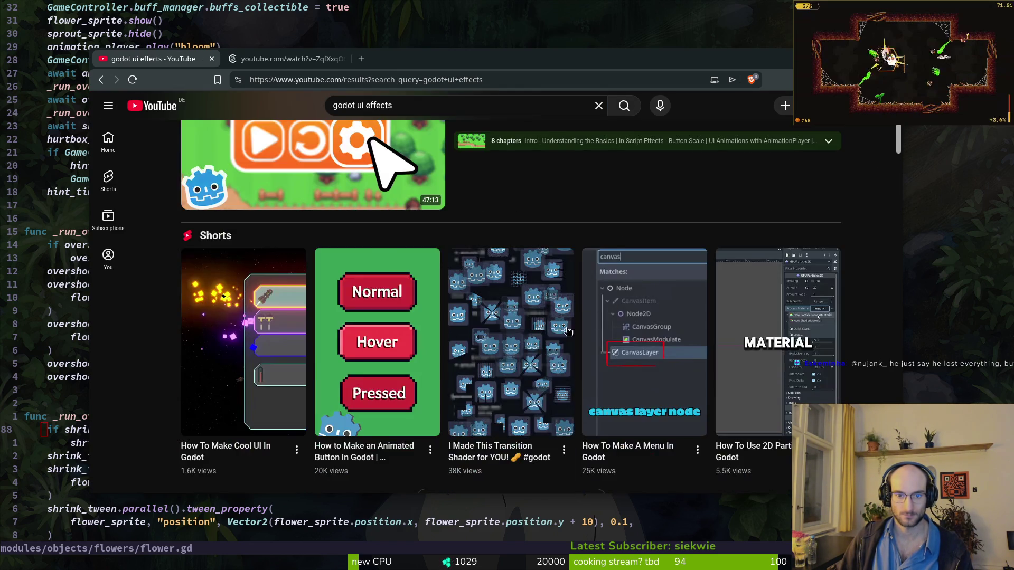
{"action": "mouse_move", "coordinate": [570, 318]}
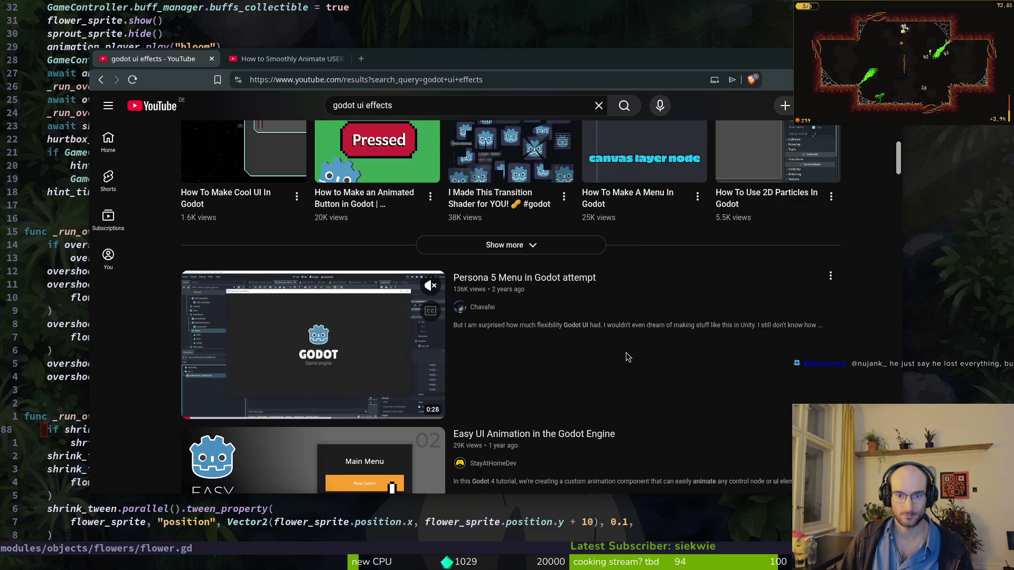
{"action": "scroll", "coordinate": [657, 375], "scroll_direction": "down", "scroll_amount": 3}
{"action": "mouse_move", "coordinate": [294, 315]}
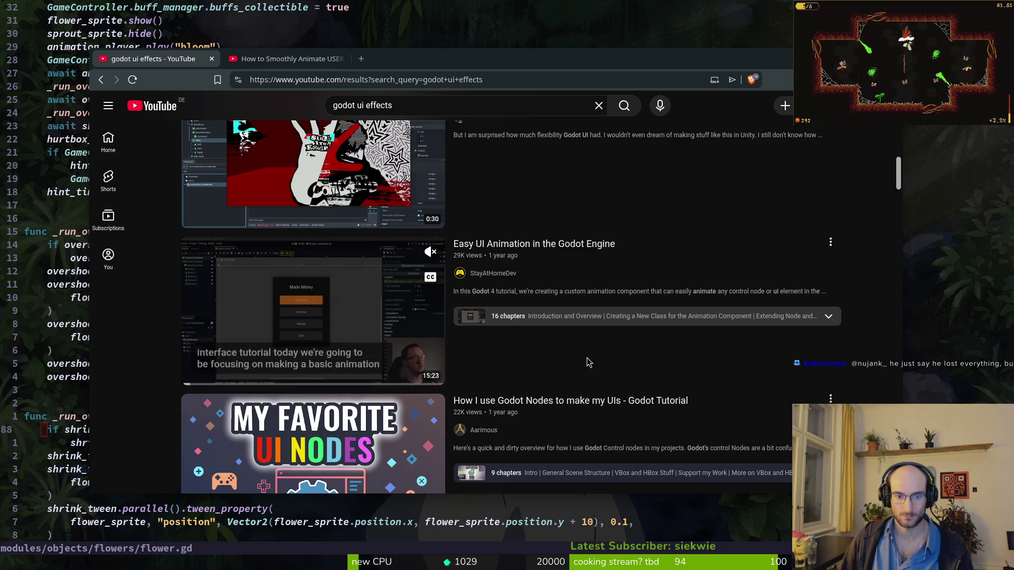
{"action": "scroll", "coordinate": [594, 370], "scroll_direction": "down", "scroll_amount": 5}
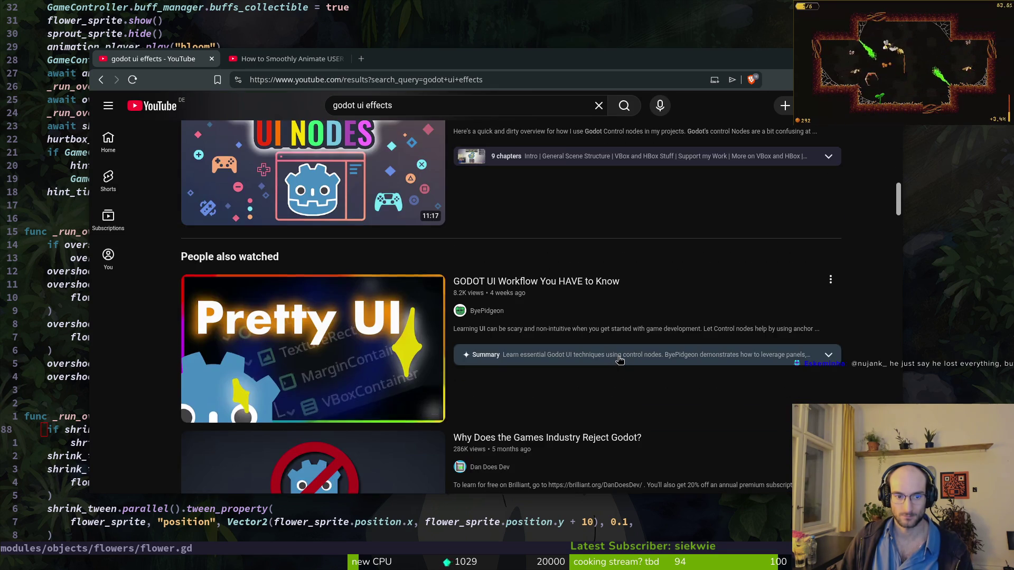
{"action": "mouse_move", "coordinate": [321, 335]}
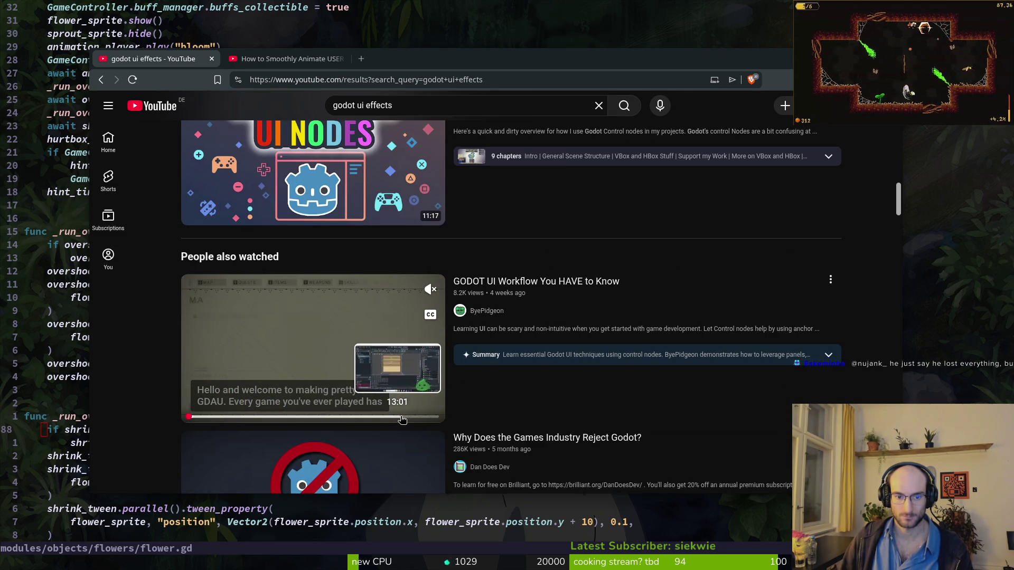
{"action": "scroll", "coordinate": [429, 418], "scroll_direction": "down", "scroll_amount": 2}
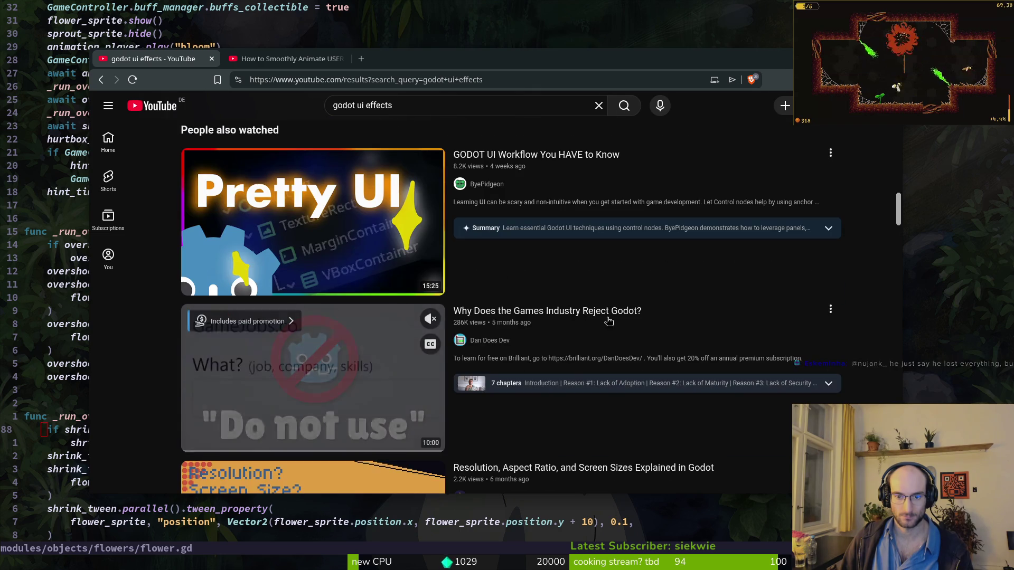
{"action": "scroll", "coordinate": [554, 356], "scroll_direction": "down", "scroll_amount": 4}
{"action": "scroll", "coordinate": [649, 321], "scroll_direction": "down", "scroll_amount": 8}
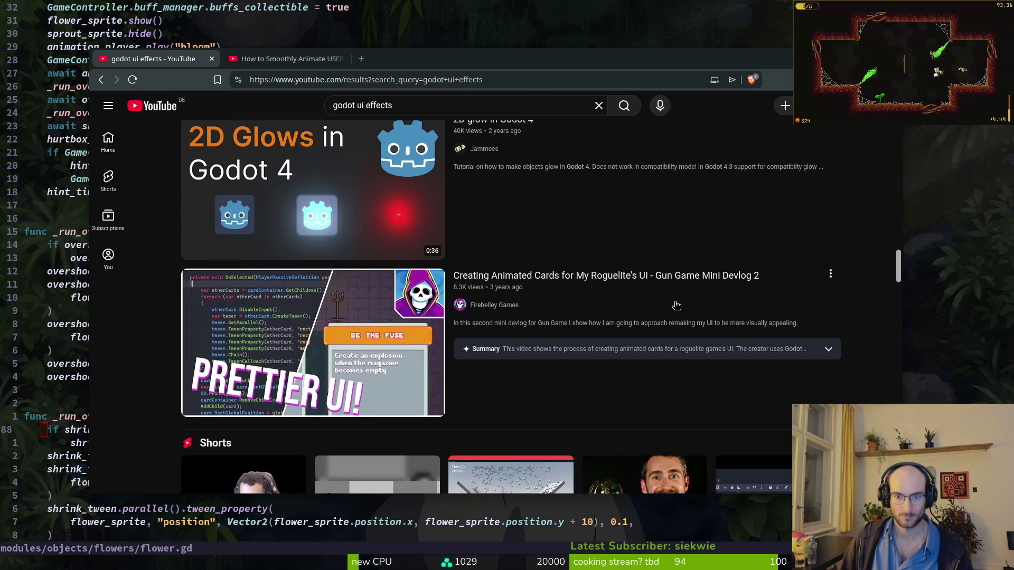
{"action": "scroll", "coordinate": [676, 305], "scroll_direction": "down", "scroll_amount": 10}
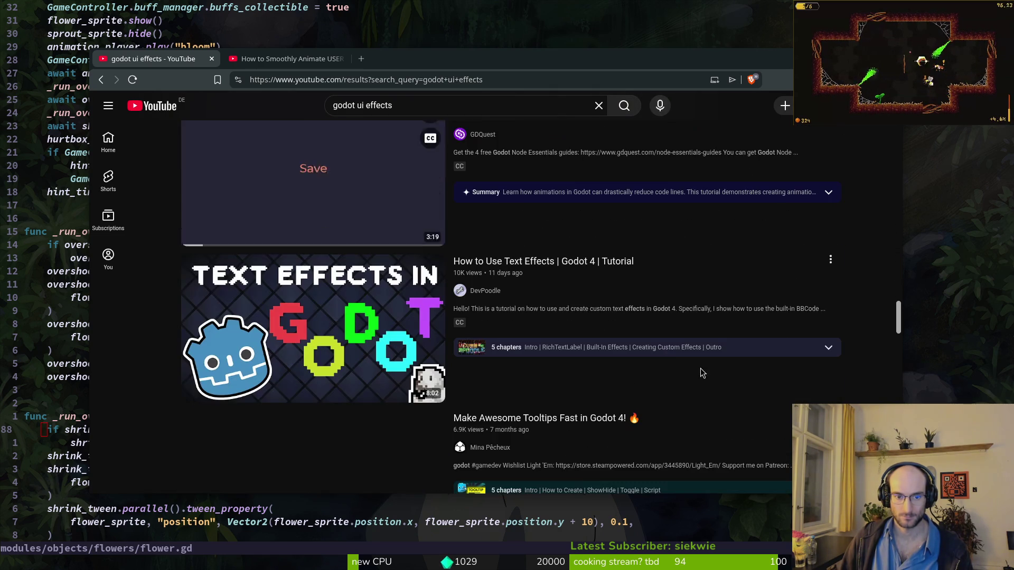
{"action": "left_click", "coordinate": [354, 302]}
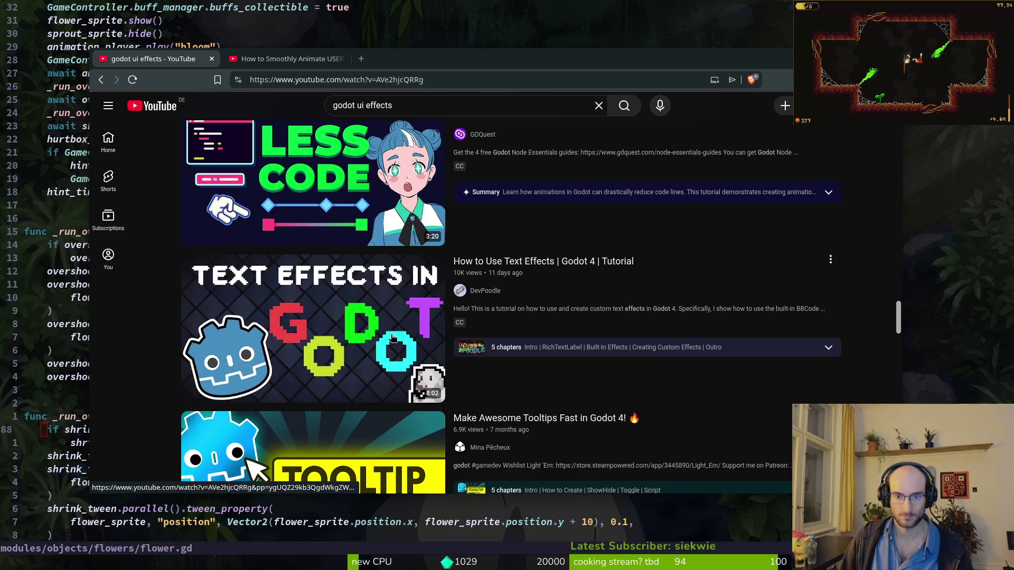
Step: Mute the text effects tutorial and skip ahead to its ghost.gd custom effect script
{"action": "left_click", "coordinate": [143, 429]}
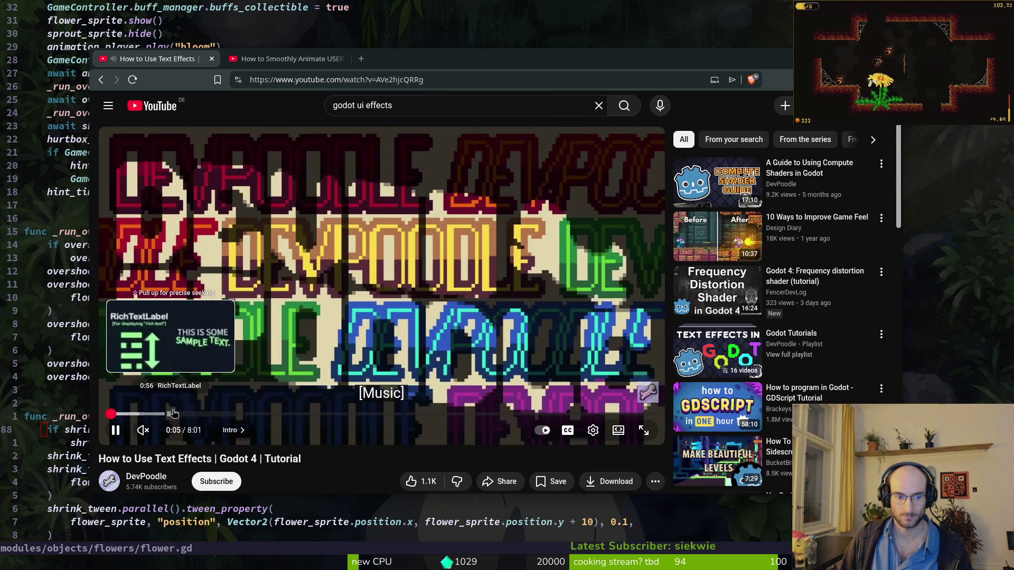
{"action": "left_click", "coordinate": [181, 413]}
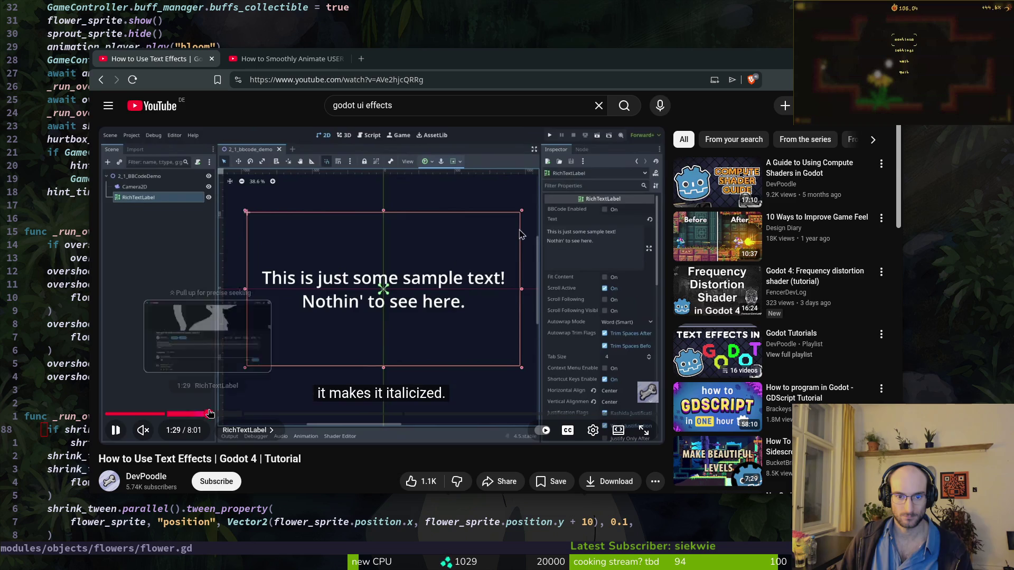
{"action": "left_click", "coordinate": [209, 414]}
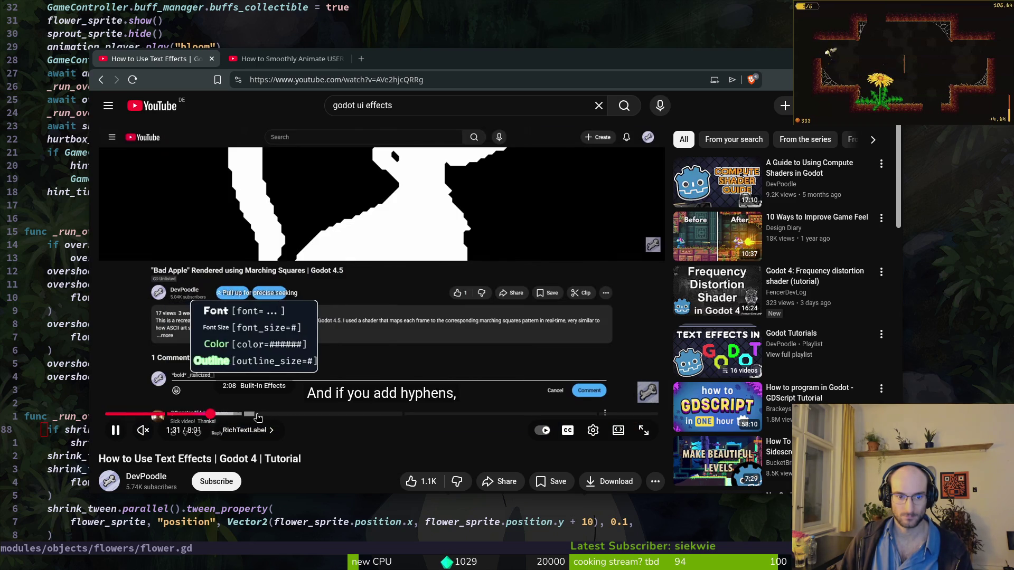
{"action": "left_click", "coordinate": [264, 415]}
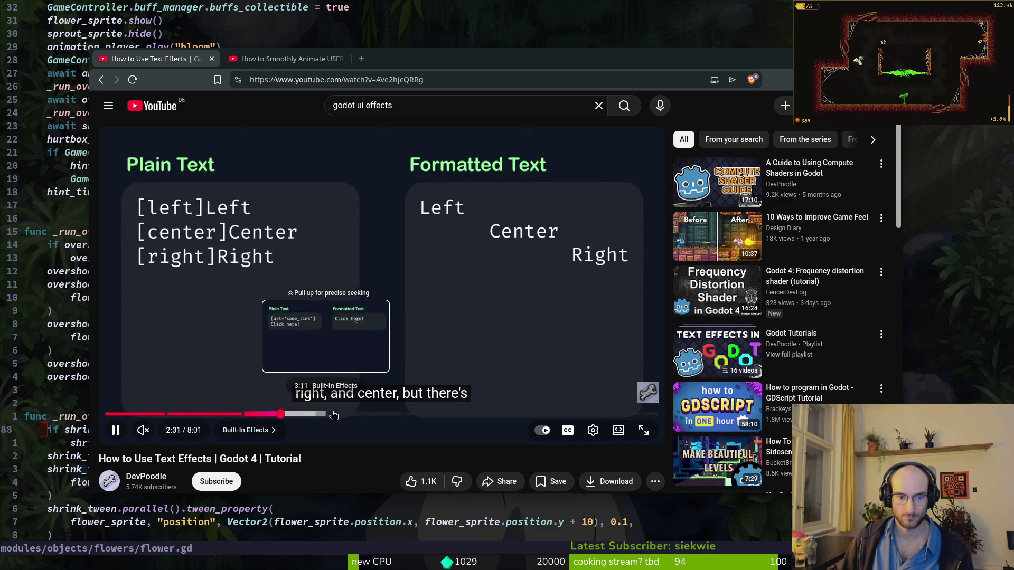
{"action": "left_click", "coordinate": [340, 414]}
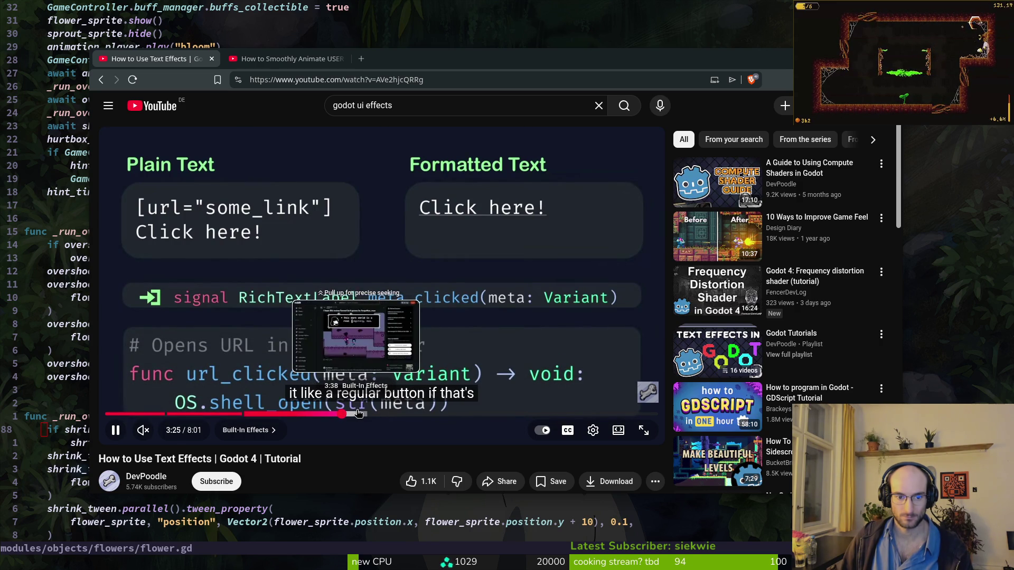
{"action": "left_click", "coordinate": [356, 414]}
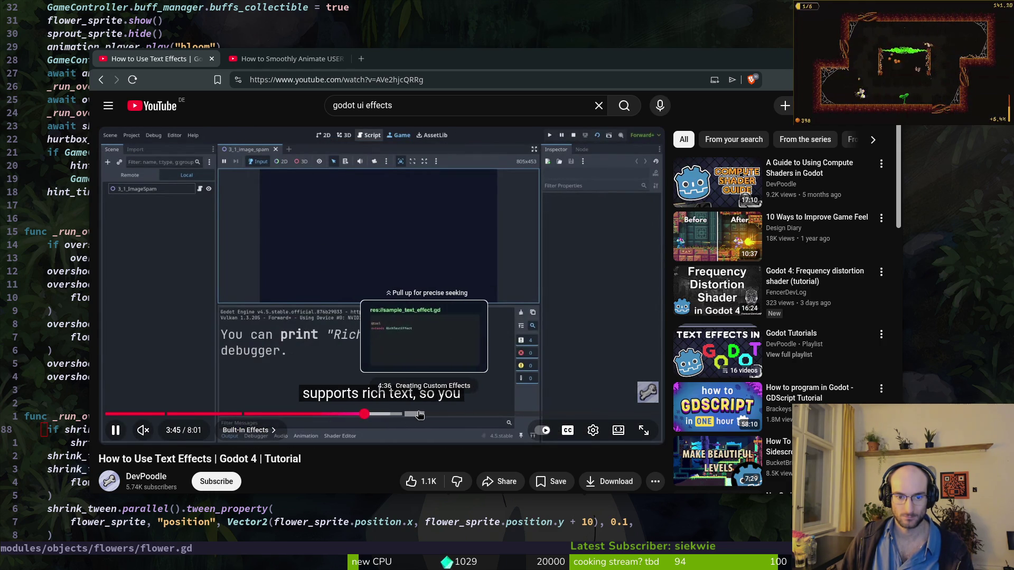
{"action": "left_click", "coordinate": [417, 414]}
{"action": "left_click", "coordinate": [468, 415]}
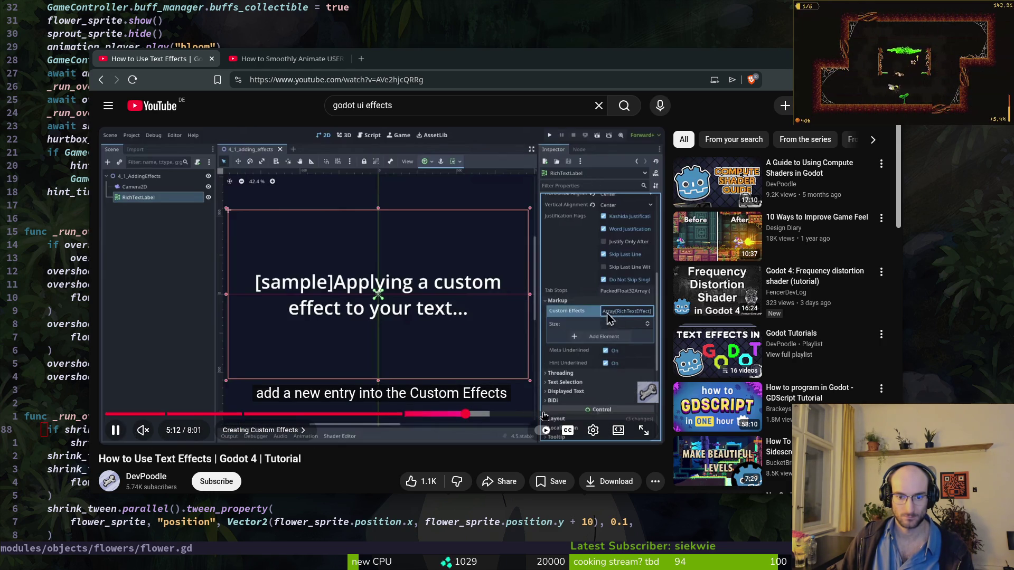
{"action": "left_click", "coordinate": [578, 414]}
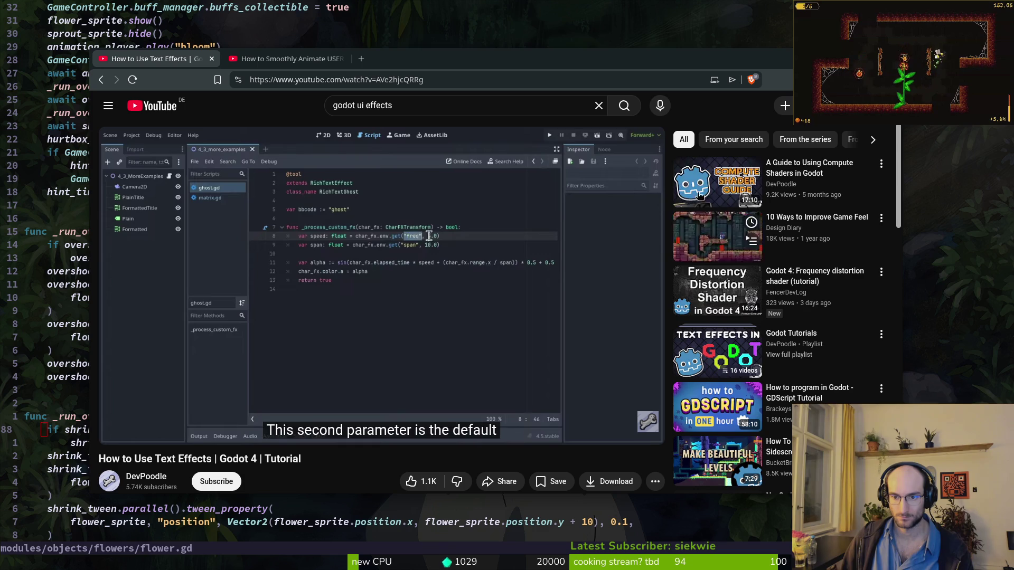
Step: Scroll down below the video to read its 63 comments
{"action": "scroll", "coordinate": [729, 437], "scroll_direction": "down", "scroll_amount": 5}
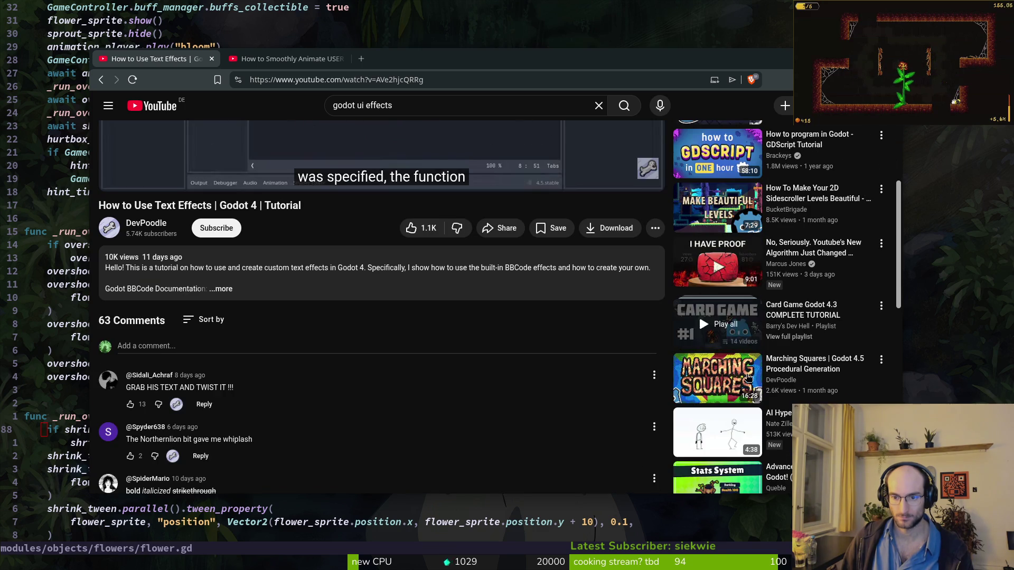
{"action": "scroll", "coordinate": [729, 437], "scroll_direction": "down", "scroll_amount": 2}
{"action": "scroll", "coordinate": [625, 397], "scroll_direction": "down", "scroll_amount": 2}
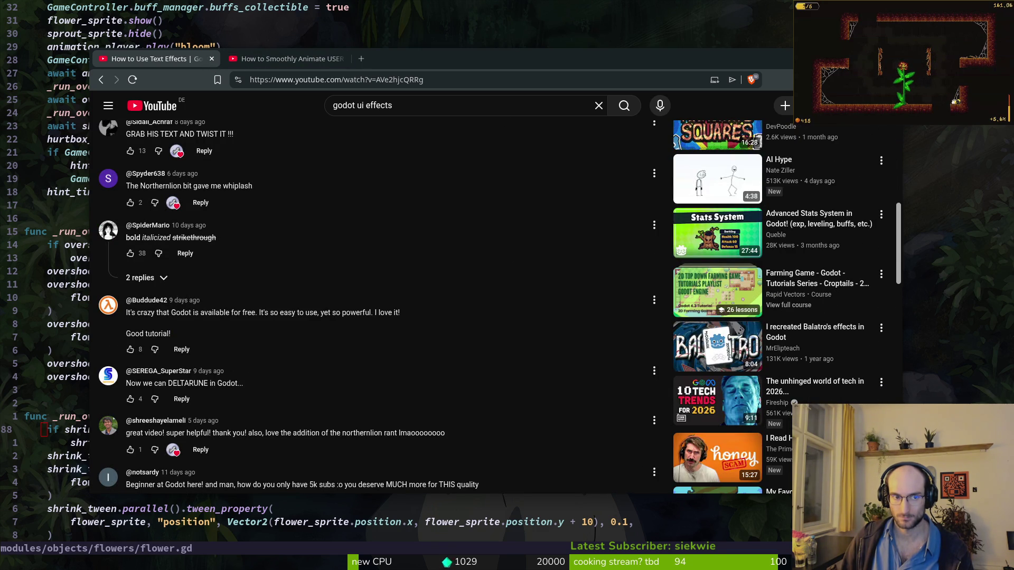
Step: Switch to DevWorm's How to Smoothly Animate USER INTERFACE video and seek to its AnimationPlayer part near 25 minutes
{"action": "left_click", "coordinate": [262, 60]}
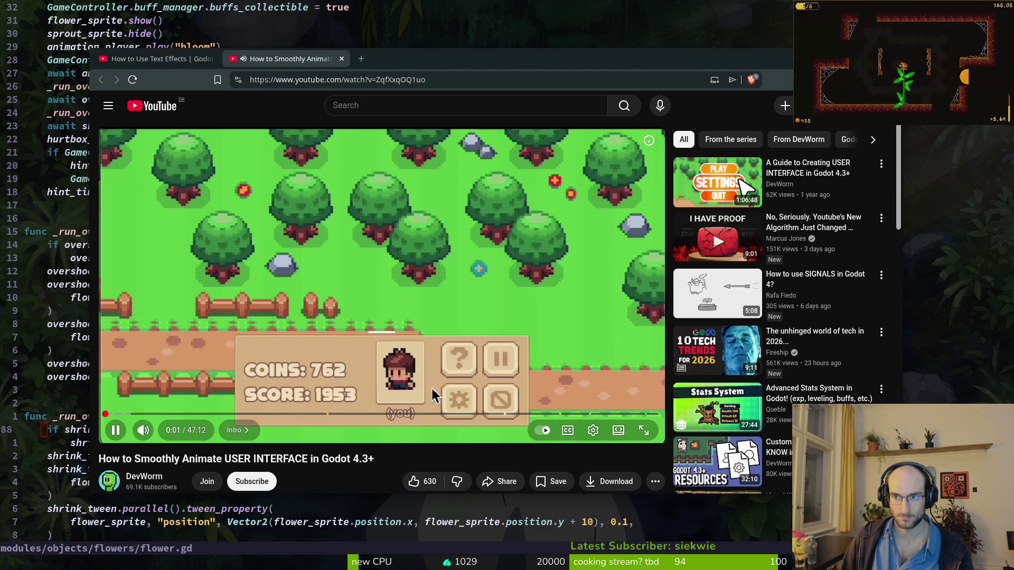
{"action": "left_click", "coordinate": [154, 415]}
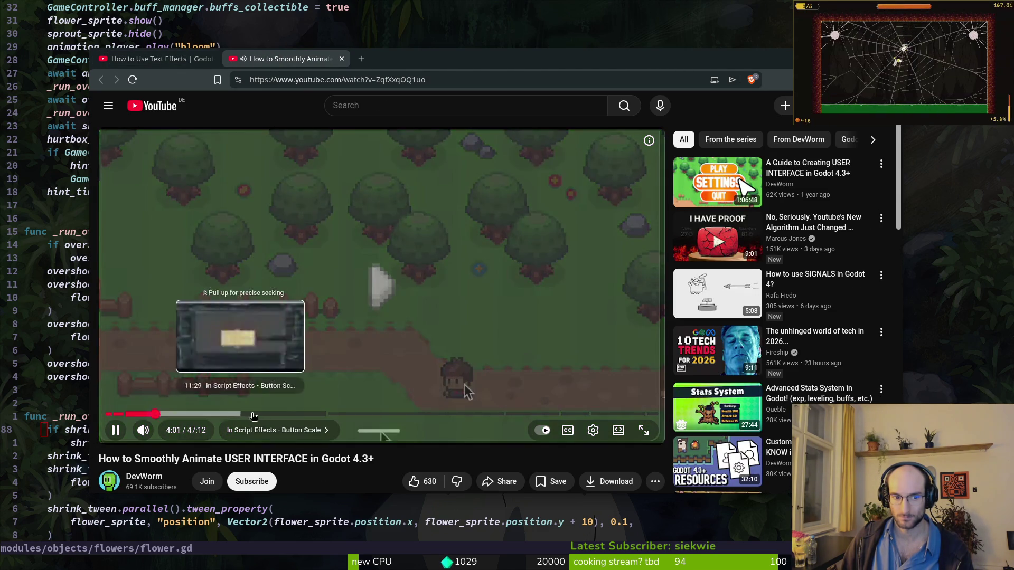
{"action": "left_click", "coordinate": [340, 414]}
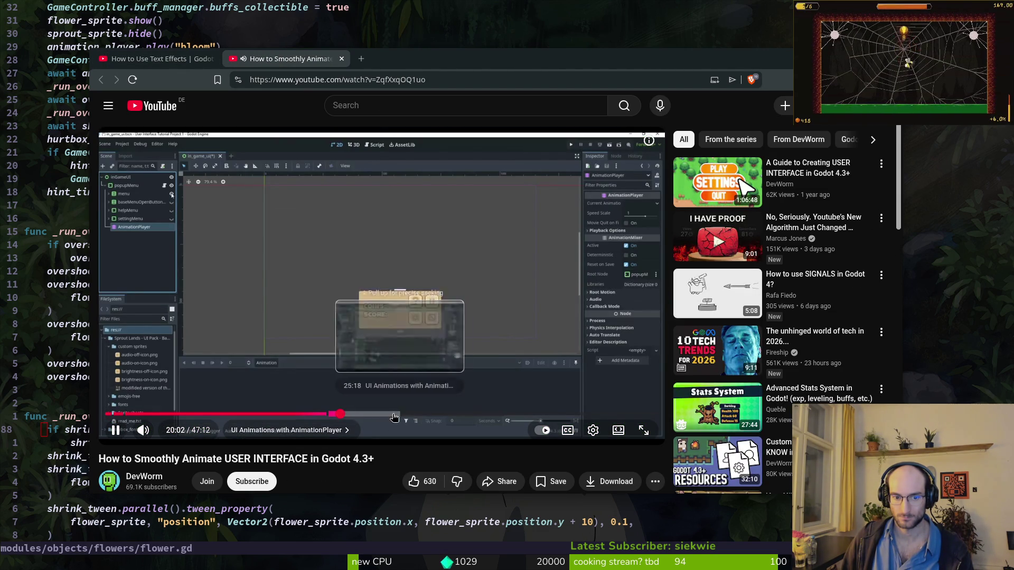
{"action": "left_click", "coordinate": [393, 414]}
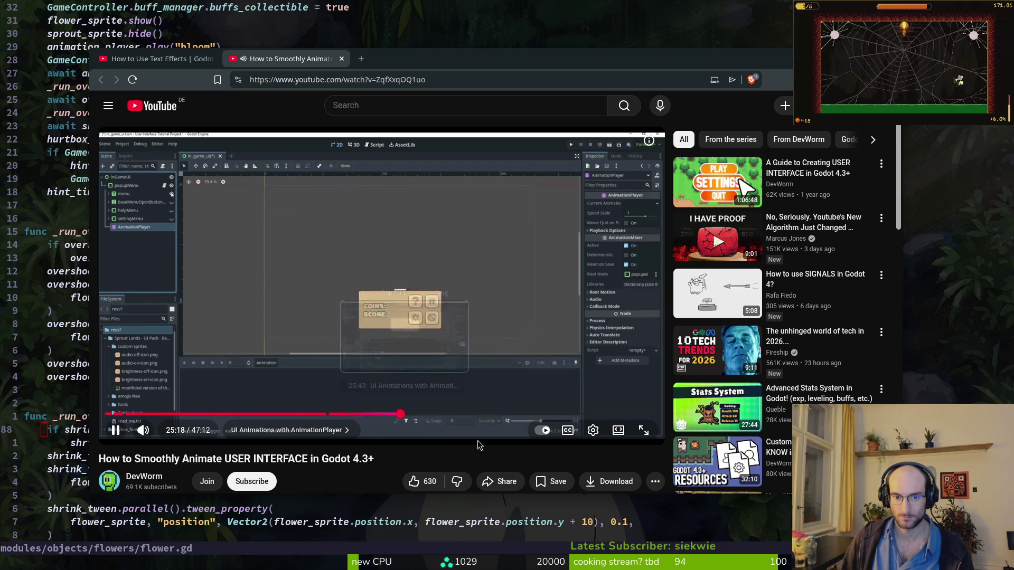
{"action": "left_click_drag", "start_coordinate": [439, 433], "coordinate": [526, 468]}
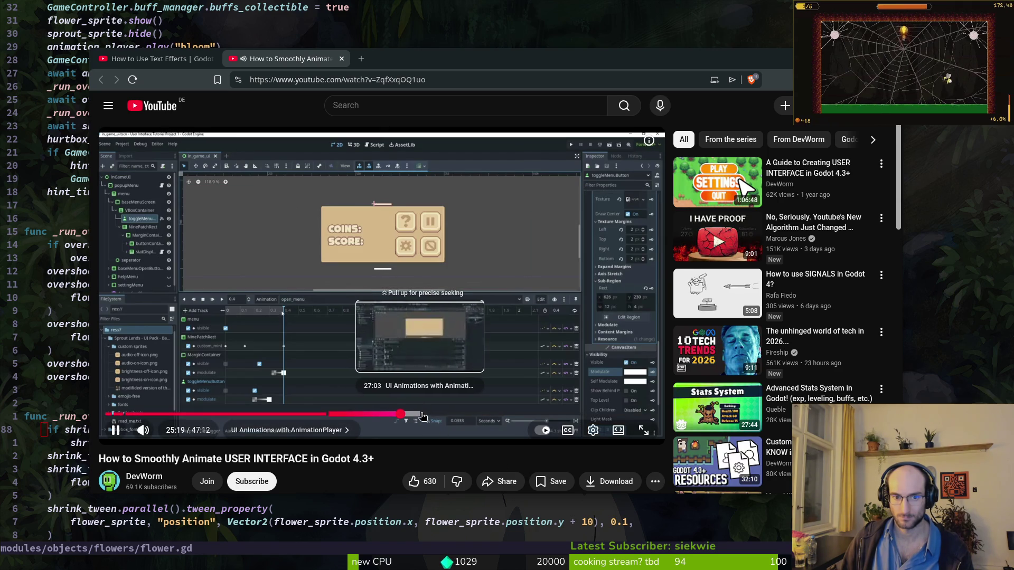
{"action": "left_click", "coordinate": [402, 415]}
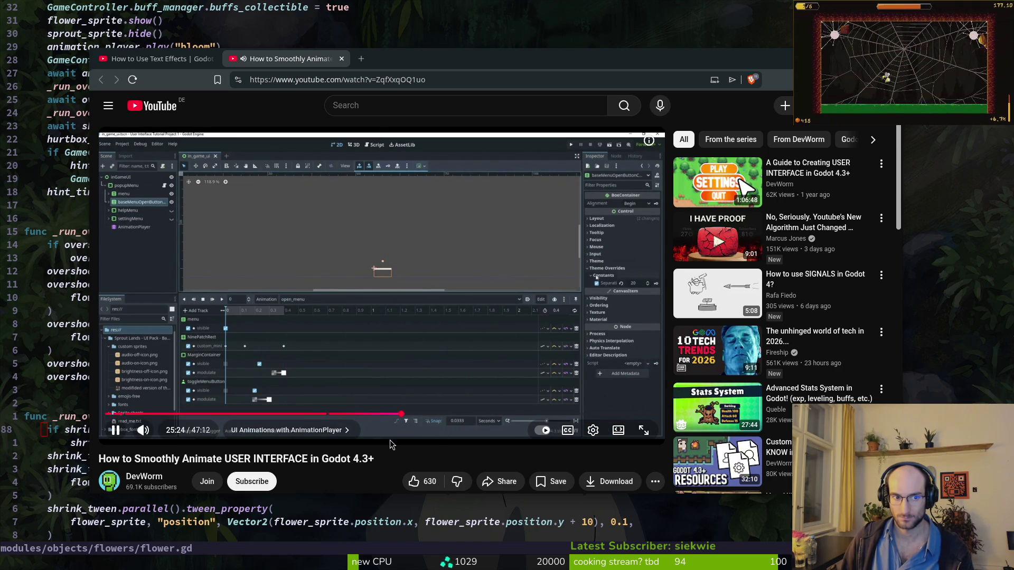
{"action": "mouse_move", "coordinate": [382, 417]}
{"action": "left_mouse_down"}
{"action": "mouse_move", "coordinate": [363, 414]}
{"action": "mouse_move", "coordinate": [502, 412]}
{"action": "left_mouse_up"}
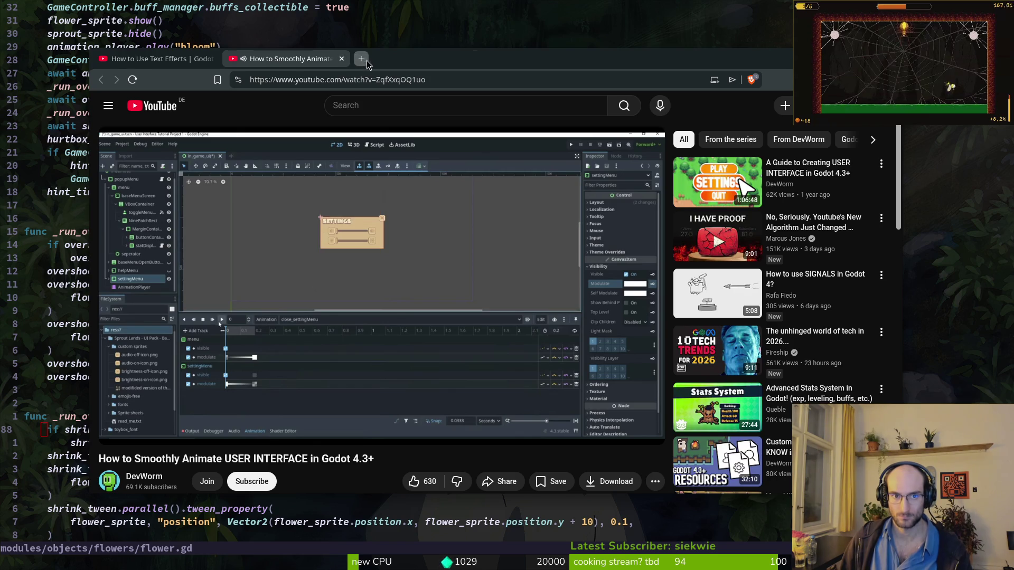
Step: Ask Perplexity in a new tab how to create a dynamic-length underline for the main menu
{"action": "key", "text": "ctrl+t"}
{"action": "type", "text": "perp"}
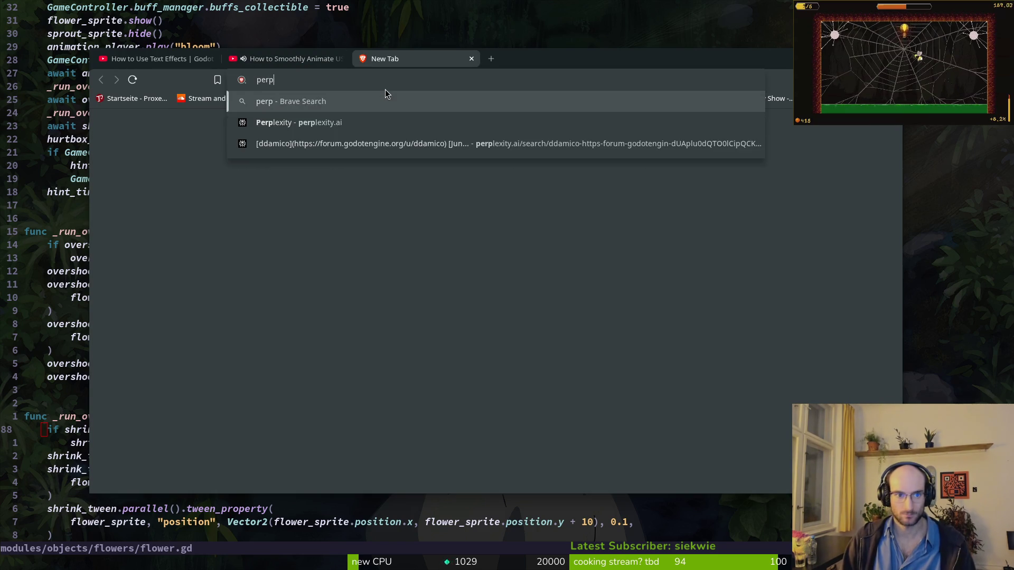
{"action": "key", "text": "Return"}
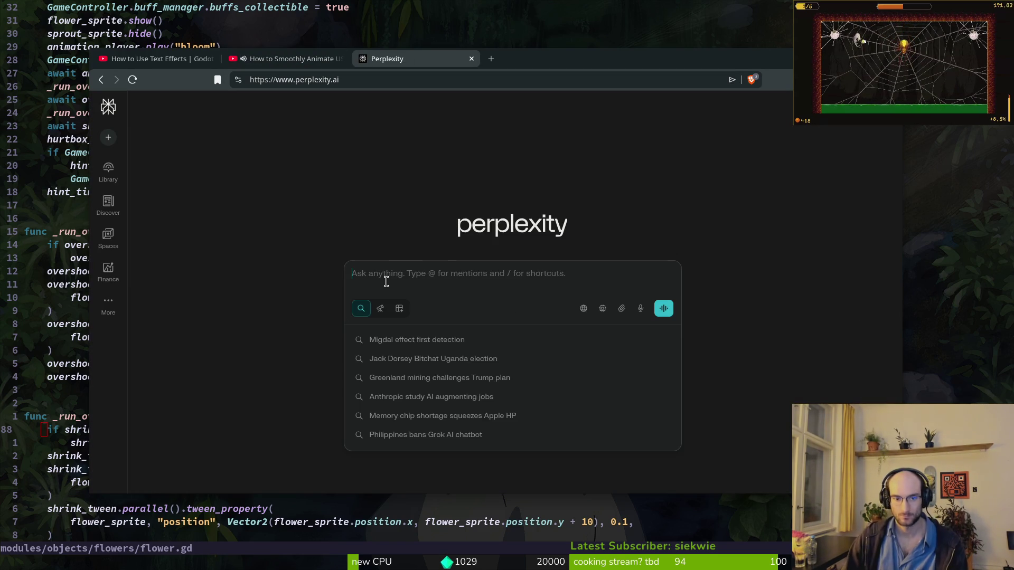
{"action": "type", "text": "i want to crea"}
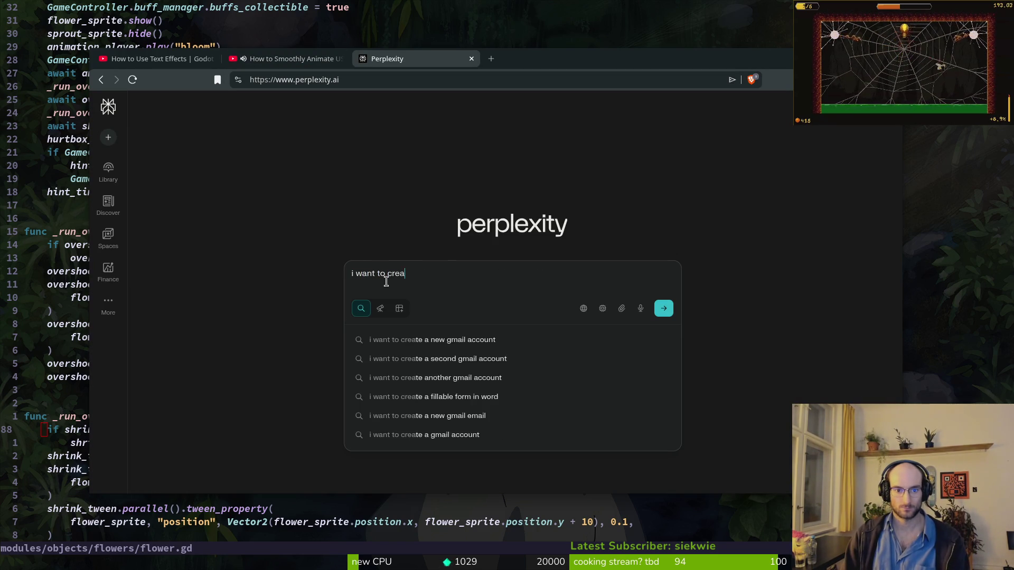
{"action": "type", "text": "te a dynamic leng"}
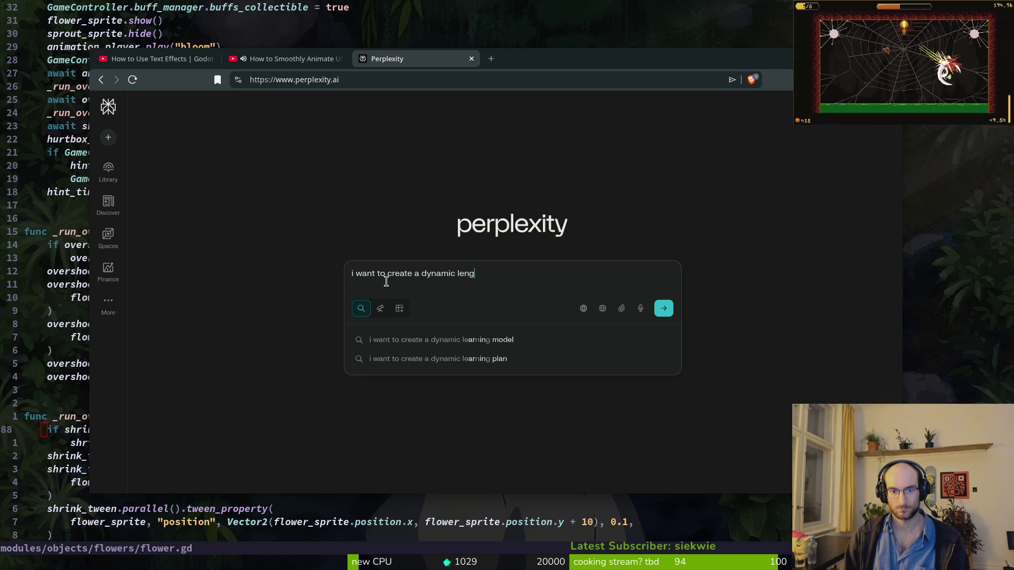
{"action": "type", "text": "ht underline for my main menu t"}
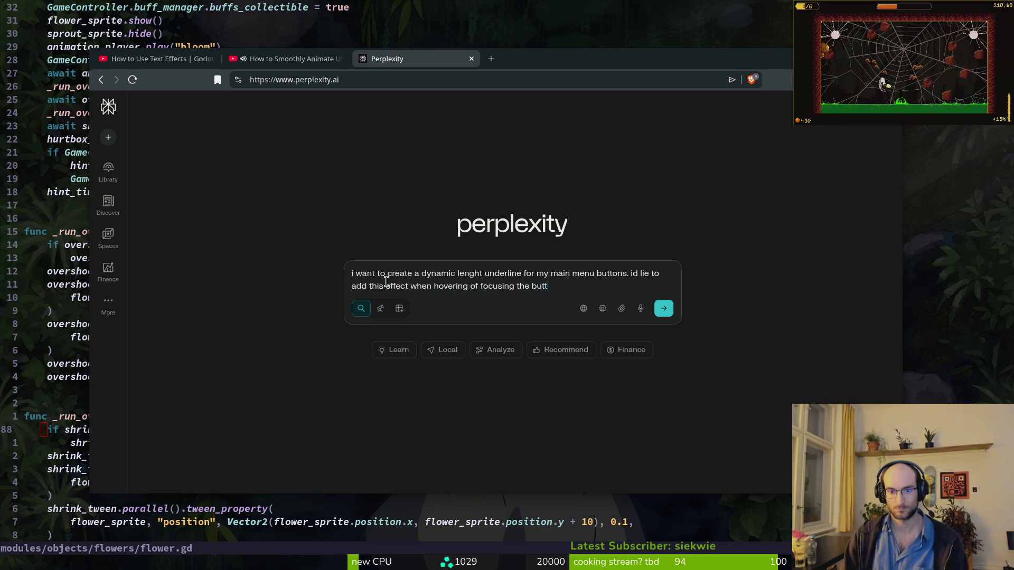
{"action": "key", "text": "Return"}
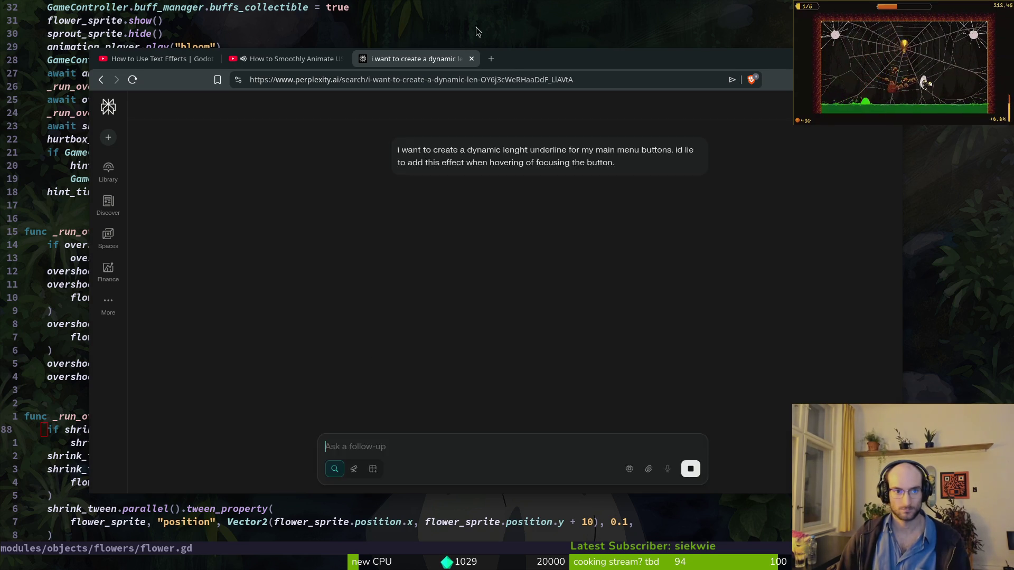
Step: Close both YouTube tutorial tabs and follow up asking for a Godot GDScript shader instead
{"action": "middle_click", "coordinate": [310, 55]}
{"action": "middle_click", "coordinate": [136, 61]}
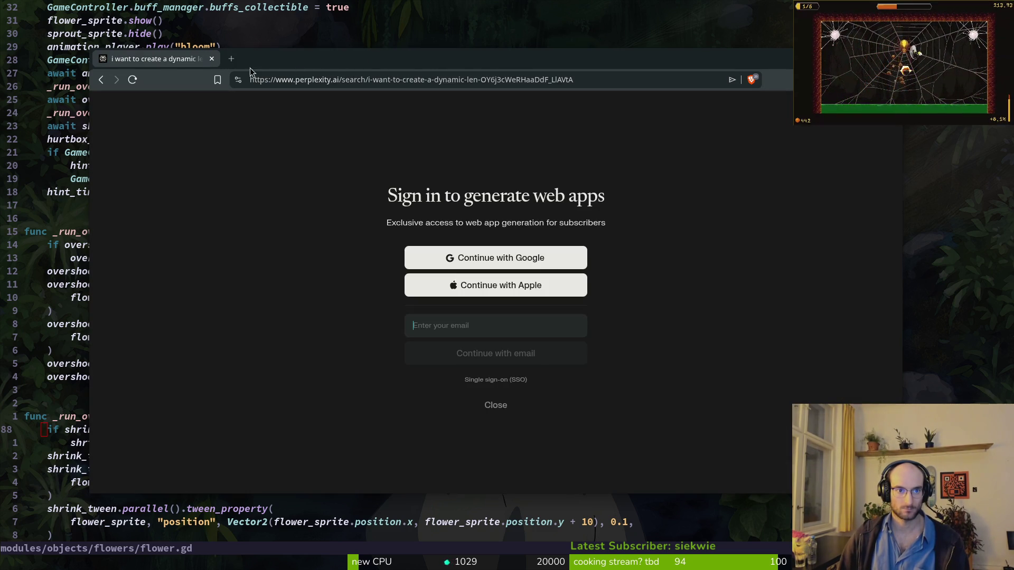
{"action": "left_click", "coordinate": [509, 405]}
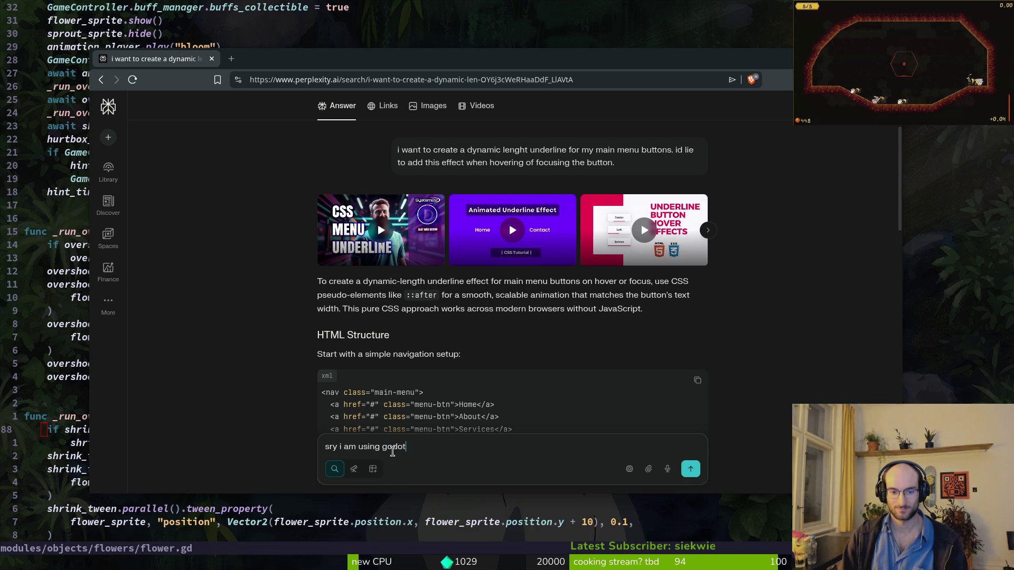
{"action": "type", "text": " and gdscri"}
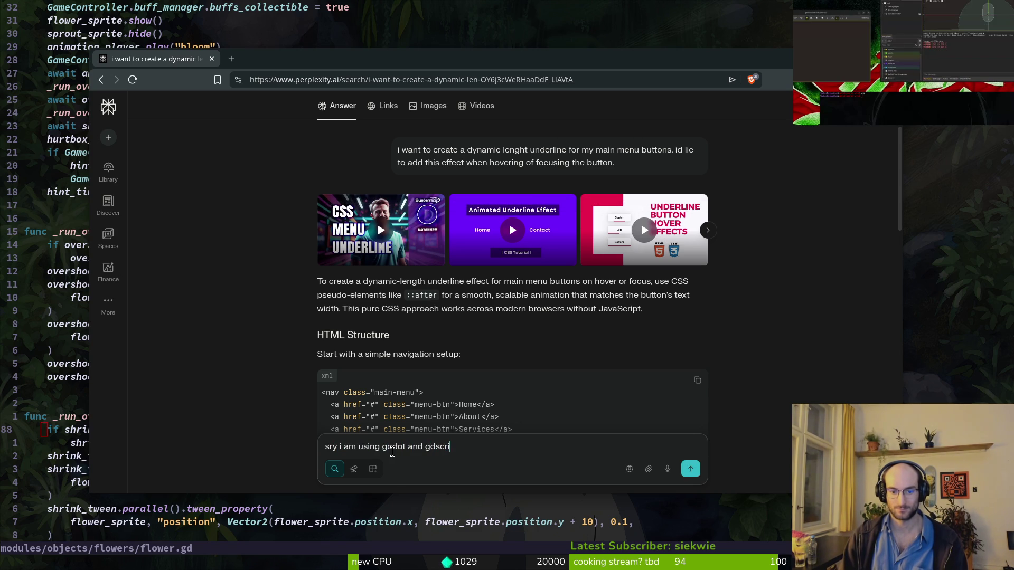
{"action": "type", "text": "pt. i d"}
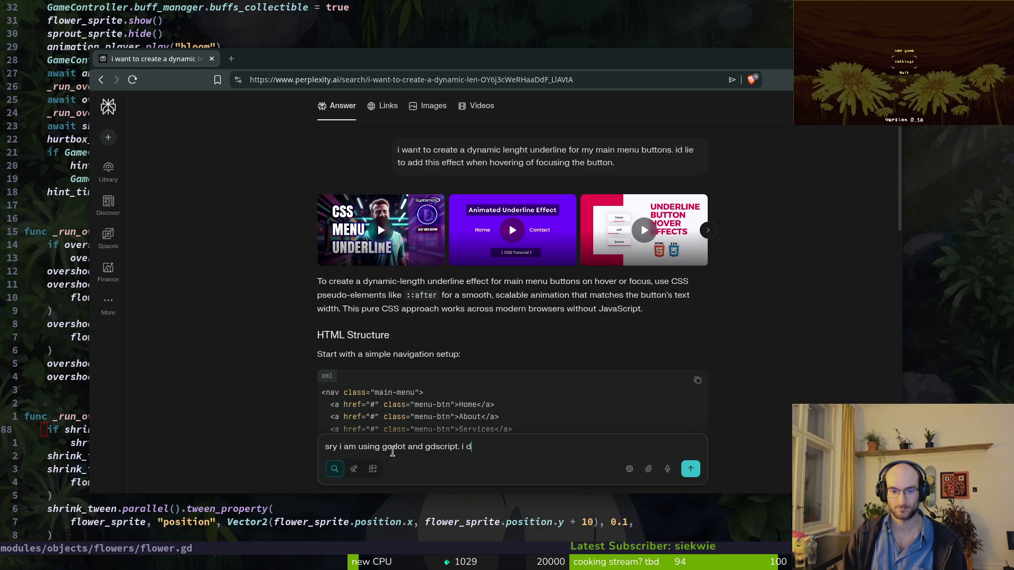
{"action": "type", "text": " like to use a sh"}
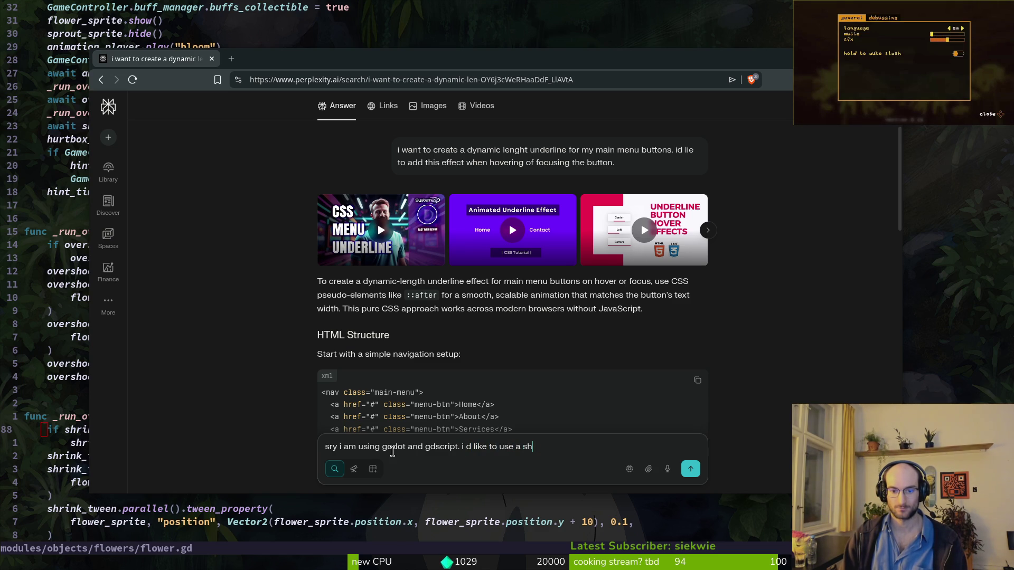
{"action": "type", "text": "ader  gdshad"}
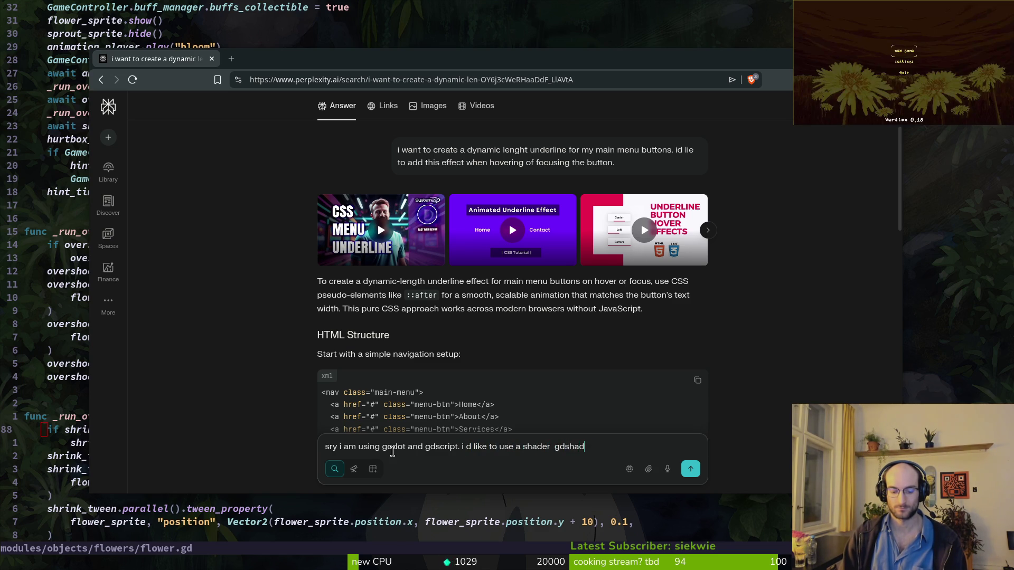
{"action": "type", "text": "er"}
{"action": "key", "text": "Return"}
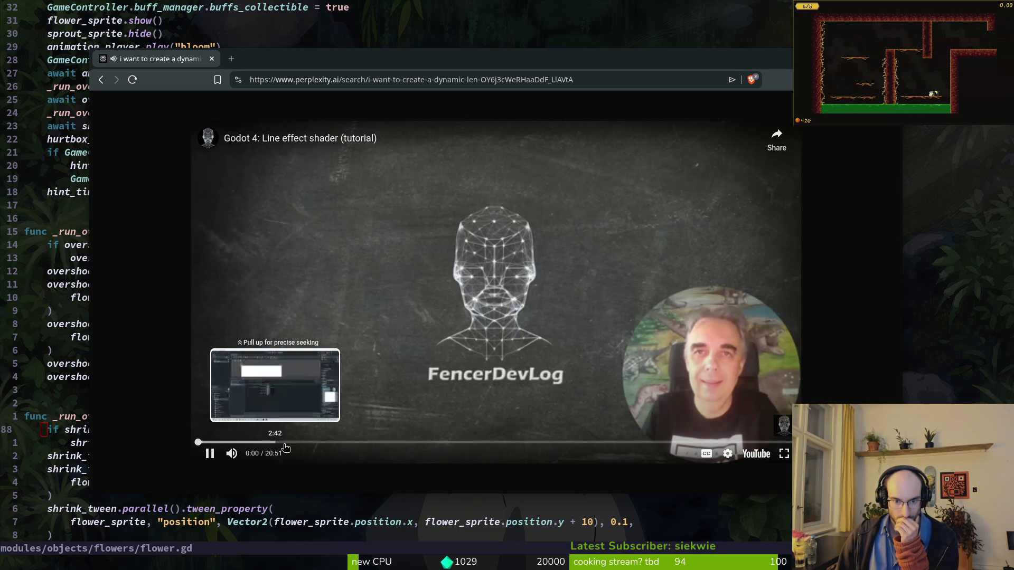
Step: Skim the Godot line shader tutorial through to near its end, then close it
{"action": "left_click", "coordinate": [301, 442]}
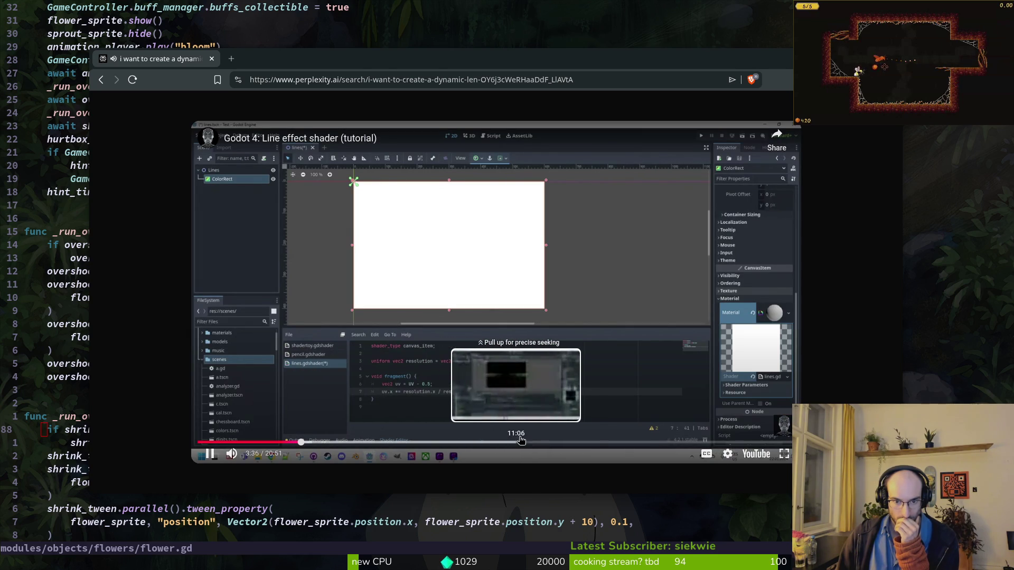
{"action": "left_click", "coordinate": [533, 440]}
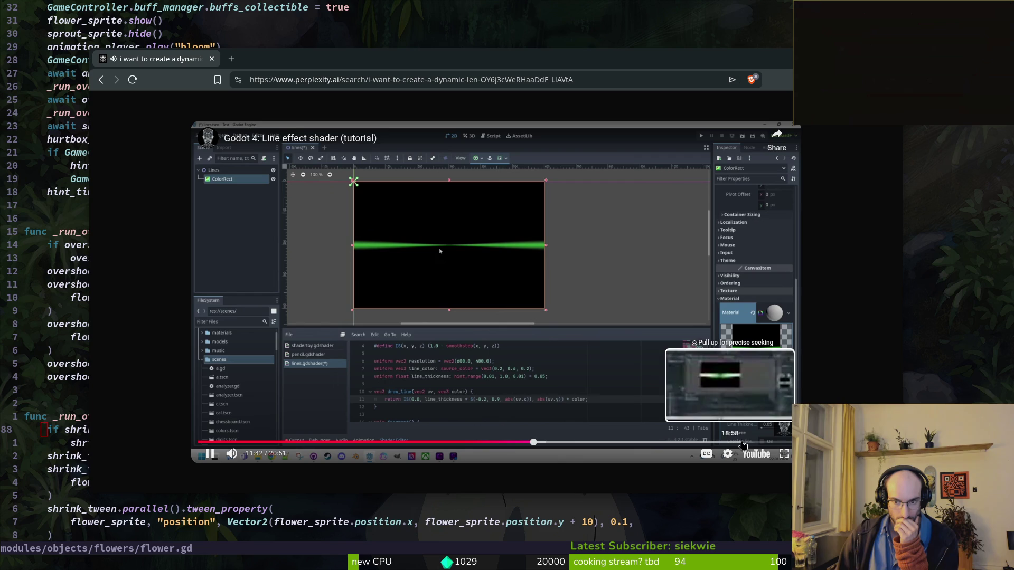
{"action": "left_click", "coordinate": [694, 446]}
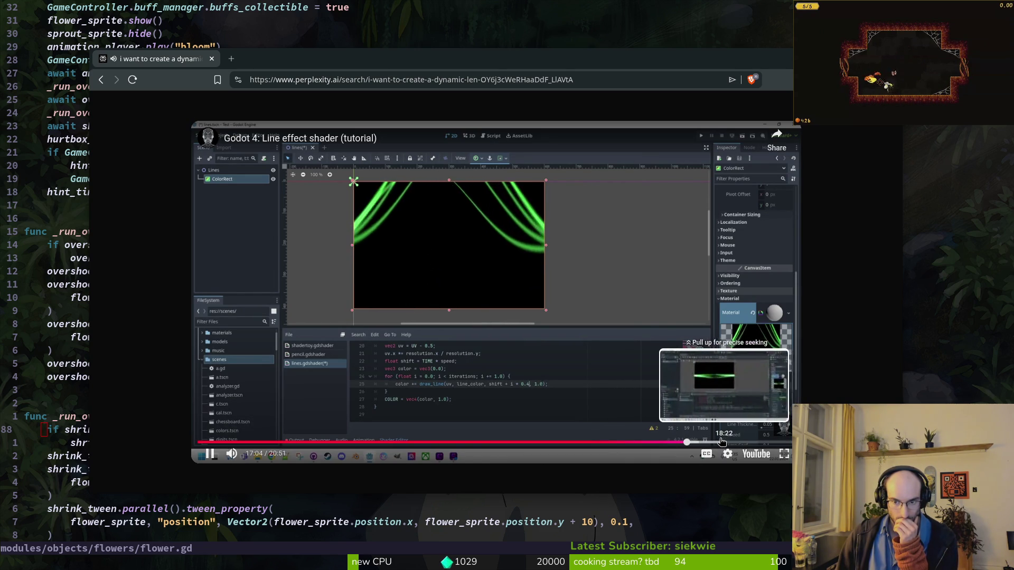
{"action": "key", "text": "l"}
{"action": "key", "text": "l"}
{"action": "key", "text": "l"}
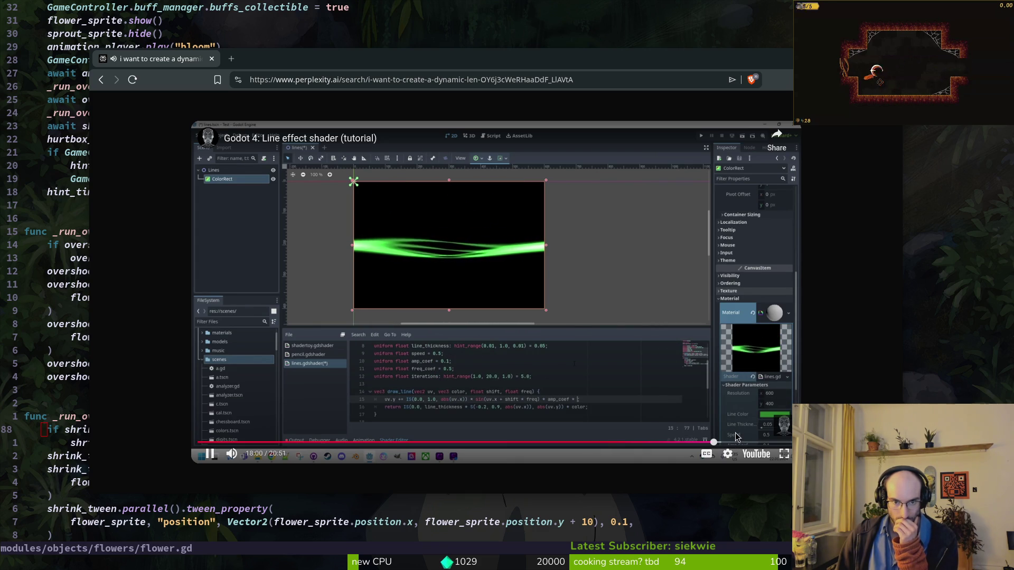
{"action": "left_click", "coordinate": [779, 440]}
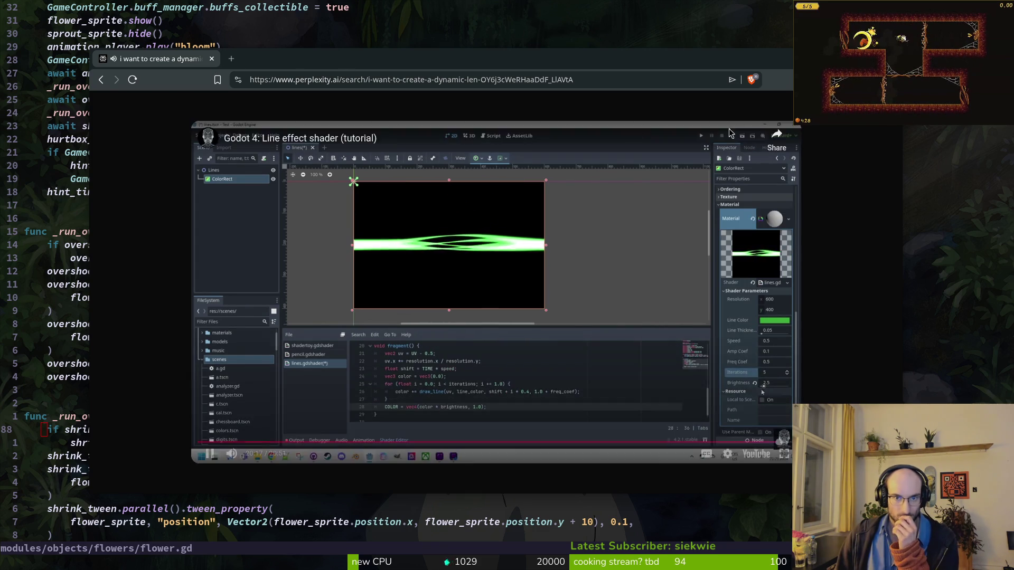
{"action": "key", "text": "Escape"}
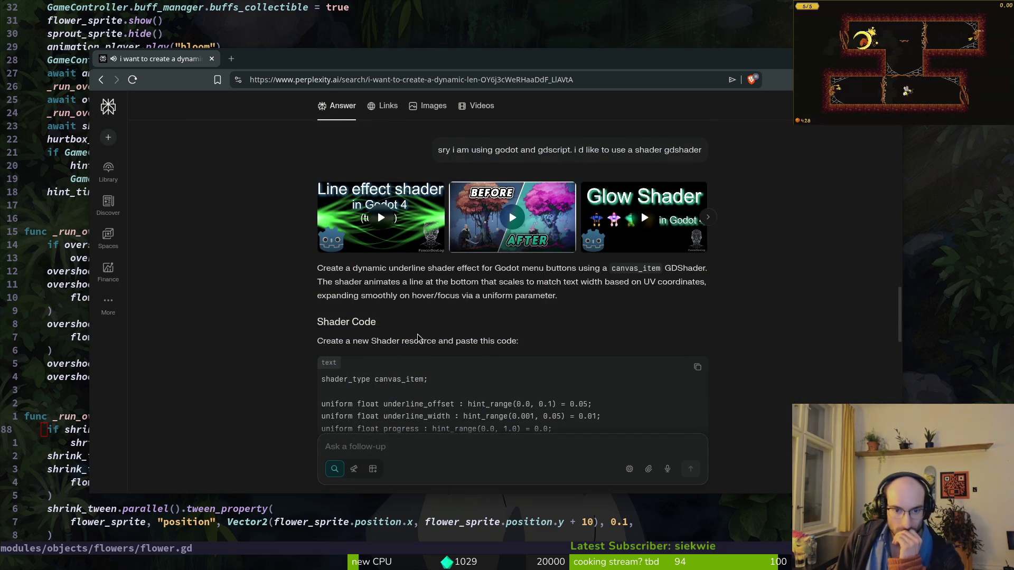
Step: Scroll through the suggested canvas_item underline shader code and GDScript Button setup
{"action": "scroll", "coordinate": [365, 365], "scroll_direction": "down", "scroll_amount": 3}
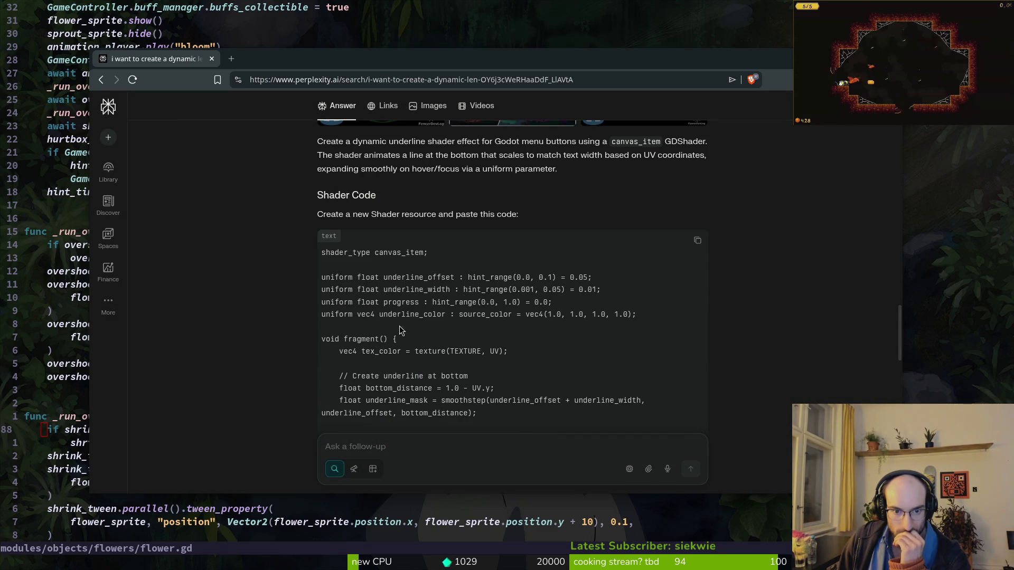
{"action": "scroll", "coordinate": [464, 361], "scroll_direction": "down", "scroll_amount": 3}
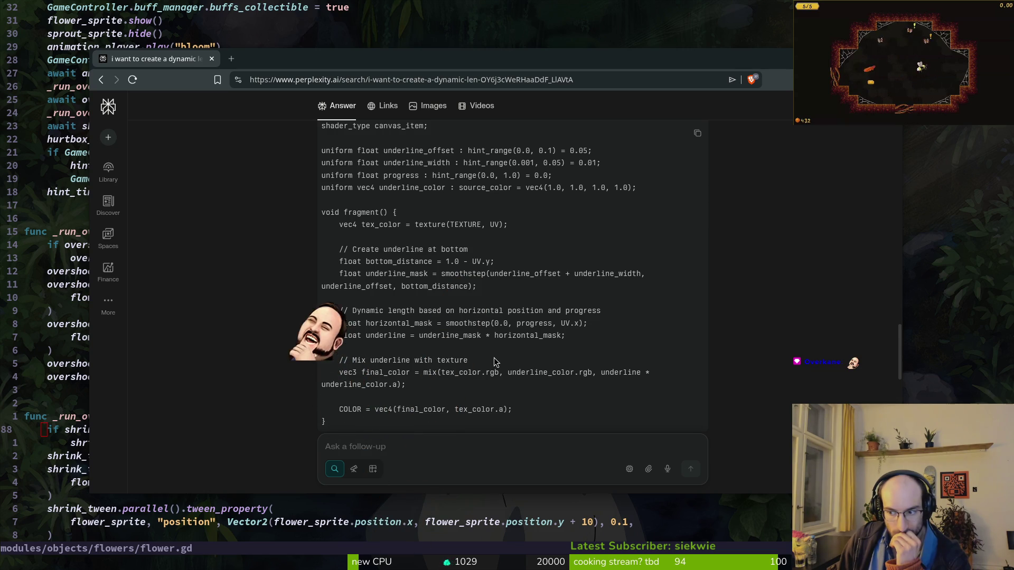
{"action": "scroll", "coordinate": [497, 362], "scroll_direction": "down", "scroll_amount": 2}
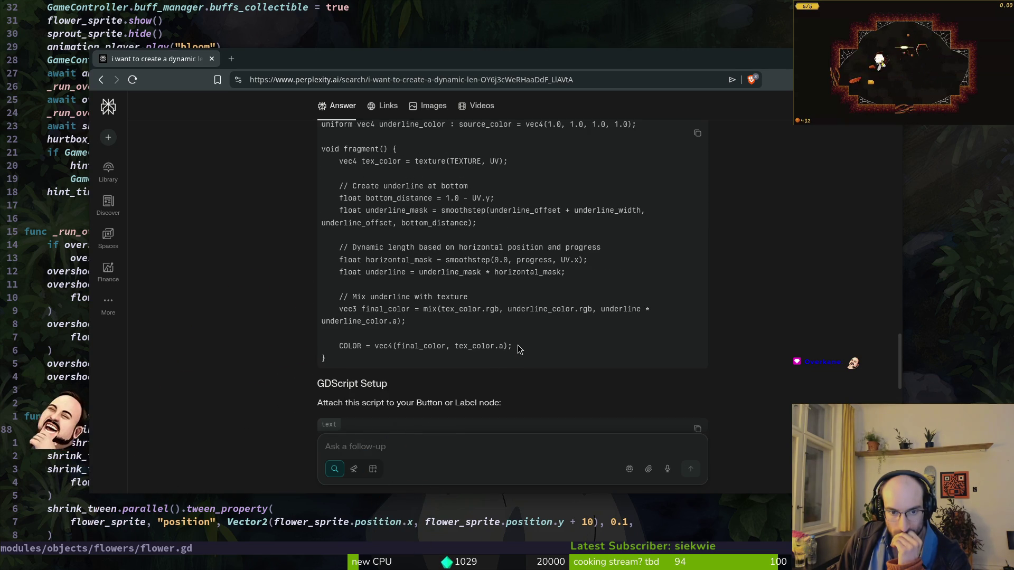
{"action": "scroll", "coordinate": [520, 350], "scroll_direction": "down", "scroll_amount": 4}
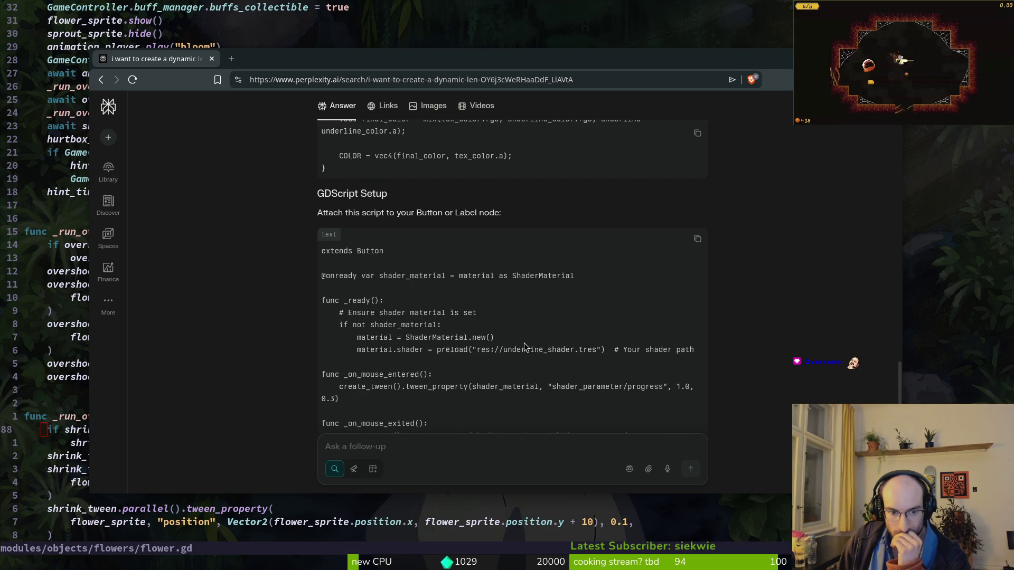
{"action": "scroll", "coordinate": [525, 327], "scroll_direction": "down", "scroll_amount": 3}
{"action": "scroll", "coordinate": [525, 309], "scroll_direction": "down", "scroll_amount": 4}
{"action": "scroll", "coordinate": [520, 296], "scroll_direction": "up", "scroll_amount": 8}
{"action": "scroll", "coordinate": [515, 285], "scroll_direction": "up", "scroll_amount": 15}
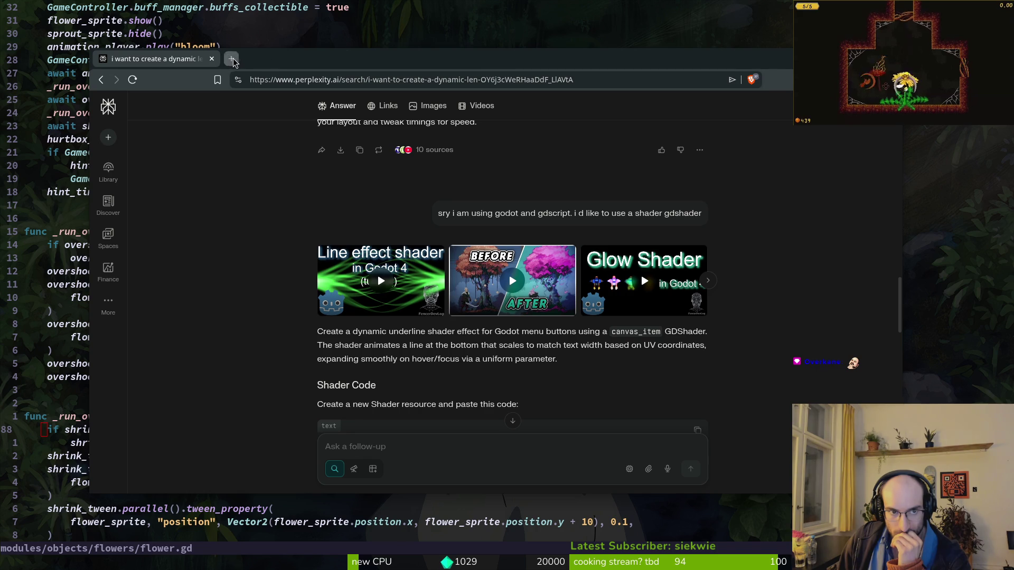
{"action": "left_click", "coordinate": [231, 61]}
Step: Go to godotshaders.com and filter the shader listing to Canvas item shaders only
{"action": "type", "text": "godots"}
{"action": "key", "text": "Return"}
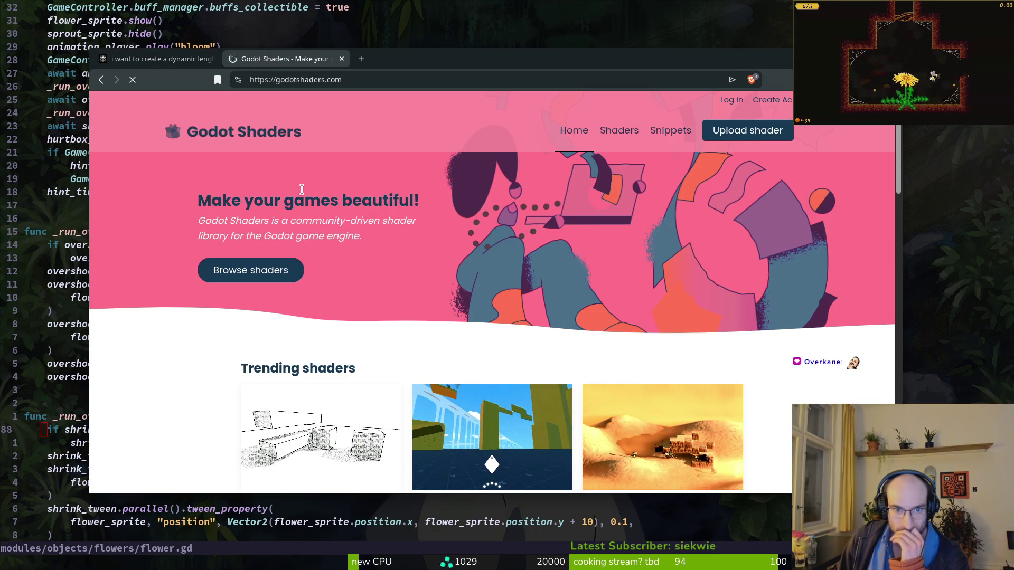
{"action": "left_click", "coordinate": [251, 270]}
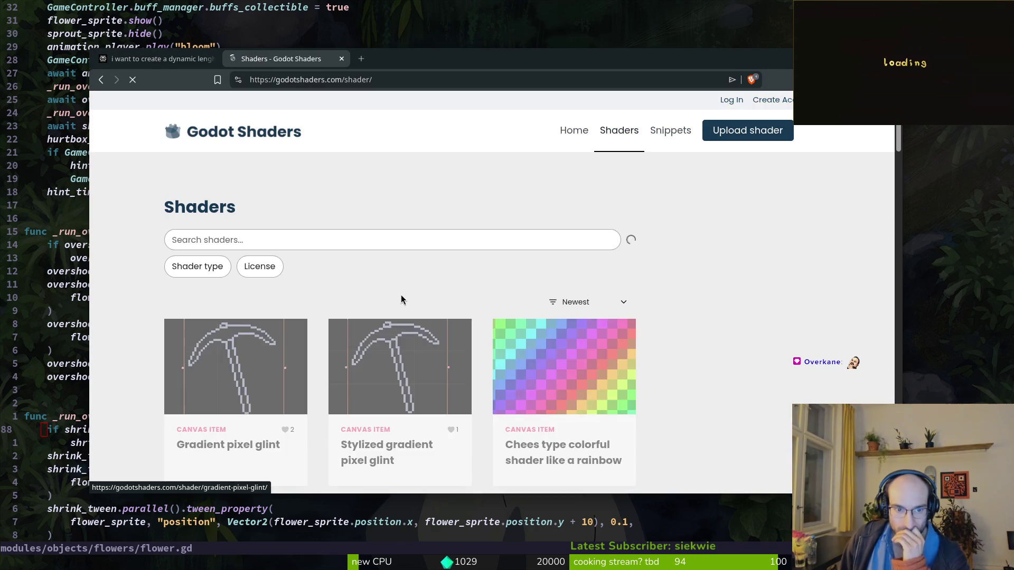
{"action": "left_click", "coordinate": [197, 267]}
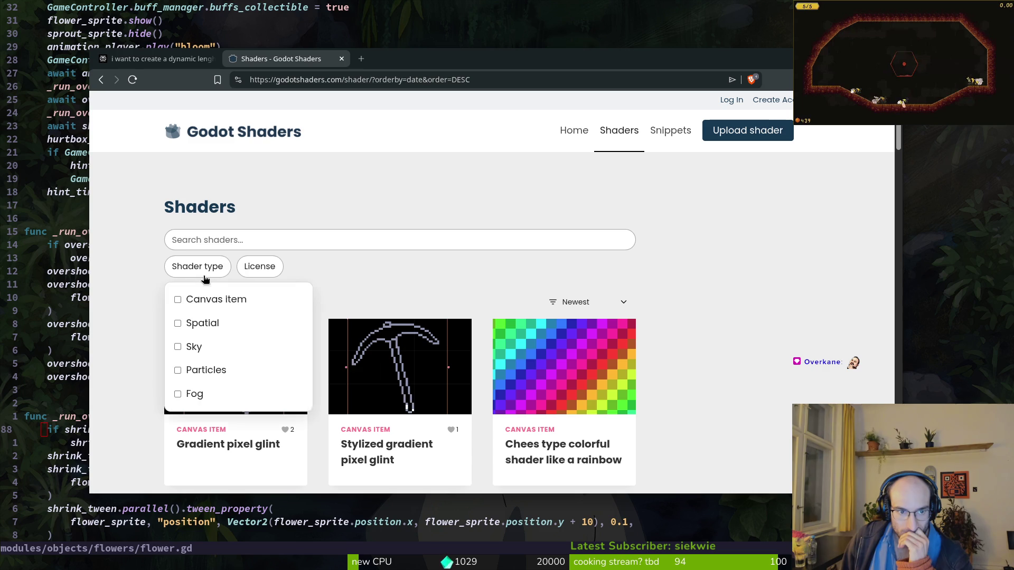
{"action": "left_click", "coordinate": [185, 299]}
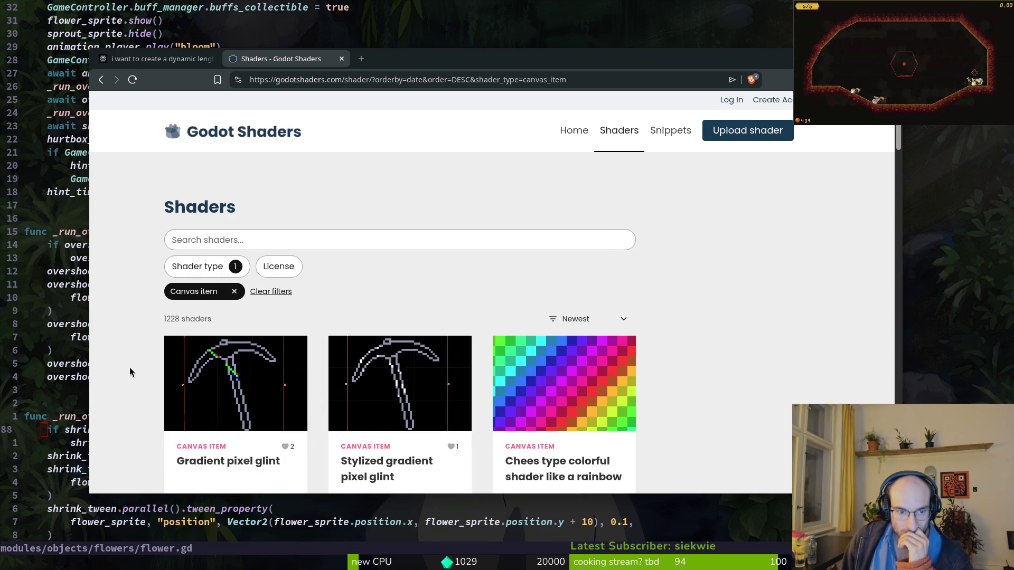
{"action": "scroll", "coordinate": [140, 373], "scroll_direction": "down", "scroll_amount": 4}
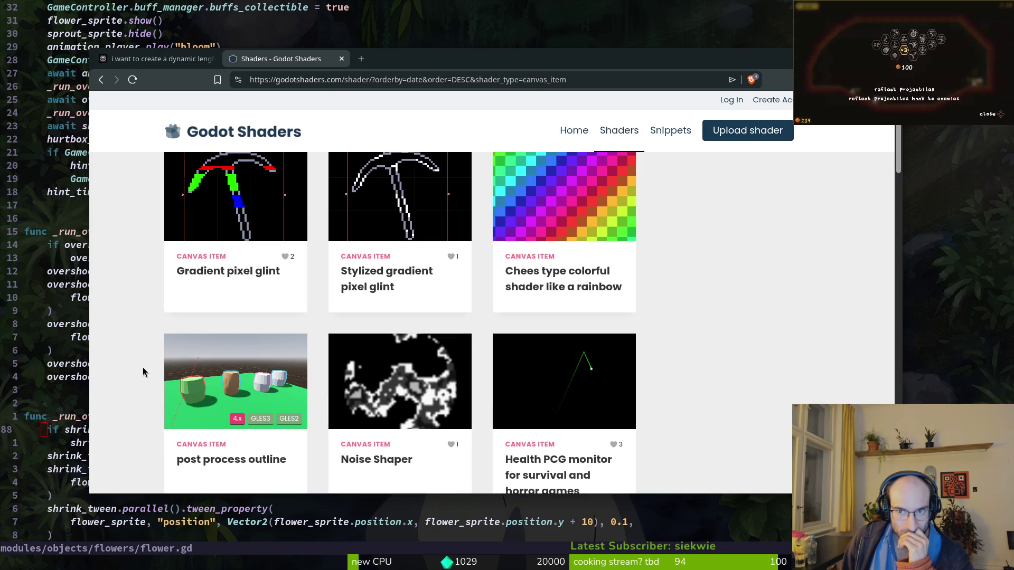
Step: Turn on Dark Reader dark mode for the Godot Shaders site
{"action": "left_click", "coordinate": [816, 79]}
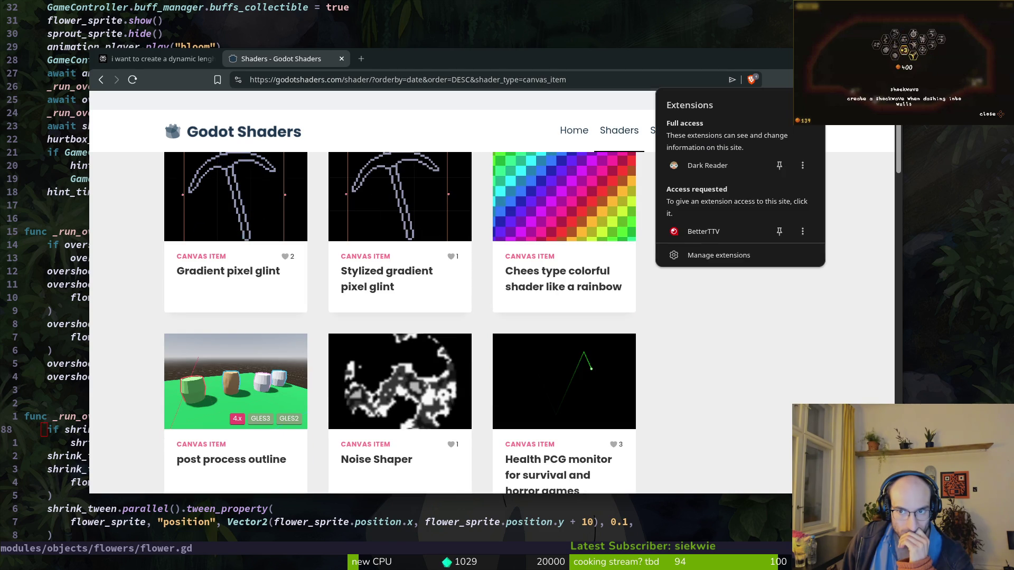
{"action": "left_click", "coordinate": [803, 166]}
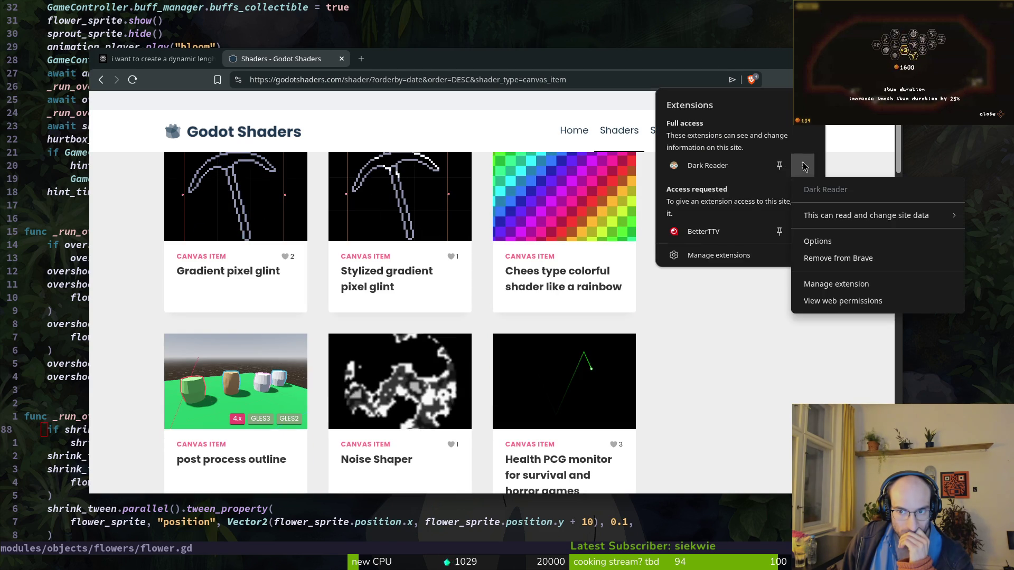
{"action": "left_click", "coordinate": [695, 166]}
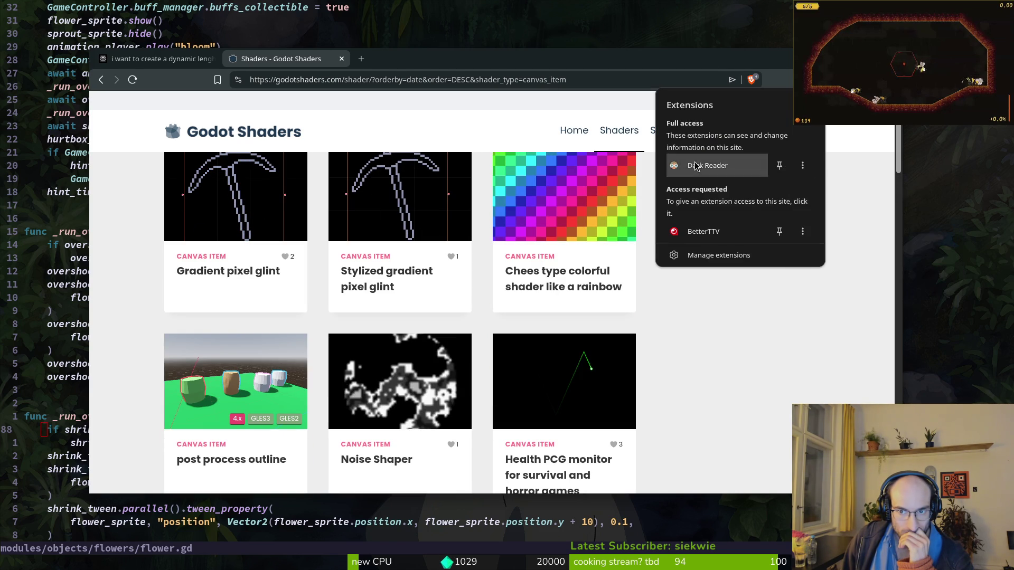
{"action": "left_click", "coordinate": [694, 165]}
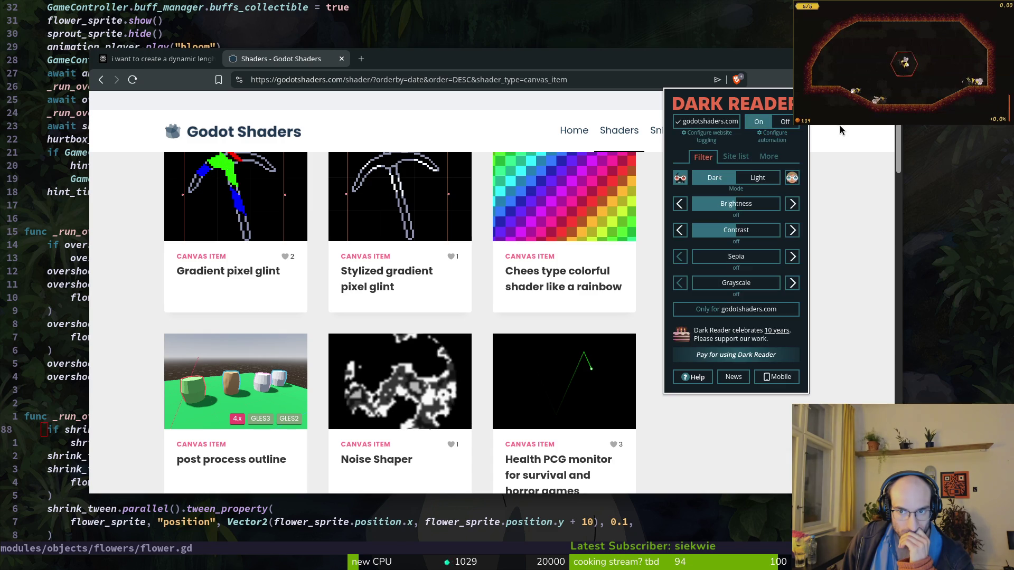
{"action": "left_click", "coordinate": [756, 123]}
Step: Browse more canvas_item shader cards, then run the Godot project with F5
{"action": "scroll", "coordinate": [142, 294], "scroll_direction": "down", "scroll_amount": 3}
{"action": "scroll", "coordinate": [143, 294], "scroll_direction": "down", "scroll_amount": 1}
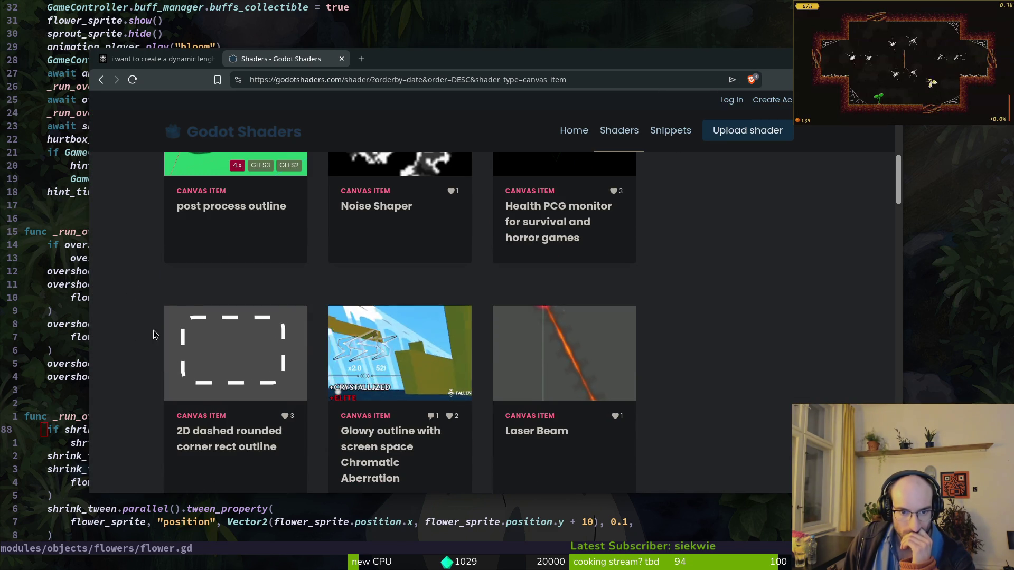
{"action": "scroll", "coordinate": [153, 333], "scroll_direction": "down", "scroll_amount": 5}
{"action": "scroll", "coordinate": [157, 338], "scroll_direction": "down", "scroll_amount": 3}
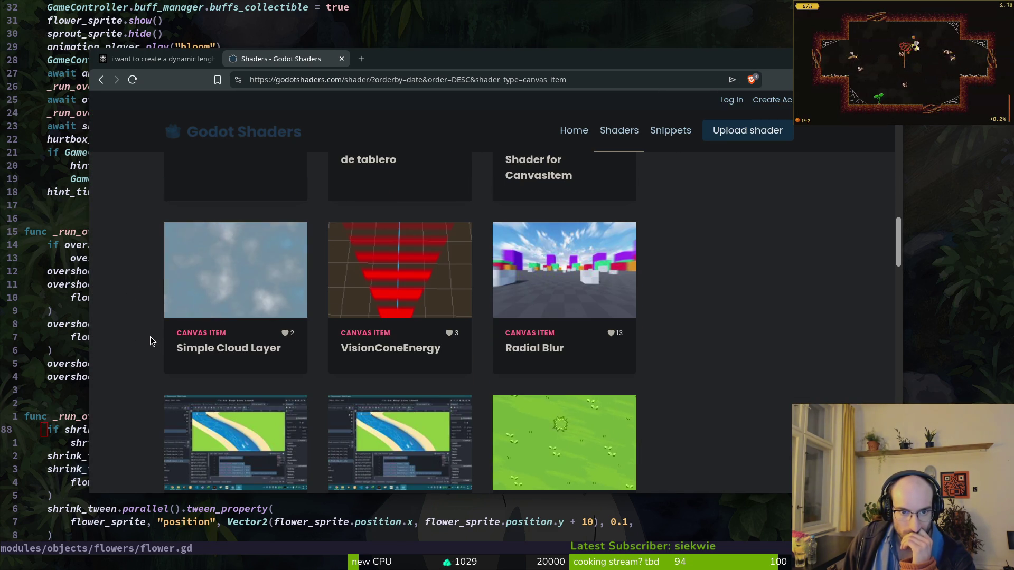
{"action": "scroll", "coordinate": [150, 340], "scroll_direction": "down", "scroll_amount": 1}
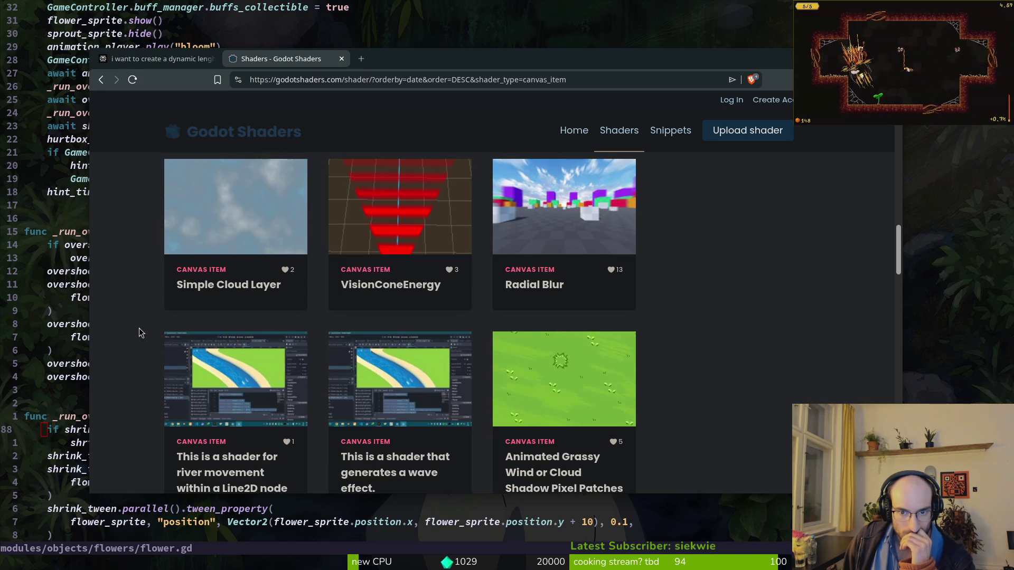
{"action": "scroll", "coordinate": [151, 338], "scroll_direction": "down", "scroll_amount": 2}
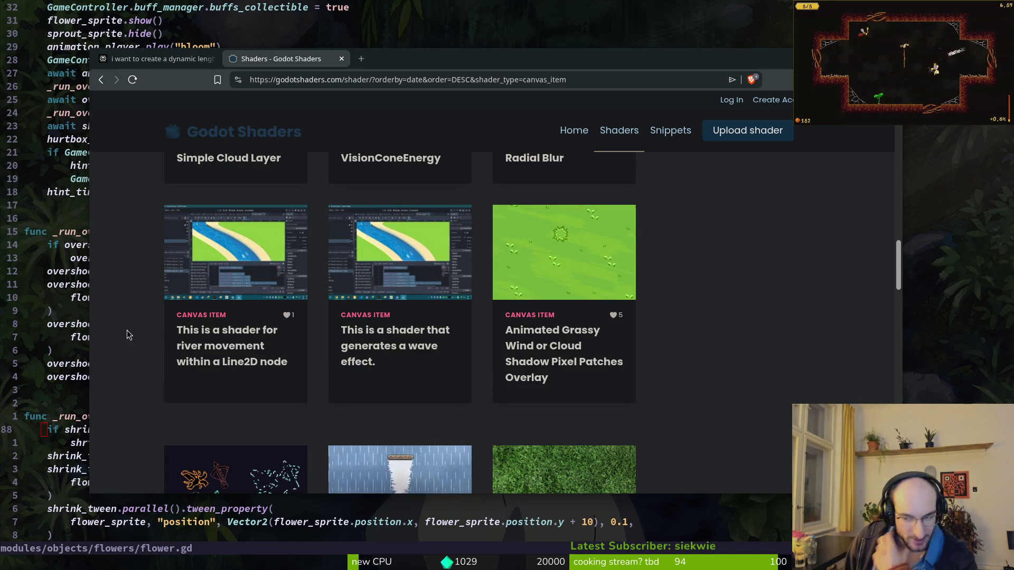
{"action": "scroll", "coordinate": [607, 372], "scroll_direction": "down", "scroll_amount": 5}
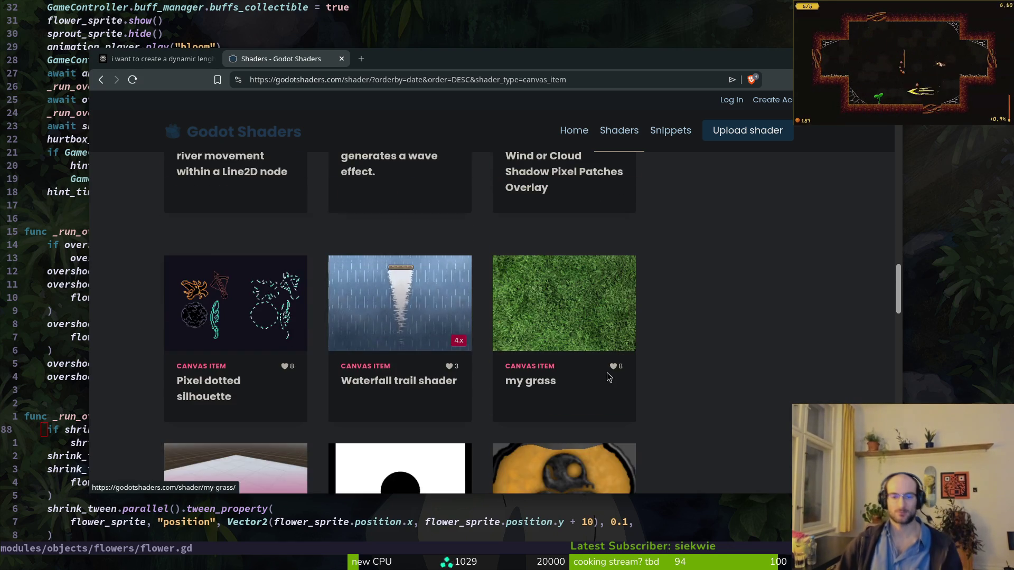
{"action": "scroll", "coordinate": [649, 334], "scroll_direction": "down", "scroll_amount": 2}
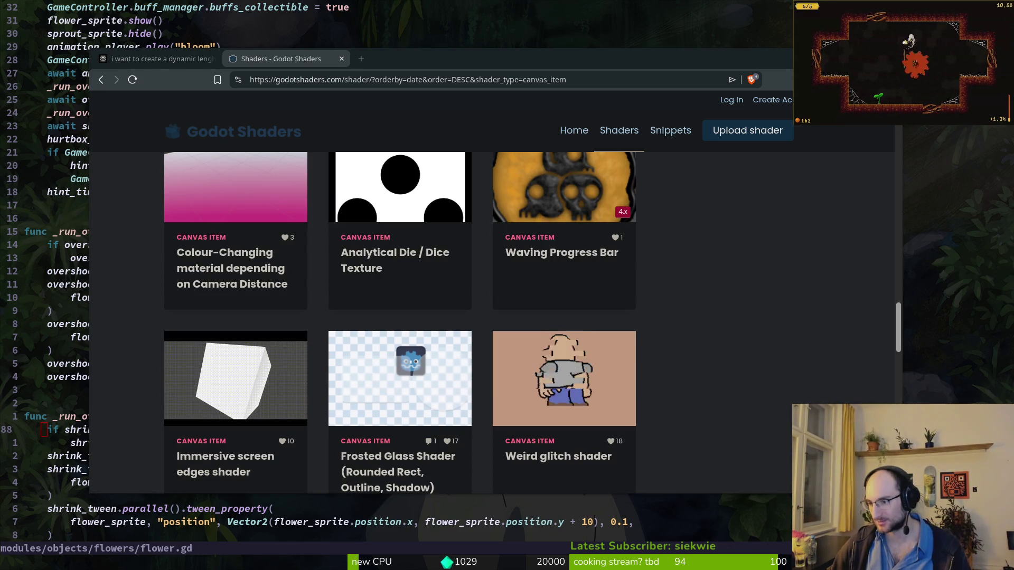
{"action": "key", "text": "alt+Tab"}
{"action": "key", "text": "F5"}
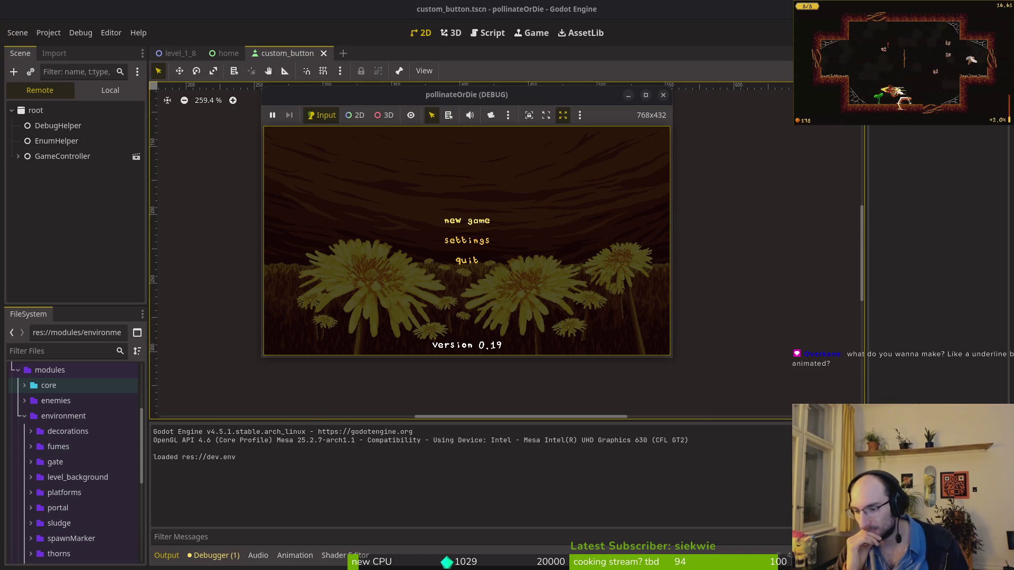
Step: Maximize the running game, undo and redo the anchors preset change in the editor, then stop the game
{"action": "double_click", "coordinate": [471, 99]}
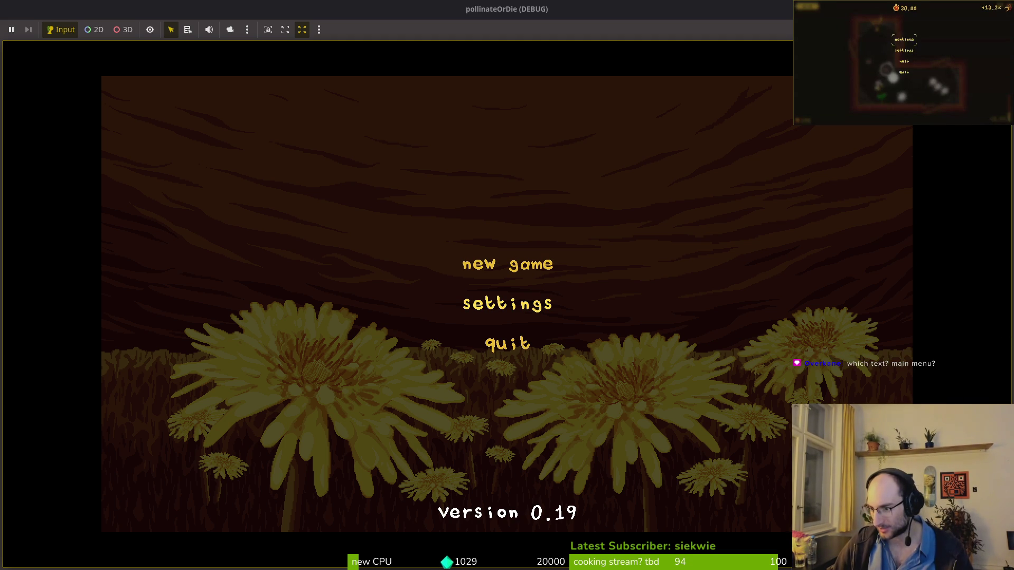
{"action": "key", "text": "alt+Tab"}
{"action": "left_click", "coordinate": [80, 90]}
{"action": "key", "text": "ctrl+z"}
{"action": "key", "text": "ctrl+shift+z"}
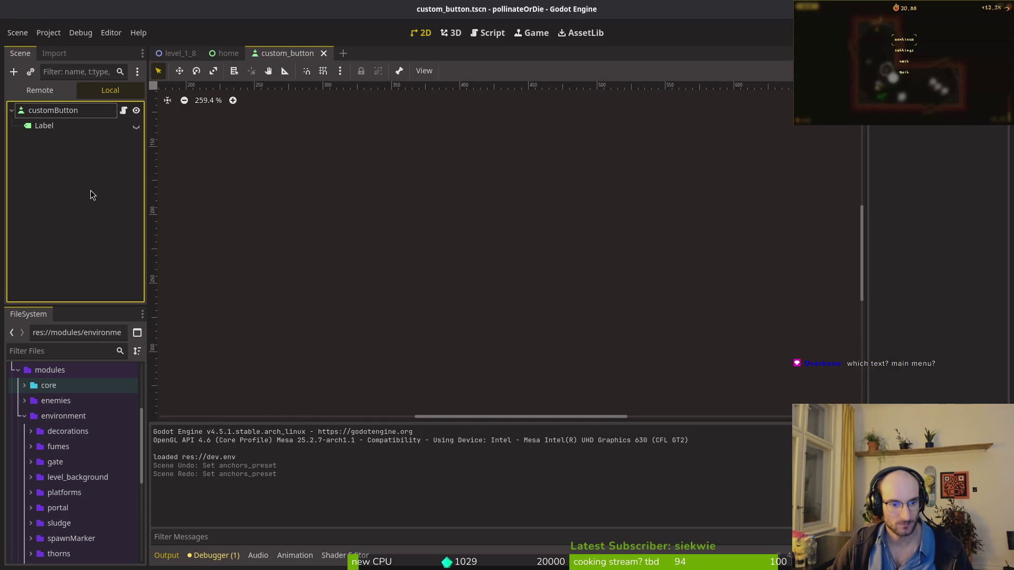
{"action": "key", "text": "alt+Tab"}
{"action": "key", "text": "alt+Tab"}
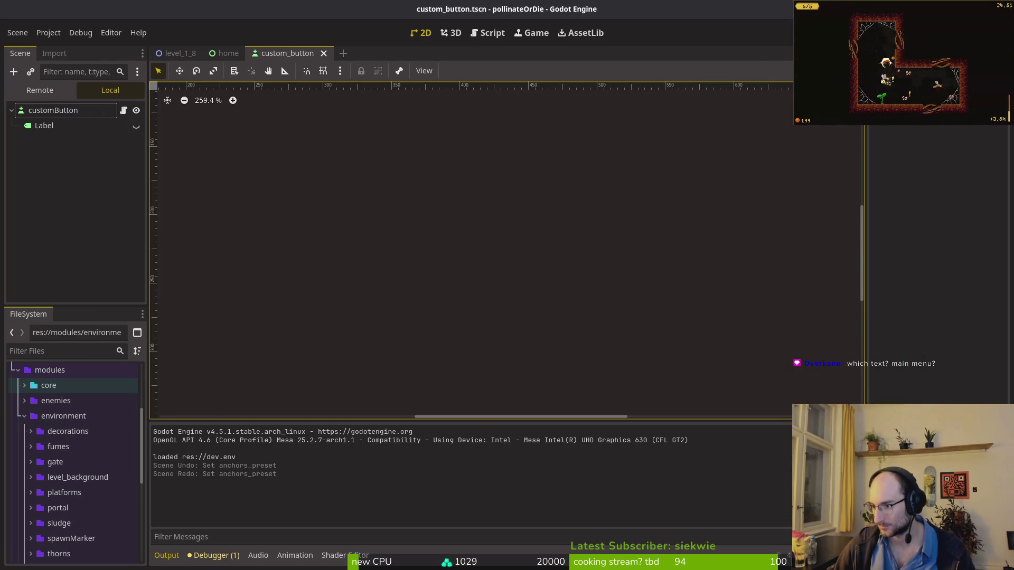
{"action": "key", "text": "alt+Tab"}
{"action": "key", "text": "alt+Tab"}
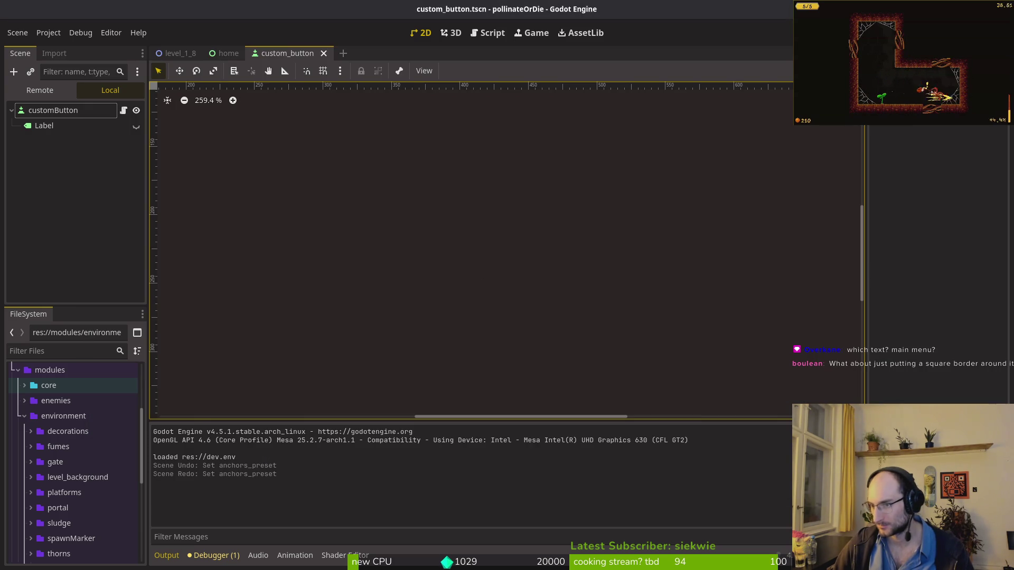
{"action": "key", "text": "super"}
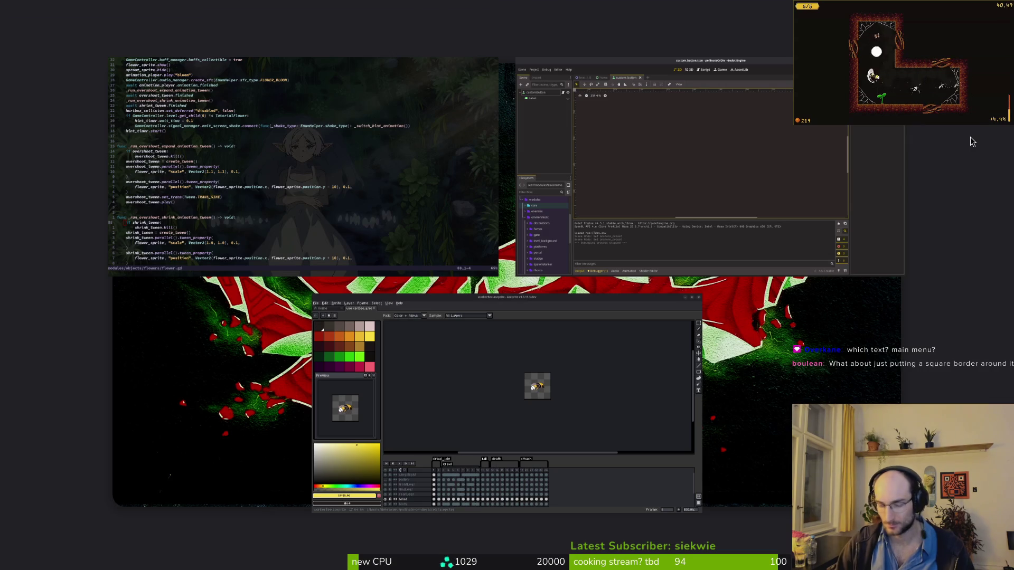
Step: Browse to pollinate-or-die/assets/art/ui and preview the eight-frame button-Sheet.png sprite sheet
{"action": "left_click", "coordinate": [970, 137]}
{"action": "key", "text": "super+e"}
{"action": "left_click", "coordinate": [263, 288]}
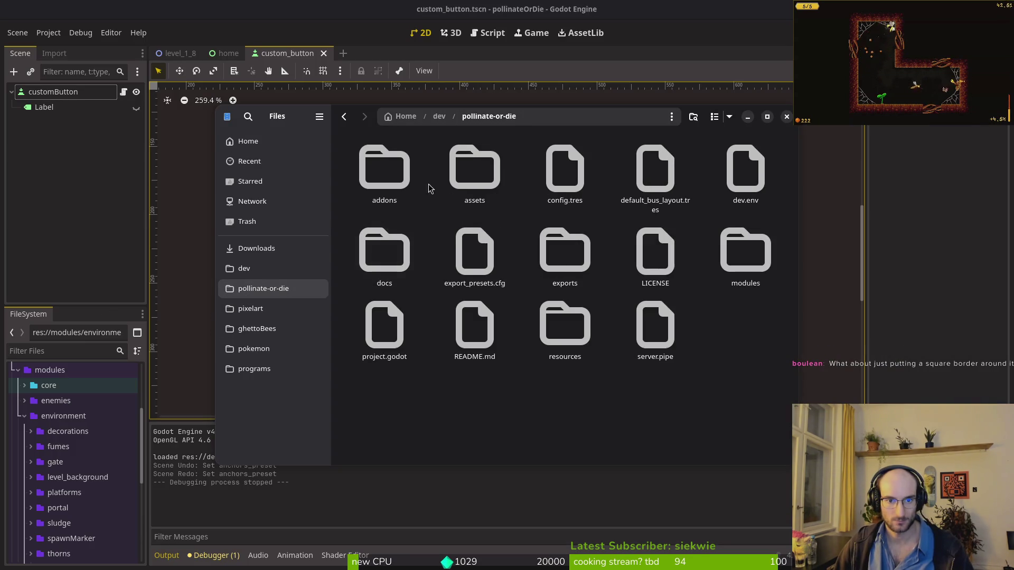
{"action": "double_click", "coordinate": [474, 168]}
{"action": "double_click", "coordinate": [383, 168]}
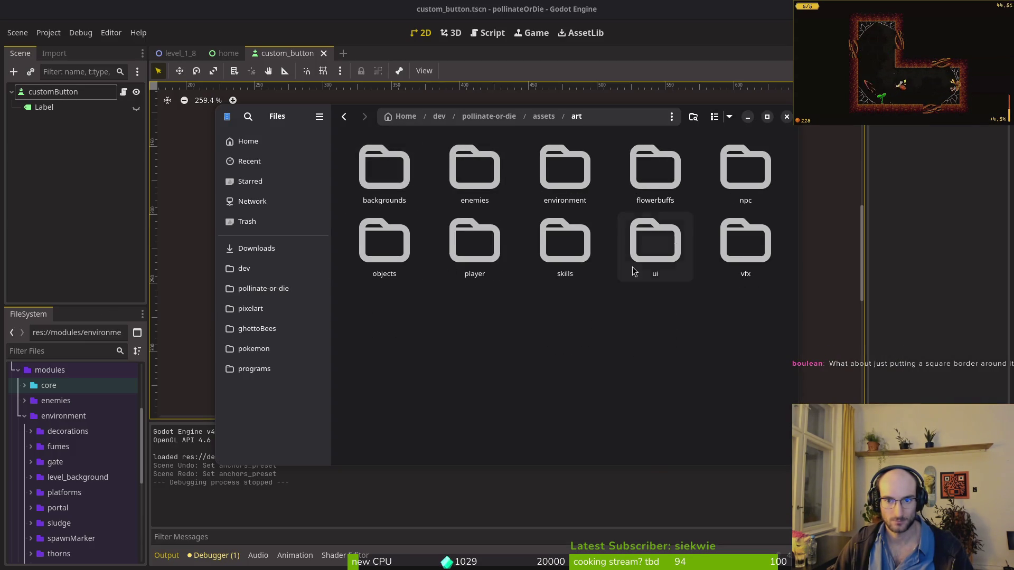
{"action": "double_click", "coordinate": [654, 242]}
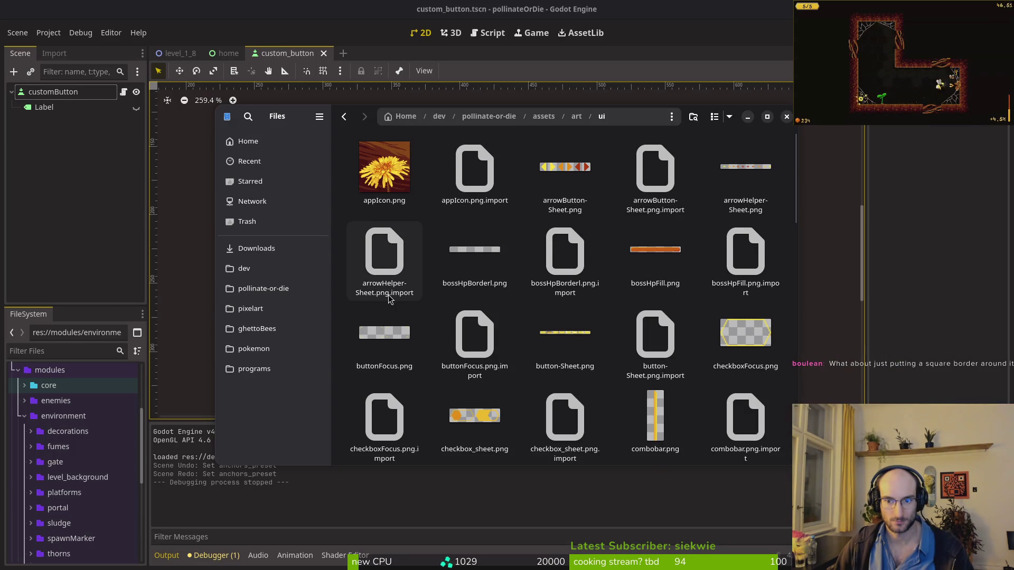
{"action": "left_click", "coordinate": [564, 338]}
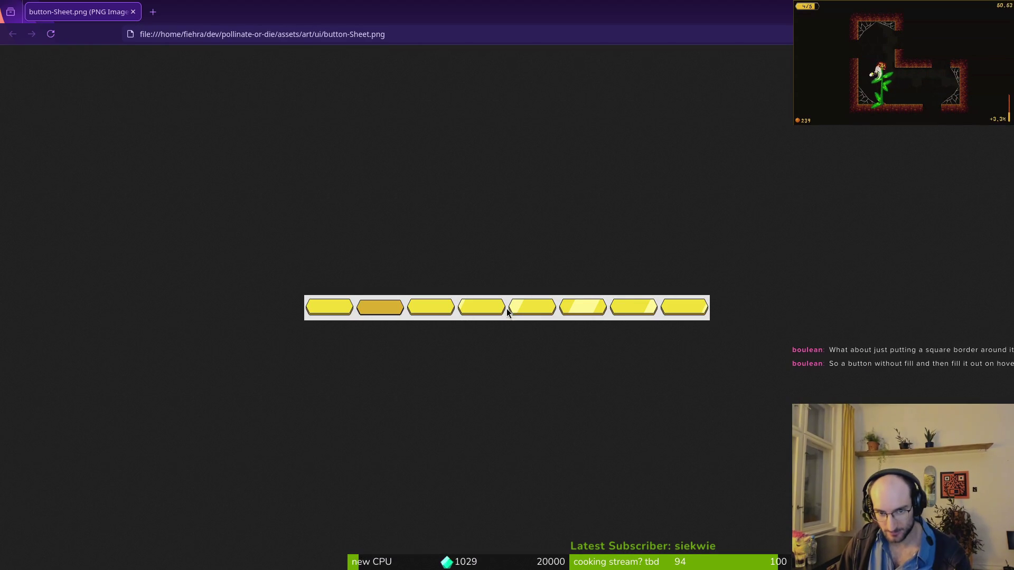
{"action": "left_click", "coordinate": [132, 13]}
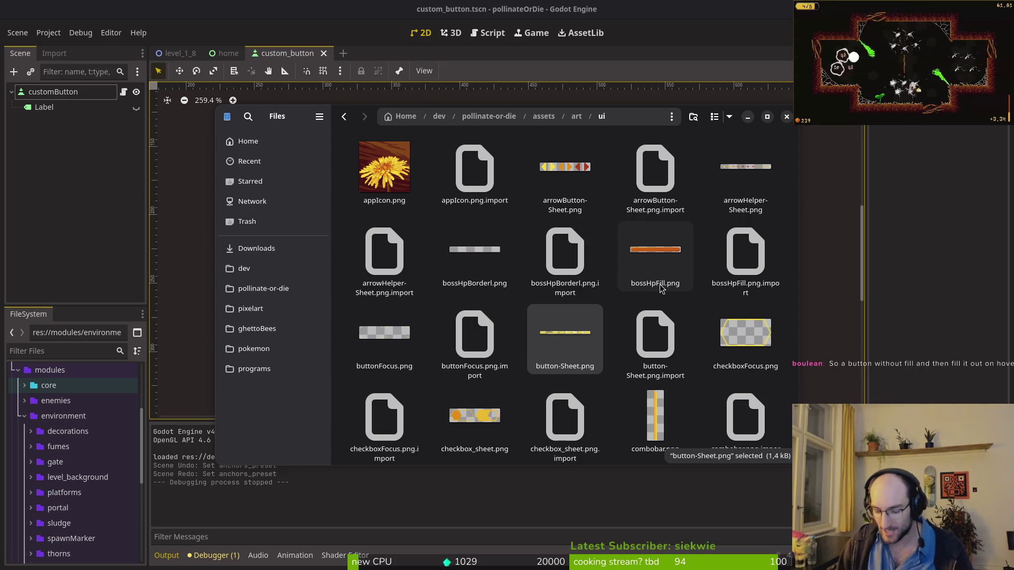
{"action": "key", "text": "super"}
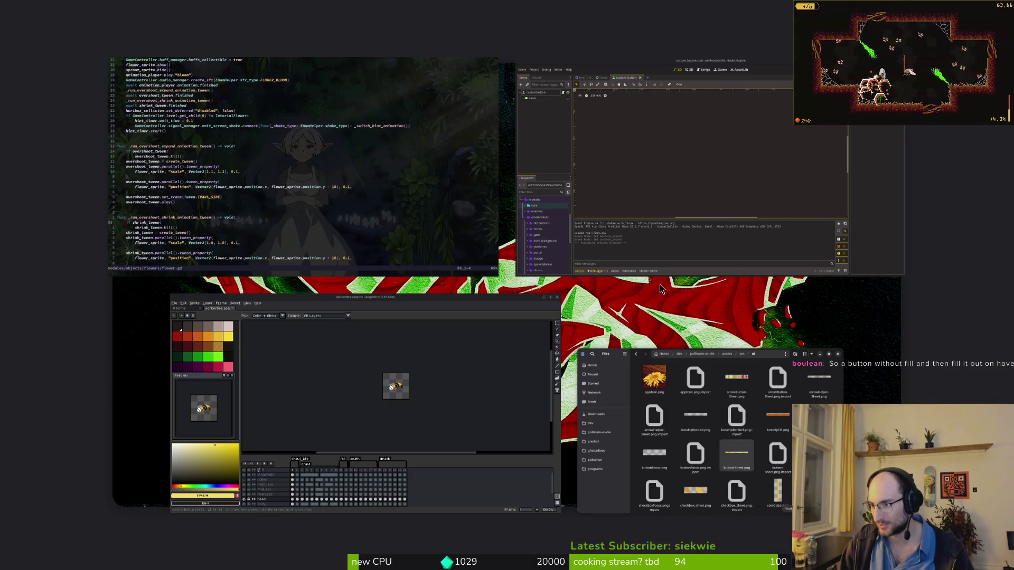
Step: Launch ScourgeBringer, move its menu highlight through Settings, Credits and Exit, then quit and rerun pollinateOrDie
{"action": "left_click", "coordinate": [660, 287]}
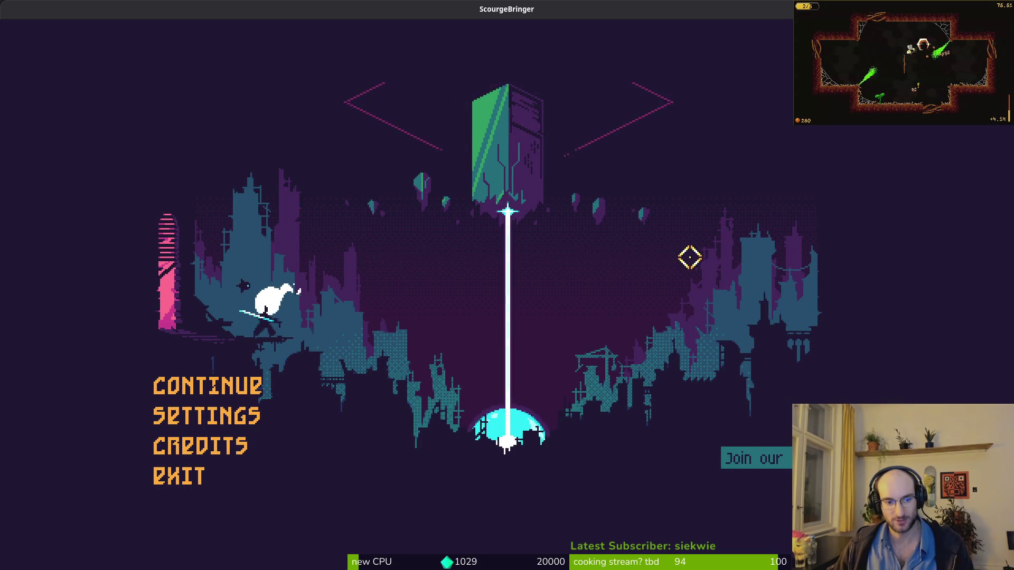
{"action": "key", "text": "Down"}
{"action": "key", "text": "Down"}
{"action": "key", "text": "Up"}
{"action": "key", "text": "Up"}
{"action": "key", "text": "Down"}
{"action": "key", "text": "Down"}
{"action": "key", "text": "Down"}
{"action": "key", "text": "Up"}
{"action": "key", "text": "Up"}
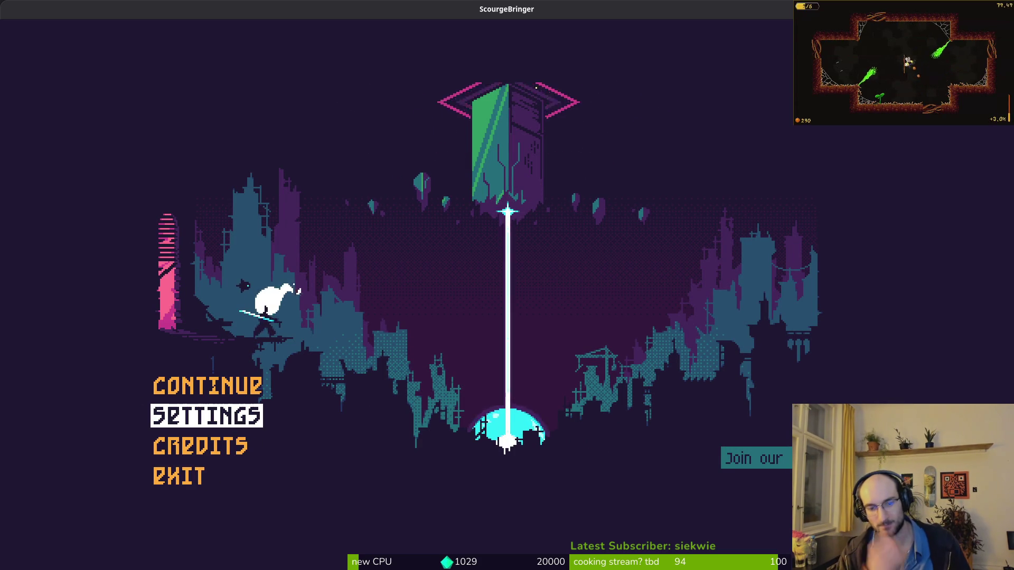
{"action": "key", "text": "Down"}
{"action": "key", "text": "Down"}
{"action": "key", "text": "Down"}
{"action": "key", "text": "Down"}
{"action": "key", "text": "Down"}
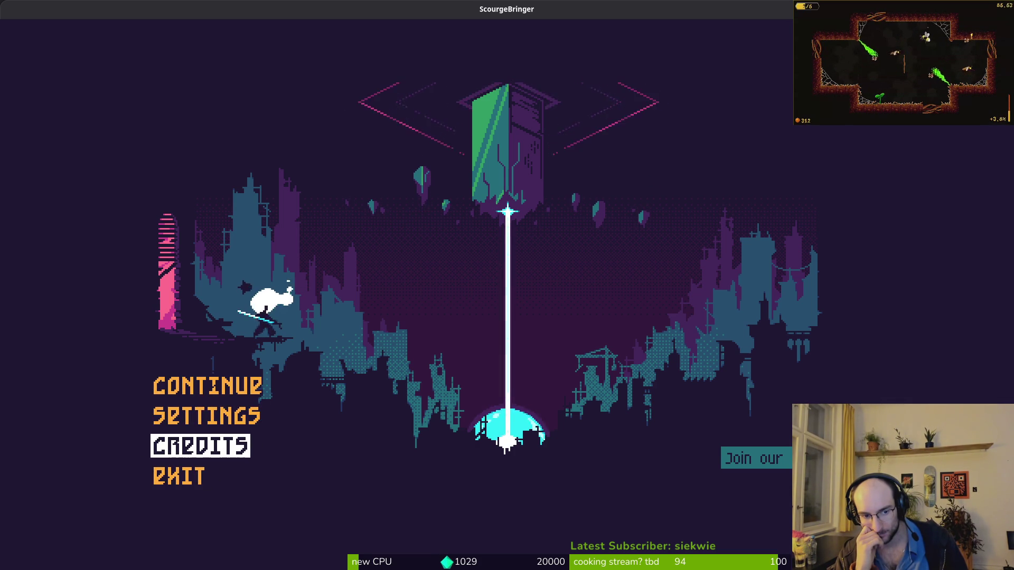
{"action": "key", "text": "Down"}
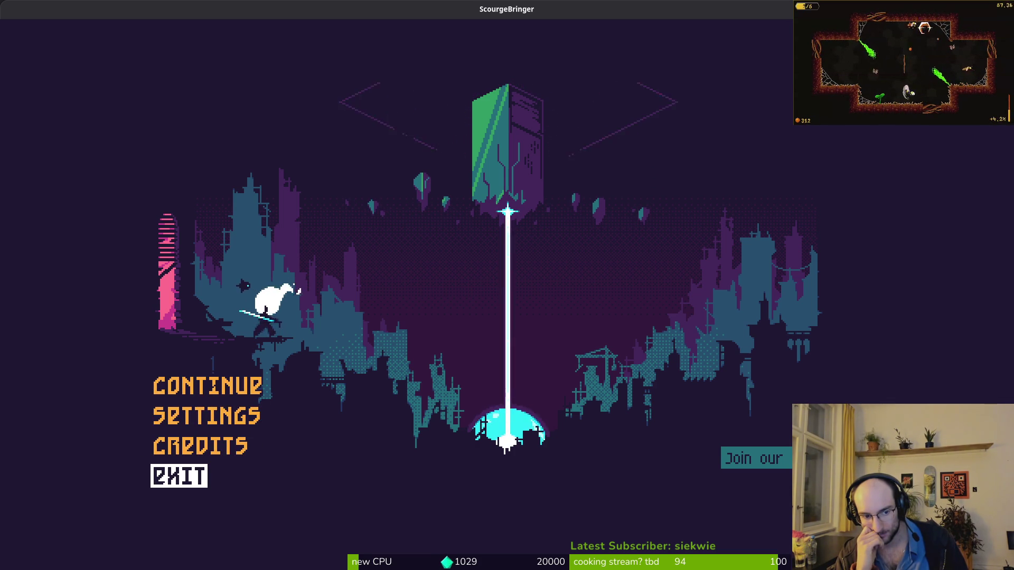
{"action": "key", "text": "Up"}
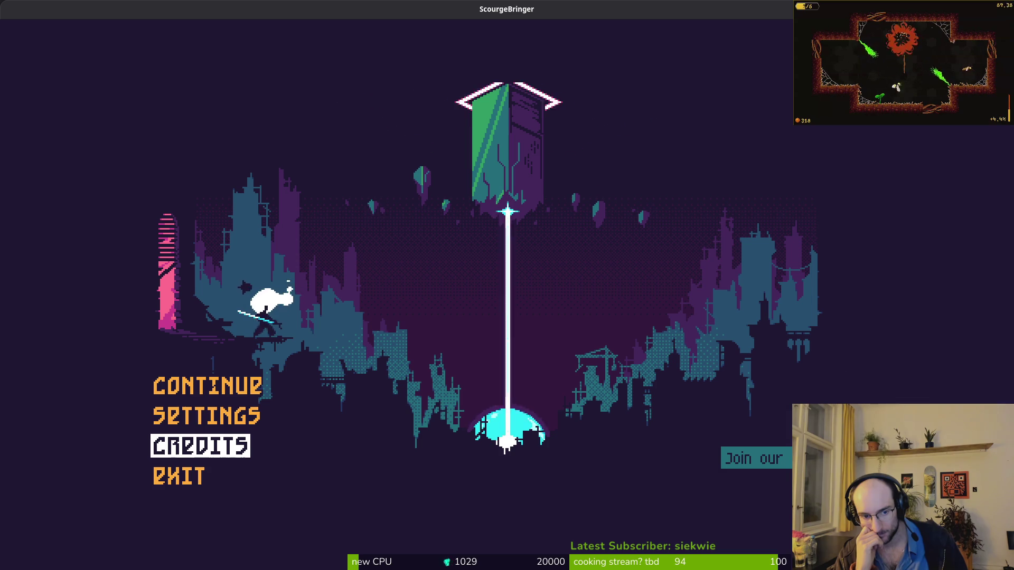
{"action": "key", "text": "Up"}
{"action": "key", "text": "Up"}
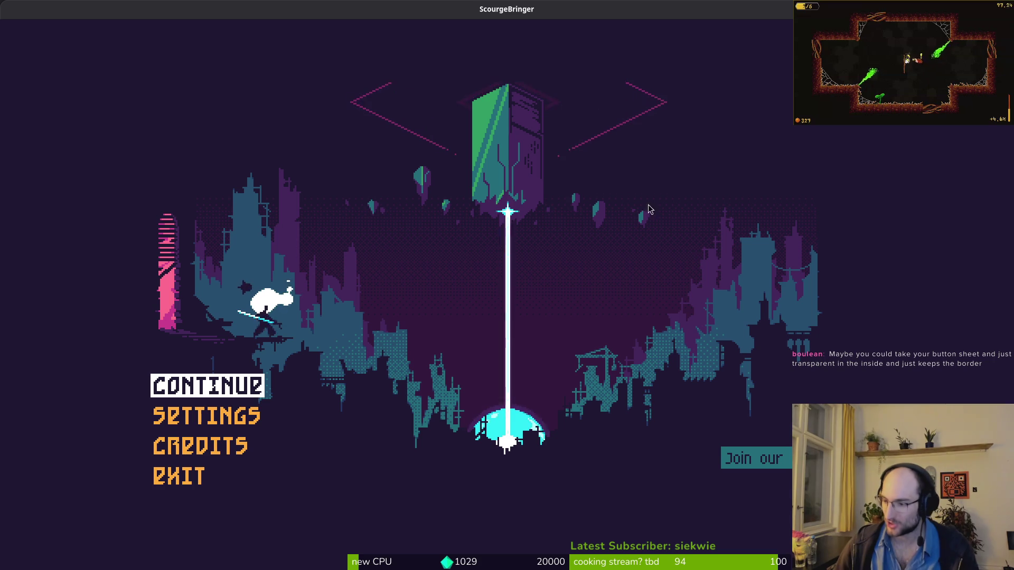
{"action": "key", "text": "F8"}
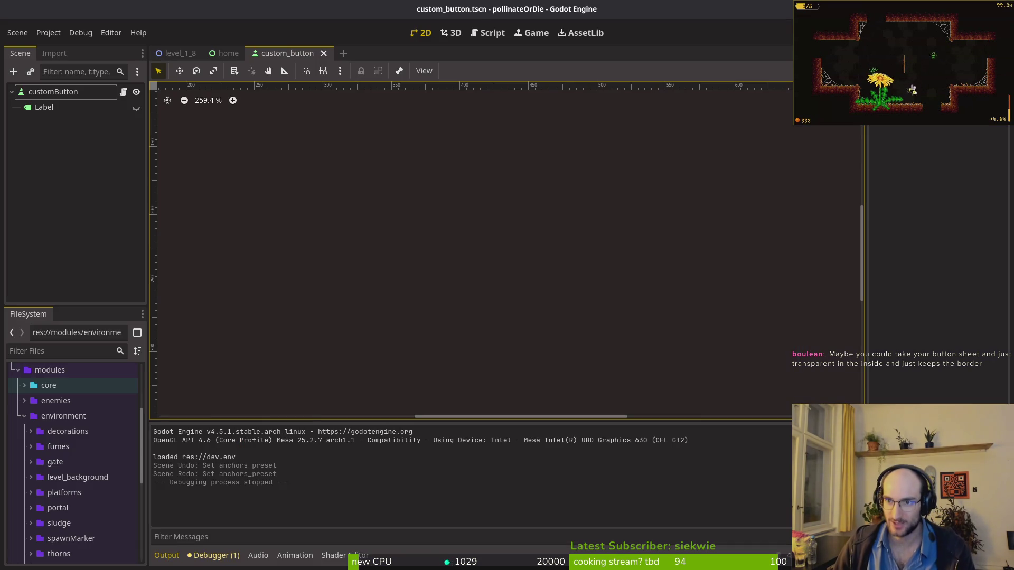
{"action": "key", "text": "F5"}
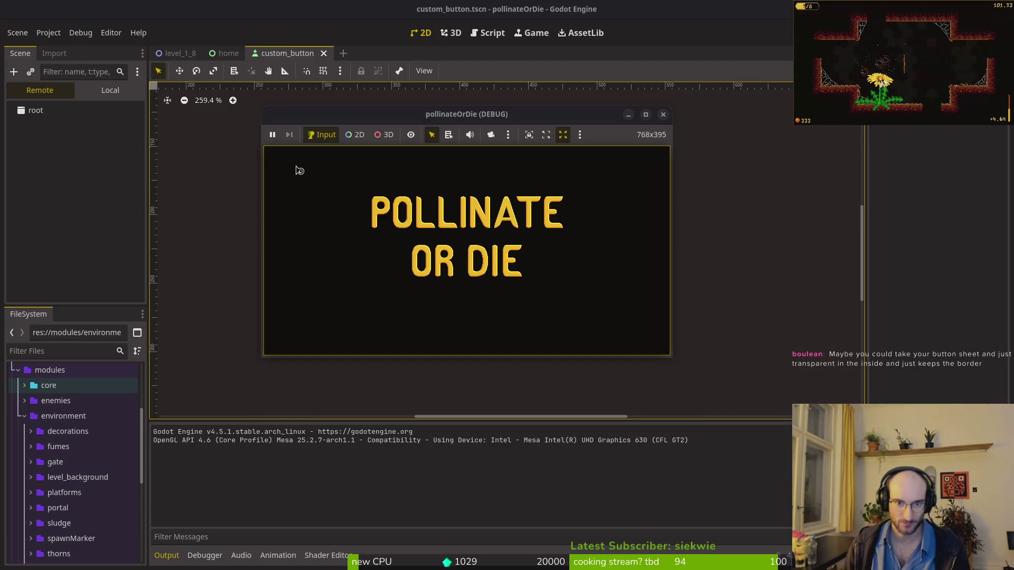
Step: Stop the crashed run, list the animation_player errors on CustomButton, then open Neovim's file finder
{"action": "double_click", "coordinate": [467, 117]}
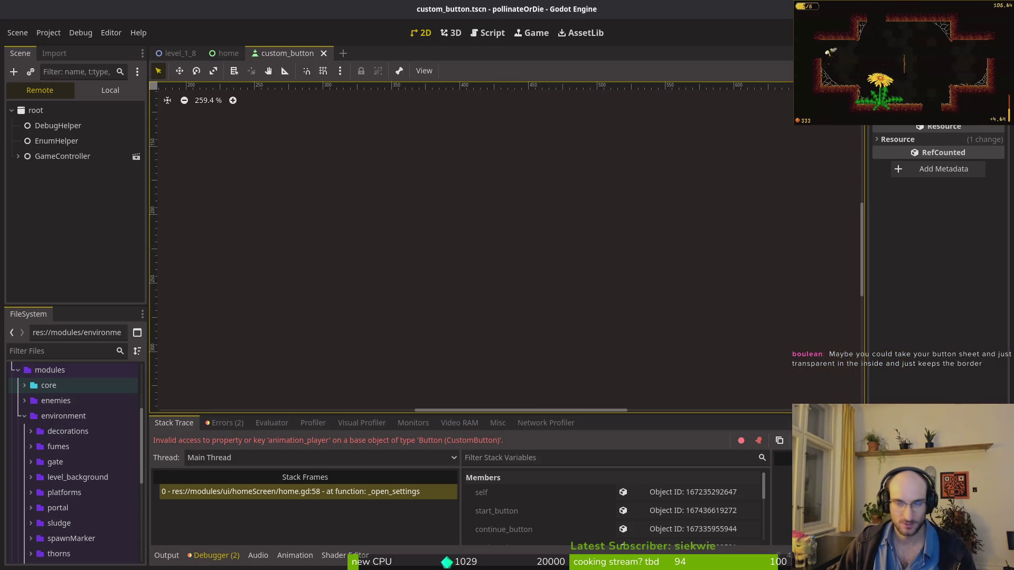
{"action": "key", "text": "F8"}
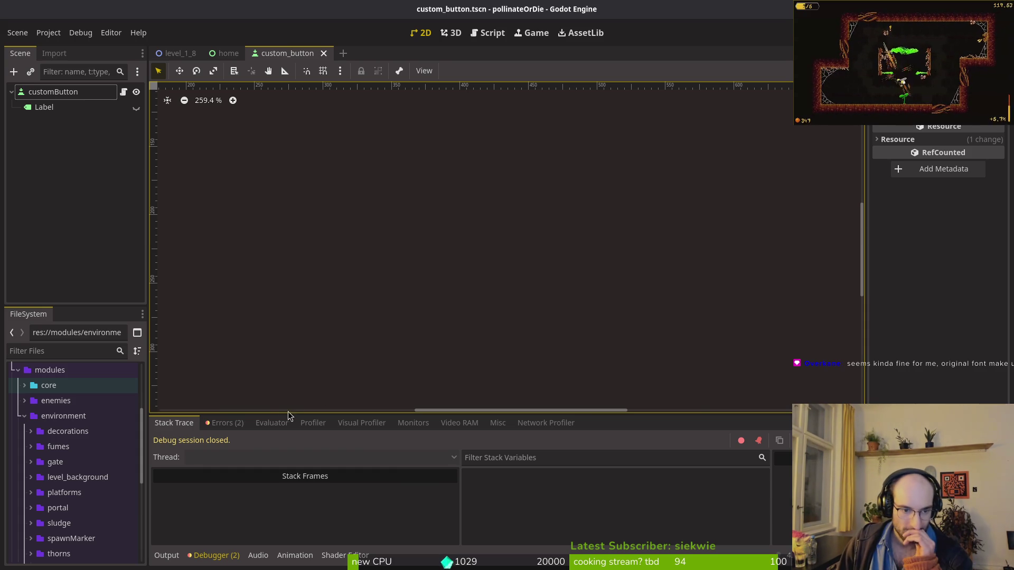
{"action": "left_click", "coordinate": [224, 422]}
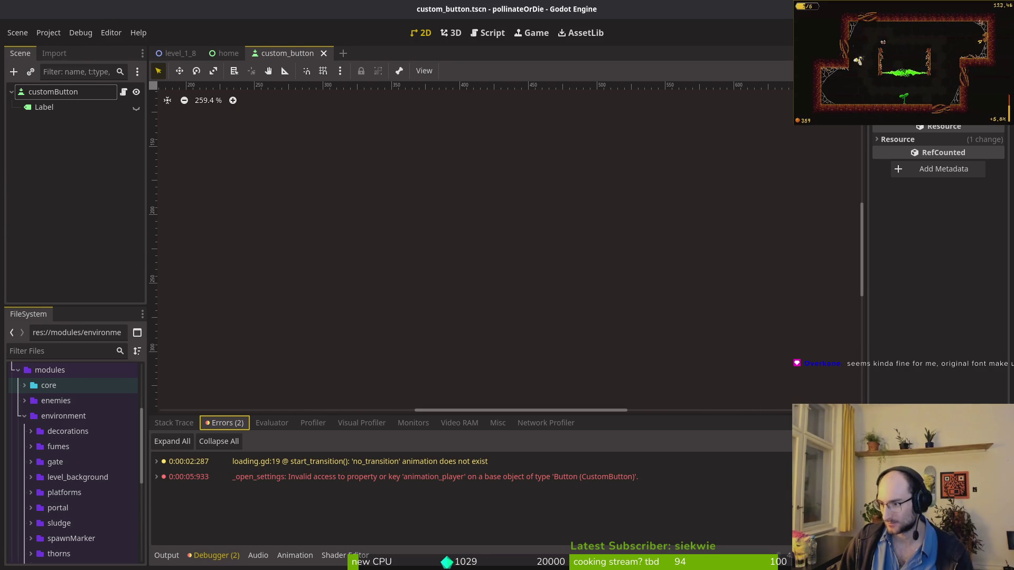
{"action": "key", "text": "alt+Tab"}
{"action": "key", "text": "space"}
Step: Open settingsOverlay.gd through the file finder and scroll through its settings and overlay functions
{"action": "key", "text": "f"}
{"action": "key", "text": "f"}
{"action": "type", "text": "settings"}
{"action": "key", "text": "Return"}
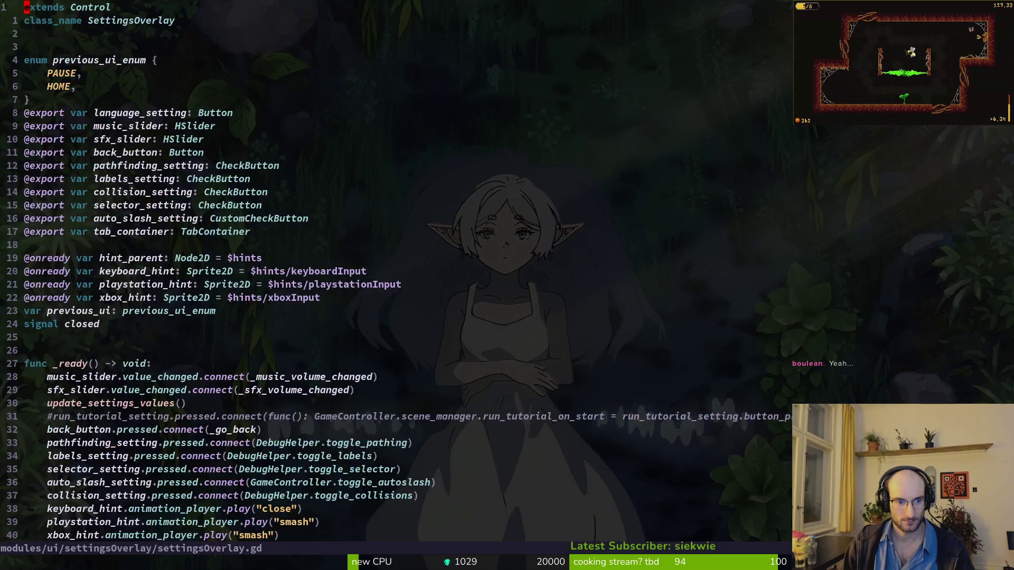
{"action": "key", "text": "ctrl+d"}
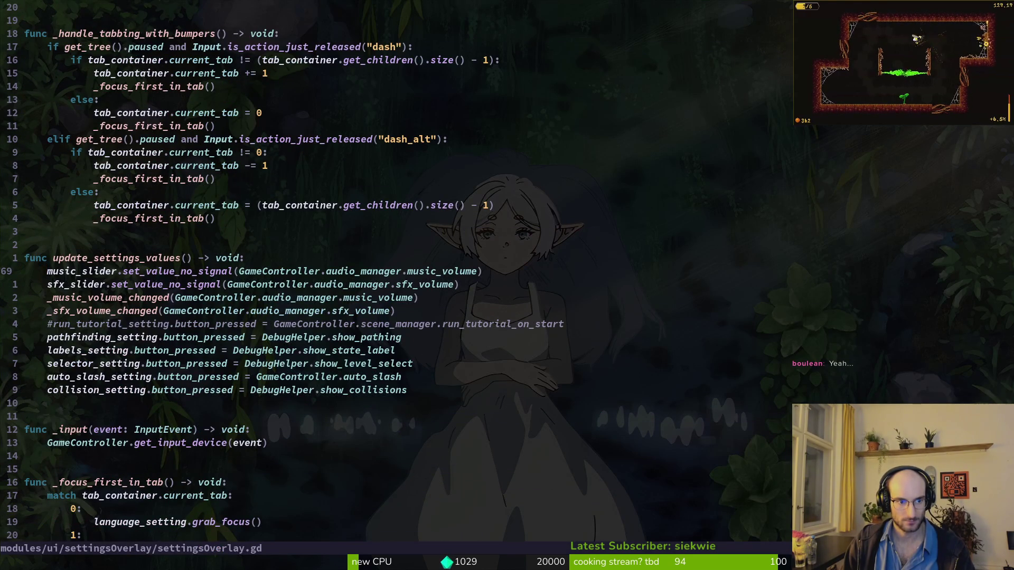
{"action": "key", "text": "ctrl+d"}
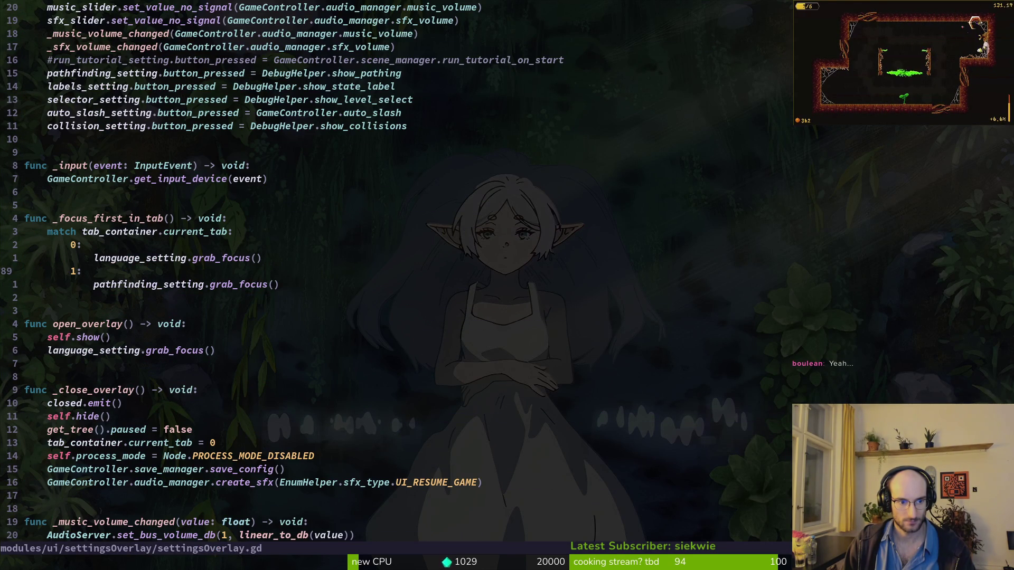
{"action": "key", "text": "ctrl+d"}
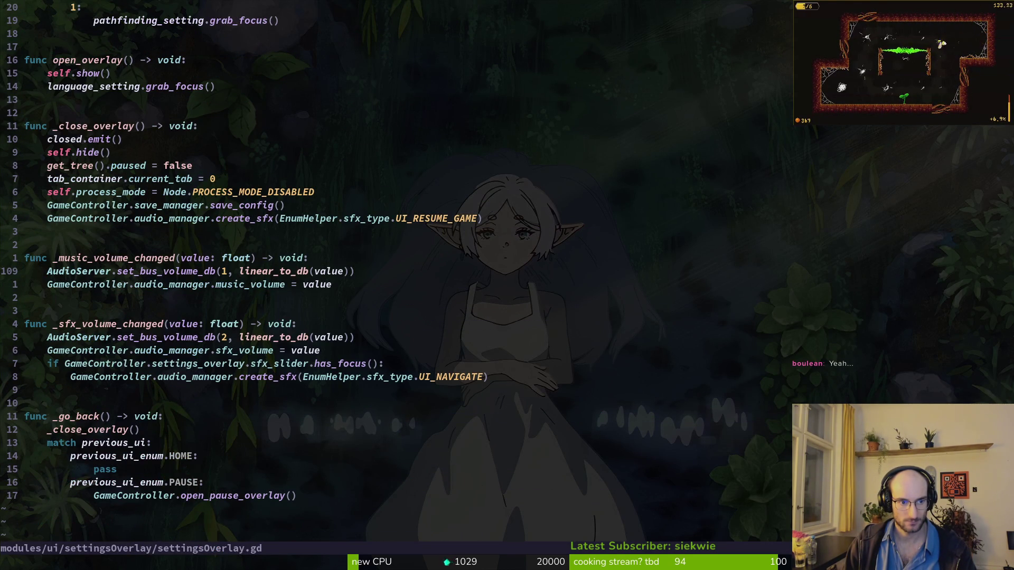
Step: After a glance at Godot, open custom_button.gd in Neovim and jump to its top
{"action": "key", "text": "alt+Tab"}
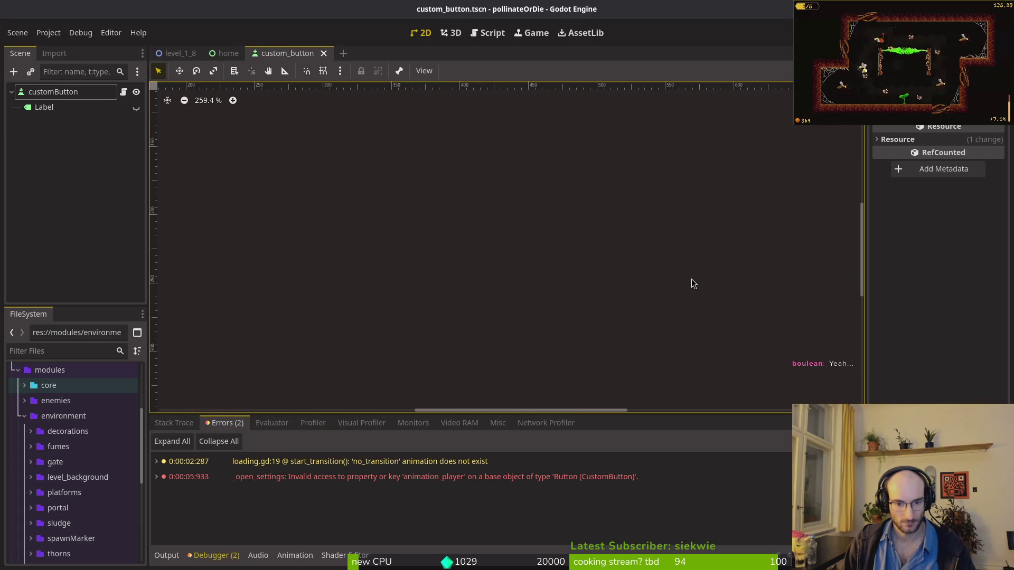
{"action": "key", "text": "alt+Tab"}
{"action": "key", "text": "space"}
{"action": "key", "text": "f"}
{"action": "key", "text": "f"}
{"action": "type", "text": "custom"}
{"action": "key", "text": "Return"}
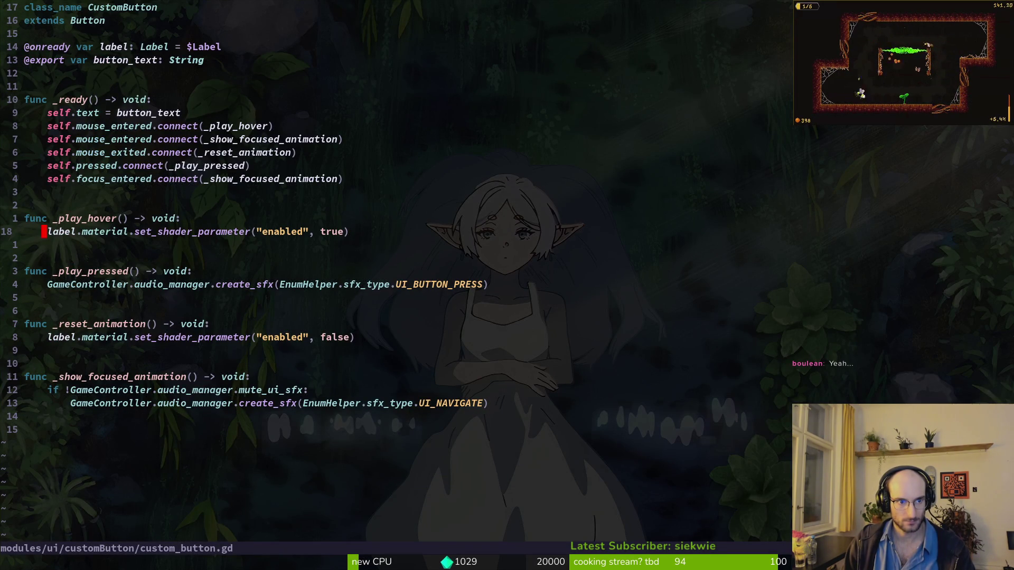
{"action": "key", "text": "g"}
{"action": "key", "text": "g"}
Step: Check the animation_player error in Godot's Errors tab, then return to Neovim's file finder
{"action": "key", "text": "alt+Tab"}
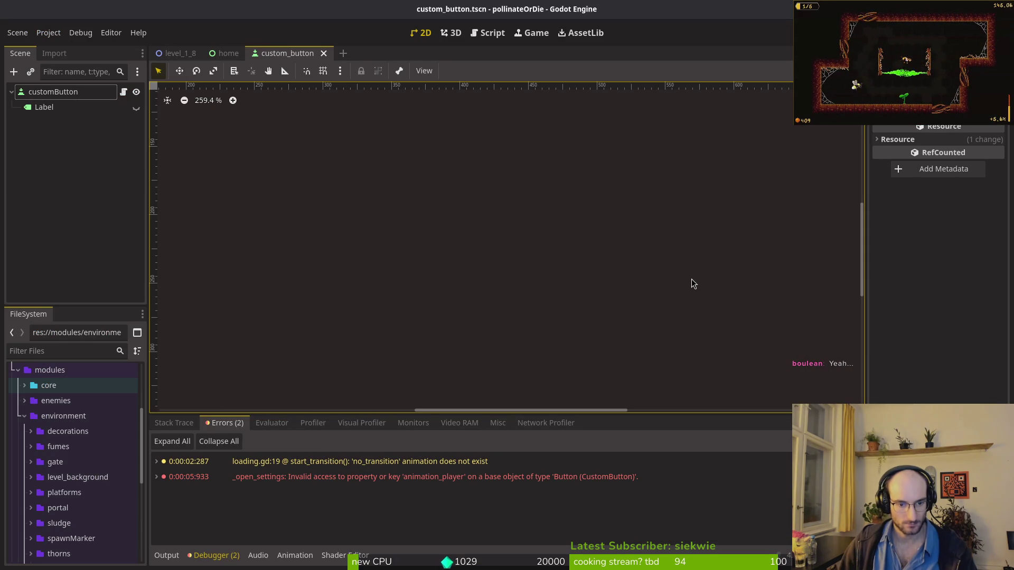
{"action": "mouse_move", "coordinate": [247, 481]}
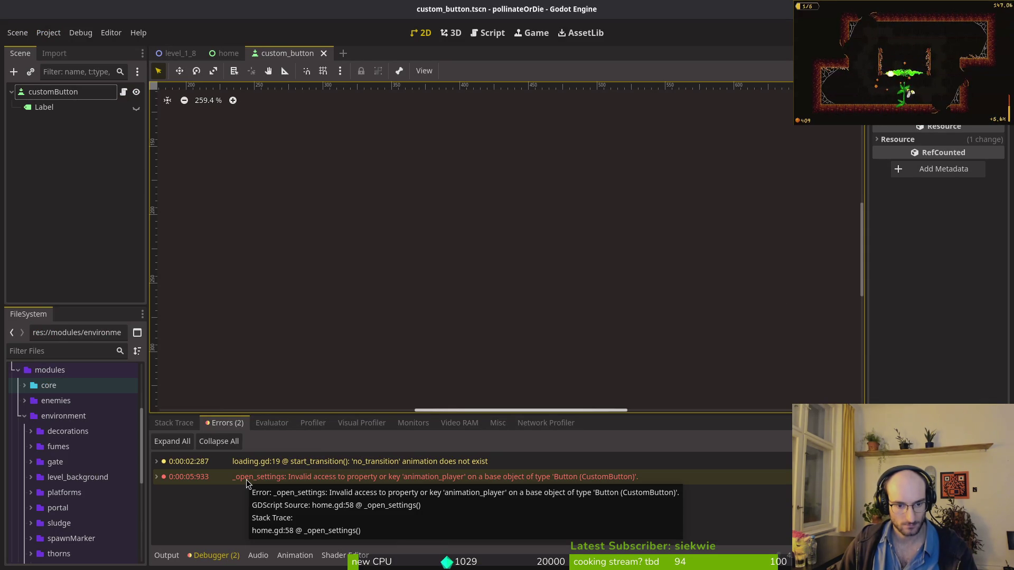
{"action": "key", "text": "alt+Tab"}
{"action": "key", "text": "space"}
Step: Open home.gd and move down to the await settings_button line in the menu handlers
{"action": "key", "text": "f"}
{"action": "key", "text": "f"}
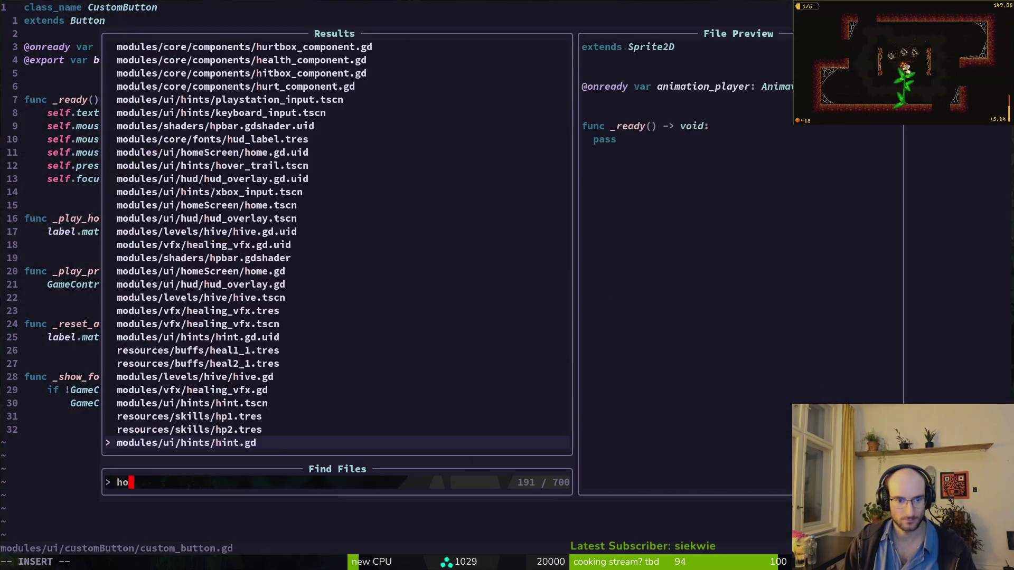
{"action": "type", "text": "home"}
{"action": "key", "text": "Return"}
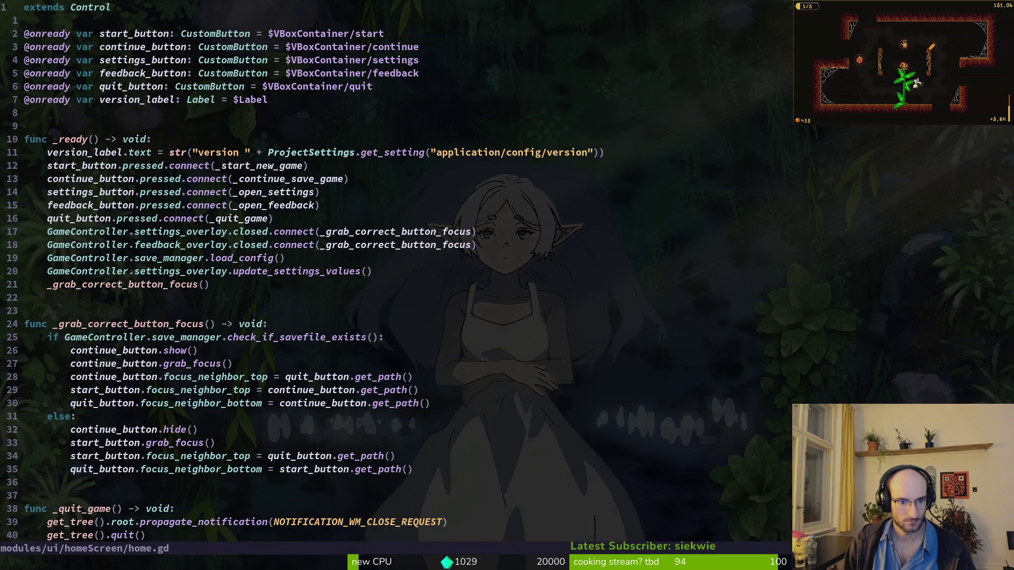
{"action": "key", "text": "ctrl+d"}
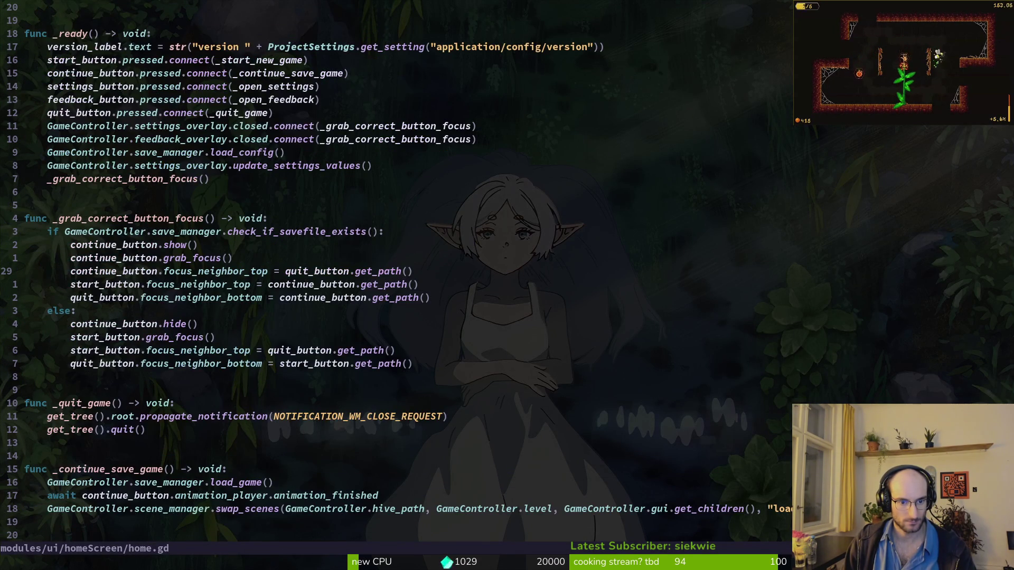
{"action": "key", "text": "ctrl+d"}
{"action": "key", "text": "j"}
{"action": "key", "text": "j"}
{"action": "key", "text": "j"}
{"action": "key", "text": "shift+v"}
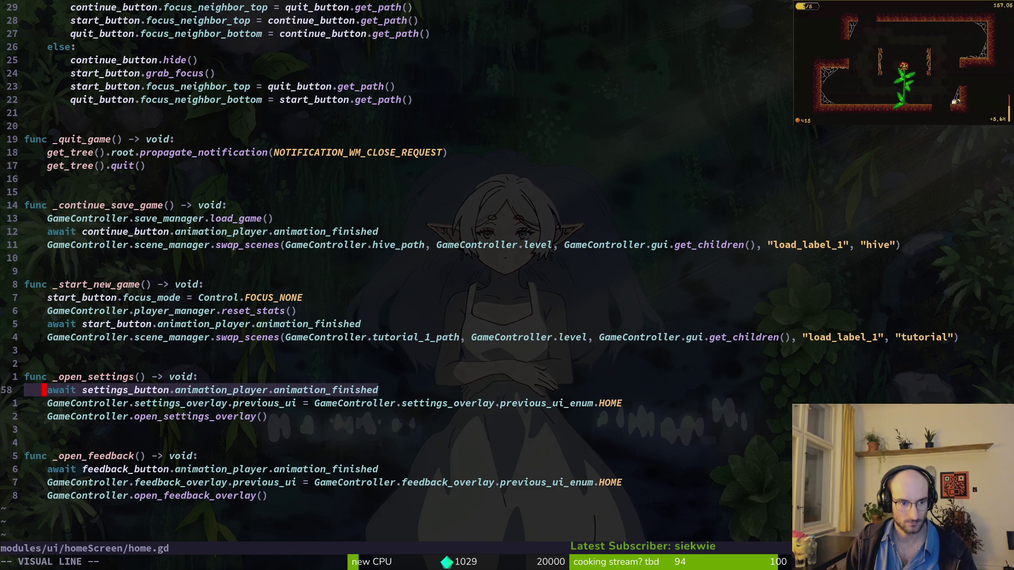
{"action": "key", "text": "y"}
Step: In custom_button.gd, undo to restore the animation_player line and save with :w
{"action": "key", "text": "ctrl+6"}
{"action": "key", "text": "u"}
{"action": "key", "text": "u"}
{"action": "key", "text": "u"}
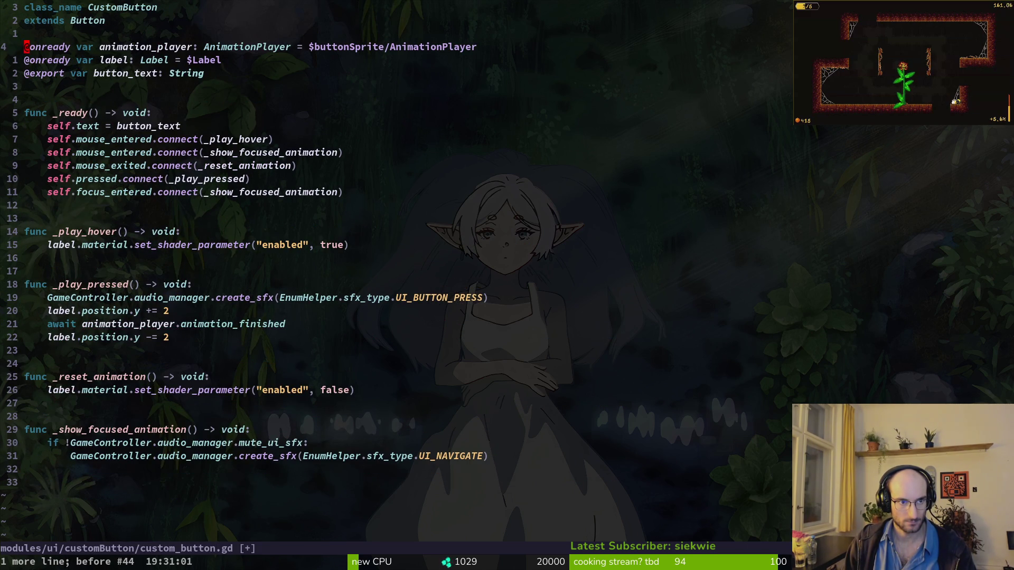
{"action": "key", "text": "ctrl+r"}
{"action": "type", "text": "u:w"}
{"action": "key", "text": "Return"}
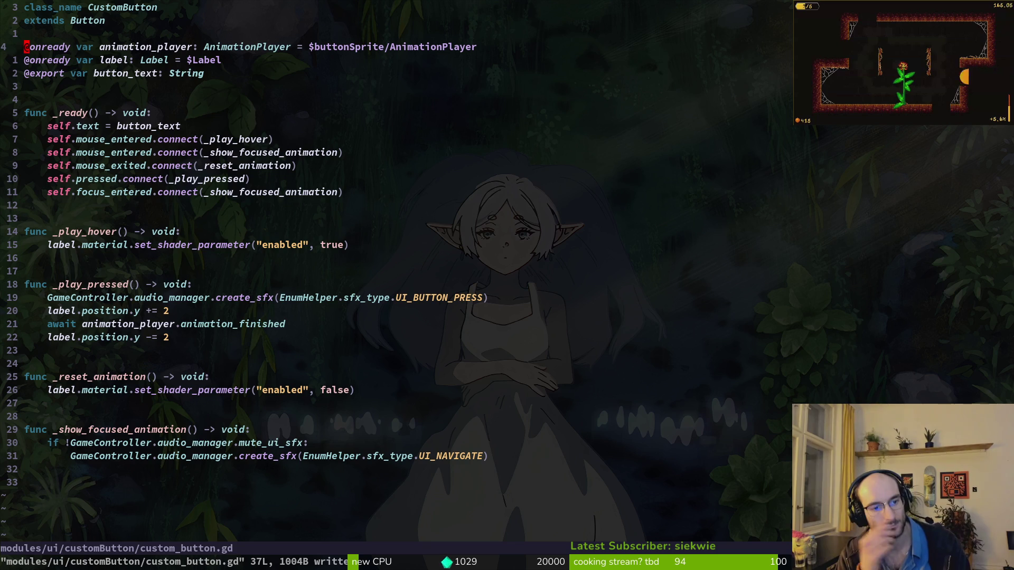
Step: Back in home.gd, delete the settings_button and feedback_button await lines and save
{"action": "key", "text": "ctrl+6"}
{"action": "key", "text": "ctrl+6"}
{"action": "key", "text": "ctrl+6"}
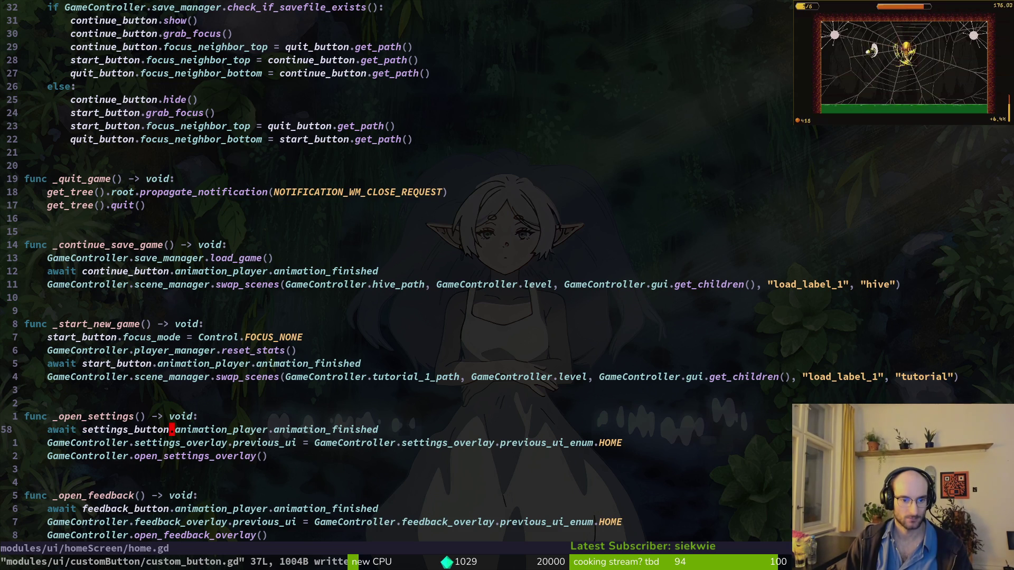
{"action": "key", "text": "d"}
{"action": "key", "text": "d"}
{"action": "key", "text": "j"}
{"action": "key", "text": "j"}
{"action": "key", "text": "j"}
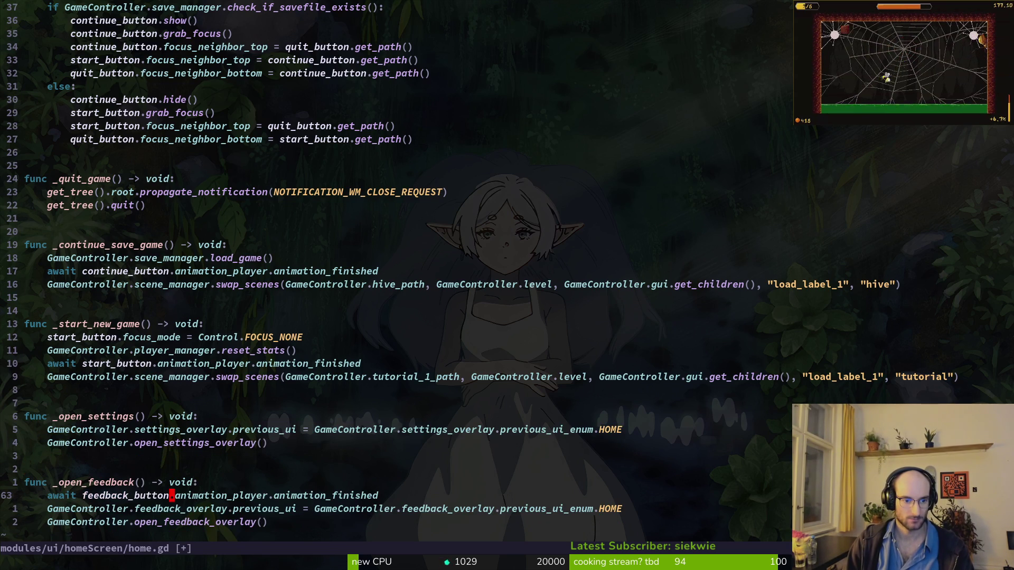
{"action": "key", "text": "D"}
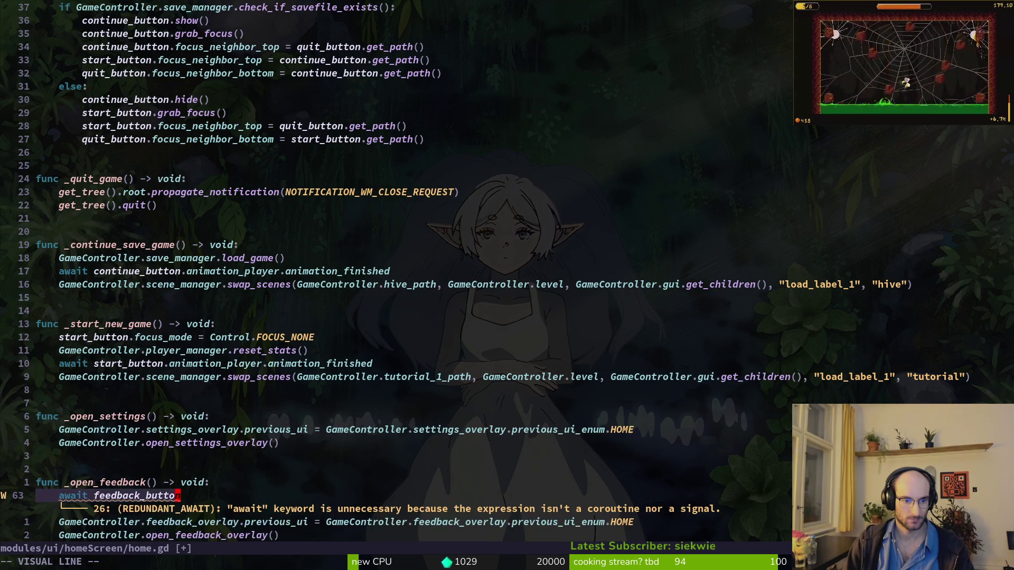
{"action": "key", "text": "d"}
{"action": "key", "text": "d"}
{"action": "type", "text": ":w"}
{"action": "key", "text": "Return"}
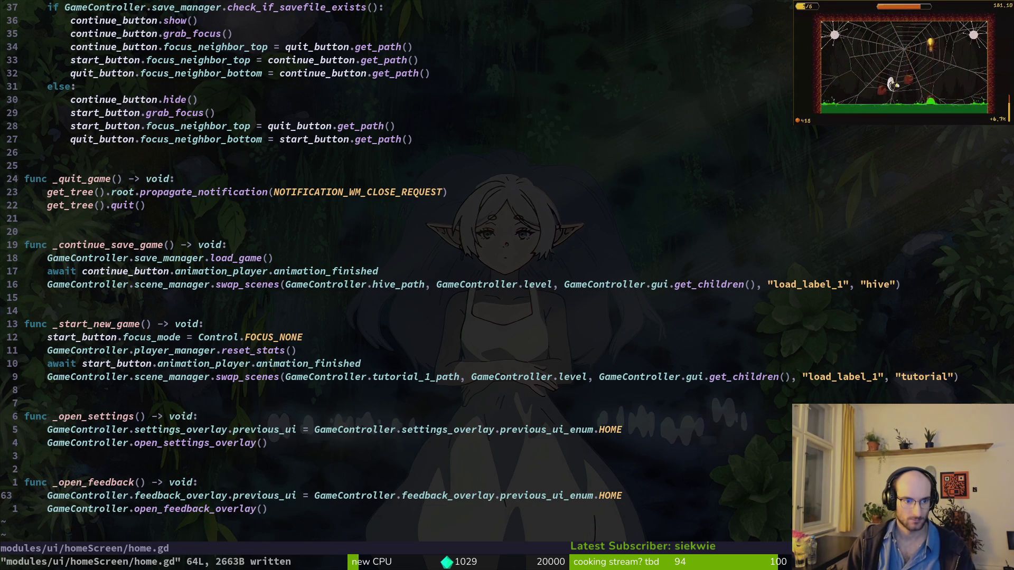
Step: Undo, then copy the feedback await line into _open_settings, rename feedback to settings, and save
{"action": "key", "text": "u"}
{"action": "key", "text": "u"}
{"action": "key", "text": "y"}
{"action": "key", "text": "y"}
{"action": "type", "text": "5kP:s/feedback/settings/"}
{"action": "key", "text": "Return"}
{"action": "type", "text": ":w"}
{"action": "key", "text": "Return"}
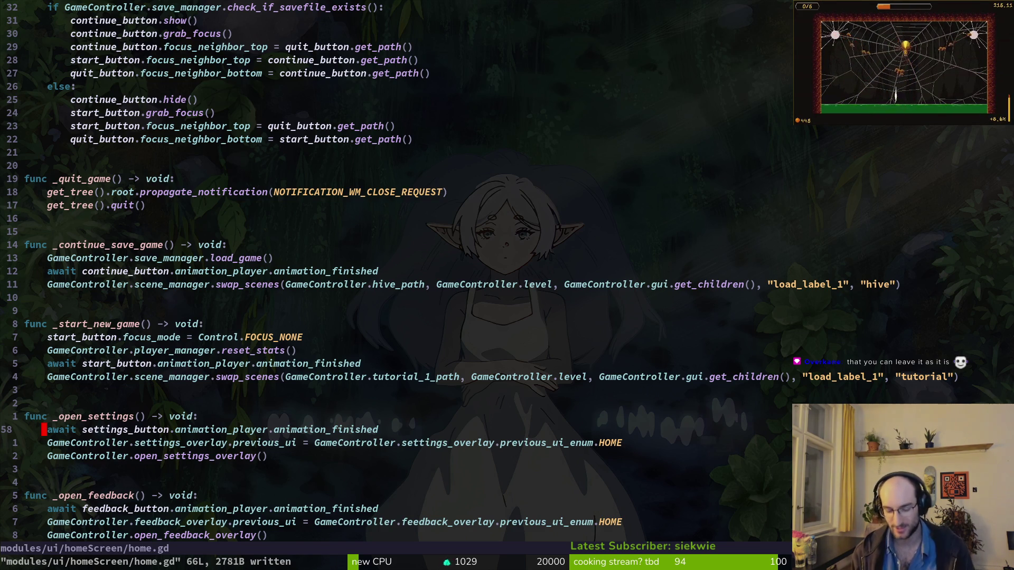
{"action": "key", "text": "alt+Tab"}
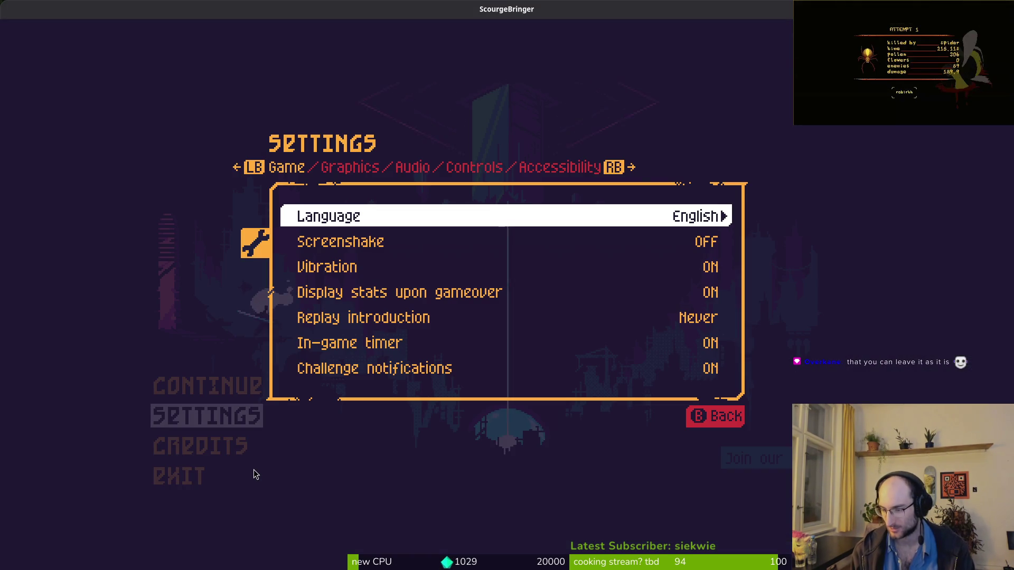
Step: In ScourgeBringer, close Settings with Esc, move Down and Up through the main menu, then return to home.gd
{"action": "key", "text": "alt+Tab"}
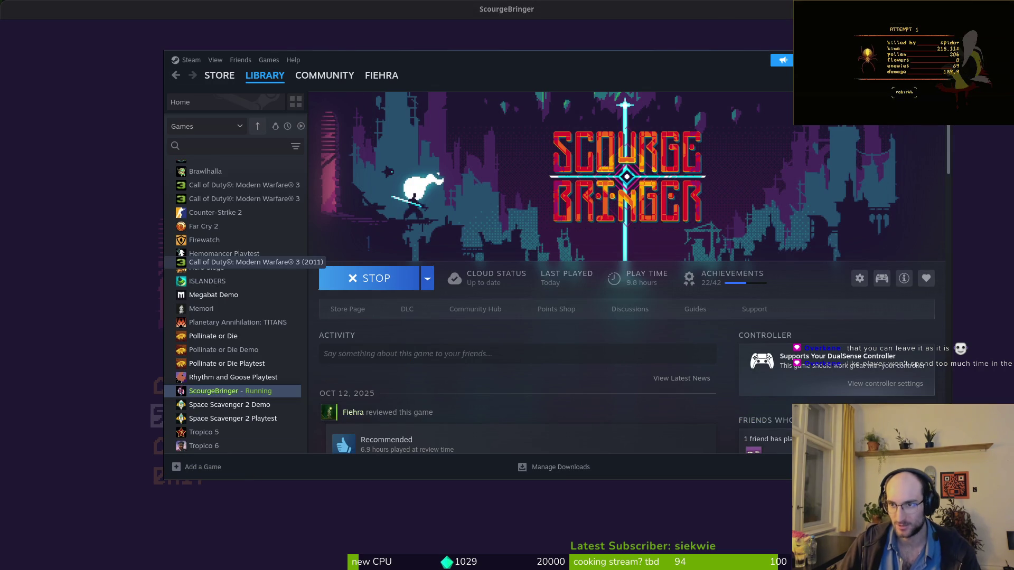
{"action": "key", "text": "alt+Tab"}
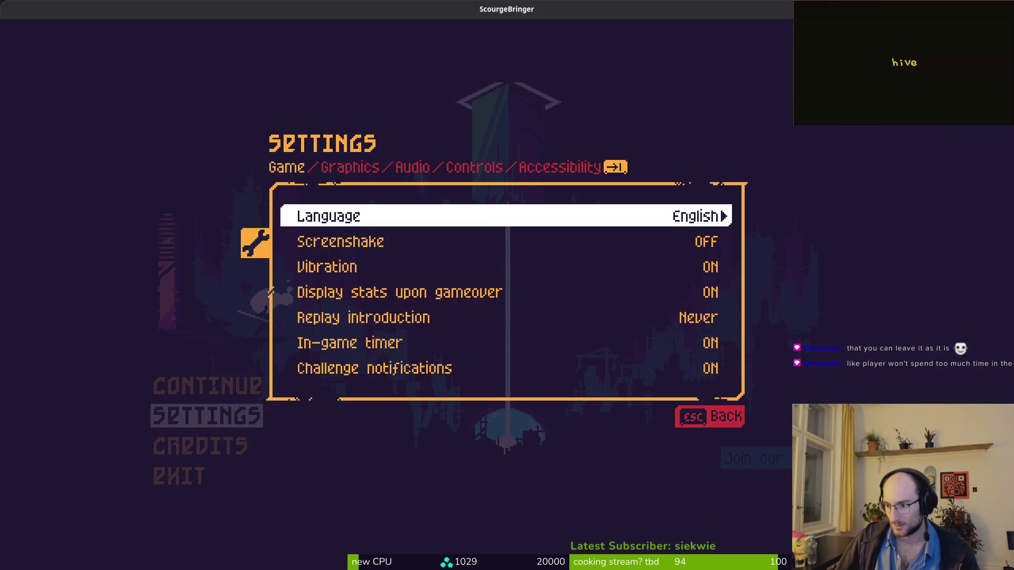
{"action": "key", "text": "Escape"}
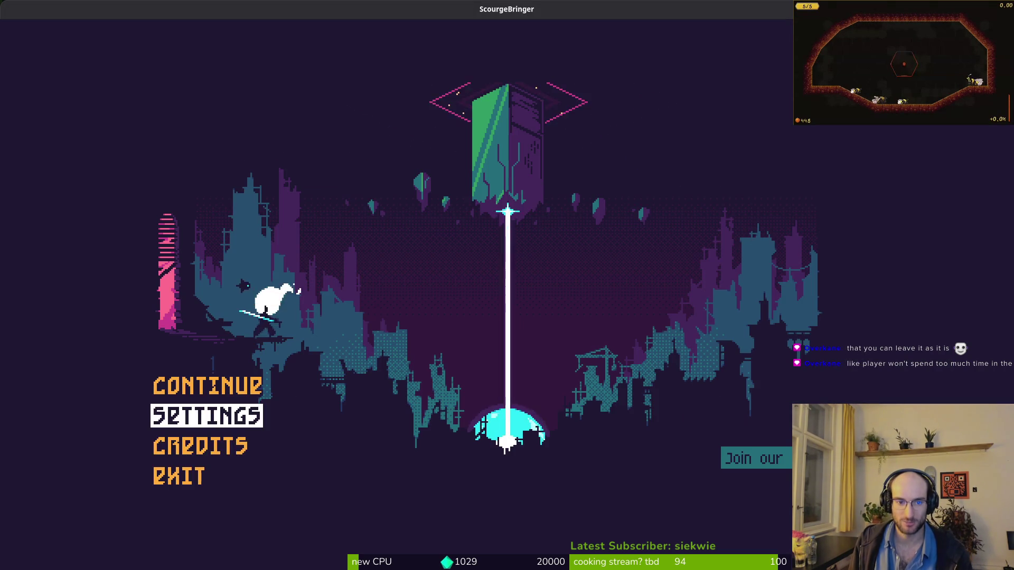
{"action": "key", "text": "Down"}
{"action": "key", "text": "Down"}
{"action": "key", "text": "Up"}
{"action": "key", "text": "Up"}
{"action": "key", "text": "Up"}
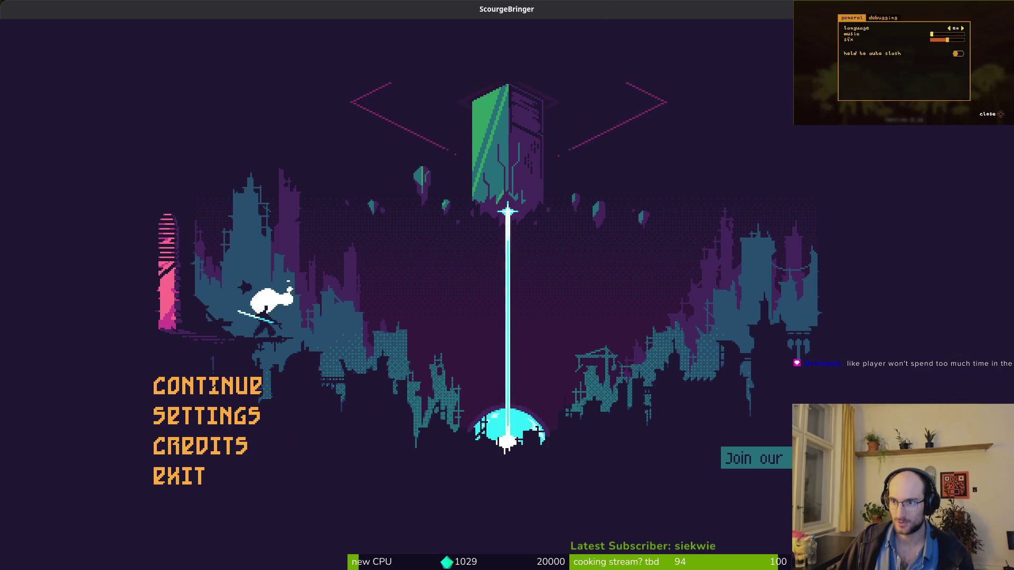
{"action": "key", "text": "alt+Tab"}
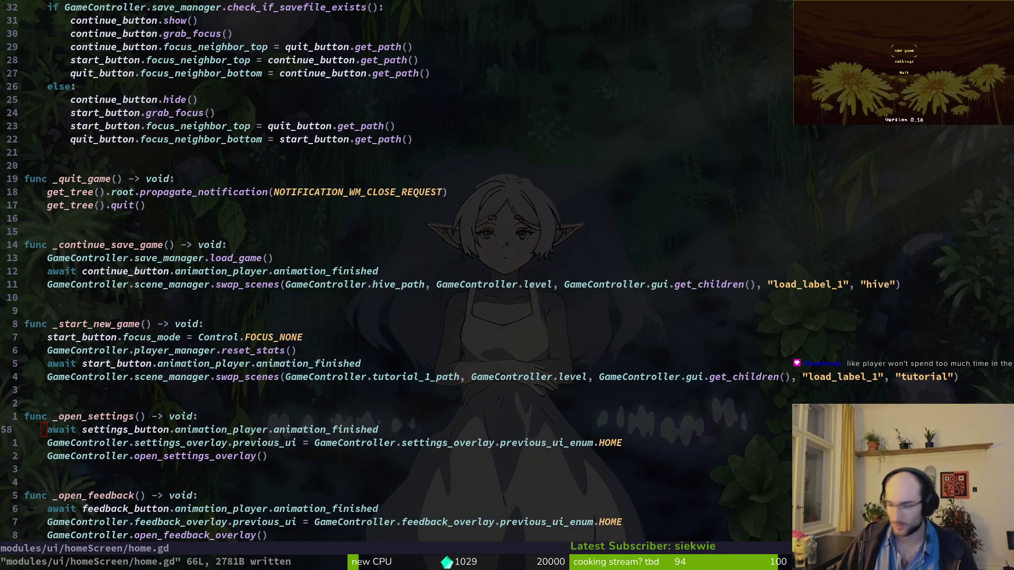
Step: Run the project with F5, click new game, and read the buttonSprite/AnimationPlayer not-found error in Errors
{"action": "key", "text": "alt+Tab"}
{"action": "key", "text": "F5"}
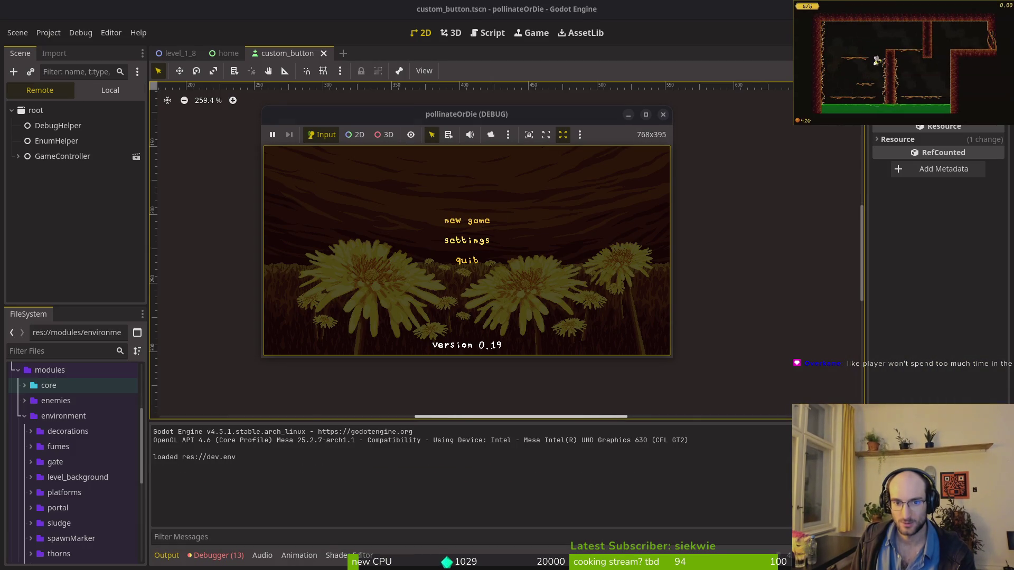
{"action": "left_click", "coordinate": [494, 217]}
{"action": "left_click", "coordinate": [494, 213]}
{"action": "left_click", "coordinate": [225, 422]}
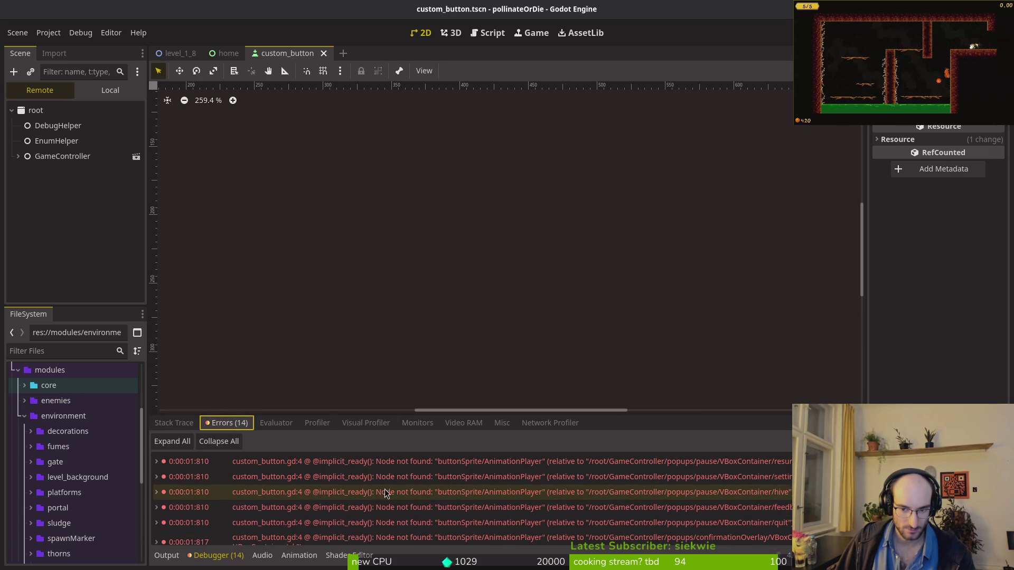
{"action": "scroll", "coordinate": [519, 463], "scroll_direction": "up", "scroll_amount": 1}
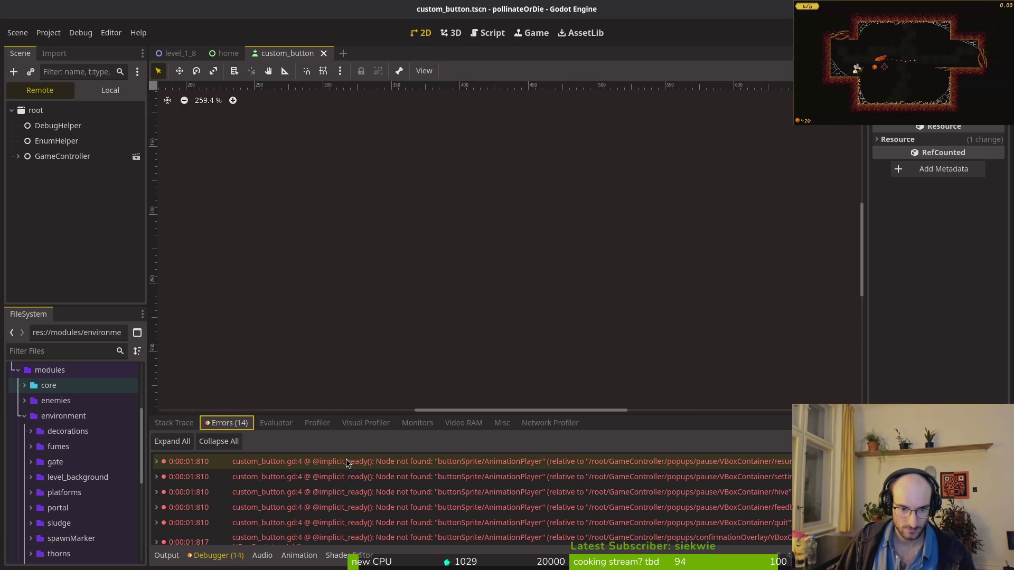
{"action": "mouse_move", "coordinate": [537, 467]}
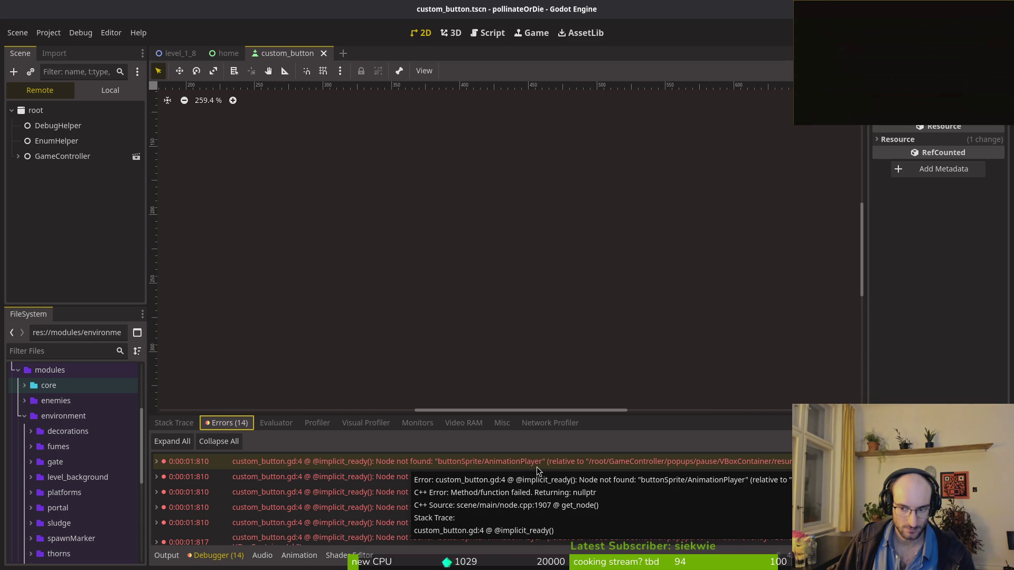
Step: In home.gd, delete the settings_button, start_button and feedback_button await lines and save
{"action": "key", "text": "alt+Tab"}
{"action": "key", "text": "k"}
{"action": "key", "text": "j"}
{"action": "key", "text": "j"}
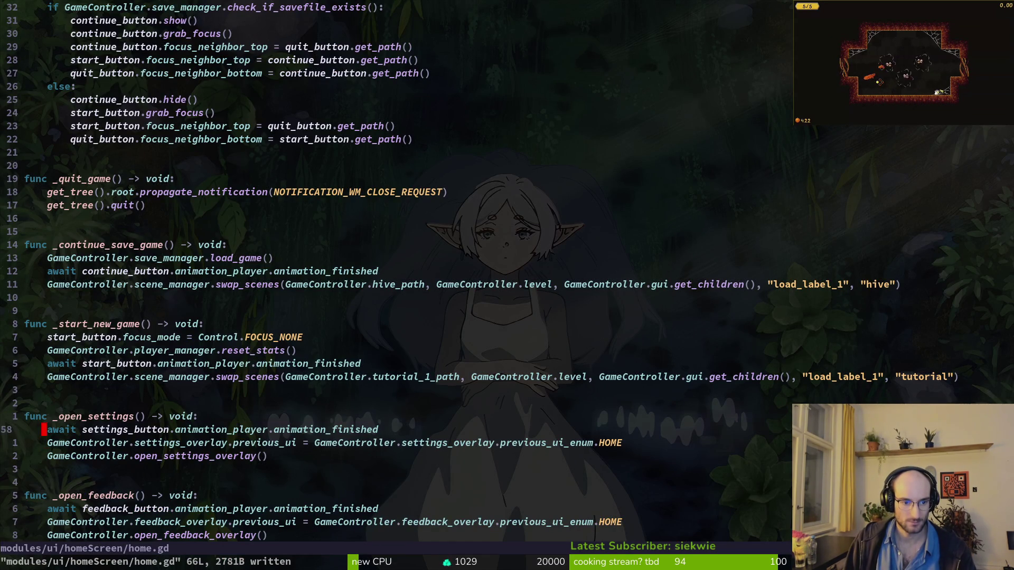
{"action": "key", "text": "k"}
{"action": "key", "text": "d"}
{"action": "key", "text": "d"}
{"action": "key", "text": "k"}
{"action": "key", "text": "k"}
{"action": "key", "text": "k"}
{"action": "key", "text": "d"}
{"action": "key", "text": "d"}
{"action": "key", "text": "j"}
{"action": "key", "text": "j"}
{"action": "key", "text": "j"}
{"action": "key", "text": "d"}
{"action": "key", "text": "d"}
{"action": "type", "text": ":w"}
{"action": "key", "text": "Return"}
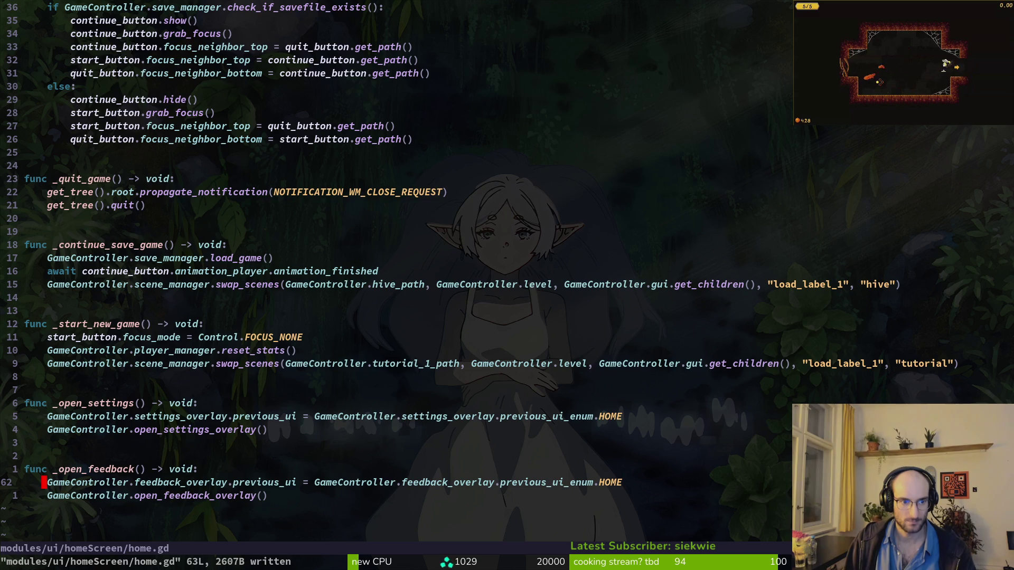
Step: Delete the await continue_button line in home.gd and save it
{"action": "key", "text": "j"}
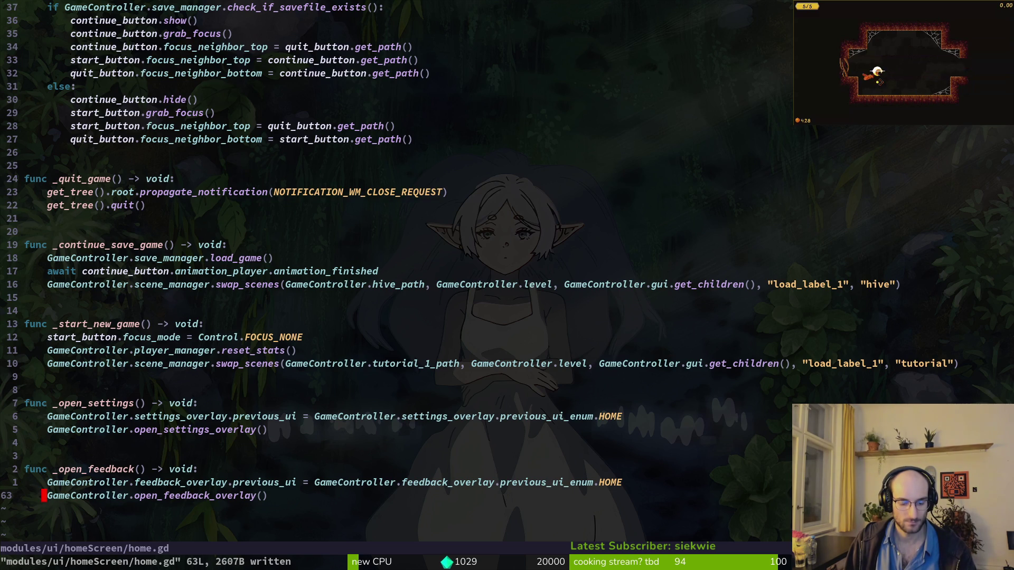
{"action": "key", "text": "1"}
{"action": "key", "text": "7"}
{"action": "key", "text": "k"}
{"action": "key", "text": "d"}
{"action": "key", "text": "d"}
{"action": "type", "text": ":w"}
{"action": "key", "text": "Return"}
{"action": "key", "text": "2"}
{"action": "key", "text": "0"}
{"action": "key", "text": "k"}
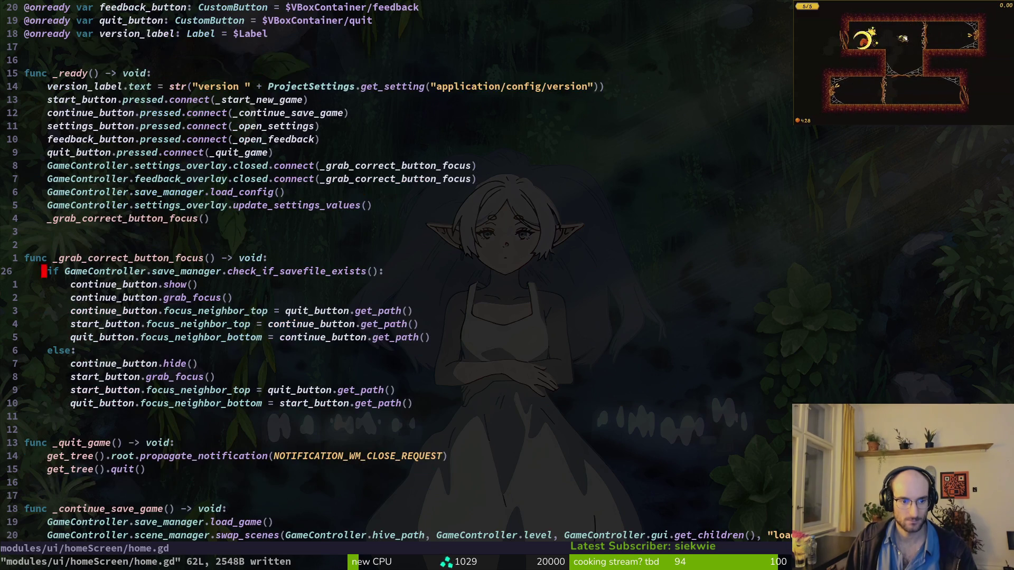
Step: Open pause_overlay.gd and remove the quit_button and resume_button await lines, then save
{"action": "key", "text": "space"}
{"action": "key", "text": "f"}
{"action": "key", "text": "f"}
{"action": "type", "text": "pauseover"}
{"action": "key", "text": "Return"}
{"action": "scroll", "coordinate": [370, 264], "scroll_direction": "down", "scroll_amount": 9}
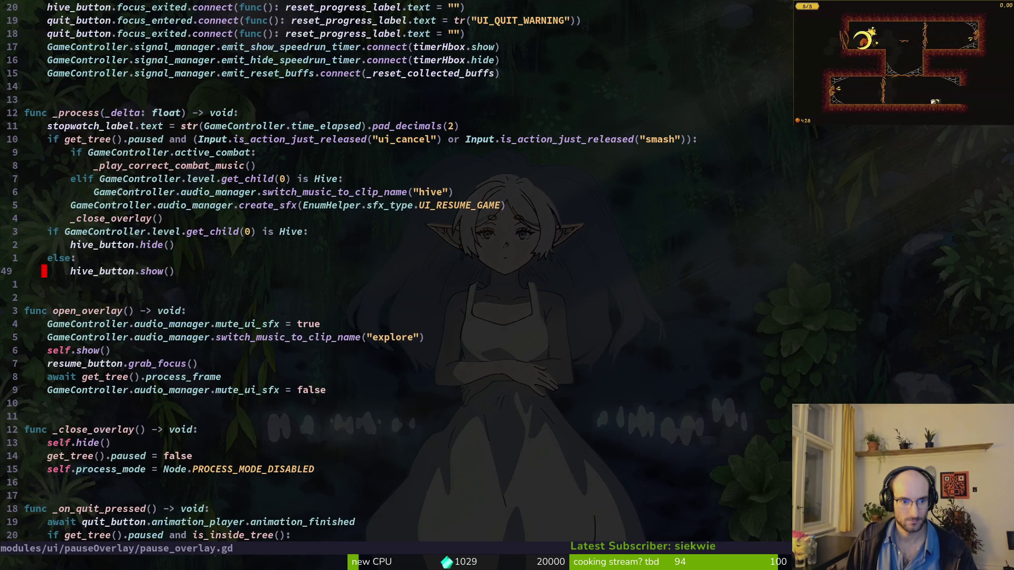
{"action": "key", "text": "ctrl+d"}
{"action": "key", "text": "j"}
{"action": "key", "text": "j"}
{"action": "key", "text": "k"}
{"action": "key", "text": "k"}
{"action": "key", "text": "k"}
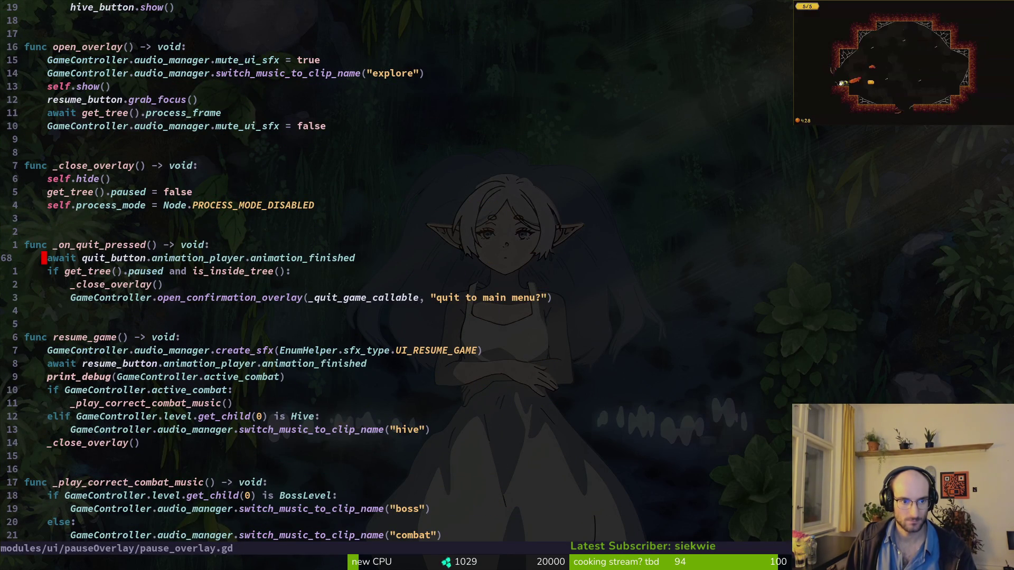
{"action": "key", "text": "d"}
{"action": "key", "text": "d"}
{"action": "key", "text": "j"}
{"action": "key", "text": "j"}
{"action": "key", "text": "j"}
{"action": "key", "text": "j"}
{"action": "key", "text": "j"}
{"action": "key", "text": "j"}
{"action": "key", "text": "d"}
{"action": "key", "text": "d"}
Step: Delete the await settings_button line in pause_overlay.gd and save
{"action": "key", "text": "j"}
{"action": "key", "text": "j"}
{"action": "key", "text": "j"}
{"action": "type", "text": ":w"}
{"action": "key", "text": "Return"}
{"action": "key", "text": "j"}
{"action": "key", "text": "j"}
{"action": "key", "text": "j"}
{"action": "key", "text": "d"}
{"action": "key", "text": "d"}
Step: Remove the feedback_button and hive_button await lines from pause_overlay.gd, saving after each
{"action": "key", "text": "j"}
{"action": "key", "text": "j"}
{"action": "type", "text": ":w"}
{"action": "key", "text": "Return"}
{"action": "key", "text": "j"}
{"action": "key", "text": "j"}
{"action": "key", "text": "j"}
{"action": "key", "text": "d"}
{"action": "key", "text": "d"}
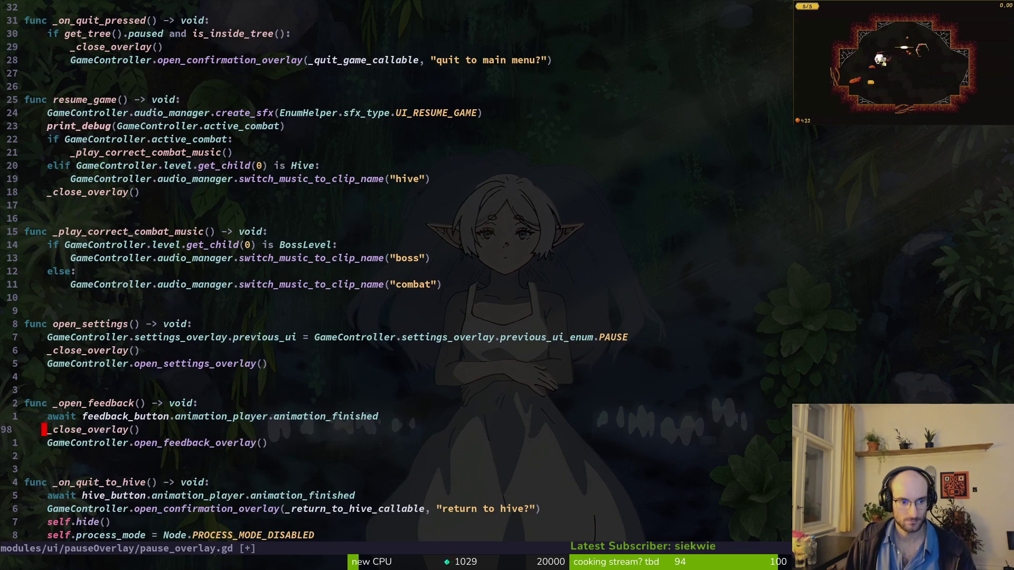
{"action": "key", "text": "u"}
{"action": "key", "text": "k"}
{"action": "key", "text": "d"}
{"action": "key", "text": "d"}
{"action": "type", "text": ":w"}
{"action": "key", "text": "Return"}
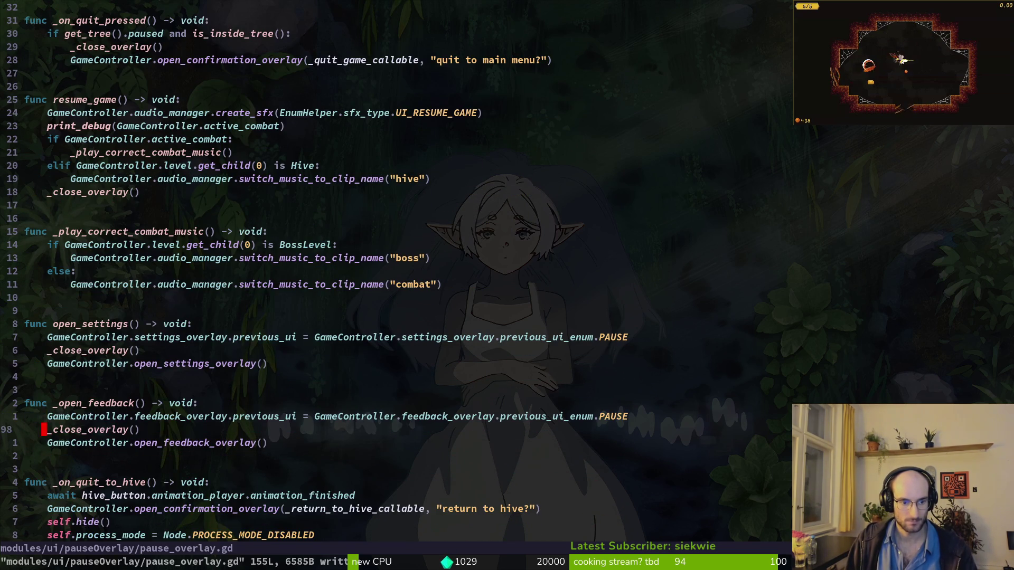
{"action": "key", "text": "j"}
{"action": "key", "text": "j"}
{"action": "key", "text": "j"}
{"action": "key", "text": "d"}
{"action": "key", "text": "d"}
{"action": "type", "text": ":w"}
{"action": "key", "text": "Return"}
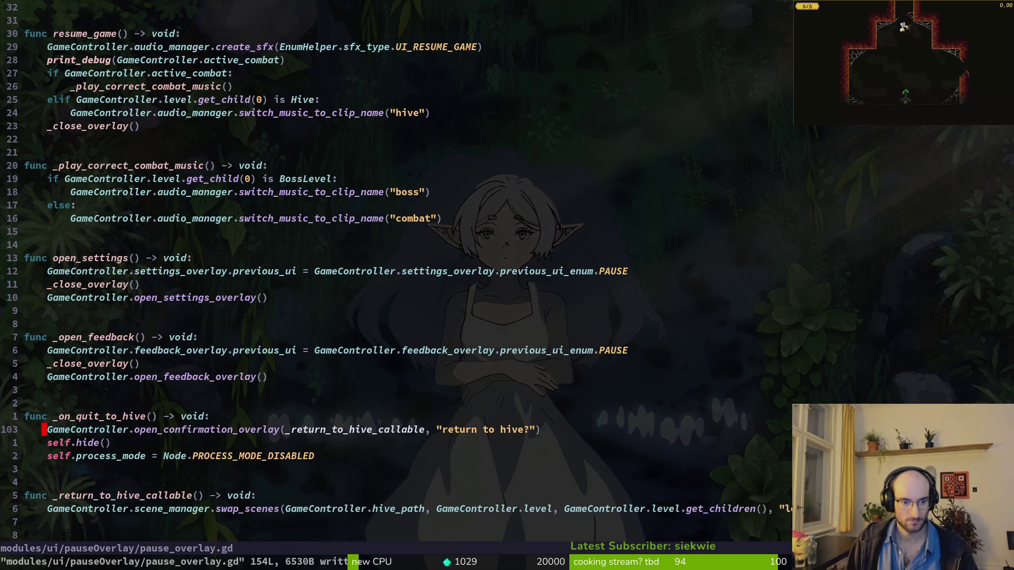
Step: Find and open confirmation_overlay.gd with the 'confi' search
{"action": "key", "text": "space"}
{"action": "key", "text": "f"}
{"action": "key", "text": "f"}
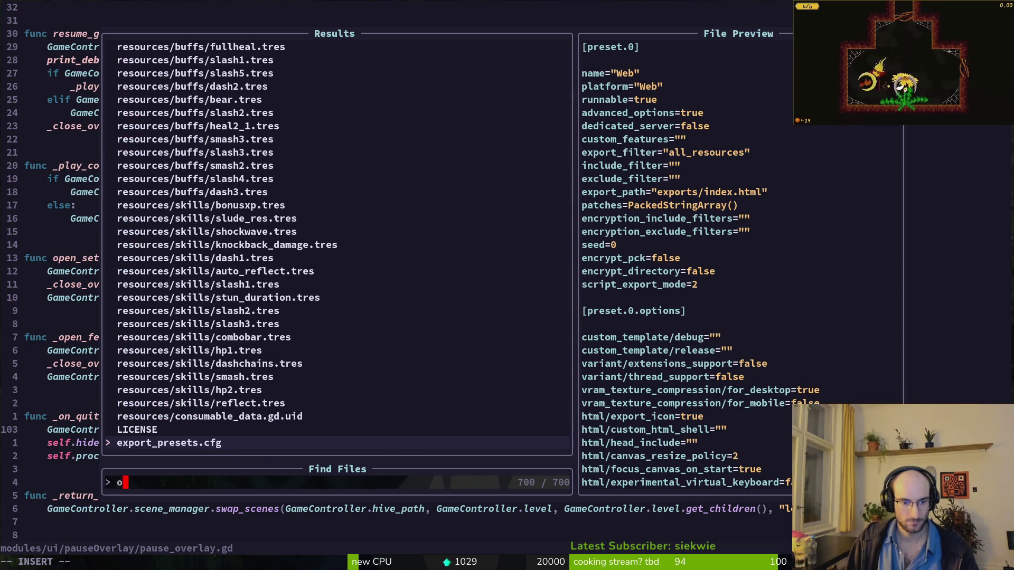
{"action": "type", "text": "onvi"}
{"action": "key", "text": "BackSpace"}
{"action": "key", "text": "BackSpace"}
{"action": "key", "text": "BackSpace"}
{"action": "type", "text": "confi"}
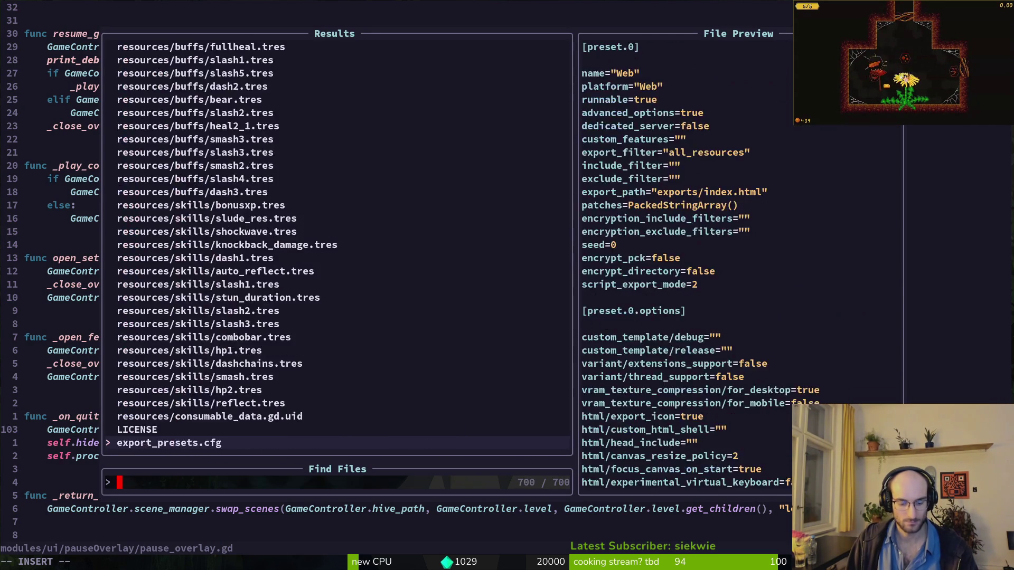
{"action": "key", "text": "Return"}
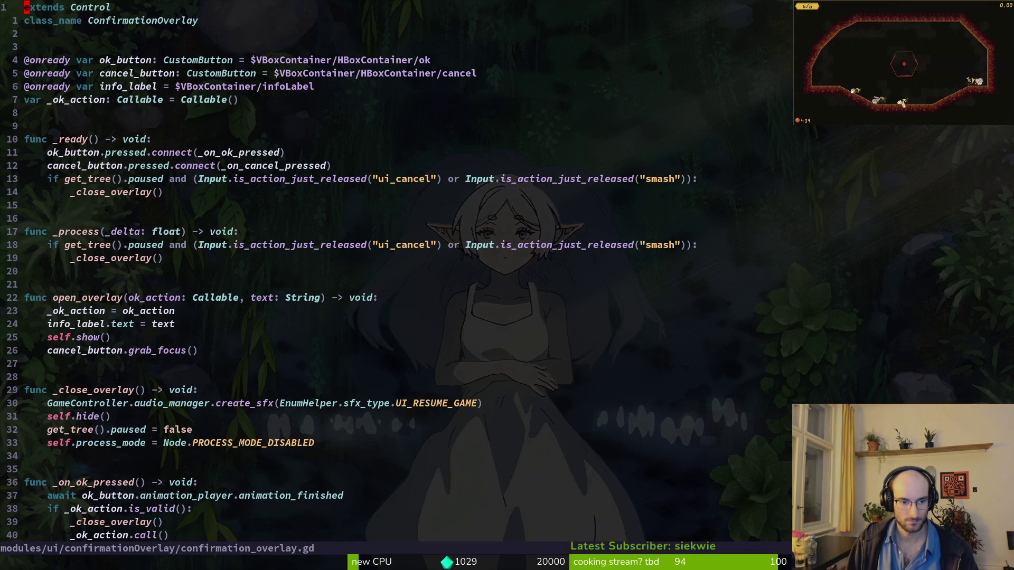
Step: Undo the edits in confirmation_overlay.gd, alternating with pause_overlay.gd
{"action": "key", "text": "ctrl+6"}
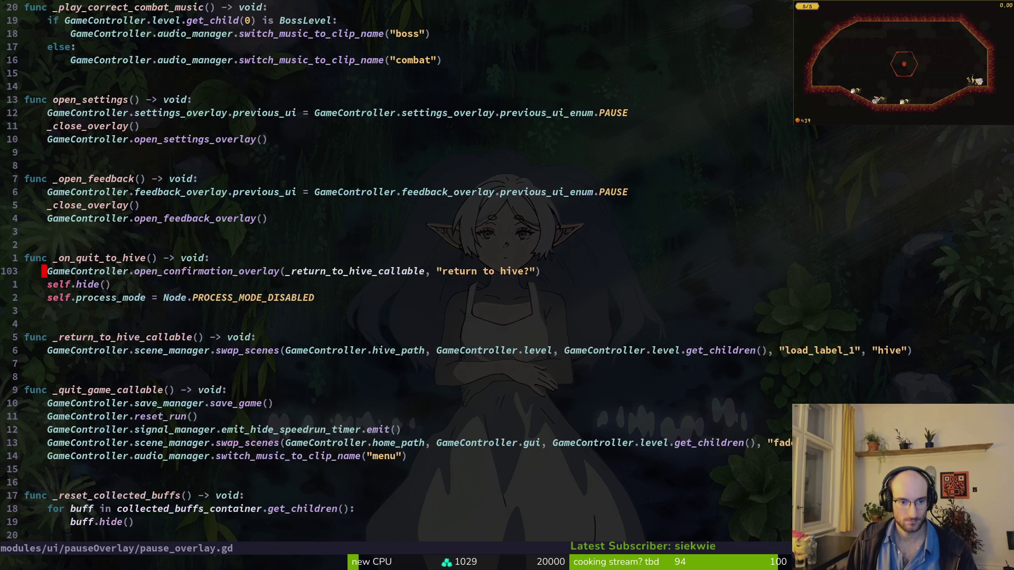
{"action": "key", "text": "u"}
{"action": "key", "text": "ctrl+6"}
{"action": "key", "text": "u"}
{"action": "key", "text": "ctrl+6"}
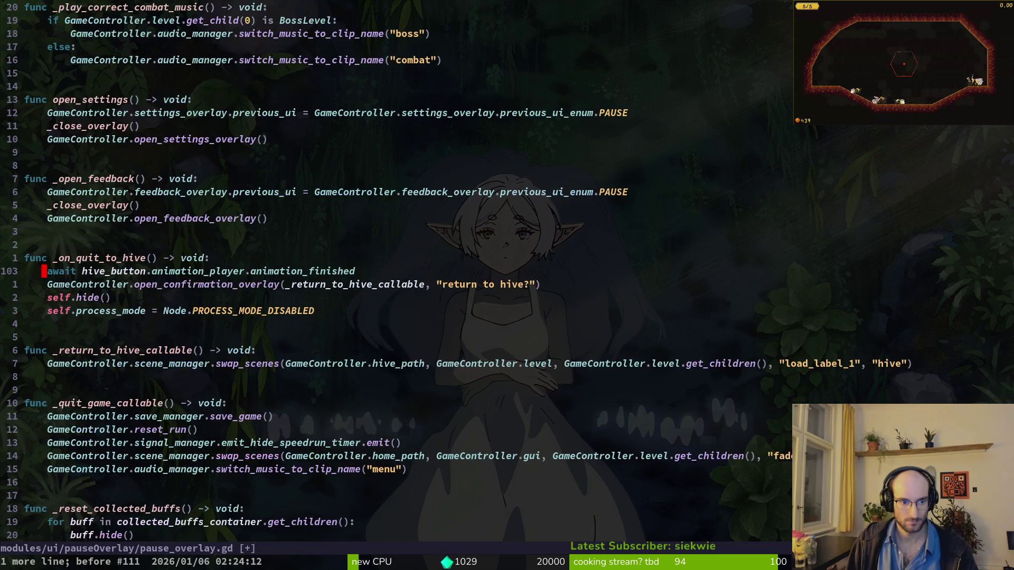
{"action": "key", "text": "ctrl+6"}
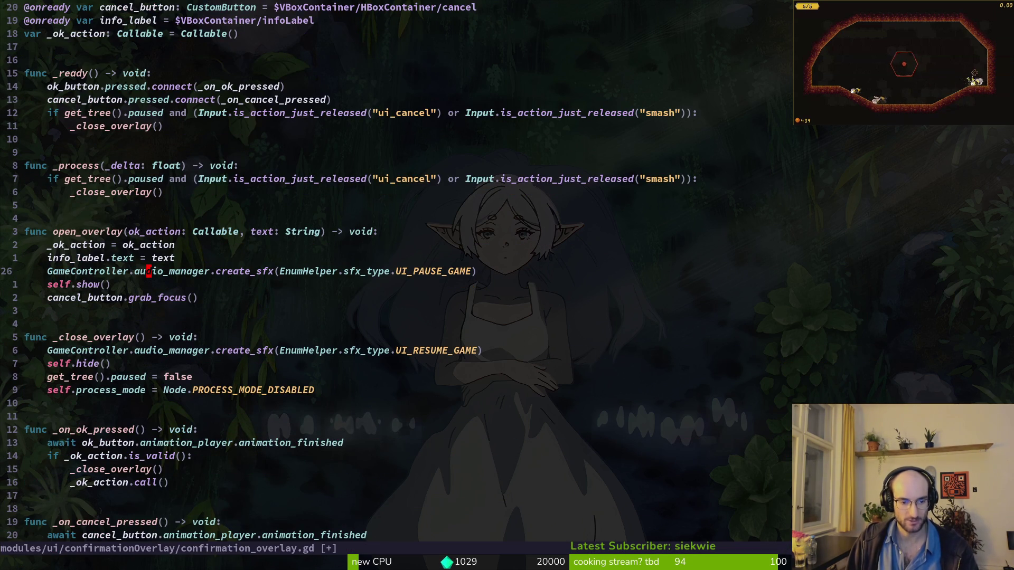
Step: Quit Neovim with :q! discarding changes, and view game.controller.gd's diff in tig's status view
{"action": "type", "text": ":q"}
{"action": "key", "text": "Return"}
{"action": "type", "text": ":q"}
{"action": "key", "text": "Return"}
{"action": "type", "text": ":q!"}
{"action": "key", "text": "Return"}
{"action": "key", "text": "s"}
{"action": "key", "text": "Down"}
{"action": "key", "text": "Down"}
{"action": "key", "text": "Return"}
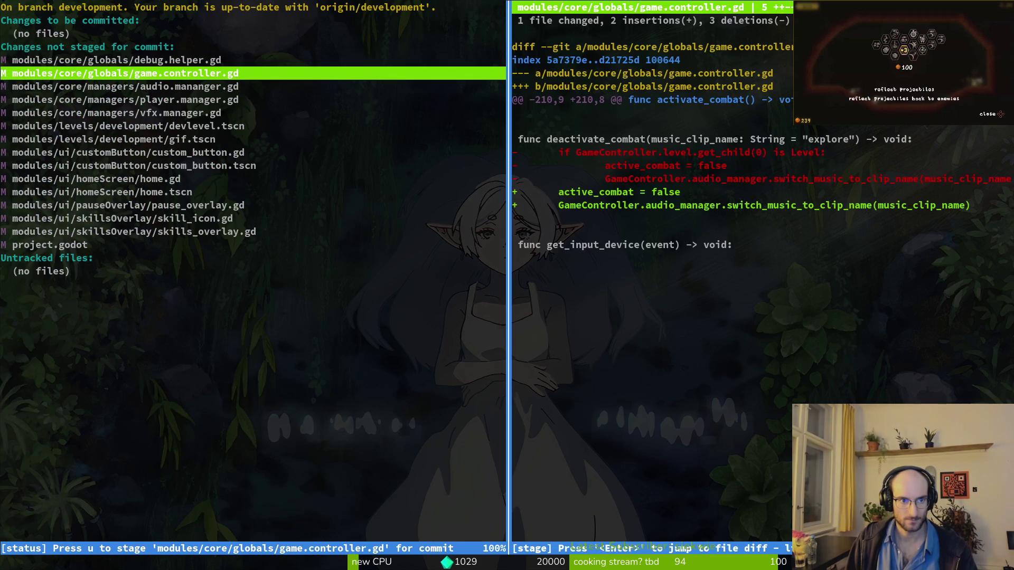
Step: Discard the uncommitted changes to home.gd in tig
{"action": "key", "text": "Down"}
{"action": "key", "text": "Down"}
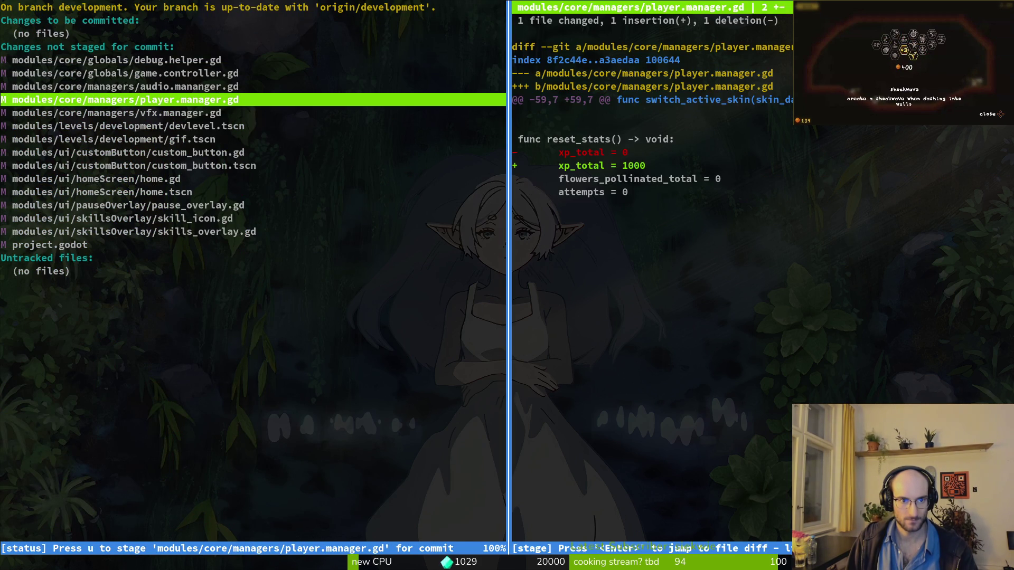
{"action": "key", "text": "q"}
{"action": "key", "text": "Down"}
Step: Open pause_overlay.gd in Neovim from the project folder
{"action": "key", "text": "Down"}
{"action": "key", "text": "Down"}
{"action": "key", "text": "Down"}
{"action": "key", "text": "Down"}
{"action": "key", "text": "Down"}
{"action": "key", "text": "Return"}
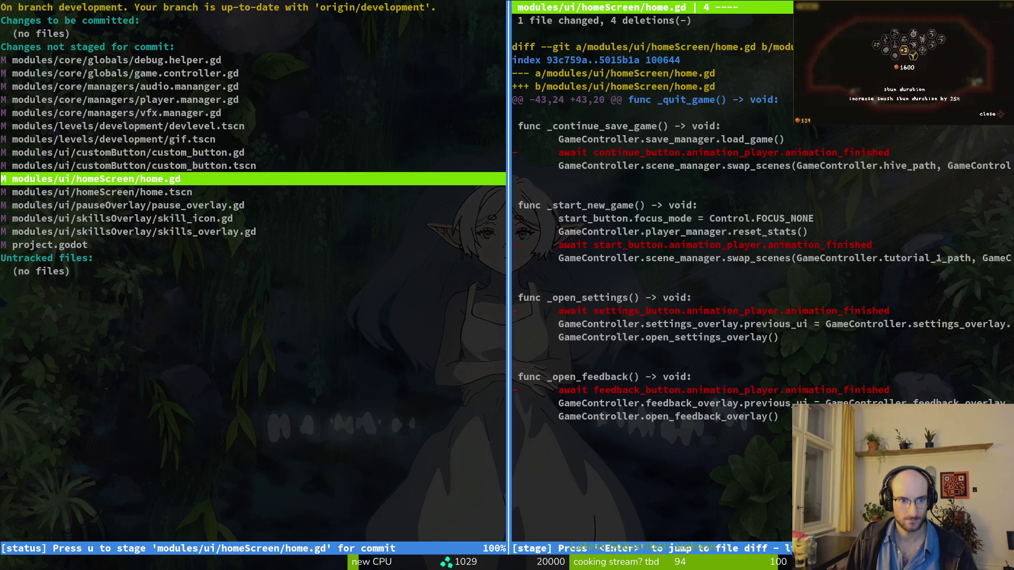
{"action": "key", "text": "exclam"}
{"action": "key", "text": "y"}
{"action": "key", "text": "Down"}
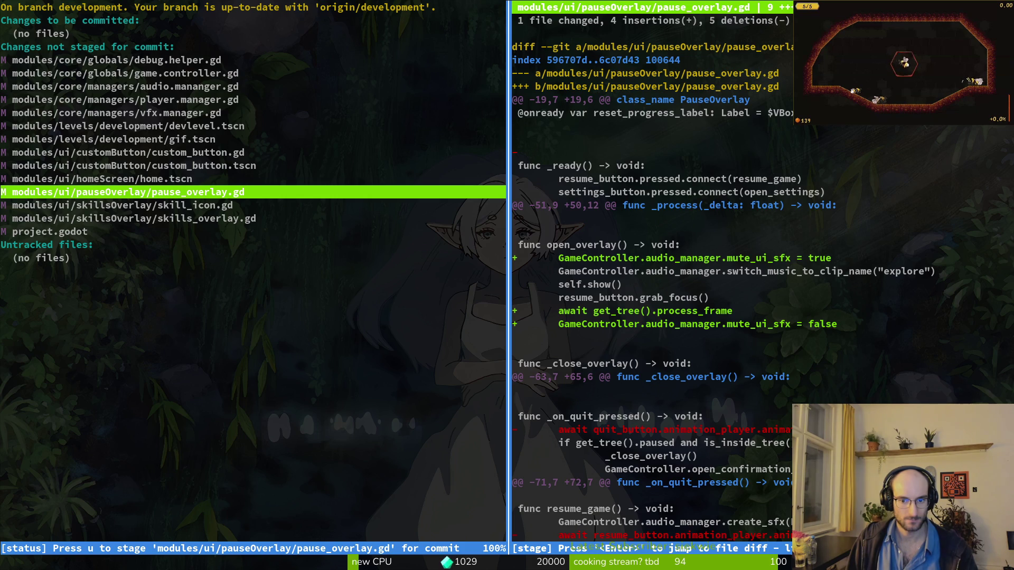
{"action": "key", "text": "q"}
{"action": "key", "text": "q"}
{"action": "type", "text": "nvim ."}
{"action": "key", "text": "Return"}
{"action": "type", "text": "pause"}
{"action": "key", "text": "Return"}
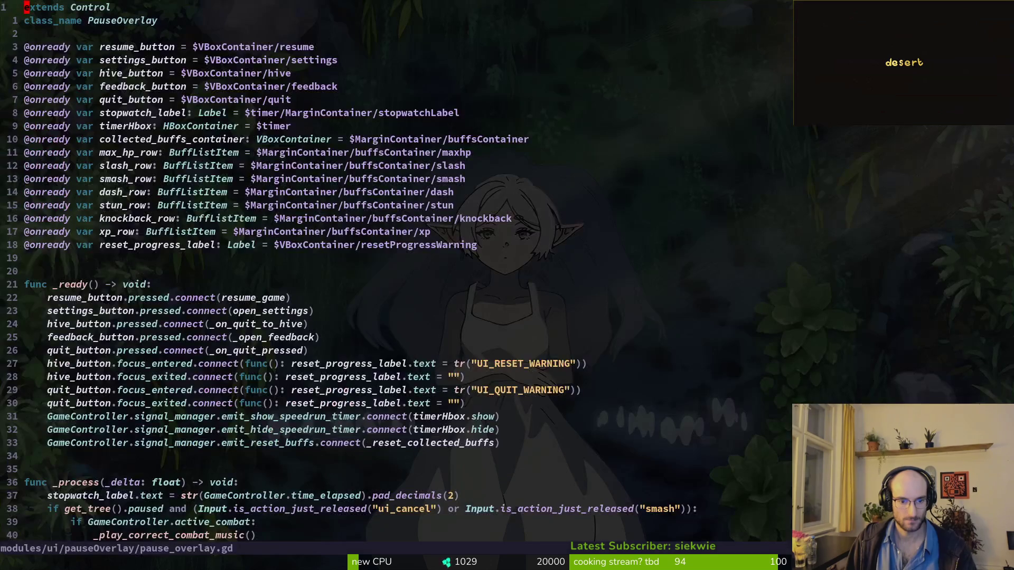
Step: Restore the button animation awaits in pause_overlay.gd and save the file
{"action": "key", "text": "u"}
{"action": "key", "text": "u"}
{"action": "key", "text": "u"}
{"action": "key", "text": "u"}
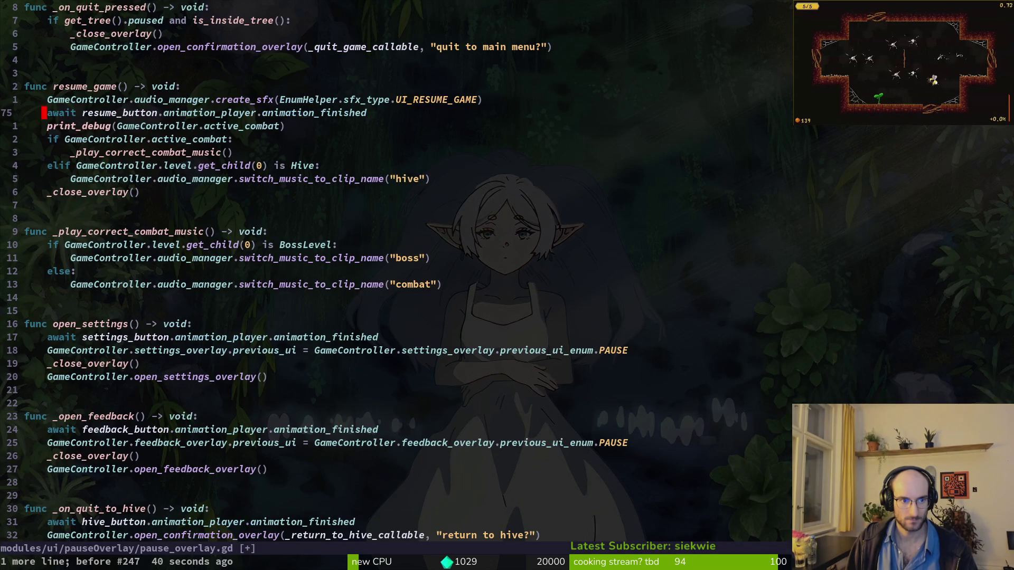
{"action": "key", "text": "u"}
{"action": "key", "text": "u"}
{"action": "key", "text": "ctrl+r"}
{"action": "key", "text": "ctrl+r"}
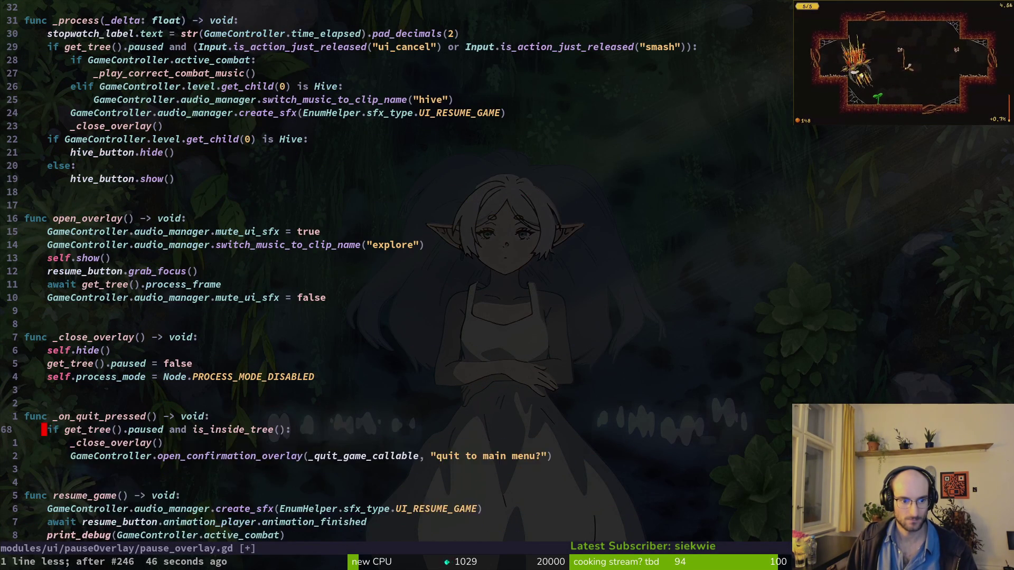
{"action": "key", "text": "u"}
{"action": "key", "text": "u"}
{"action": "key", "text": "ctrl+r"}
{"action": "type", "text": ":w"}
{"action": "key", "text": "Return"}
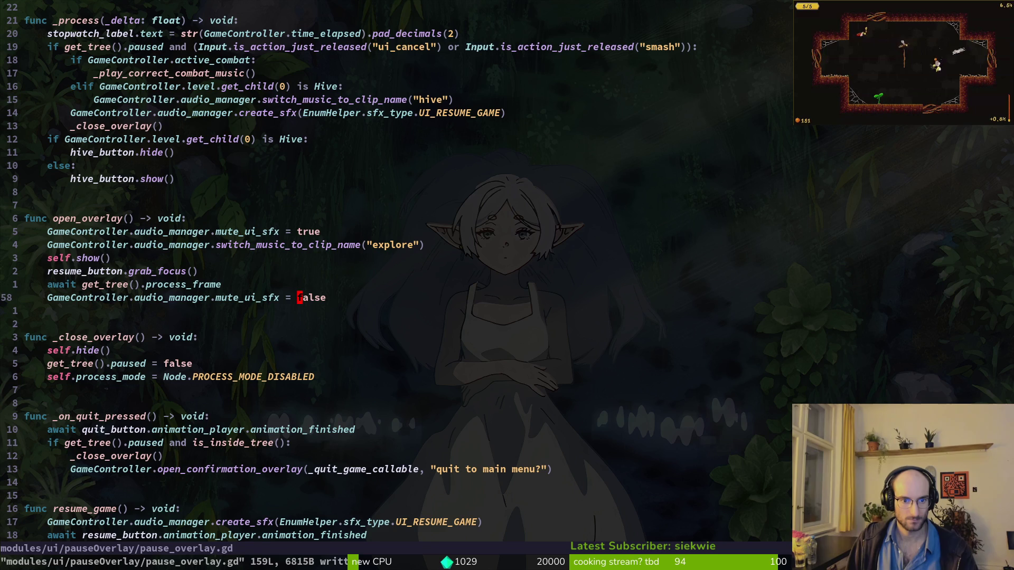
{"action": "type", "text": "j:wq"}
{"action": "key", "text": "Return"}
Step: Review the skills_overlay, skill_icon, pause_overlay and custom_button diffs, then launch vim
{"action": "key", "text": "Down"}
{"action": "key", "text": "Down"}
{"action": "key", "text": "Down"}
{"action": "key", "text": "Return"}
{"action": "key", "text": "k"}
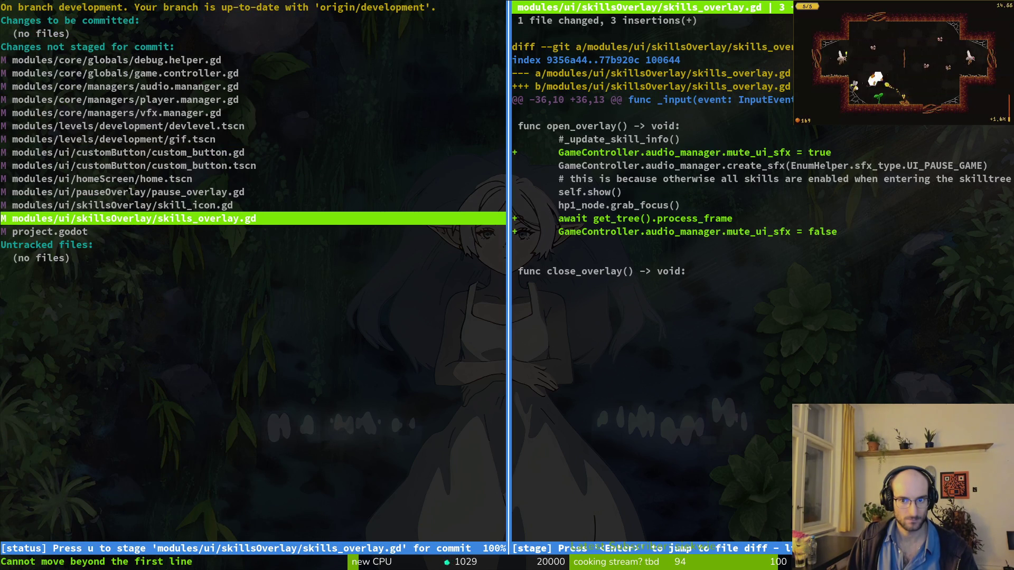
{"action": "key", "text": "Up"}
{"action": "key", "text": "k"}
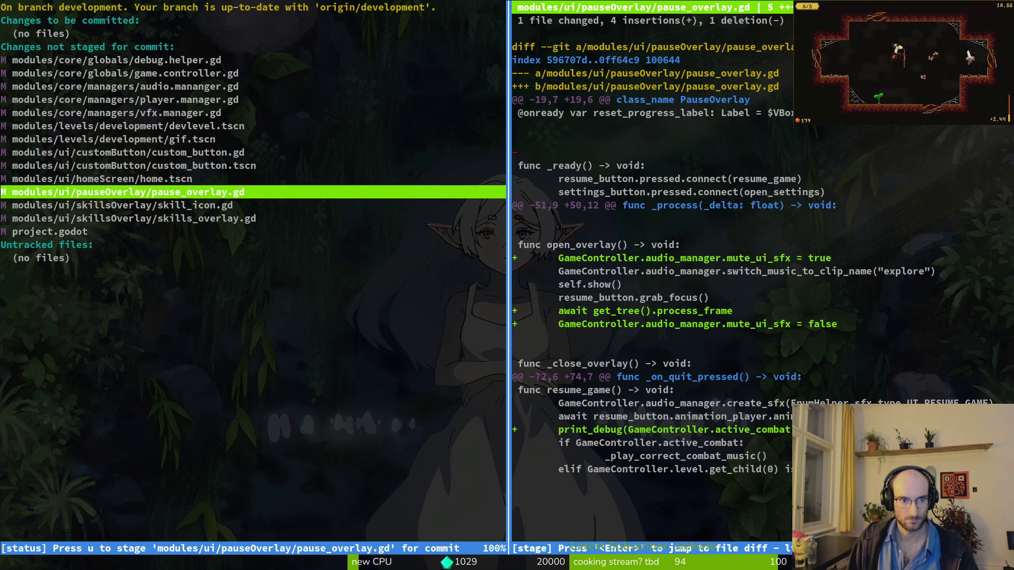
{"action": "key", "text": "k"}
{"action": "key", "text": "k"}
{"action": "key", "text": "k"}
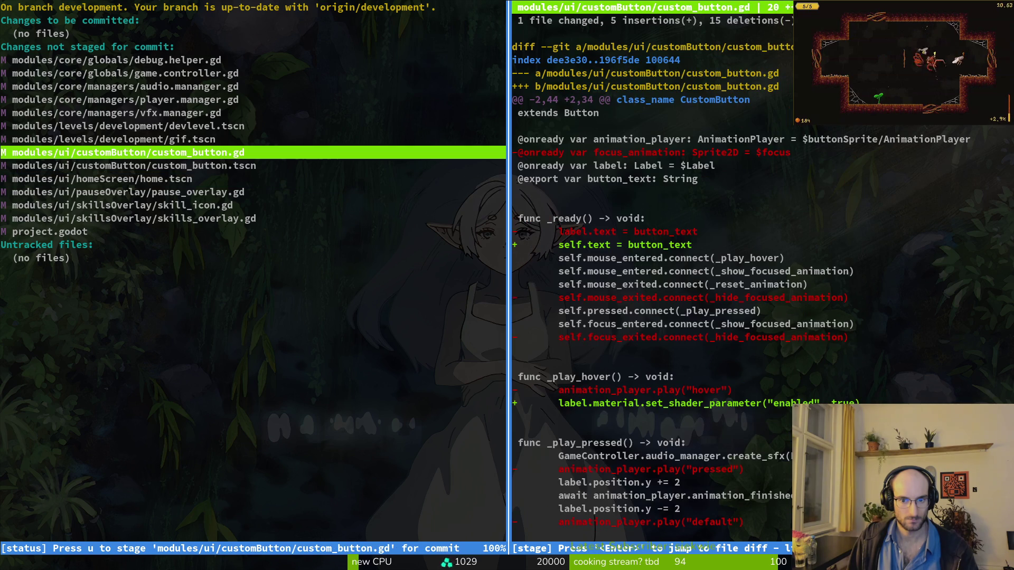
{"action": "key", "text": "Tab"}
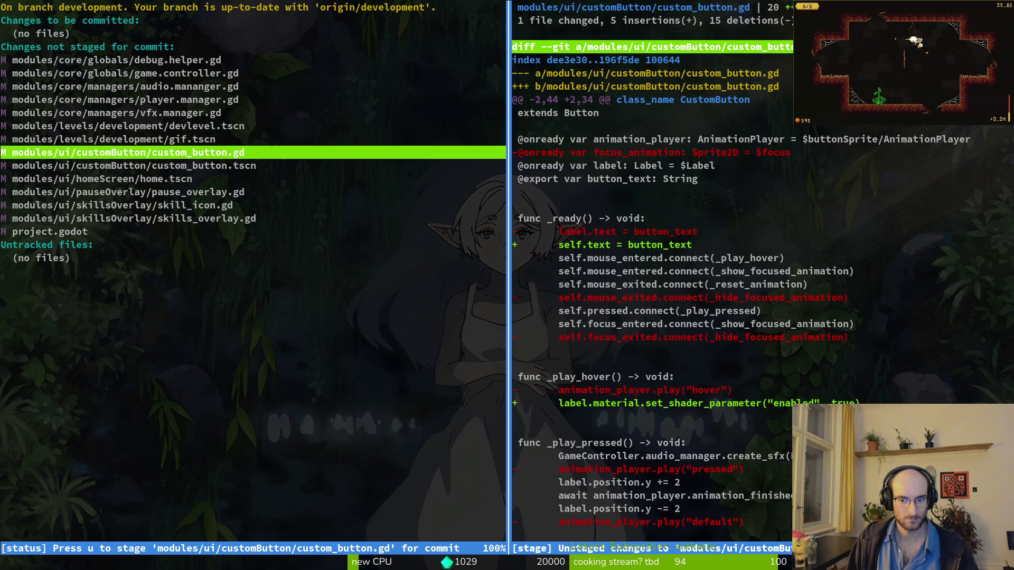
{"action": "key", "text": "q"}
{"action": "key", "text": "q"}
{"action": "type", "text": "vim"}
{"action": "key", "text": "Return"}
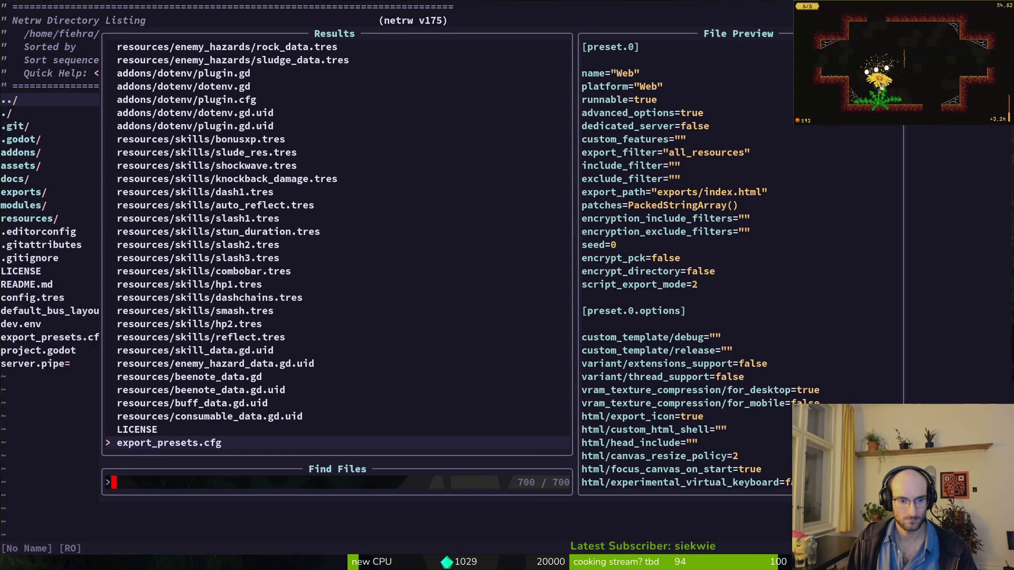
Step: Add an AnimationPlayer child to customButton, placed above Label, and save
{"action": "key", "text": "Escape"}
{"action": "key", "text": "alt+Tab"}
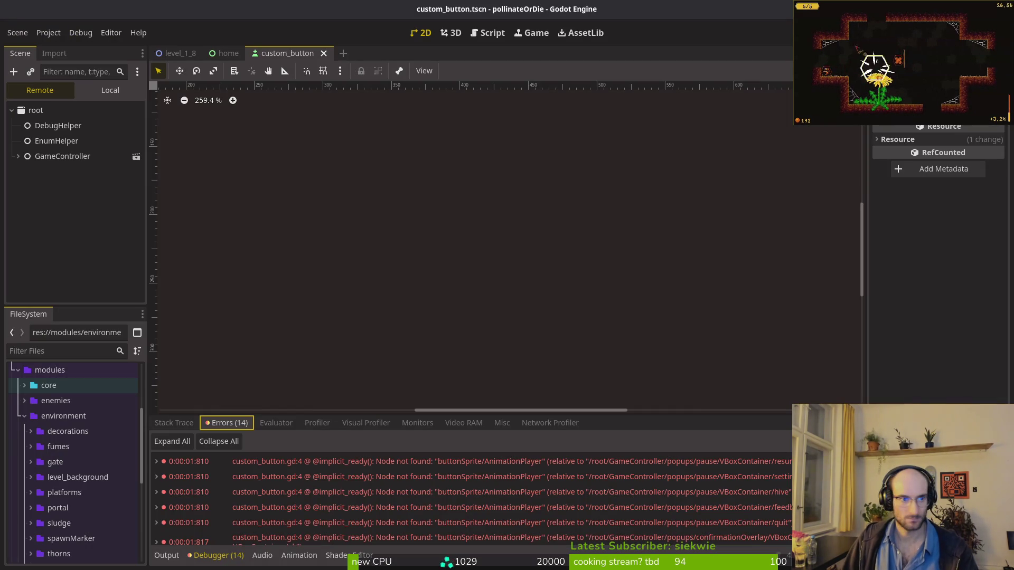
{"action": "left_click", "coordinate": [101, 90]}
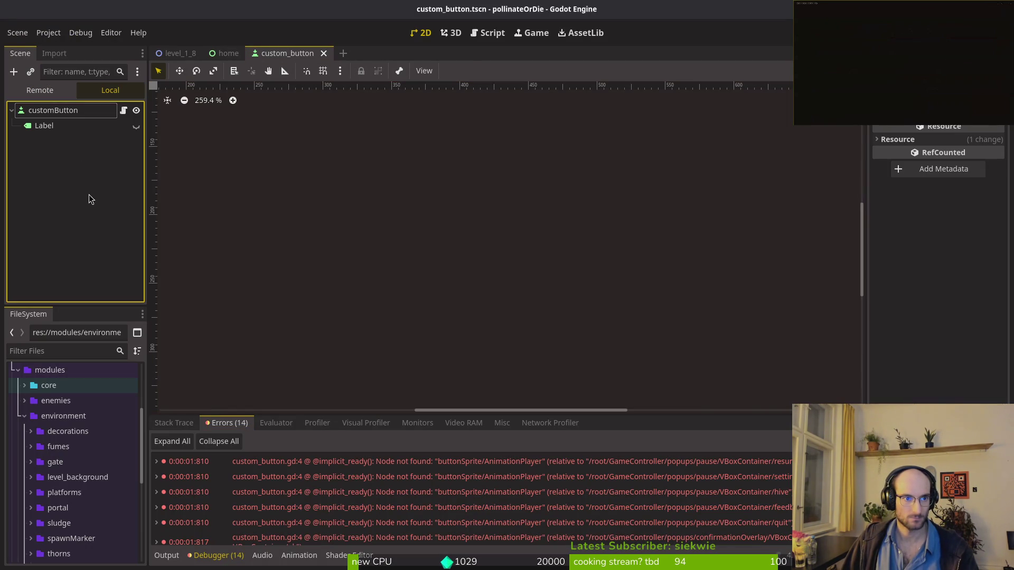
{"action": "left_click", "coordinate": [35, 113]}
{"action": "key", "text": "ctrl+a"}
{"action": "type", "text": "animp"}
{"action": "key", "text": "Return"}
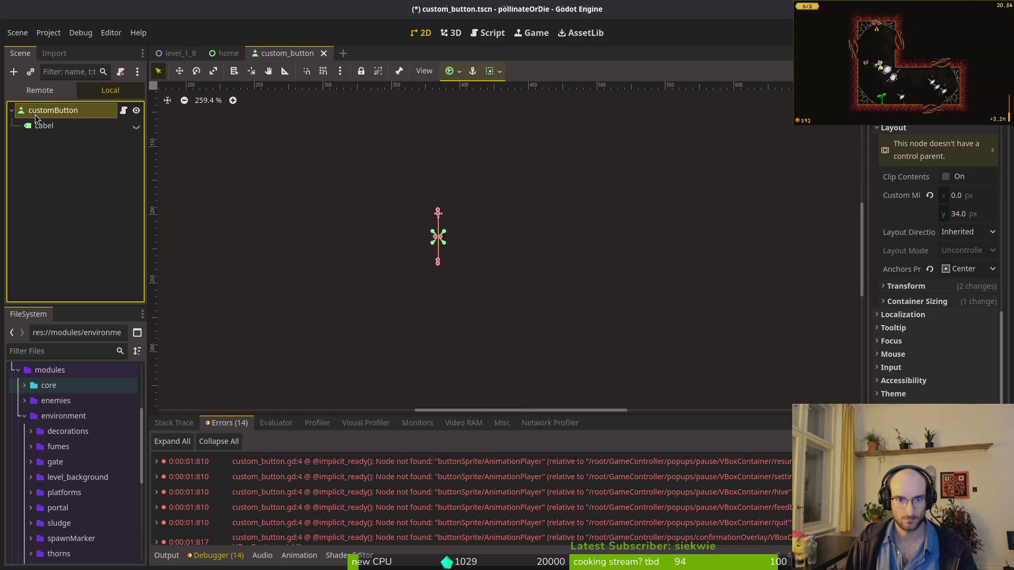
{"action": "left_click_drag", "start_coordinate": [64, 138], "coordinate": [53, 122]}
{"action": "key", "text": "ctrl+s"}
Step: Delete the Label node from customButton and save the scene
{"action": "left_click", "coordinate": [42, 138]}
{"action": "key", "text": "Delete"}
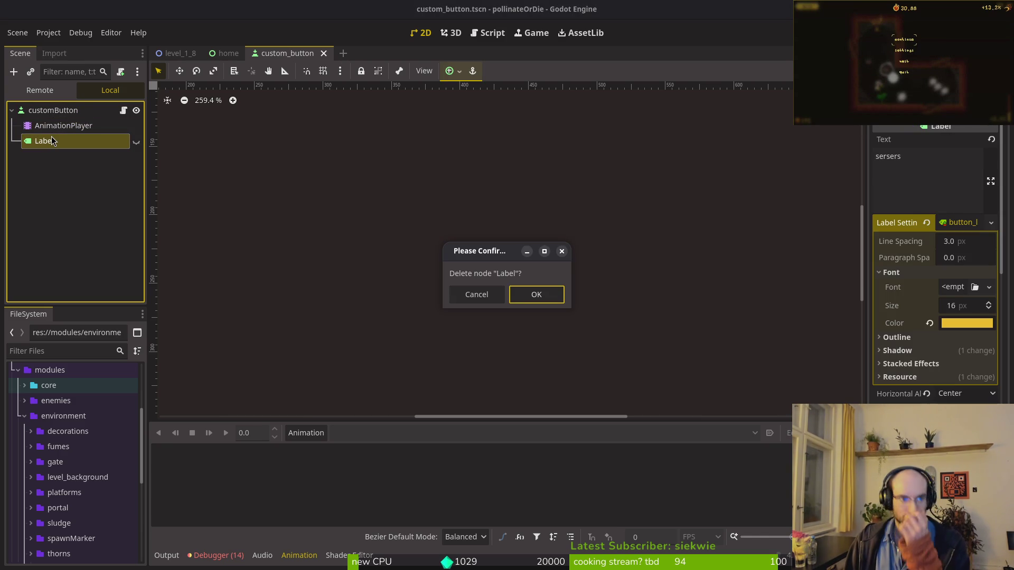
{"action": "key", "text": "Return"}
{"action": "key", "text": "ctrl+s"}
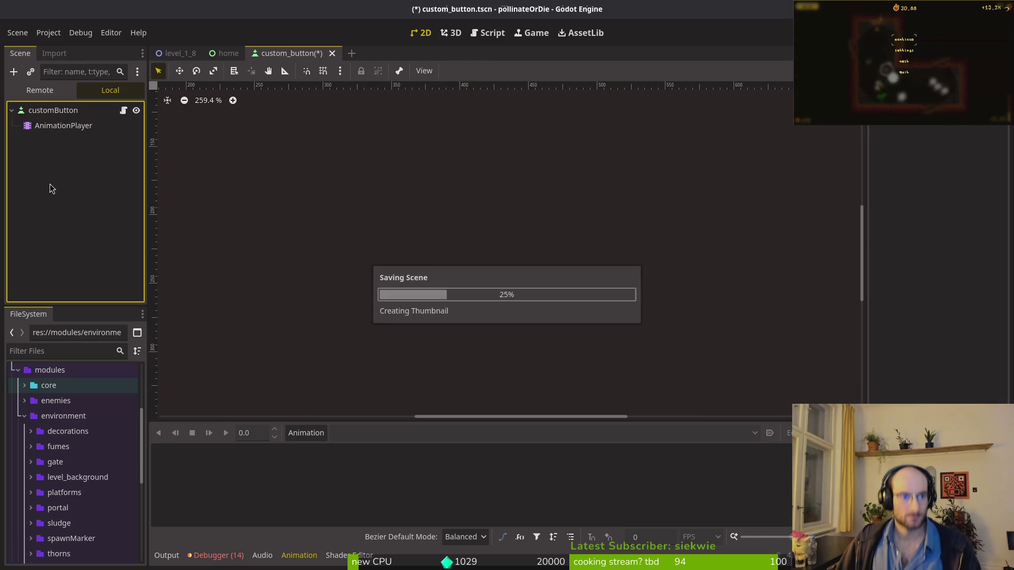
Step: Open custom_button.gd in Neovim through the project file finder
{"action": "key", "text": "alt+Tab"}
{"action": "key", "text": "space"}
{"action": "key", "text": "f"}
{"action": "key", "text": "f"}
{"action": "type", "text": "cu"}
{"action": "key", "text": "Return"}
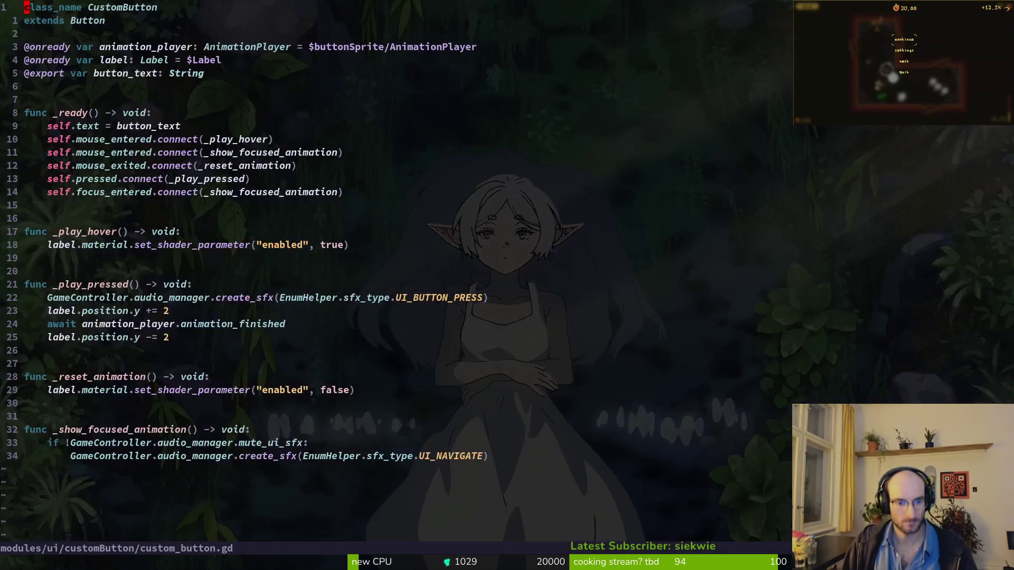
Step: Remove the label.position shift lines from _play_pressed and save
{"action": "key", "text": "j"}
{"action": "key", "text": "j"}
{"action": "key", "text": "j"}
{"action": "key", "text": "d"}
{"action": "key", "text": "d"}
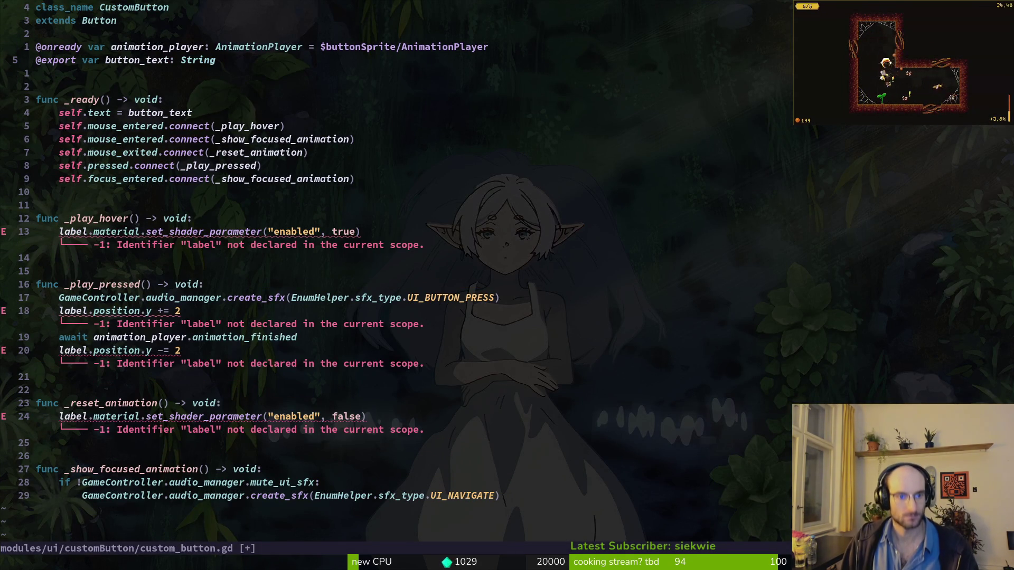
{"action": "key", "text": "Return"}
{"action": "key", "text": "Return"}
{"action": "key", "text": "Return"}
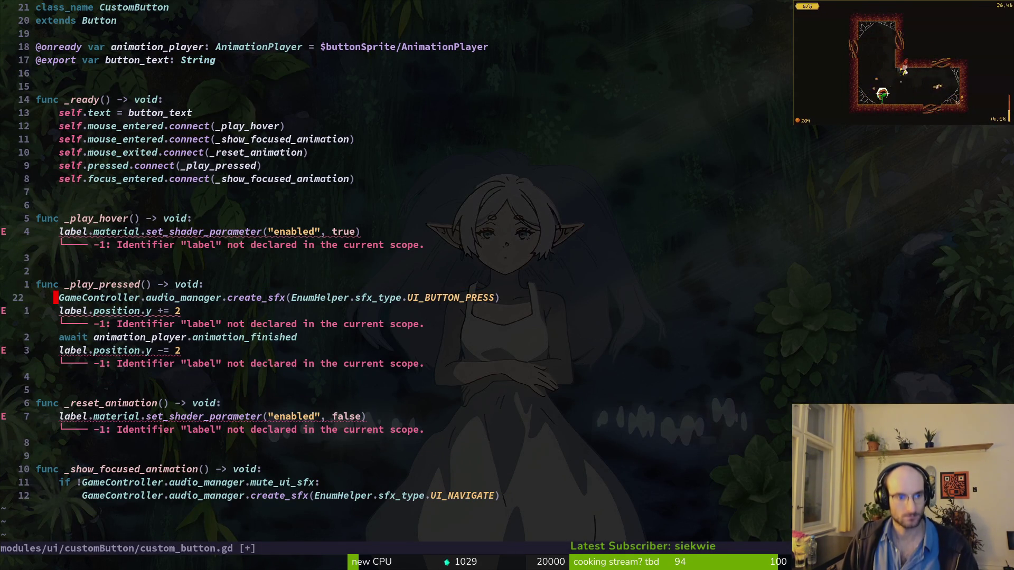
{"action": "key", "text": "c"}
{"action": "key", "text": "w"}
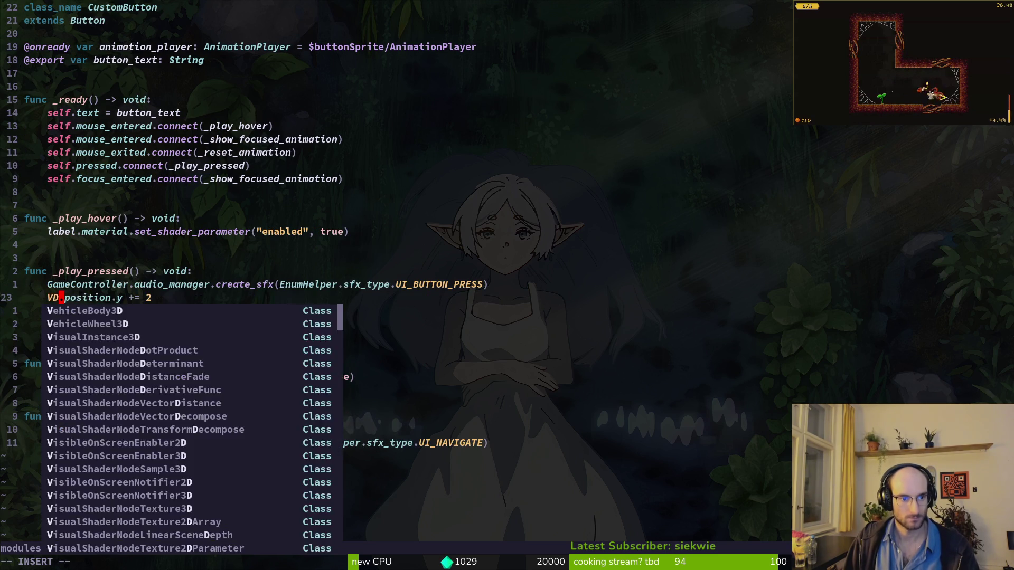
{"action": "key", "text": "Escape"}
{"action": "key", "text": "d"}
{"action": "key", "text": "d"}
{"action": "key", "text": "d"}
{"action": "key", "text": "d"}
{"action": "type", "text": ":w"}
{"action": "key", "text": "Return"}
{"action": "key", "text": "j"}
Step: Point the shader calls in _reset_animation and _play_hover at self instead of label
{"action": "key", "text": "Return"}
{"action": "key", "text": "Return"}
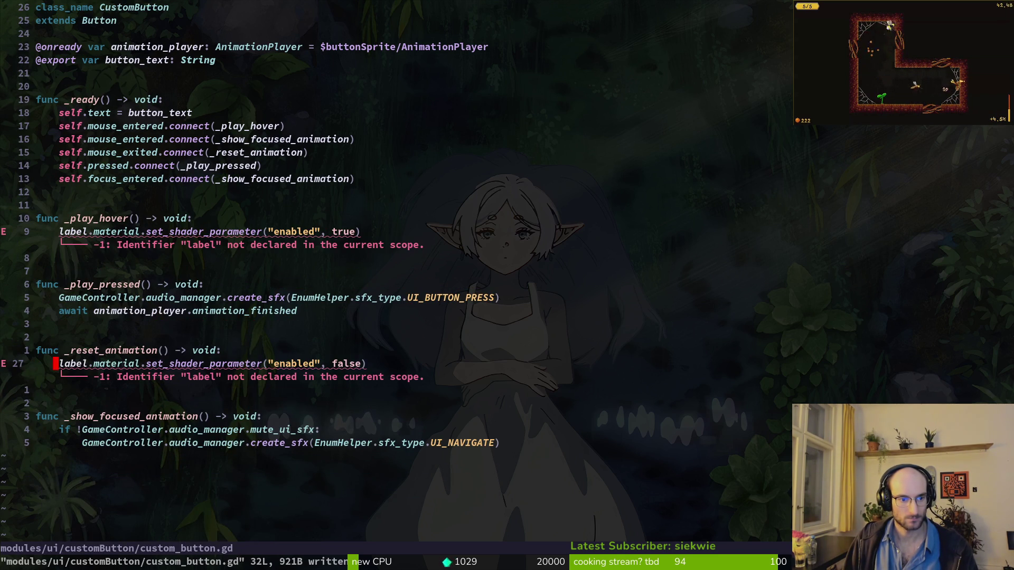
{"action": "type", "text": "cwself"}
{"action": "key", "text": "Escape"}
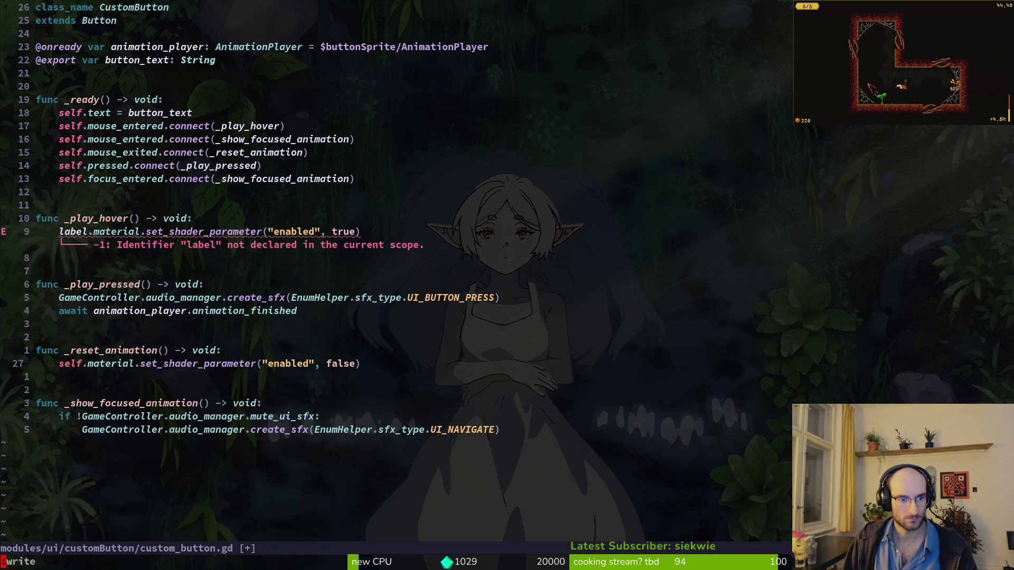
{"action": "type", "text": ":w"}
{"action": "key", "text": "Return"}
{"action": "type", "text": "18k"}
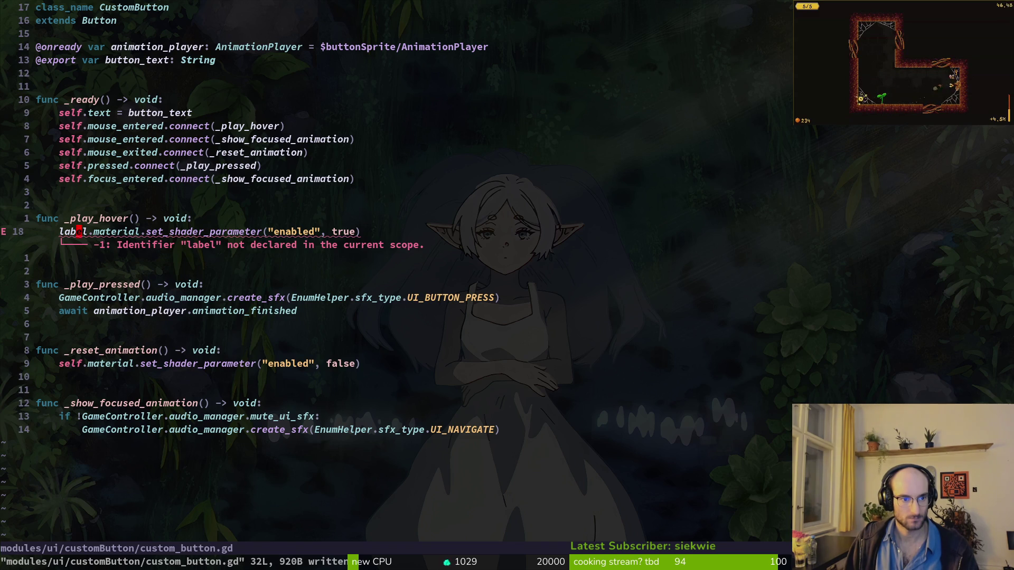
{"action": "type", "text": "cwself"}
{"action": "key", "text": "Escape"}
{"action": "type", "text": ":w"}
{"action": "key", "text": "Return"}
{"action": "key", "text": "k"}
{"action": "key", "text": "k"}
{"action": "key", "text": "k"}
{"action": "key", "text": "k"}
{"action": "key", "text": "k"}
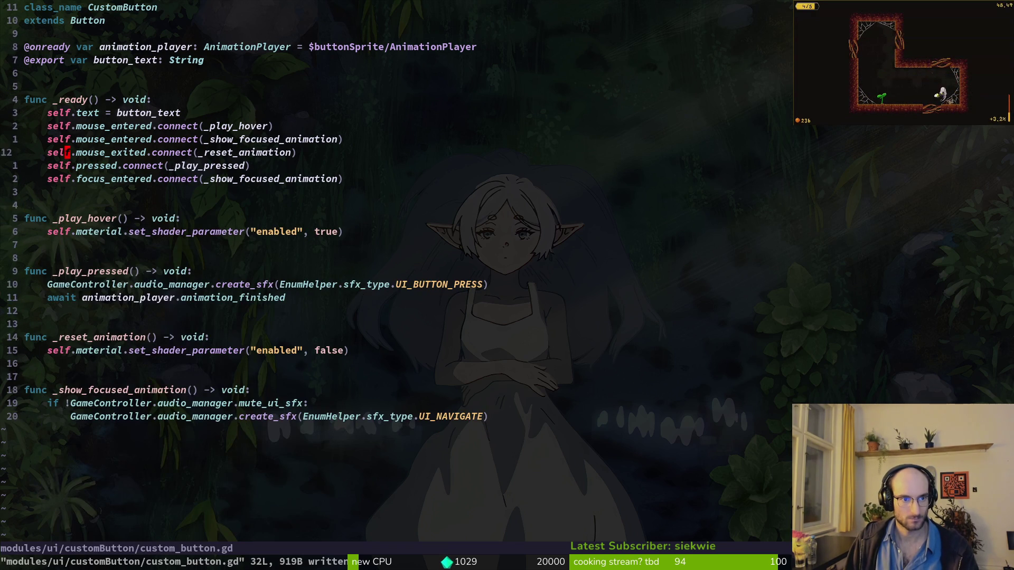
Step: Compare the self edits against the old label code, keeping the self version
{"action": "key", "text": "j"}
{"action": "key", "text": "u"}
{"action": "key", "text": "u"}
{"action": "key", "text": "ctrl+r"}
{"action": "key", "text": "ctrl+r"}
{"action": "key", "text": "ctrl+r"}
{"action": "key", "text": "alt+Tab"}
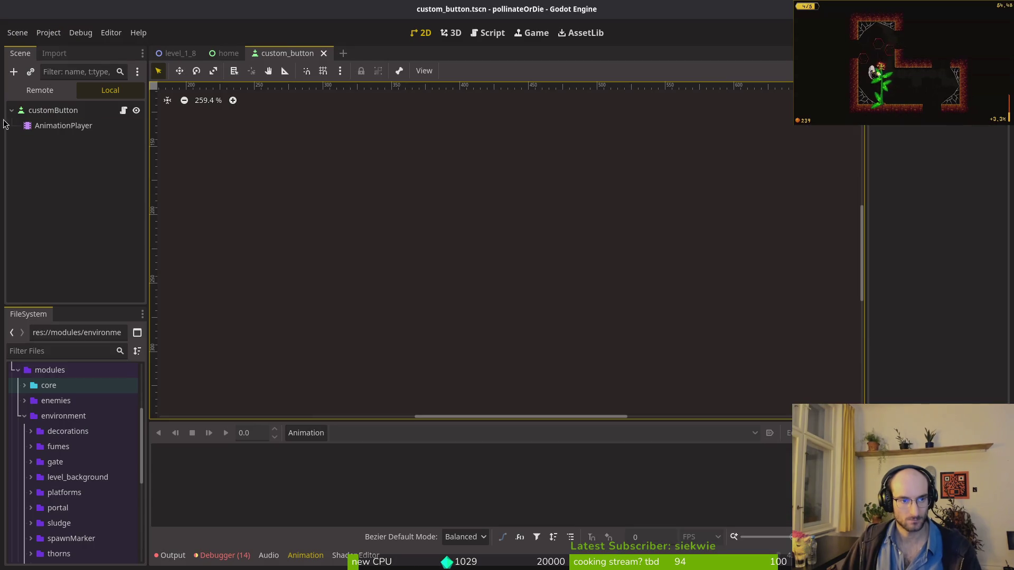
Step: Create a 'press' animation with a 12 FPS timeline snap and save the scene
{"action": "left_click", "coordinate": [307, 432]}
{"action": "left_click", "coordinate": [322, 449]}
{"action": "type", "text": "press"}
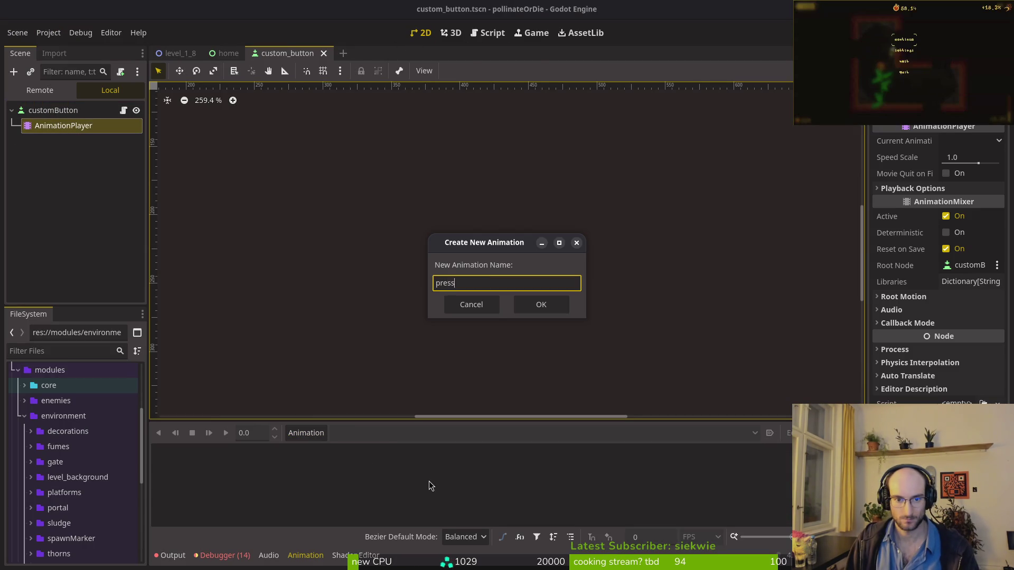
{"action": "key", "text": "Return"}
{"action": "left_click", "coordinate": [654, 537]}
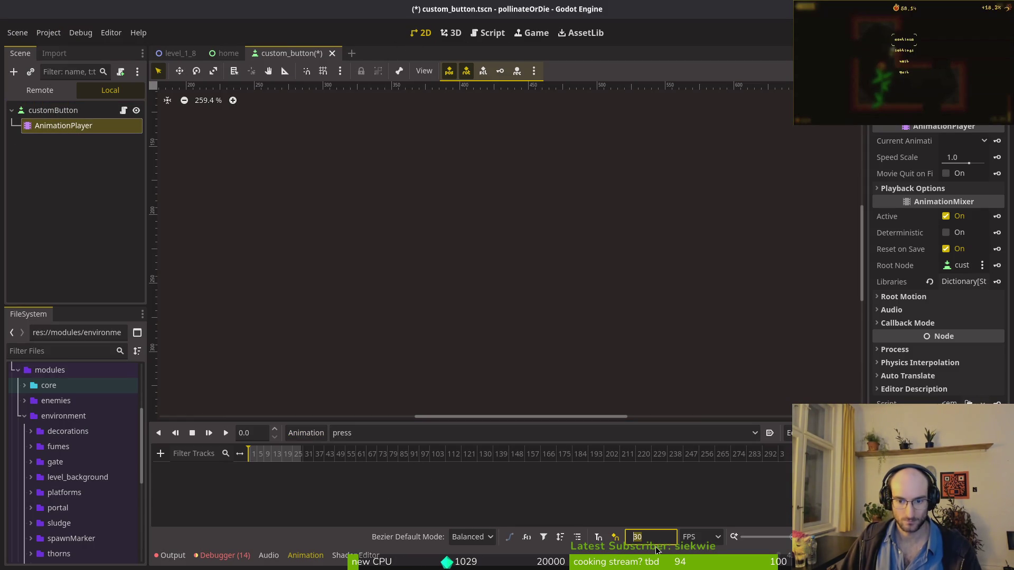
{"action": "type", "text": "12"}
{"action": "key", "text": "Return"}
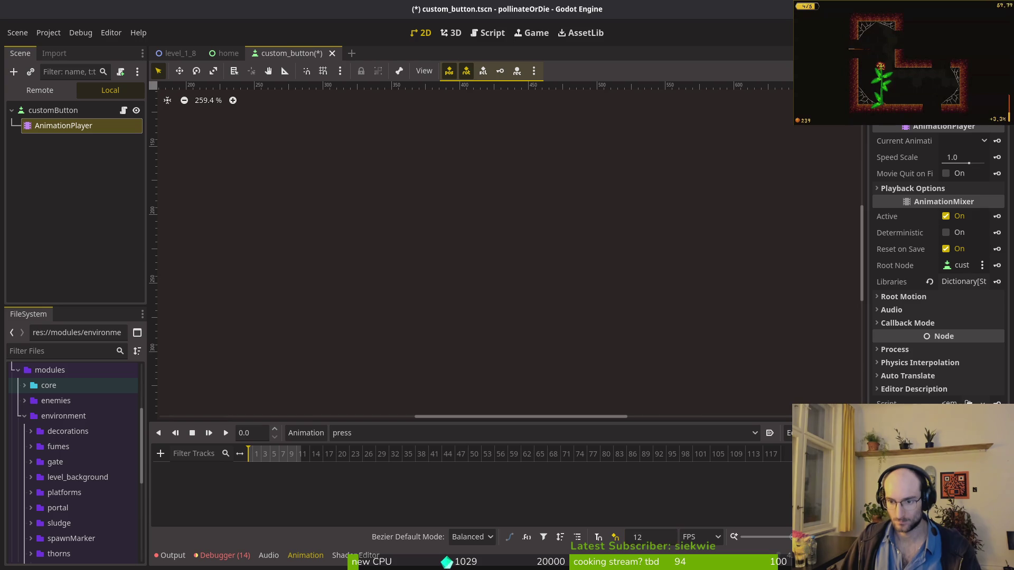
{"action": "key", "text": "ctrl+s"}
Step: Select customButton and inspect its Transform size and position properties
{"action": "scroll", "coordinate": [265, 458], "scroll_direction": "up", "scroll_amount": 2}
{"action": "scroll", "coordinate": [293, 450], "scroll_direction": "up", "scroll_amount": 5}
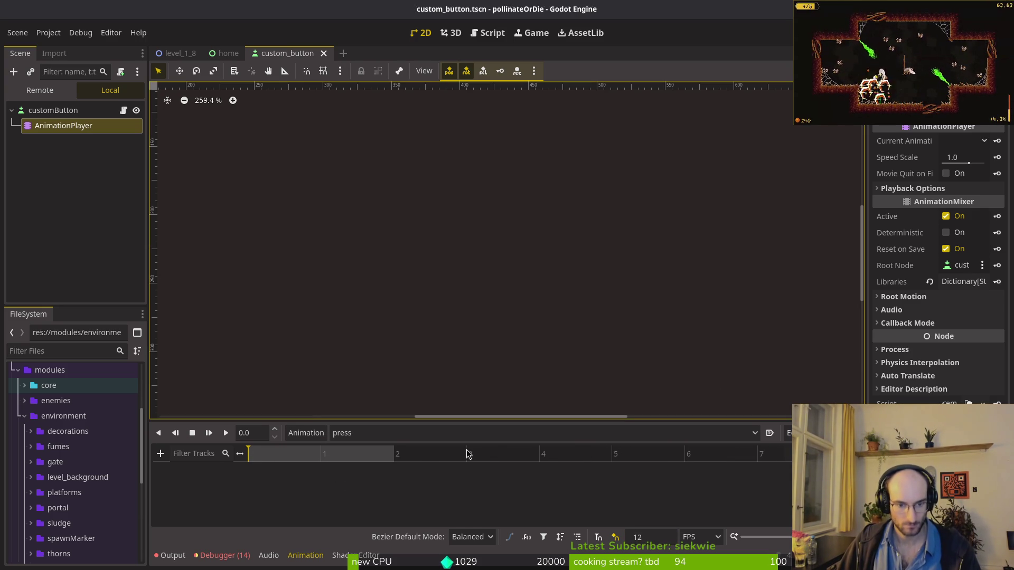
{"action": "left_click", "coordinate": [52, 110]}
{"action": "key", "text": "ctrl+s"}
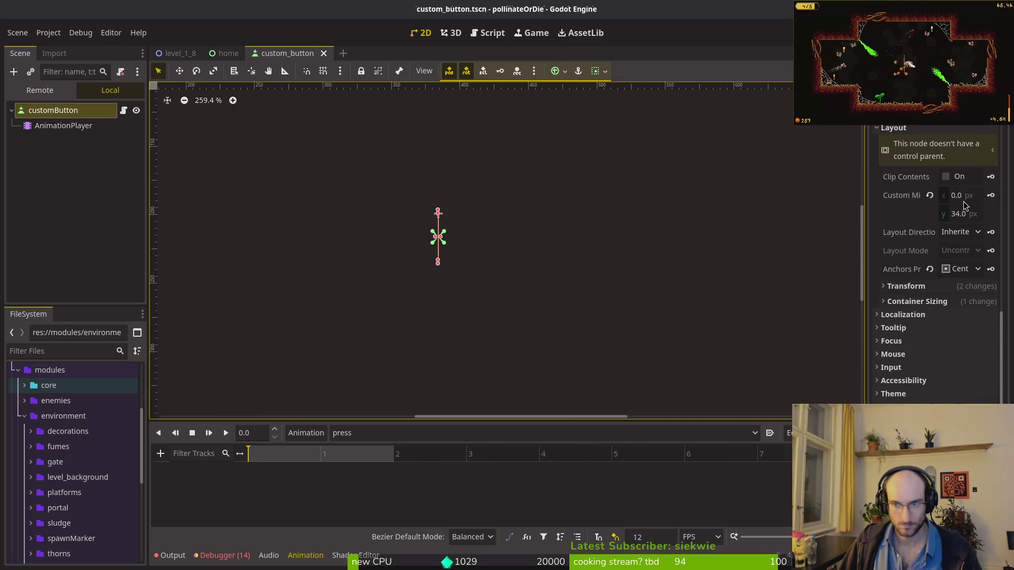
{"action": "left_click", "coordinate": [914, 290]}
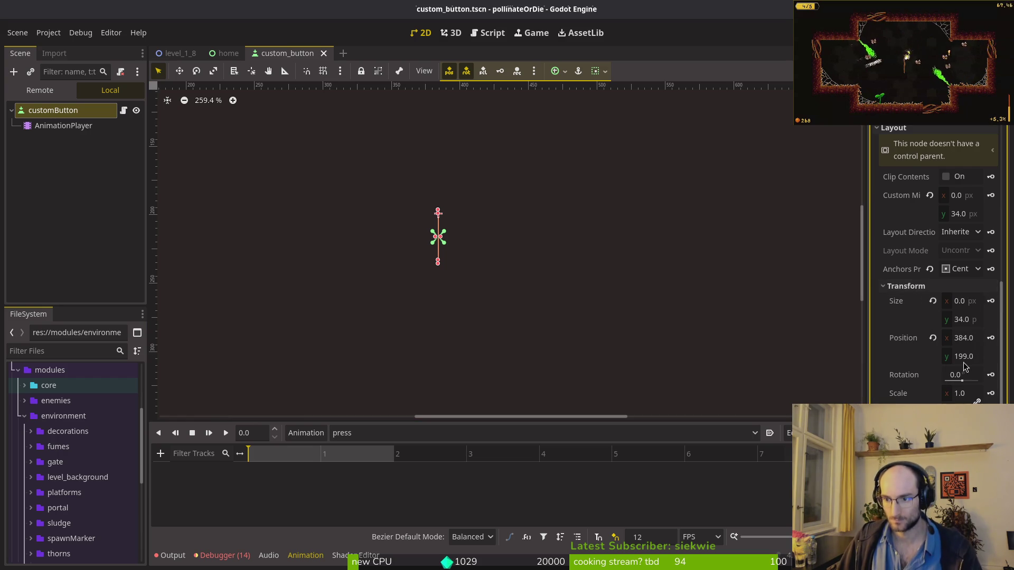
{"action": "scroll", "coordinate": [459, 243], "scroll_direction": "down", "scroll_amount": 8}
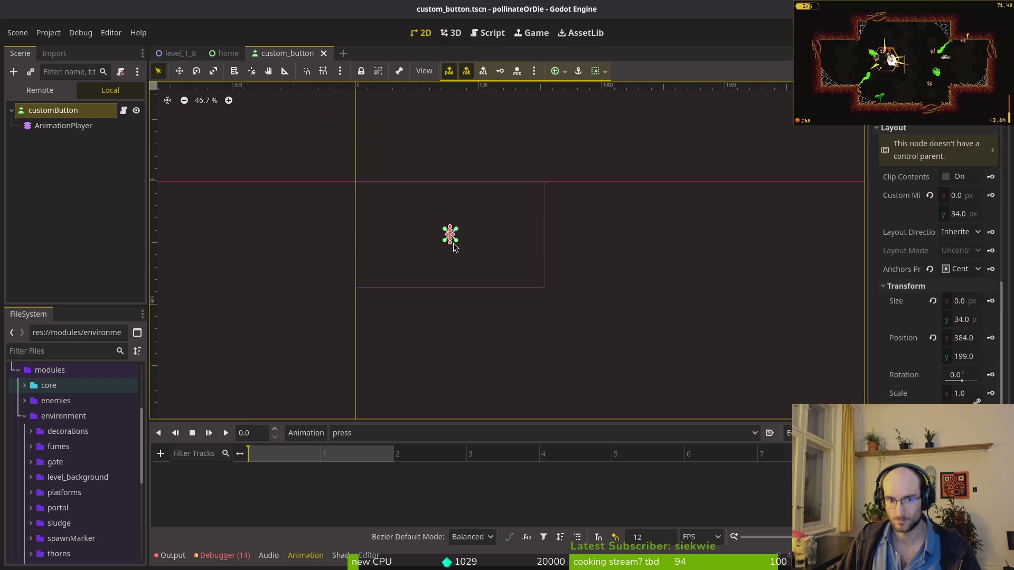
{"action": "scroll", "coordinate": [454, 248], "scroll_direction": "up", "scroll_amount": 4}
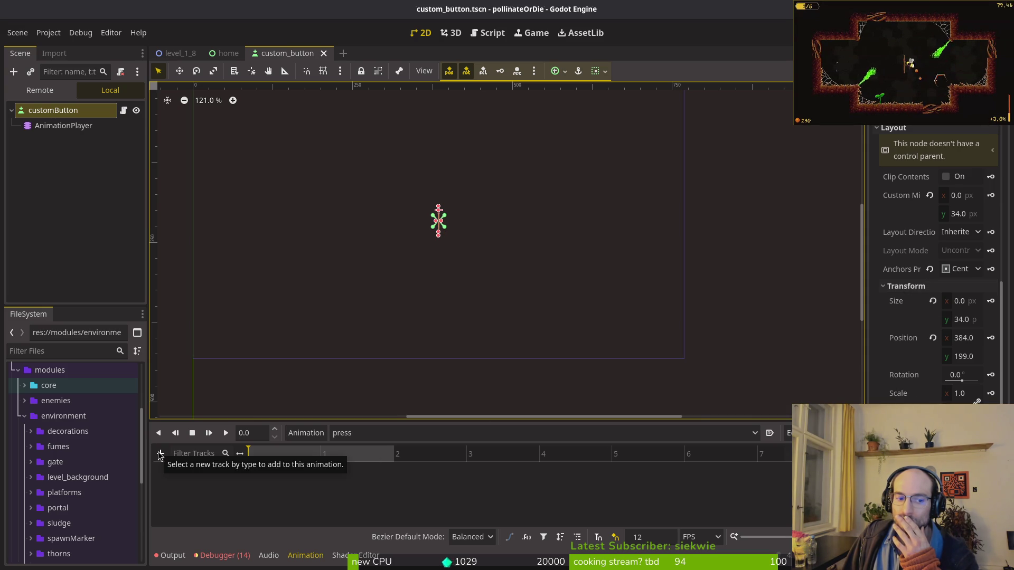
{"action": "key", "text": "alt+Tab"}
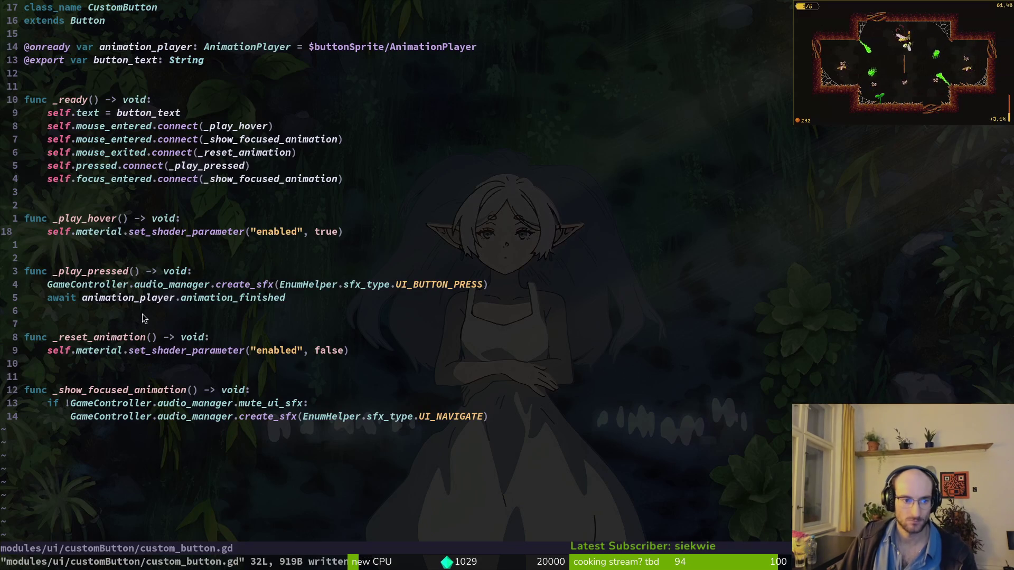
Step: Paste the position-shift line into _play_pressed and change VD to self
{"action": "key", "text": "u"}
{"action": "key", "text": "u"}
{"action": "key", "text": "u"}
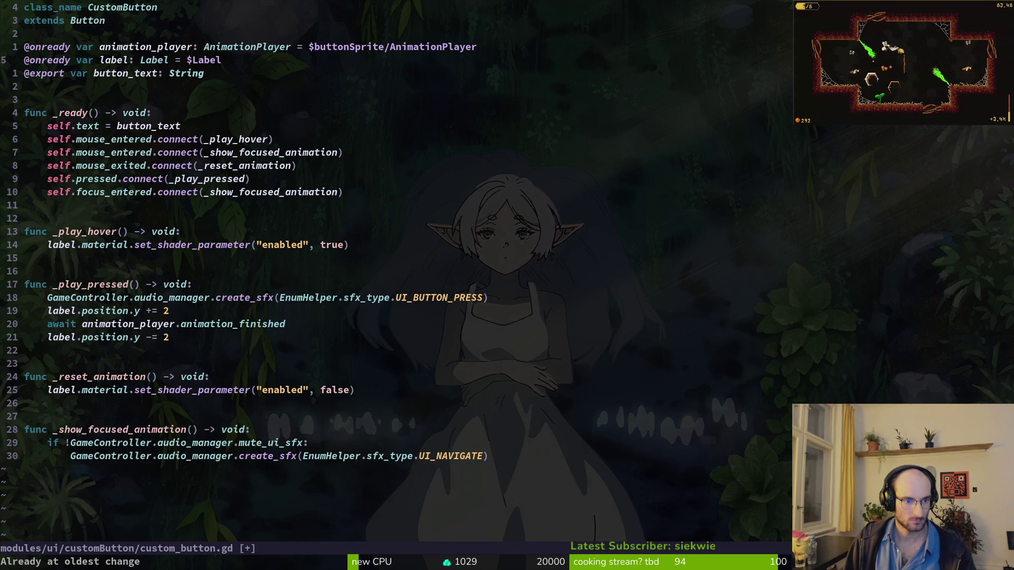
{"action": "key", "text": "ctrl+r"}
{"action": "key", "text": "ctrl+r"}
{"action": "key", "text": "ctrl+r"}
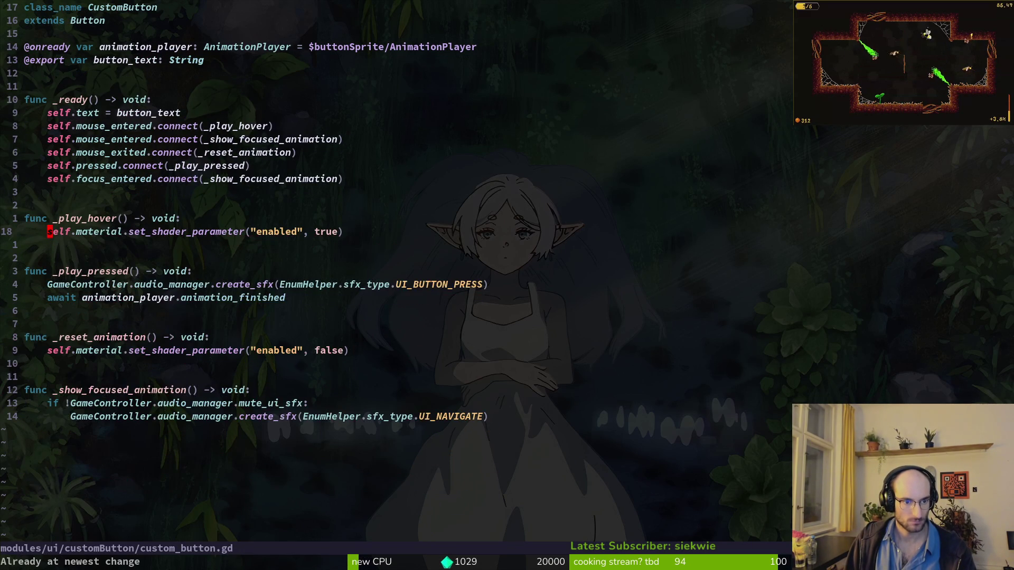
{"action": "key", "text": "ctrl+shift+v"}
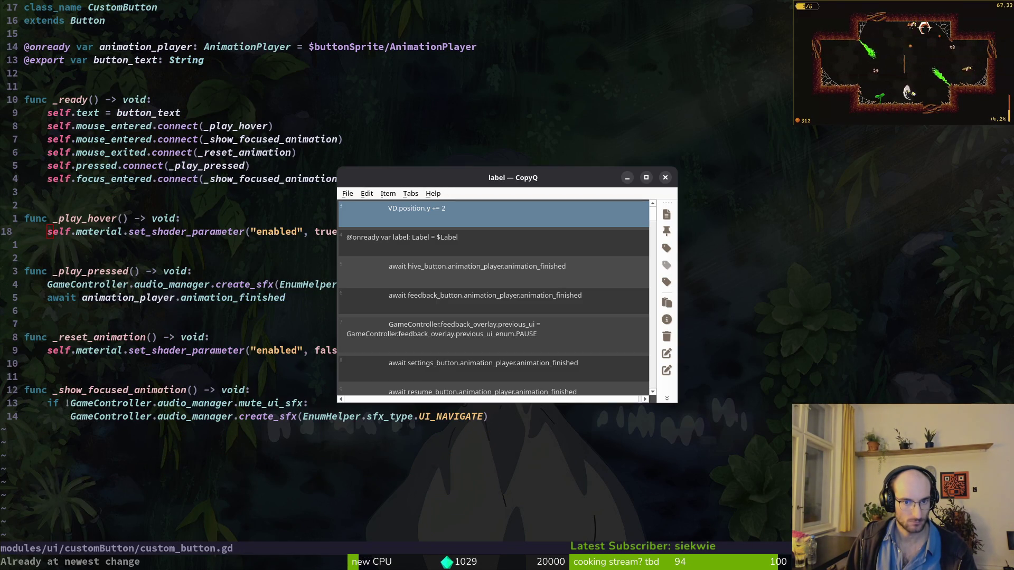
{"action": "key", "text": "Escape"}
{"action": "key", "text": "p"}
{"action": "key", "text": "V"}
{"action": "key", "text": "shift+j"}
{"action": "key", "text": "shift+j"}
{"action": "key", "text": "shift+j"}
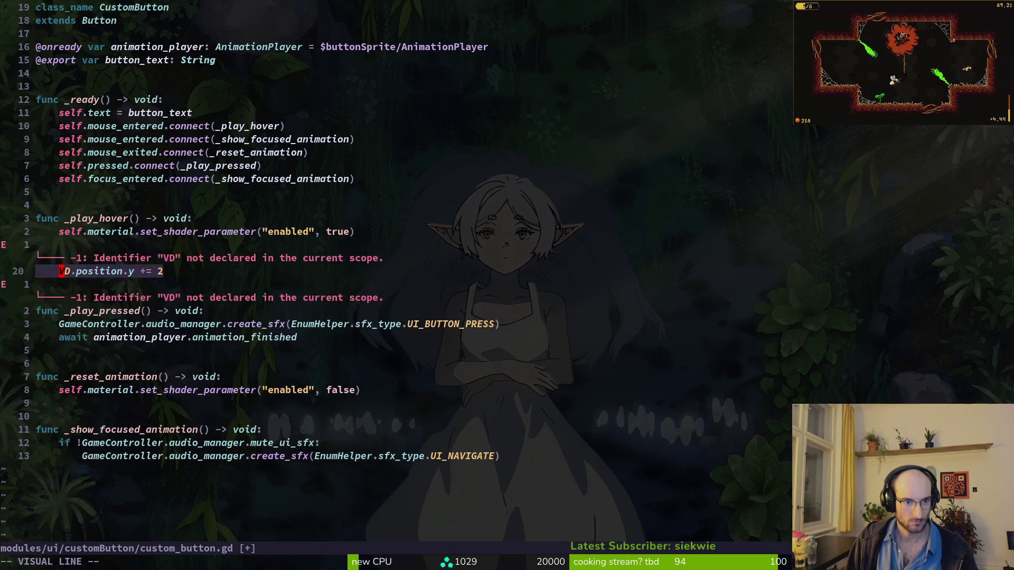
{"action": "key", "text": "Escape"}
{"action": "type", "text": "cwself"}
{"action": "key", "text": "Escape"}
Step: Duplicate it as a -= 2 line, move the += 2 line above the await, and save
{"action": "key", "text": "y"}
{"action": "key", "text": "y"}
{"action": "key", "text": "P"}
{"action": "key", "text": "j"}
{"action": "key", "text": "u"}
{"action": "key", "text": "u"}
{"action": "key", "text": "u"}
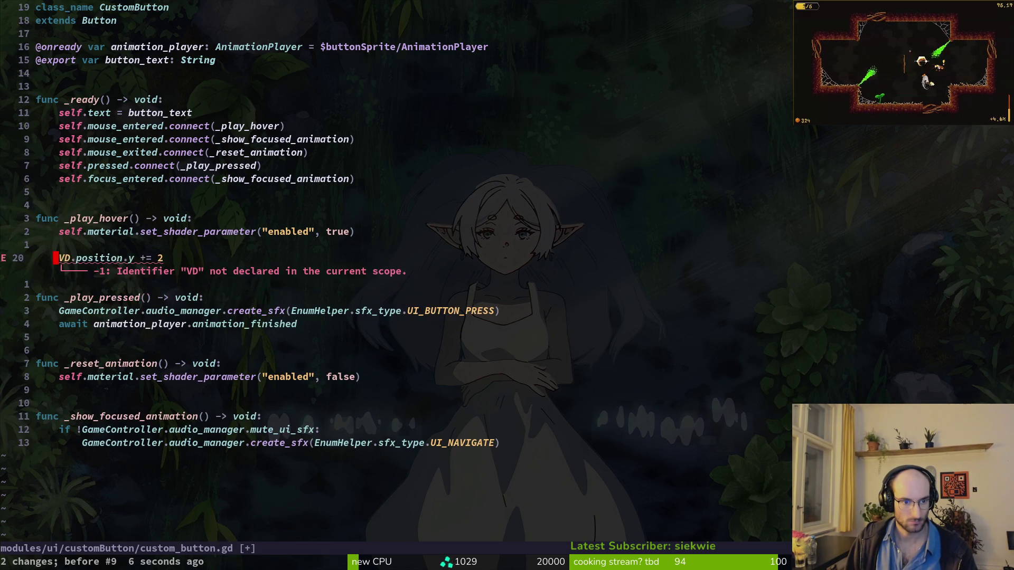
{"action": "key", "text": "u"}
{"action": "key", "text": "u"}
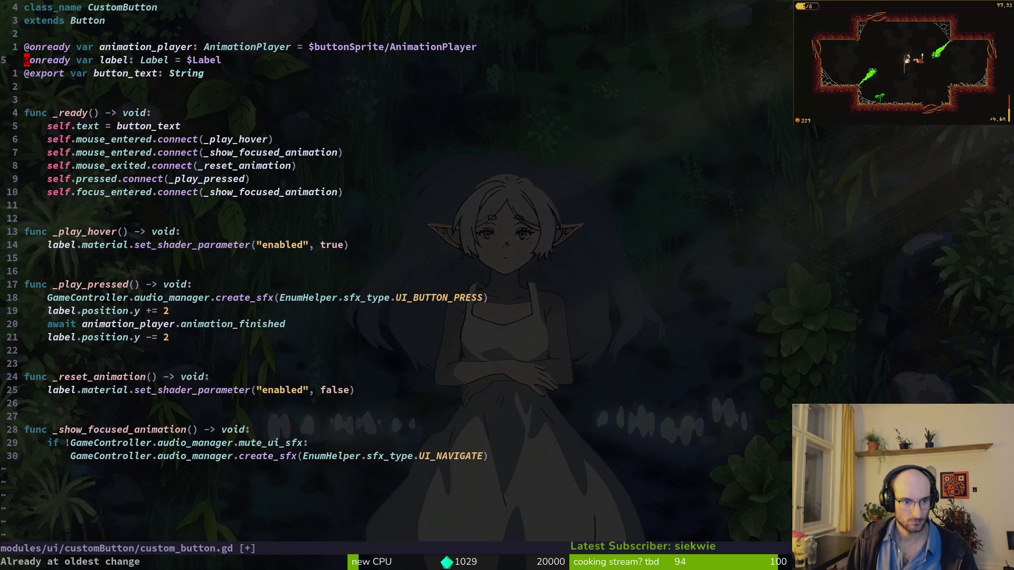
{"action": "key", "text": "ctrl+r"}
{"action": "key", "text": "ctrl+r"}
{"action": "key", "text": "ctrl+r"}
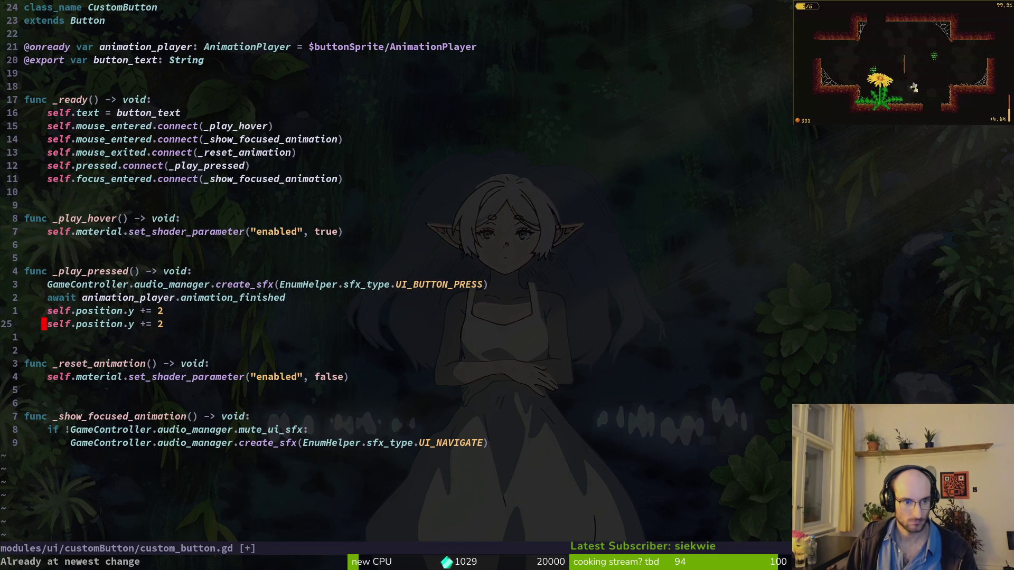
{"action": "type", "text": "s-"}
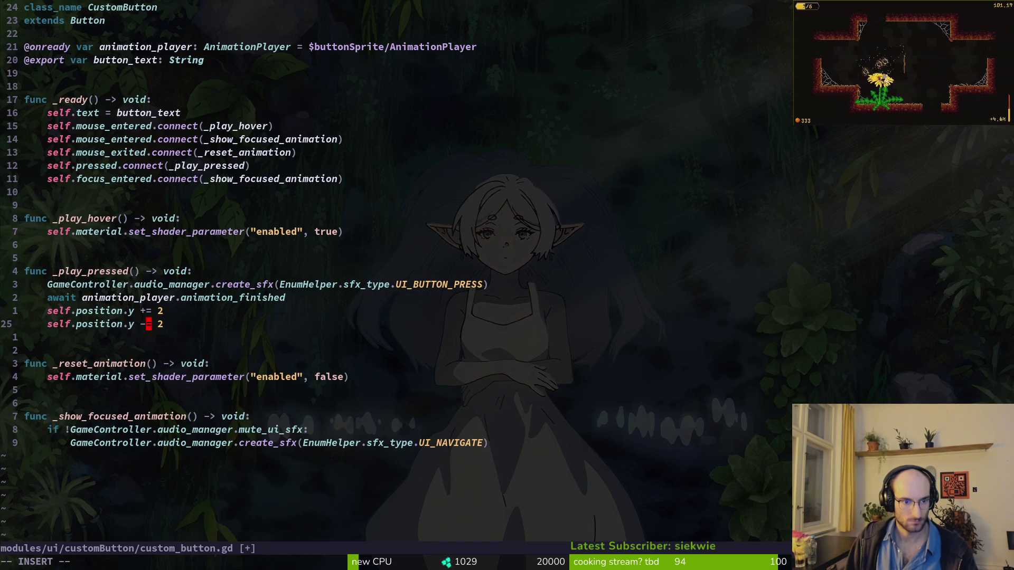
{"action": "type", "text": "k"}
{"action": "key", "text": "alt+k"}
{"action": "key", "text": "ctrl+s"}
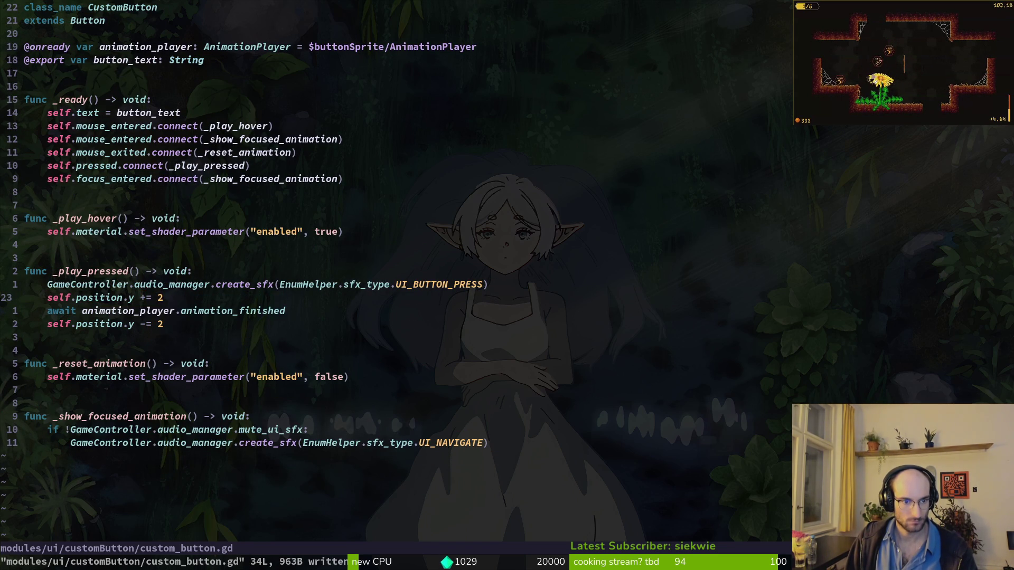
{"action": "key", "text": "j"}
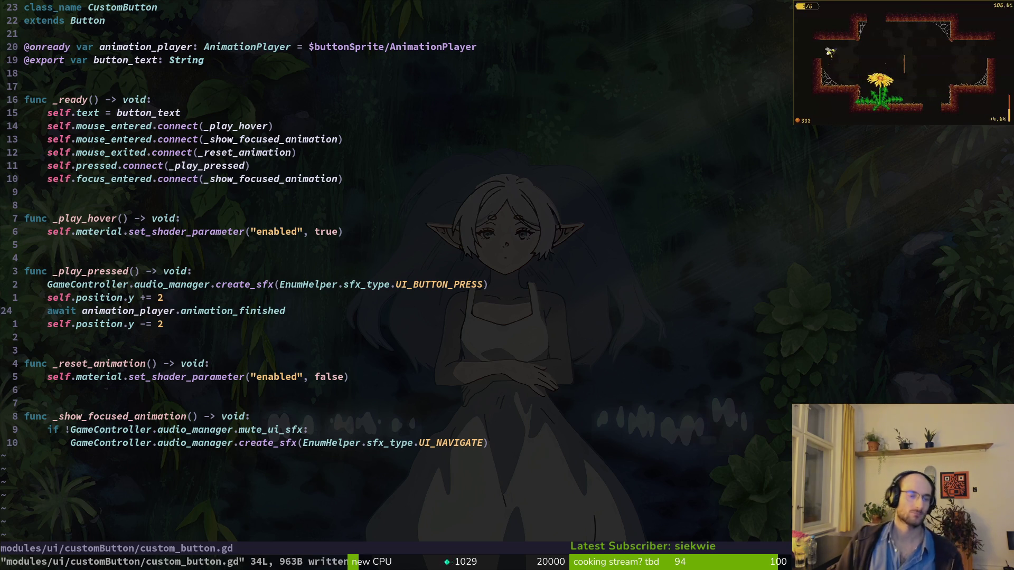
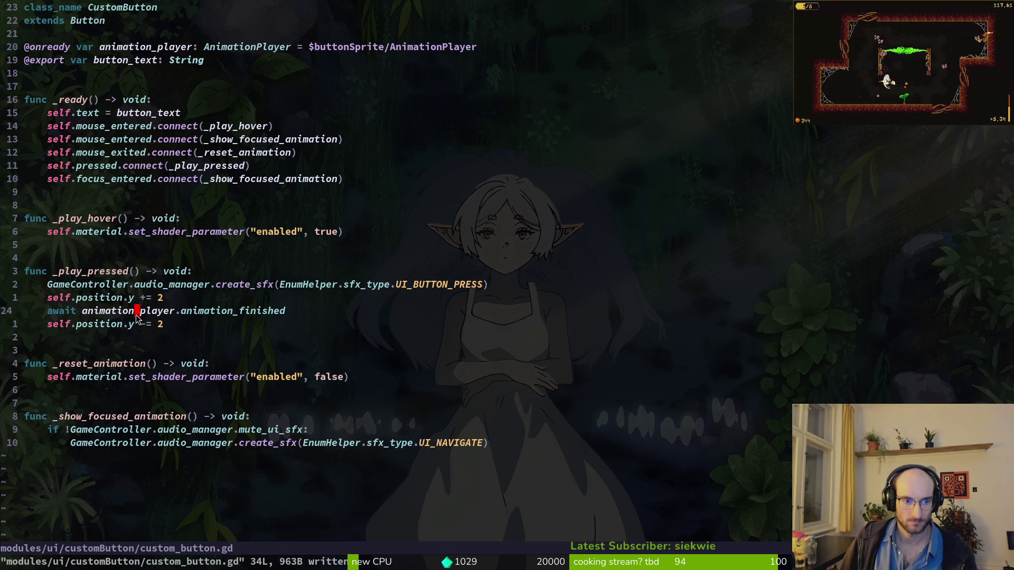
Step: Delete the three press-nudge position/await lines from _play_pressed in custom_button.gd
{"action": "left_click", "coordinate": [104, 302]}
{"action": "key", "text": "V"}
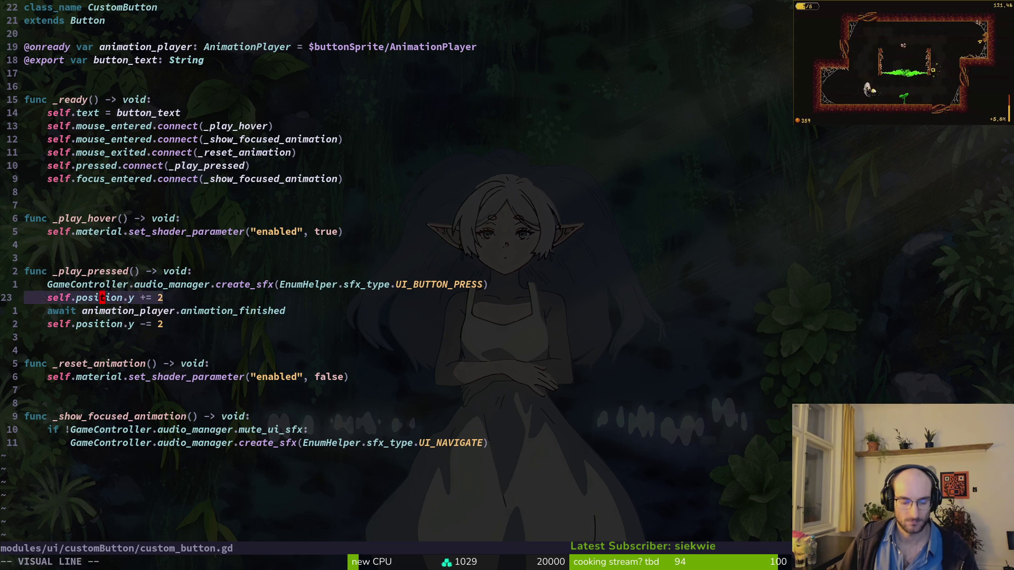
{"action": "key", "text": "d"}
{"action": "key", "text": "d"}
{"action": "key", "text": "d"}
{"action": "key", "text": "d"}
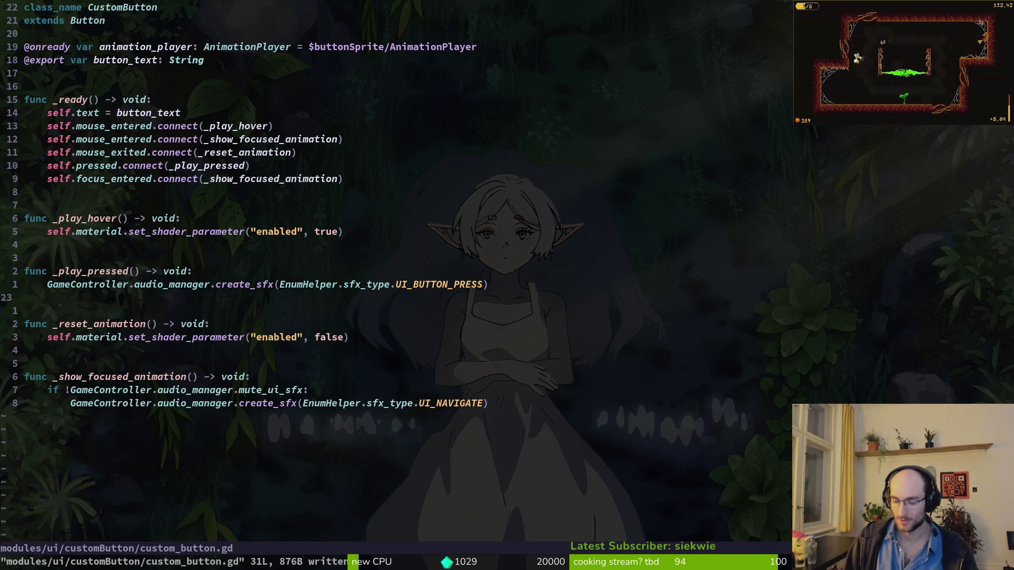
Step: In pause_overlay.gd, delete the await lines in the quit and resume button handlers
{"action": "key", "text": "space"}
{"action": "key", "text": "f"}
{"action": "key", "text": "f"}
{"action": "type", "text": "pause"}
{"action": "key", "text": "Return"}
{"action": "key", "text": "ctrl+d"}
{"action": "key", "text": "ctrl+d"}
{"action": "key", "text": "k"}
{"action": "key", "text": "d"}
{"action": "key", "text": "d"}
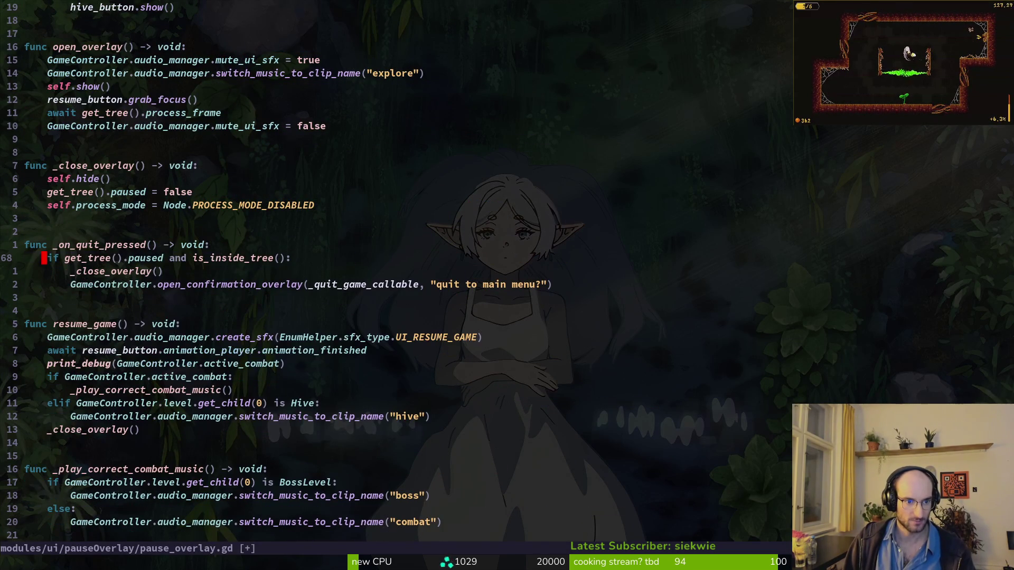
{"action": "key", "text": "7"}
{"action": "key", "text": "j"}
{"action": "key", "text": "d"}
{"action": "key", "text": "d"}
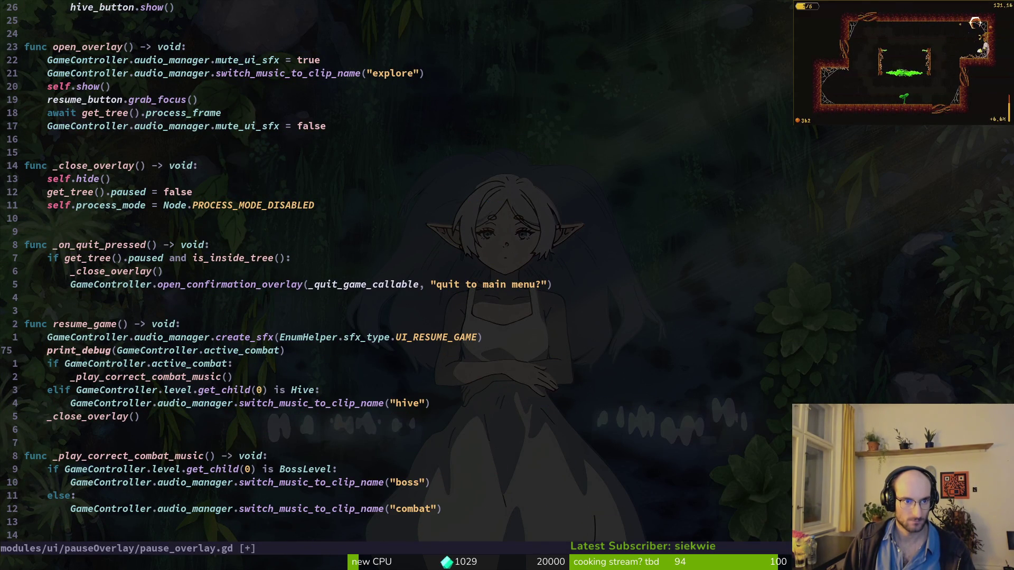
Step: Delete the awaits in _open_feedback, open_settings and _on_quit_to_hive, then save pause_overlay.gd
{"action": "key", "text": "ctrl+u"}
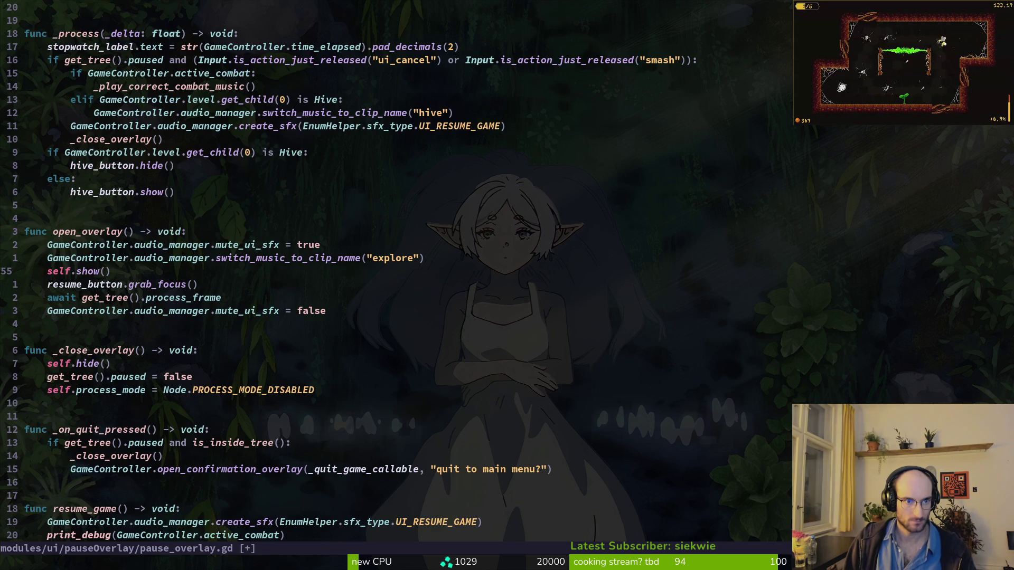
{"action": "key", "text": "ctrl+d"}
{"action": "key", "text": "ctrl+d"}
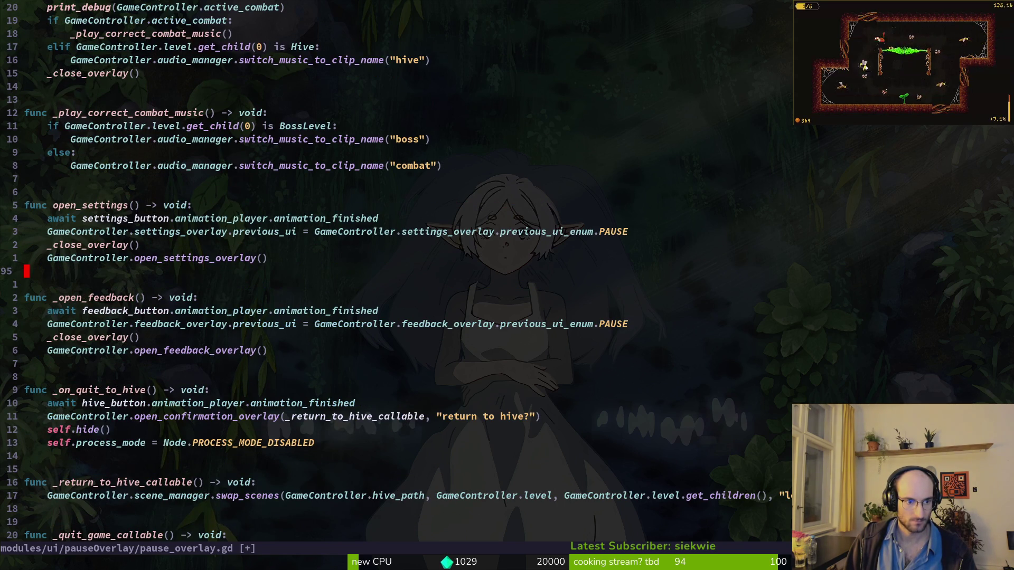
{"action": "key", "text": "3"}
{"action": "key", "text": "j"}
{"action": "key", "text": "d"}
{"action": "key", "text": "d"}
{"action": "key", "text": "7"}
{"action": "key", "text": "k"}
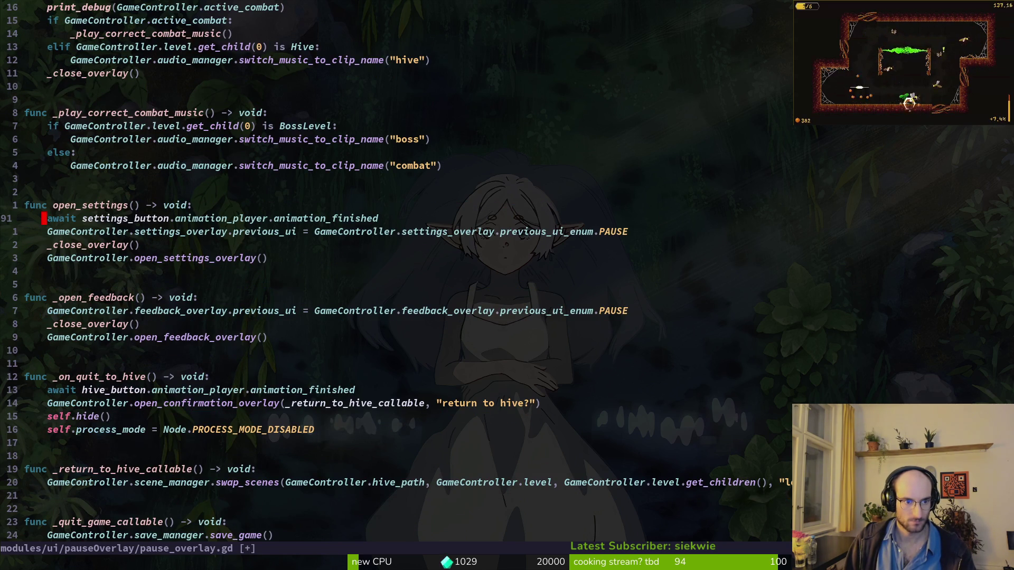
{"action": "key", "text": "d"}
{"action": "key", "text": "d"}
{"action": "key", "text": "1"}
{"action": "key", "text": "2"}
{"action": "key", "text": "j"}
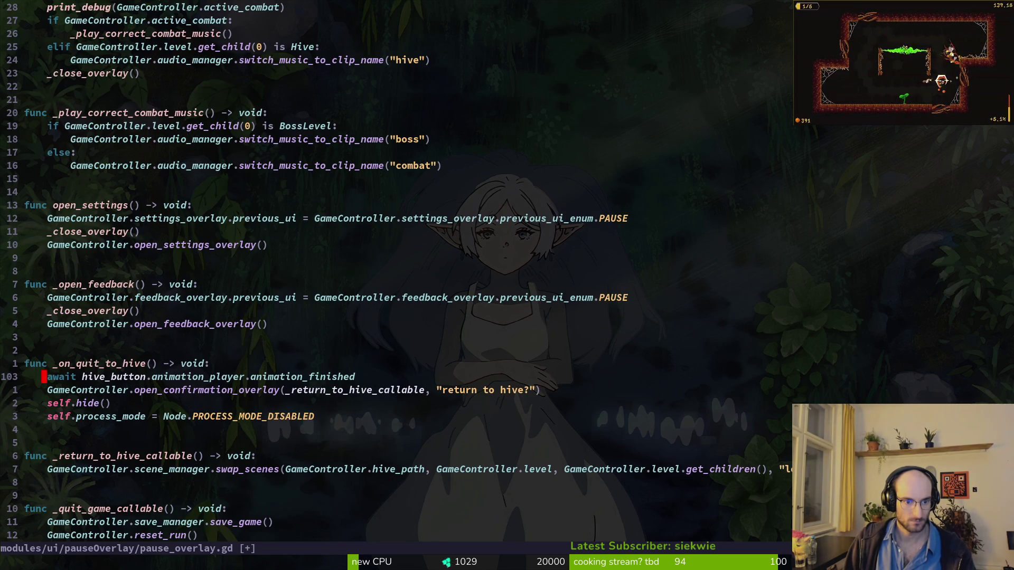
{"action": "key", "text": "d"}
{"action": "key", "text": "d"}
{"action": "key", "text": "ctrl+s"}
Step: Check the rest of pause_overlay.gd, then open home.gd via the file finder
{"action": "key", "text": "ctrl+d"}
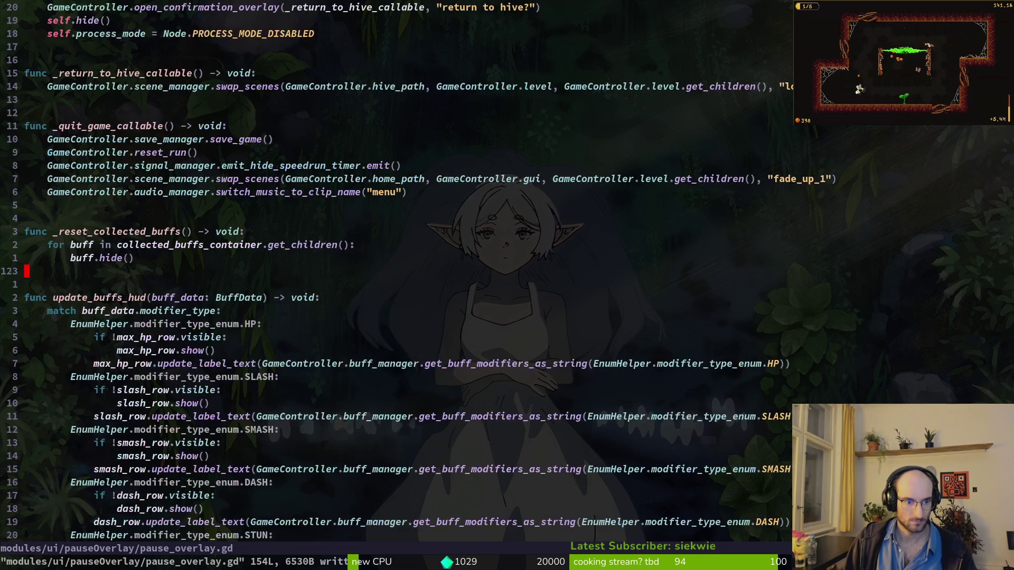
{"action": "key", "text": "ctrl+d"}
{"action": "key", "text": "space"}
{"action": "key", "text": "f"}
{"action": "key", "text": "f"}
{"action": "type", "text": "home"}
{"action": "key", "text": "Return"}
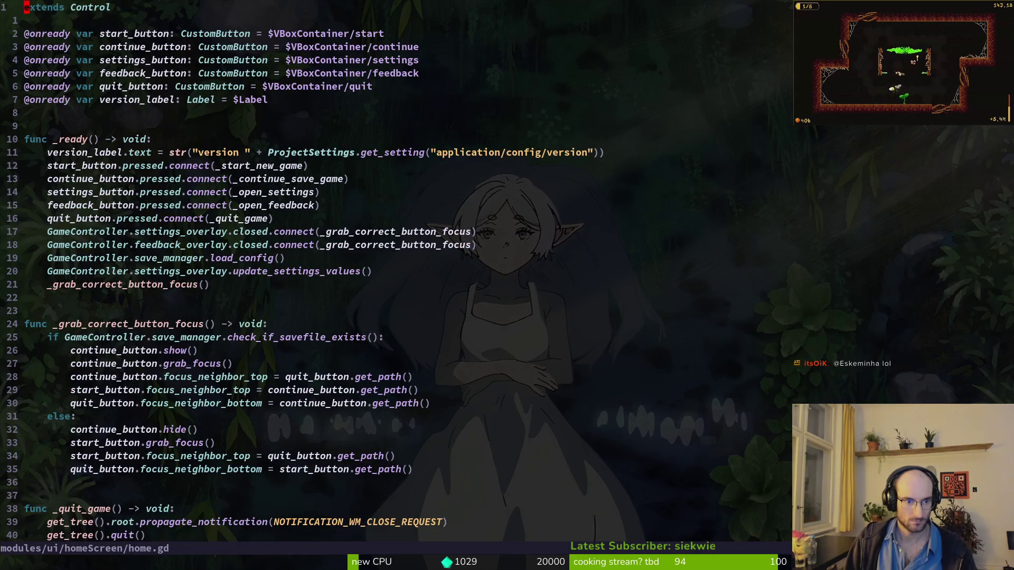
Step: Delete the await lines in home.gd's _continue_save_game and _start_new_game handlers
{"action": "key", "text": "2"}
{"action": "key", "text": "8"}
{"action": "key", "text": "j"}
{"action": "key", "text": "z"}
{"action": "key", "text": "z"}
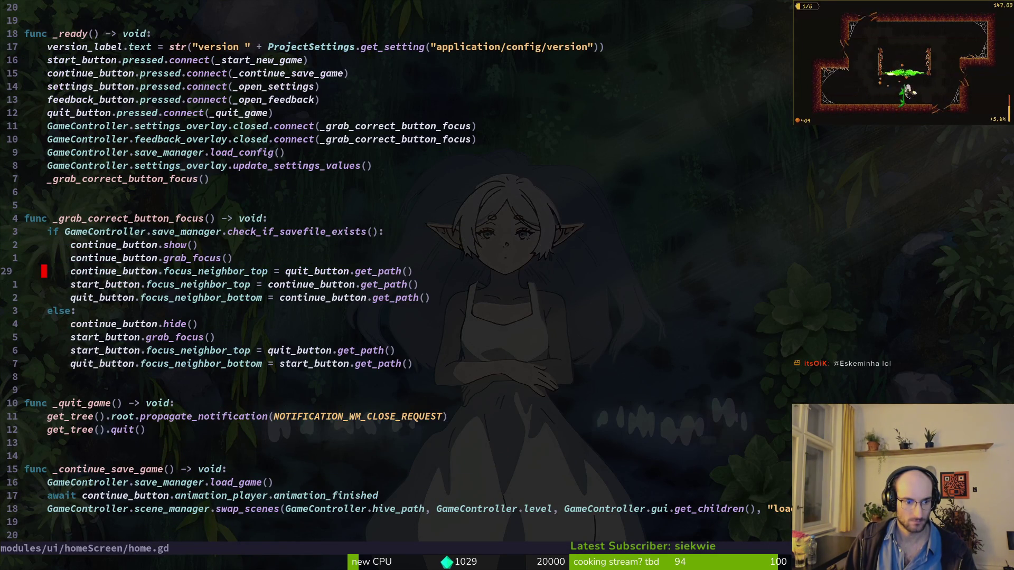
{"action": "key", "text": "1"}
{"action": "key", "text": "7"}
{"action": "key", "text": "j"}
{"action": "key", "text": "d"}
{"action": "key", "text": "d"}
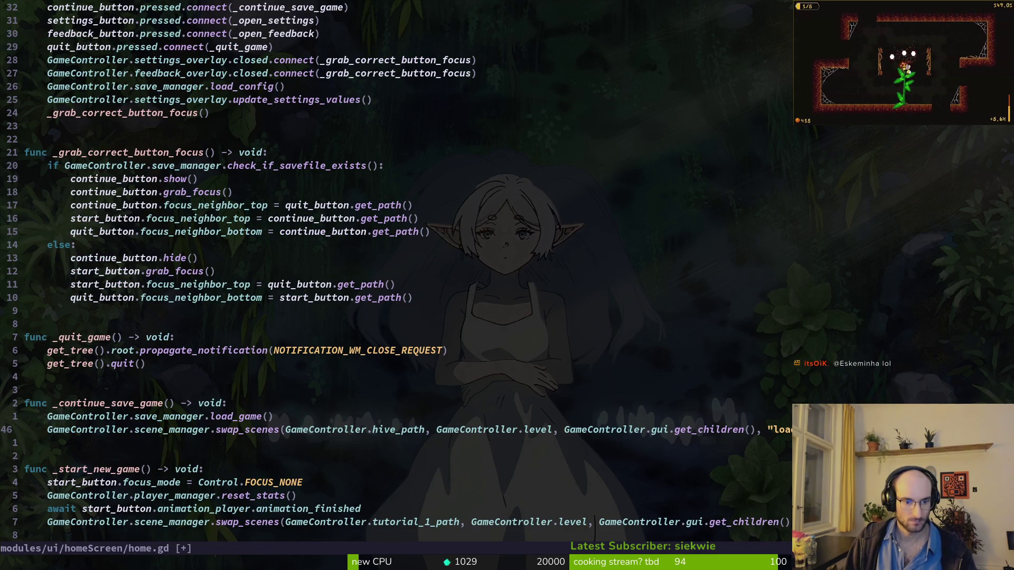
{"action": "key", "text": "6"}
{"action": "key", "text": "j"}
{"action": "key", "text": "d"}
{"action": "key", "text": "d"}
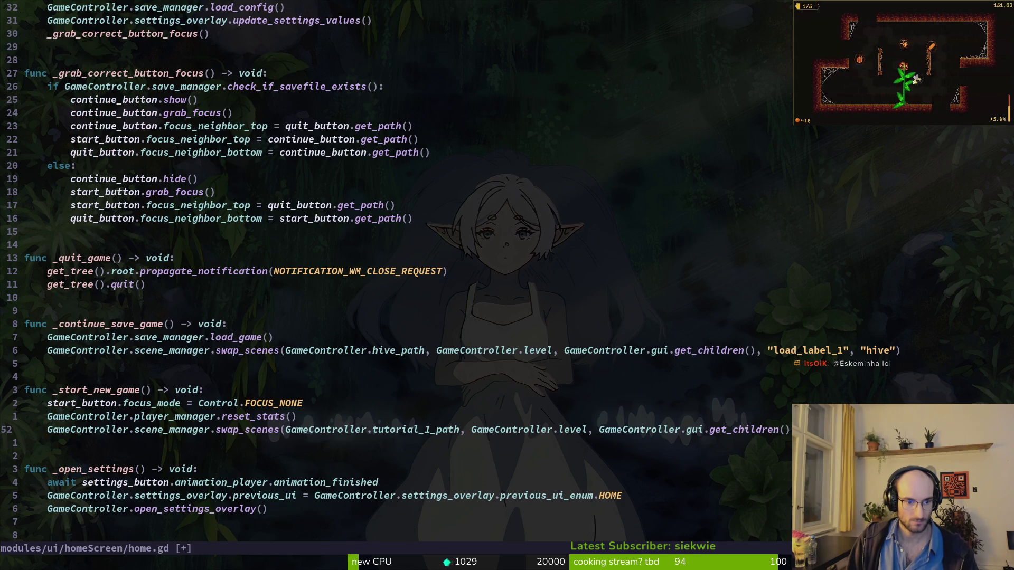
Step: Delete the await lines in _open_settings and _open_feedback, then save home.gd with :w
{"action": "key", "text": "j"}
{"action": "key", "text": "j"}
{"action": "key", "text": "j"}
{"action": "key", "text": "d"}
{"action": "key", "text": "d"}
{"action": "key", "text": "5"}
{"action": "key", "text": "j"}
{"action": "key", "text": "shift+v"}
{"action": "type", "text": "dj:w"}
{"action": "key", "text": "Return"}
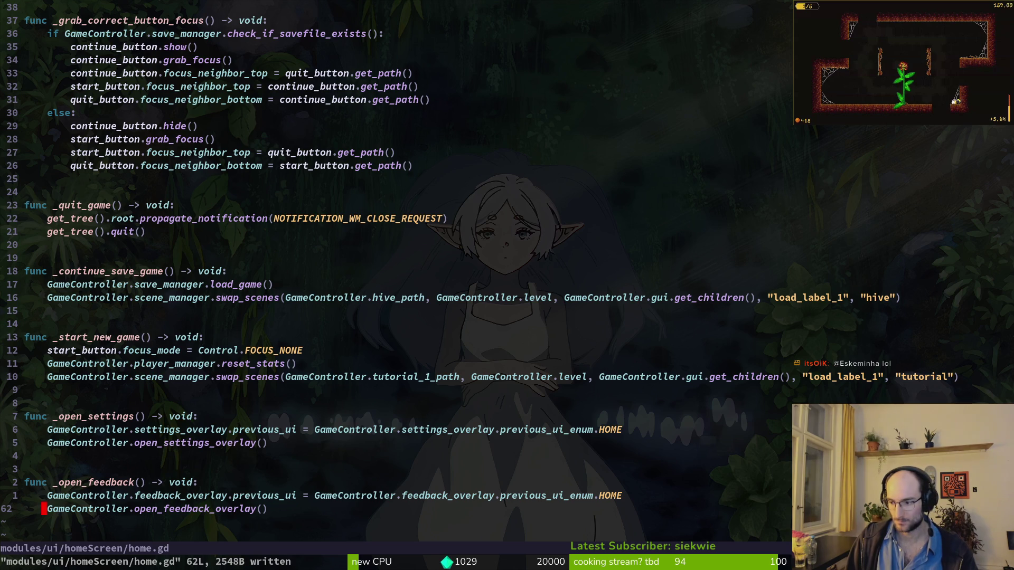
Step: Review home.gd from top to end and begin a project file search
{"action": "key", "text": "g"}
{"action": "key", "text": "g"}
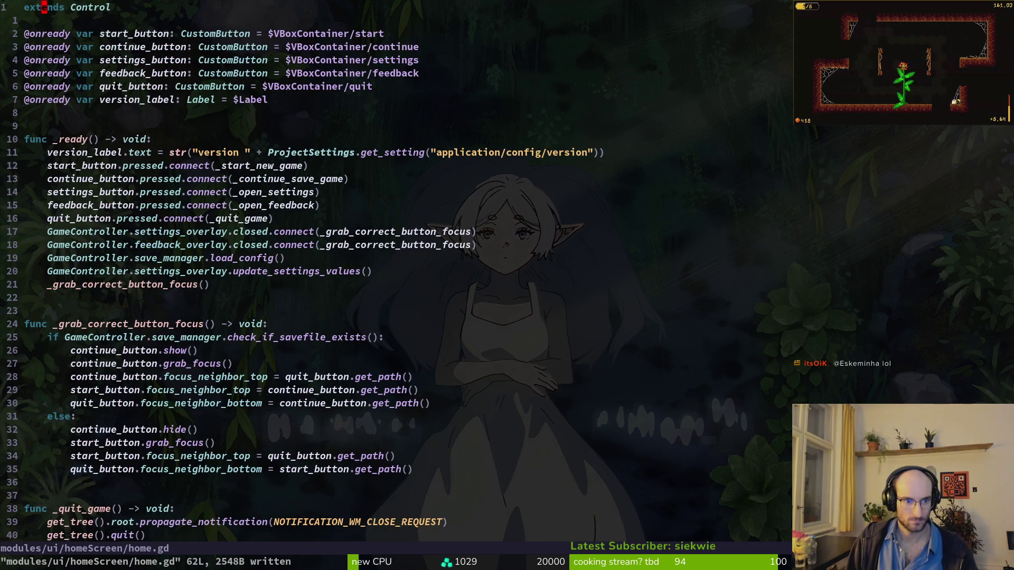
{"action": "key", "text": "G"}
{"action": "key", "text": "9"}
{"action": "key", "text": "g"}
{"action": "key", "text": "g"}
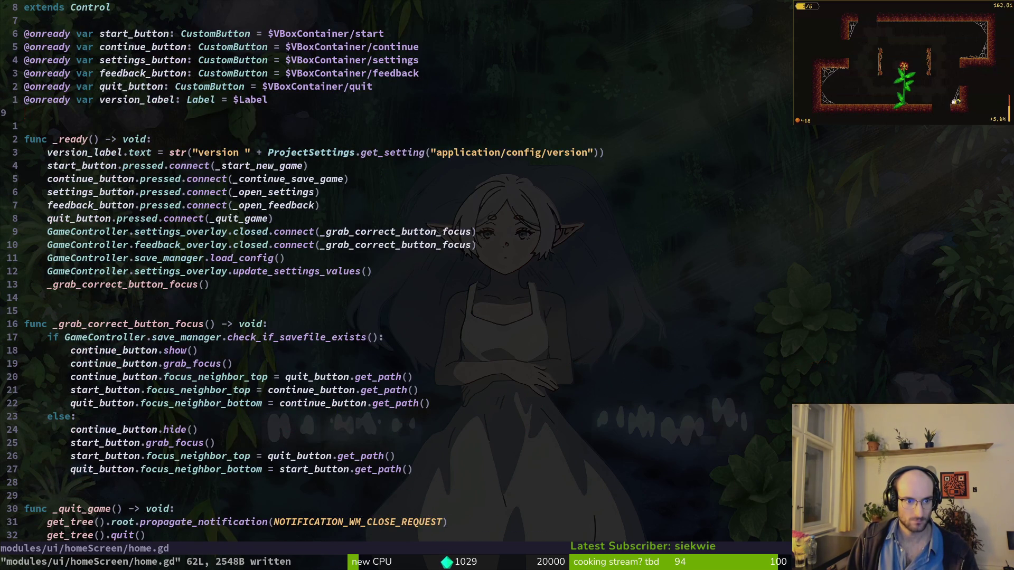
{"action": "key", "text": "space"}
Step: In confirmation_overlay.gd, delete the awaits in _on_ok_pressed and _on_cancel_pressed, then save
{"action": "key", "text": "f"}
{"action": "key", "text": "f"}
{"action": "type", "text": "conf"}
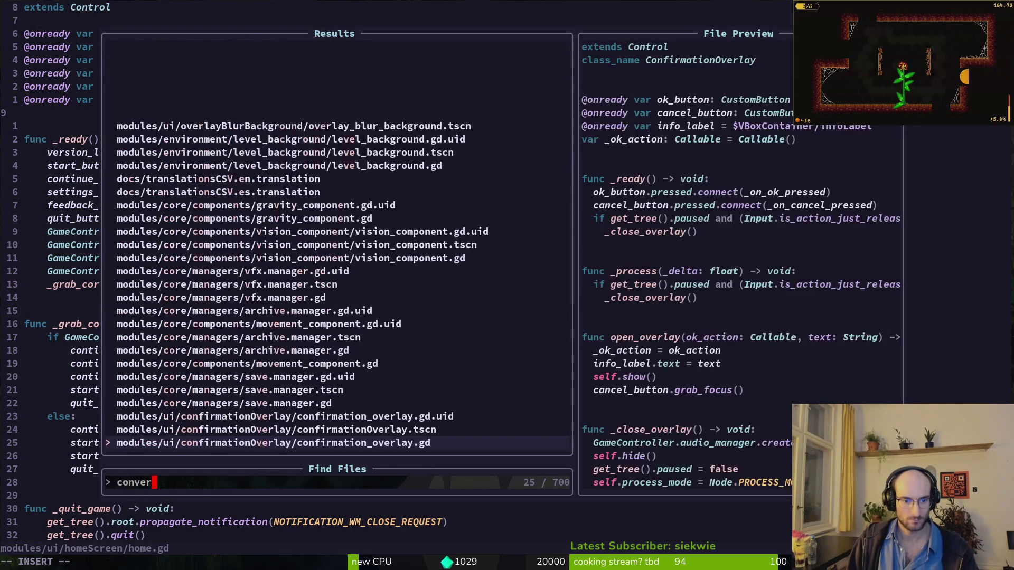
{"action": "key", "text": "Return"}
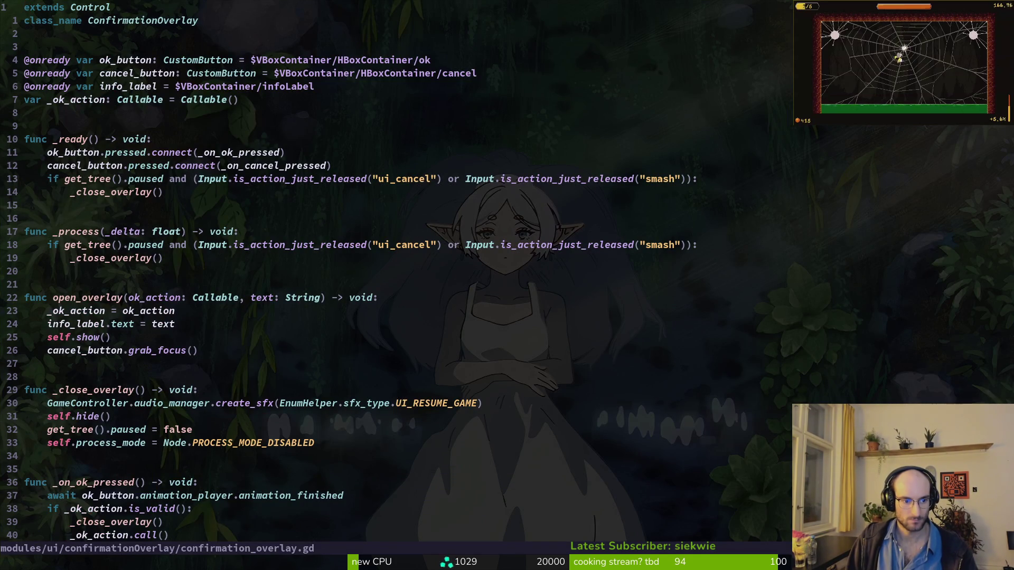
{"action": "key", "text": "3"}
{"action": "key", "text": "8"}
{"action": "key", "text": "G"}
{"action": "key", "text": "d"}
{"action": "key", "text": "d"}
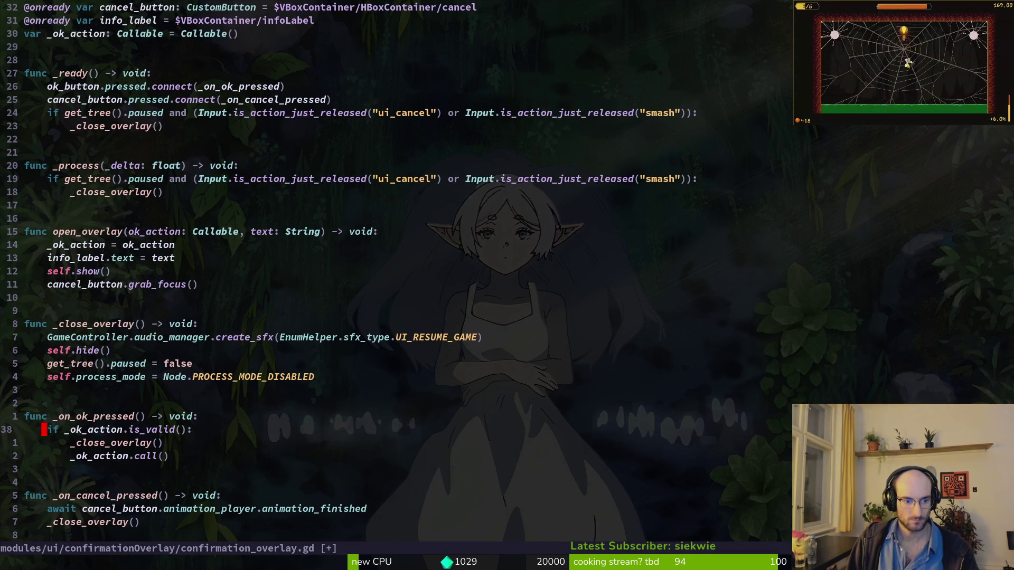
{"action": "key", "text": "6"}
{"action": "key", "text": "j"}
{"action": "key", "text": "d"}
{"action": "key", "text": "d"}
{"action": "type", "text": ":w"}
{"action": "key", "text": "Return"}
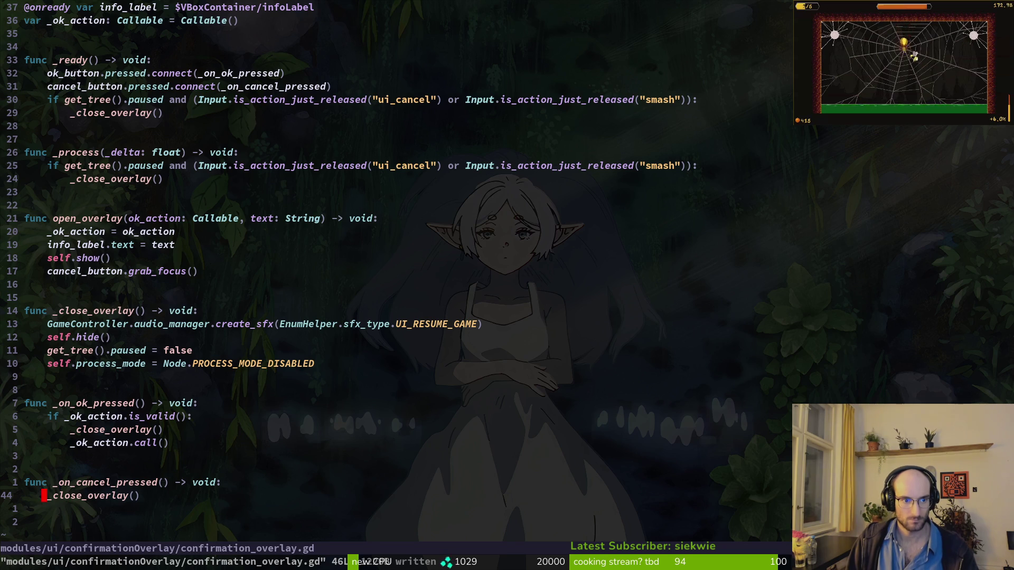
Step: Open settingsOverlay.gd and look through its focus, overlay, volume and _go_back functions
{"action": "key", "text": "ctrl+u"}
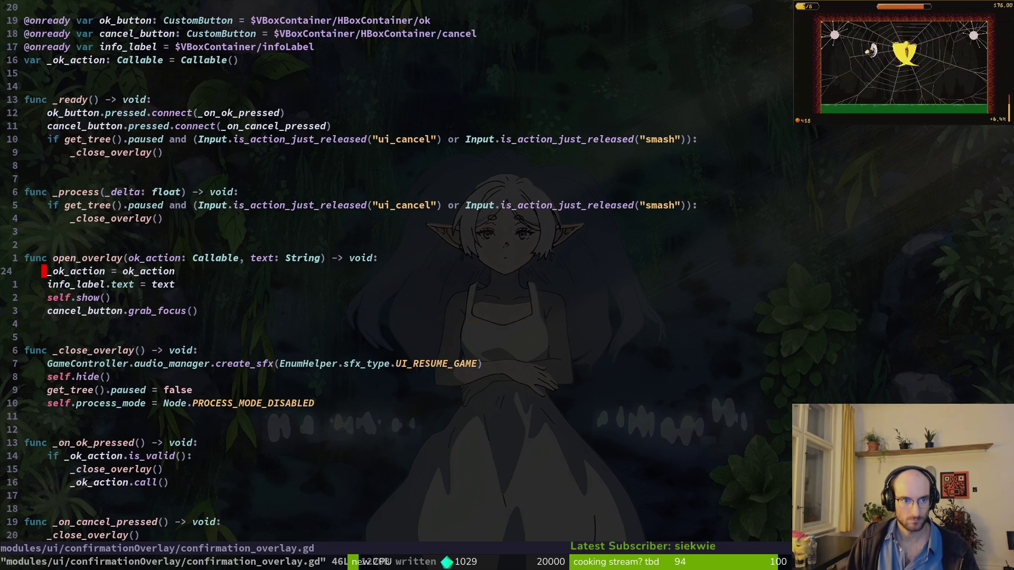
{"action": "key", "text": "space"}
{"action": "key", "text": "f"}
{"action": "key", "text": "f"}
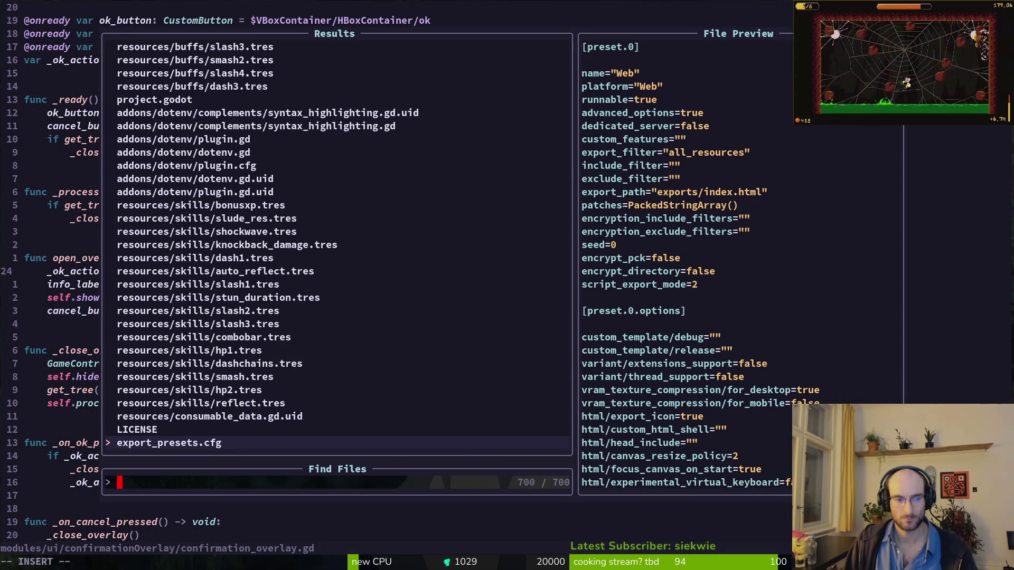
{"action": "type", "text": "setti"}
{"action": "key", "text": "Return"}
{"action": "key", "text": "6"}
{"action": "key", "text": "9"}
{"action": "key", "text": "G"}
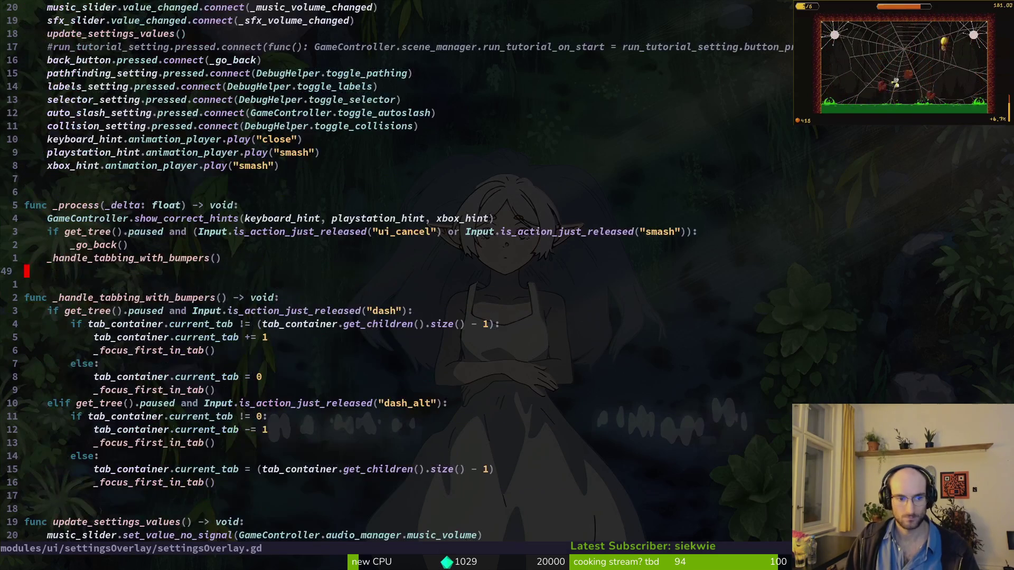
{"action": "key", "text": "ctrl+d"}
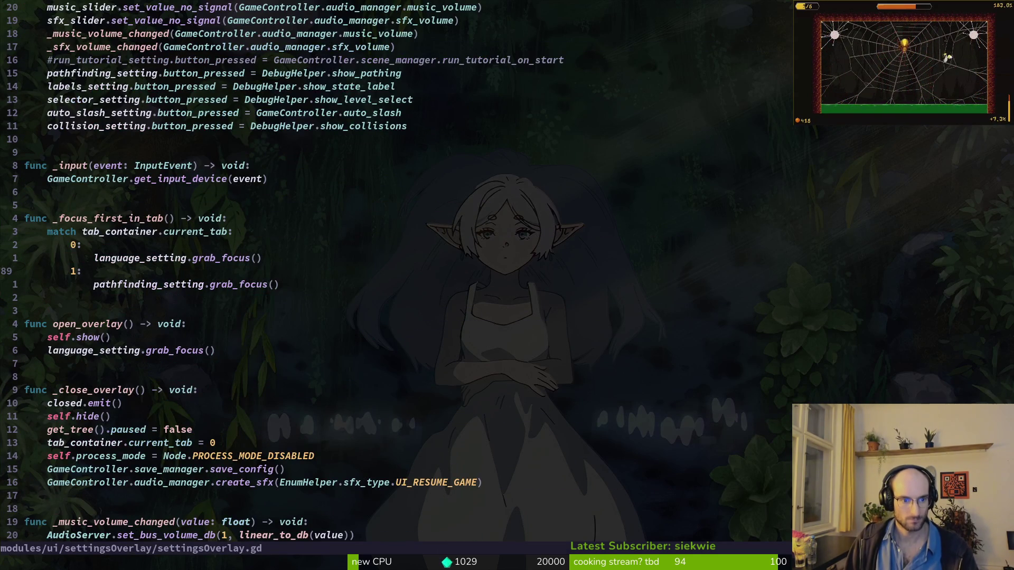
{"action": "key", "text": "ctrl+d"}
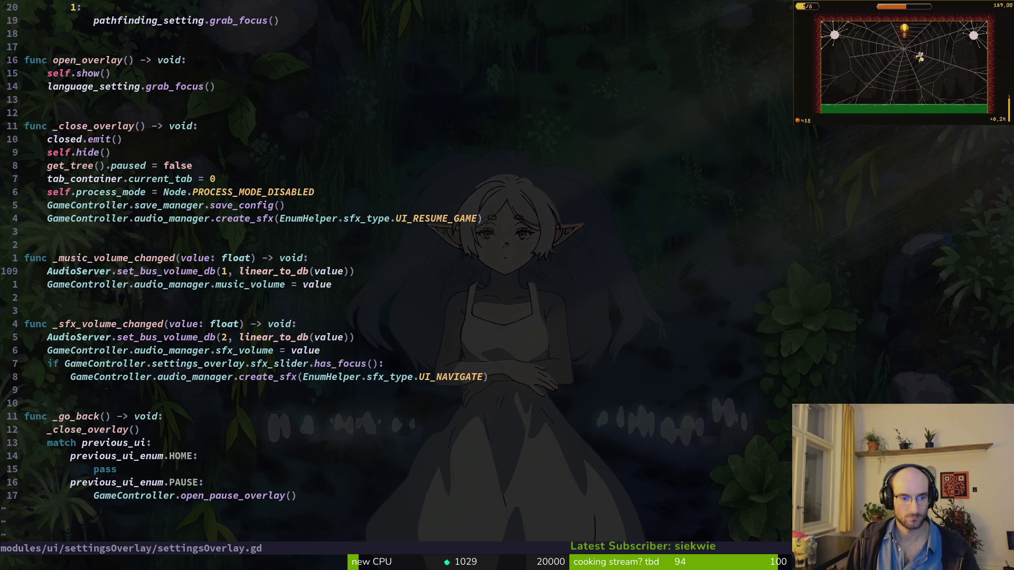
Step: Restart Neovim on the project folder with 'vim .' and open custom_button.gd
{"action": "key", "text": "Return"}
{"action": "type", "text": "vim ."}
{"action": "key", "text": "Return"}
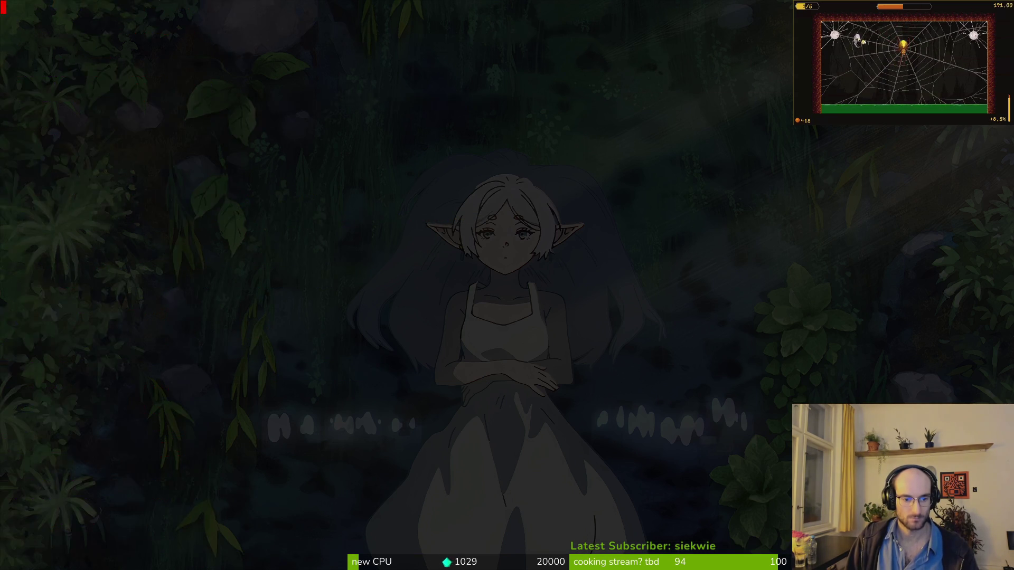
{"action": "key", "text": "ctrl+p"}
{"action": "type", "text": "custom"}
{"action": "key", "text": "Return"}
{"action": "key", "text": "j"}
{"action": "key", "text": "j"}
{"action": "key", "text": "j"}
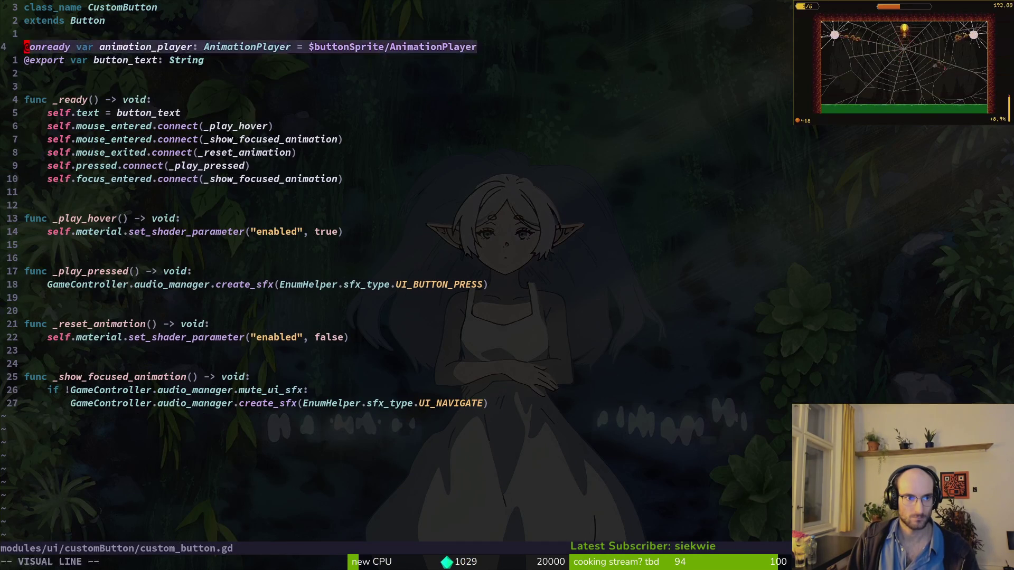
{"action": "key", "text": "d"}
{"action": "key", "text": "d"}
{"action": "type", "text": ":w"}
{"action": "key", "text": "Return"}
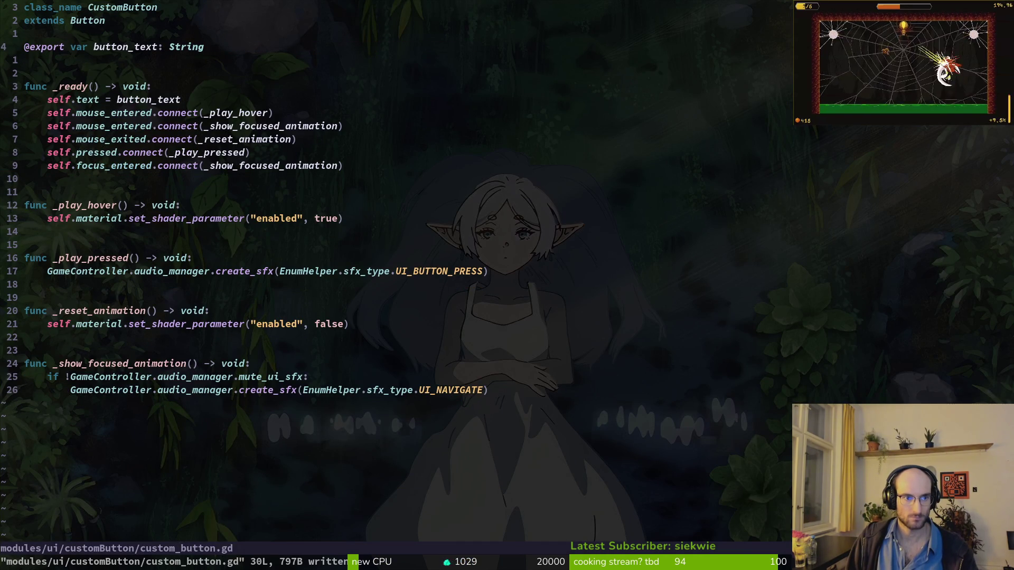
{"action": "type", "text": ":q"}
{"action": "key", "text": "Return"}
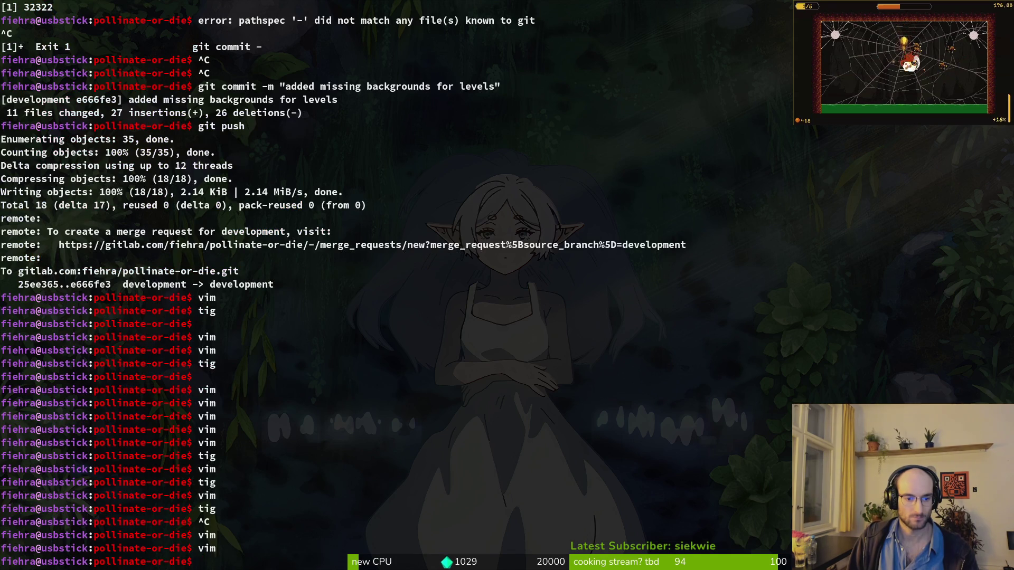
Step: Switch to Godot, stop the running game with F8 and relaunch it with F5
{"action": "key", "text": "alt+Tab"}
{"action": "key", "text": "F8"}
{"action": "key", "text": "F5"}
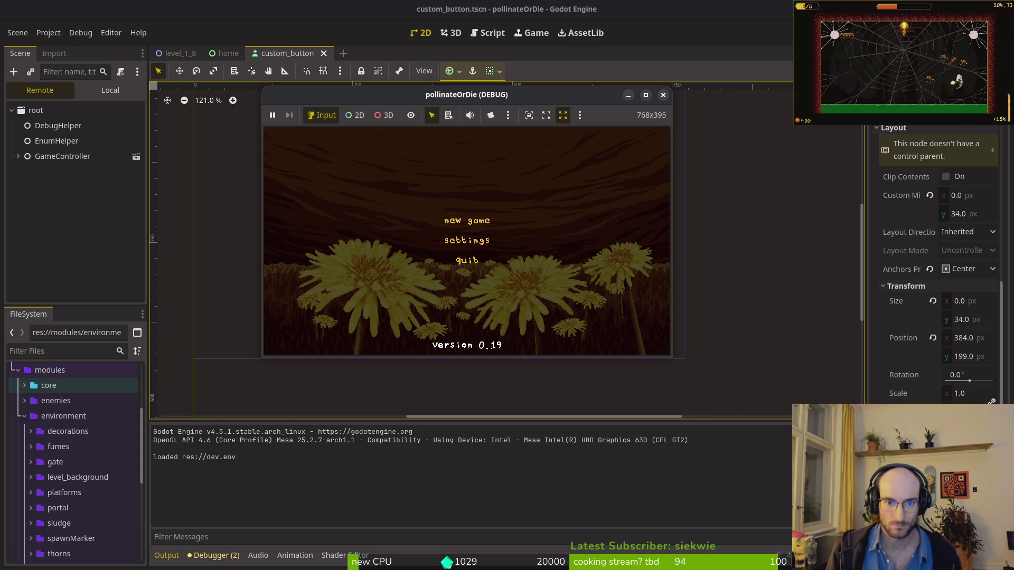
Step: Start a new game, pause and quit to the main menu, then browse the settings panel
{"action": "key", "text": "Return"}
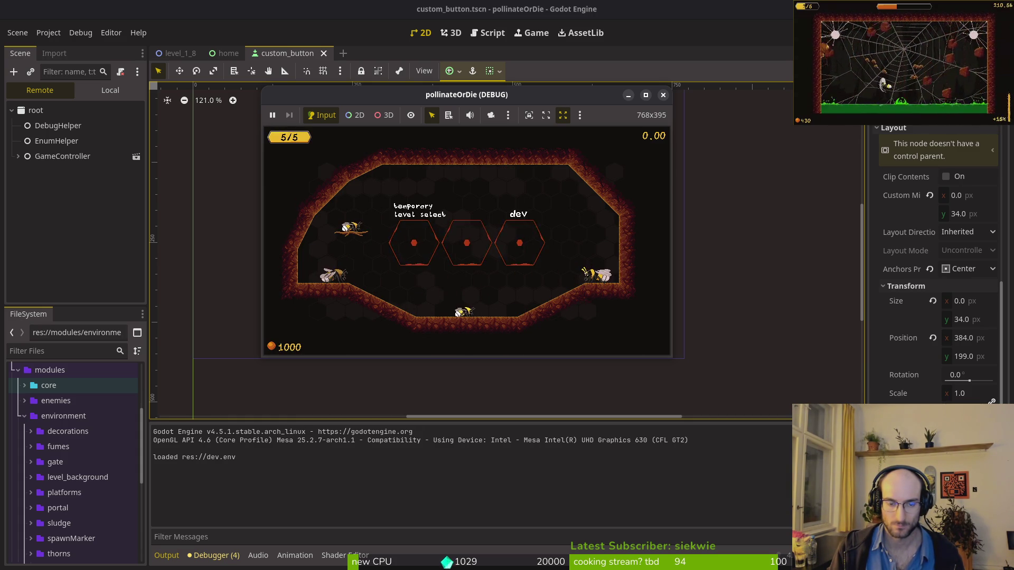
{"action": "key", "text": "Escape"}
{"action": "key", "text": "Return"}
{"action": "key", "text": "Return"}
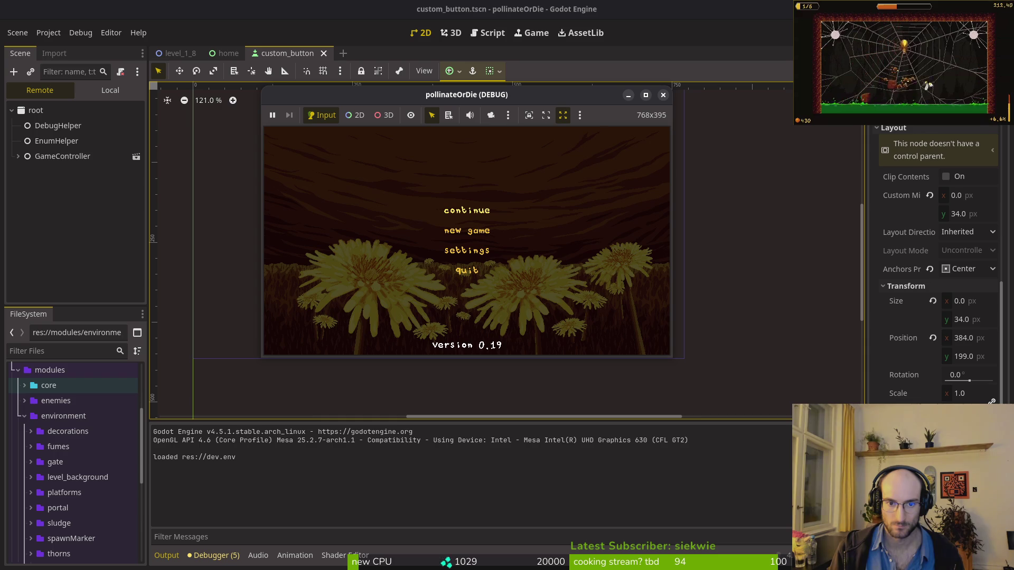
{"action": "key", "text": "Down"}
{"action": "key", "text": "Down"}
{"action": "key", "text": "Return"}
{"action": "key", "text": "Down"}
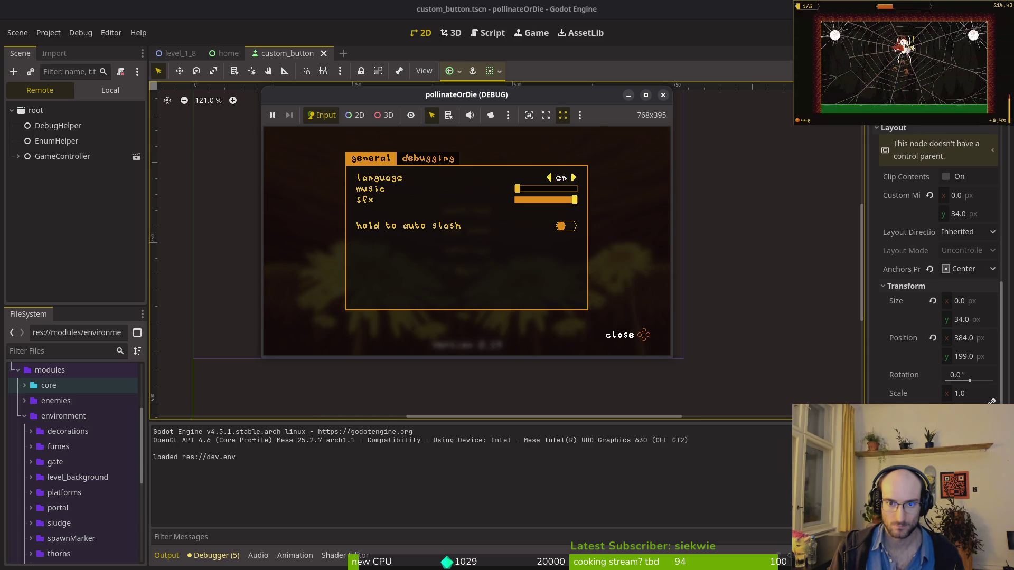
{"action": "key", "text": "Escape"}
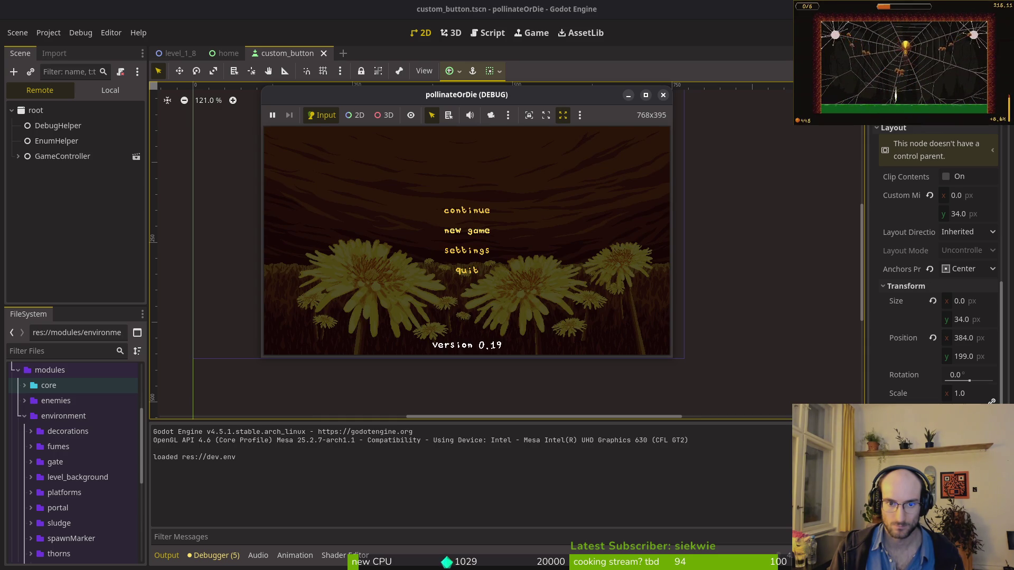
Step: Re-enter the level, cycle through the pause menu options, then stop the debug run
{"action": "key", "text": "Return"}
{"action": "key", "text": "Escape"}
{"action": "key", "text": "Down"}
{"action": "key", "text": "Down"}
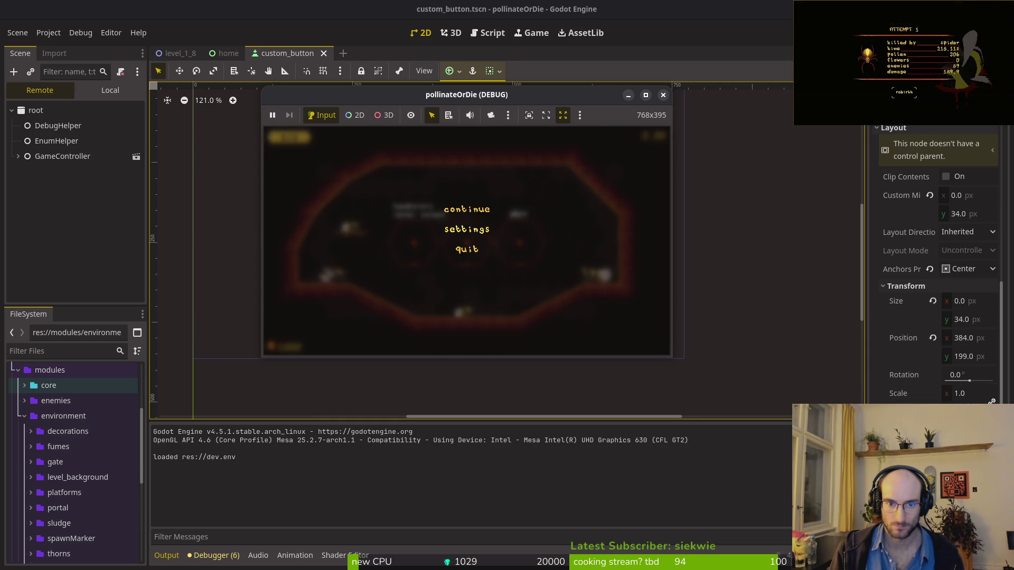
{"action": "key", "text": "Up"}
{"action": "key", "text": "Up"}
{"action": "key", "text": "Down"}
{"action": "key", "text": "Down"}
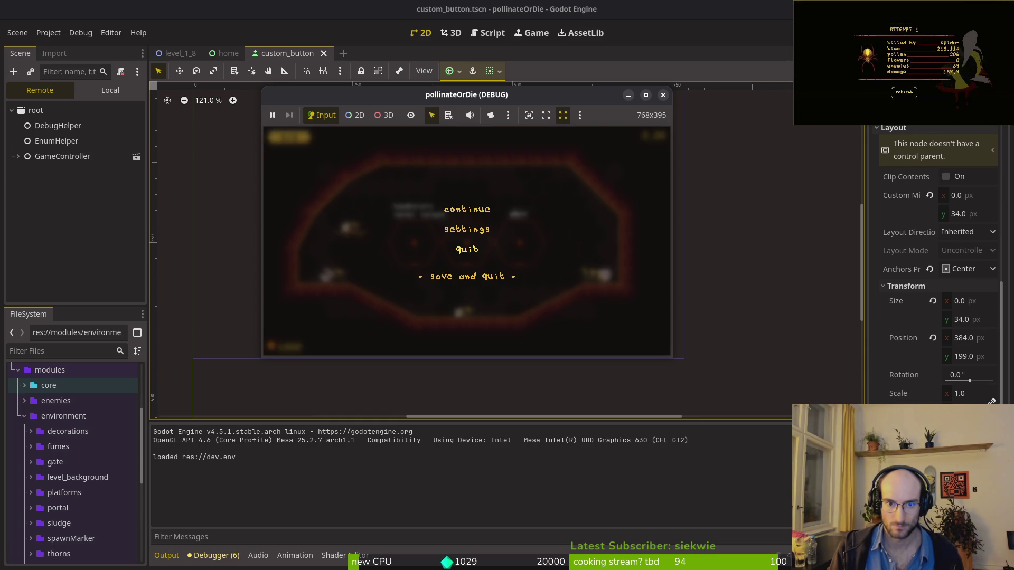
{"action": "key", "text": "Up"}
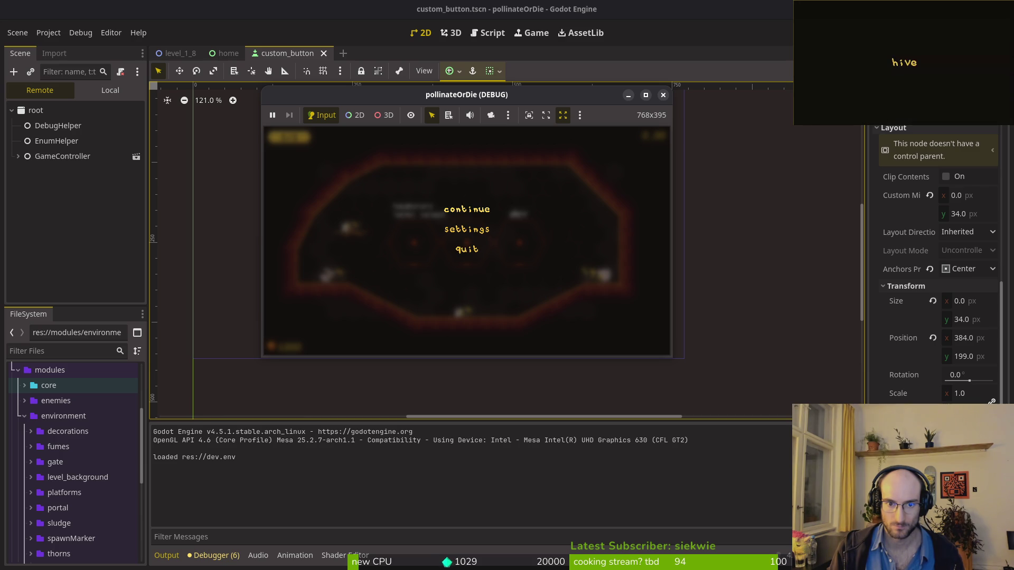
{"action": "key", "text": "Down"}
{"action": "key", "text": "Up"}
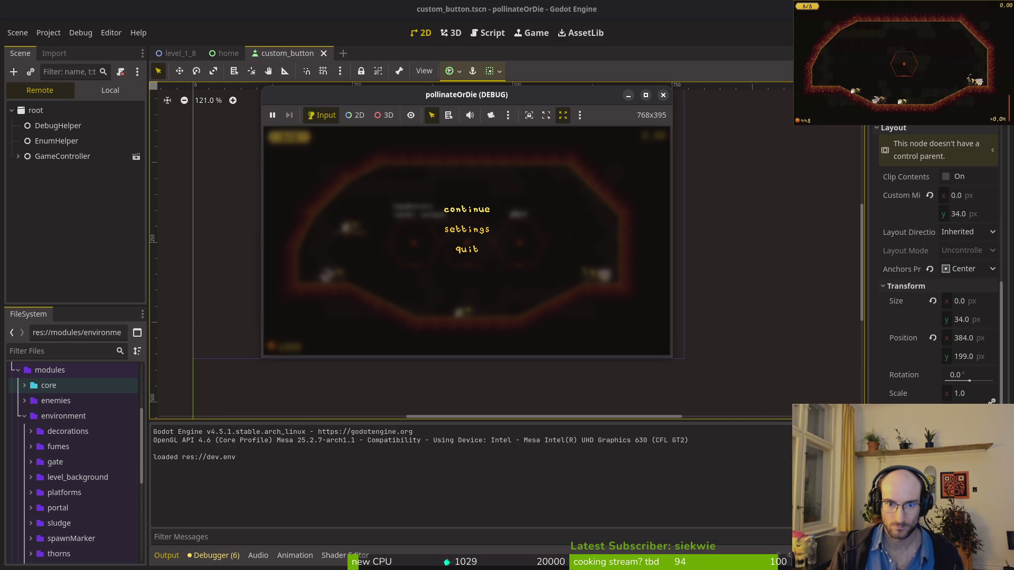
{"action": "key", "text": "Down"}
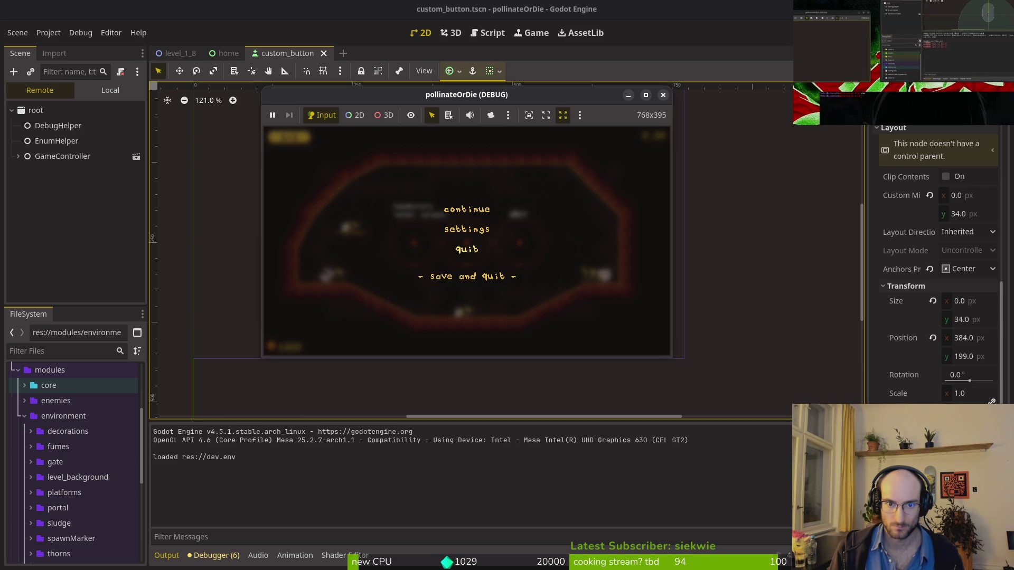
{"action": "key", "text": "Up"}
{"action": "key", "text": "Down"}
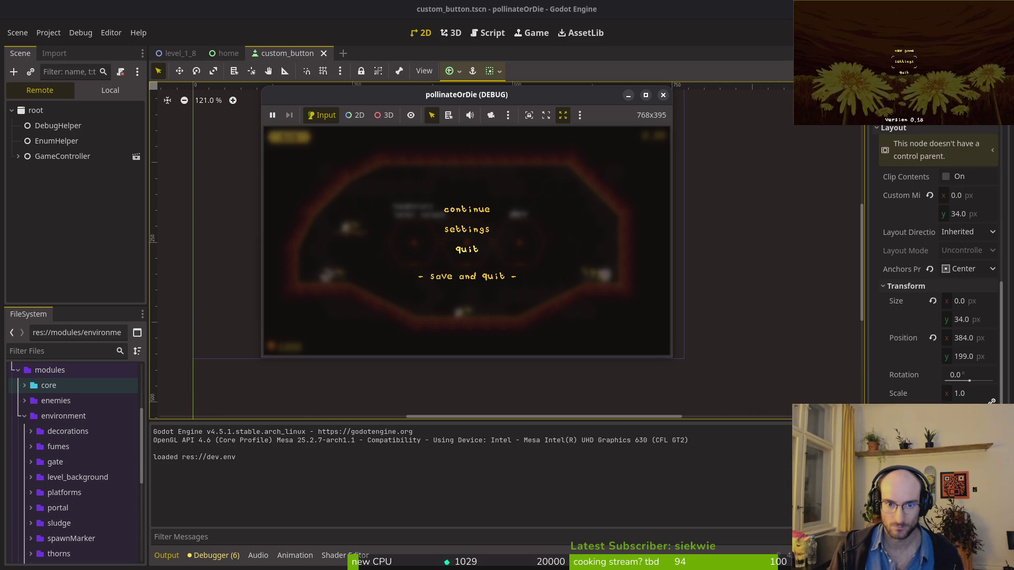
{"action": "key", "text": "Up"}
{"action": "key", "text": "Left"}
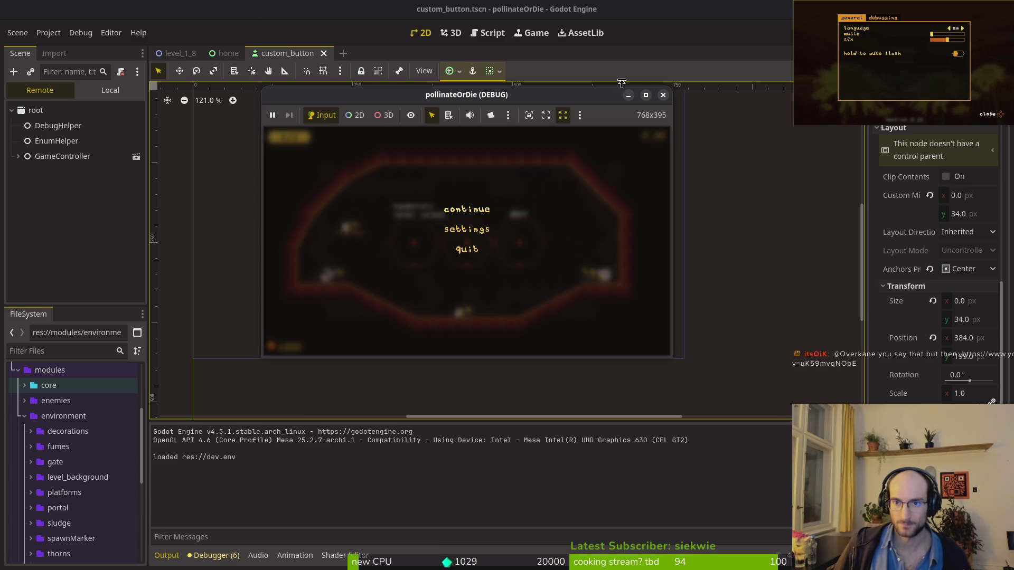
{"action": "left_click", "coordinate": [663, 97]}
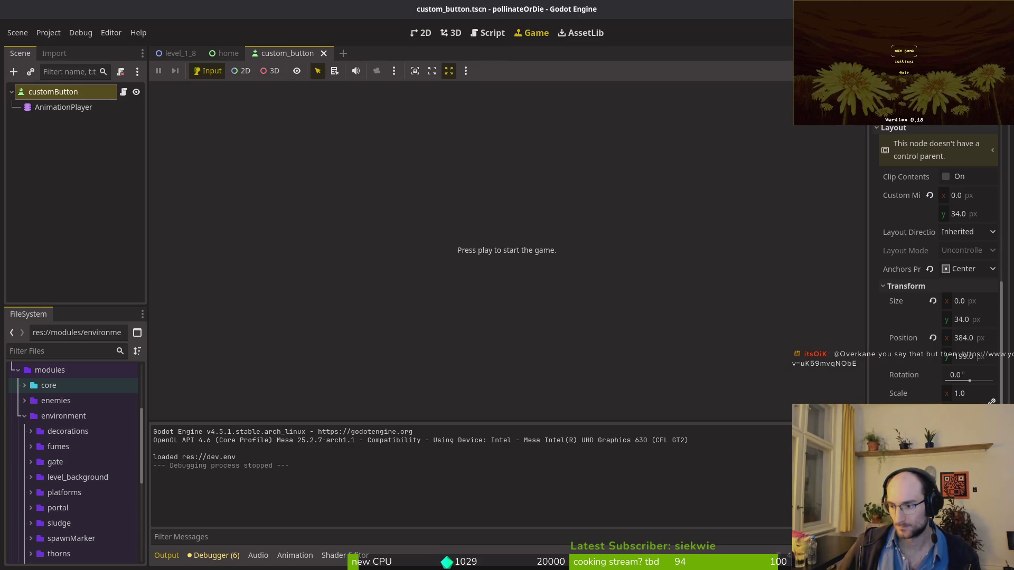
Step: Delete the AnimationPlayer node from the Scene dock, confirm, and switch to the terminal with Super+2
{"action": "left_click", "coordinate": [43, 137]}
{"action": "left_click", "coordinate": [53, 106]}
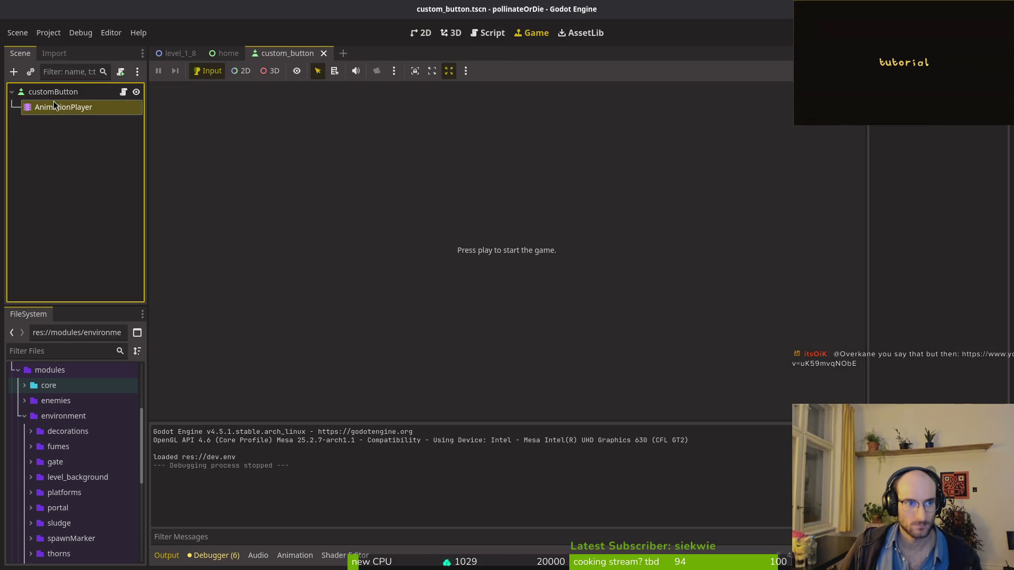
{"action": "key", "text": "Delete"}
{"action": "key", "text": "Return"}
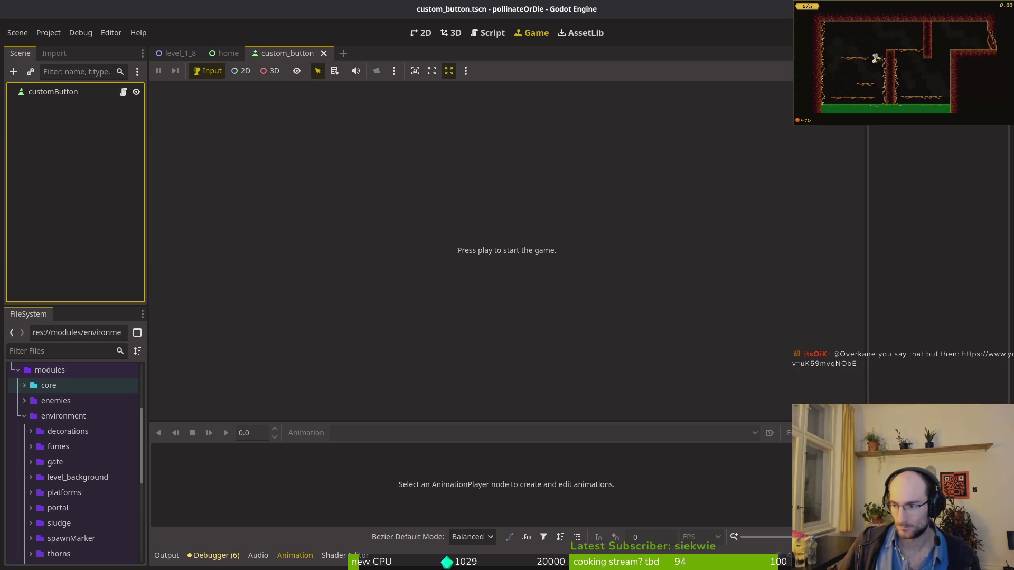
{"action": "key", "text": "super+2"}
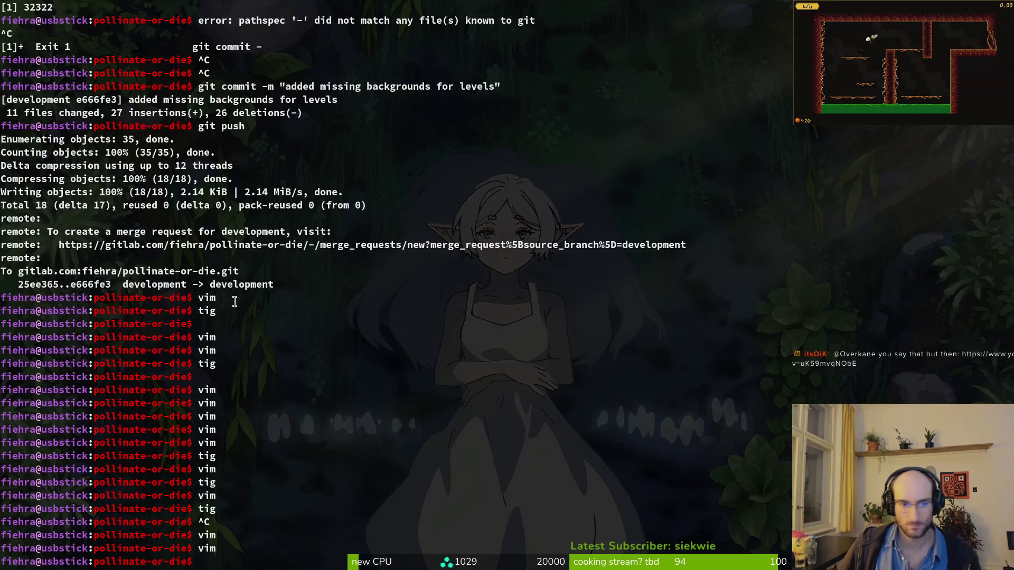
Step: Open custom_button.gd in Neovim through the file finder
{"action": "key", "text": "super+3"}
{"action": "type", "text": "custombutton"}
{"action": "key", "text": "Return"}
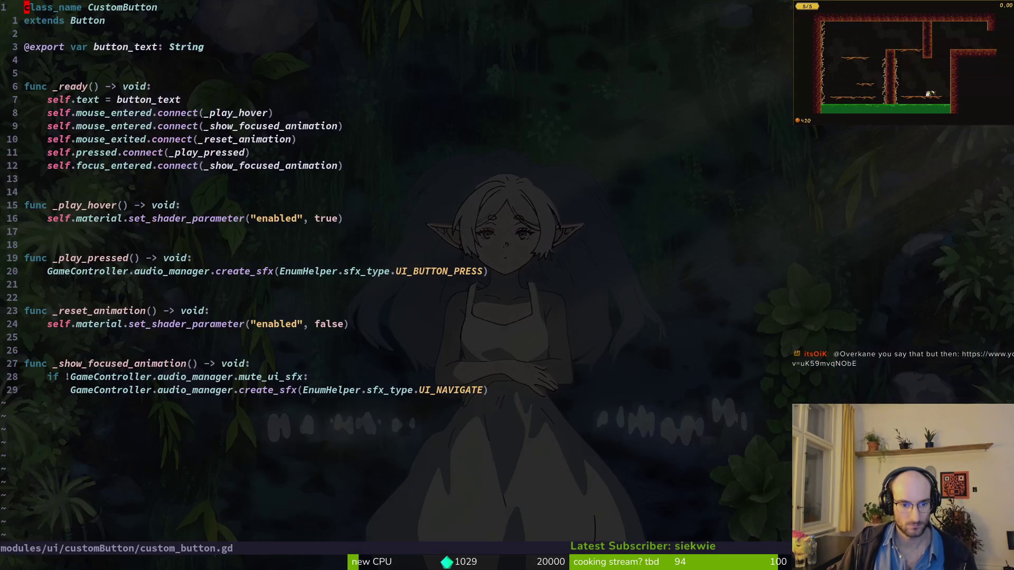
{"action": "key", "text": "j"}
{"action": "key", "text": "j"}
{"action": "key", "text": "j"}
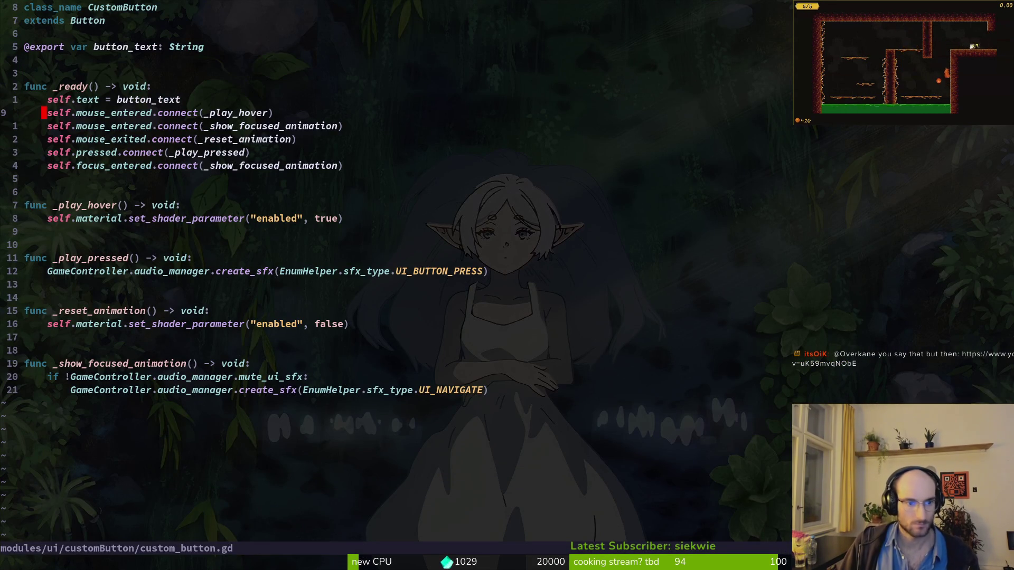
{"action": "key", "text": "j"}
{"action": "key", "text": "j"}
{"action": "key", "text": "j"}
Step: Try renaming the _play_hover handler in its connect line, then undo back to _play_hover
{"action": "key", "text": "shift+v"}
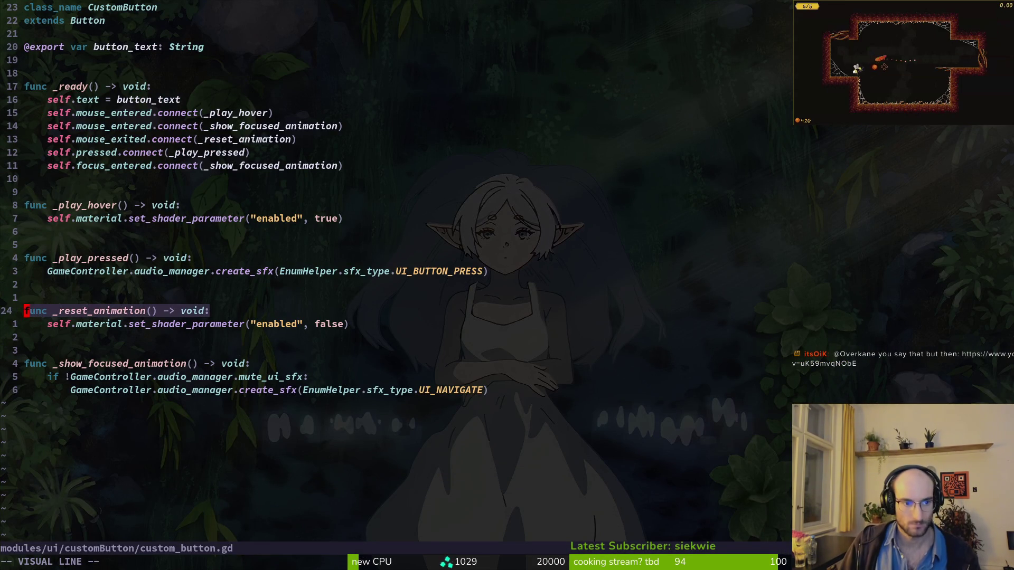
{"action": "key", "text": "Escape"}
{"action": "key", "text": "k"}
{"action": "key", "text": "k"}
{"action": "key", "text": "k"}
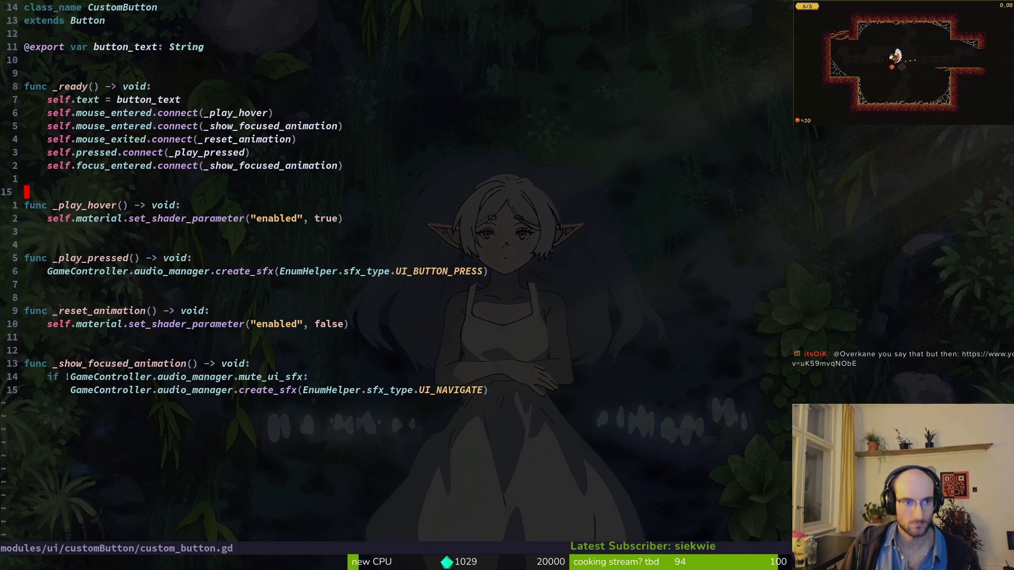
{"action": "key", "text": "k"}
{"action": "key", "text": "w"}
{"action": "key", "text": "w"}
{"action": "key", "text": "w"}
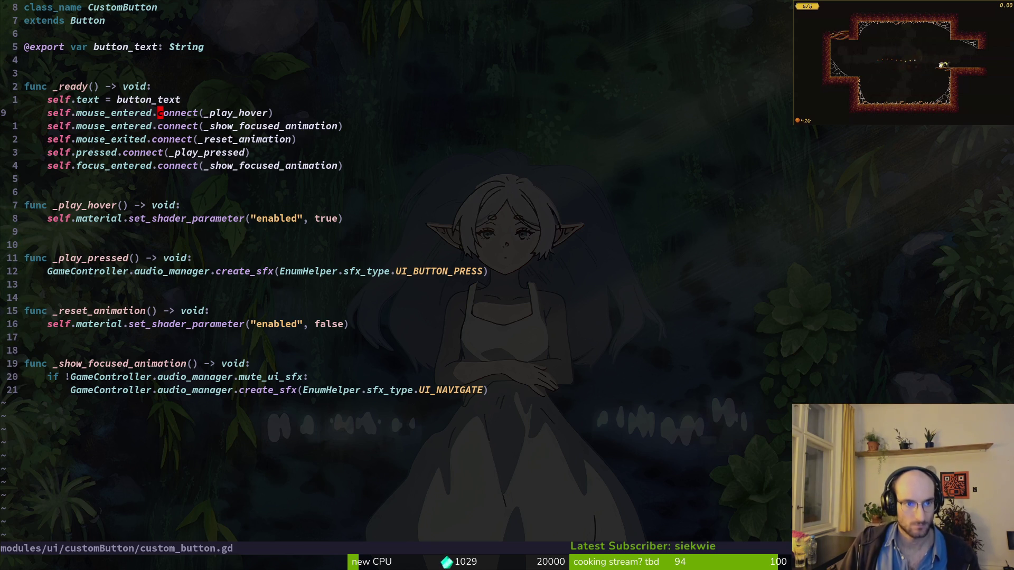
{"action": "type", "text": "ciw_enable_"}
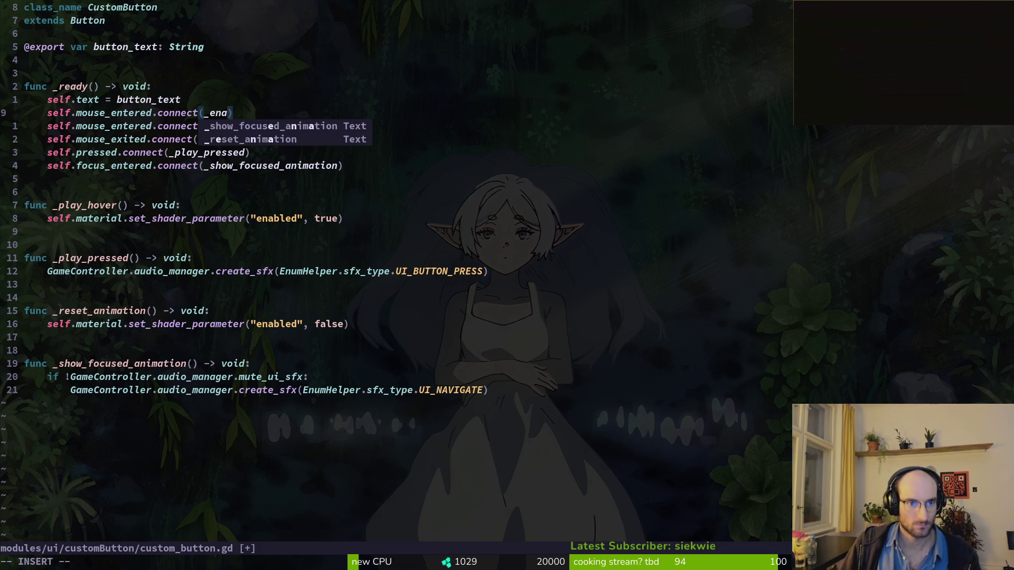
{"action": "type", "text": "shade"}
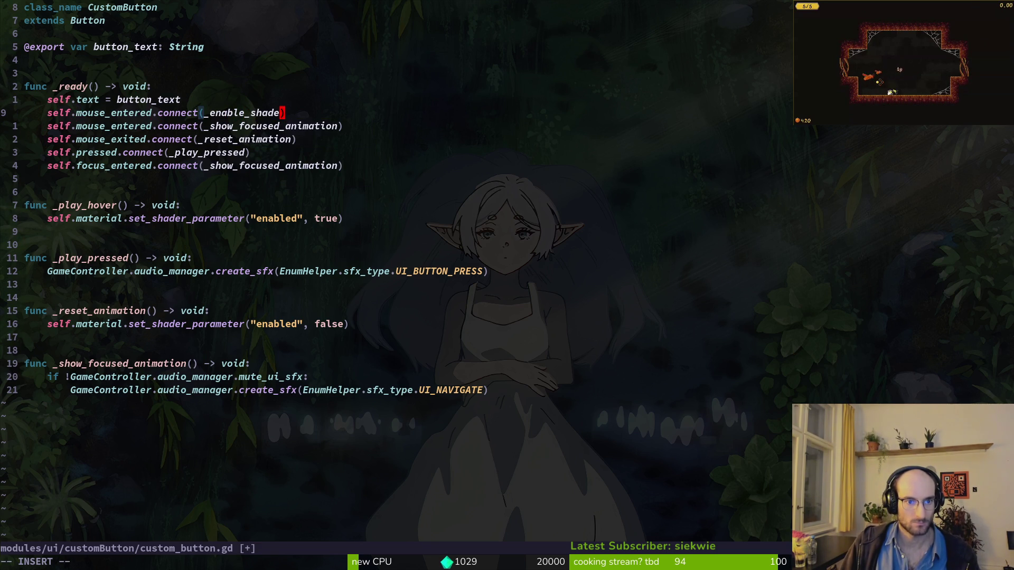
{"action": "key", "text": "BackSpace"}
{"action": "key", "text": "BackSpace"}
{"action": "key", "text": "BackSpace"}
{"action": "type", "text": "func"}
{"action": "key", "text": "Escape"}
{"action": "key", "text": "u"}
Step: Delete the _play_hover function and the mouse_entered line connecting to it
{"action": "key", "text": "j"}
{"action": "key", "text": "j"}
{"action": "key", "text": "j"}
{"action": "key", "text": "j"}
{"action": "key", "text": "j"}
{"action": "key", "text": "shift+v"}
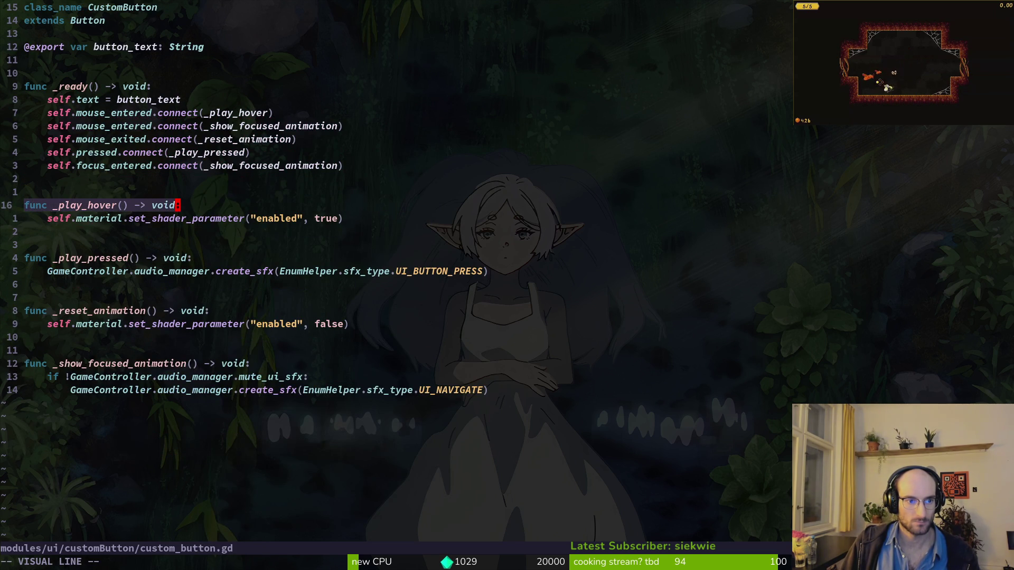
{"action": "key", "text": "Escape"}
{"action": "key", "text": "k"}
{"action": "key", "text": "k"}
{"action": "key", "text": "k"}
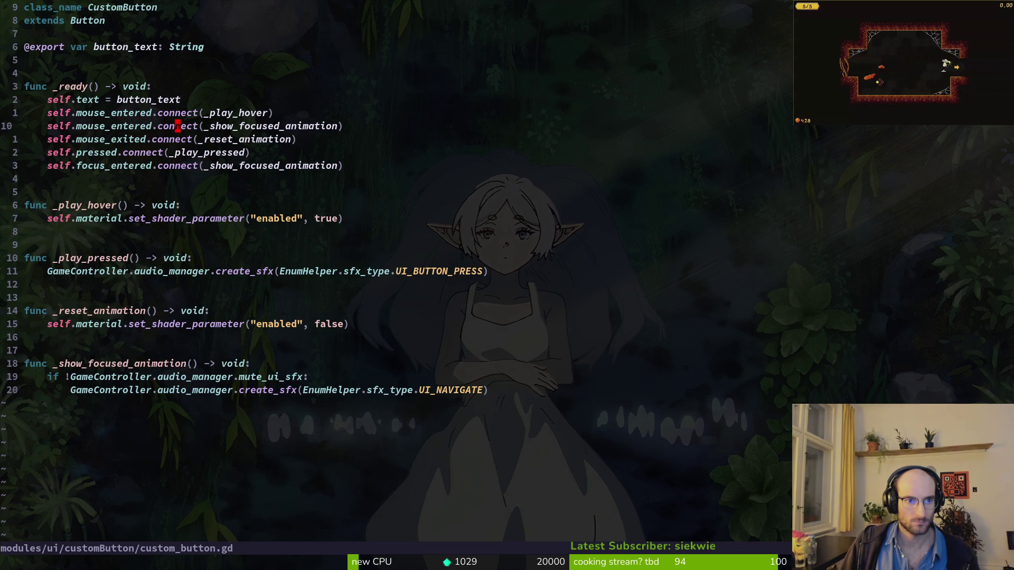
{"action": "key", "text": "j"}
{"action": "key", "text": "j"}
{"action": "key", "text": "j"}
{"action": "key", "text": "d"}
{"action": "key", "text": "j"}
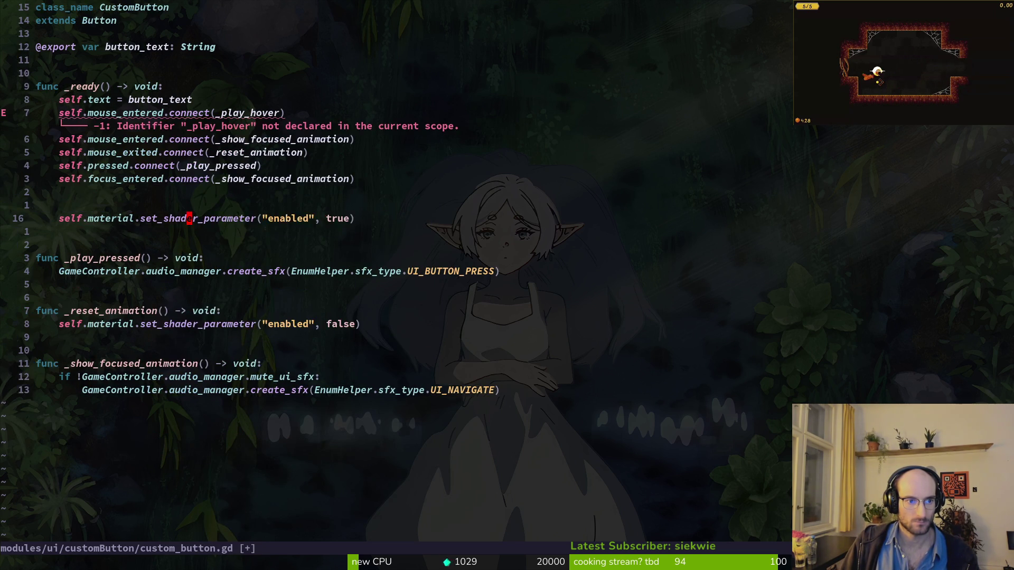
{"action": "key", "text": "d"}
{"action": "key", "text": "d"}
{"action": "key", "text": "k"}
{"action": "key", "text": "k"}
{"action": "key", "text": "k"}
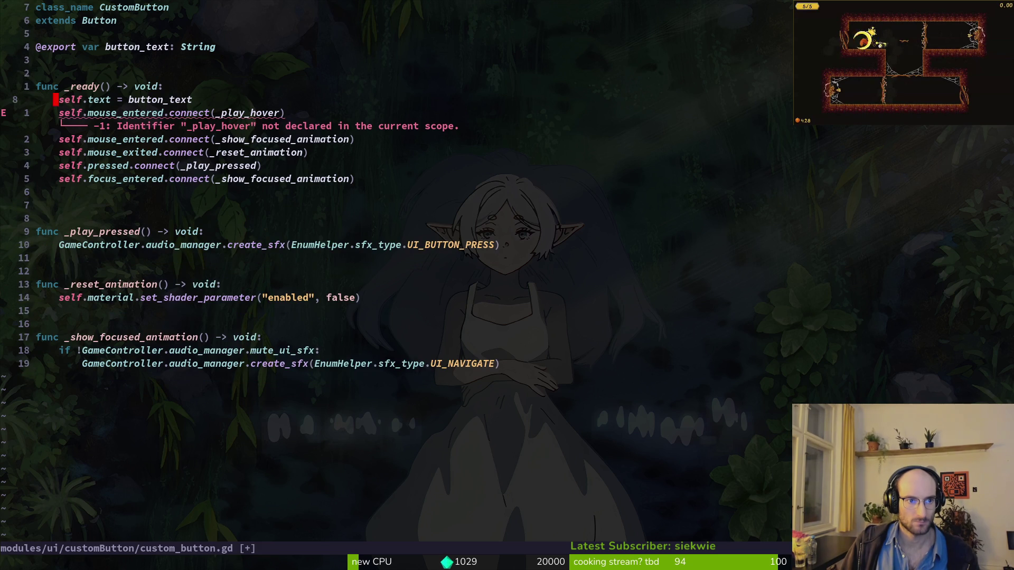
{"action": "key", "text": "d"}
{"action": "key", "text": "d"}
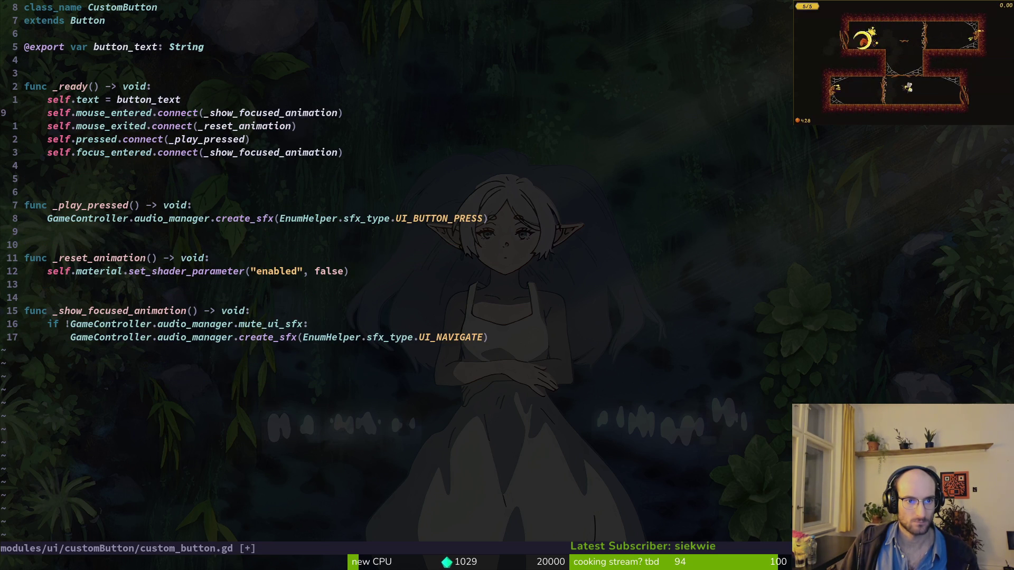
Step: Rename _show_focused_animation to _play_focused_sfx in the connect call and the function definition, then save
{"action": "key", "text": "w"}
{"action": "key", "text": "w"}
{"action": "key", "text": "w"}
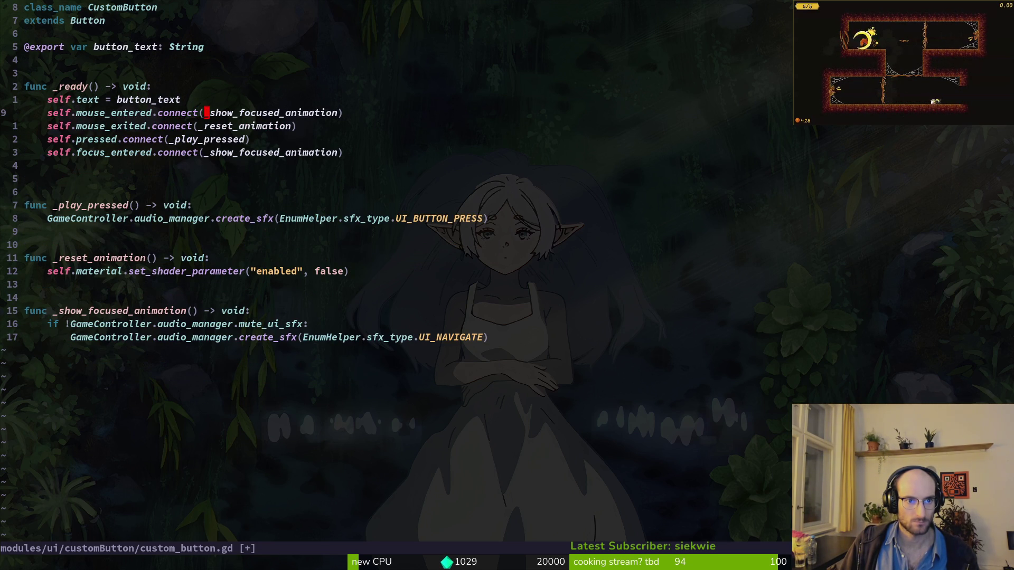
{"action": "type", "text": "ciw_play_focused_"}
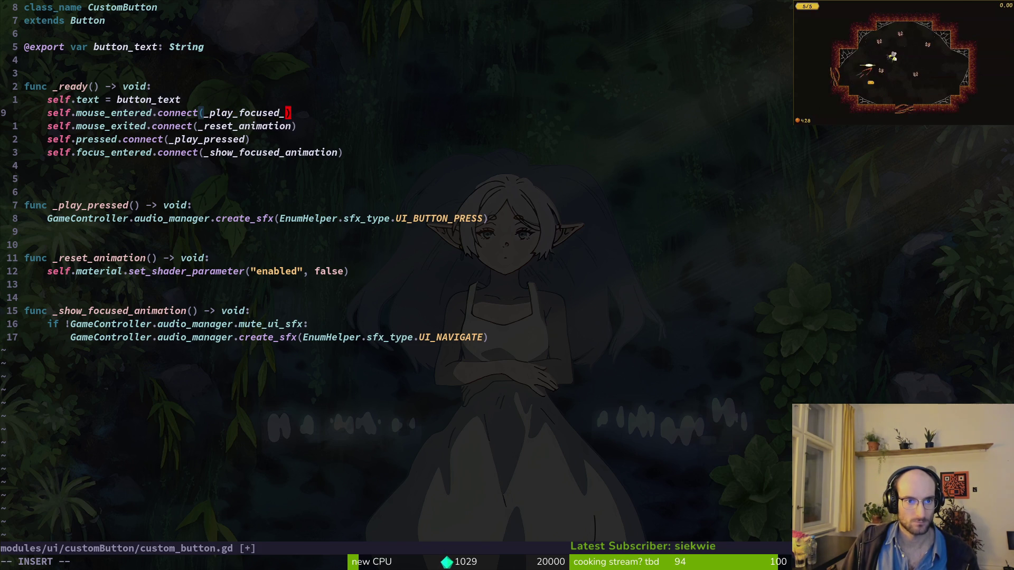
{"action": "type", "text": "sfx"}
{"action": "key", "text": "Escape"}
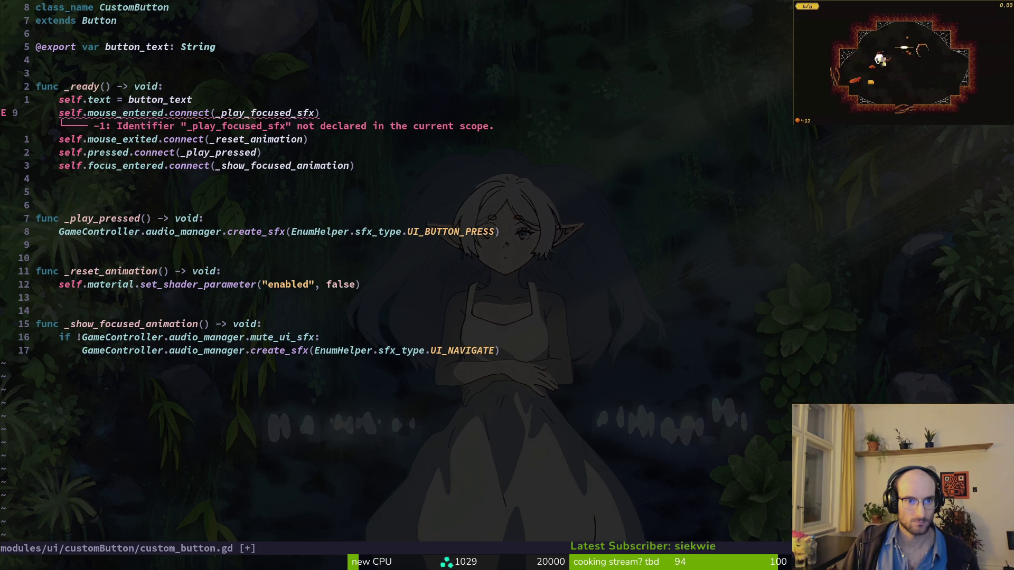
{"action": "key", "text": "y"}
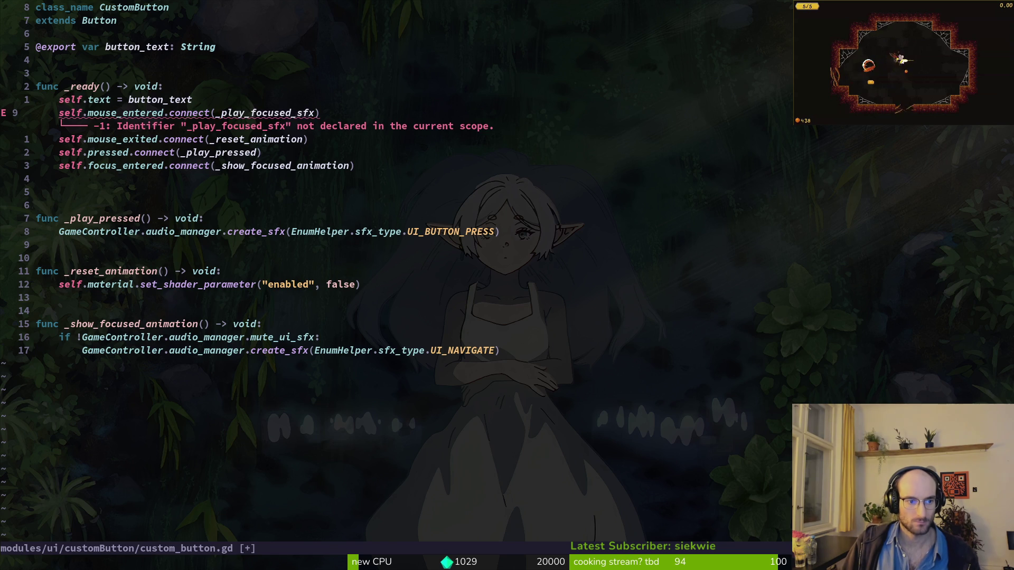
{"action": "type", "text": "15jB"}
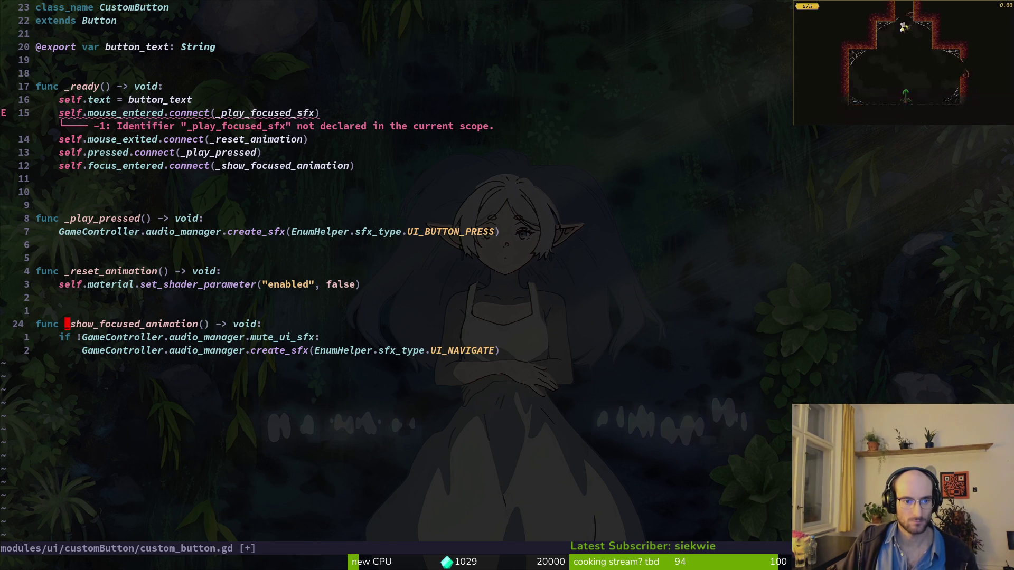
{"action": "type", "text": "iv"}
{"action": "key", "text": "Escape"}
{"action": "type", "text": "xvep:w"}
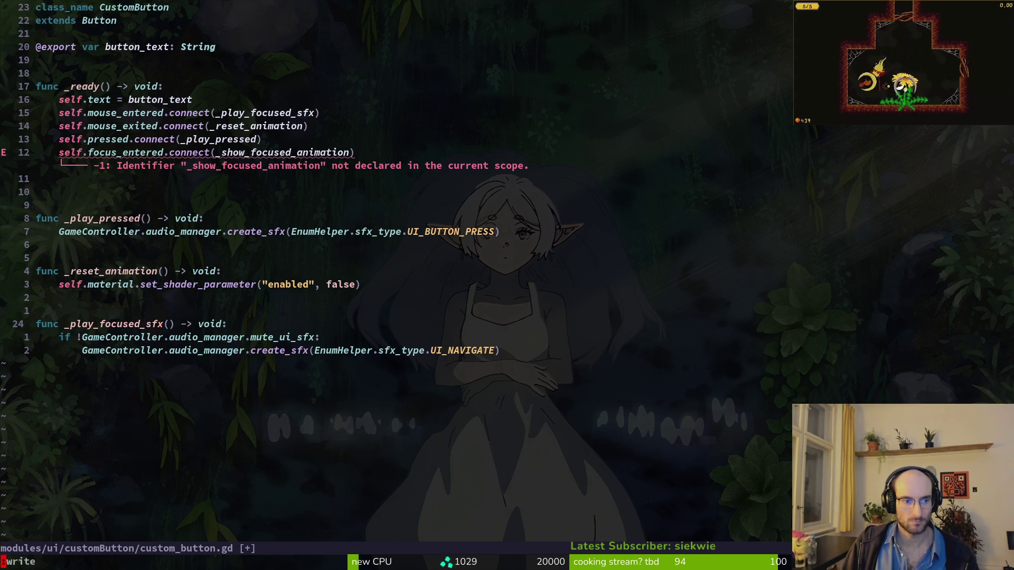
{"action": "key", "text": "Return"}
{"action": "key", "text": "k"}
{"action": "key", "text": "k"}
{"action": "key", "text": "k"}
{"action": "key", "text": "k"}
{"action": "key", "text": "k"}
{"action": "key", "text": "k"}
{"action": "key", "text": "k"}
{"action": "key", "text": "k"}
{"action": "key", "text": "k"}
Step: Point the focus_entered connection at _play_focused_sfx, remove the extra blank line, and save
{"action": "type", "text": "f(lcwpl"}
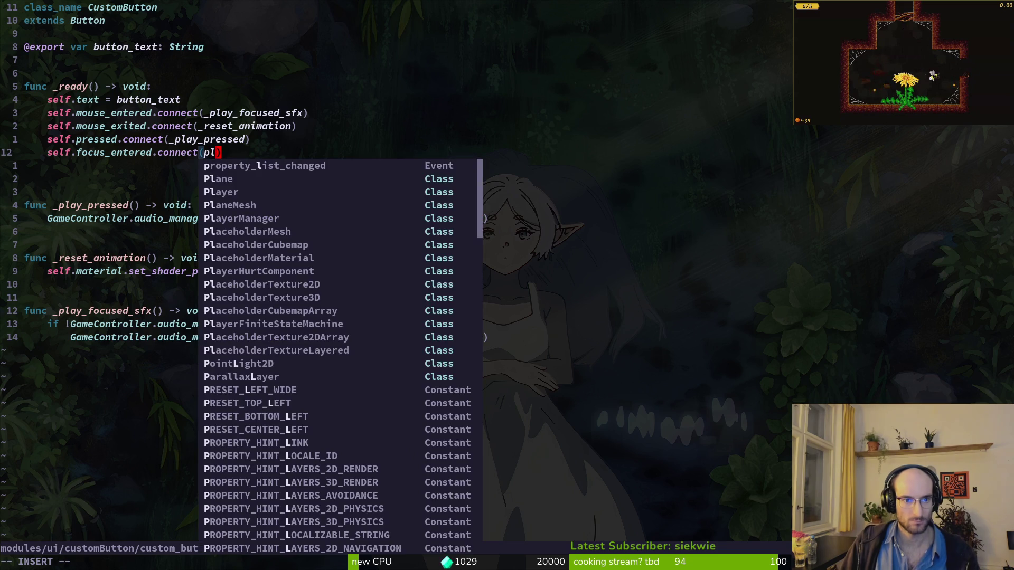
{"action": "type", "text": "ay"}
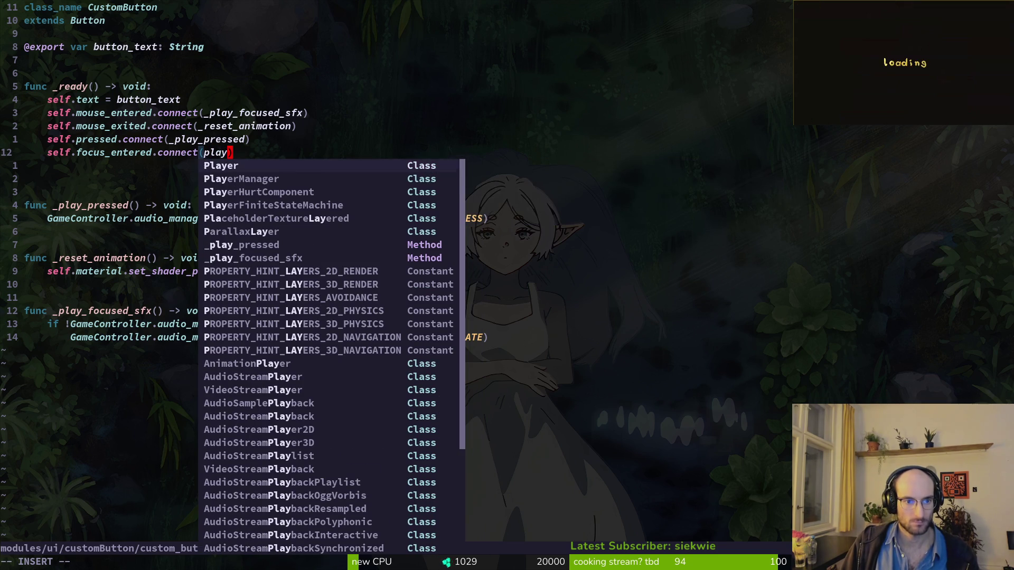
{"action": "key", "text": "Tab"}
{"action": "key", "text": "Tab"}
{"action": "key", "text": "Tab"}
{"action": "key", "text": "Tab"}
{"action": "key", "text": "Tab"}
{"action": "key", "text": "Tab"}
{"action": "key", "text": "Return"}
{"action": "key", "text": "Escape"}
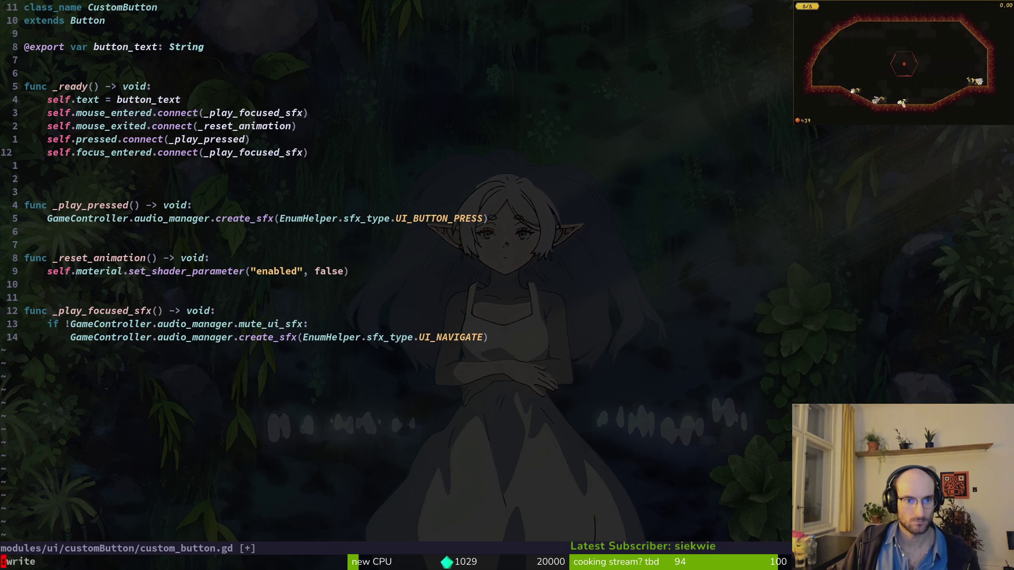
{"action": "type", "text": ":w"}
{"action": "key", "text": "Return"}
{"action": "key", "text": "j"}
{"action": "key", "text": "j"}
{"action": "key", "text": "d"}
{"action": "key", "text": "d"}
{"action": "type", "text": "k:w"}
{"action": "key", "text": "Return"}
Step: Replace _play_pressed with an inline lambda calling GameController.audio_manager.create_sfx(EnumHelper
{"action": "key", "text": "k"}
{"action": "key", "text": "j"}
{"action": "key", "text": "j"}
{"action": "key", "text": "j"}
{"action": "key", "text": "k"}
{"action": "key", "text": "k"}
{"action": "key", "text": "k"}
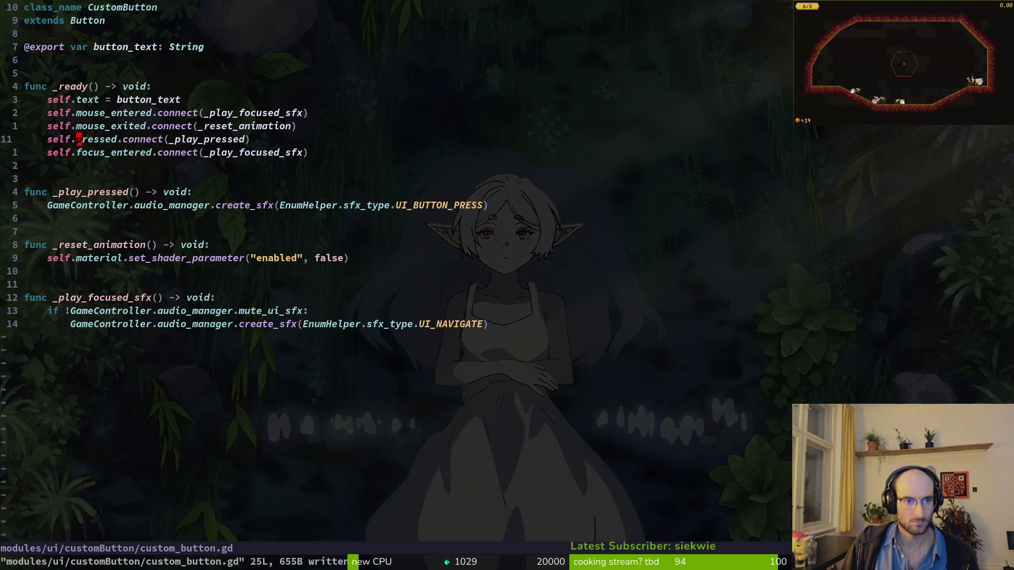
{"action": "key", "text": "w"}
{"action": "key", "text": "w"}
{"action": "type", "text": "ciwfu"}
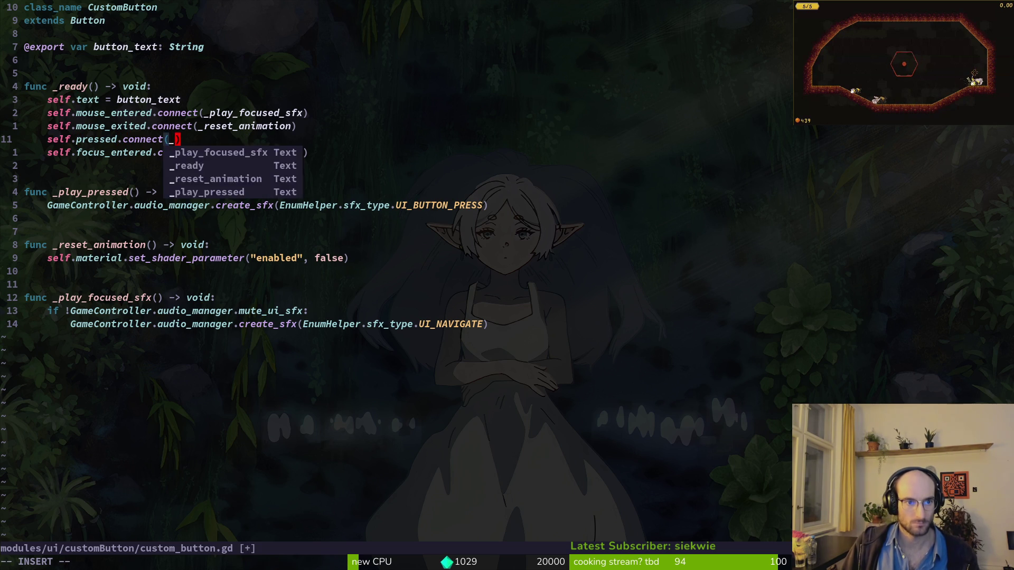
{"action": "type", "text": "nc"}
{"action": "type", "text": "():"}
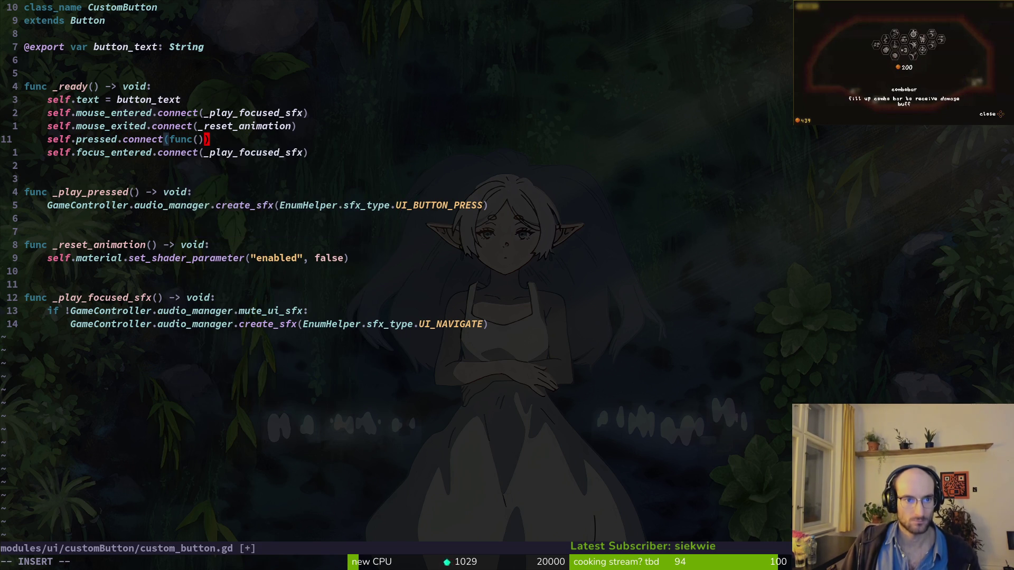
{"action": "type", "text": " GameController."}
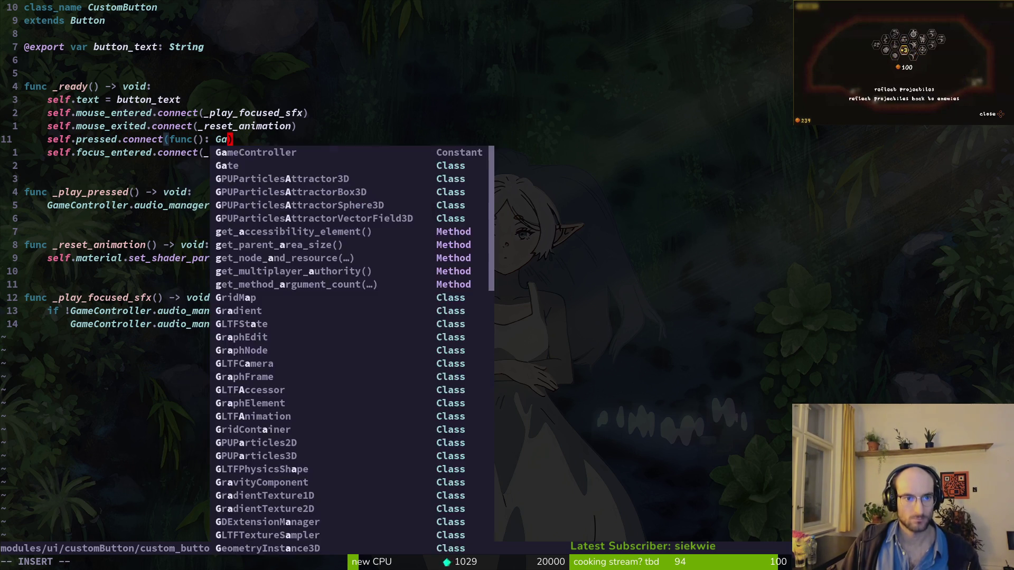
{"action": "type", "text": "audio_manager."}
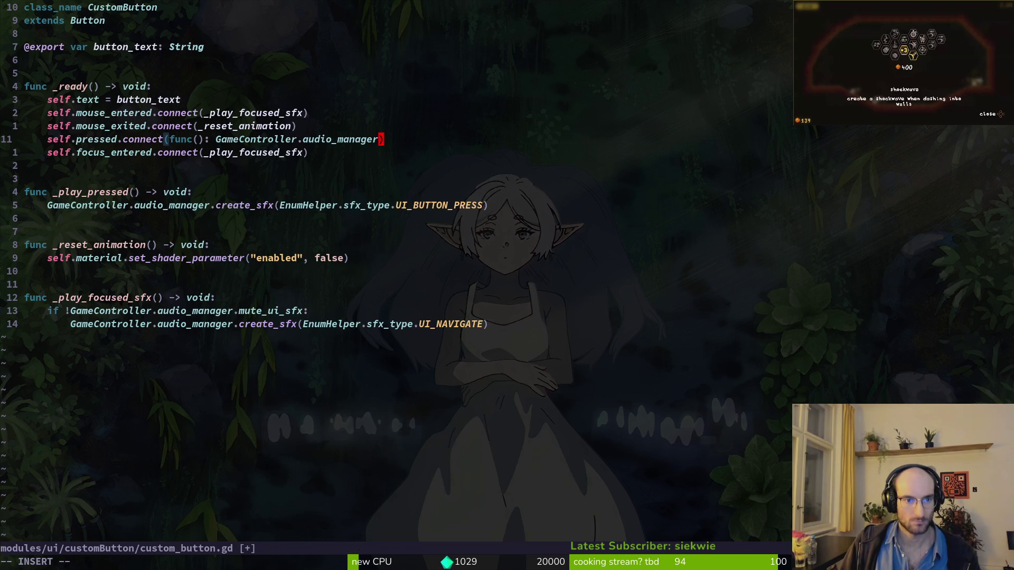
{"action": "type", "text": "create_twee"}
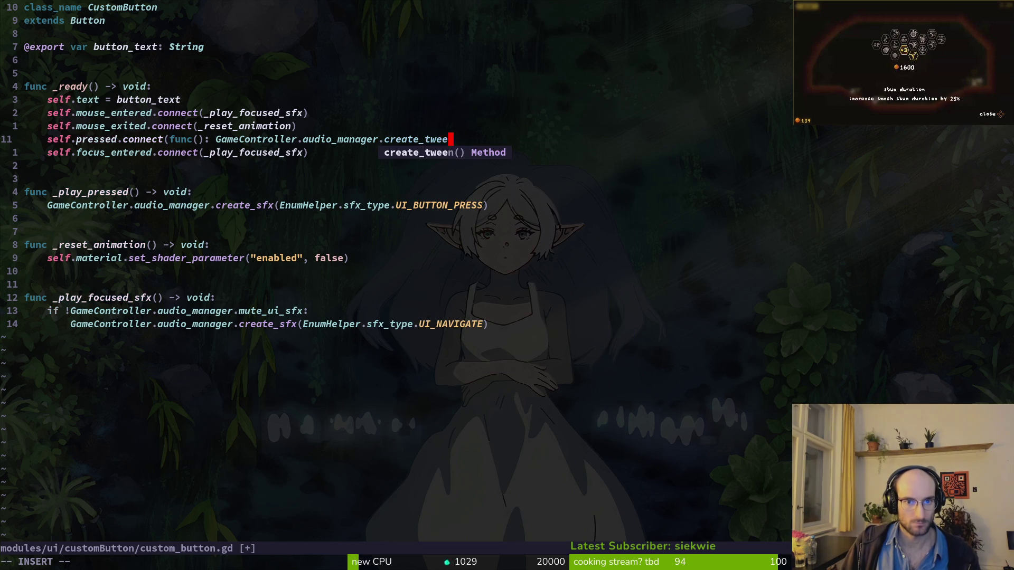
{"action": "key", "text": "BackSpace"}
{"action": "key", "text": "BackSpace"}
{"action": "key", "text": "BackSpace"}
{"action": "key", "text": "BackSpace"}
{"action": "type", "text": "sfx("}
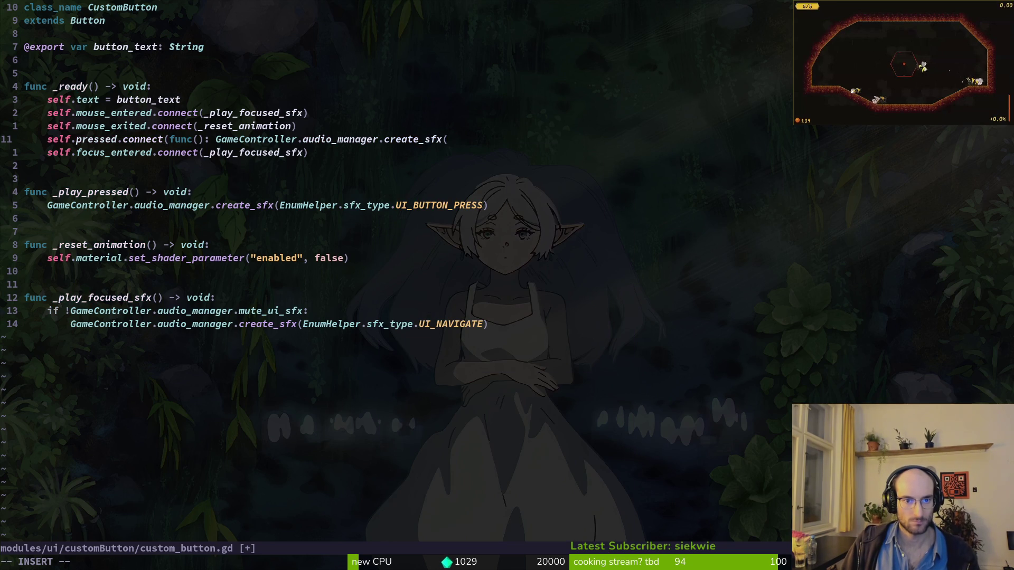
{"action": "type", "text": "EnumHelper"}
Step: Complete the argument as EnumHelper.sfx_type.UI_BUTTON_PRESS, add the closing parenthesis, and save
{"action": "type", "text": ".sfx_type"}
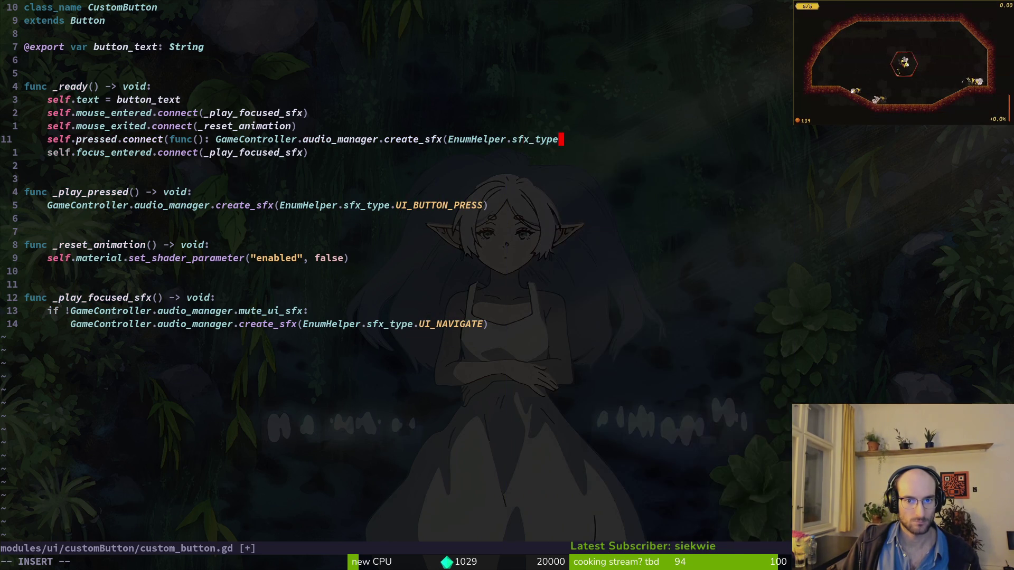
{"action": "key", "text": "Tab"}
{"action": "type", "text": "."}
{"action": "key", "text": "Return"}
{"action": "key", "text": "Escape"}
{"action": "type", "text": ":w"}
{"action": "key", "text": "Return"}
{"action": "type", "text": "a)"}
{"action": "key", "text": "Escape"}
{"action": "type", "text": ":w"}
{"action": "key", "text": "Return"}
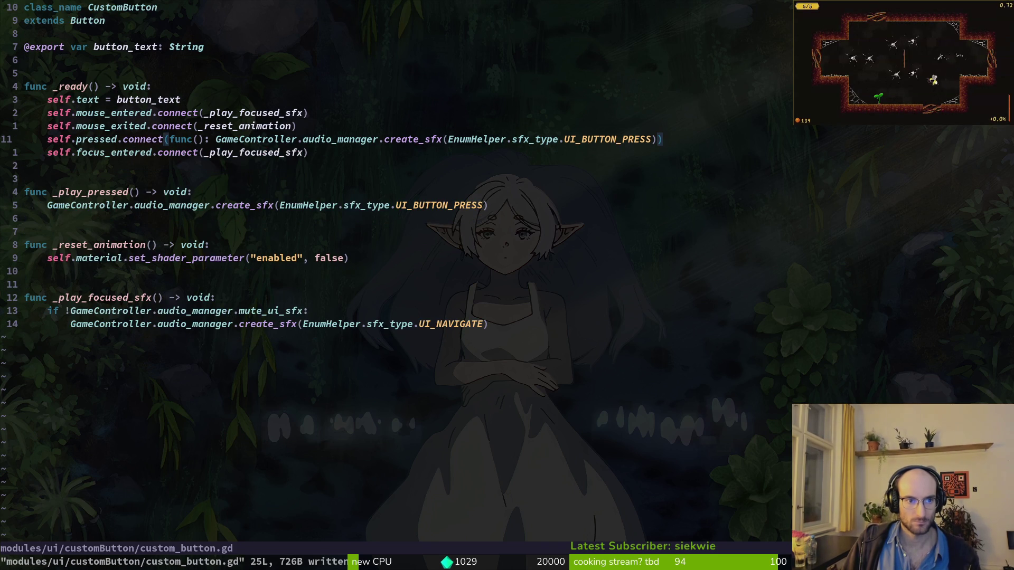
Step: Delete the unused _play_pressed and _reset_animation functions and save
{"action": "key", "text": "j"}
{"action": "key", "text": "j"}
{"action": "key", "text": "j"}
{"action": "key", "text": "V"}
{"action": "key", "text": "j"}
{"action": "key", "text": "j"}
{"action": "key", "text": "j"}
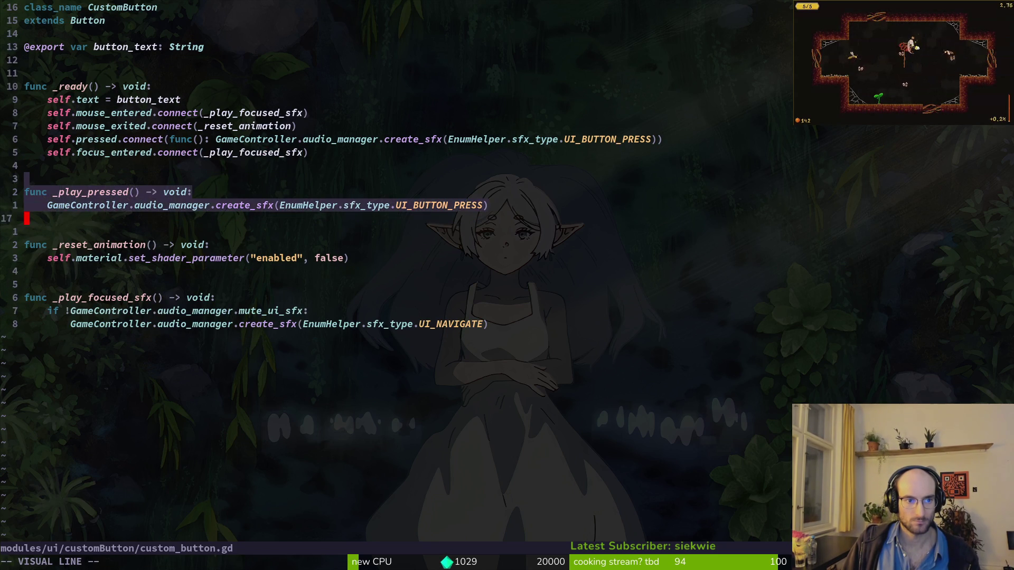
{"action": "key", "text": "d"}
{"action": "key", "text": "Return"}
{"action": "key", "text": "V"}
{"action": "key", "text": "j"}
{"action": "key", "text": "j"}
{"action": "key", "text": "j"}
{"action": "type", "text": "d:w"}
{"action": "key", "text": "Return"}
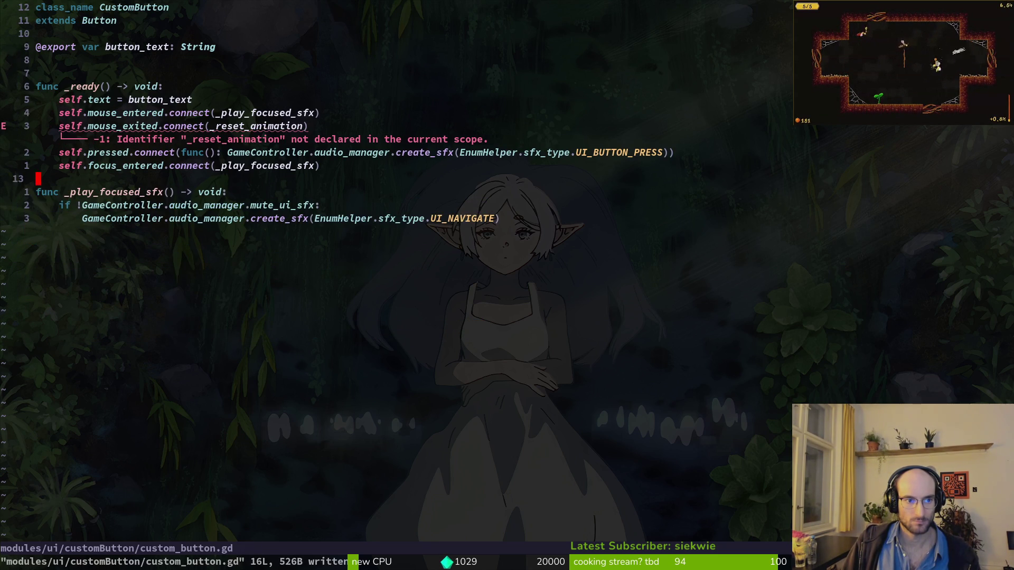
{"action": "key", "text": "k"}
{"action": "key", "text": "k"}
{"action": "key", "text": "k"}
{"action": "type", "text": ":w"}
{"action": "key", "text": "Return"}
Step: Remove the mouse_exited connection line and save
{"action": "key", "text": "k"}
{"action": "key", "text": "k"}
{"action": "key", "text": "j"}
{"action": "key", "text": "w"}
{"action": "key", "text": "w"}
{"action": "key", "text": "w"}
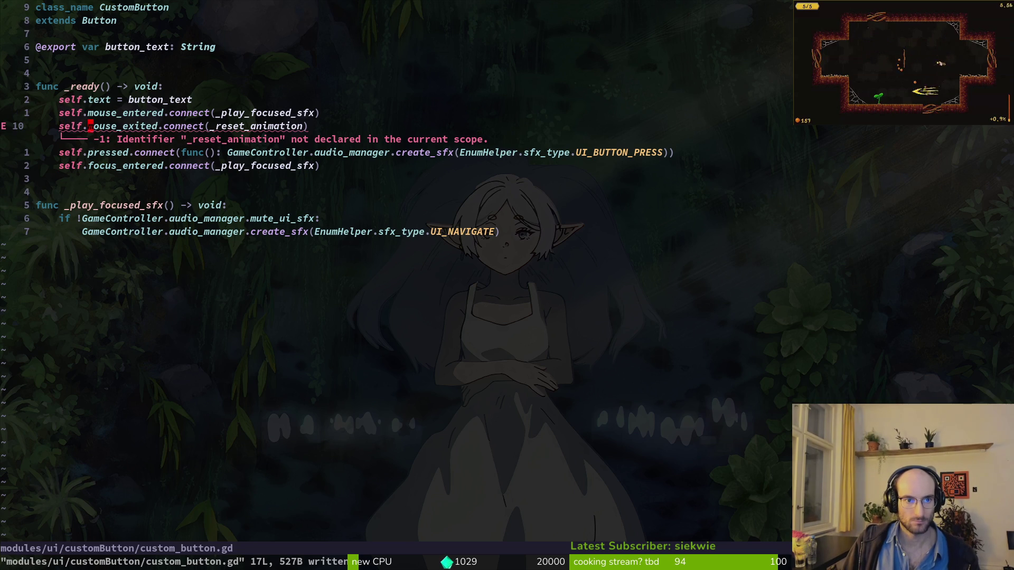
{"action": "type", "text": "ciw"}
{"action": "type", "text": "pla"}
{"action": "key", "text": "Escape"}
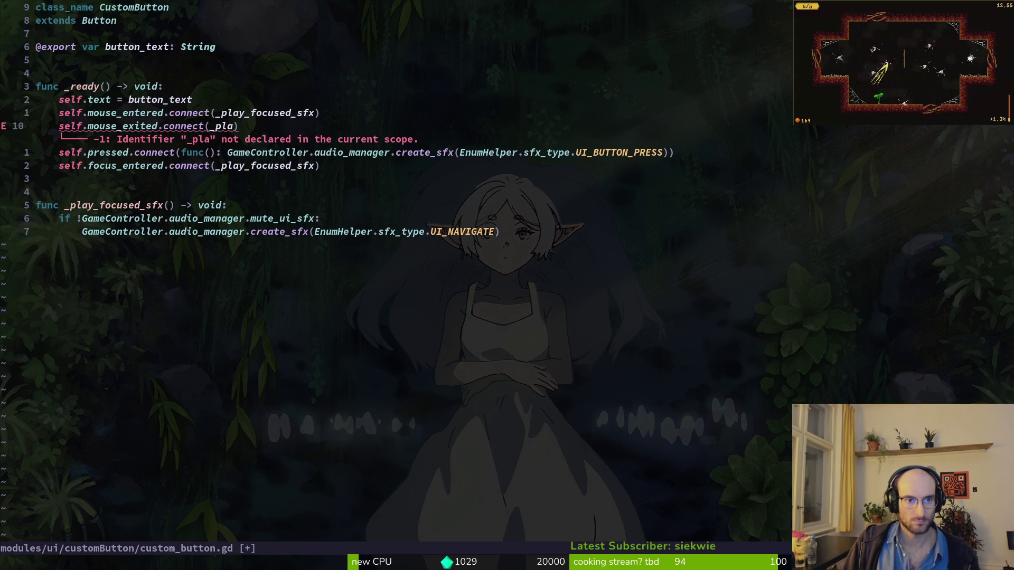
{"action": "key", "text": "u"}
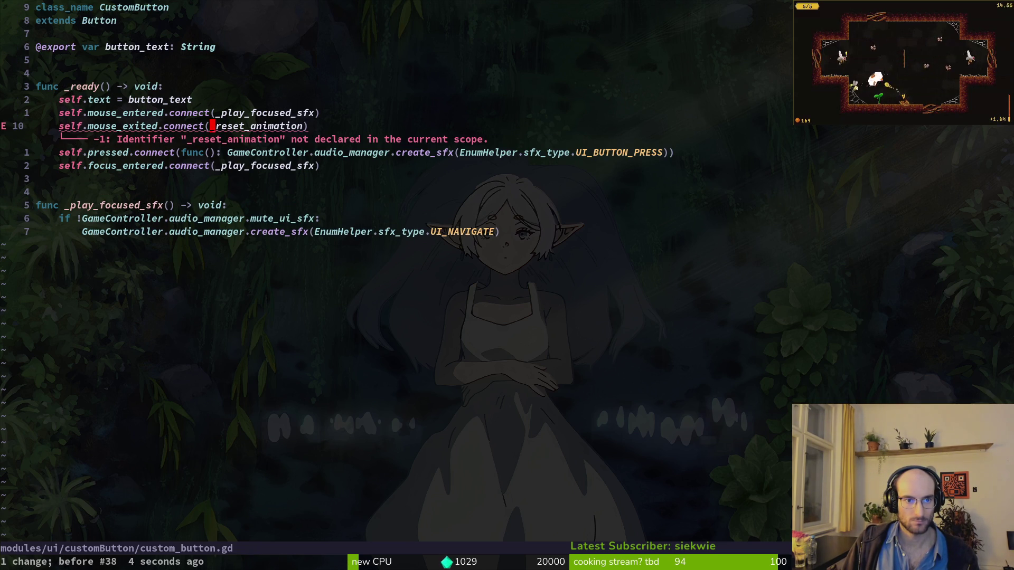
{"action": "key", "text": "d"}
{"action": "key", "text": "d"}
{"action": "type", "text": ":w"}
{"action": "key", "text": "Return"}
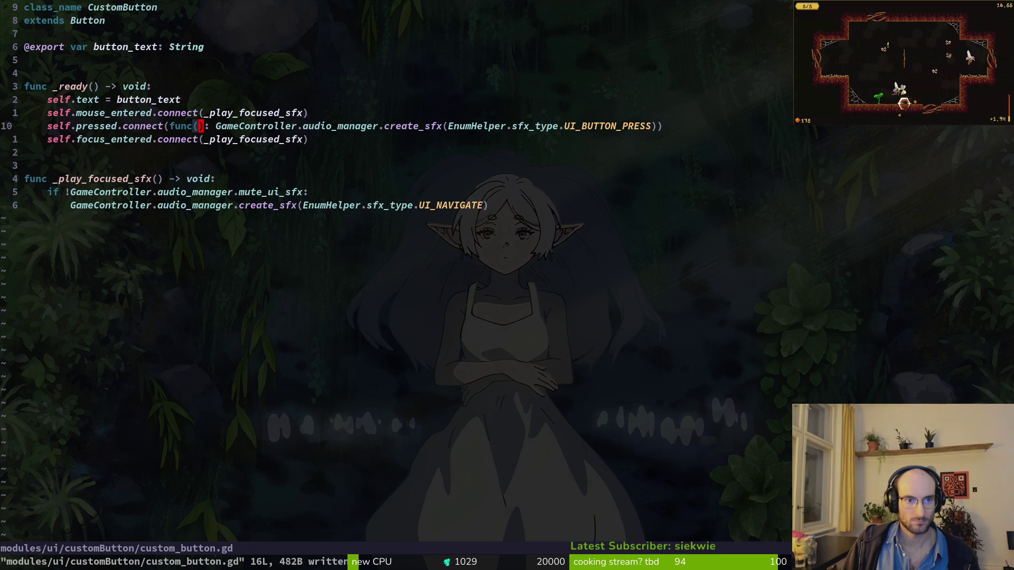
Step: Move the focus_entered connection below the pressed connection, save, quit Neovim, and return to Godot
{"action": "key", "text": "j"}
{"action": "key", "text": "k"}
{"action": "key", "text": "d"}
{"action": "key", "text": "d"}
{"action": "type", "text": "p:w"}
{"action": "key", "text": "Return"}
{"action": "type", "text": ":Wq"}
{"action": "key", "text": "Return"}
{"action": "key", "text": "alt+Tab"}
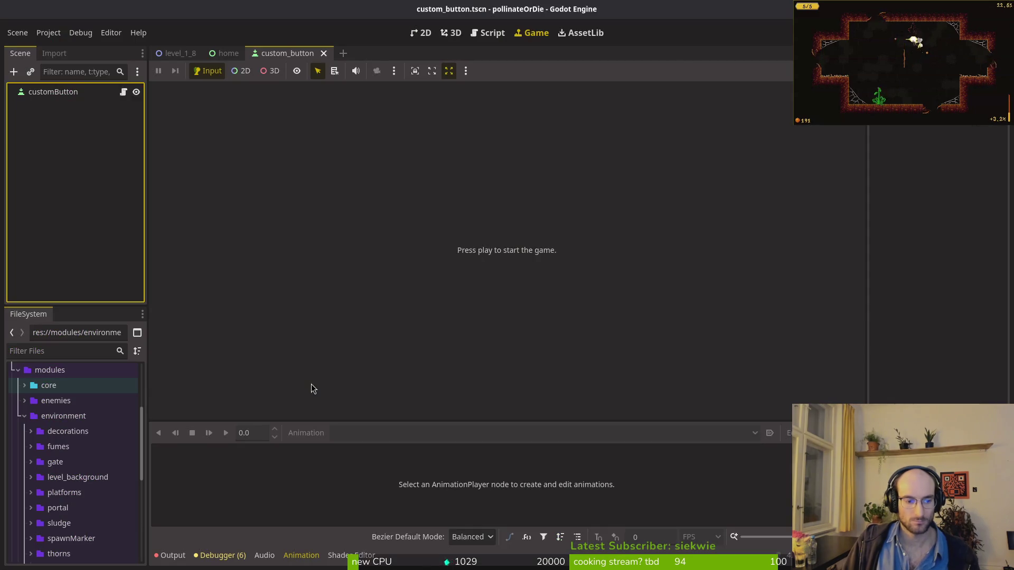
Step: Run the game with F5, enter a level from the main menu, and stop it with F8
{"action": "key", "text": "F5"}
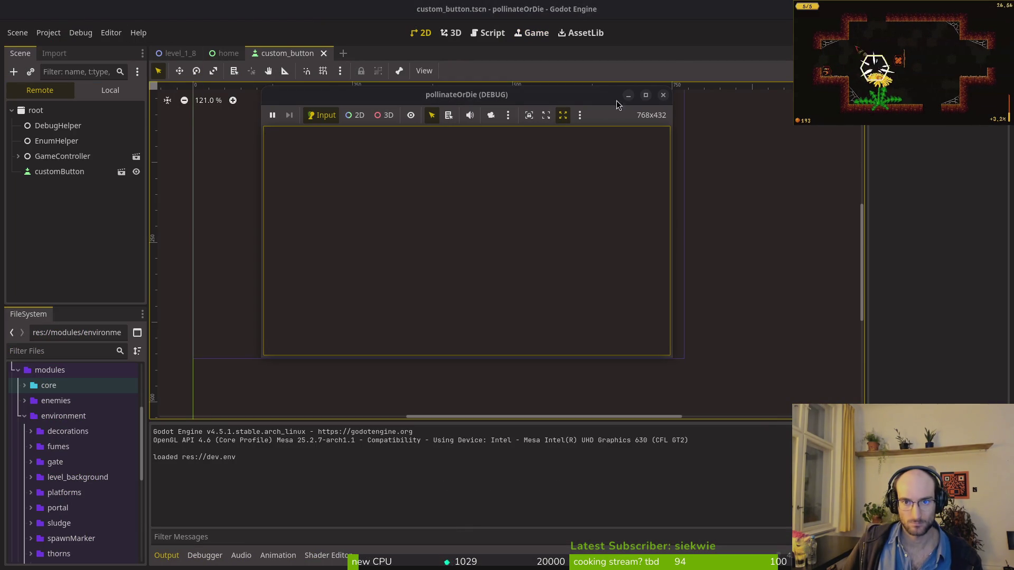
{"action": "left_click", "coordinate": [663, 95]}
{"action": "key", "text": "F5"}
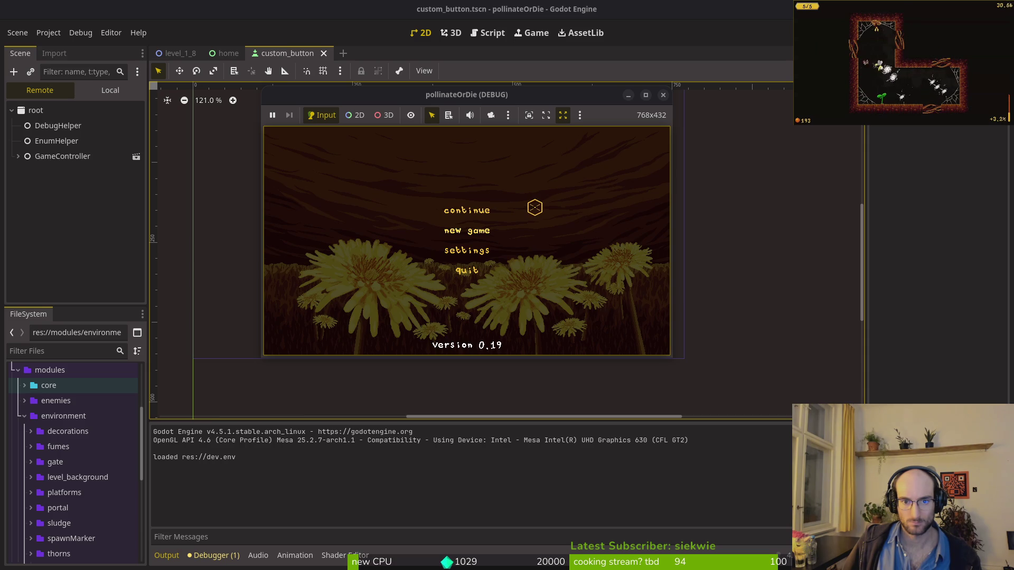
{"action": "left_click", "coordinate": [532, 208]}
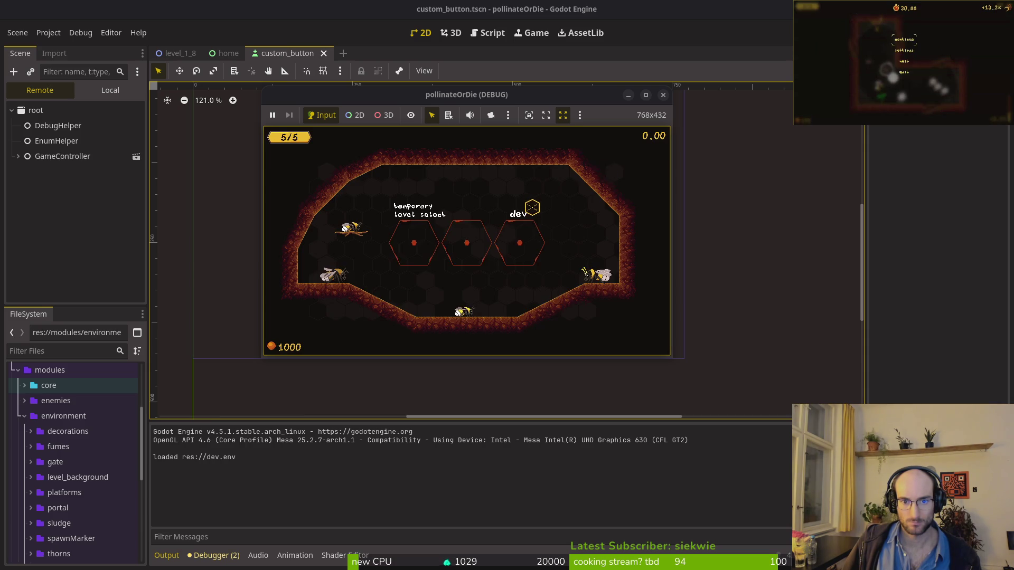
{"action": "key", "text": "F8"}
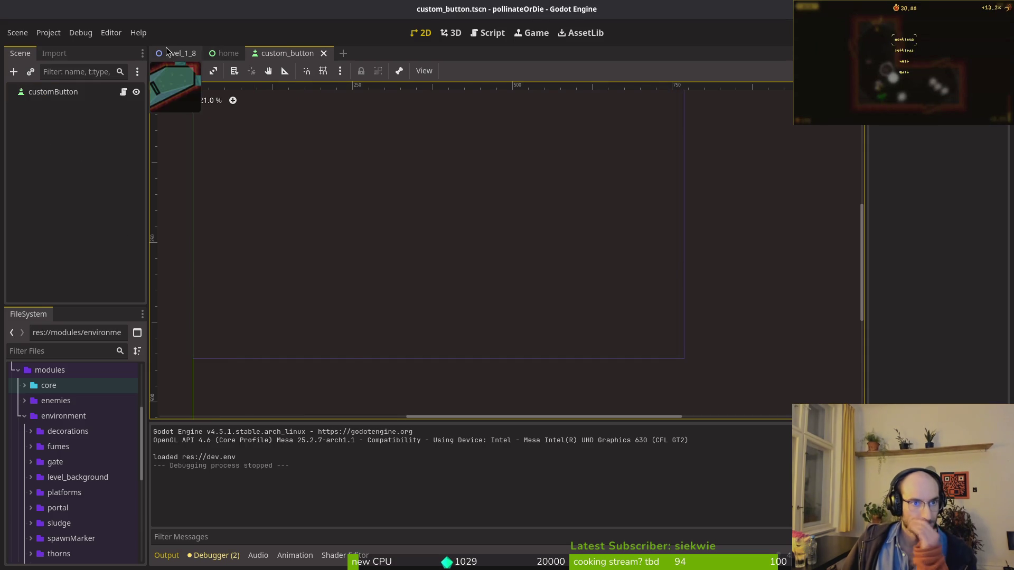
{"action": "left_click", "coordinate": [175, 53]}
{"action": "key", "text": "super+1"}
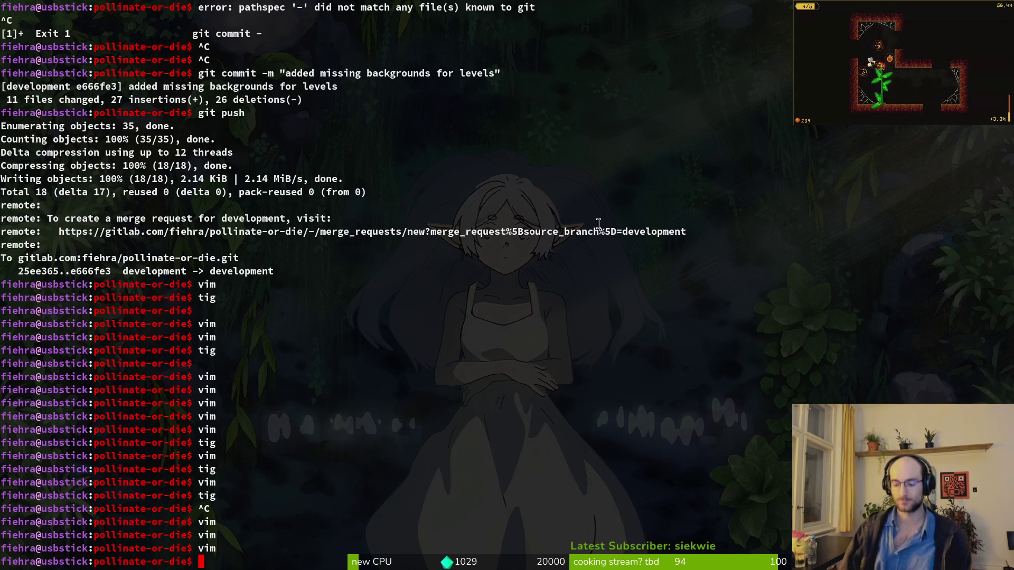
Step: Return to Godot and reopen the custom_button scene tab
{"action": "key", "text": "alt+Tab"}
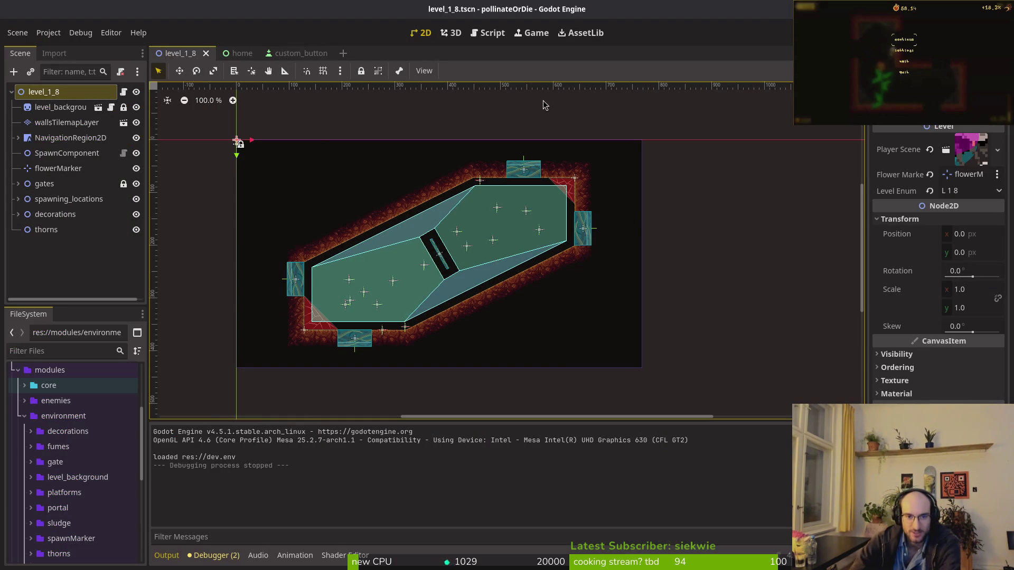
{"action": "left_click", "coordinate": [293, 56]}
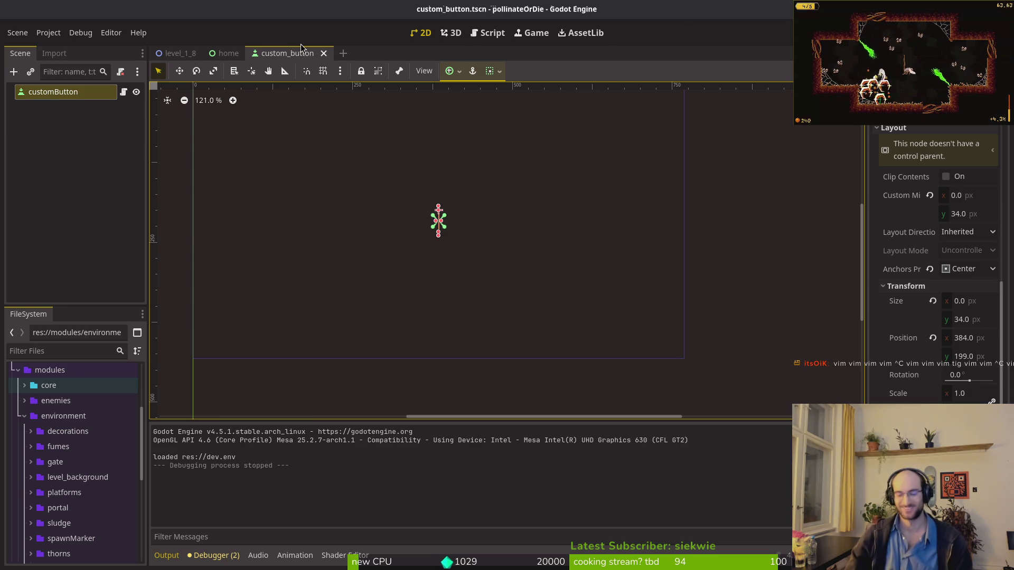
{"action": "key", "text": "alt+Tab"}
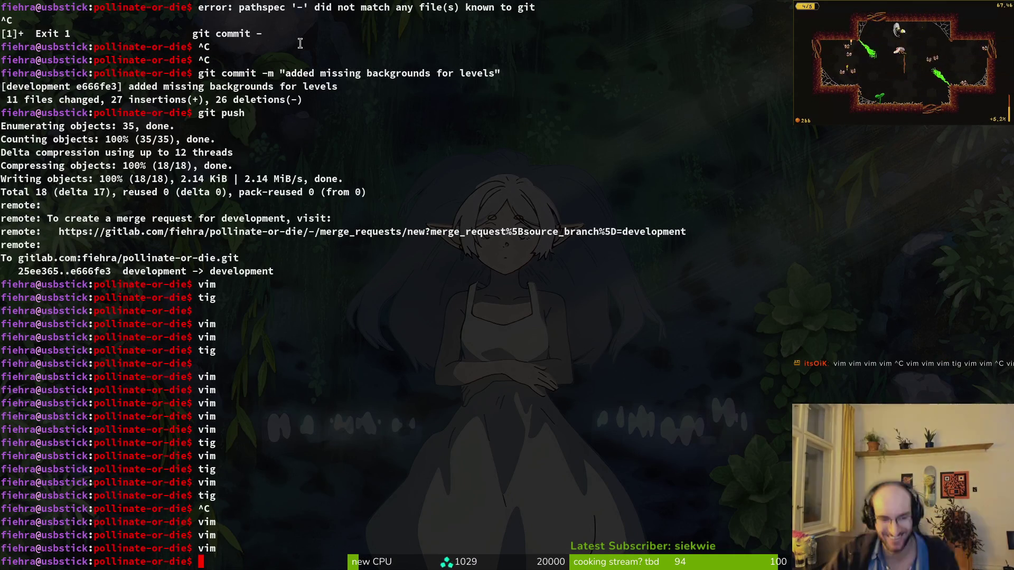
Step: Run clear in the terminal, glance at Aseprite, then go back to the Godot editor
{"action": "type", "text": "clear"}
{"action": "key", "text": "Return"}
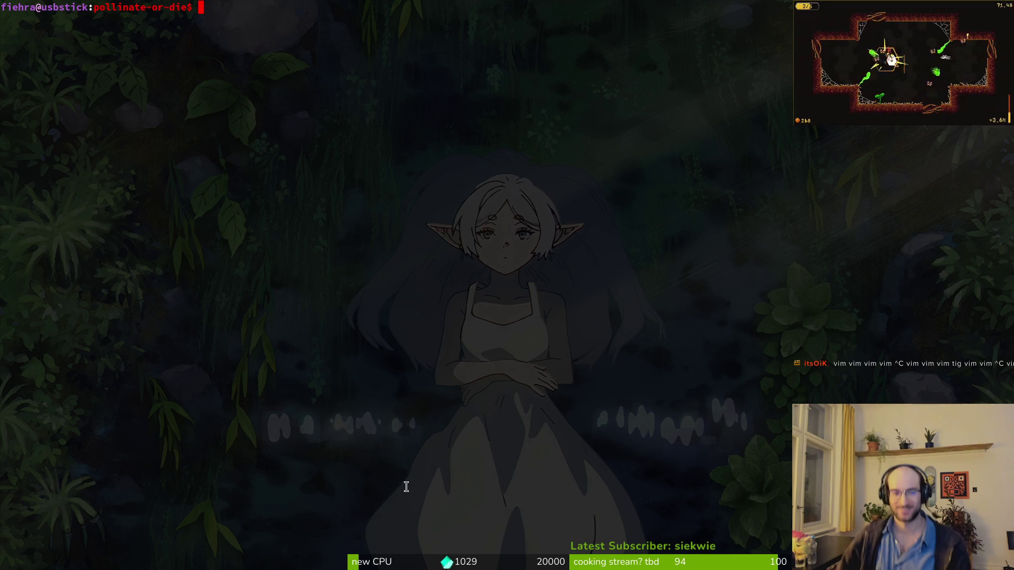
{"action": "key", "text": "alt+Tab"}
{"action": "key", "text": "alt+Tab"}
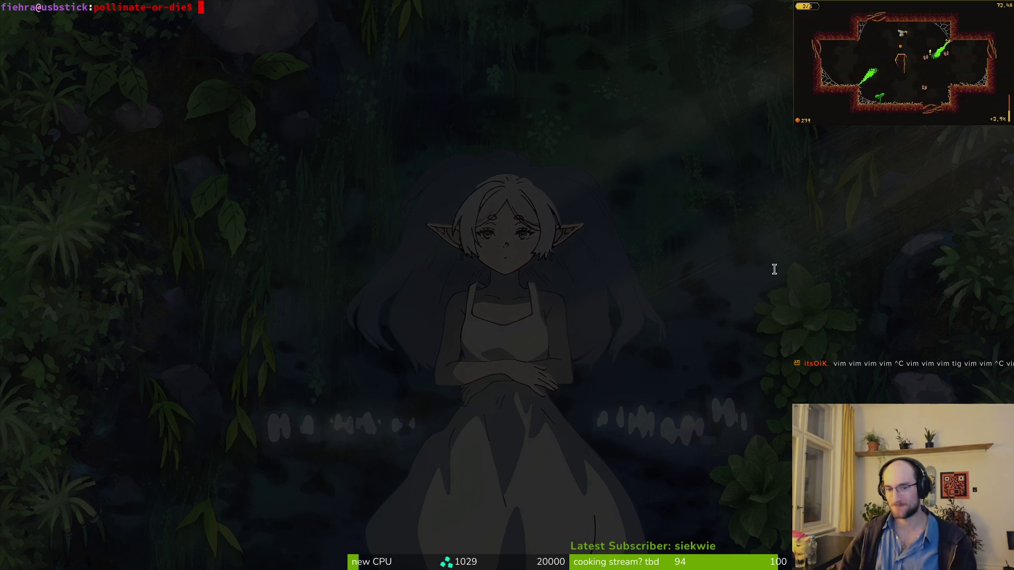
{"action": "key", "text": "alt+Tab"}
{"action": "key", "text": "b"}
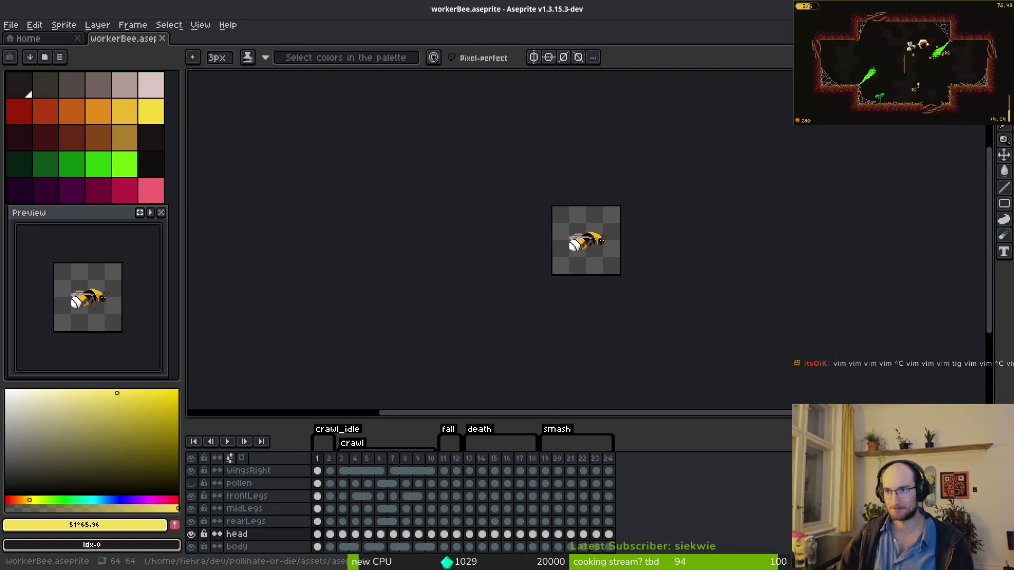
{"action": "key", "text": "alt+Tab"}
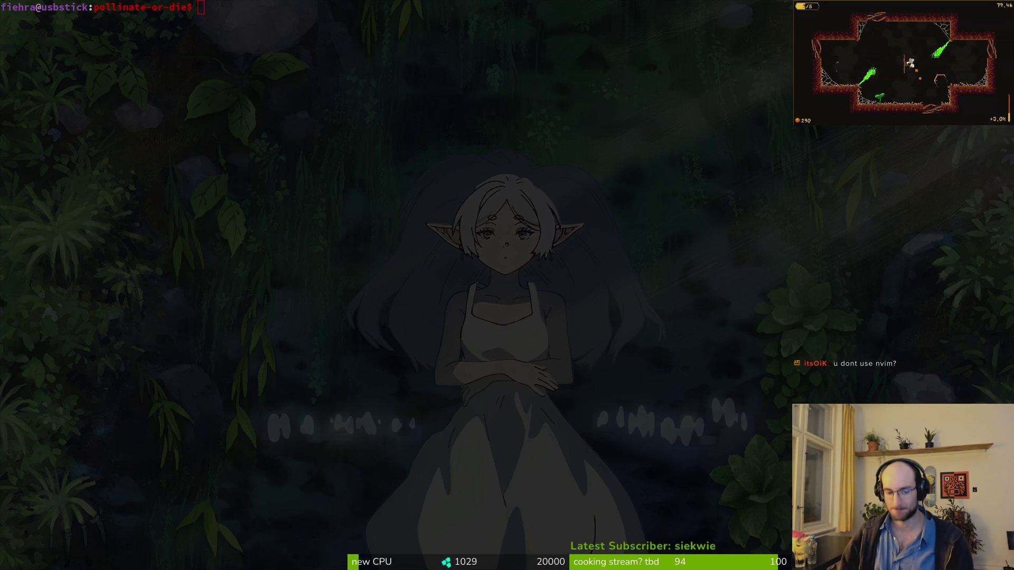
{"action": "key", "text": "alt+Tab"}
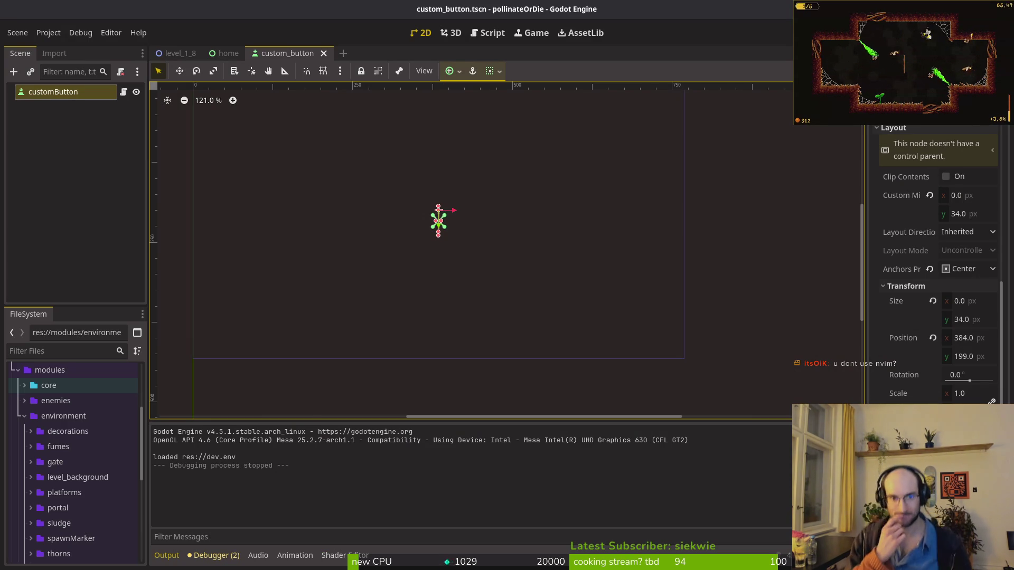
Step: Select the customButton node and scroll down through its transform and theme override properties
{"action": "left_click", "coordinate": [22, 206]}
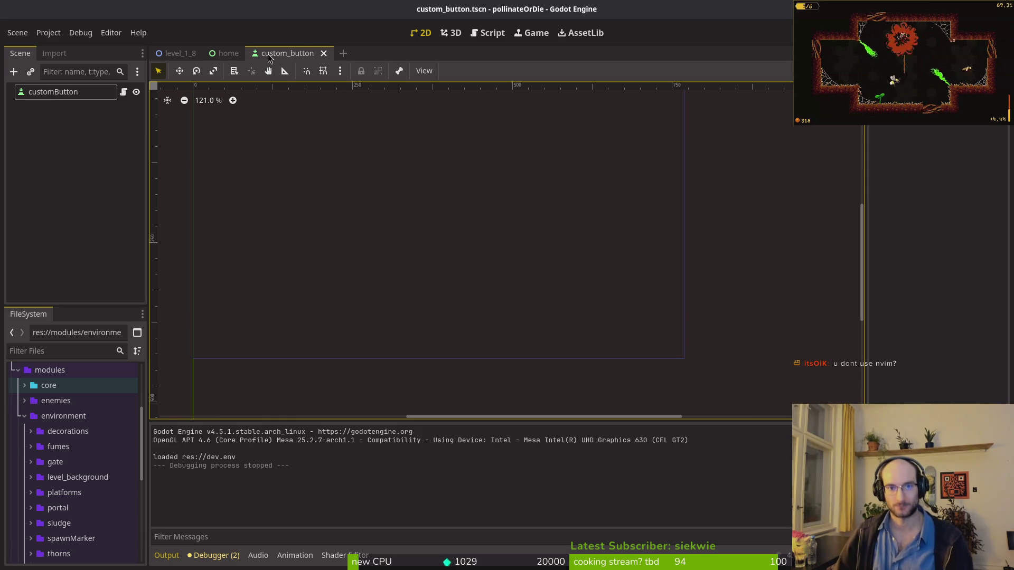
{"action": "left_click", "coordinate": [95, 92]}
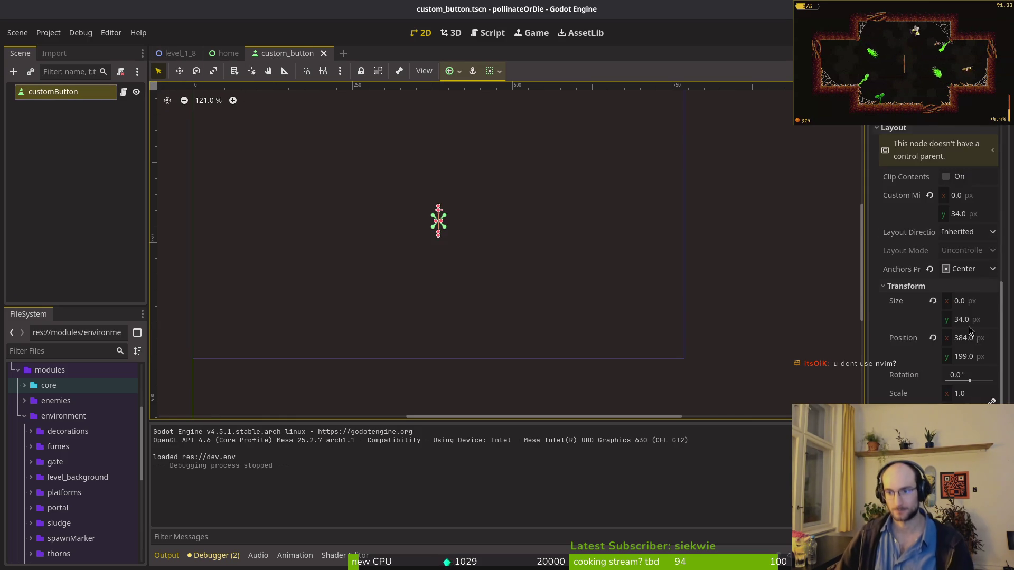
{"action": "scroll", "coordinate": [945, 327], "scroll_direction": "down", "scroll_amount": 5}
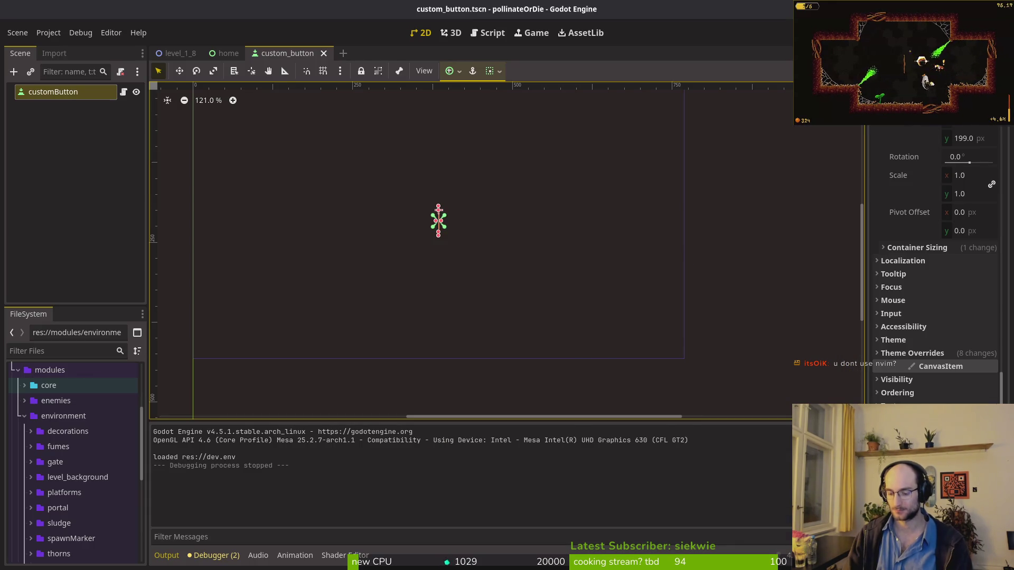
{"action": "key", "text": "alt+Tab"}
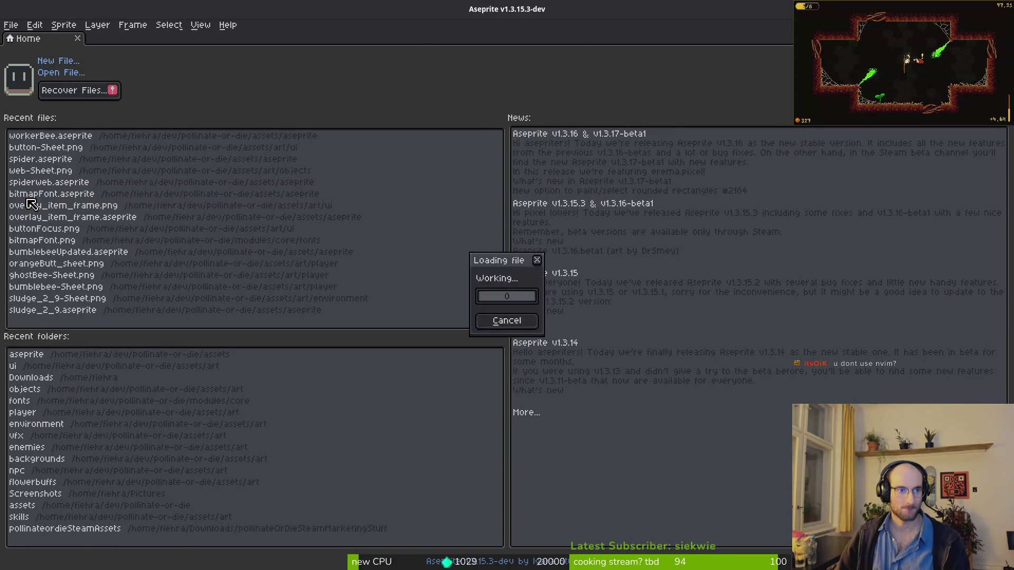
Step: Open bitmapFont.aseprite and read the orange palette colour's hex code C96016
{"action": "left_click", "coordinate": [106, 194]}
{"action": "left_click", "coordinate": [79, 119]}
{"action": "left_click", "coordinate": [92, 524]}
{"action": "double_click", "coordinate": [191, 438]}
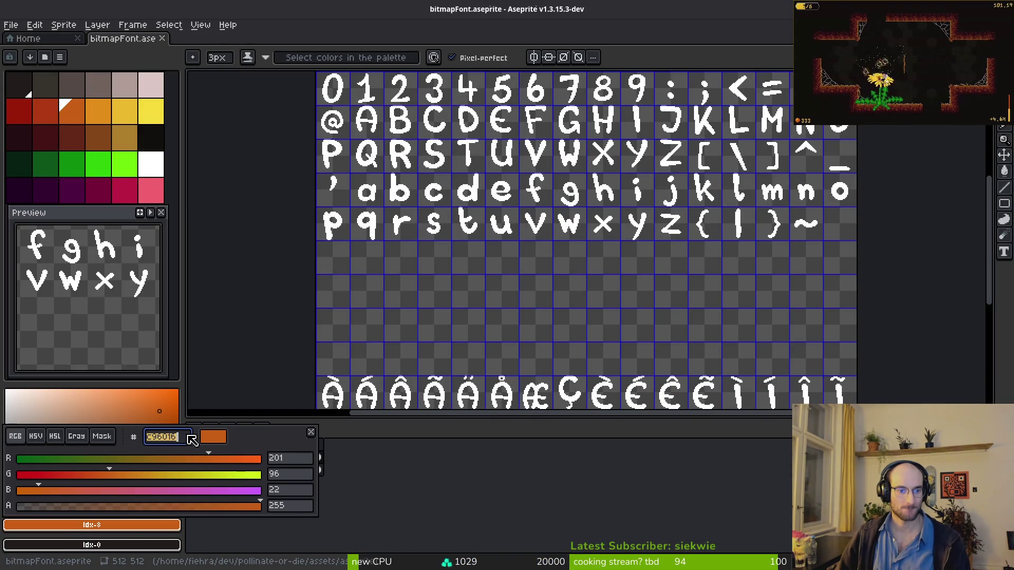
{"action": "key", "text": "Escape"}
{"action": "key", "text": "alt+Tab"}
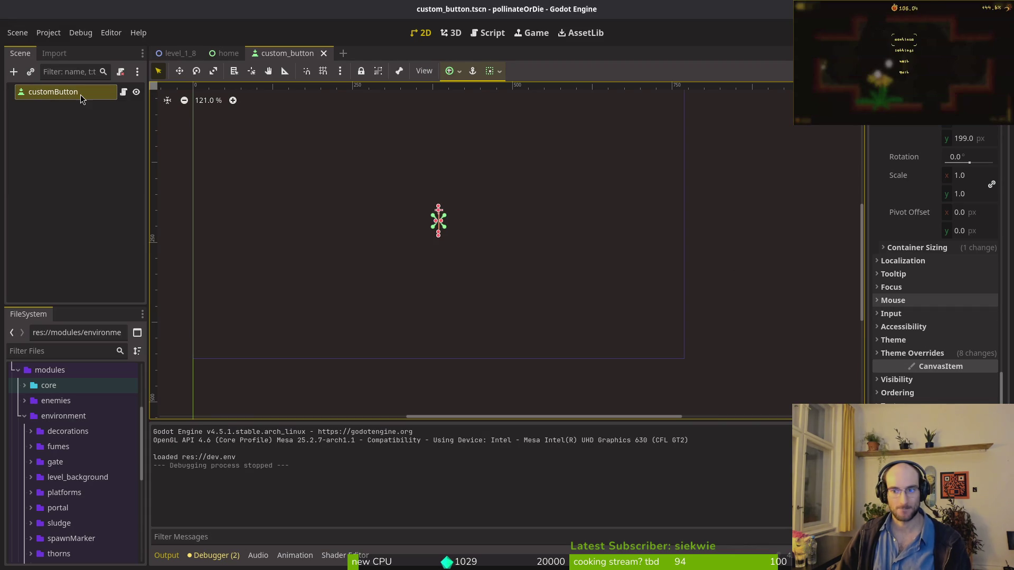
Step: Collapse Layout and briefly check the Text Behavior and Icon Behavior groups in the Inspector
{"action": "scroll", "coordinate": [903, 346], "scroll_direction": "up", "scroll_amount": 6}
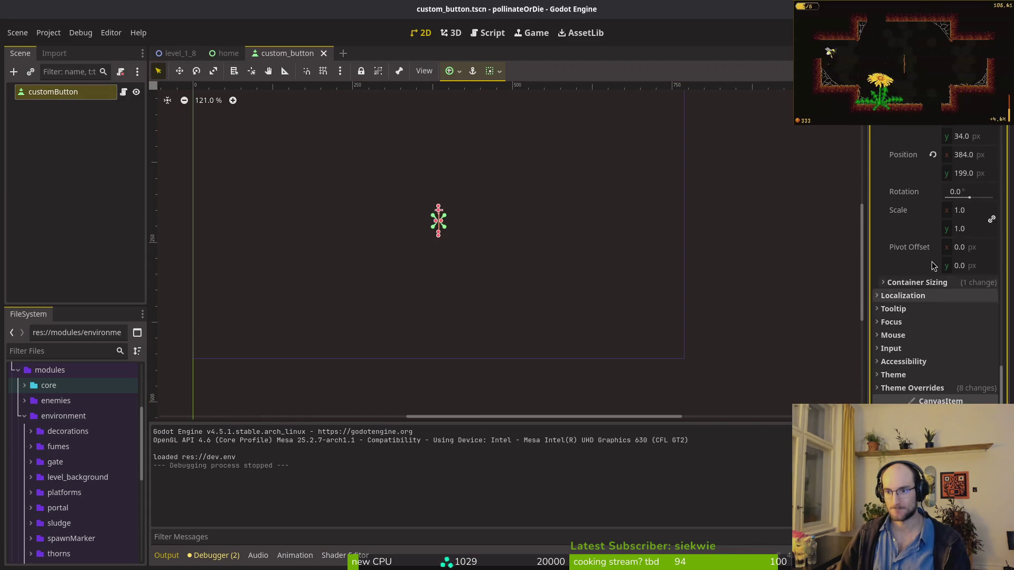
{"action": "left_click", "coordinate": [894, 275]}
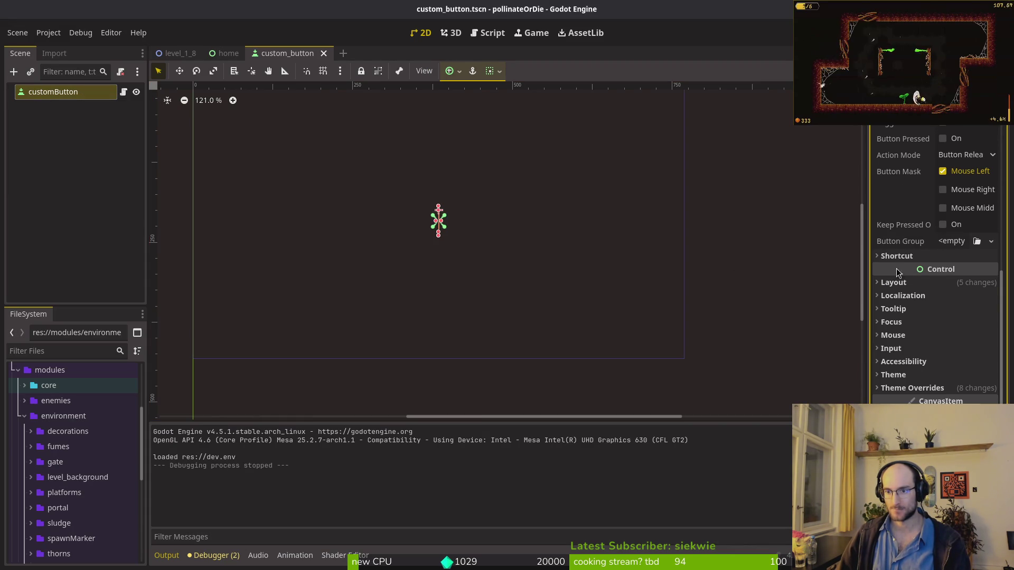
{"action": "scroll", "coordinate": [936, 264], "scroll_direction": "up", "scroll_amount": 5}
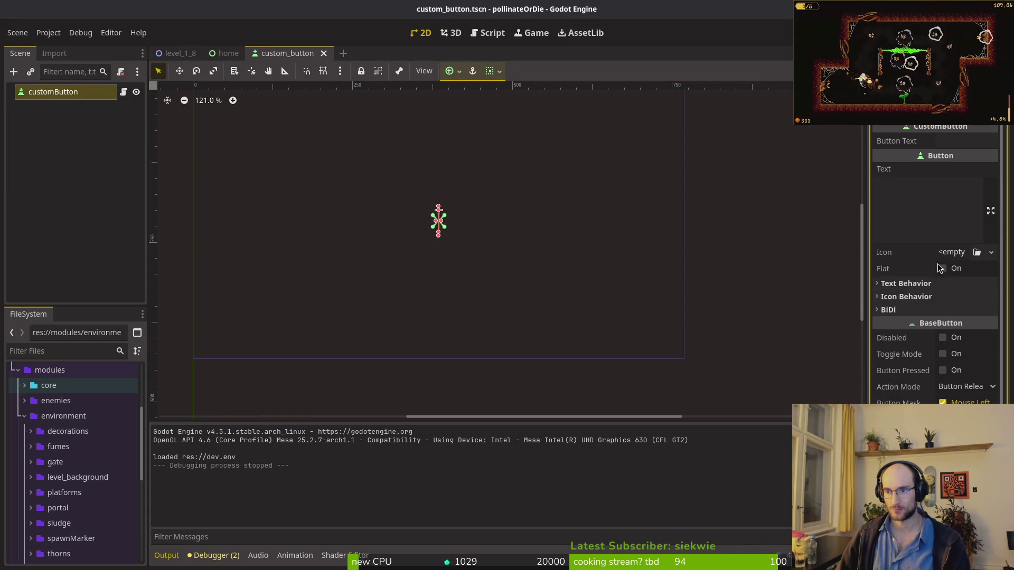
{"action": "left_click", "coordinate": [904, 284]}
{"action": "left_click", "coordinate": [904, 284]}
{"action": "left_click", "coordinate": [903, 296]}
{"action": "left_click", "coordinate": [904, 296]}
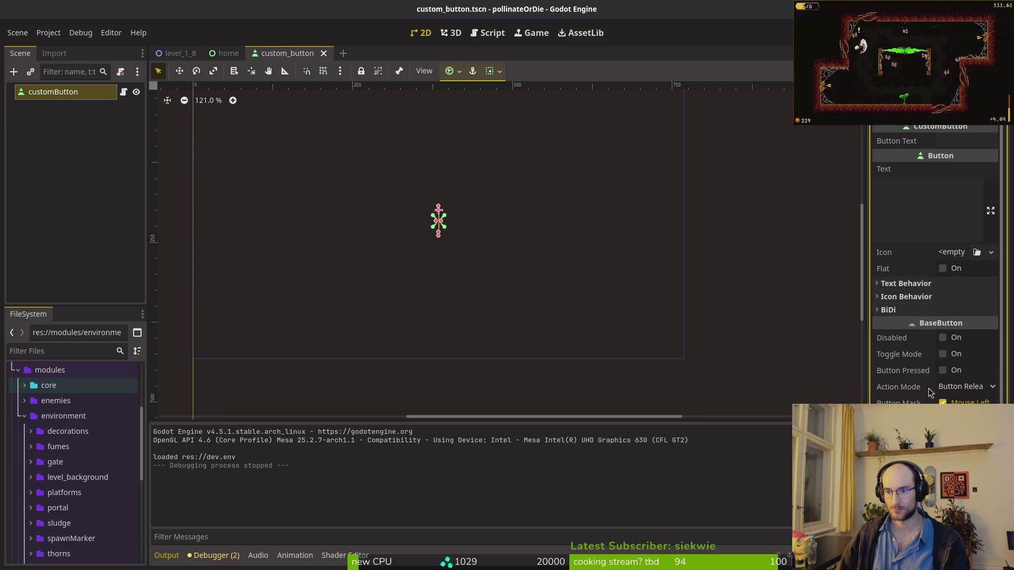
{"action": "scroll", "coordinate": [911, 314], "scroll_direction": "down", "scroll_amount": 5}
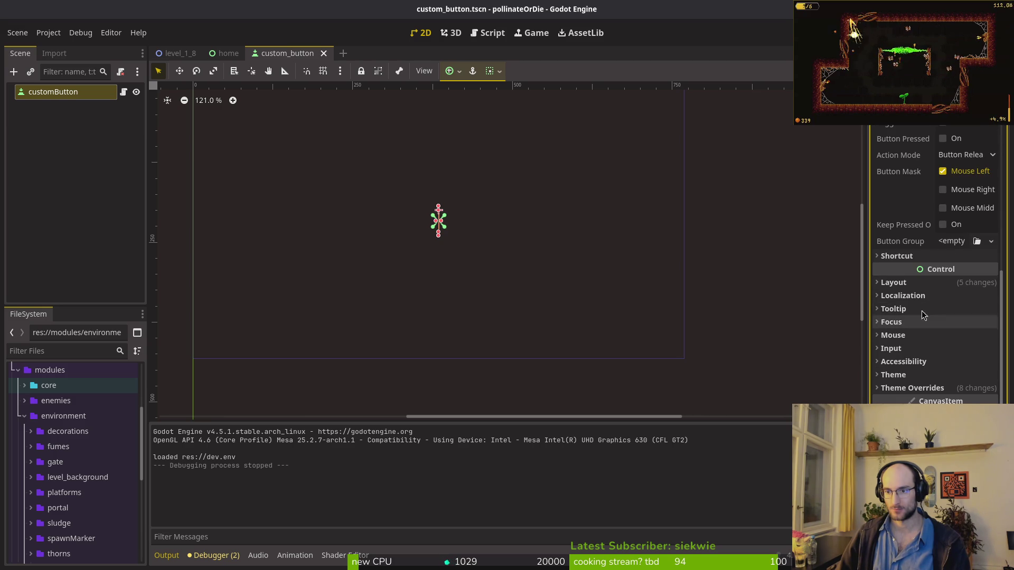
Step: Set the Theme Overrides Font Pressed Color to orange c96016
{"action": "left_click", "coordinate": [931, 388]}
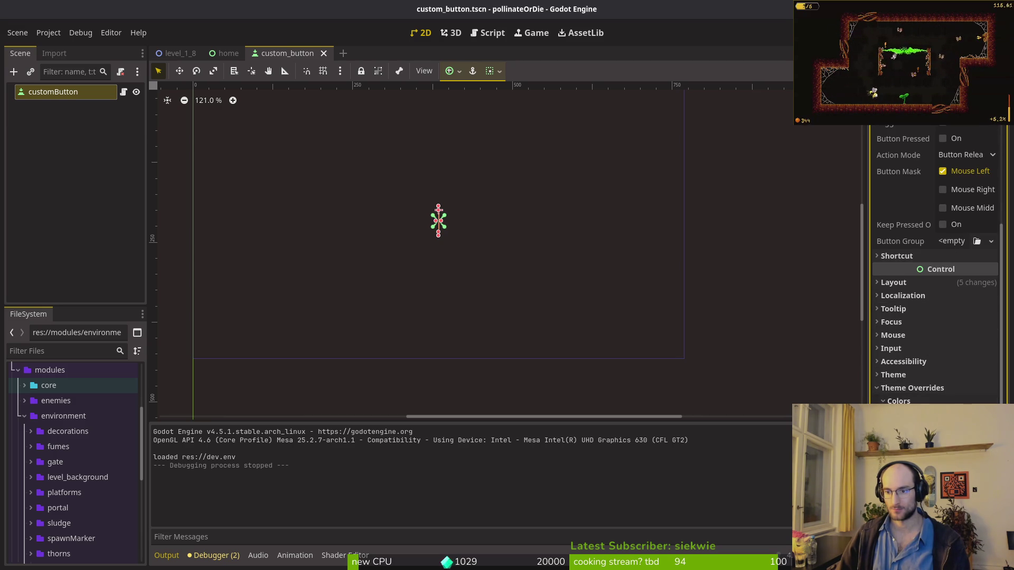
{"action": "scroll", "coordinate": [934, 264], "scroll_direction": "down", "scroll_amount": 3}
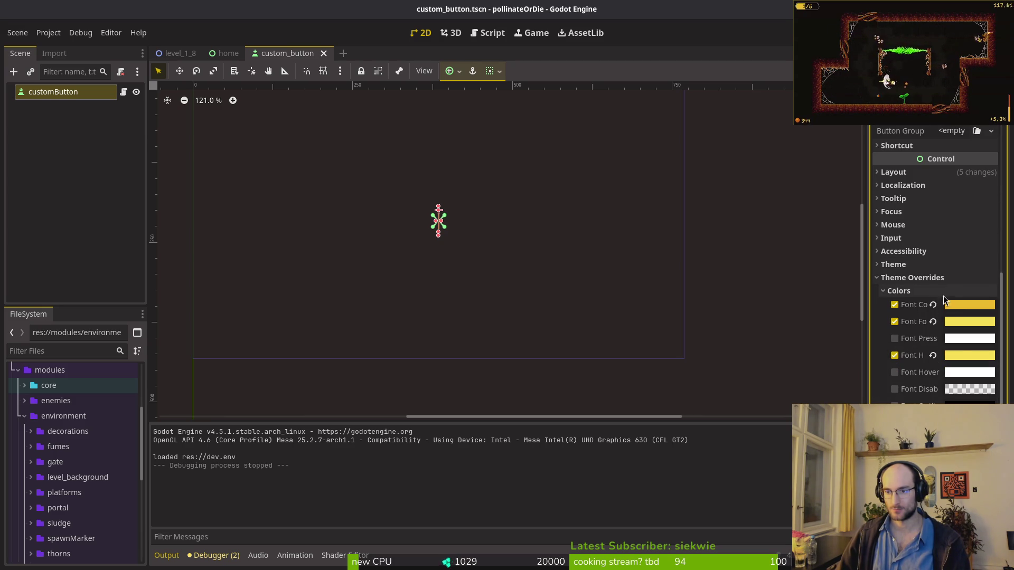
{"action": "left_click", "coordinate": [969, 338]}
{"action": "type", "text": "c96016"}
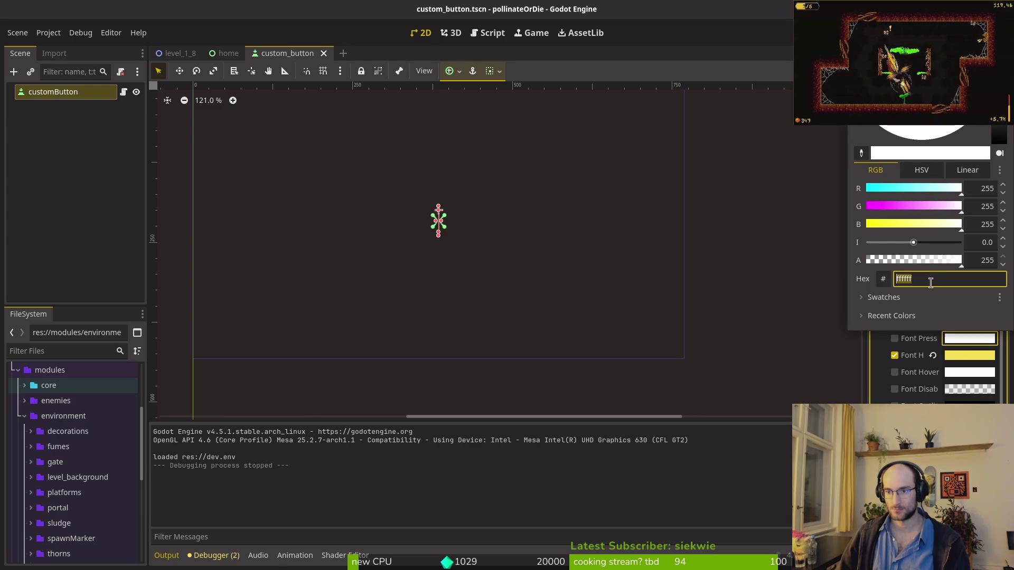
{"action": "key", "text": "Return"}
Step: Save the custom_button scene and test-run the game, then close the game window
{"action": "key", "text": "ctrl+s"}
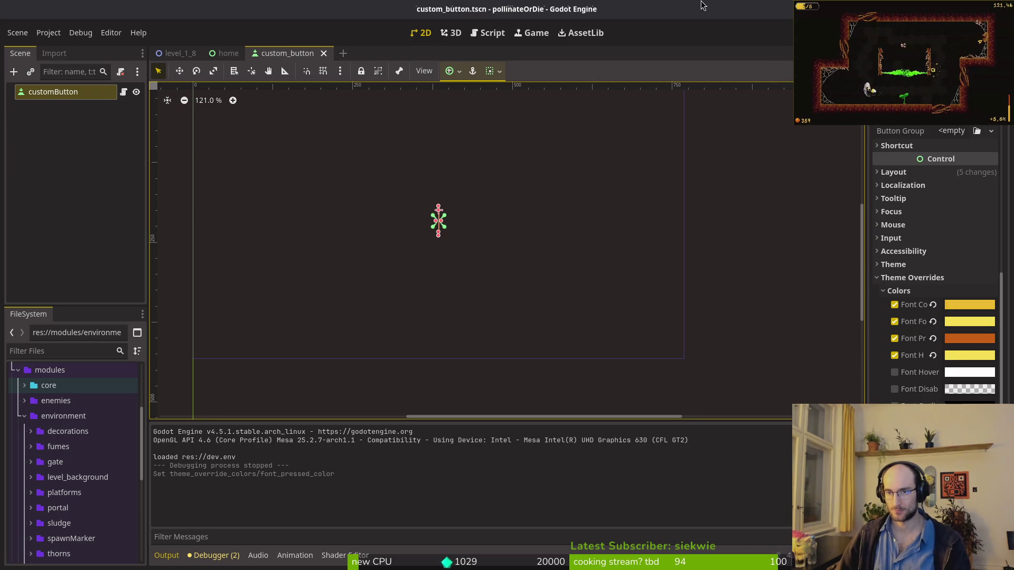
{"action": "key", "text": "F5"}
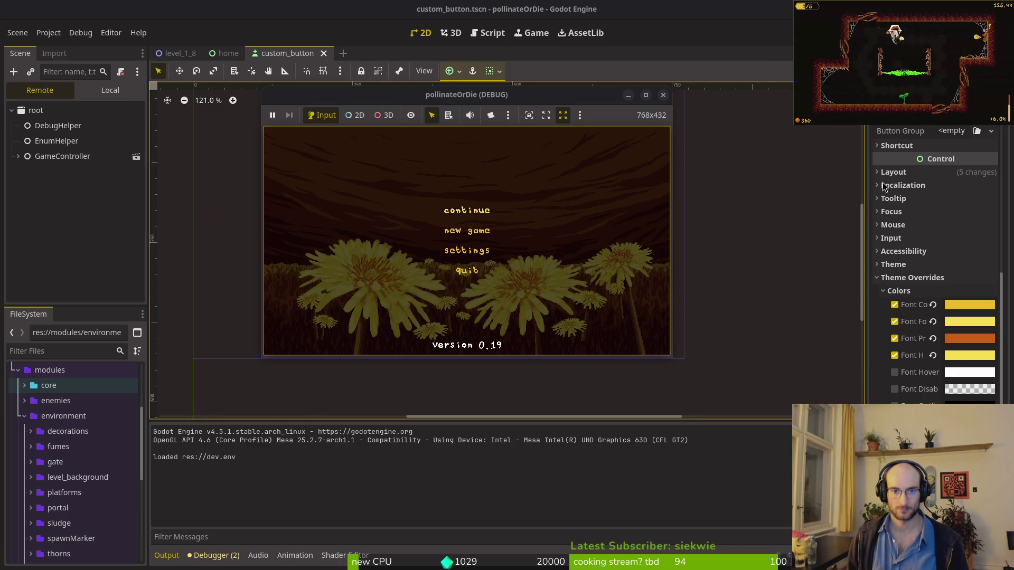
{"action": "left_click", "coordinate": [663, 95]}
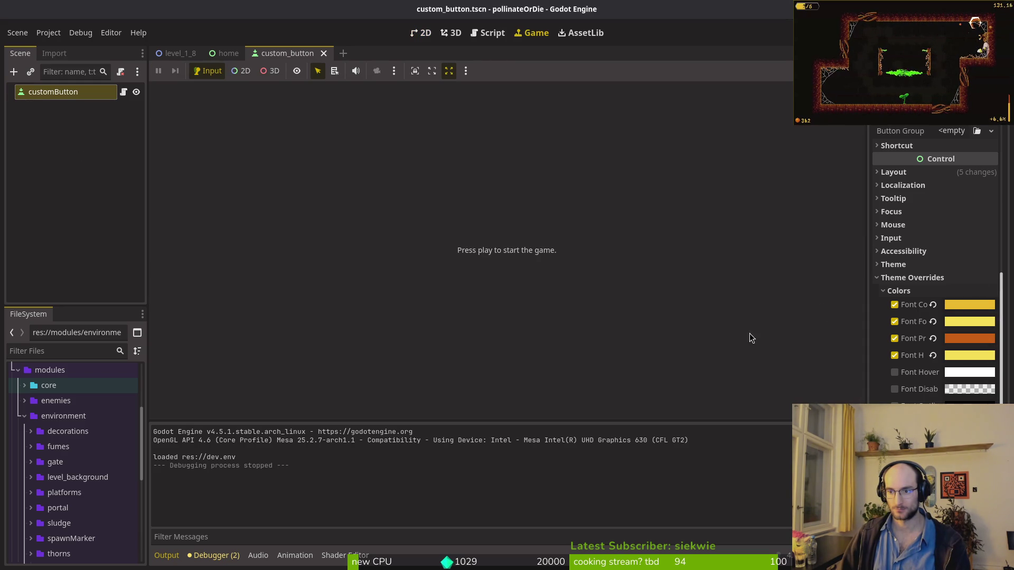
Step: Close the scene tabs, quit Godot, and open 'tig status' in the terminal
{"action": "mouse_move", "coordinate": [961, 322]}
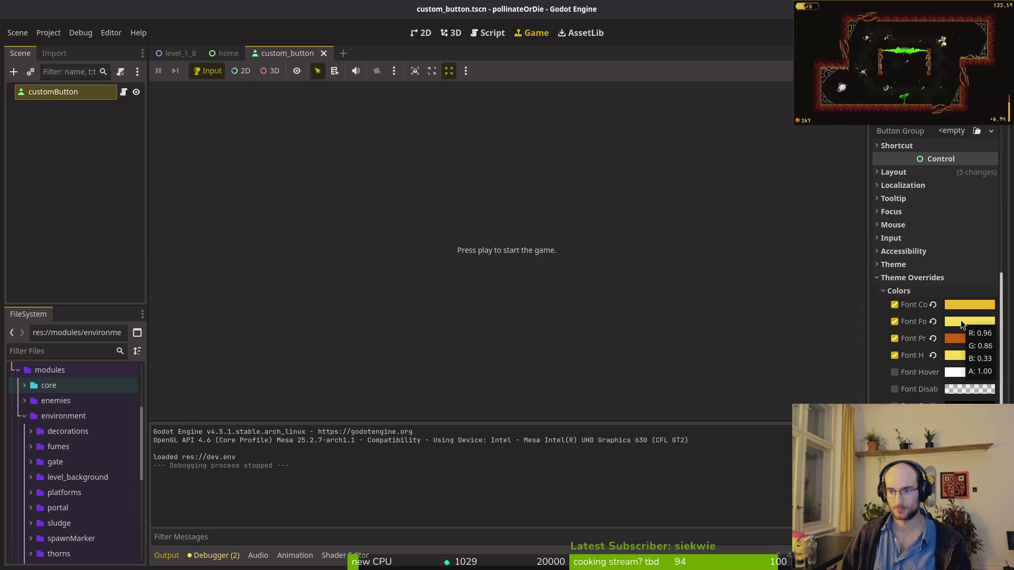
{"action": "left_click", "coordinate": [53, 187]}
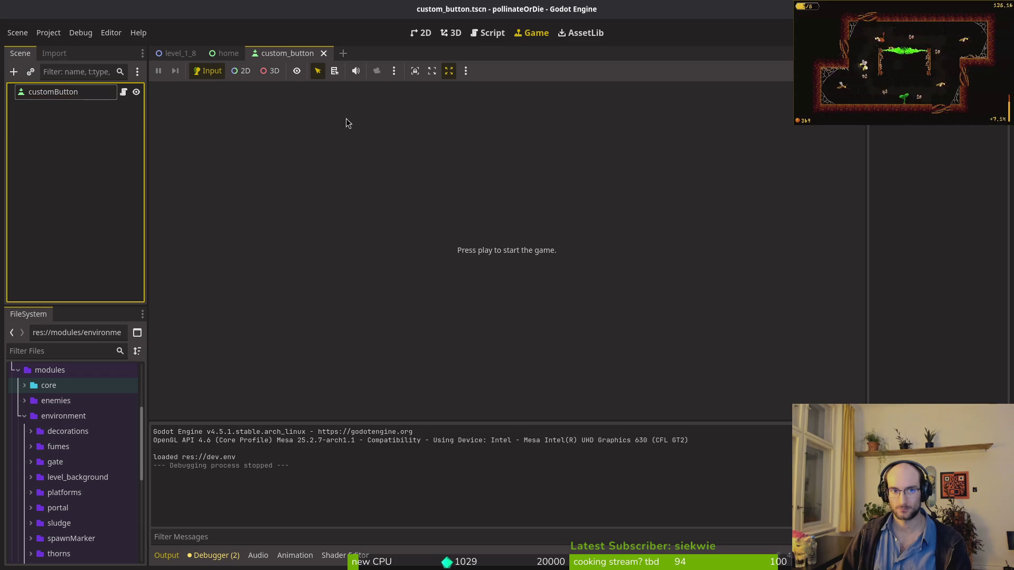
{"action": "key", "text": "ctrl+shift+w"}
{"action": "key", "text": "ctrl+shift+w"}
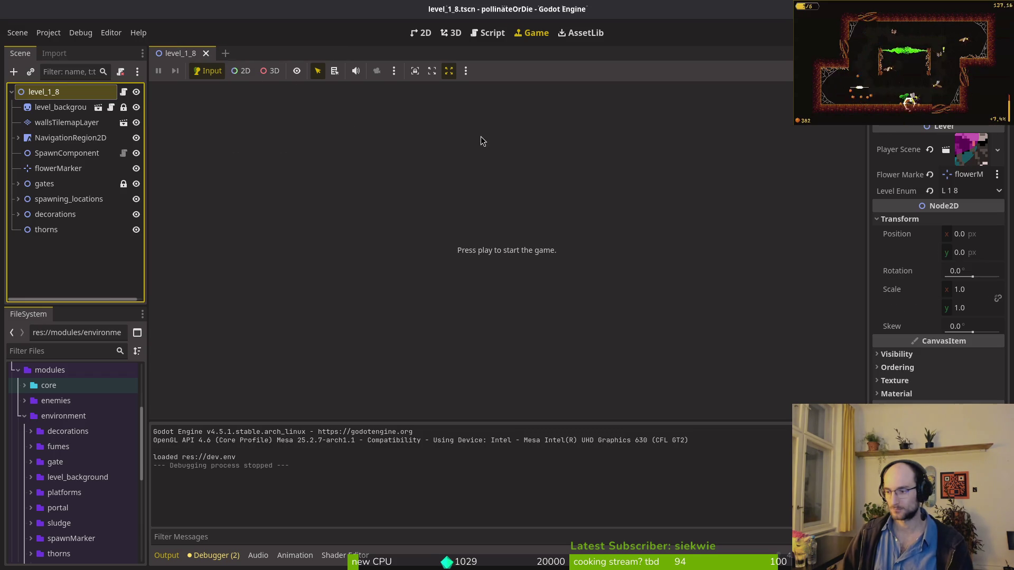
{"action": "key", "text": "ctrl+q"}
{"action": "type", "text": "tig status"}
{"action": "key", "text": "Return"}
{"action": "key", "text": "Down"}
{"action": "key", "text": "Down"}
{"action": "key", "text": "Down"}
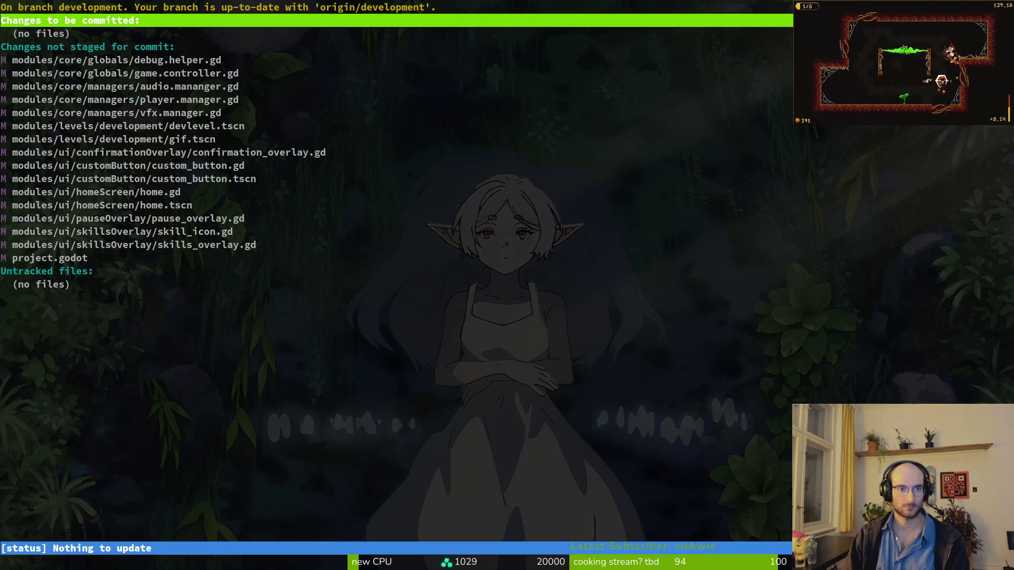
Step: Review the game.controller.gd and manager diffs and stage vfx.manager.gd
{"action": "key", "text": "Return"}
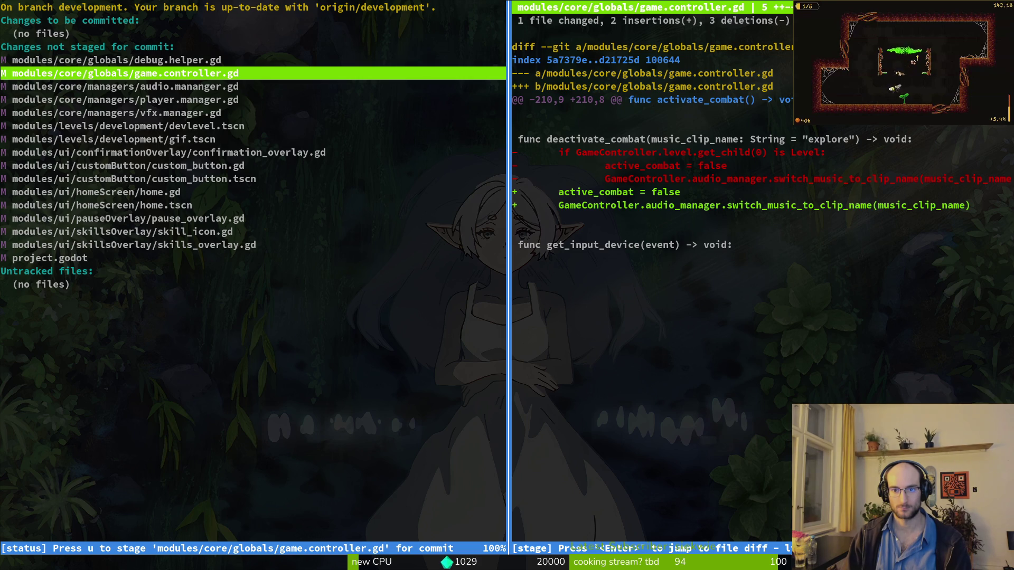
{"action": "key", "text": "u"}
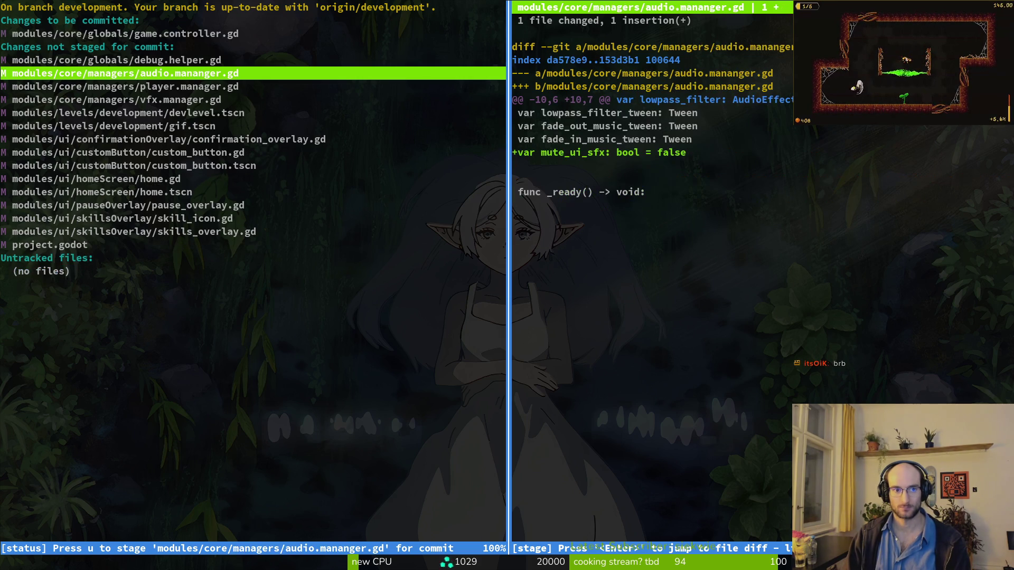
{"action": "key", "text": "u"}
{"action": "key", "text": "Down"}
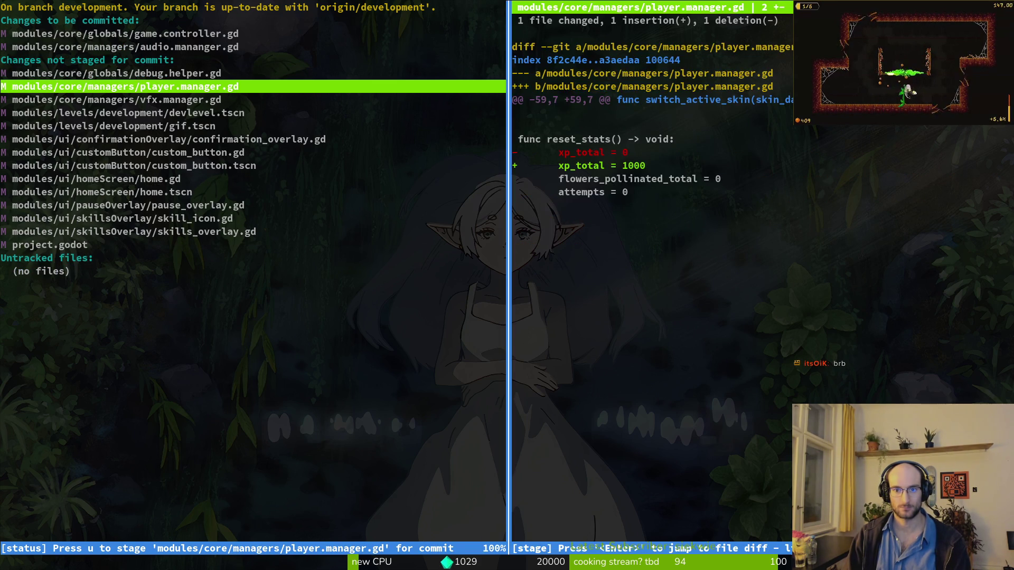
{"action": "key", "text": "Down"}
{"action": "key", "text": "Down"}
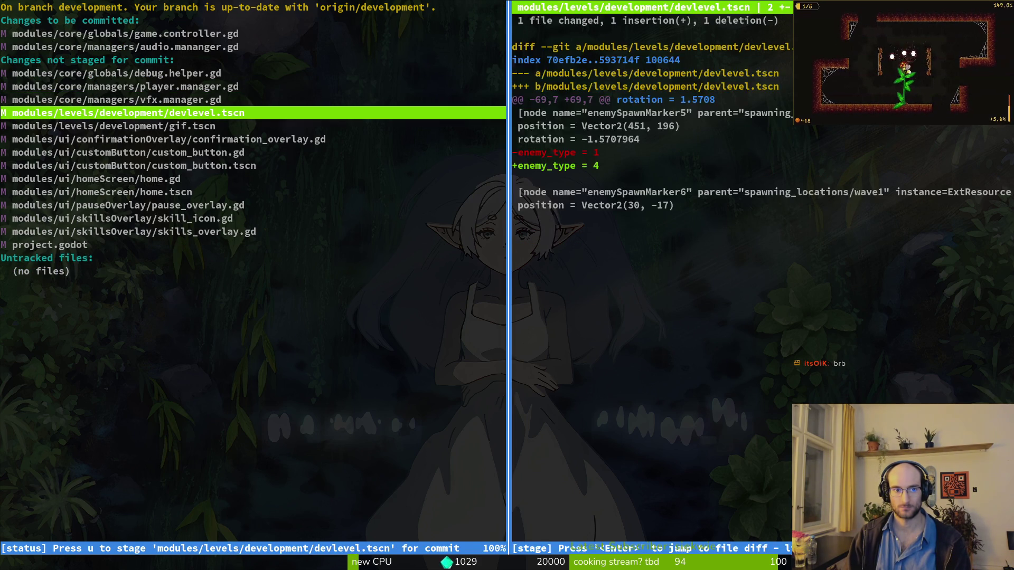
{"action": "key", "text": "Up"}
{"action": "key", "text": "u"}
{"action": "key", "text": "Down"}
{"action": "key", "text": "Down"}
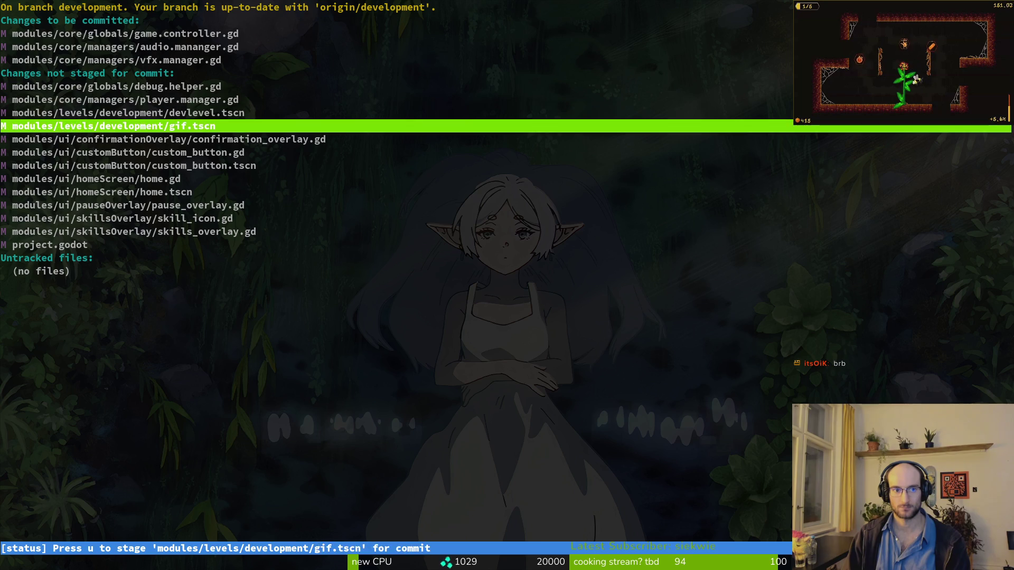
{"action": "key", "text": "Down"}
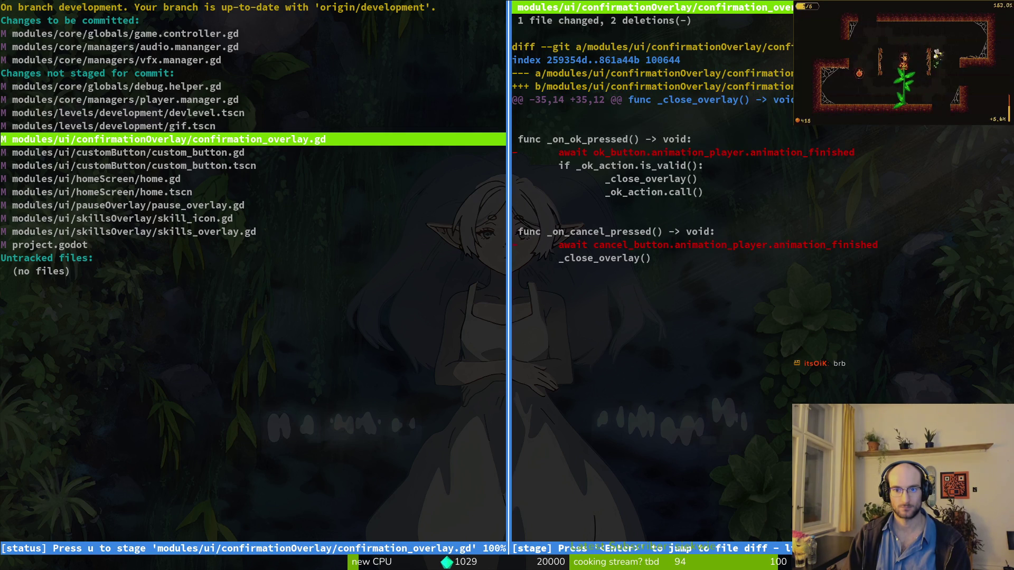
{"action": "key", "text": "q"}
Step: Review the custom_button and home.gd diffs and stage skill_icon.gd
{"action": "key", "text": "Down"}
{"action": "key", "text": "Return"}
{"action": "key", "text": "Down"}
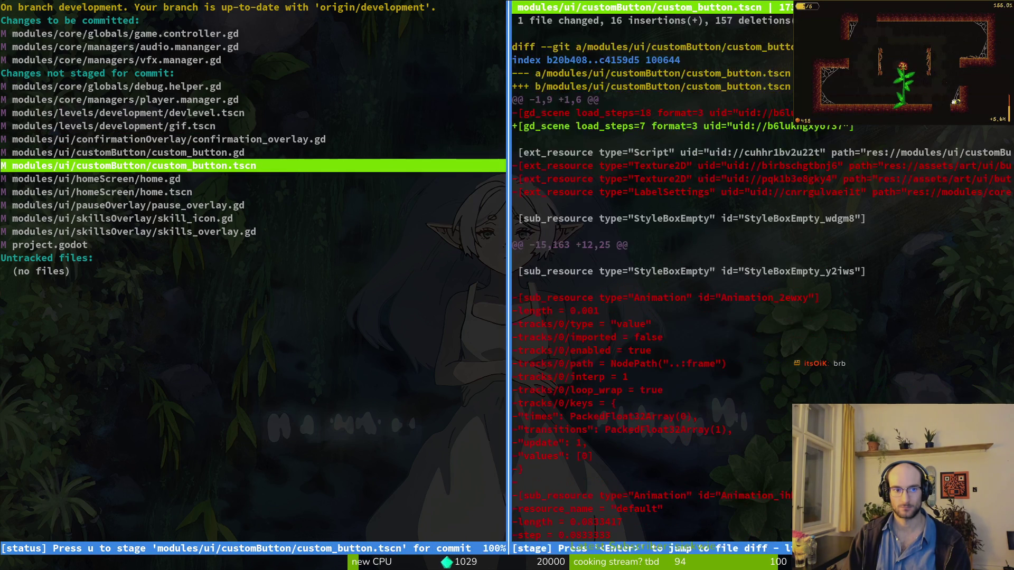
{"action": "key", "text": "Down"}
{"action": "key", "text": "q"}
{"action": "key", "text": "Down"}
{"action": "key", "text": "Down"}
{"action": "key", "text": "Down"}
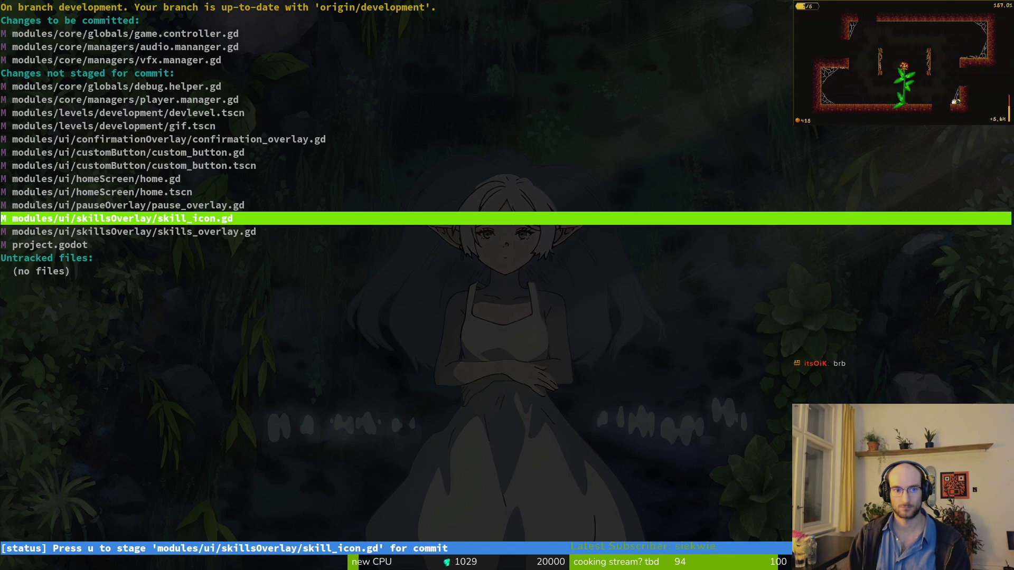
{"action": "key", "text": "Return"}
{"action": "key", "text": "u"}
{"action": "key", "text": "Up"}
{"action": "key", "text": "Up"}
{"action": "key", "text": "Up"}
{"action": "key", "text": "Up"}
{"action": "key", "text": "Up"}
{"action": "key", "text": "Up"}
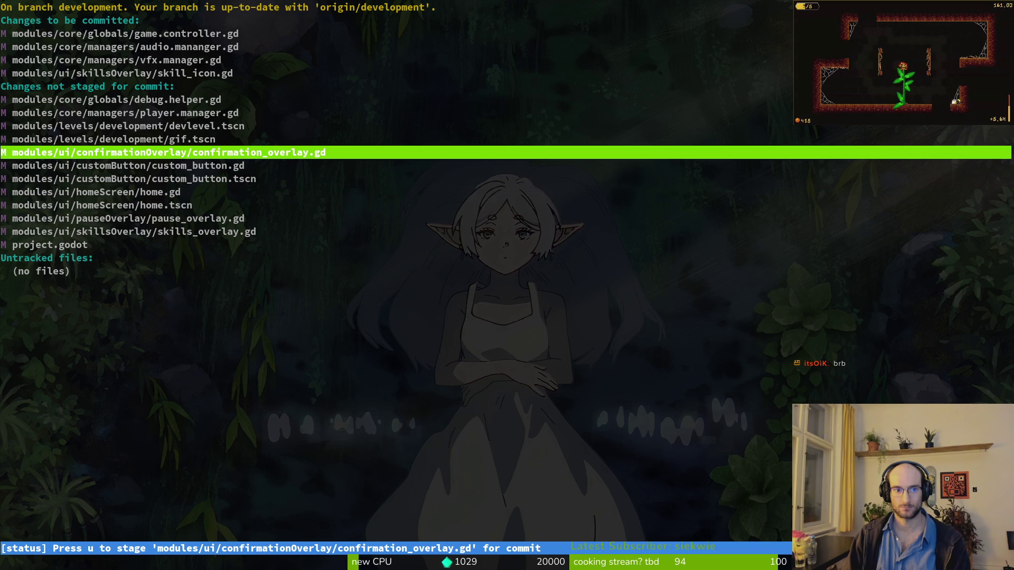
{"action": "key", "text": "Return"}
{"action": "key", "text": "q"}
Step: Stage only the open_overlay music-switch hunk of pause_overlay.gd, then quit tig and cd home
{"action": "key", "text": "Down"}
{"action": "key", "text": "Down"}
{"action": "key", "text": "Down"}
{"action": "key", "text": "Return"}
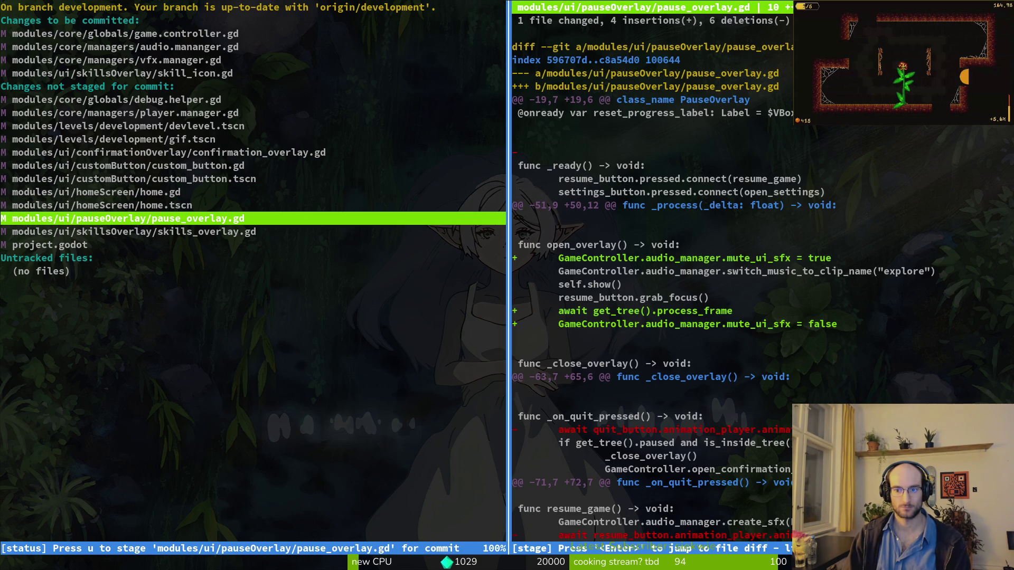
{"action": "left_click", "coordinate": [686, 271]}
{"action": "key", "text": "Down"}
{"action": "key", "text": "Down"}
{"action": "key", "text": "Down"}
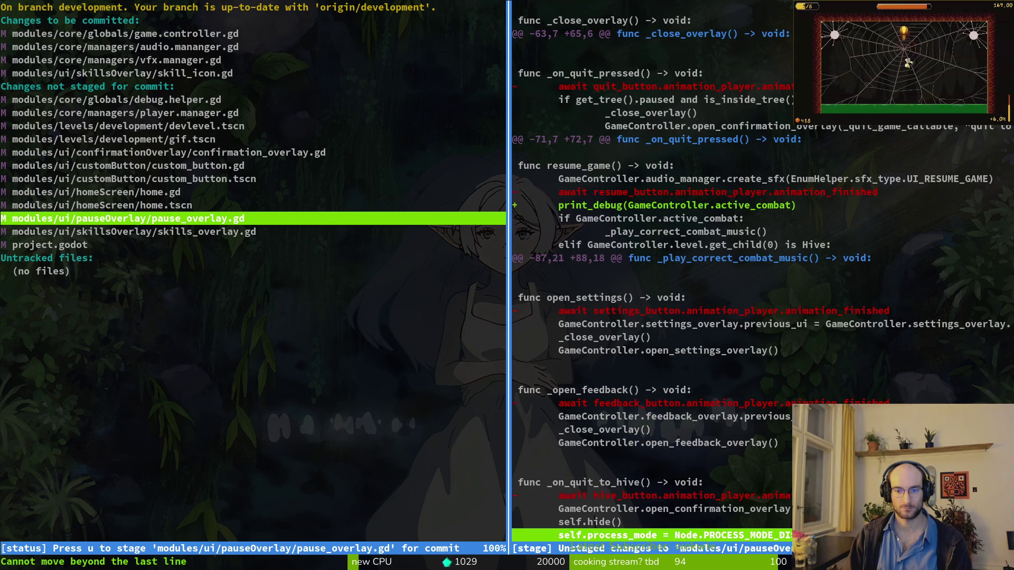
{"action": "key", "text": "u"}
{"action": "key", "text": "q"}
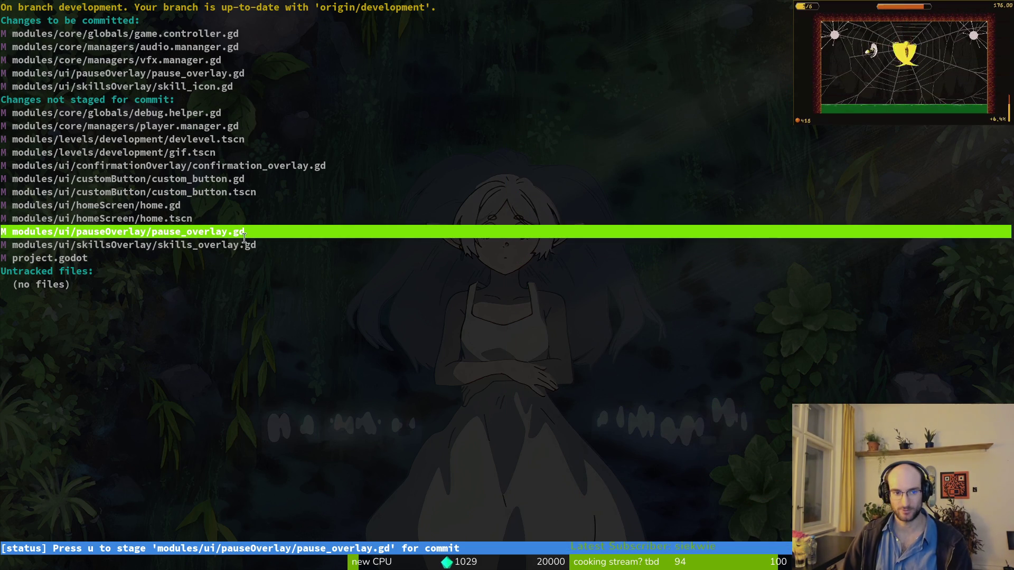
{"action": "type", "text": "q"}
{"action": "type", "text": "cd"}
{"action": "key", "text": "Return"}
{"action": "type", "text": "cd .bash"}
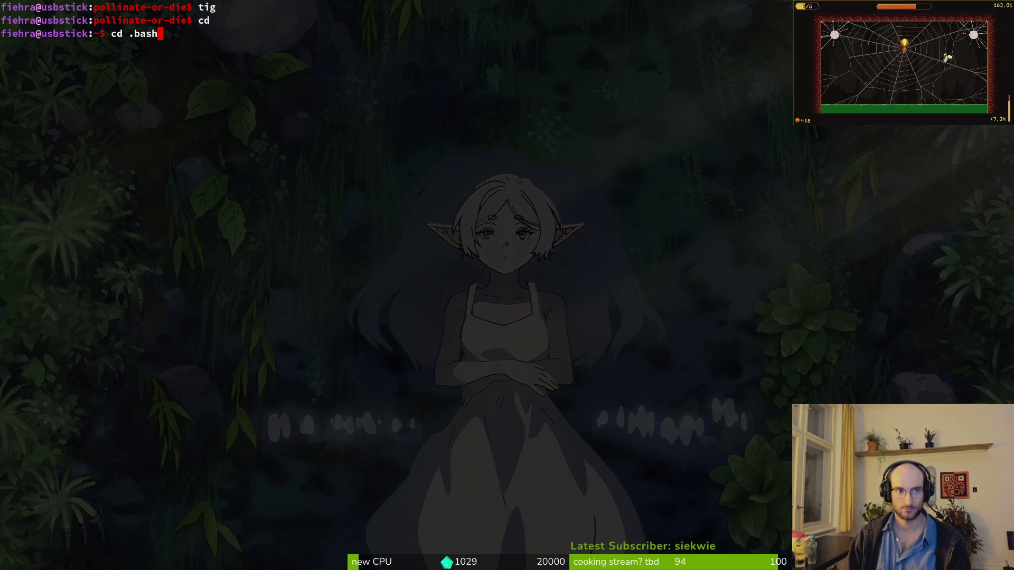
{"action": "key", "text": "BackSpace"}
{"action": "key", "text": "BackSpace"}
{"action": "key", "text": "BackSpace"}
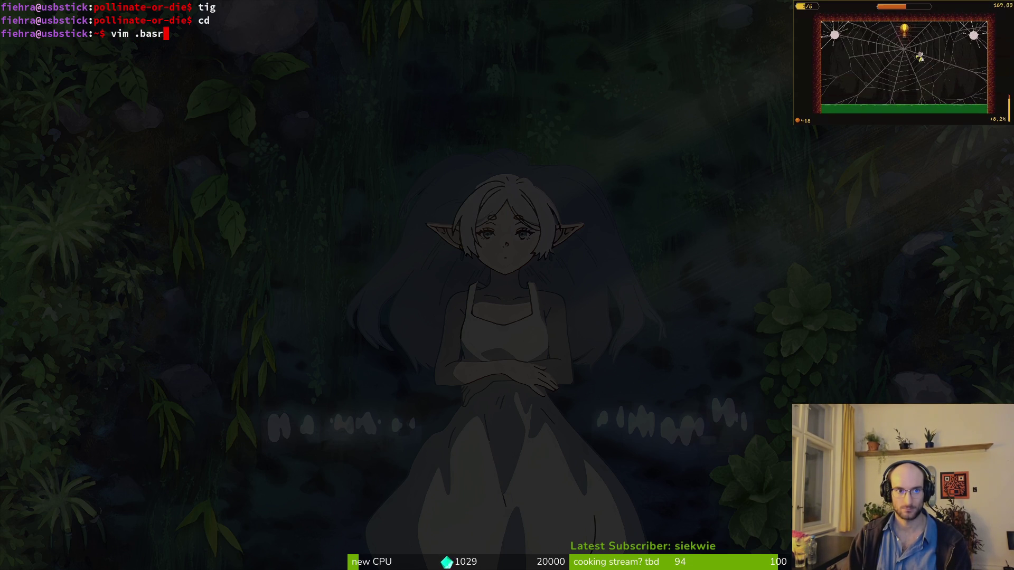
{"action": "key", "text": "Tab"}
{"action": "key", "text": "Tab"}
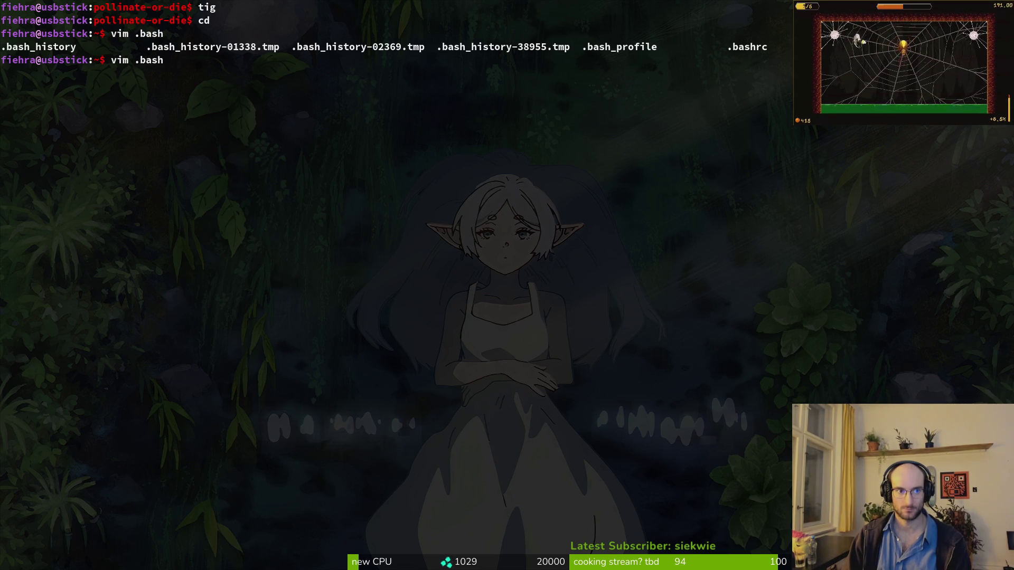
{"action": "type", "text": "c"}
{"action": "key", "text": "Return"}
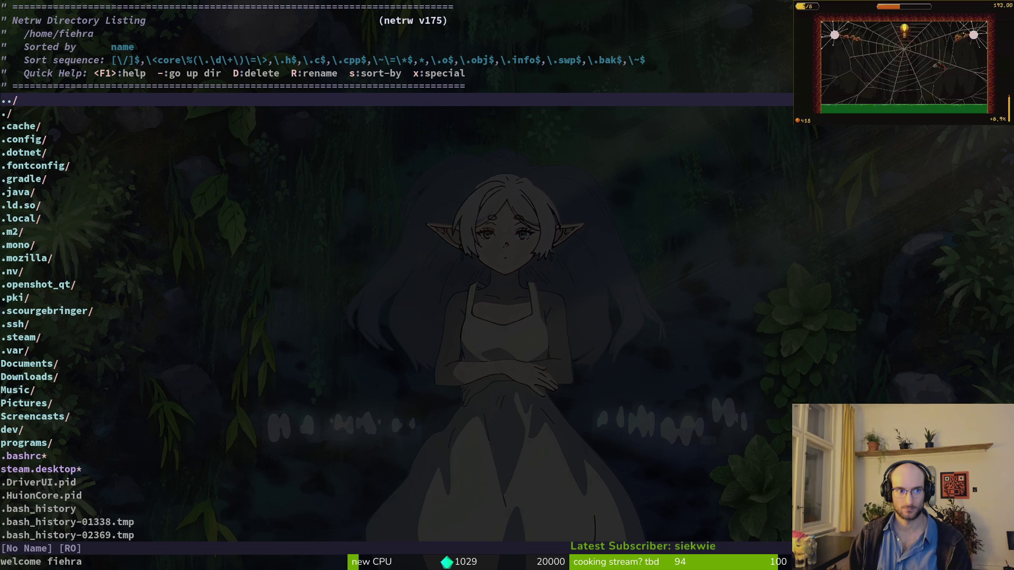
{"action": "key", "text": "Down"}
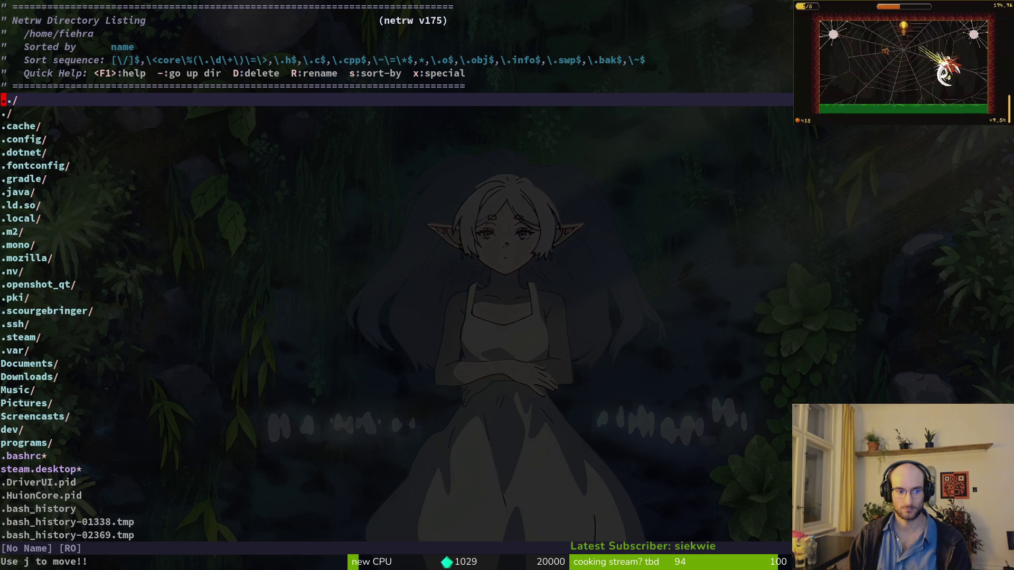
{"action": "key", "text": "j"}
{"action": "key", "text": "j"}
{"action": "key", "text": "j"}
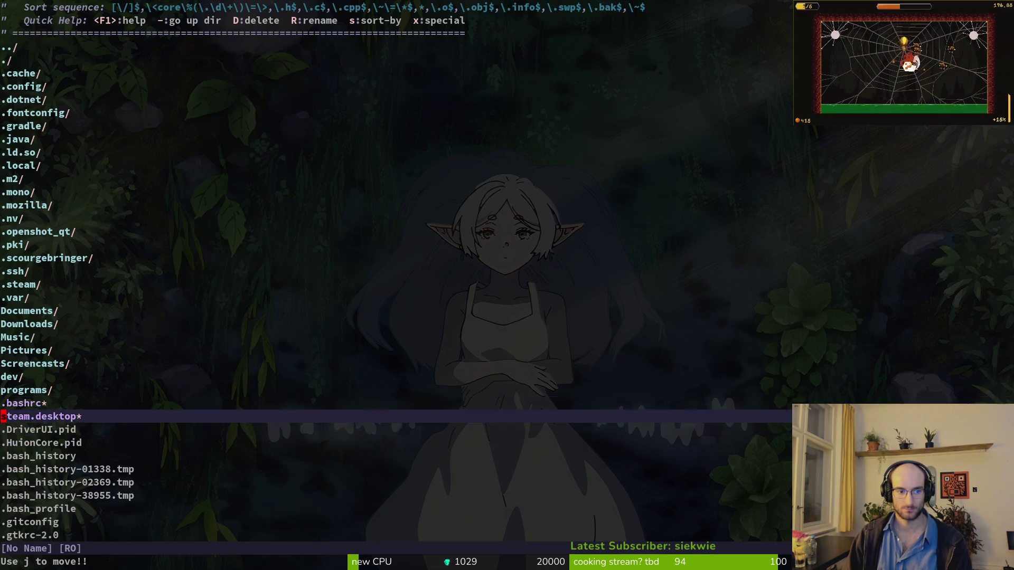
{"action": "key", "text": "k"}
{"action": "key", "text": "Return"}
{"action": "key", "text": "j"}
{"action": "key", "text": "j"}
{"action": "key", "text": "j"}
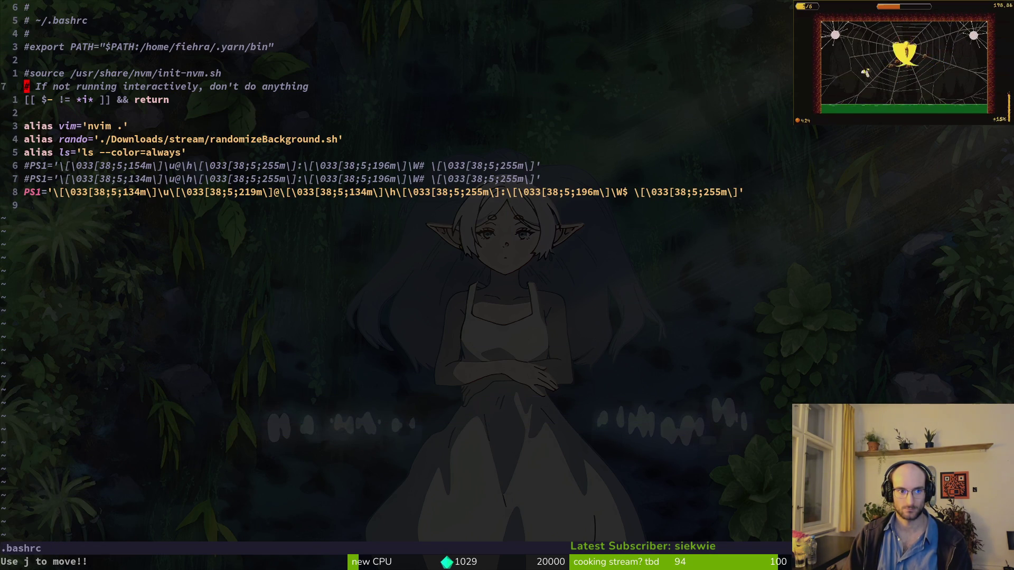
{"action": "key", "text": "V"}
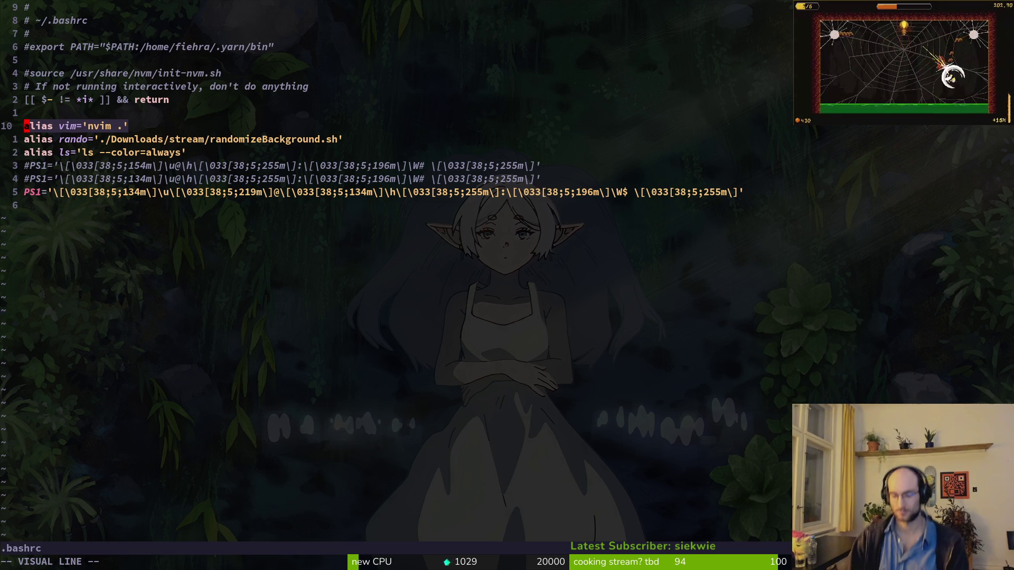
{"action": "key", "text": "y"}
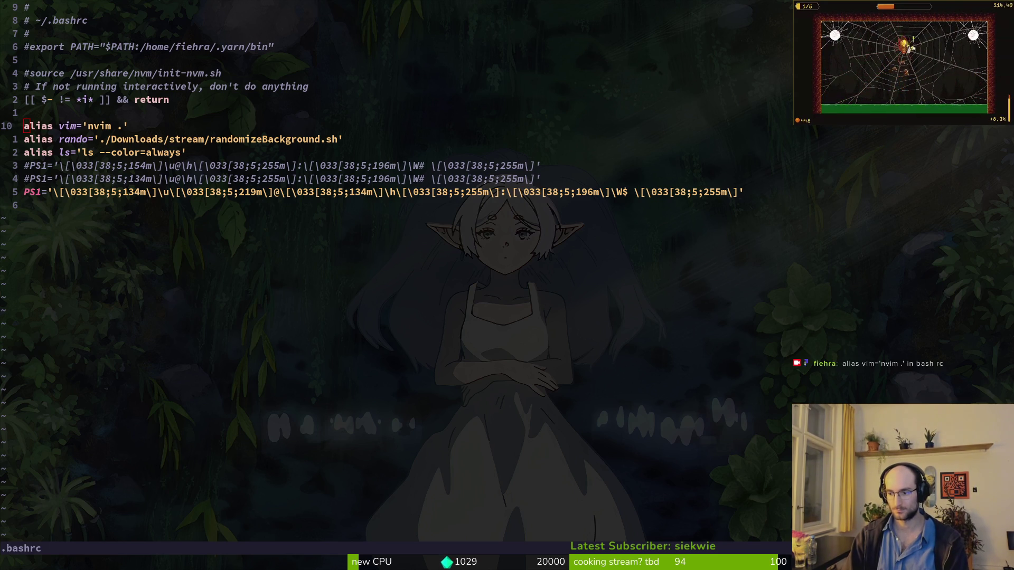
{"action": "key", "text": "shift+g"}
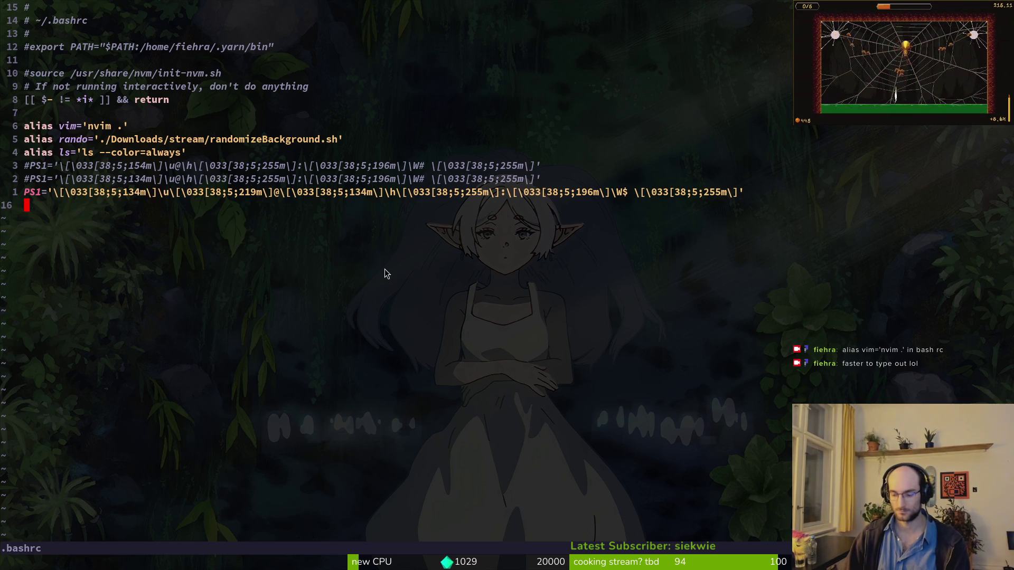
{"action": "type", "text": ":wq"}
{"action": "key", "text": "Return"}
{"action": "type", "text": "cd"}
{"action": "key", "text": "Return"}
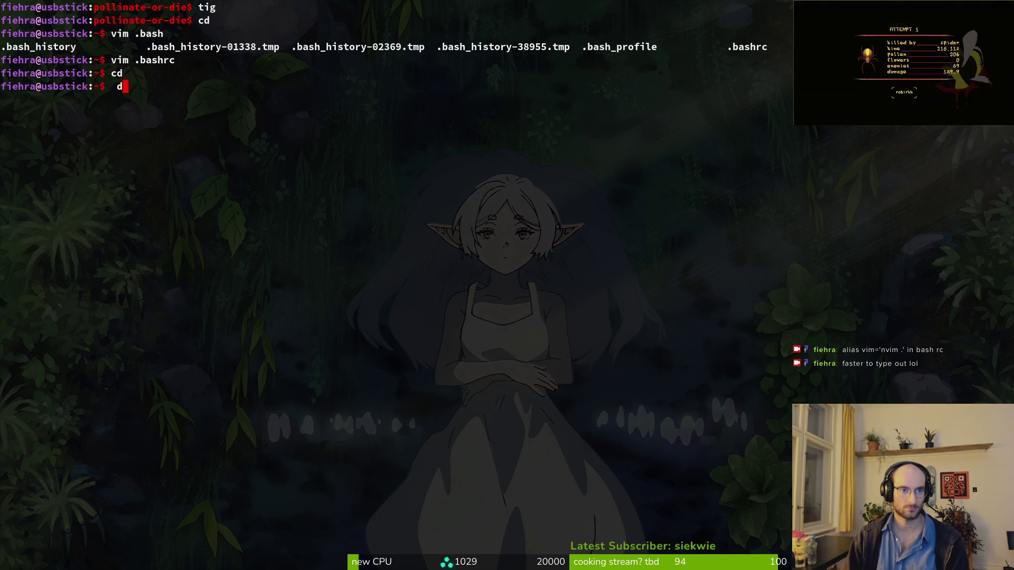
{"action": "type", "text": "cd dev/pol"}
Step: Enter the pollinate-or-die project folder, open vim, and launch tig with :!tig
{"action": "key", "text": "Tab"}
{"action": "key", "text": "Return"}
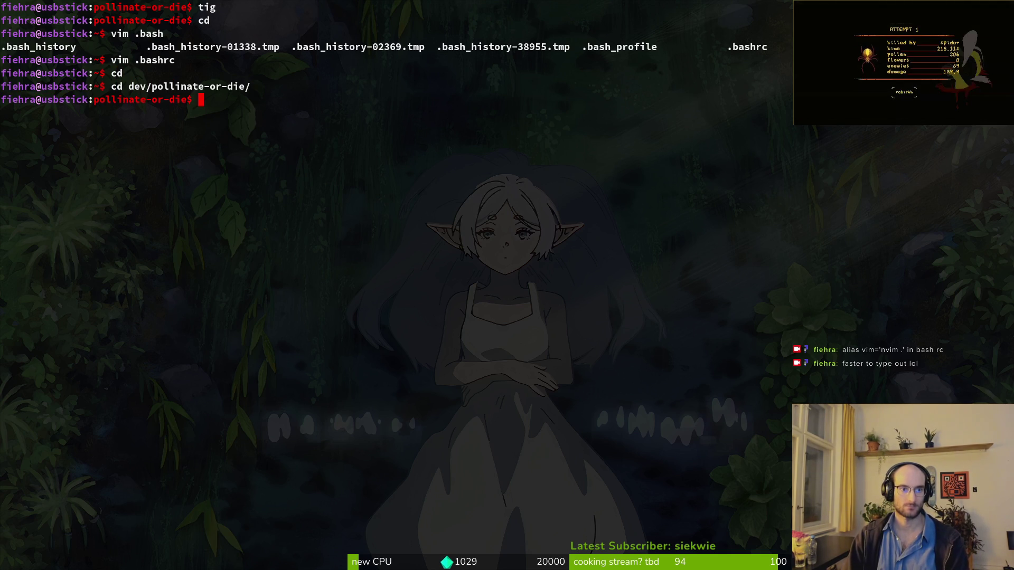
{"action": "type", "text": "vim"}
{"action": "key", "text": "Return"}
{"action": "type", "text": ":!tig"}
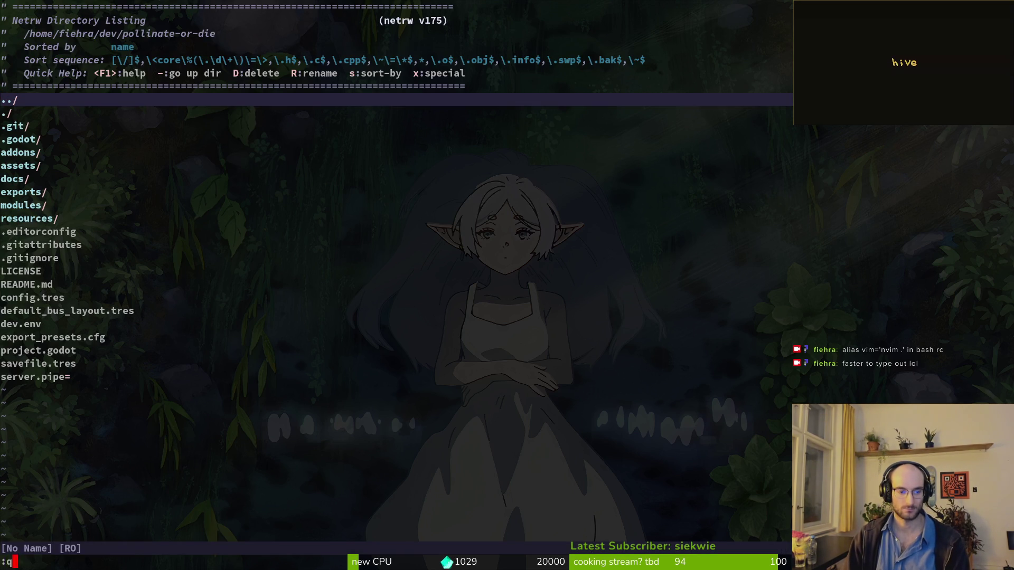
{"action": "key", "text": "Return"}
Step: Review the changed files and stage confirmation_overlay.gd
{"action": "key", "text": "s"}
{"action": "key", "text": "j"}
{"action": "key", "text": "j"}
{"action": "key", "text": "j"}
{"action": "key", "text": "j"}
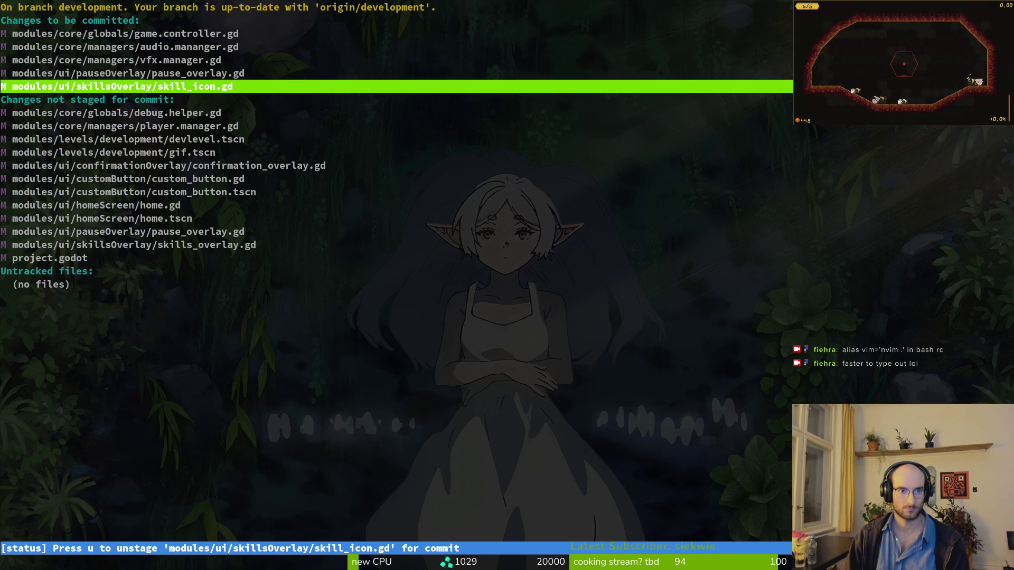
{"action": "key", "text": "k"}
{"action": "key", "text": "j"}
{"action": "key", "text": "j"}
{"action": "key", "text": "j"}
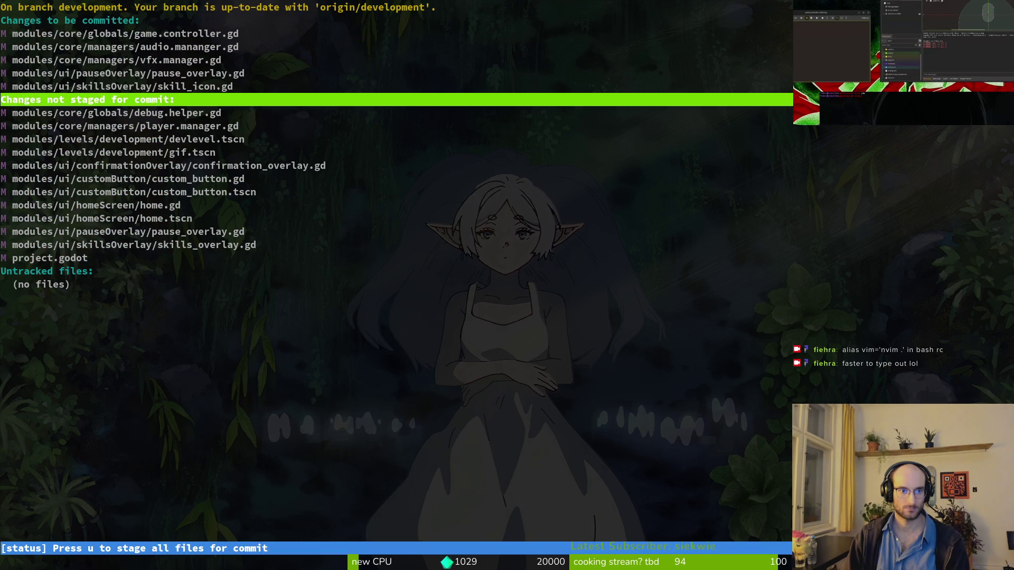
{"action": "key", "text": "j"}
{"action": "key", "text": "j"}
{"action": "key", "text": "j"}
{"action": "key", "text": "k"}
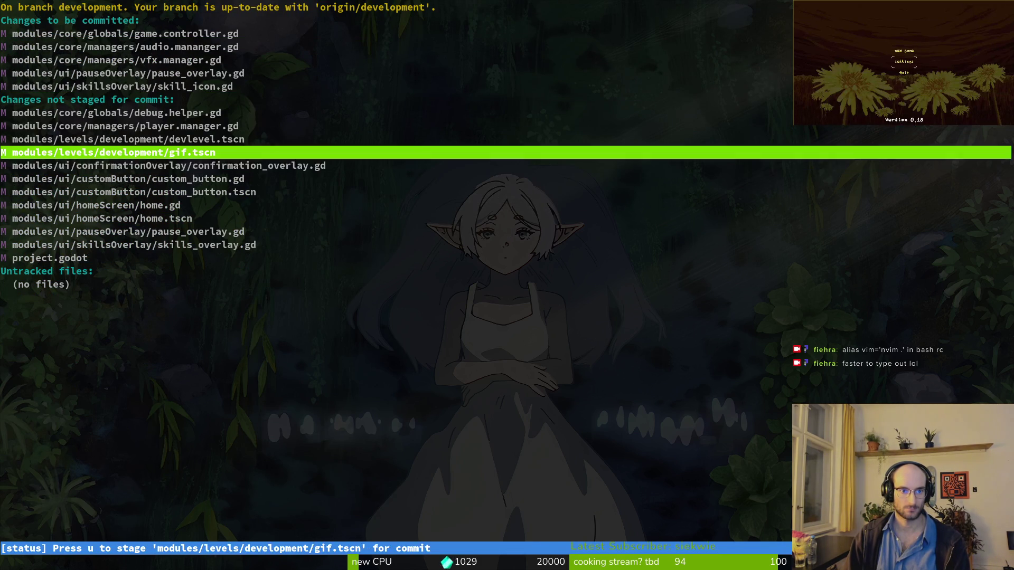
{"action": "key", "text": "j"}
{"action": "key", "text": "Return"}
{"action": "key", "text": "u"}
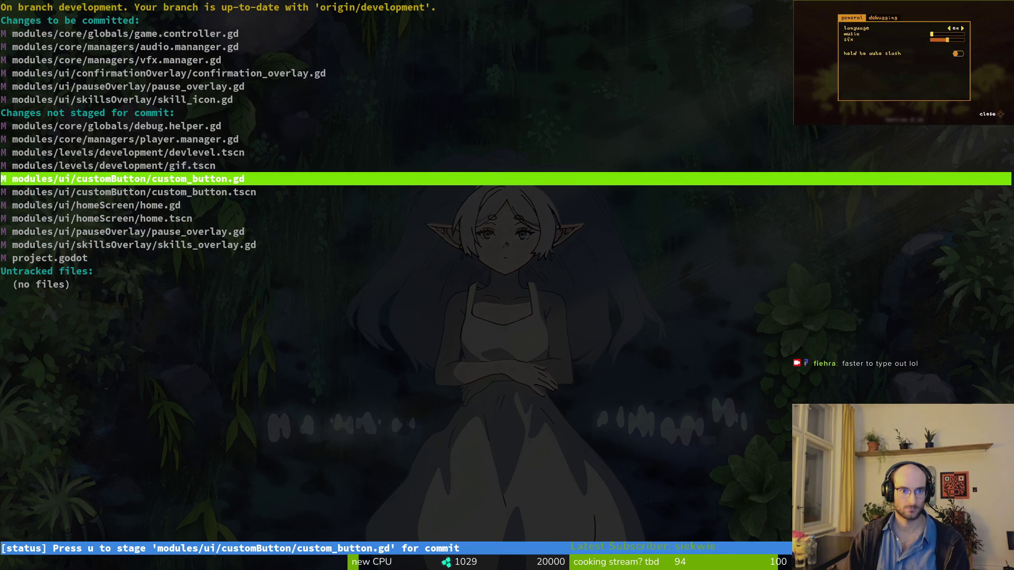
{"action": "key", "text": "k"}
{"action": "key", "text": "k"}
{"action": "key", "text": "k"}
{"action": "key", "text": "k"}
{"action": "key", "text": "k"}
{"action": "key", "text": "k"}
{"action": "key", "text": "k"}
{"action": "key", "text": "k"}
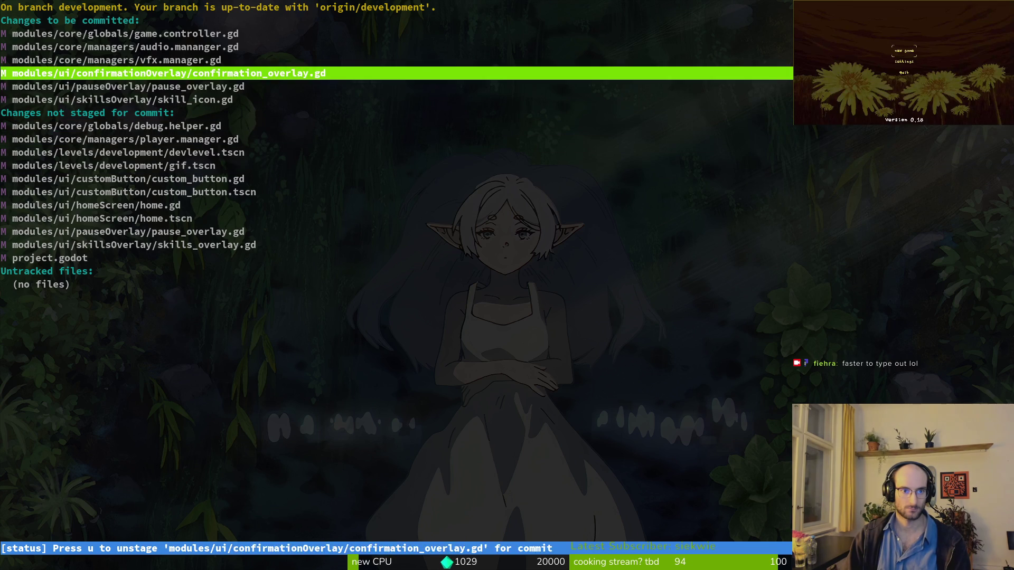
Step: Relaunch tig, stage skills_overlay.gd, and quit back to the shell
{"action": "type", "text": "qgit commi"}
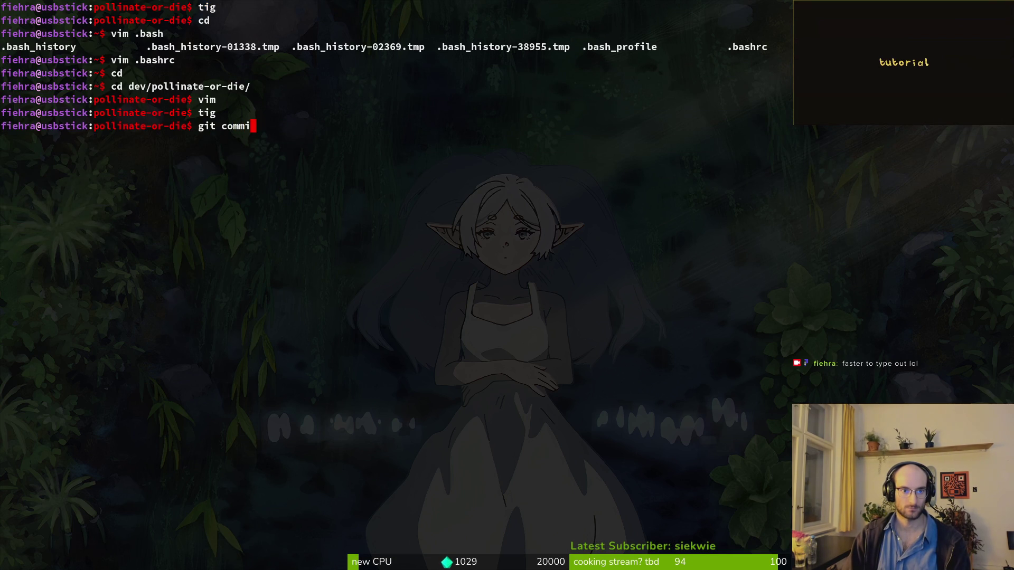
{"action": "key", "text": "ctrl+u"}
{"action": "type", "text": "tig"}
{"action": "key", "text": "Return"}
{"action": "key", "text": "s"}
{"action": "key", "text": "j"}
{"action": "key", "text": "j"}
{"action": "key", "text": "j"}
{"action": "key", "text": "j"}
{"action": "key", "text": "j"}
{"action": "key", "text": "Return"}
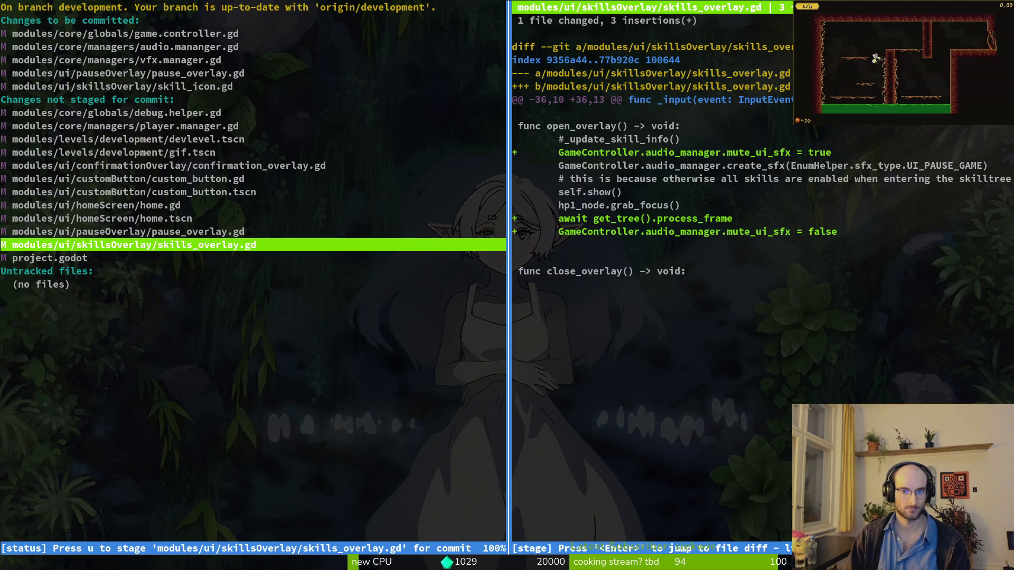
{"action": "key", "text": "u"}
{"action": "key", "text": "q"}
{"action": "key", "text": "q"}
{"action": "key", "text": "q"}
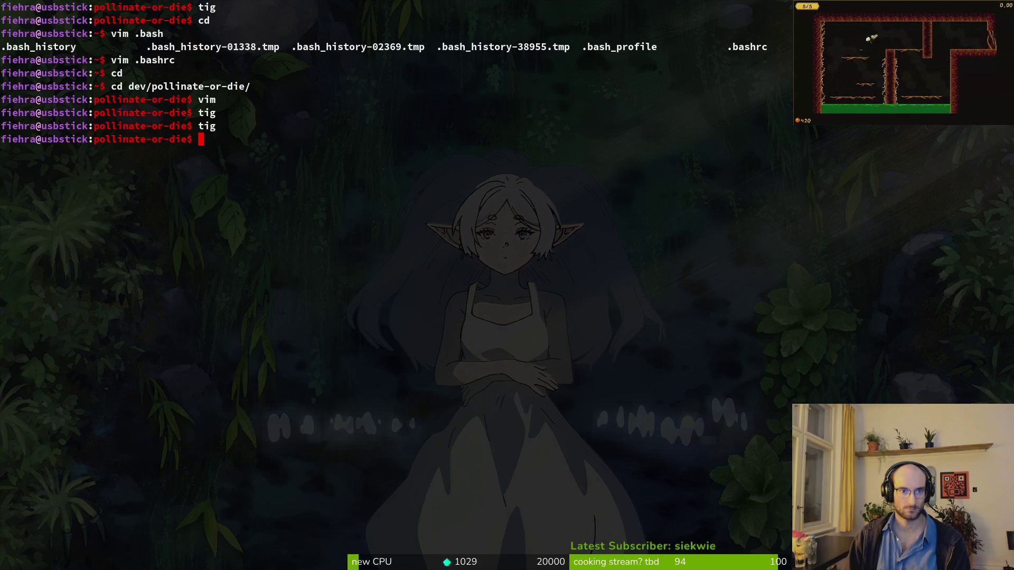
Step: Commit with message 'dont play focus sfx when opening overlays' and reopen tig status
{"action": "type", "text": "git ocmit"}
{"action": "key", "text": "BackSpace"}
{"action": "key", "text": "BackSpace"}
{"action": "key", "text": "BackSpace"}
{"action": "type", "text": "commit -m \"dont play foc"}
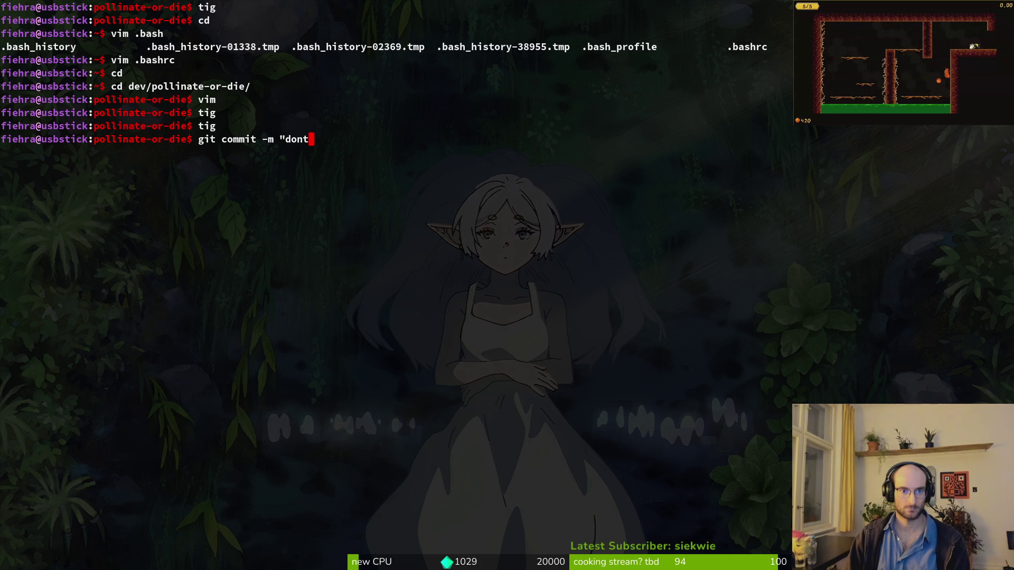
{"action": "type", "text": "us sfx when openin"}
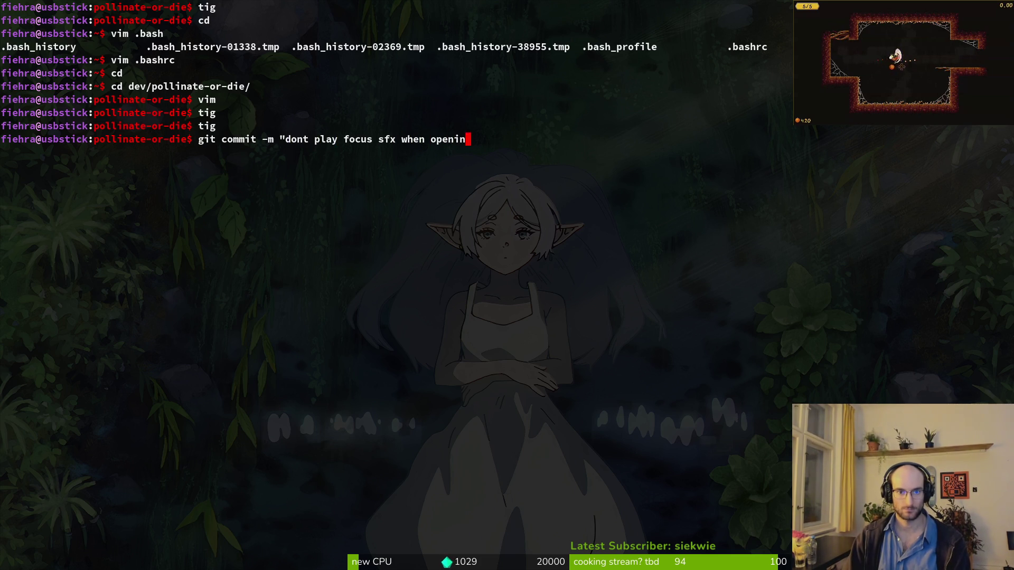
{"action": "key", "text": "Return"}
{"action": "type", "text": "tig"}
{"action": "key", "text": "Return"}
{"action": "key", "text": "s"}
{"action": "key", "text": "Down"}
{"action": "key", "text": "Down"}
Step: Browse the unstaged files, view the custom_button.gd diff, and relaunch tig
{"action": "key", "text": "Down"}
{"action": "key", "text": "Down"}
{"action": "key", "text": "Down"}
{"action": "key", "text": "Down"}
{"action": "key", "text": "Down"}
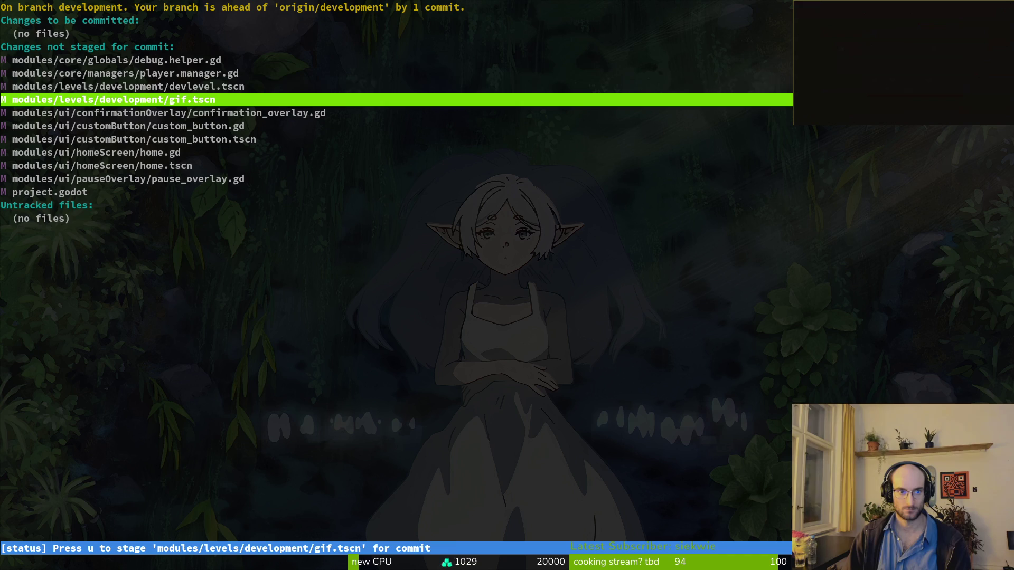
{"action": "key", "text": "Up"}
{"action": "key", "text": "Down"}
{"action": "key", "text": "Up"}
{"action": "key", "text": "Down"}
{"action": "key", "text": "Down"}
{"action": "key", "text": "Down"}
{"action": "key", "text": "Down"}
{"action": "key", "text": "Up"}
Step: Check the player.manager.gd diff and stage confirmation_overlay.gd
{"action": "key", "text": "Down"}
{"action": "key", "text": "Up"}
{"action": "key", "text": "Return"}
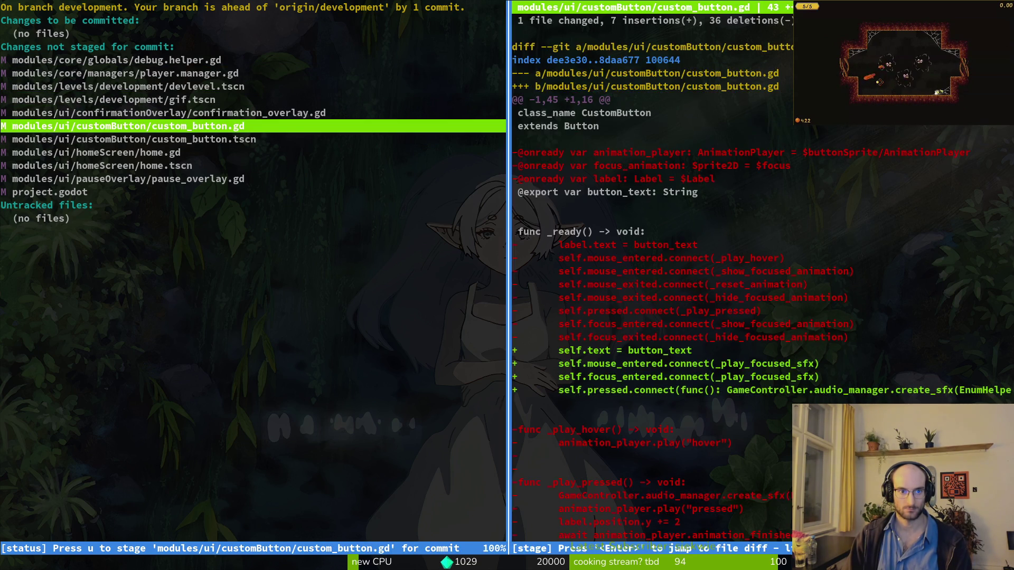
{"action": "key", "text": "q"}
{"action": "key", "text": "q"}
{"action": "type", "text": "tig"}
{"action": "key", "text": "Return"}
{"action": "key", "text": "s"}
{"action": "key", "text": "Down"}
{"action": "key", "text": "Down"}
{"action": "key", "text": "Return"}
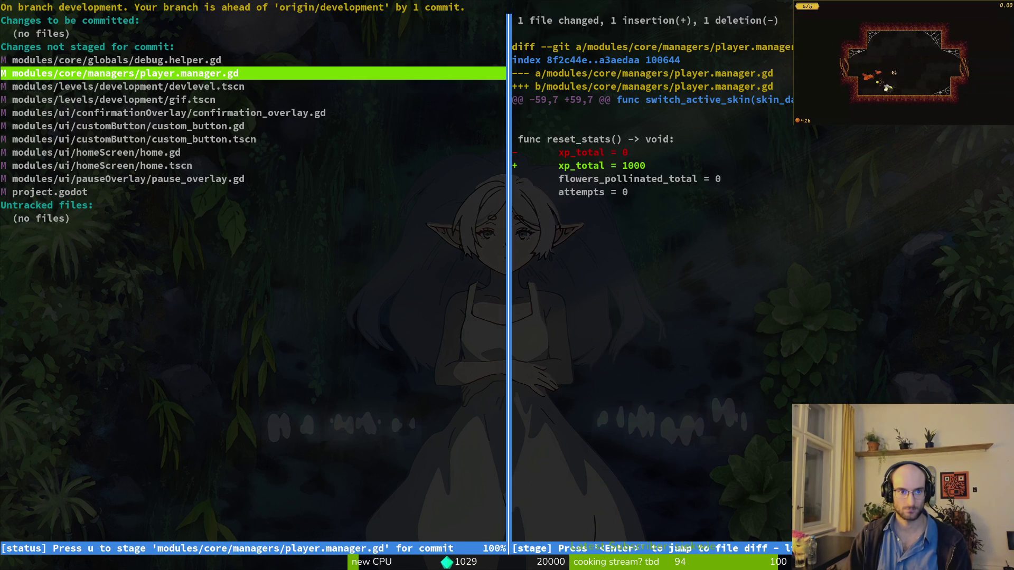
{"action": "key", "text": "q"}
{"action": "key", "text": "Down"}
{"action": "key", "text": "Down"}
{"action": "key", "text": "Down"}
{"action": "key", "text": "Return"}
{"action": "key", "text": "u"}
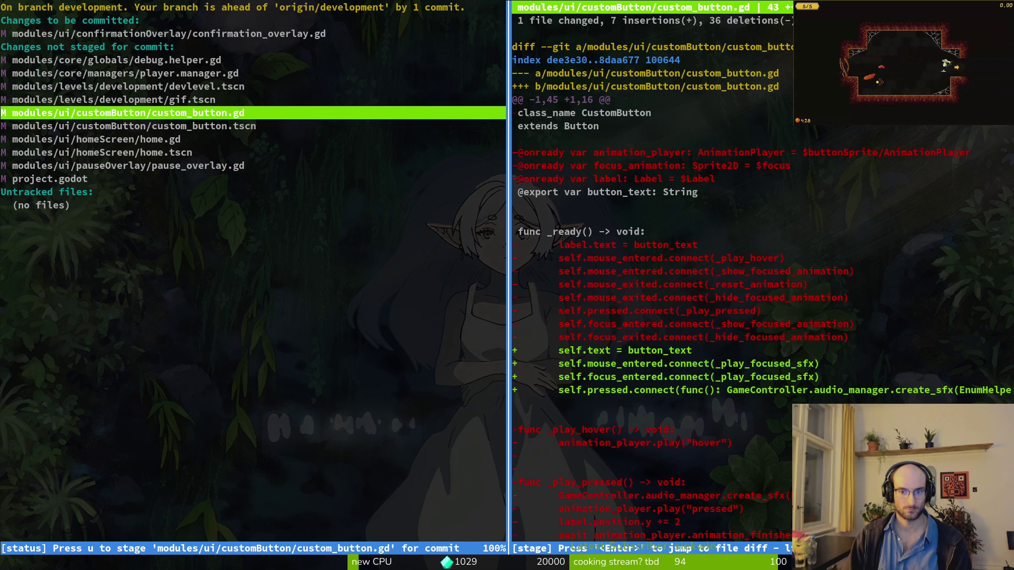
Step: Stage custom_button.gd, custom_button.tscn, home.gd, home.tscn and pause_overlay.gd
{"action": "key", "text": "u"}
{"action": "key", "text": "q"}
{"action": "key", "text": "Down"}
{"action": "key", "text": "u"}
{"action": "key", "text": "Down"}
{"action": "key", "text": "u"}
{"action": "key", "text": "Down"}
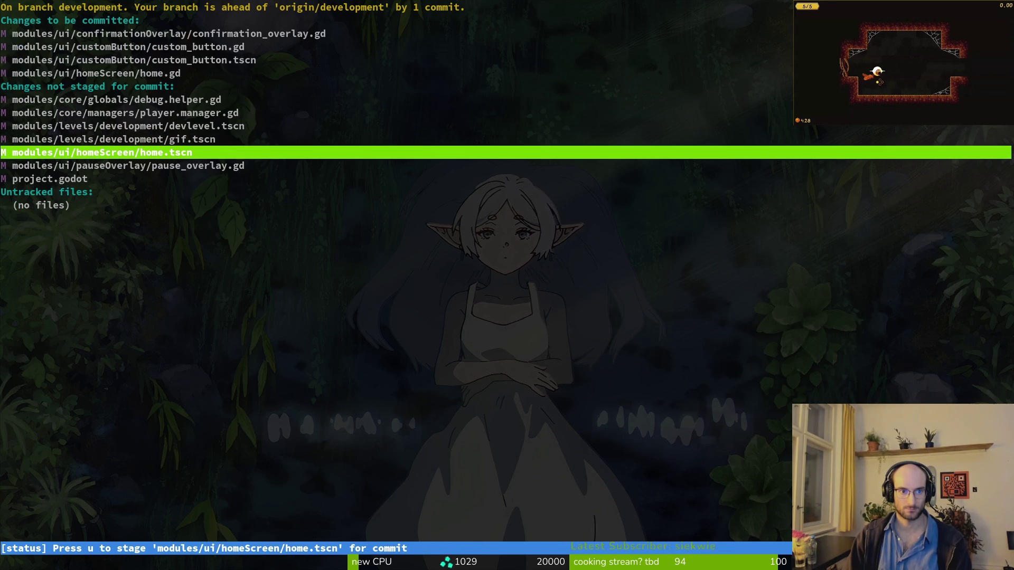
{"action": "key", "text": "u"}
{"action": "key", "text": "Return"}
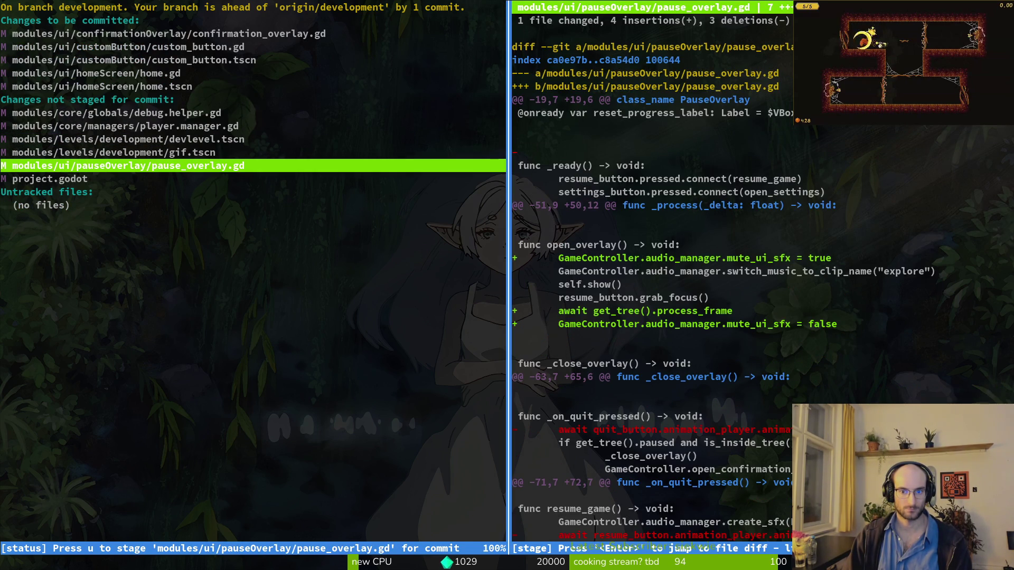
{"action": "key", "text": "u"}
Step: Look over the project.godot diff, leaving it unstaged, and quit tig
{"action": "key", "text": "Up"}
{"action": "key", "text": "q"}
{"action": "key", "text": "Up"}
{"action": "key", "text": "Up"}
{"action": "key", "text": "Down"}
{"action": "key", "text": "Down"}
{"action": "key", "text": "Down"}
{"action": "key", "text": "Return"}
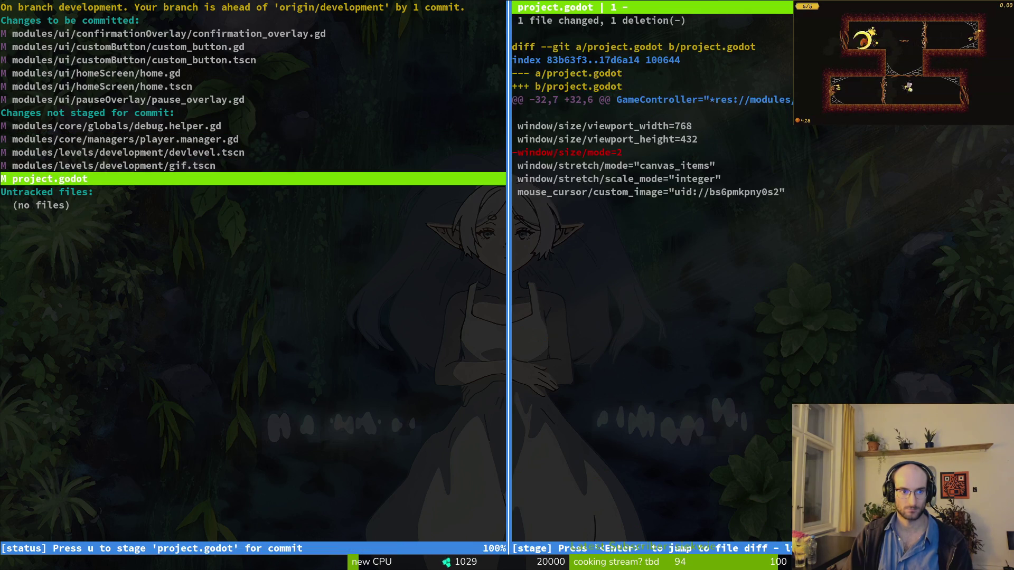
{"action": "key", "text": "q"}
{"action": "key", "text": "q"}
Step: Commit the staged files as 'refactores buttons' and push the branch
{"action": "type", "text": "git commit -"}
{"action": "type", "text": "remo"}
{"action": "key", "text": "BackSpace"}
{"action": "key", "text": "BackSpace"}
{"action": "type", "text": "factores buttons\""}
{"action": "key", "text": "Return"}
{"action": "type", "text": "gitp"}
{"action": "key", "text": "BackSpace"}
{"action": "key", "text": "BackSpace"}
{"action": "key", "text": "BackSpace"}
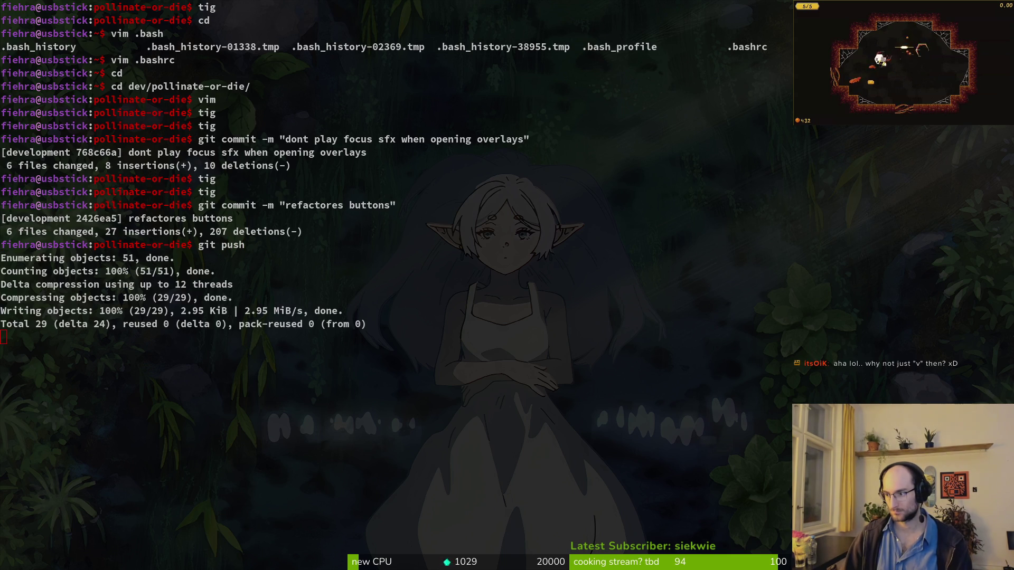
{"action": "key", "text": "alt+Tab"}
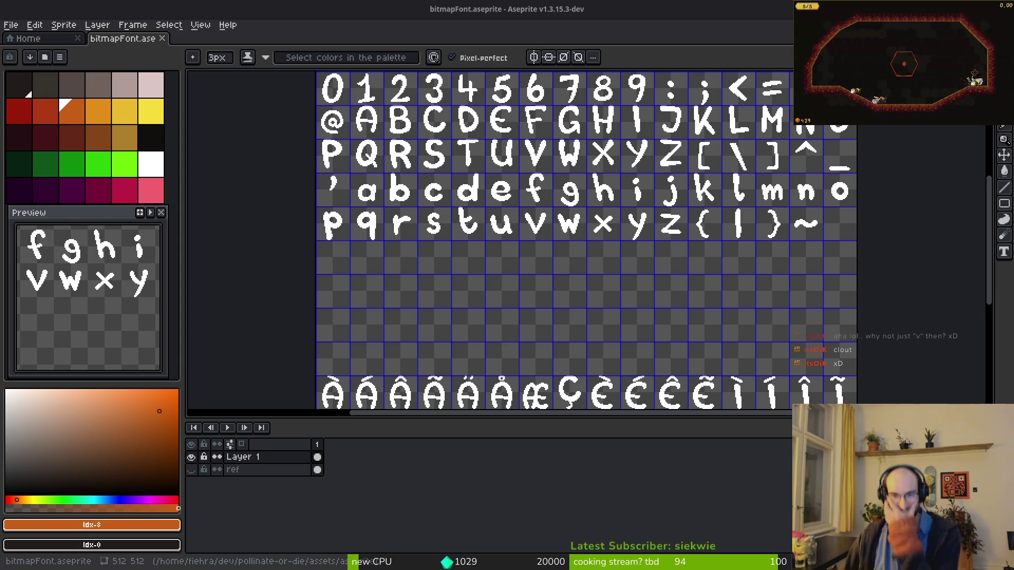
Step: Close the bitmapFont.aseprite tab, leaving only Aseprite's Home screen
{"action": "left_click", "coordinate": [162, 38]}
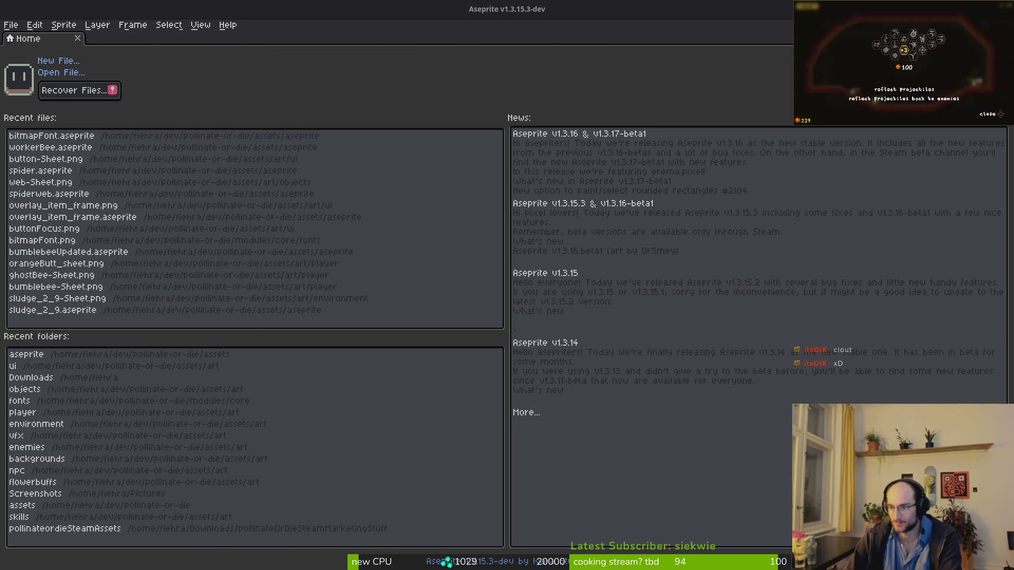
{"action": "key", "text": "alt+Tab"}
Step: Quick-open custom_button.tscn by searching 'custom', then switch back to Aseprite
{"action": "left_click", "coordinate": [190, 58]}
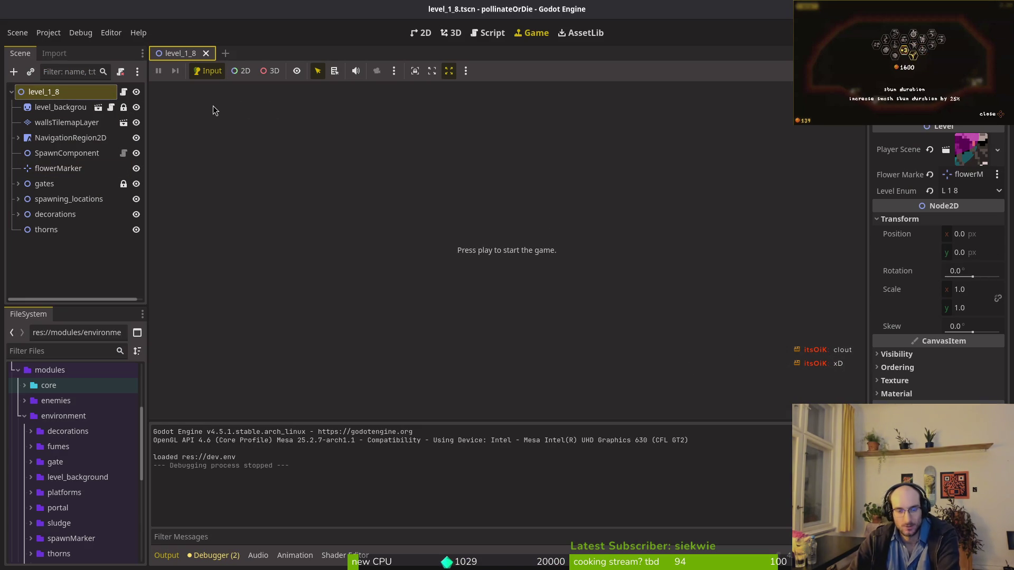
{"action": "key", "text": "shift+alt+o"}
{"action": "type", "text": "custom"}
{"action": "key", "text": "Down"}
{"action": "key", "text": "Return"}
{"action": "left_click", "coordinate": [71, 129]}
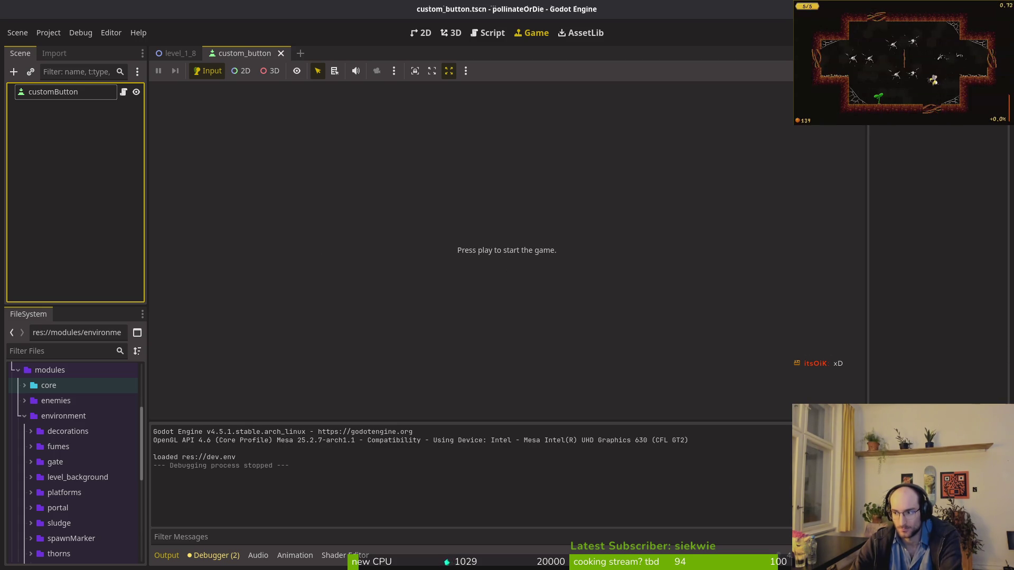
{"action": "key", "text": "alt+Tab"}
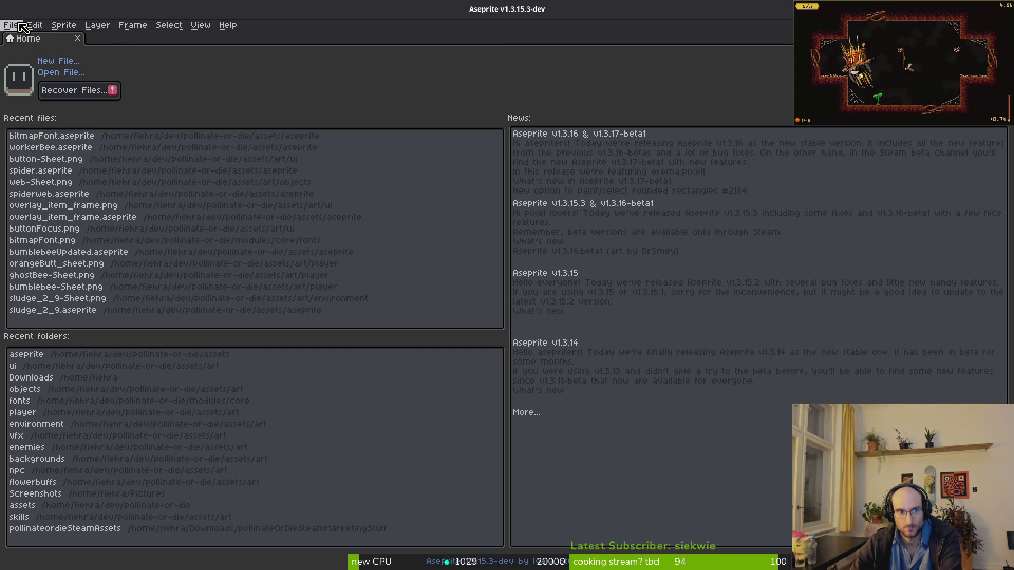
Step: Open buttonFocus.png from the ui folder, look it over, then close it
{"action": "left_click", "coordinate": [57, 73]}
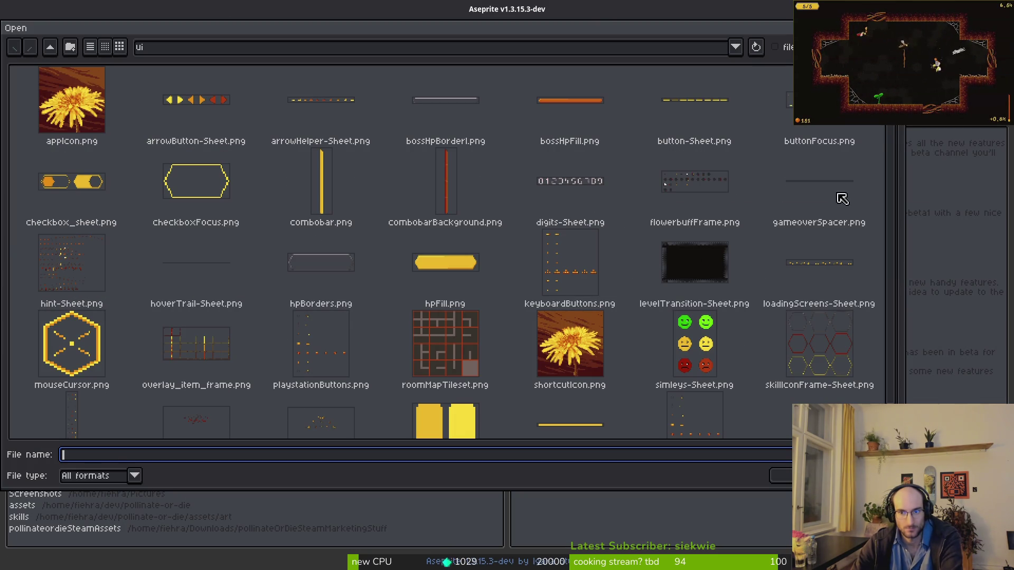
{"action": "left_click", "coordinate": [820, 113]}
{"action": "key", "text": "Return"}
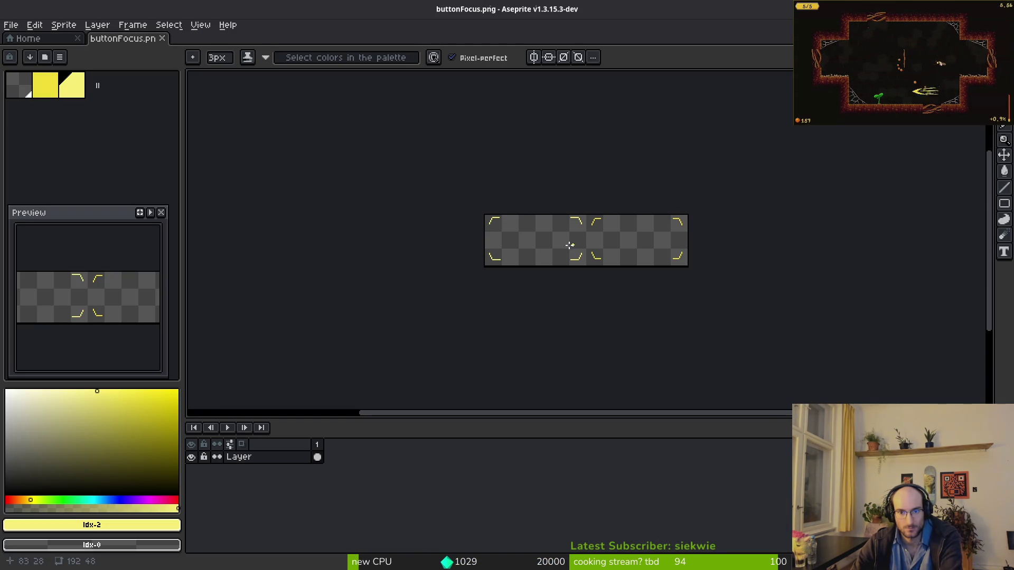
{"action": "scroll", "coordinate": [558, 242], "scroll_direction": "up", "scroll_amount": 5}
{"action": "scroll", "coordinate": [553, 251], "scroll_direction": "down", "scroll_amount": 3}
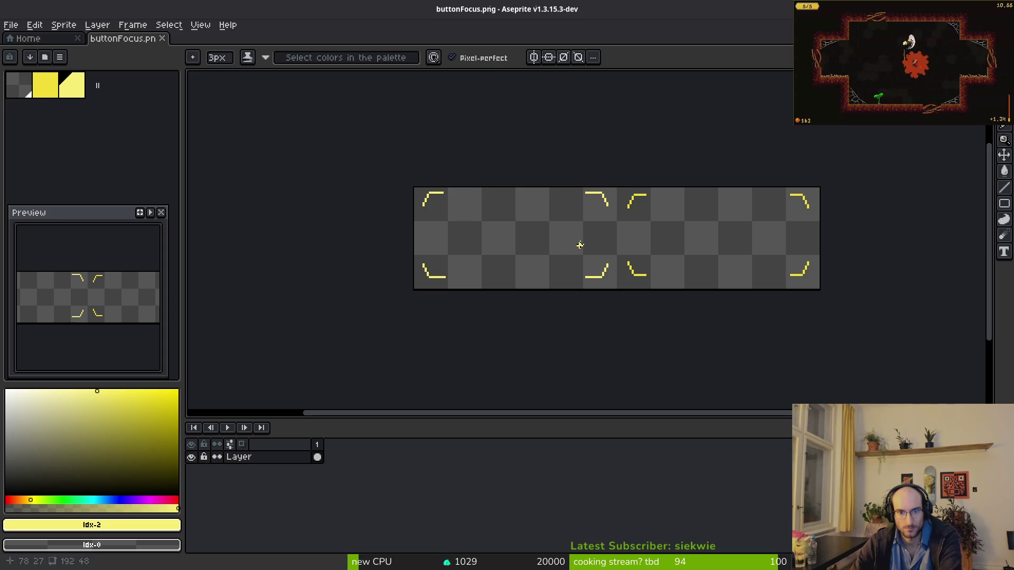
{"action": "left_click", "coordinate": [164, 39]}
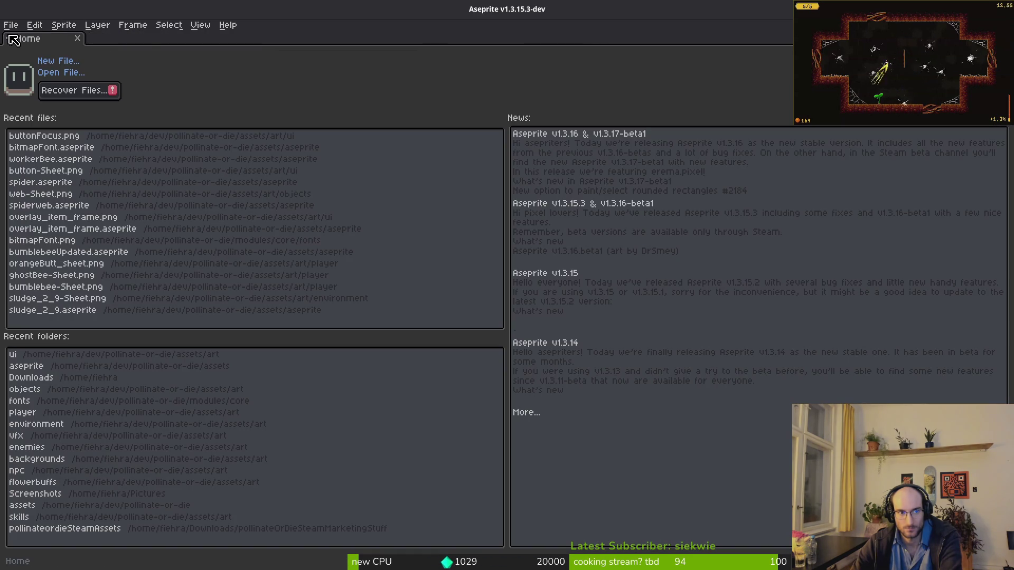
Step: Bring up the New Sprite settings for a fresh sprite
{"action": "left_click", "coordinate": [53, 61]}
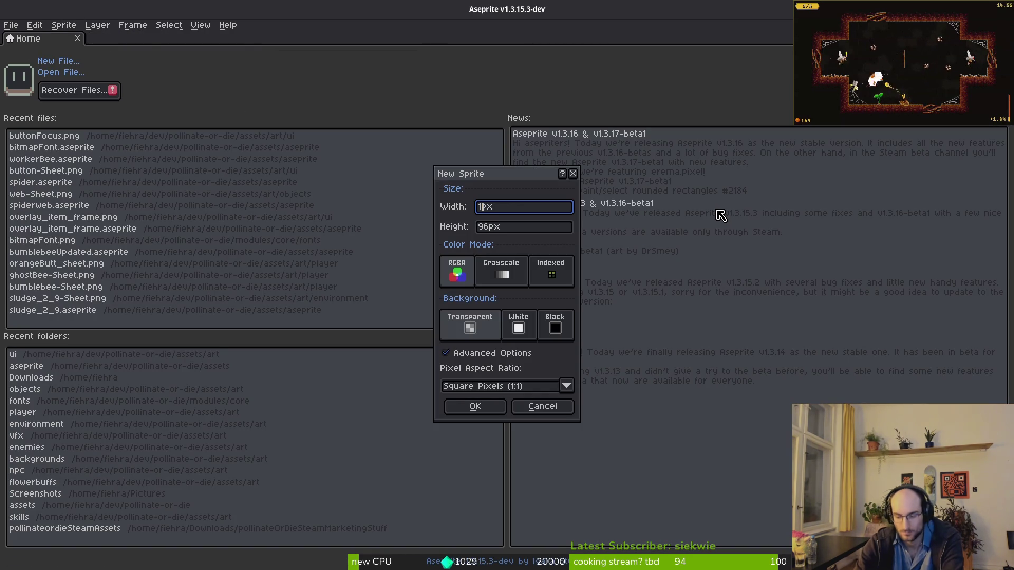
{"action": "key", "text": "Escape"}
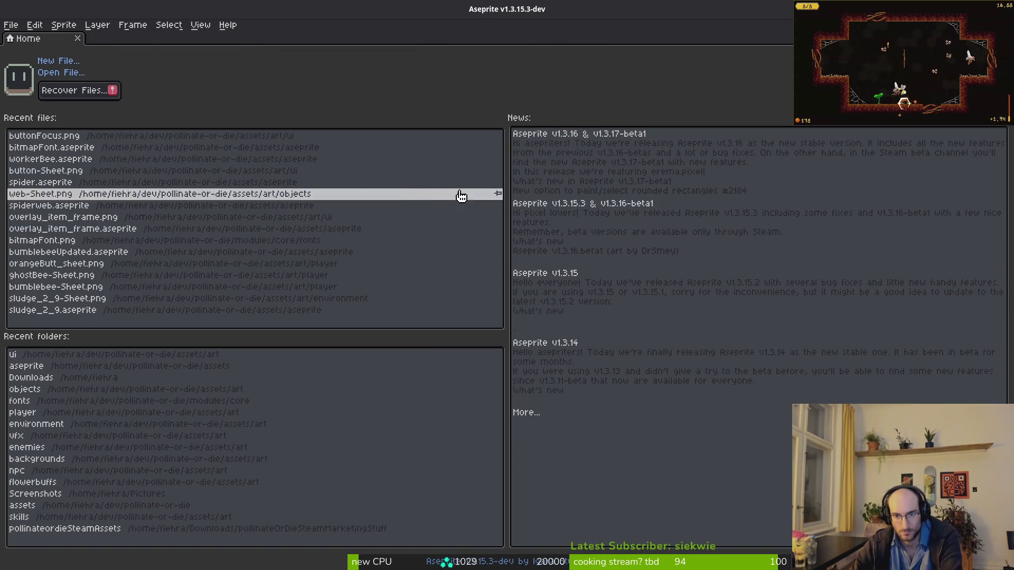
{"action": "left_click", "coordinate": [55, 61]}
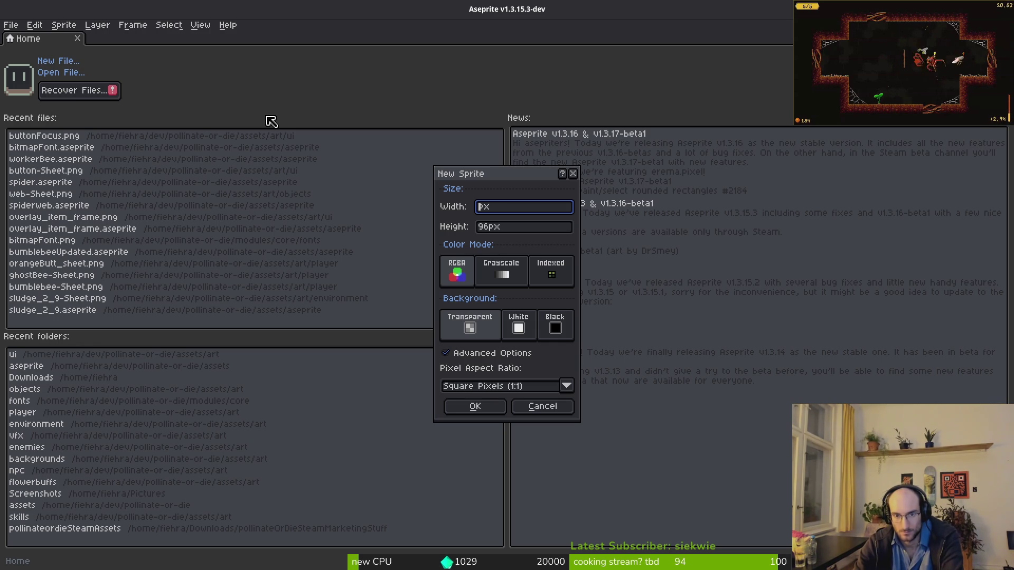
Step: Create the 96 px sprite and shift the yellow line one pixel left
{"action": "type", "text": "96"}
{"action": "key", "text": "Tab"}
{"action": "key", "text": "Return"}
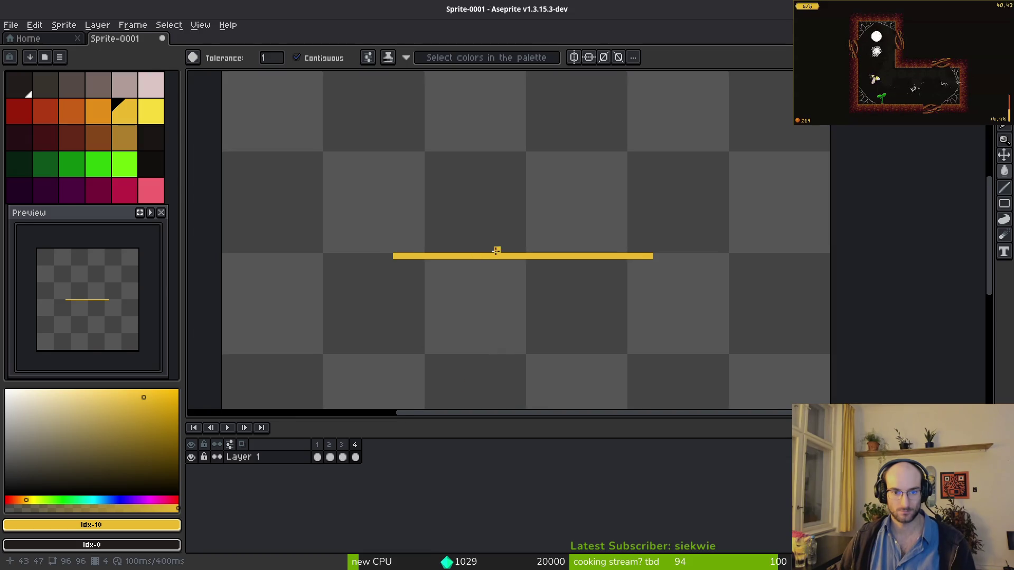
{"action": "key", "text": "m"}
{"action": "mouse_move", "coordinate": [283, 204]}
{"action": "left_mouse_down"}
{"action": "mouse_move", "coordinate": [402, 245]}
{"action": "mouse_move", "coordinate": [892, 363]}
{"action": "left_mouse_up"}
{"action": "key", "text": "Left"}
{"action": "key", "text": "ctrl+d"}
Step: On frame 2, erase a short run near the line's right end and fill the left gap
{"action": "left_click", "coordinate": [318, 458]}
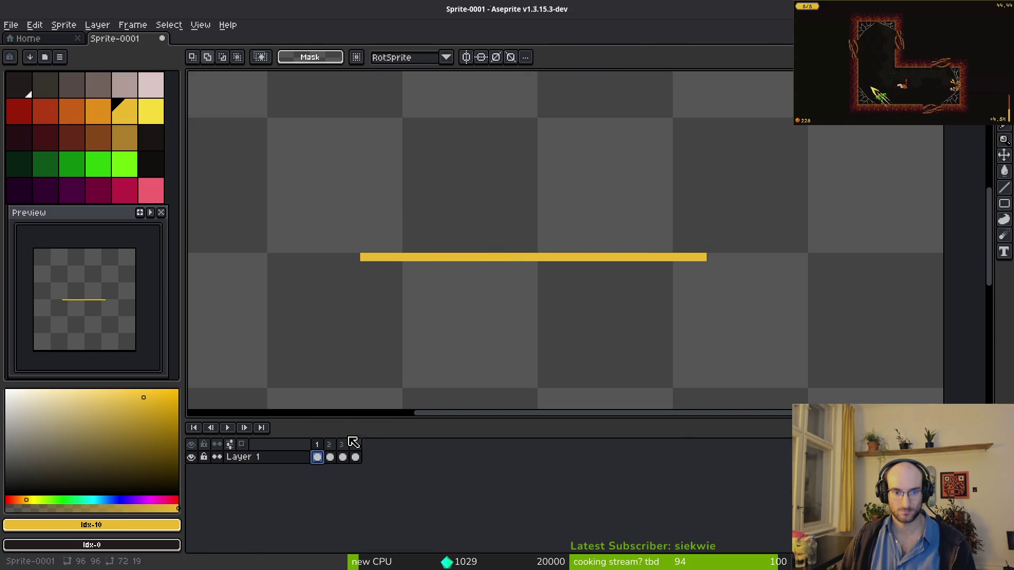
{"action": "left_click", "coordinate": [330, 457]}
{"action": "left_click_drag", "start_coordinate": [265, 167], "coordinate": [828, 358]}
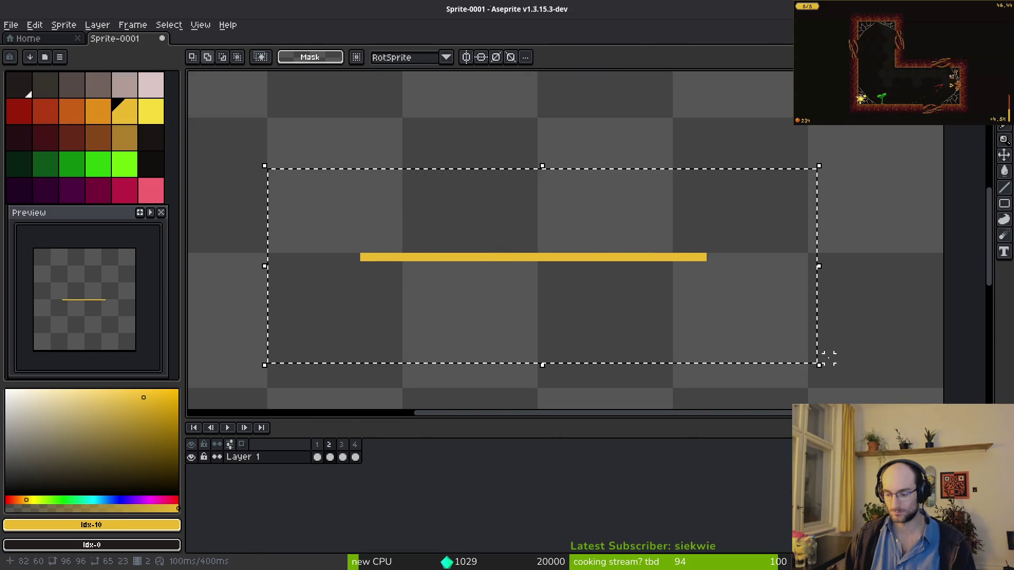
{"action": "key", "text": "ctrl+d"}
{"action": "key", "text": "e"}
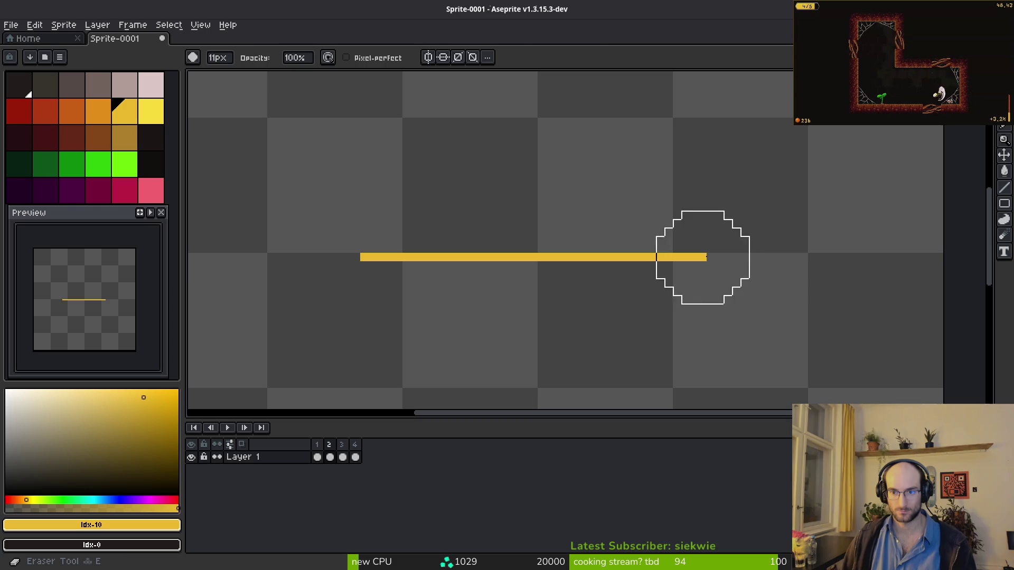
{"action": "key", "text": "b"}
{"action": "scroll", "coordinate": [717, 259], "scroll_direction": "down", "scroll_amount": 4}
{"action": "scroll", "coordinate": [717, 260], "scroll_direction": "up", "scroll_amount": 3}
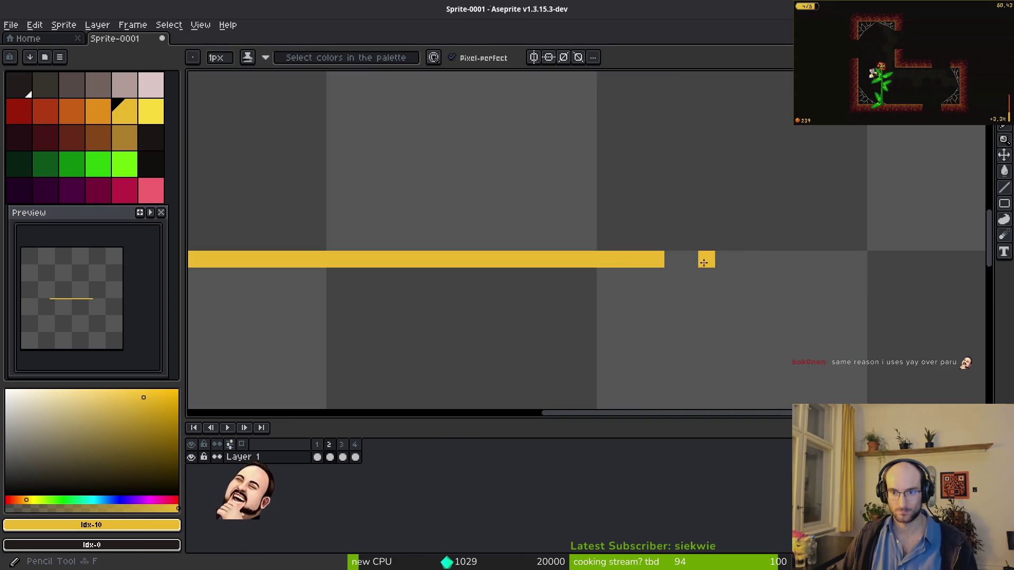
{"action": "key", "text": "e"}
{"action": "left_click_drag", "start_coordinate": [622, 243], "coordinate": [588, 257]}
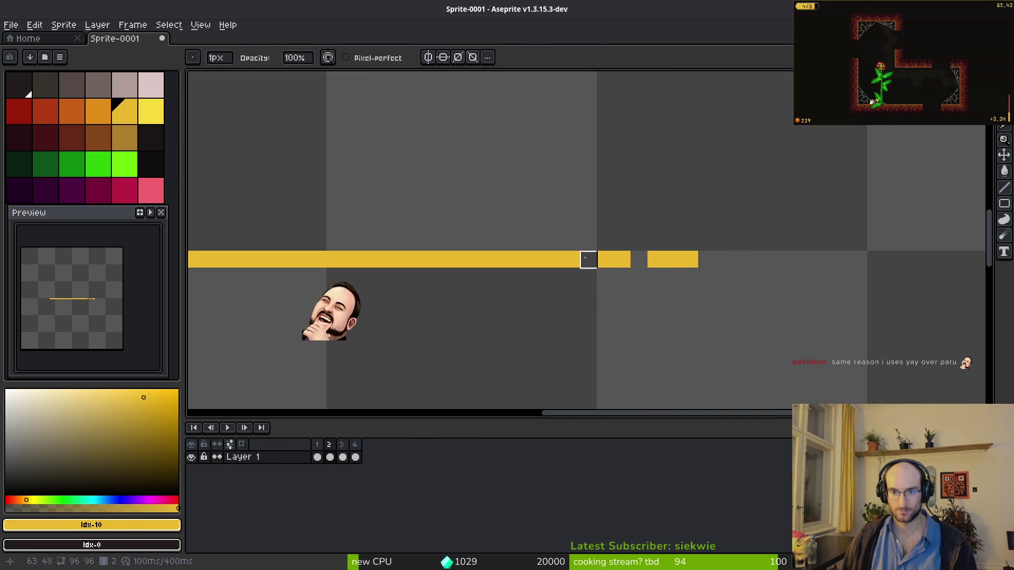
{"action": "scroll", "coordinate": [663, 258], "scroll_direction": "down", "scroll_amount": 4}
{"action": "scroll", "coordinate": [498, 261], "scroll_direction": "up", "scroll_amount": 4}
{"action": "key", "text": "b"}
{"action": "left_click", "coordinate": [482, 222]}
Step: On frame 3, pick the line colour and add a yellow pixel at the right end
{"action": "scroll", "coordinate": [543, 266], "scroll_direction": "down", "scroll_amount": 3}
{"action": "key", "text": "i"}
{"action": "scroll", "coordinate": [664, 292], "scroll_direction": "up", "scroll_amount": 2}
{"action": "key", "text": "b"}
{"action": "key", "text": "Right"}
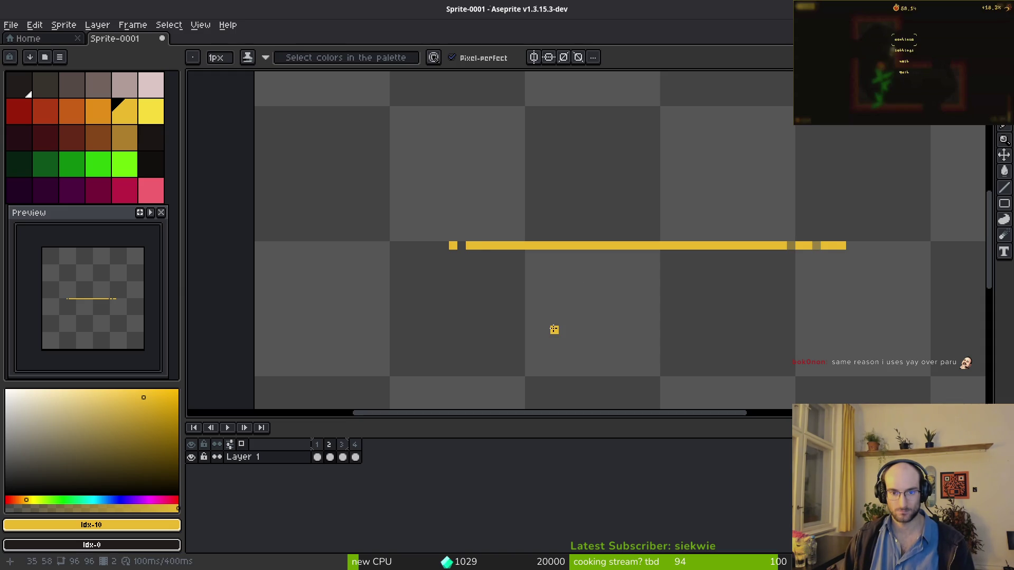
{"action": "key", "text": "Right"}
{"action": "key", "text": "i"}
{"action": "key", "text": "b"}
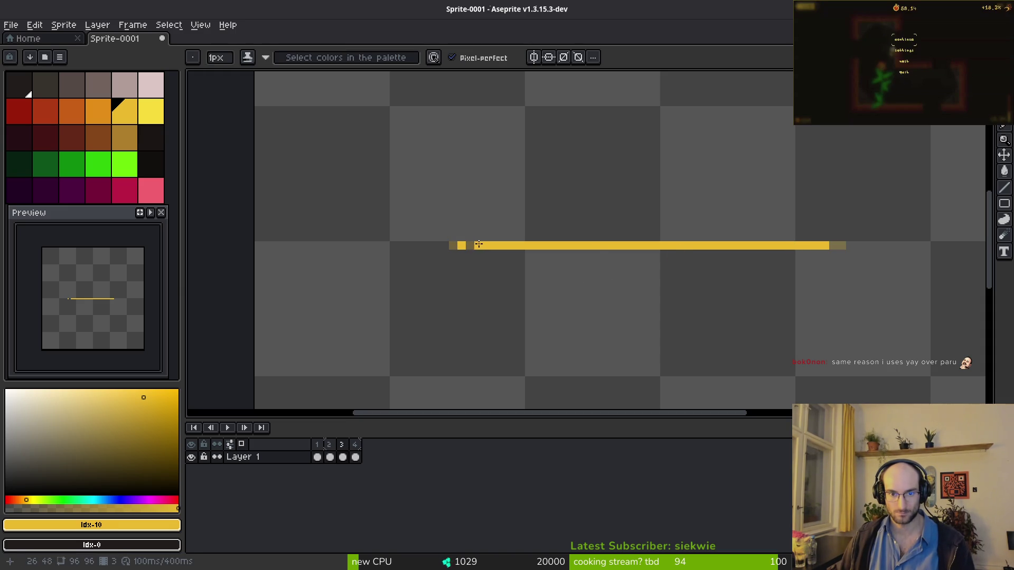
{"action": "scroll", "coordinate": [808, 264], "scroll_direction": "up", "scroll_amount": 3}
{"action": "left_click", "coordinate": [875, 227]}
{"action": "scroll", "coordinate": [897, 223], "scroll_direction": "down", "scroll_amount": 2}
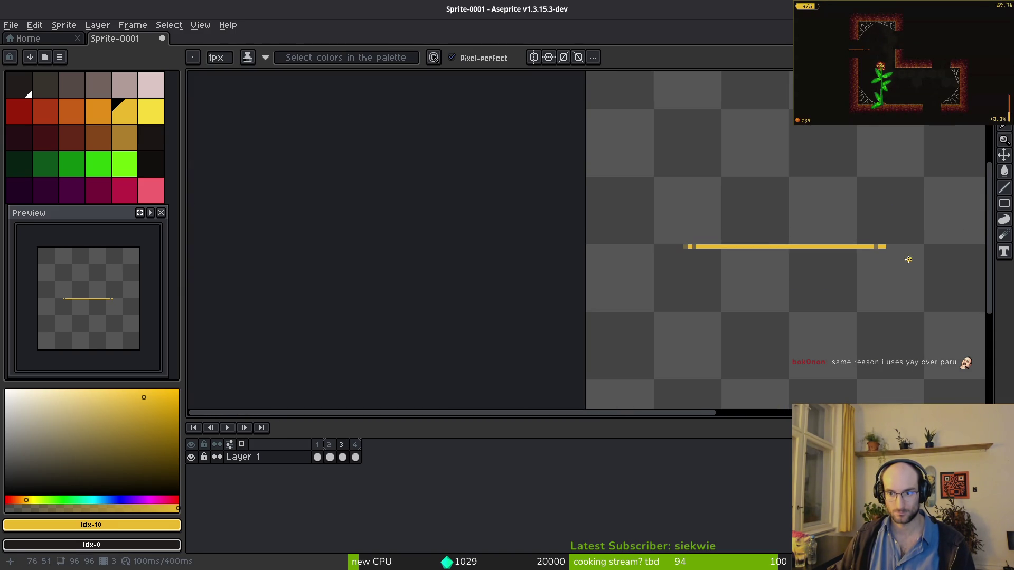
{"action": "key", "text": "i"}
{"action": "key", "text": "b"}
{"action": "key", "text": "i"}
Step: On frame 4, add yellow pixels at the line's right end
{"action": "key", "text": "Right"}
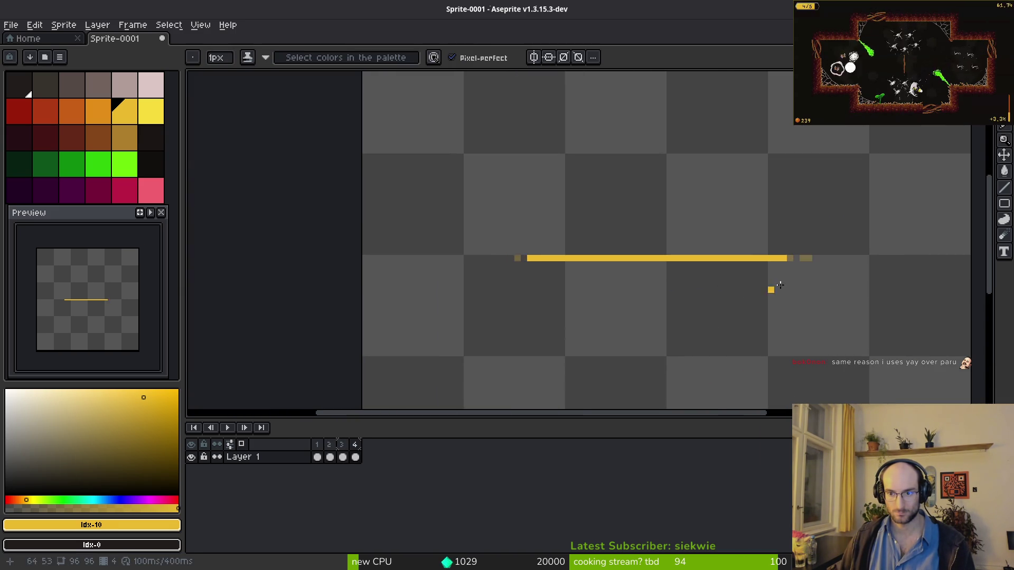
{"action": "scroll", "coordinate": [811, 260], "scroll_direction": "up", "scroll_amount": 2}
{"action": "key", "text": "b"}
{"action": "left_click", "coordinate": [729, 256]}
{"action": "left_click", "coordinate": [750, 253]}
{"action": "scroll", "coordinate": [795, 257], "scroll_direction": "down", "scroll_amount": 1}
{"action": "scroll", "coordinate": [681, 325], "scroll_direction": "down", "scroll_amount": 1}
{"action": "scroll", "coordinate": [611, 294], "scroll_direction": "up", "scroll_amount": 1}
{"action": "scroll", "coordinate": [611, 294], "scroll_direction": "up", "scroll_amount": 1}
{"action": "scroll", "coordinate": [322, 319], "scroll_direction": "left", "scroll_amount": 5}
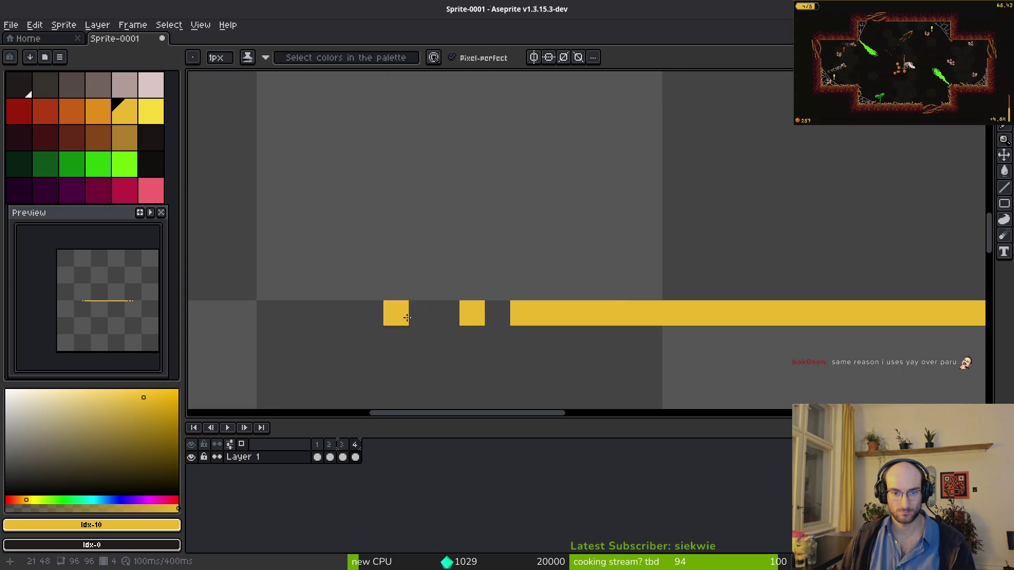
Step: Erase the line's left-end pixel and draw solid yellow pixels just left of it
{"action": "key", "text": "ctrl+z"}
{"action": "key", "text": "e"}
{"action": "left_click", "coordinate": [518, 313]}
{"action": "key", "text": "b"}
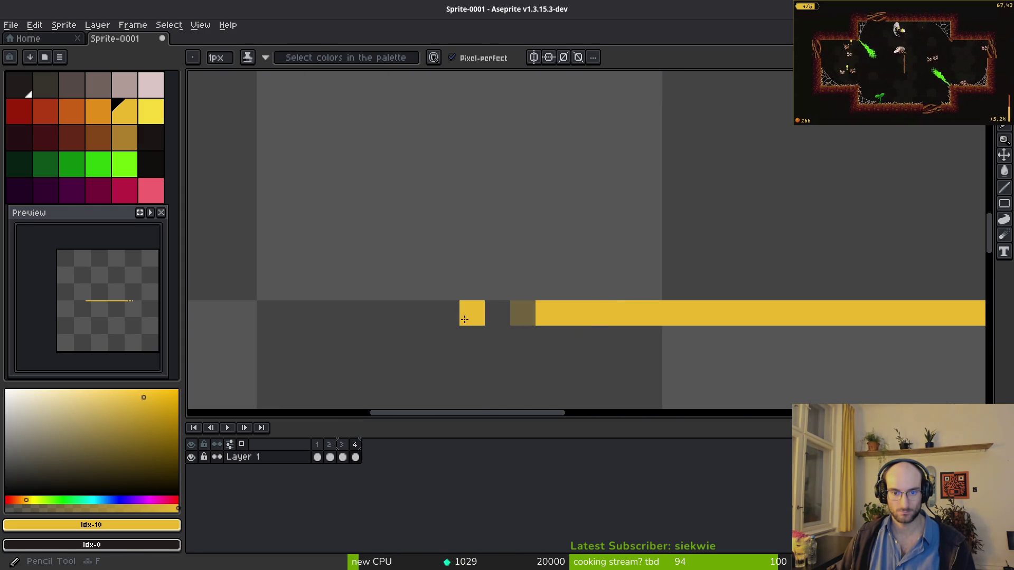
{"action": "left_click", "coordinate": [497, 313]}
{"action": "left_click", "coordinate": [422, 313]}
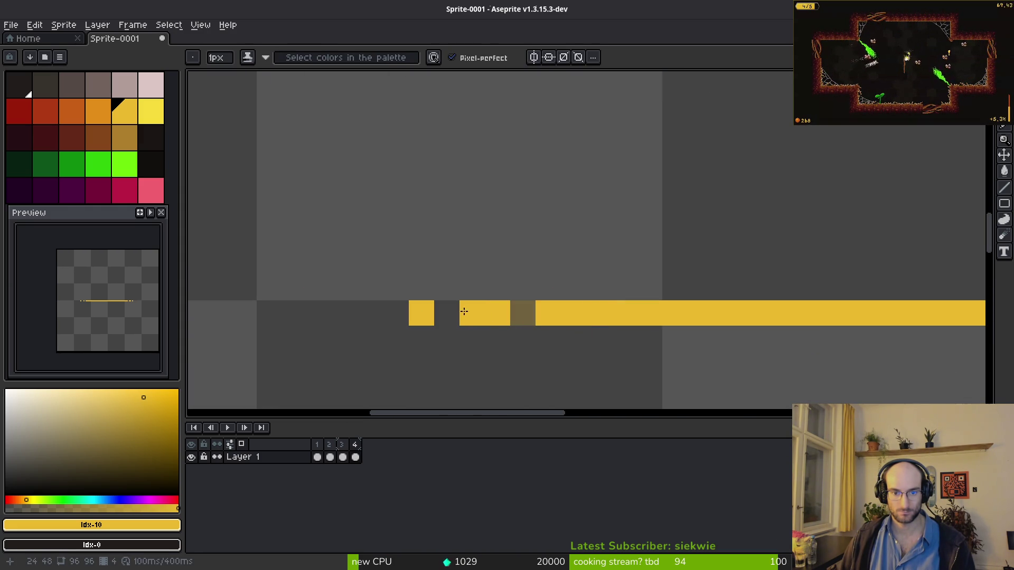
{"action": "scroll", "coordinate": [590, 364], "scroll_direction": "down", "scroll_amount": 3}
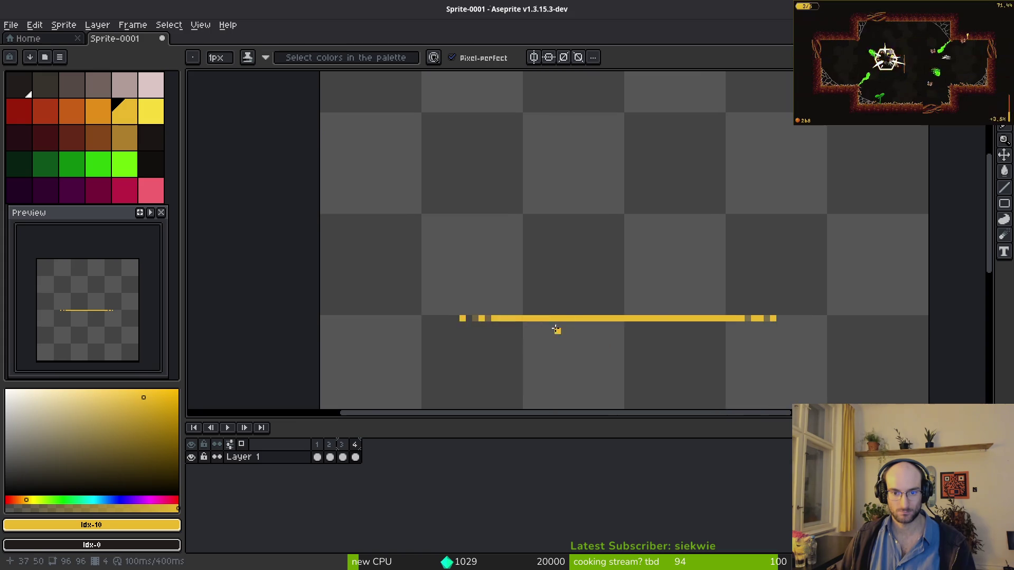
{"action": "scroll", "coordinate": [554, 332], "scroll_direction": "up", "scroll_amount": 3}
{"action": "left_click", "coordinate": [427, 302]}
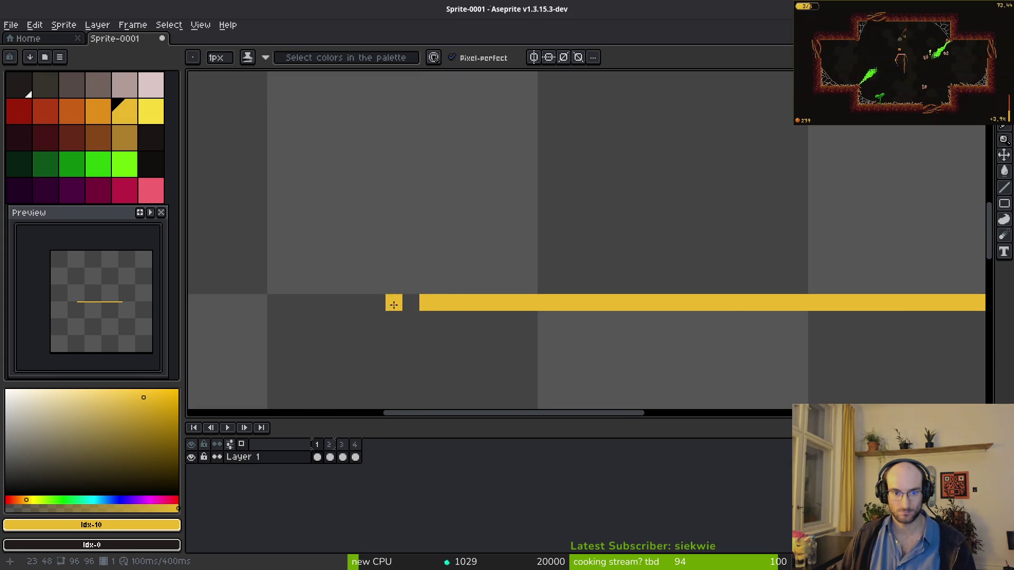
Step: Undo and redo the left-end edits, then fill the gap pixel near the right end
{"action": "left_click_drag", "start_coordinate": [665, 338], "coordinate": [580, 321]}
{"action": "key", "text": "ctrl+z"}
{"action": "key", "text": "ctrl+z"}
{"action": "scroll", "coordinate": [563, 325], "scroll_direction": "down", "scroll_amount": 2}
{"action": "key", "text": "ctrl+y"}
{"action": "key", "text": "ctrl+y"}
{"action": "scroll", "coordinate": [472, 309], "scroll_direction": "up", "scroll_amount": 3}
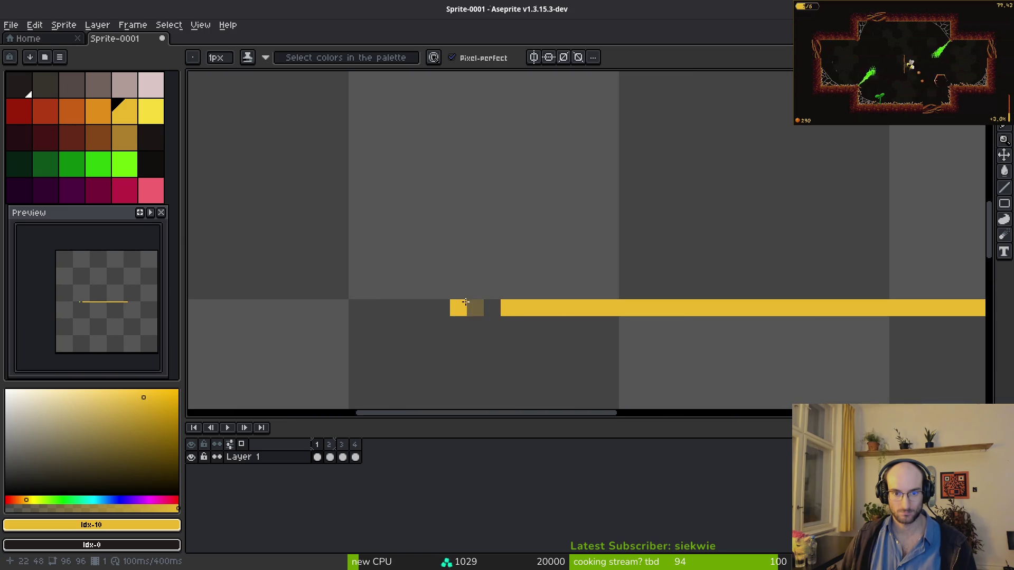
{"action": "scroll", "coordinate": [559, 305], "scroll_direction": "right", "scroll_amount": 5}
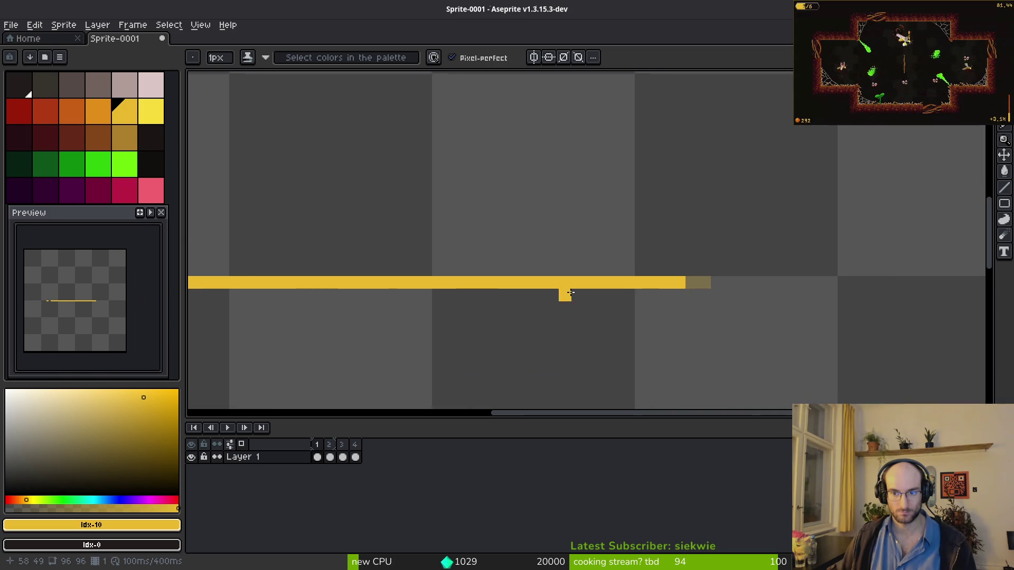
{"action": "left_click", "coordinate": [727, 284]}
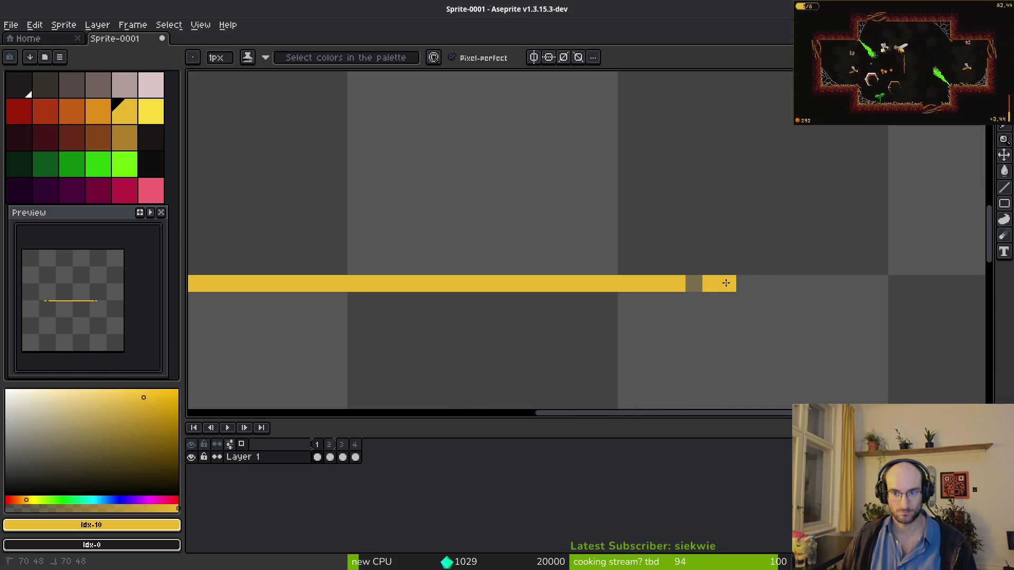
{"action": "scroll", "coordinate": [747, 301], "scroll_direction": "down", "scroll_amount": 5}
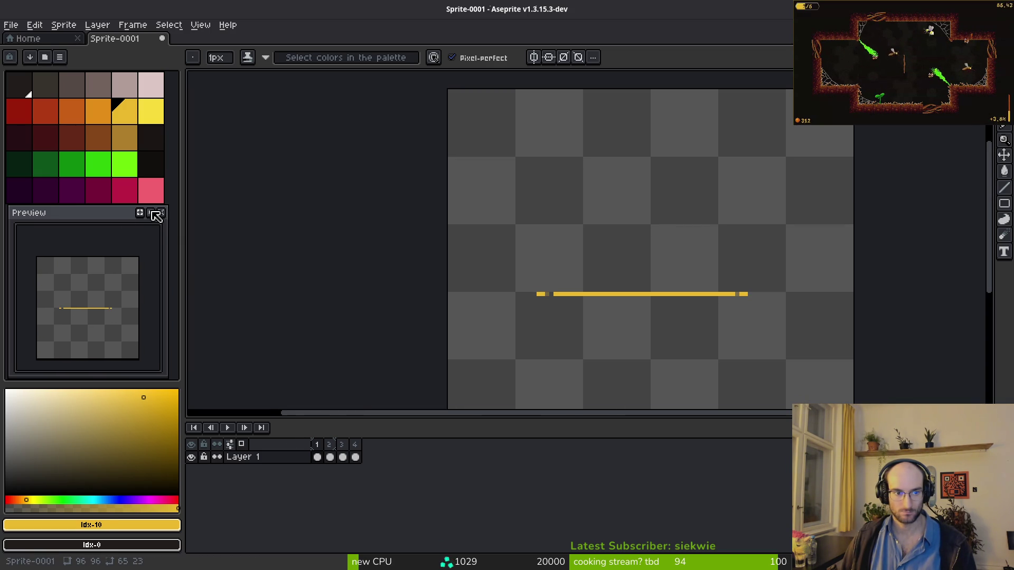
{"action": "scroll", "coordinate": [115, 336], "scroll_direction": "up", "scroll_amount": 2}
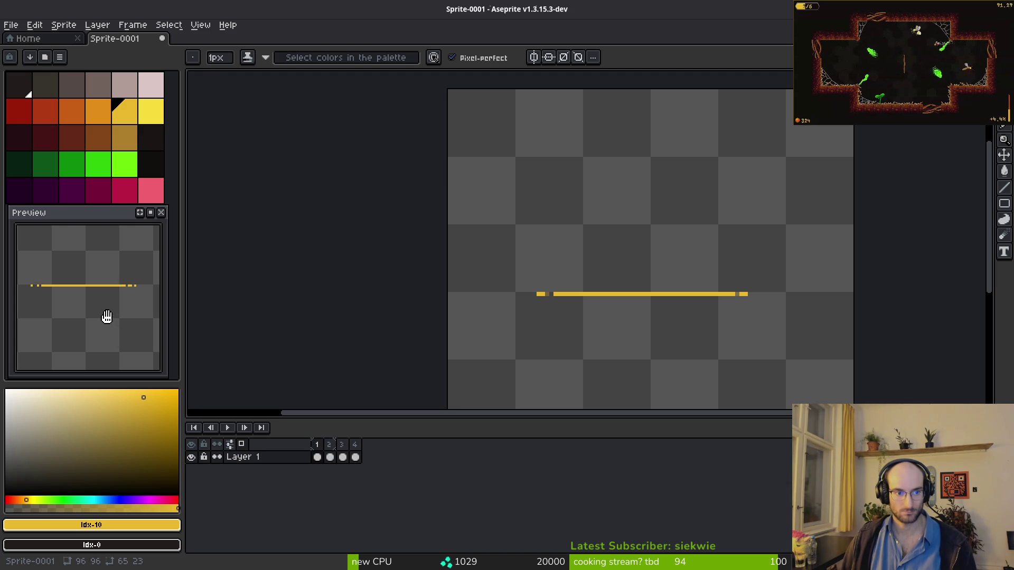
{"action": "scroll", "coordinate": [580, 296], "scroll_direction": "down", "scroll_amount": 1}
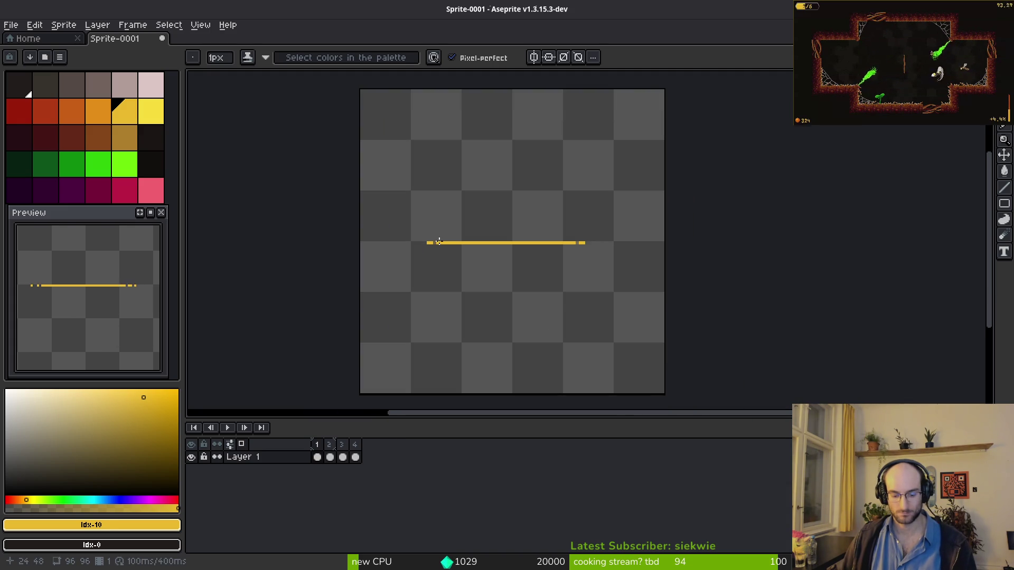
Step: Resize the canvas to 64×16 and play the animation
{"action": "key", "text": "ctrl+alt+c"}
{"action": "type", "text": "64"}
{"action": "key", "text": "Tab"}
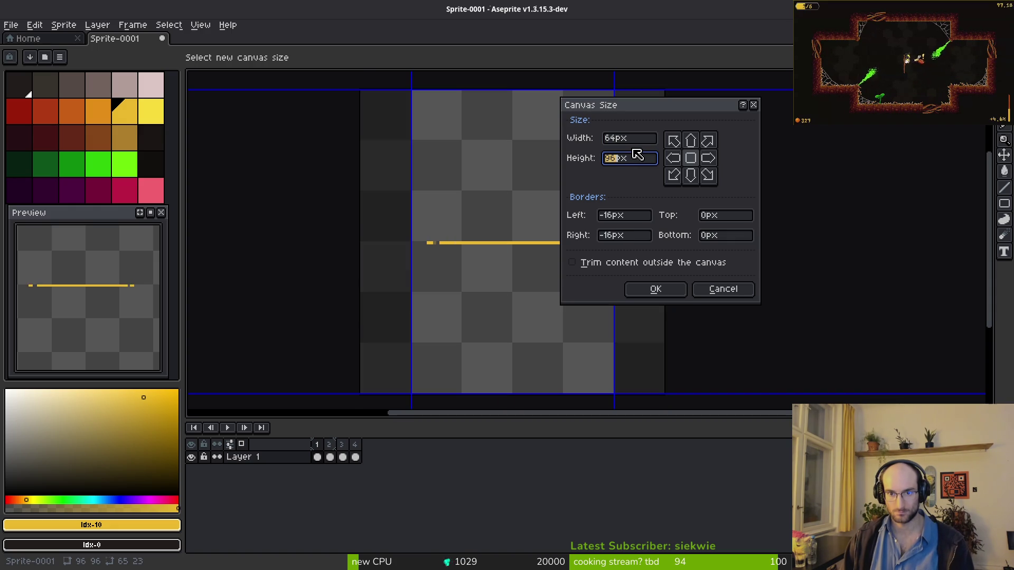
{"action": "type", "text": "16"}
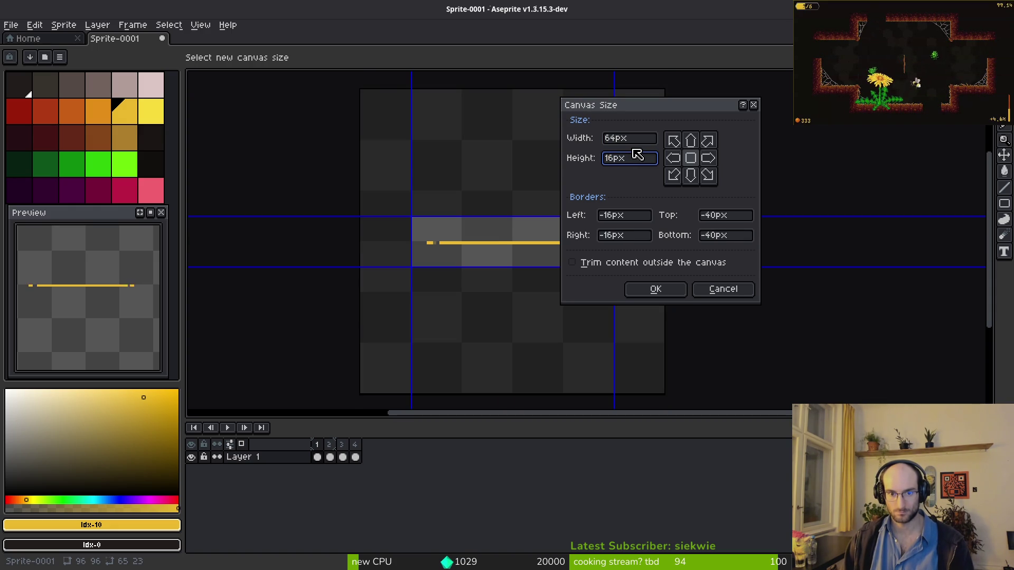
{"action": "key", "text": "Return"}
{"action": "scroll", "coordinate": [437, 294], "scroll_direction": "up", "scroll_amount": 2}
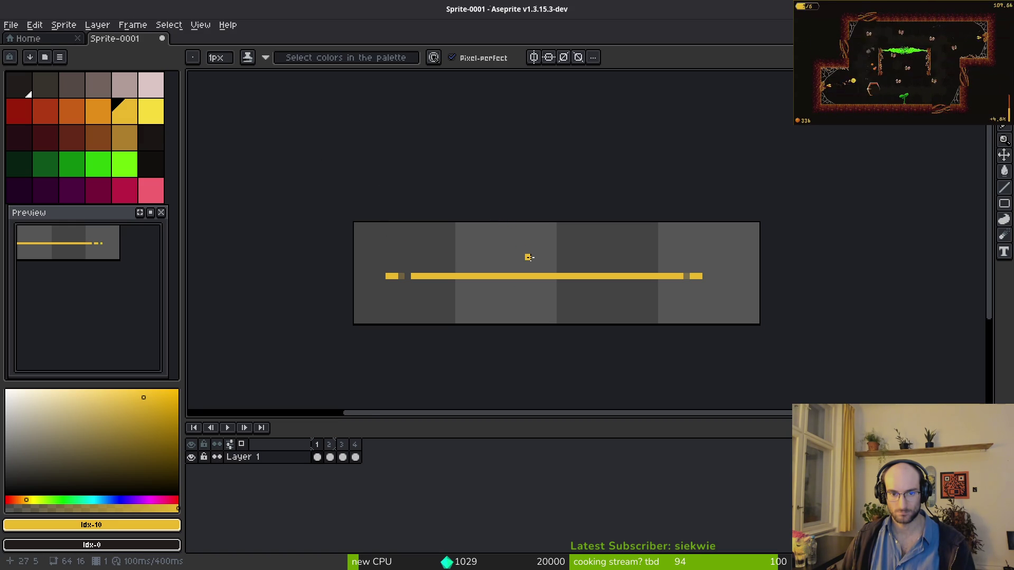
{"action": "scroll", "coordinate": [528, 257], "scroll_direction": "down", "scroll_amount": 2}
{"action": "key", "text": "Return"}
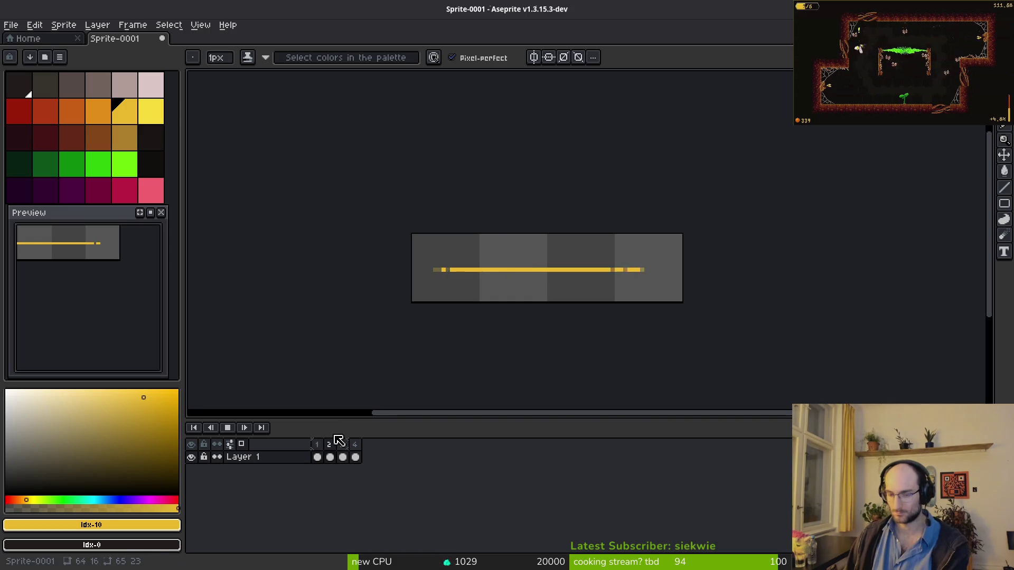
{"action": "scroll", "coordinate": [551, 298], "scroll_direction": "down", "scroll_amount": 3}
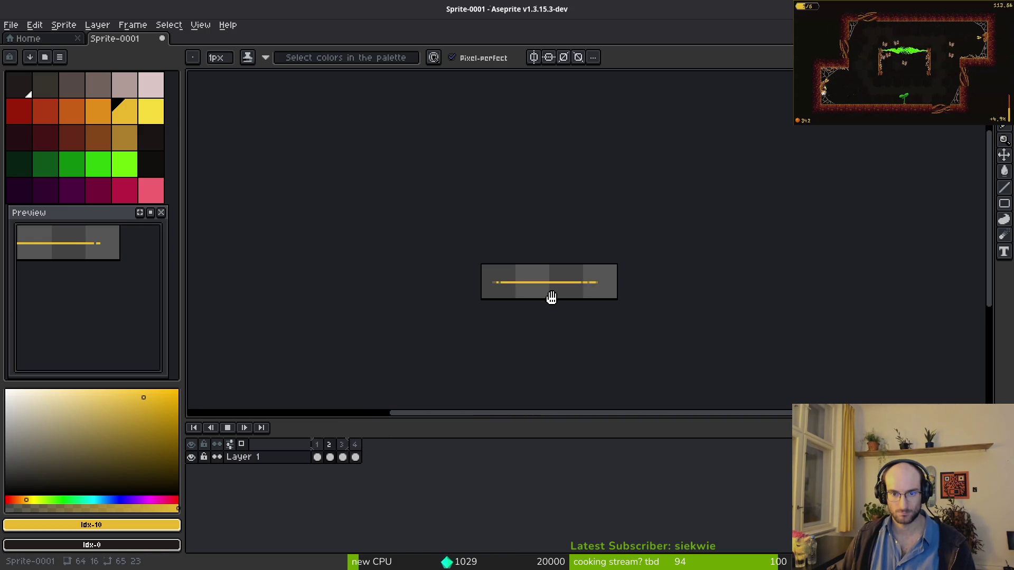
{"action": "left_click_drag", "start_coordinate": [555, 307], "coordinate": [533, 312]}
{"action": "scroll", "coordinate": [534, 303], "scroll_direction": "up", "scroll_amount": 3}
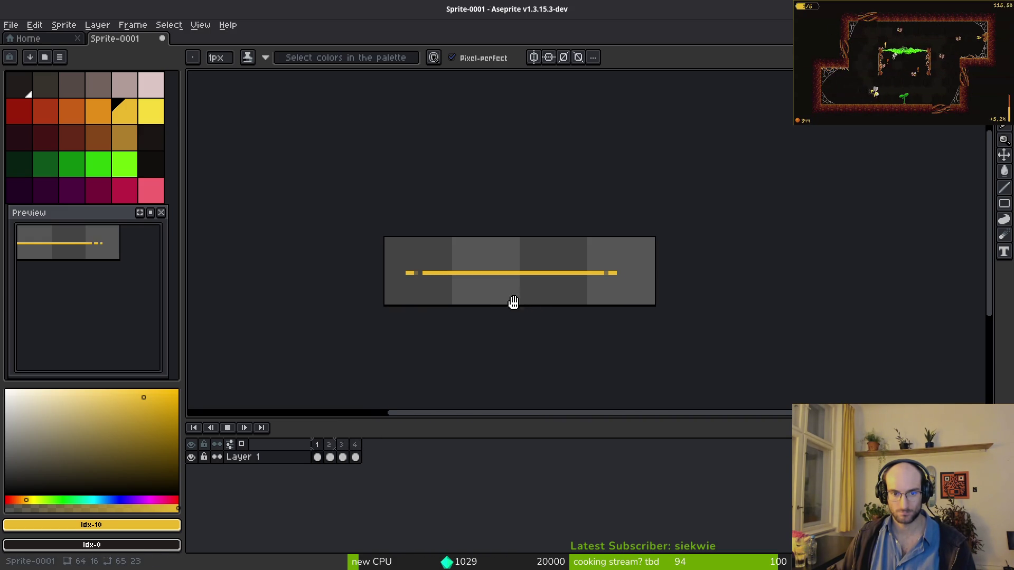
Step: Change the canvas height to 36 px, making it 64×36
{"action": "key", "text": "ctrl+alt+c"}
{"action": "left_click", "coordinate": [615, 158]}
{"action": "key", "text": "Delete"}
{"action": "key", "text": "Delete"}
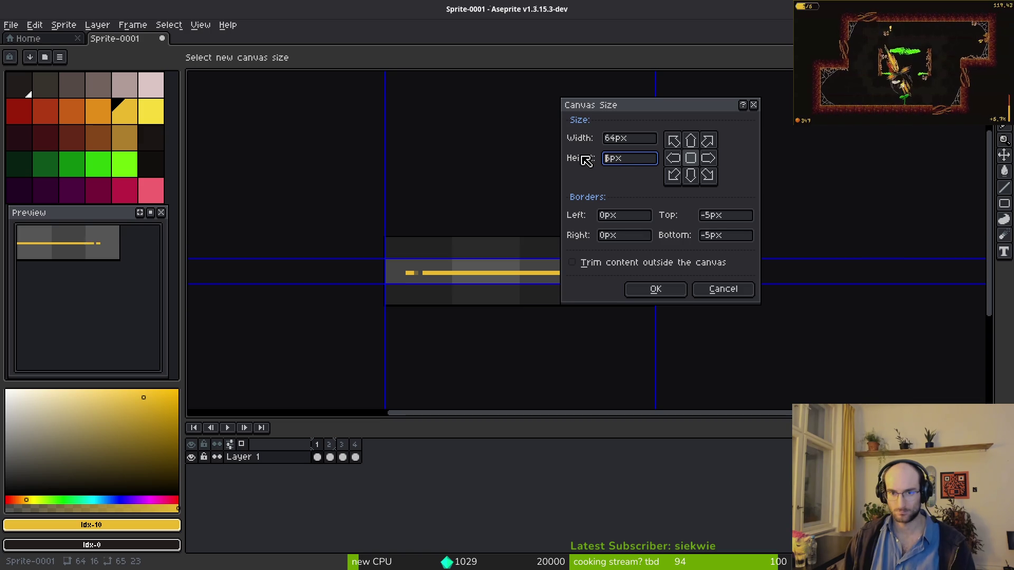
{"action": "type", "text": "48"}
{"action": "key", "text": "BackSpace"}
{"action": "key", "text": "BackSpace"}
{"action": "type", "text": "36"}
{"action": "key", "text": "Return"}
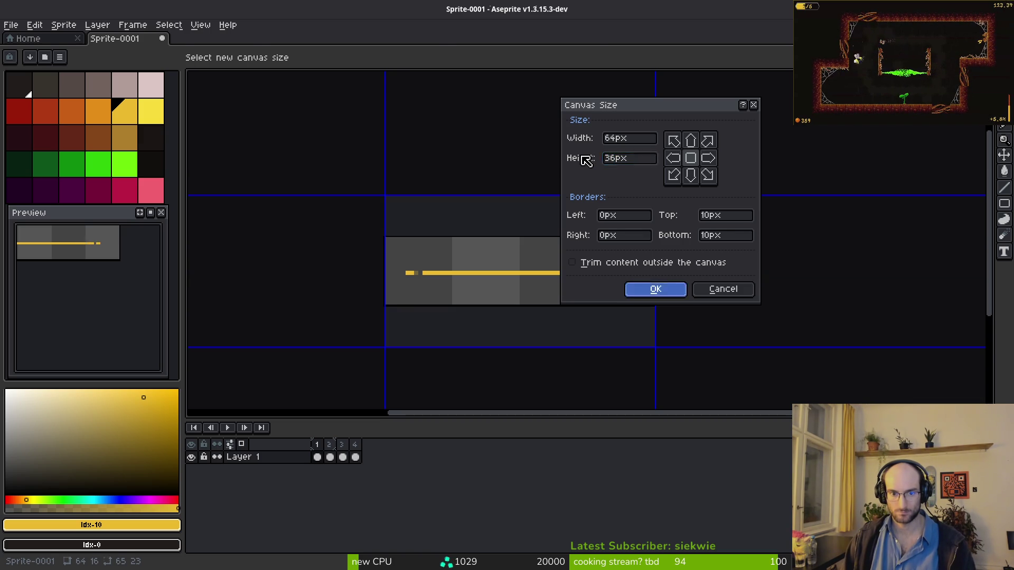
Step: Move frame 4's yellow line one pixel down and right, then bring up saving
{"action": "left_click_drag", "start_coordinate": [372, 182], "coordinate": [796, 318]}
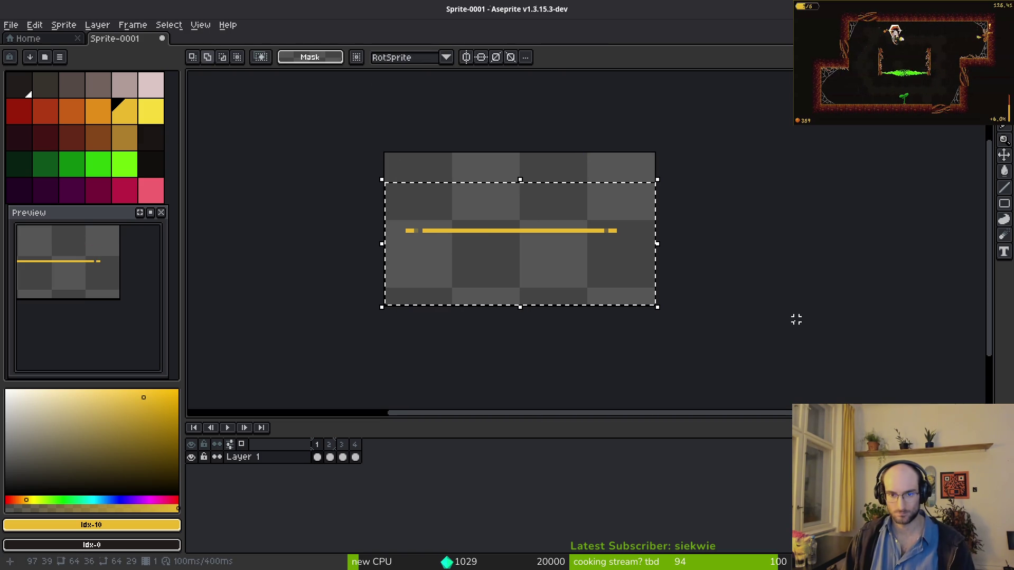
{"action": "left_click_drag", "start_coordinate": [317, 457], "coordinate": [342, 458]}
{"action": "left_click", "coordinate": [356, 457]}
{"action": "key", "text": "Down"}
{"action": "key", "text": "Down"}
{"action": "key", "text": "Down"}
{"action": "key", "text": "Down"}
{"action": "key", "text": "Down"}
{"action": "key", "text": "Down"}
{"action": "key", "text": "Down"}
{"action": "key", "text": "Right"}
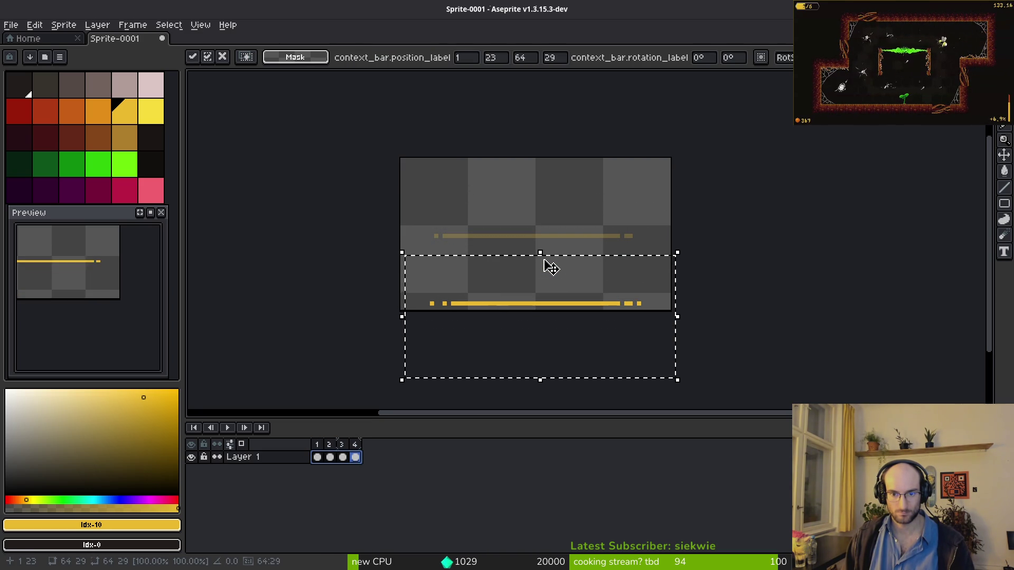
{"action": "key", "text": "Return"}
{"action": "key", "text": "ctrl+s"}
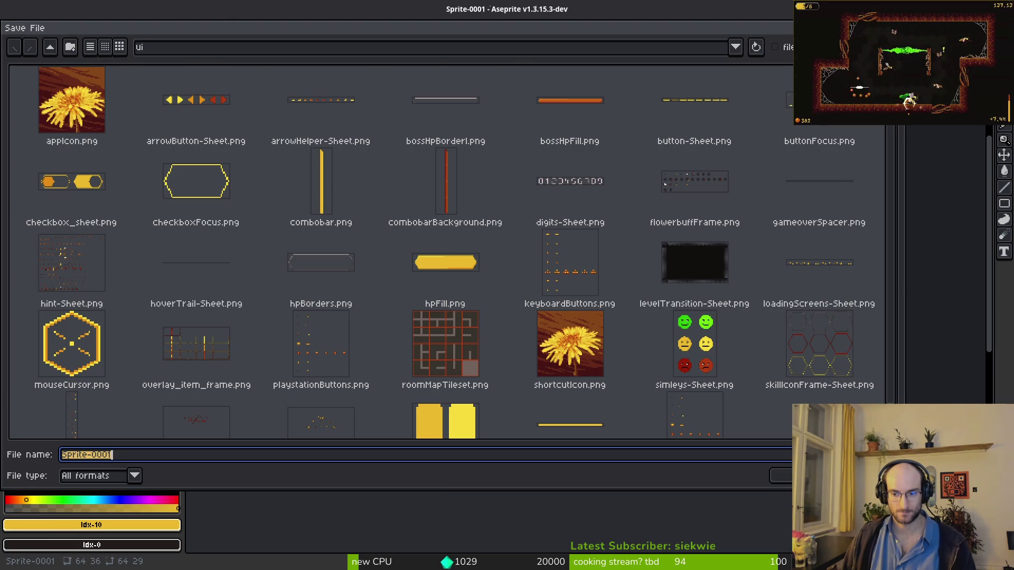
Step: Start a sprite sheet export and browse to assets/art/ui's buttonFocus.png, then cancel
{"action": "key", "text": "Escape"}
{"action": "key", "text": "ctrl+shift+e"}
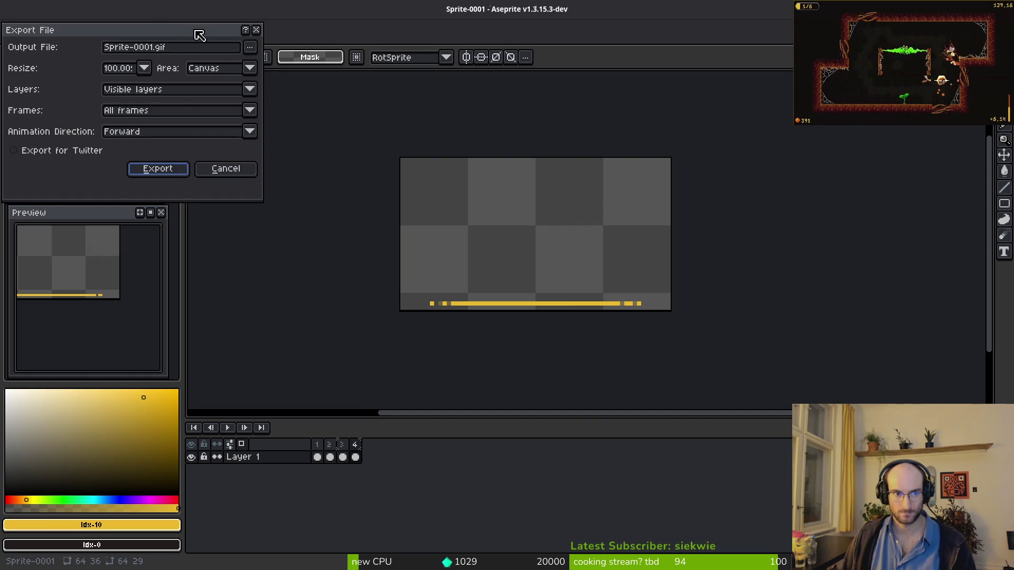
{"action": "left_click", "coordinate": [253, 52]}
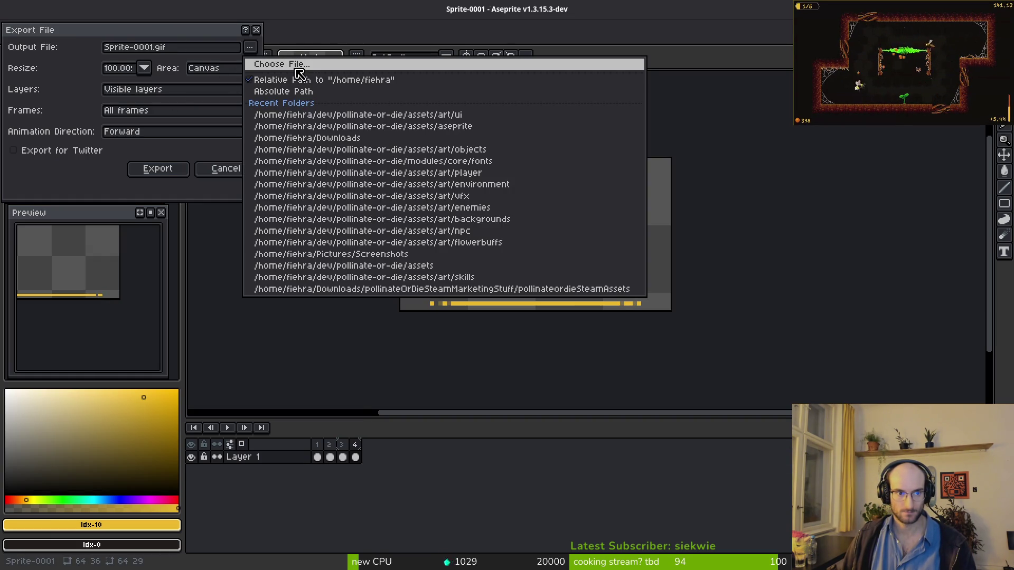
{"action": "left_click", "coordinate": [297, 71]}
{"action": "double_click", "coordinate": [63, 108]}
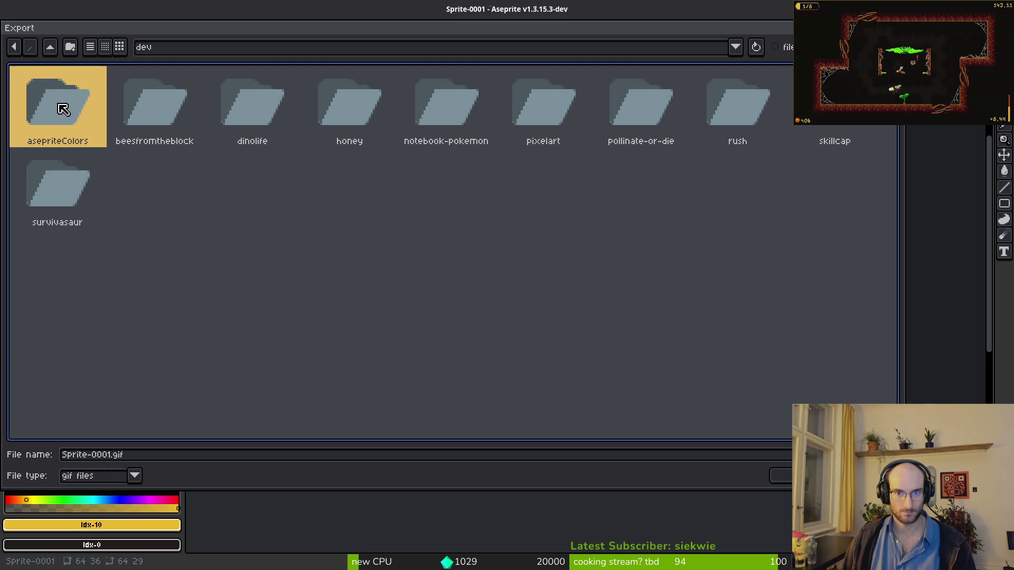
{"action": "double_click", "coordinate": [643, 97]}
{"action": "double_click", "coordinate": [115, 94]}
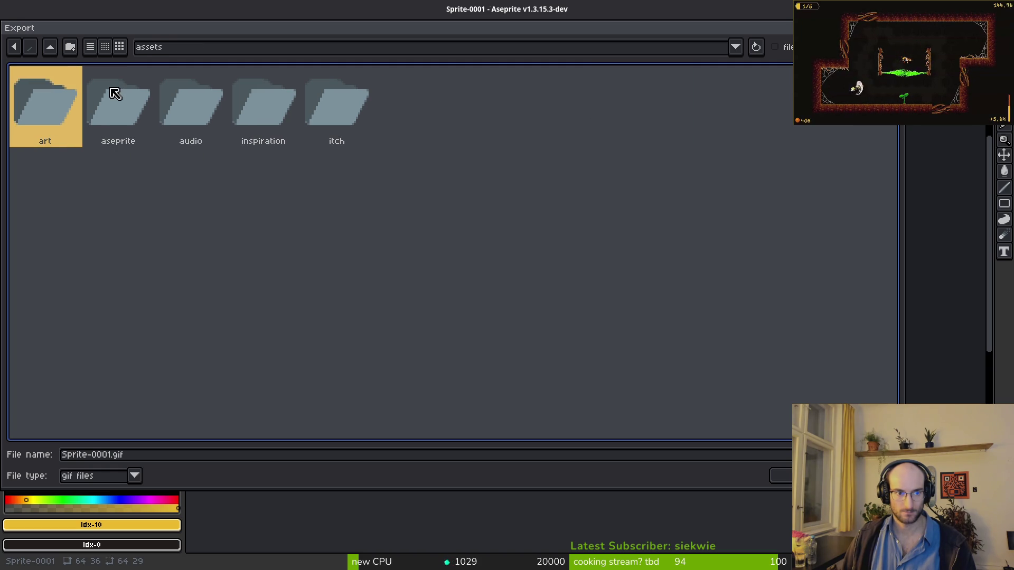
{"action": "double_click", "coordinate": [57, 103]}
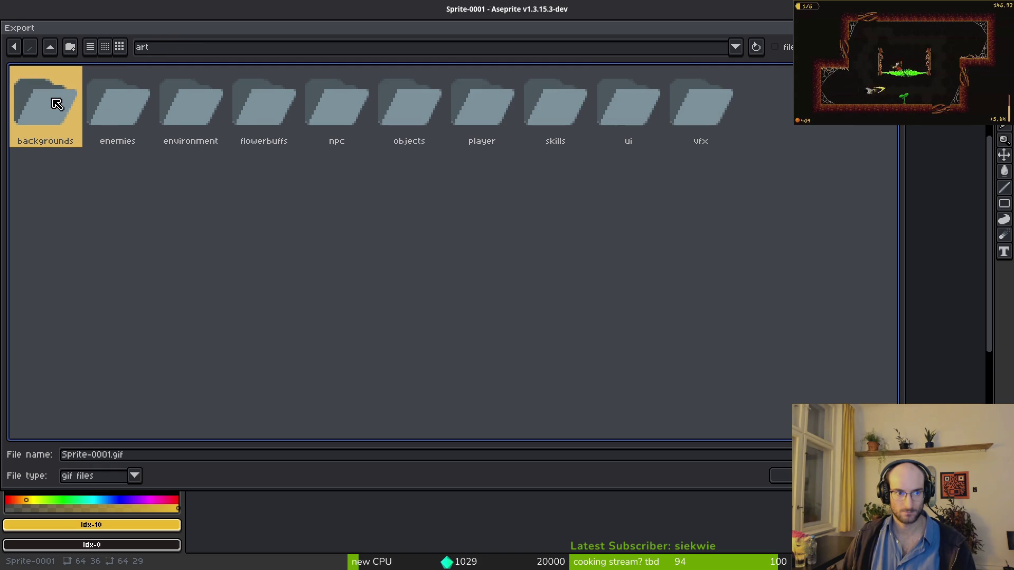
{"action": "double_click", "coordinate": [626, 108]}
{"action": "left_click", "coordinate": [132, 474]}
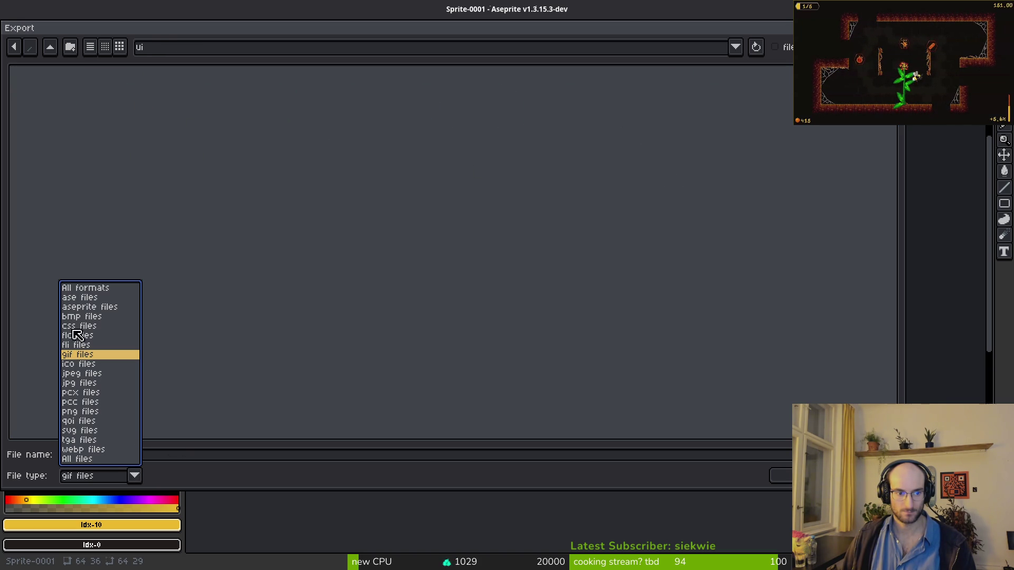
{"action": "left_click", "coordinate": [78, 411]}
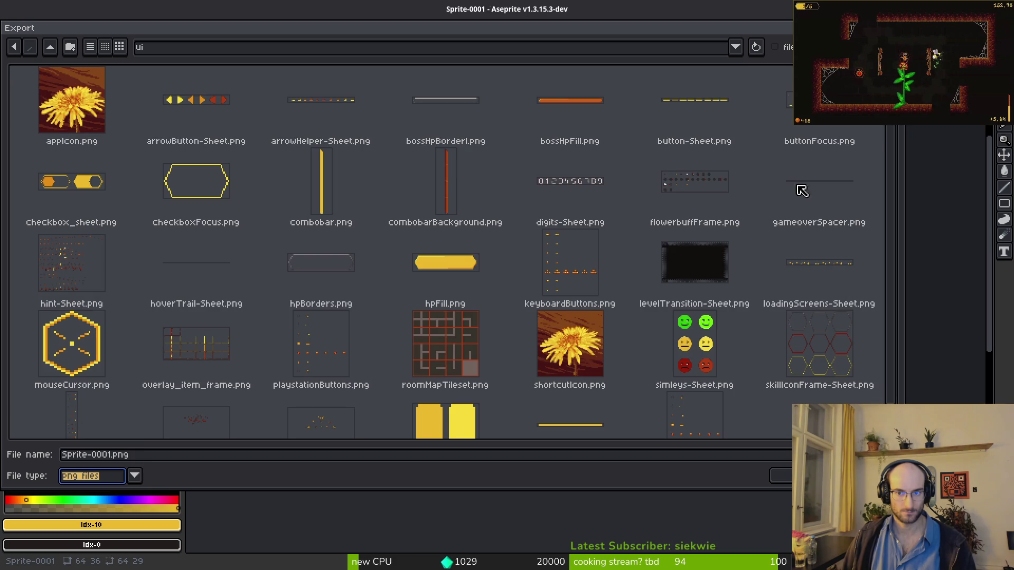
{"action": "left_click", "coordinate": [819, 141]}
{"action": "key", "text": "Escape"}
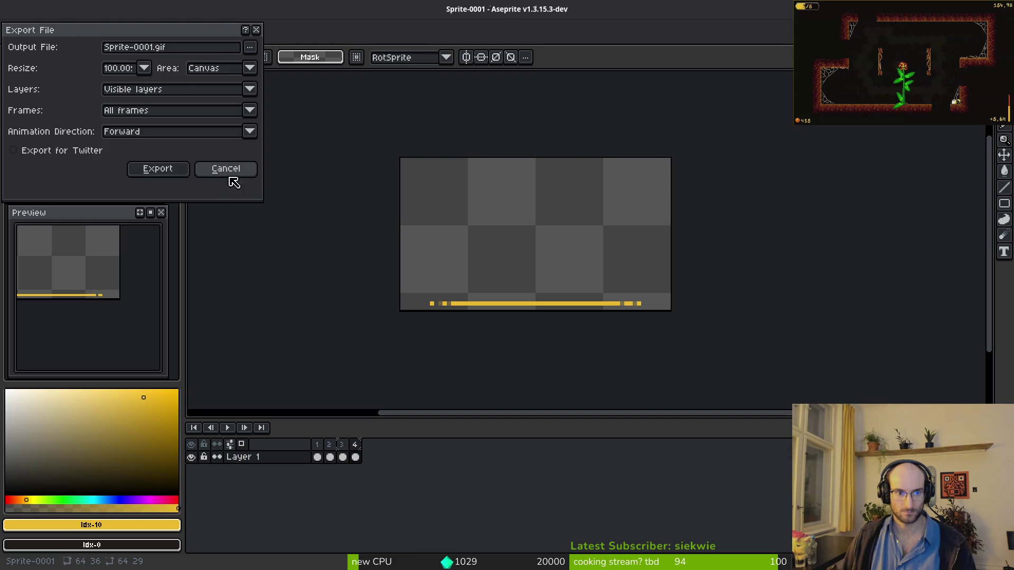
{"action": "key", "text": "Escape"}
Step: Export the sprite sheet over dev/pollinate-or-die/assets/art/ui/buttonFocus.png, confirming the overwrite
{"action": "key", "text": "ctrl+e"}
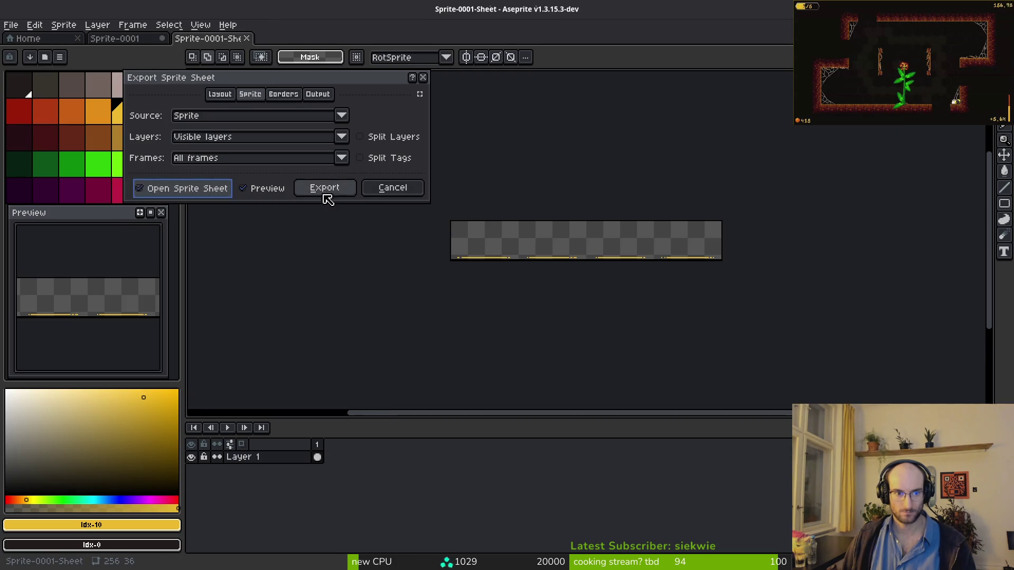
{"action": "key", "text": "Escape"}
{"action": "key", "text": "ctrl+shift+e"}
{"action": "left_click", "coordinate": [249, 47]}
{"action": "left_click", "coordinate": [266, 64]}
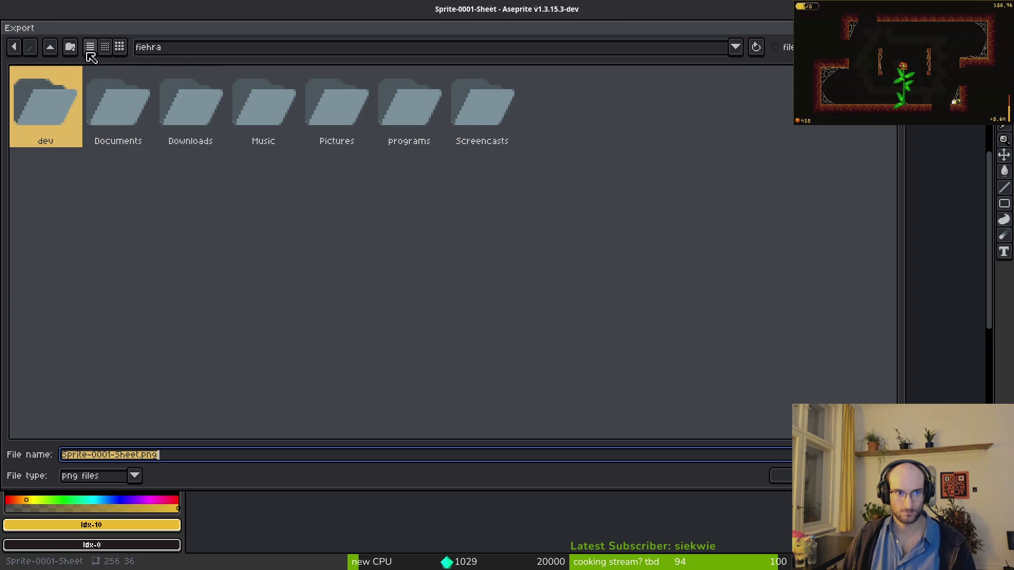
{"action": "double_click", "coordinate": [41, 127]}
{"action": "double_click", "coordinate": [602, 112]}
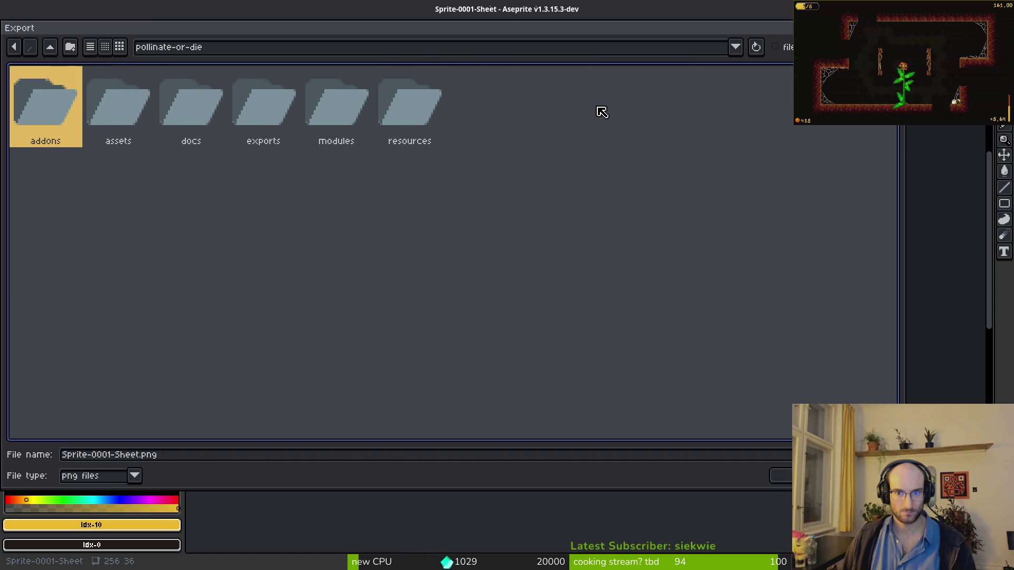
{"action": "double_click", "coordinate": [104, 103]}
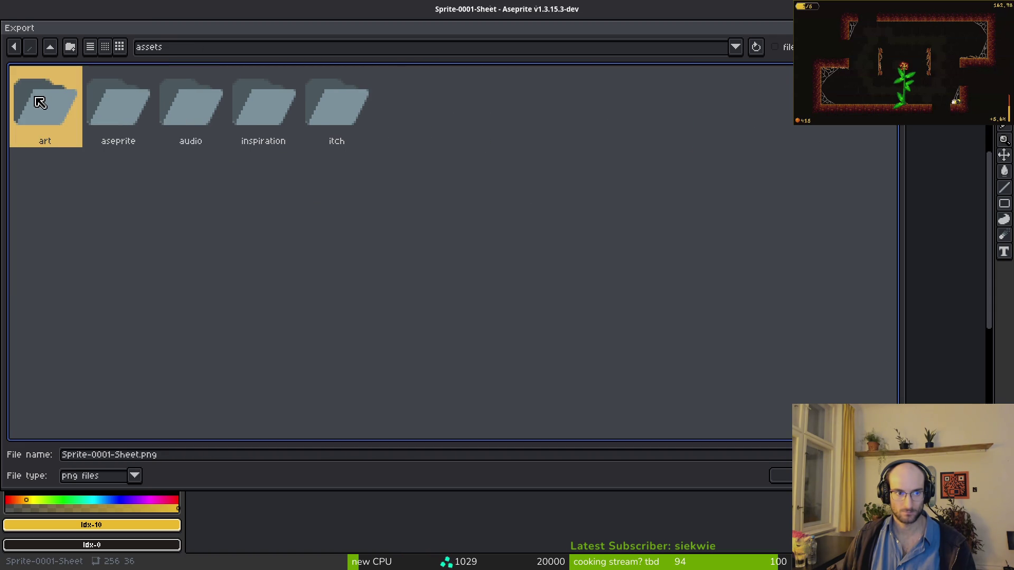
{"action": "double_click", "coordinate": [55, 107]}
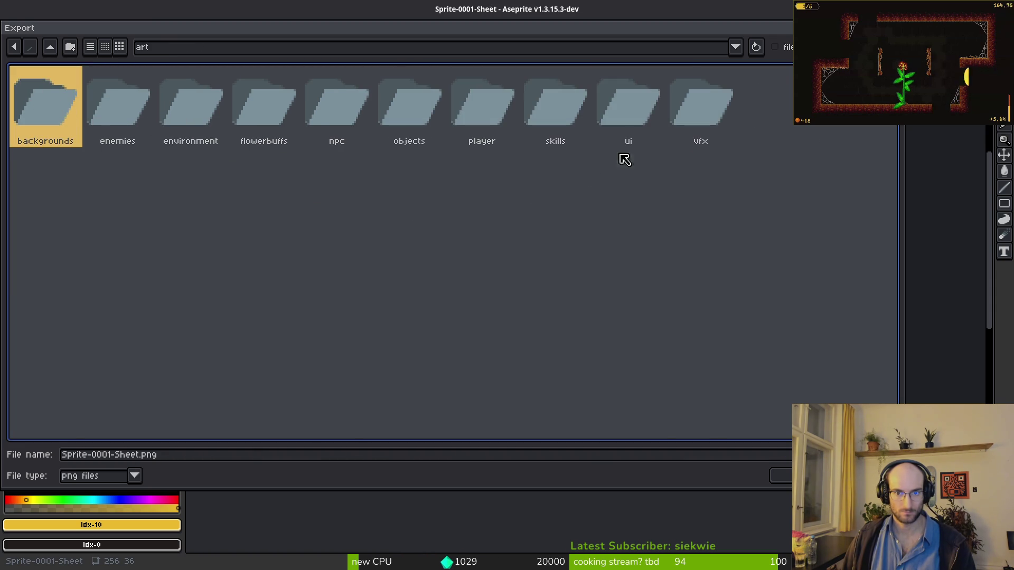
{"action": "double_click", "coordinate": [627, 102]}
{"action": "left_click", "coordinate": [818, 100]}
{"action": "key", "text": "Return"}
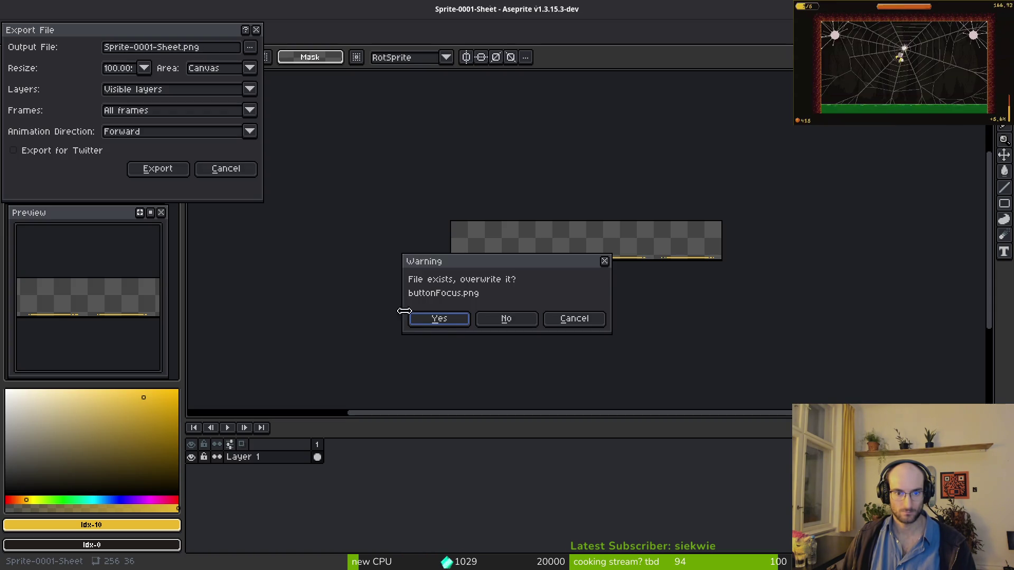
{"action": "left_click", "coordinate": [444, 321]}
{"action": "left_click", "coordinate": [161, 169]}
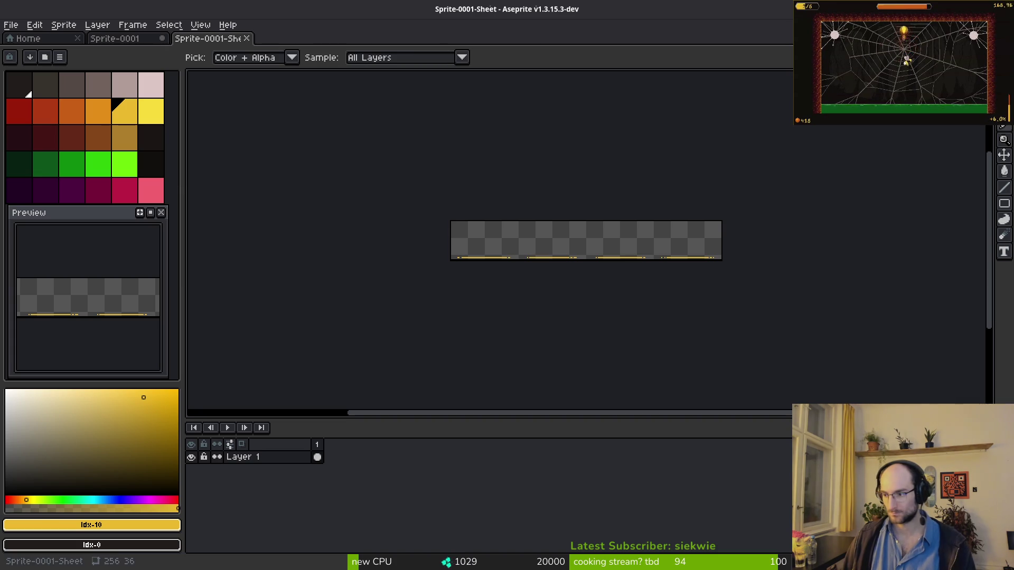
{"action": "key", "text": "alt+Tab"}
Step: Add a Sprite2D node with a child AnimationPlayer to the custom_button scene
{"action": "key", "text": "ctrl+a"}
{"action": "type", "text": "animpl"}
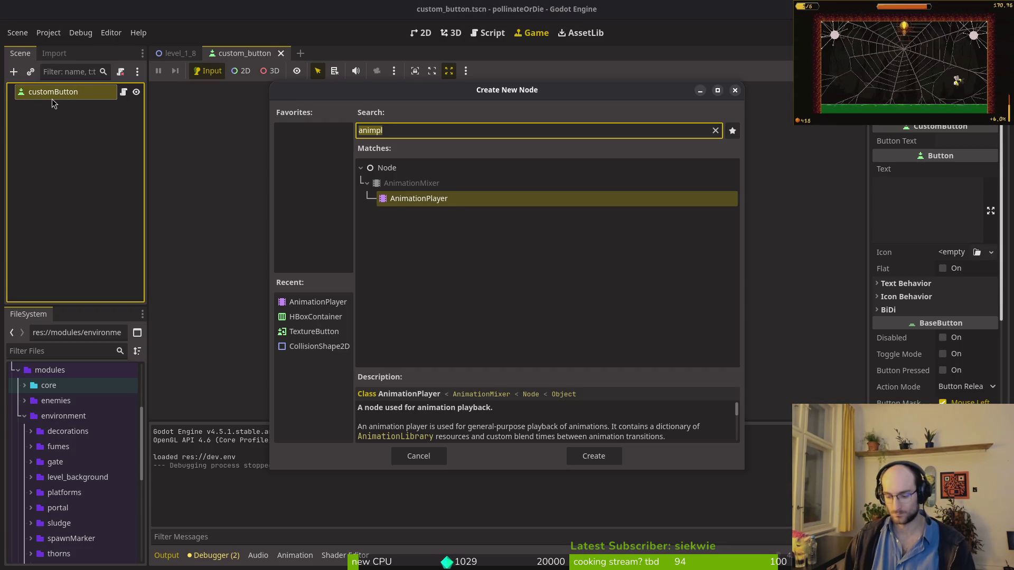
{"action": "type", "text": "sprite2d"}
{"action": "key", "text": "Return"}
{"action": "key", "text": "ctrl+a"}
{"action": "type", "text": "animpl"}
{"action": "key", "text": "Return"}
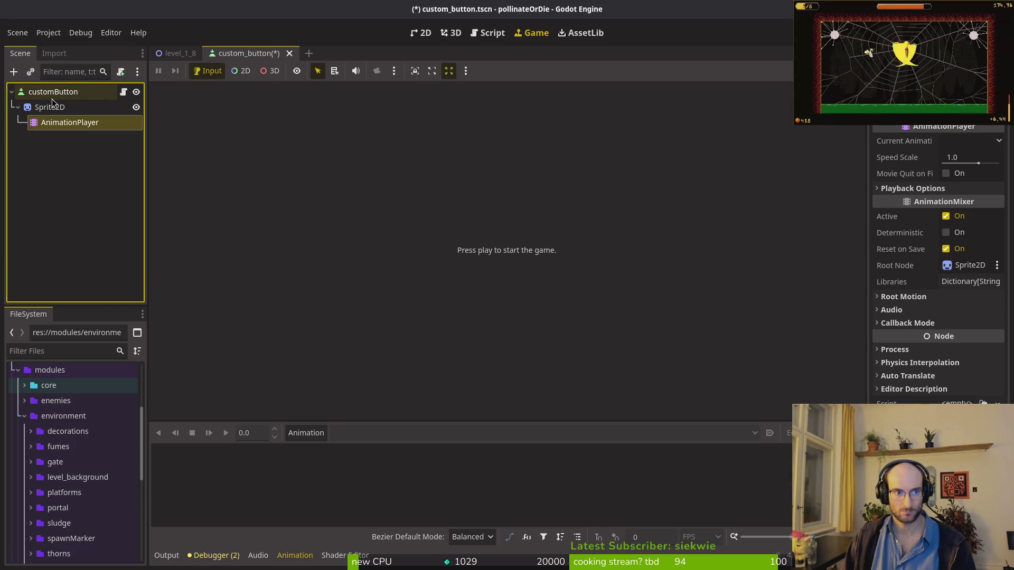
Step: Create a new 'focus' animation with a 12 fps timeline snap, and save the scene
{"action": "left_click", "coordinate": [95, 107]}
{"action": "left_click", "coordinate": [306, 433]}
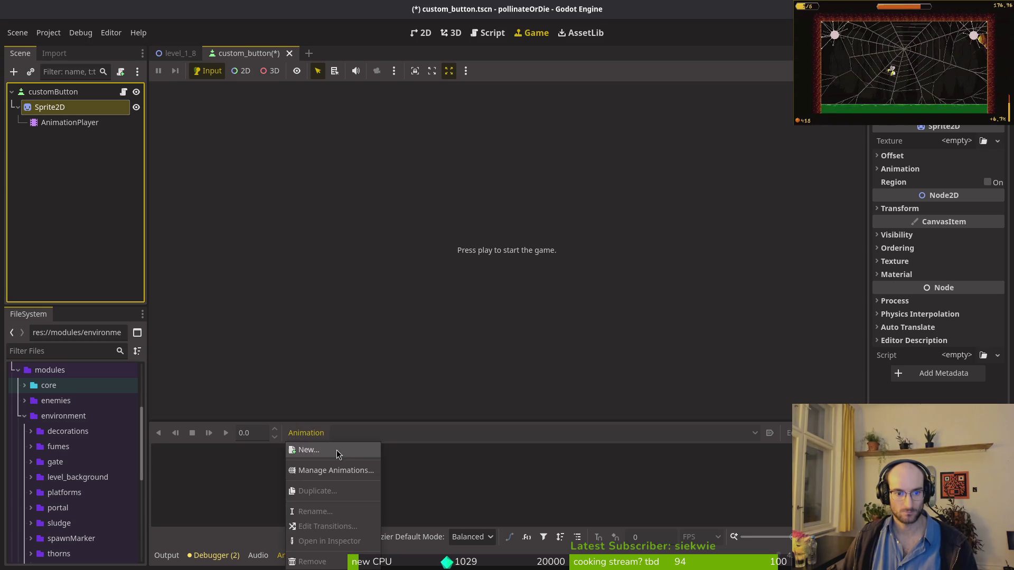
{"action": "left_click", "coordinate": [337, 450]}
{"action": "type", "text": "focus"}
{"action": "key", "text": "Return"}
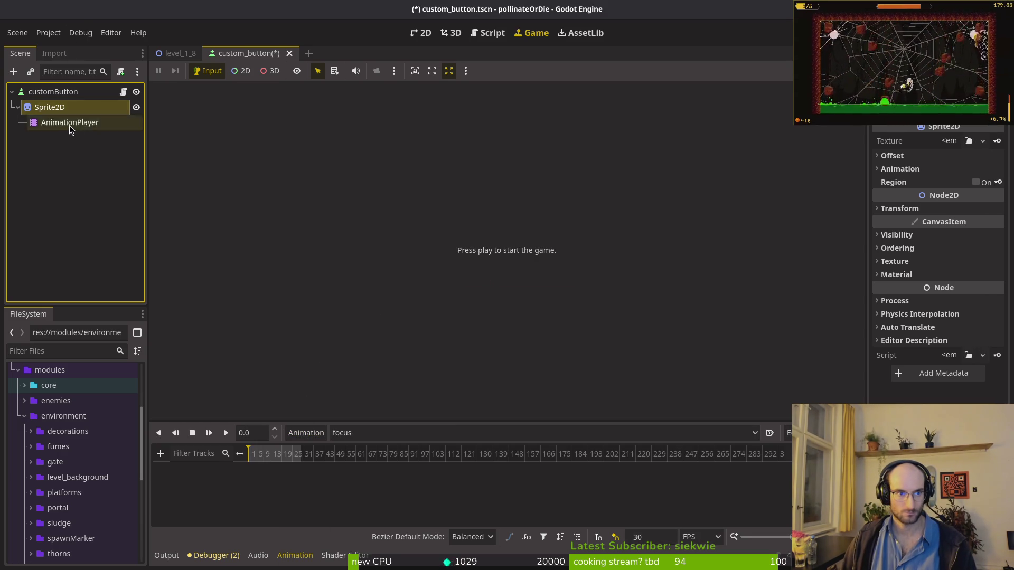
{"action": "left_click", "coordinate": [58, 122]}
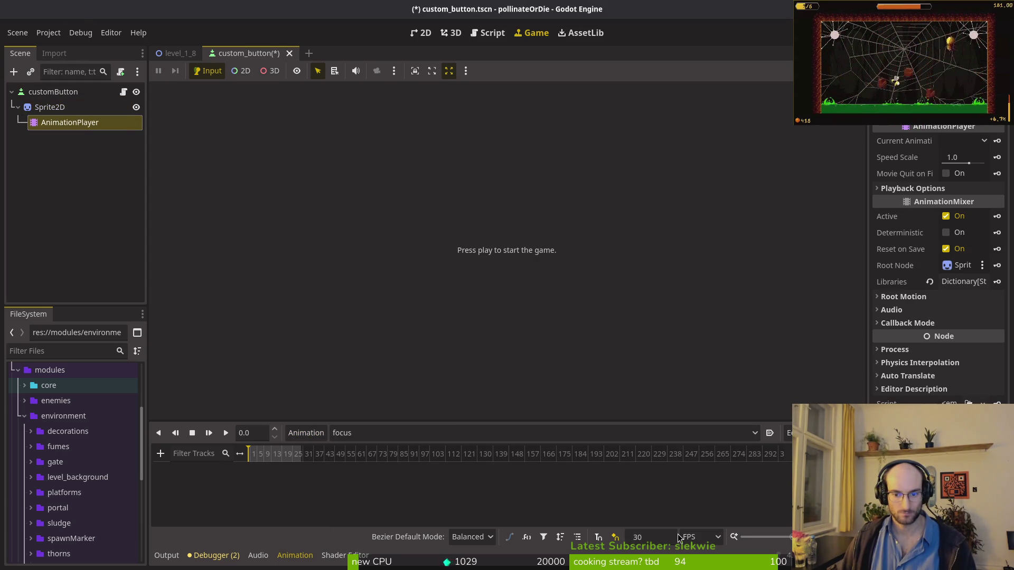
{"action": "type", "text": "12"}
{"action": "key", "text": "Return"}
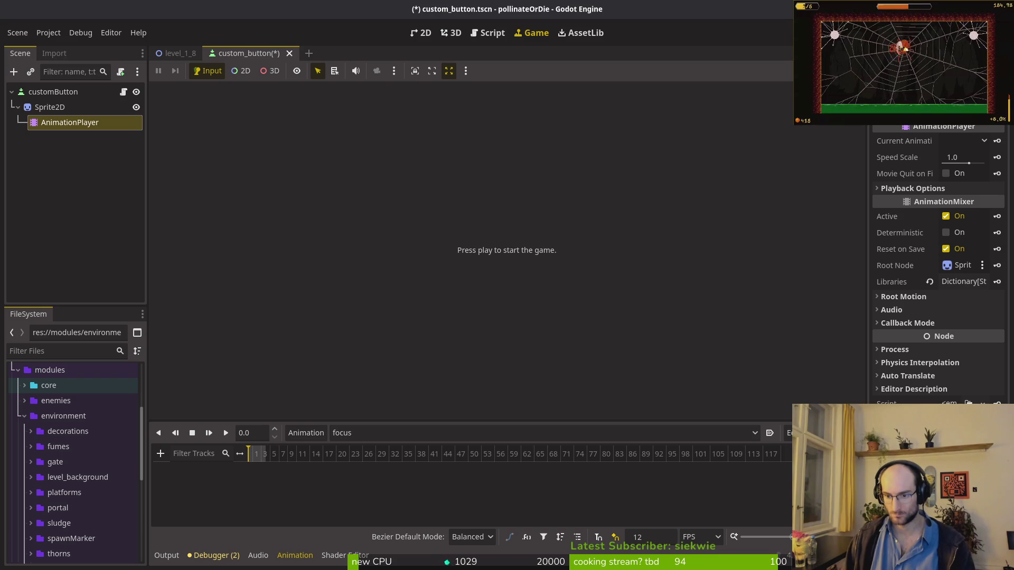
{"action": "key", "text": "ctrl+s"}
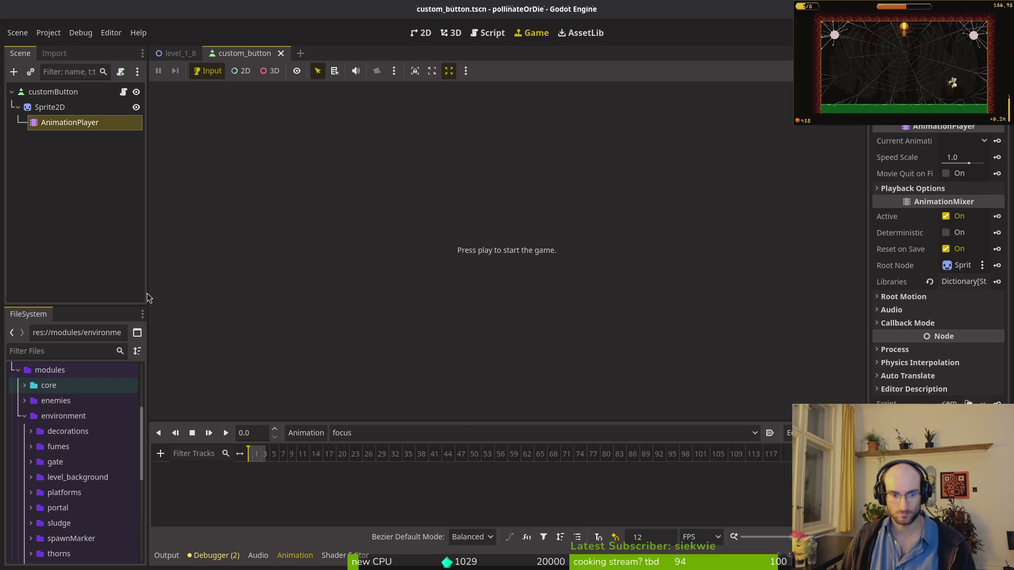
Step: Load buttonFocus.png as the Sprite2D texture, edit its Hframes, and save
{"action": "left_click", "coordinate": [62, 108]}
{"action": "left_click", "coordinate": [949, 141]}
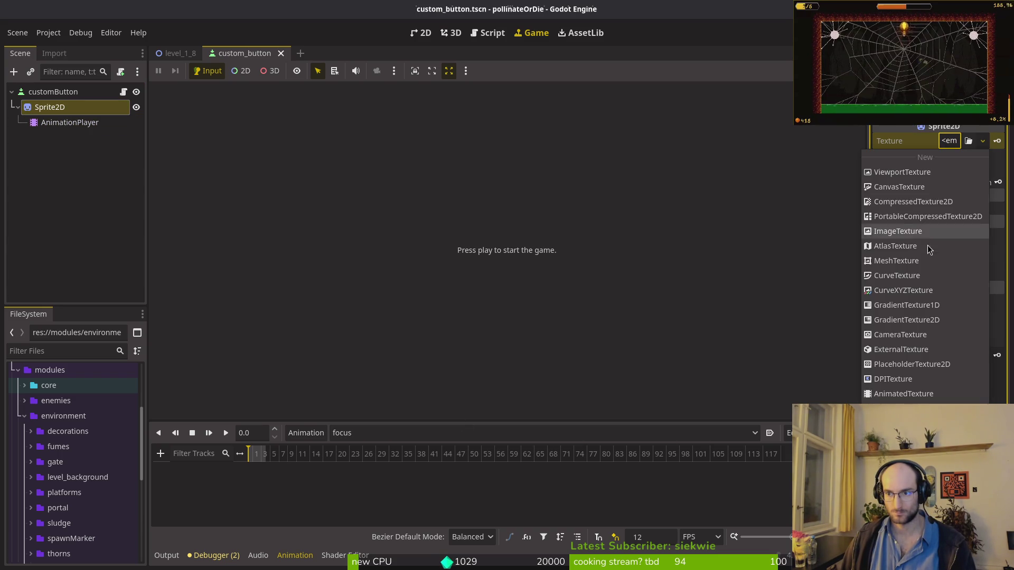
{"action": "left_click", "coordinate": [934, 390]}
{"action": "type", "text": "focu"}
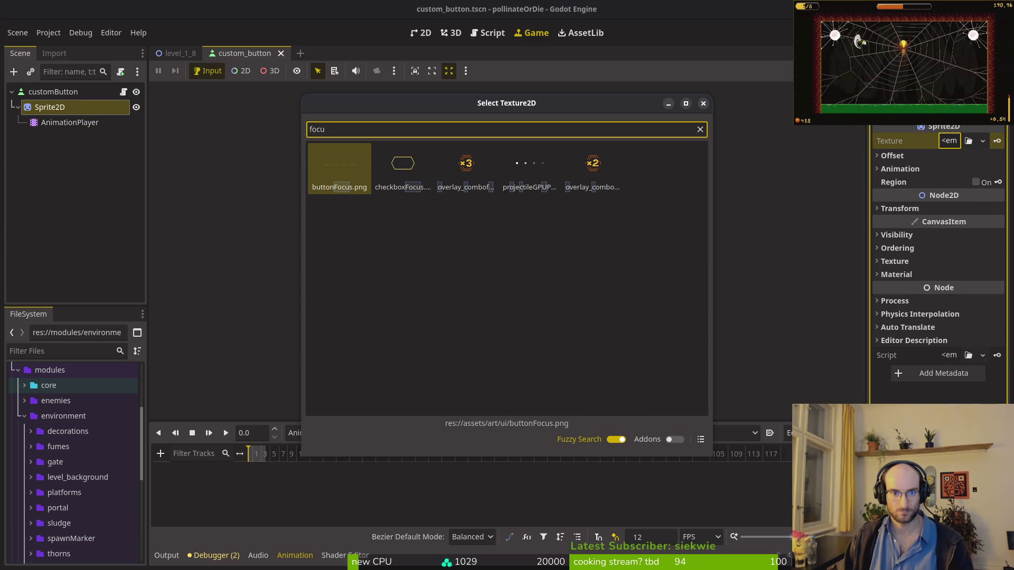
{"action": "key", "text": "Return"}
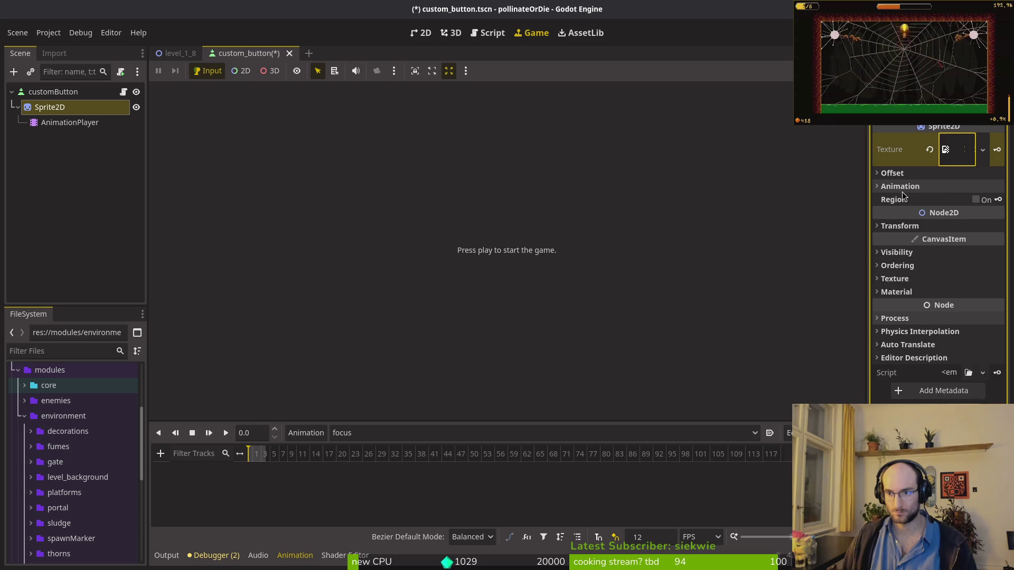
{"action": "left_click", "coordinate": [955, 187]}
{"action": "left_click", "coordinate": [963, 203]}
{"action": "left_click", "coordinate": [421, 33]}
{"action": "key", "text": "ctrl+s"}
Step: Move the sprite to the canvas centre, give customButton 'asdfasdfasdf' text, and uncheck sprite Centered
{"action": "left_click_drag", "start_coordinate": [428, 214], "coordinate": [568, 244]}
{"action": "scroll", "coordinate": [491, 243], "scroll_direction": "down", "scroll_amount": 1}
{"action": "left_click", "coordinate": [48, 92]}
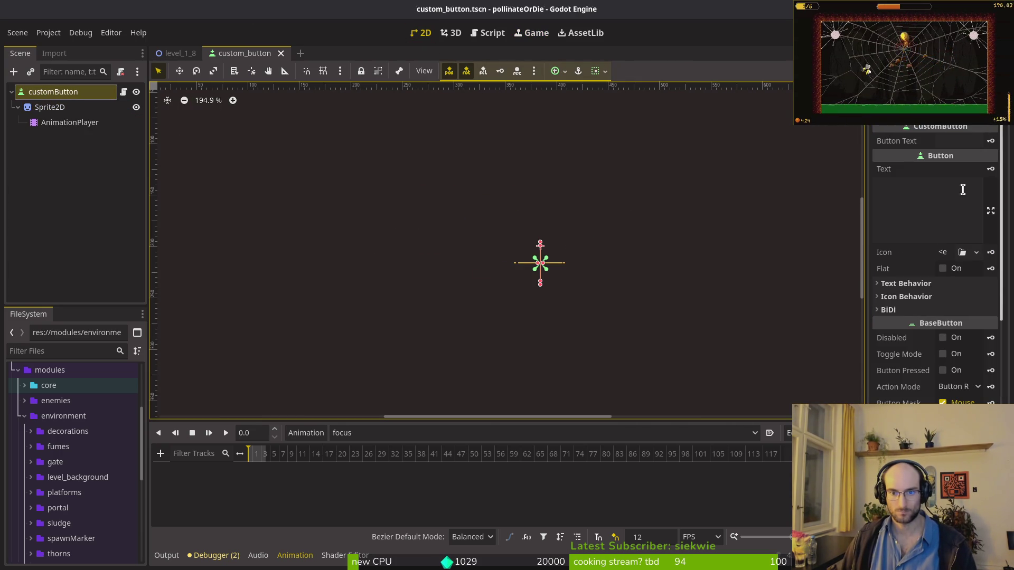
{"action": "left_click", "coordinate": [908, 201]}
{"action": "type", "text": "asdfasdfasdf"}
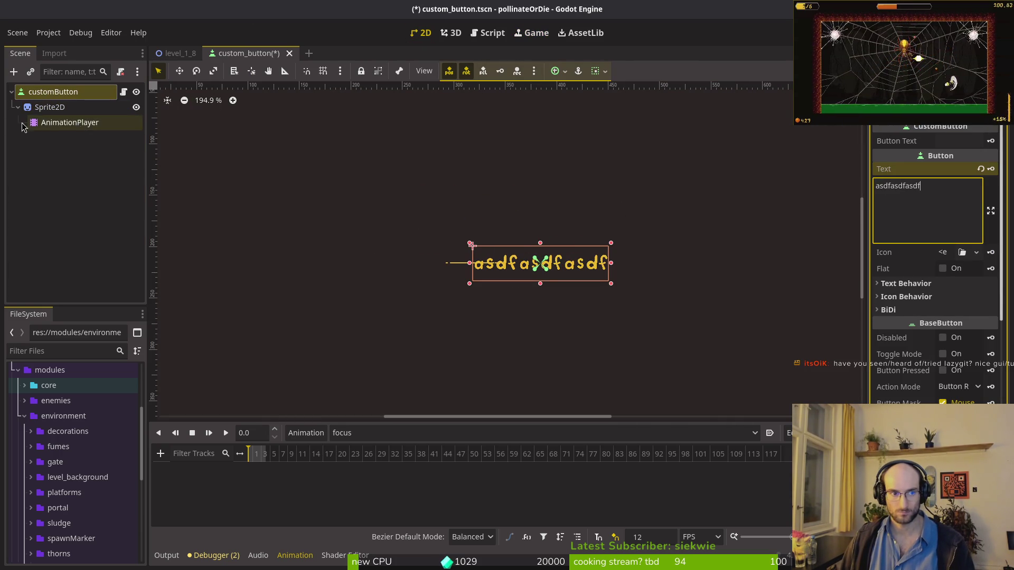
{"action": "left_click", "coordinate": [51, 106]}
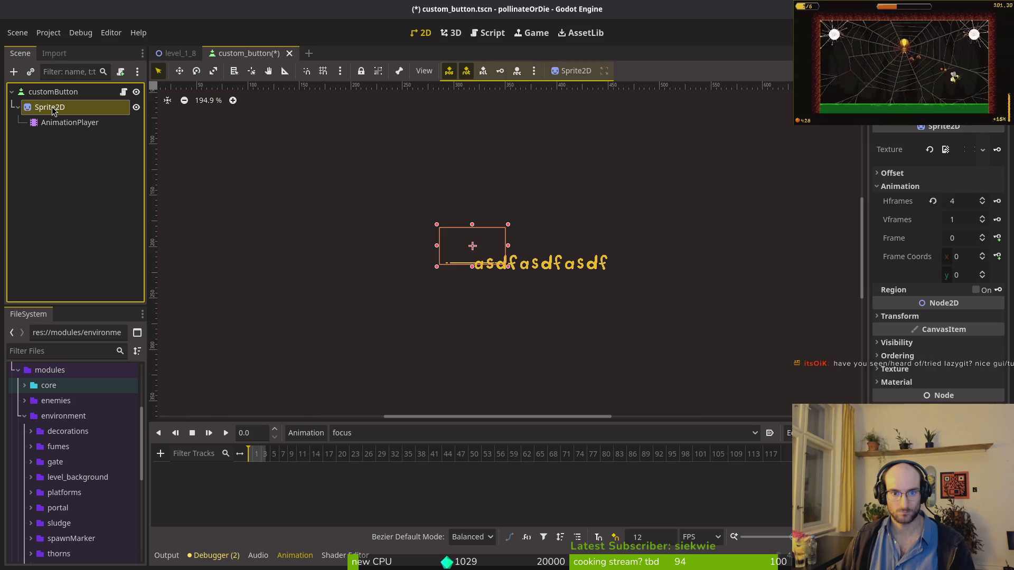
{"action": "left_click", "coordinate": [898, 172]}
{"action": "left_click", "coordinate": [945, 189]}
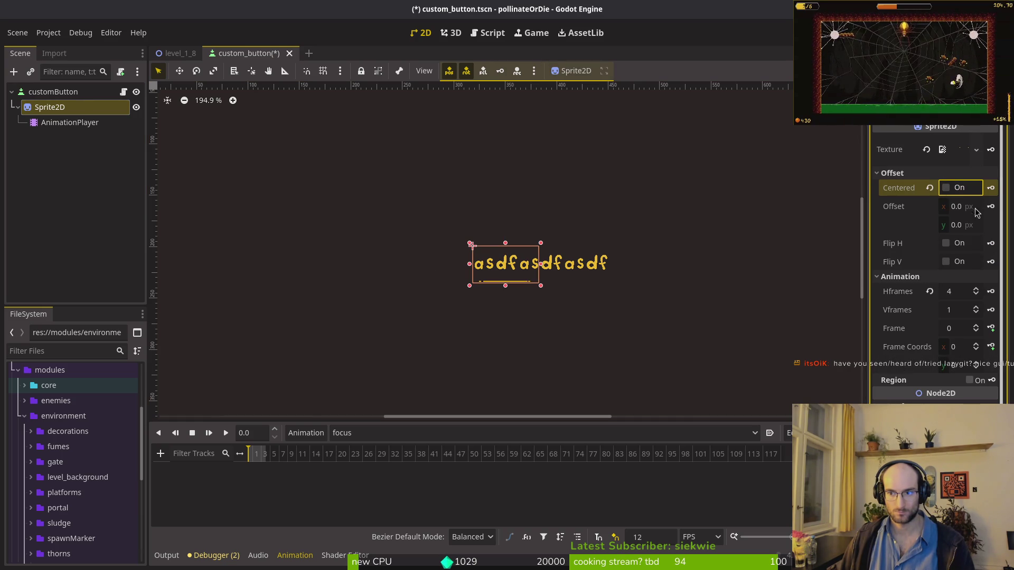
{"action": "left_click", "coordinate": [53, 91]}
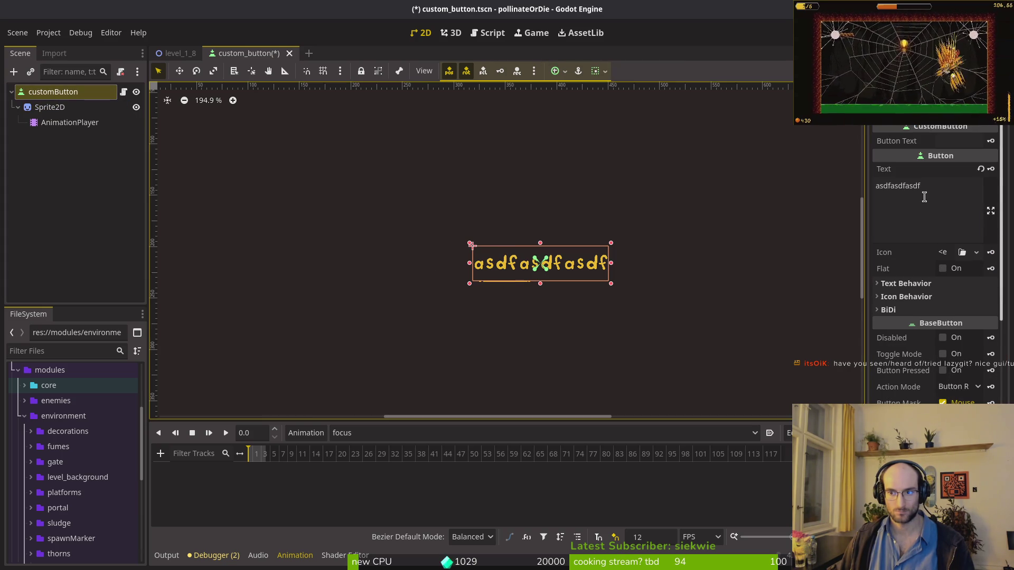
{"action": "type", "text": "asdfasdfasdf"}
Step: Toggle the sprite's Centered option on and off, then delete Sprite2D with its AnimationPlayer
{"action": "left_click", "coordinate": [50, 106]}
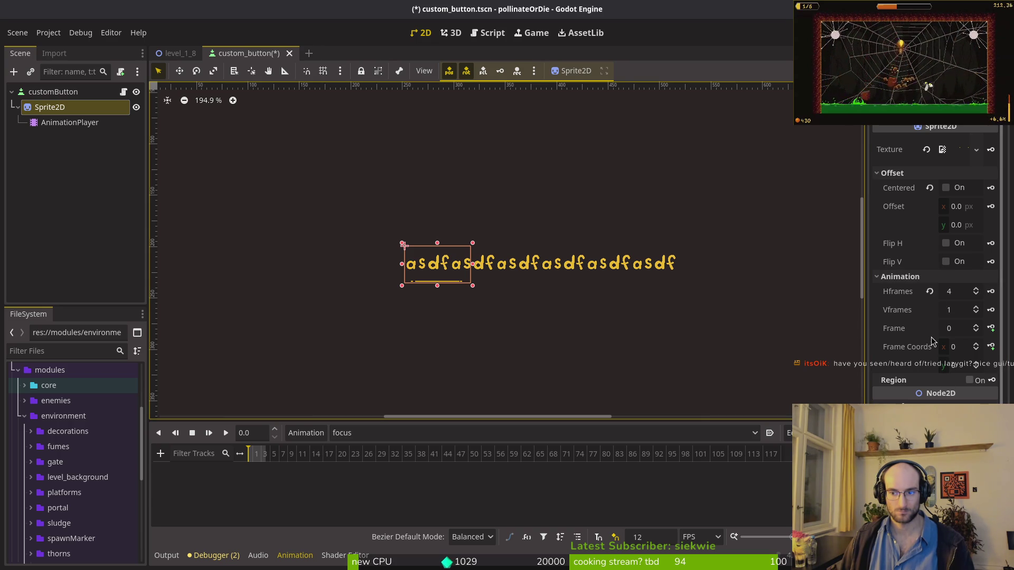
{"action": "left_click", "coordinate": [946, 189]}
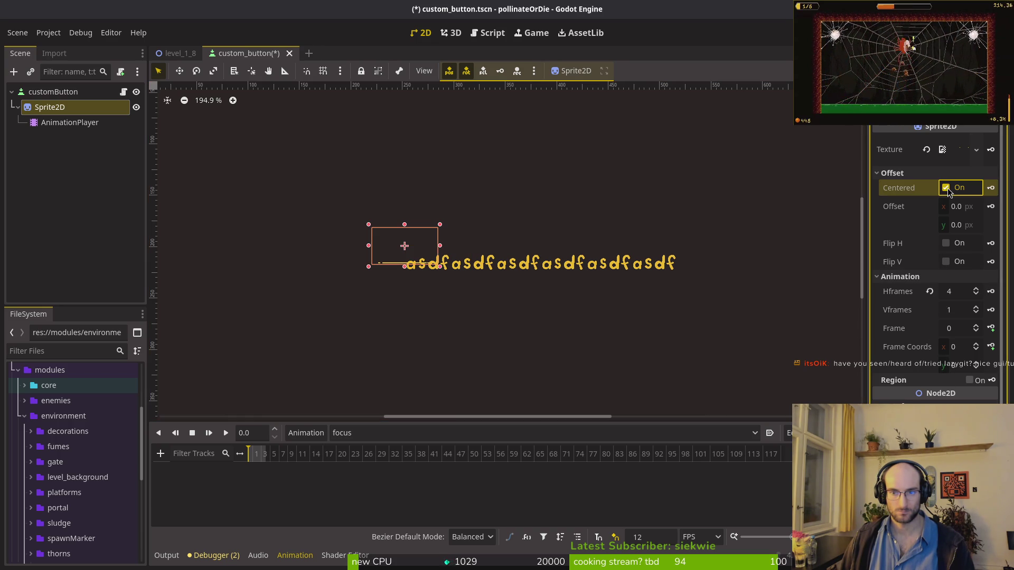
{"action": "left_click", "coordinate": [946, 187]}
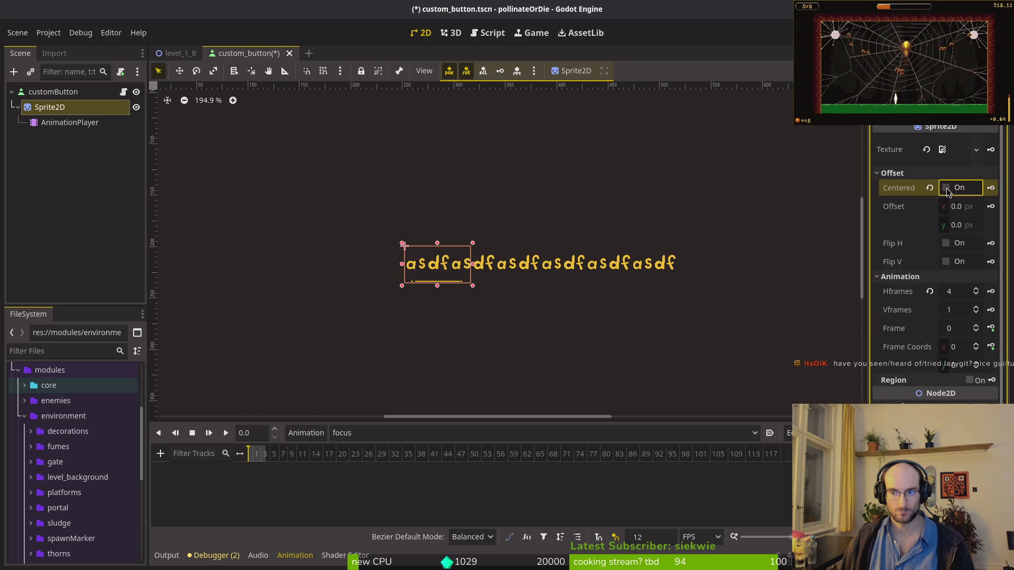
{"action": "key", "text": "Delete"}
{"action": "key", "text": "Return"}
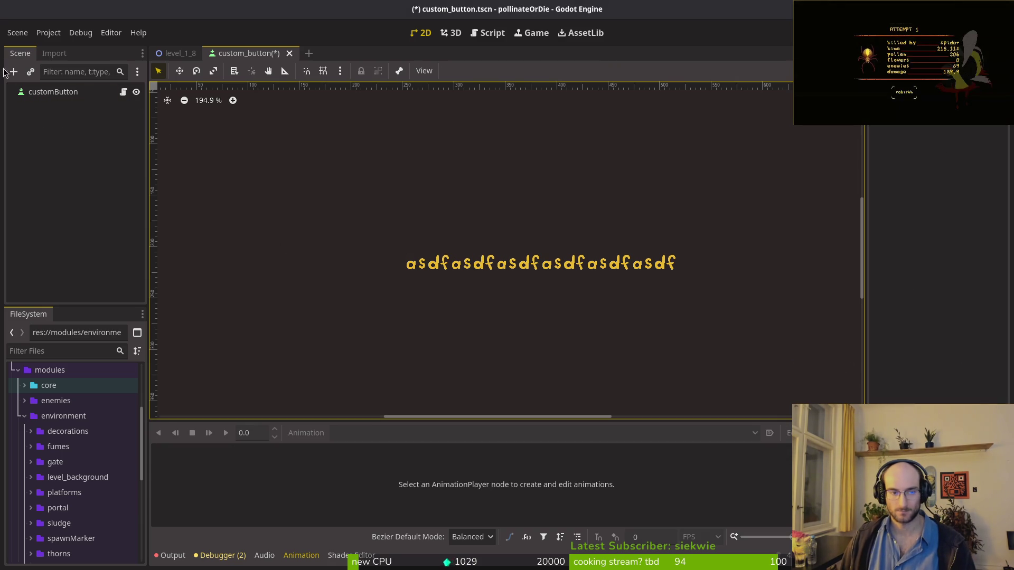
Step: Clear the customButton's Text value so the label is empty
{"action": "left_click", "coordinate": [53, 92]}
{"action": "left_click", "coordinate": [961, 211]}
{"action": "key", "text": "ctrl+a"}
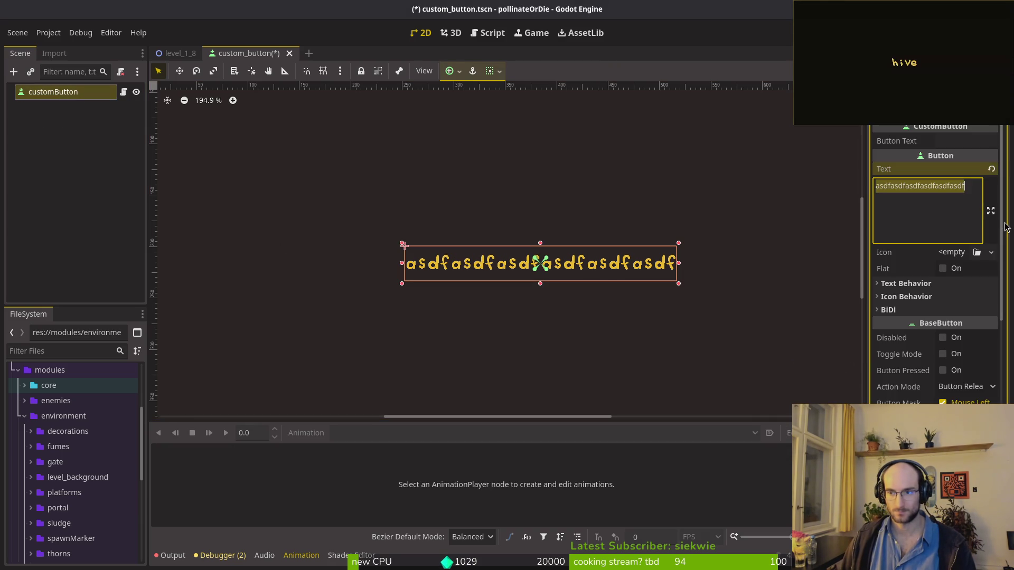
{"action": "key", "text": "BackSpace"}
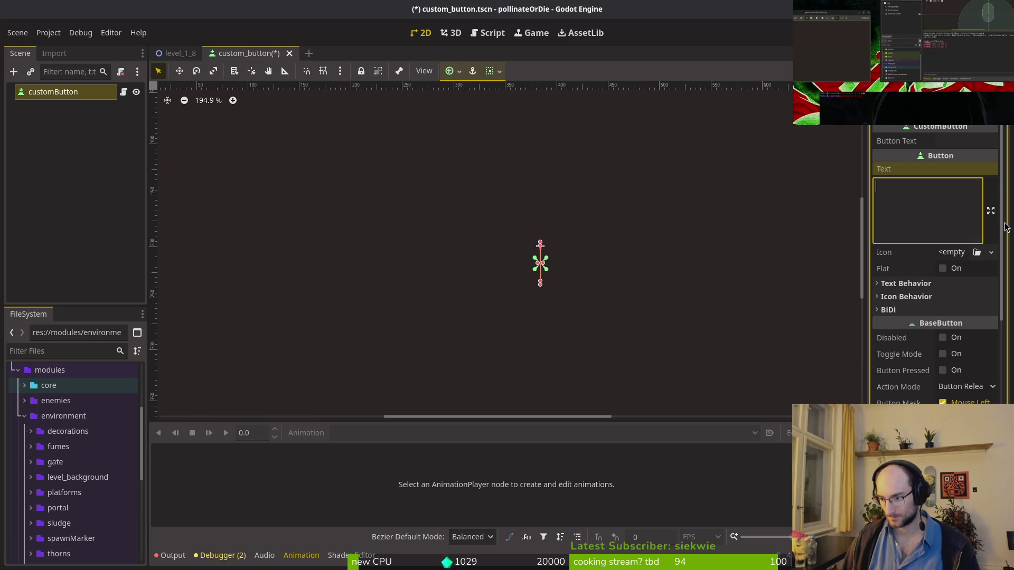
{"action": "left_click", "coordinate": [125, 170]}
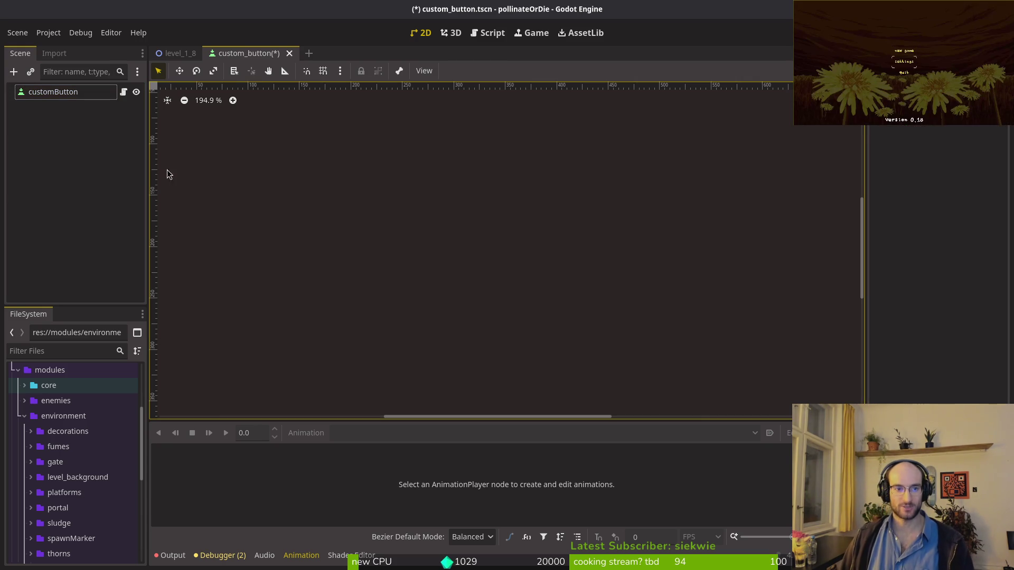
Step: Save the custom_button scene, look over level_1_8, then return to custom_button
{"action": "key", "text": "ctrl+s"}
{"action": "left_click", "coordinate": [180, 52]}
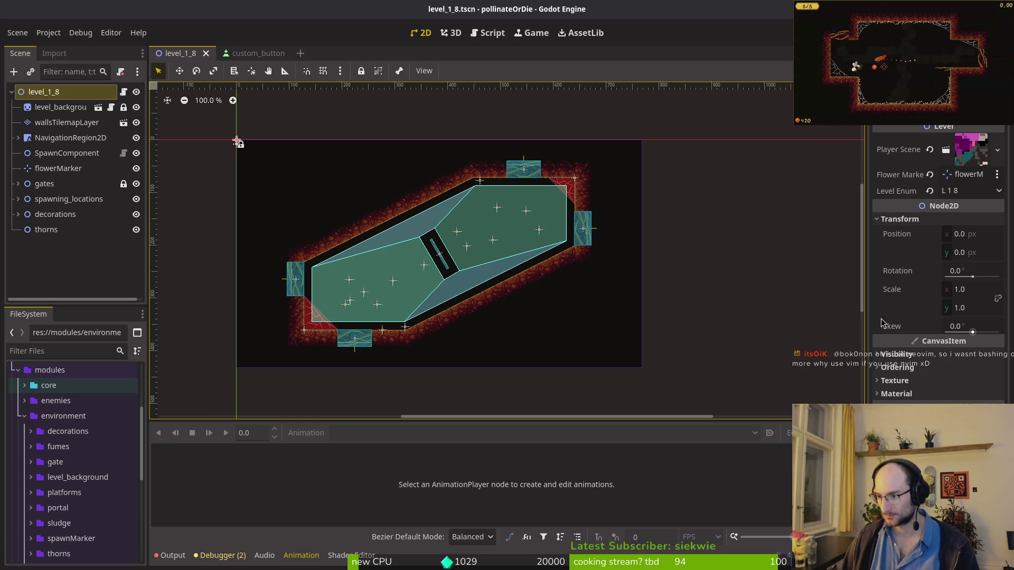
{"action": "left_click", "coordinate": [258, 53]}
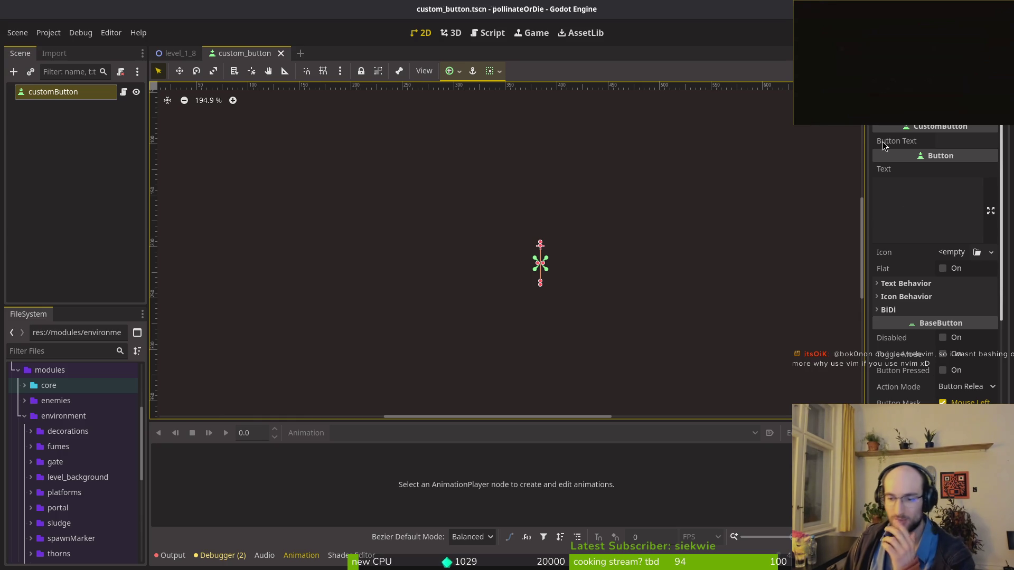
Step: Try a new StyleBox on the Pressed theme override, save, then undo the change
{"action": "scroll", "coordinate": [934, 264], "scroll_direction": "down", "scroll_amount": 5}
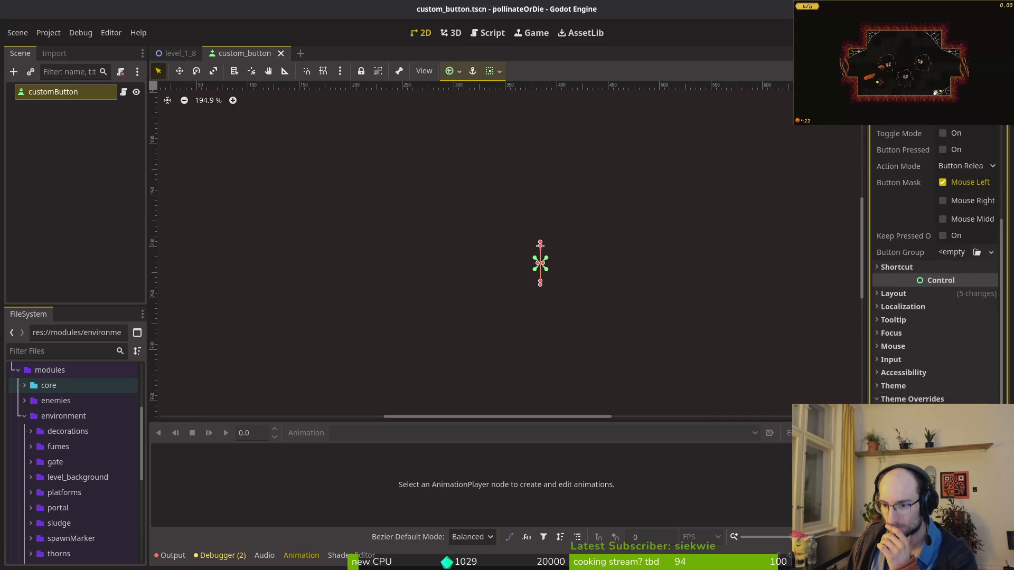
{"action": "scroll", "coordinate": [943, 391], "scroll_direction": "down", "scroll_amount": 5}
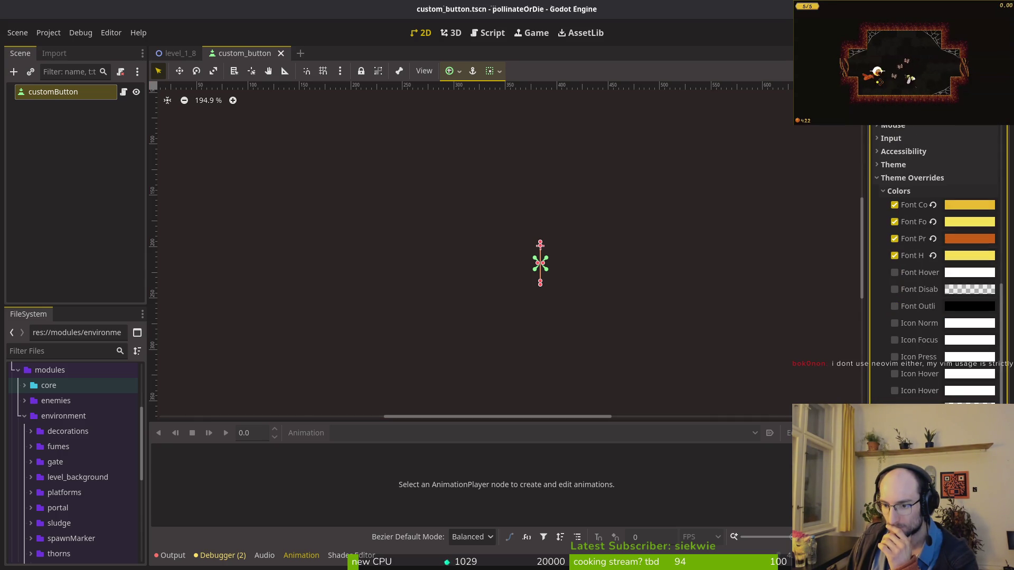
{"action": "scroll", "coordinate": [934, 264], "scroll_direction": "down", "scroll_amount": 5}
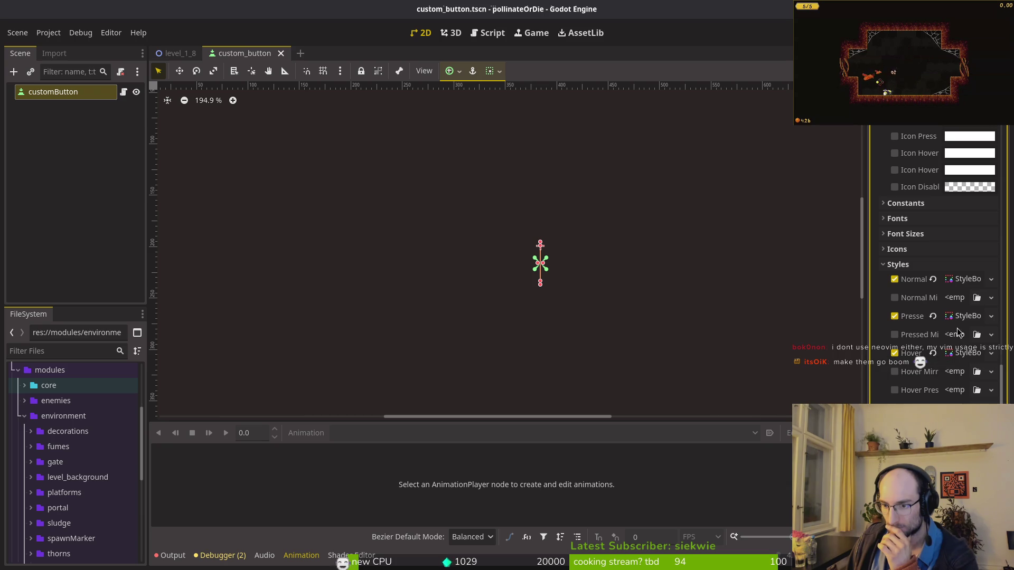
{"action": "left_click", "coordinate": [990, 317]}
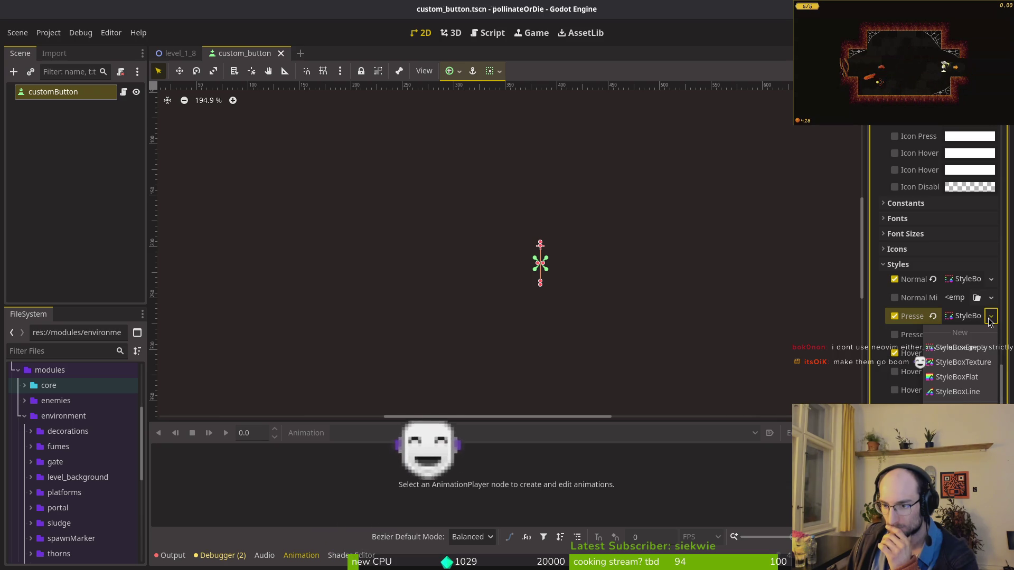
{"action": "left_click", "coordinate": [969, 362]}
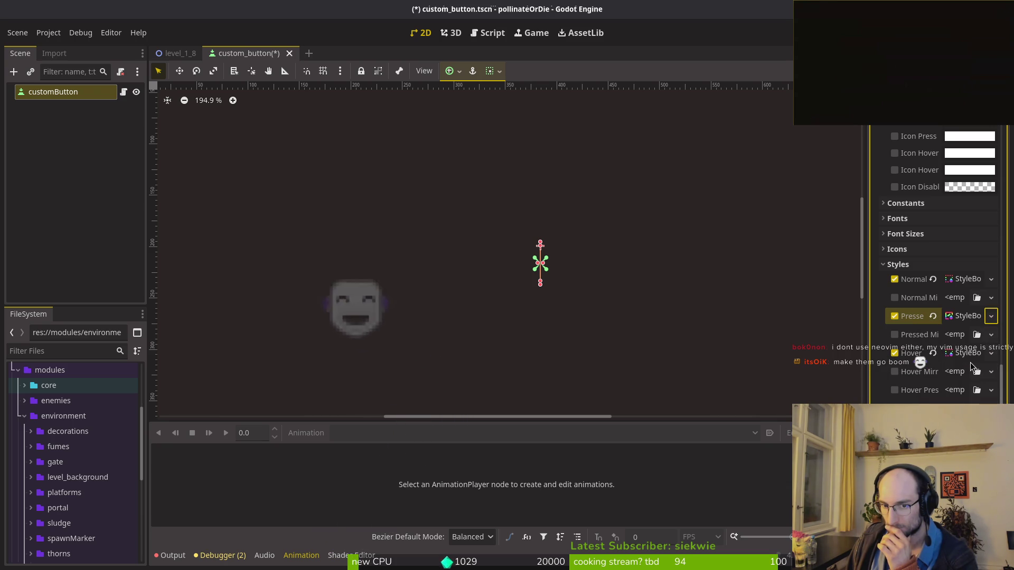
{"action": "left_click", "coordinate": [955, 316]}
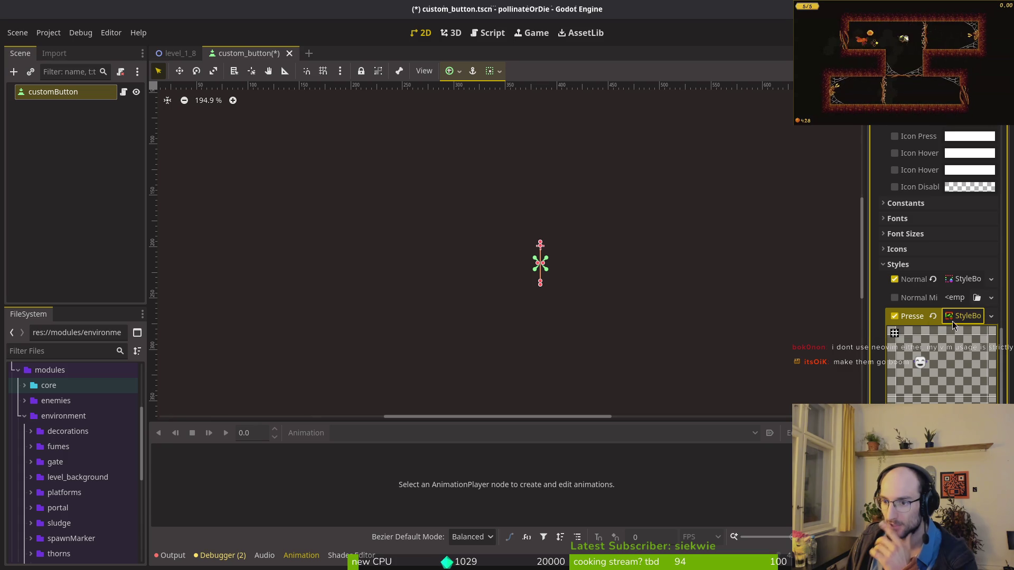
{"action": "key", "text": "ctrl+s"}
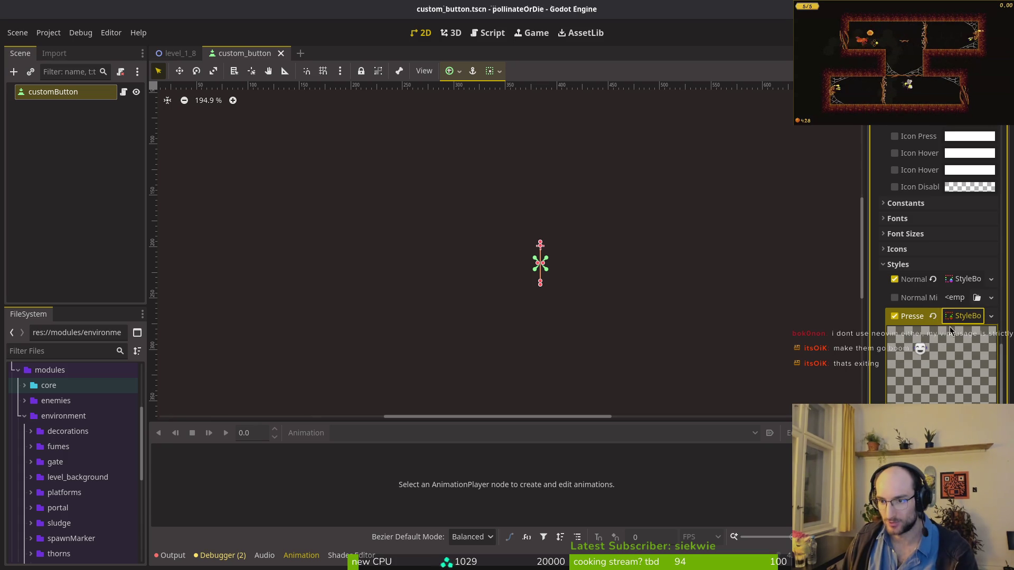
{"action": "left_click", "coordinate": [965, 317]}
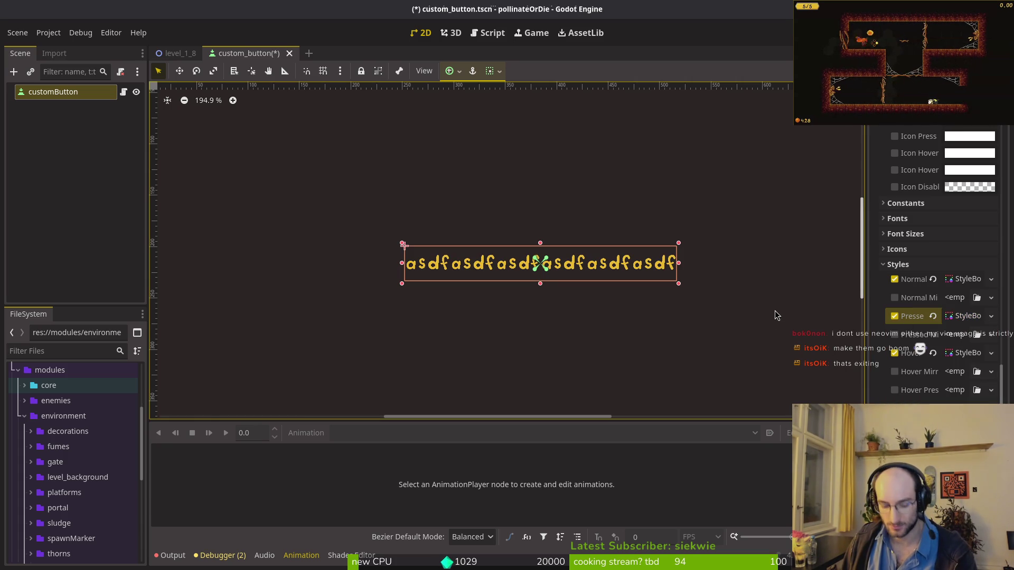
{"action": "key", "text": "ctrl+z"}
Step: Give the Hover style a new StyleBox with orange (ca8c00) BG Color, then run the game
{"action": "left_click", "coordinate": [962, 351]}
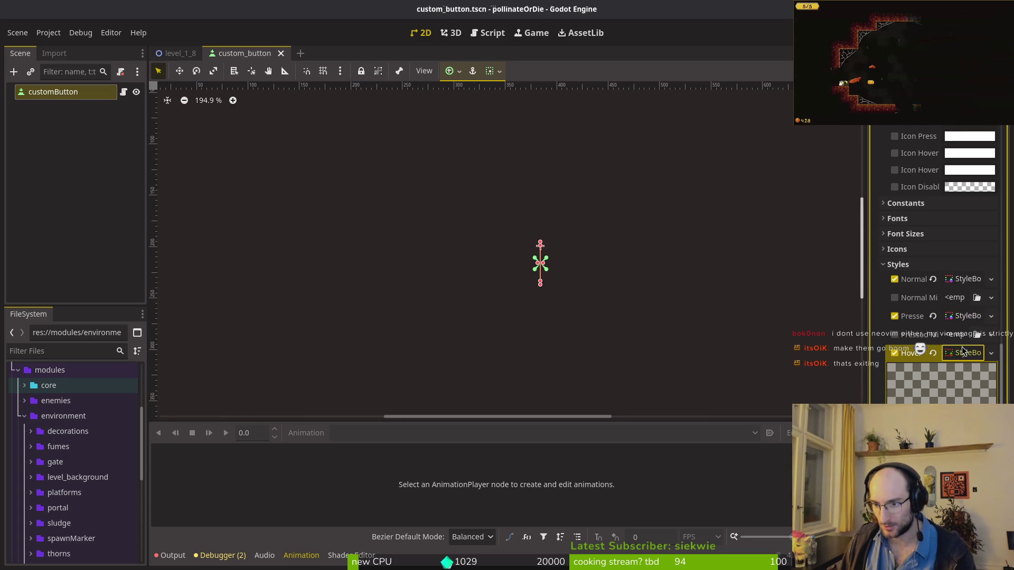
{"action": "left_click", "coordinate": [991, 354]}
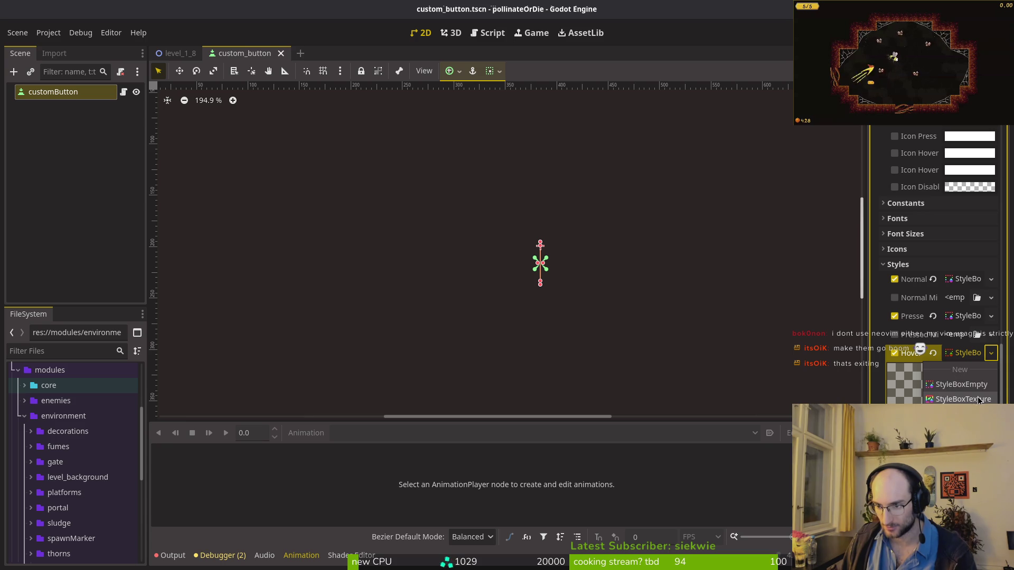
{"action": "left_click", "coordinate": [978, 397]}
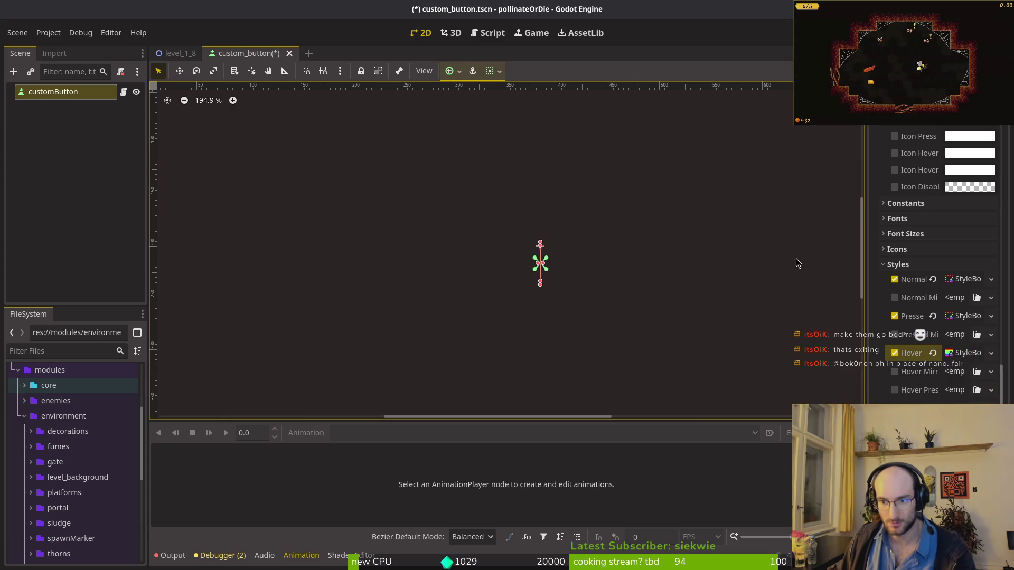
{"action": "left_click", "coordinate": [959, 353]}
{"action": "left_click", "coordinate": [969, 411]}
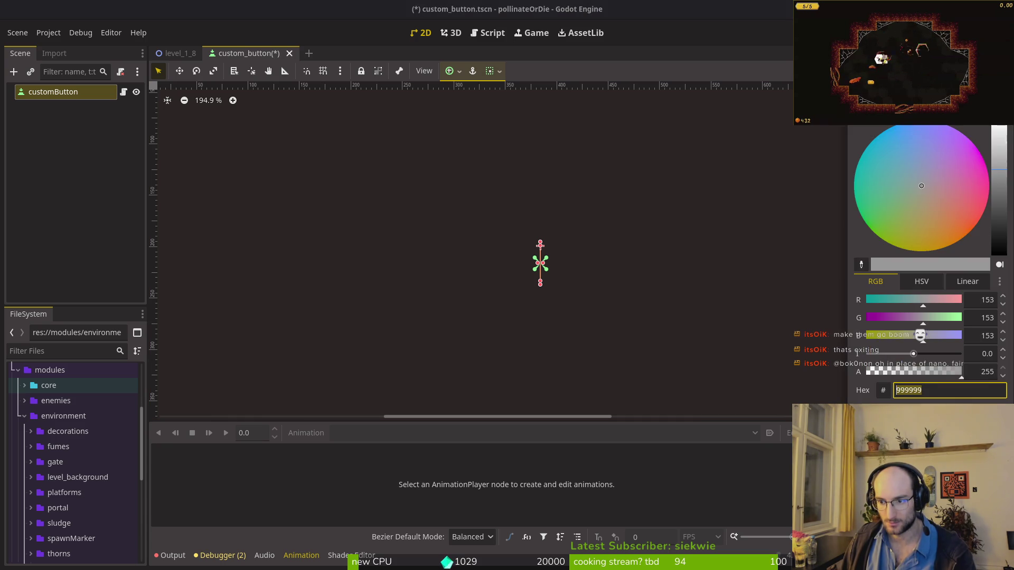
{"action": "left_click_drag", "start_coordinate": [938, 228], "coordinate": [948, 269]}
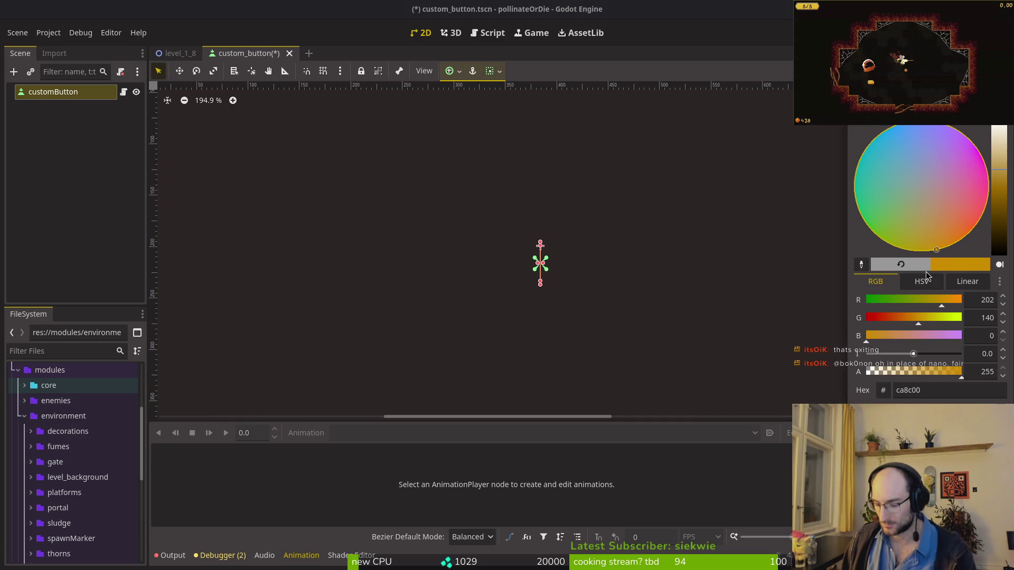
{"action": "key", "text": "F5"}
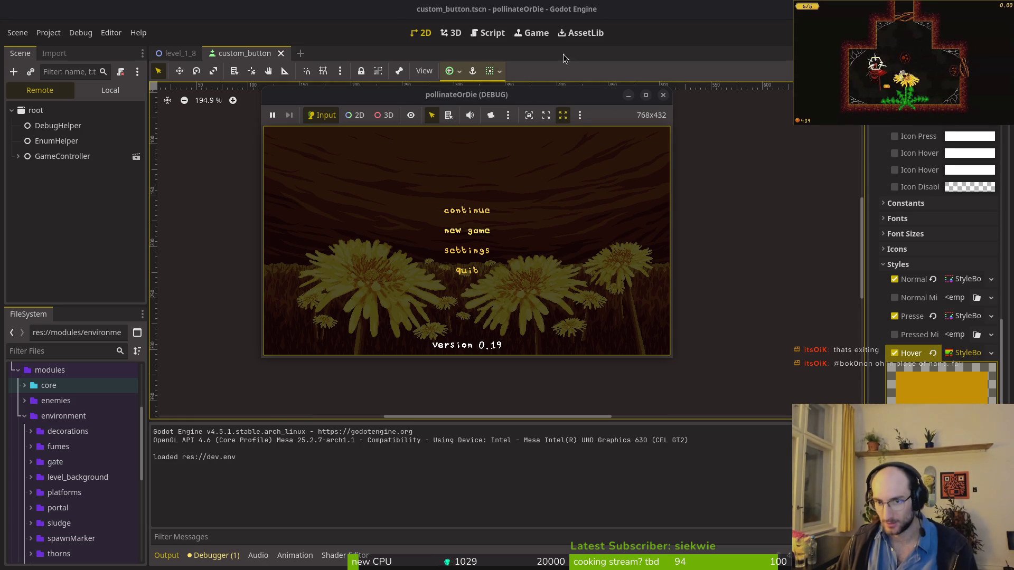
Step: Stop the running game and scroll the Inspector back to the Hover StyleBox settings
{"action": "key", "text": "F8"}
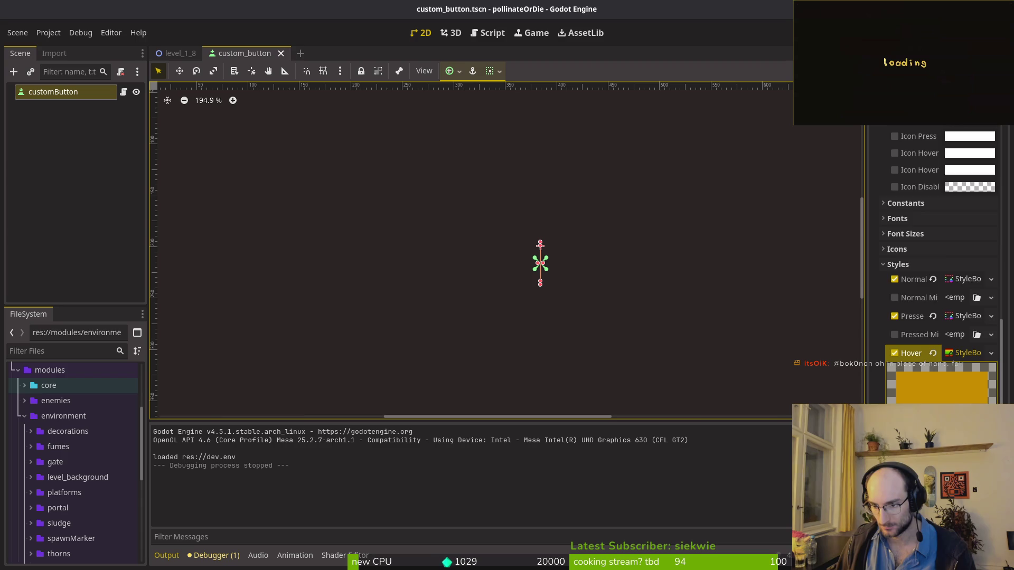
{"action": "scroll", "coordinate": [962, 350], "scroll_direction": "down", "scroll_amount": 2}
{"action": "scroll", "coordinate": [960, 373], "scroll_direction": "down", "scroll_amount": 2}
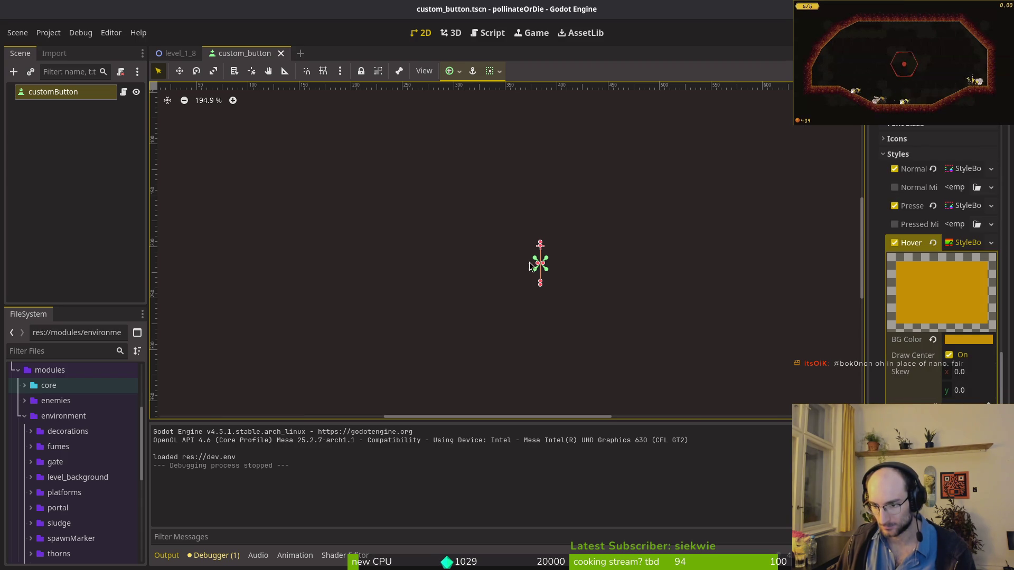
{"action": "scroll", "coordinate": [570, 270], "scroll_direction": "down", "scroll_amount": 1}
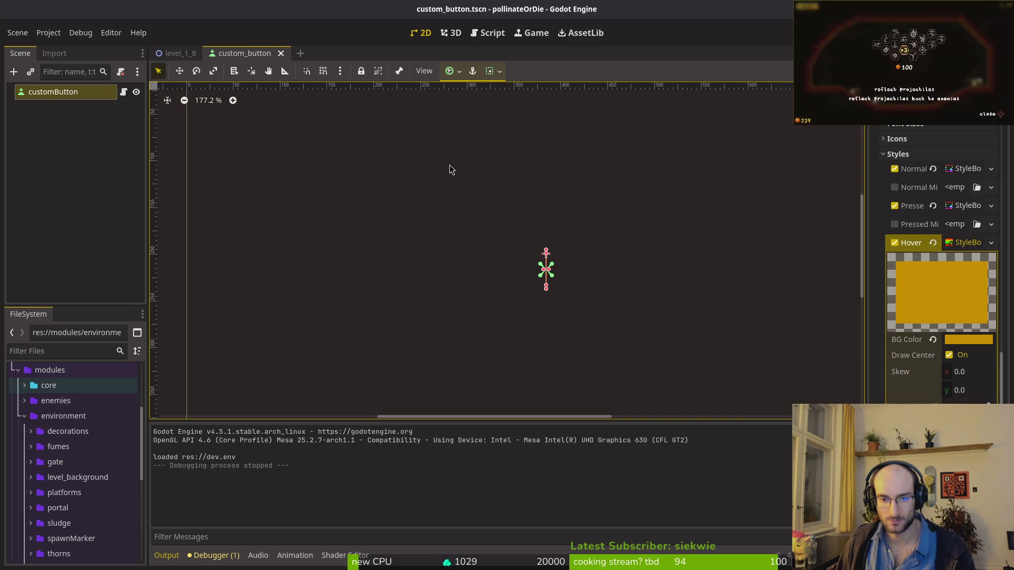
{"action": "scroll", "coordinate": [934, 221], "scroll_direction": "up", "scroll_amount": 10}
Step: Set the button's Custom Minimum Size x to 50
{"action": "left_click", "coordinate": [893, 404]}
{"action": "scroll", "coordinate": [929, 369], "scroll_direction": "down", "scroll_amount": 5}
{"action": "left_click", "coordinate": [981, 252]}
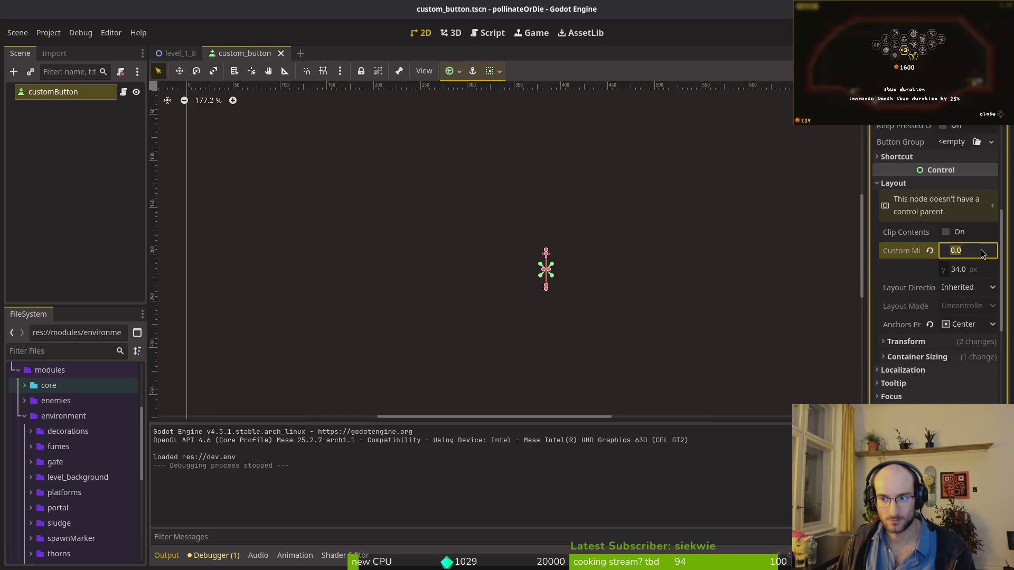
{"action": "type", "text": "50"}
{"action": "key", "text": "Return"}
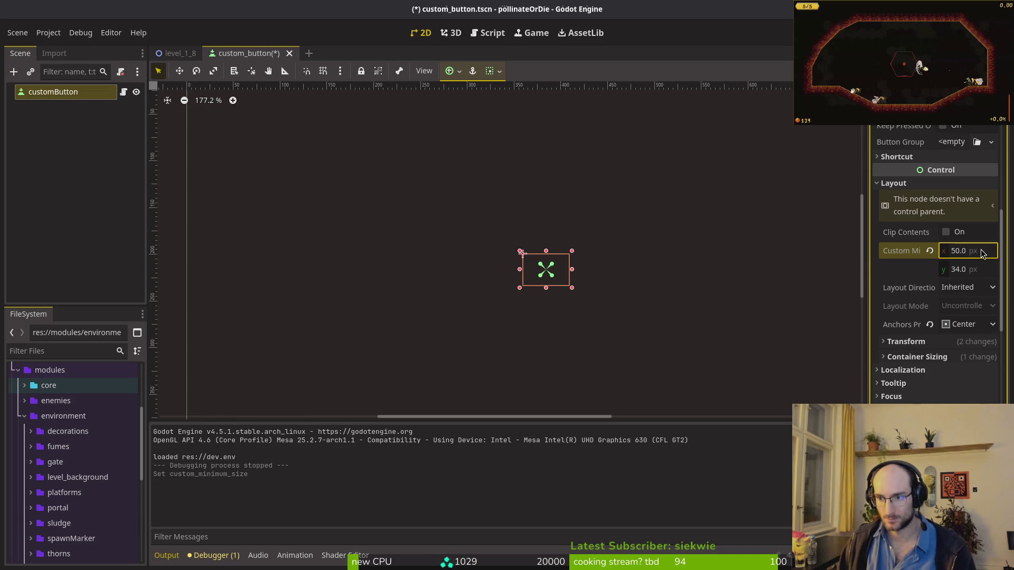
Step: Give the Normal style a new StyleBox with fully transparent BG Color, then test-run and stop
{"action": "scroll", "coordinate": [950, 264], "scroll_direction": "down", "scroll_amount": 15}
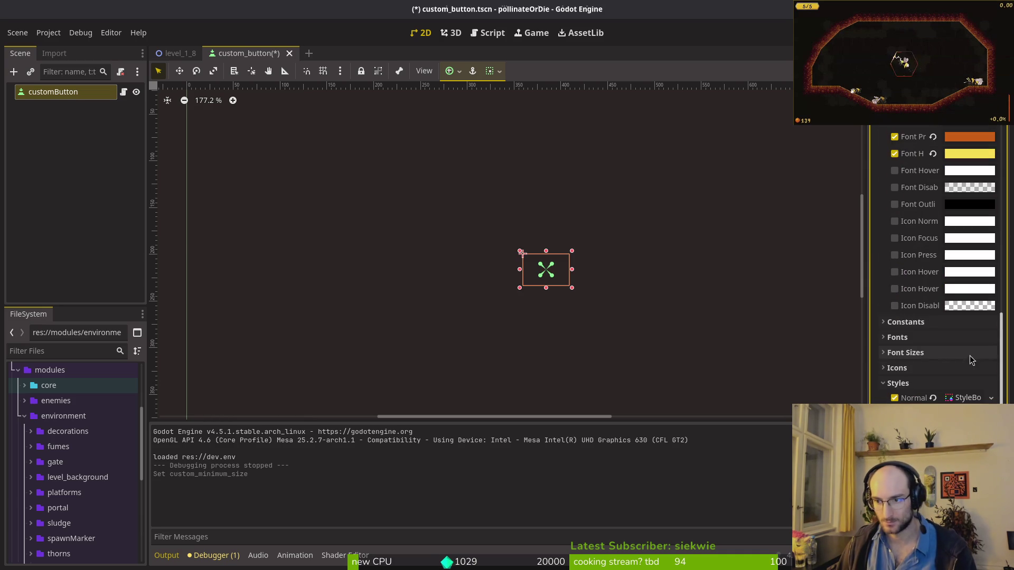
{"action": "left_click", "coordinate": [959, 400]}
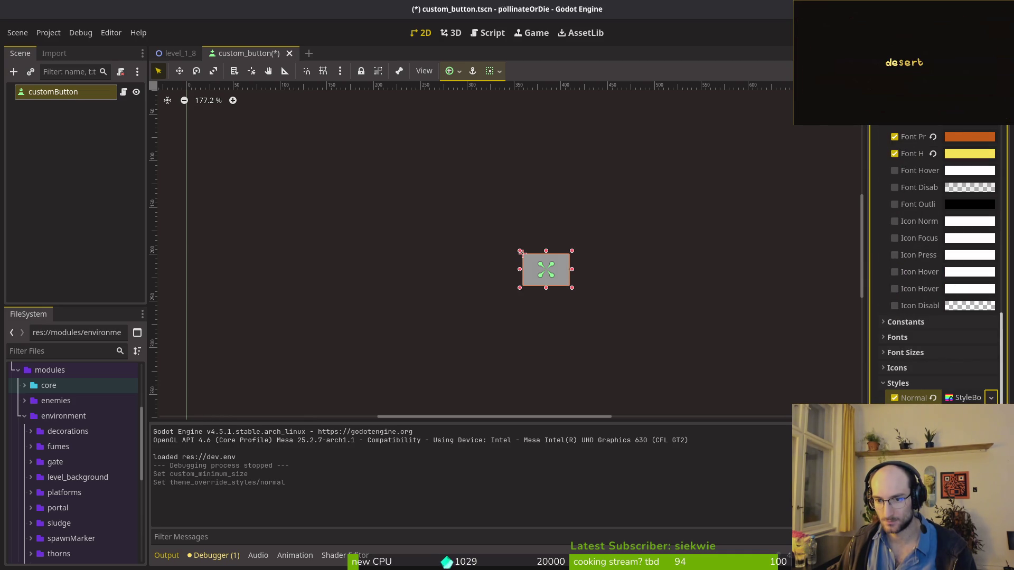
{"action": "scroll", "coordinate": [960, 390], "scroll_direction": "down", "scroll_amount": 4}
{"action": "left_click", "coordinate": [964, 287]}
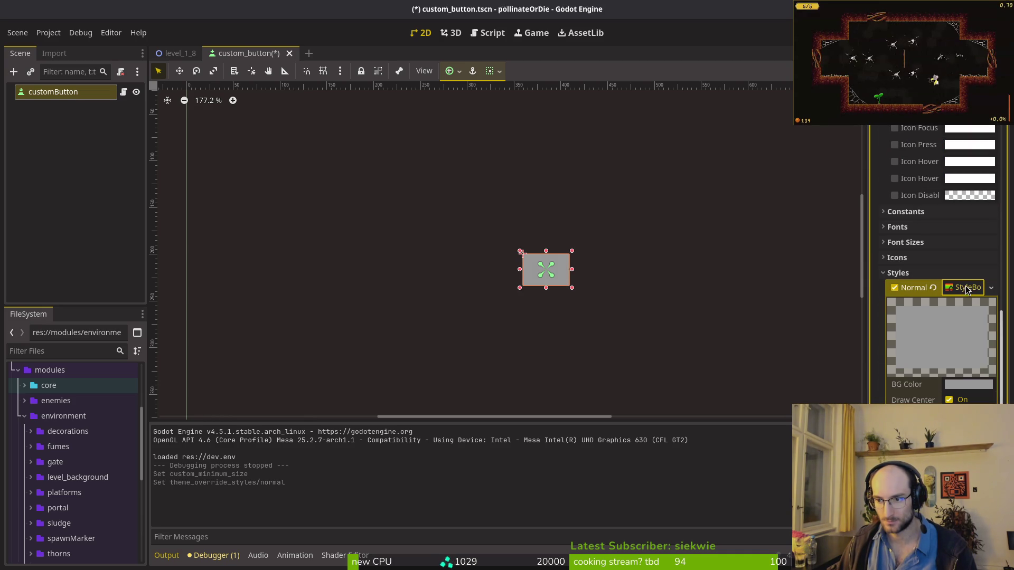
{"action": "left_click", "coordinate": [960, 385]}
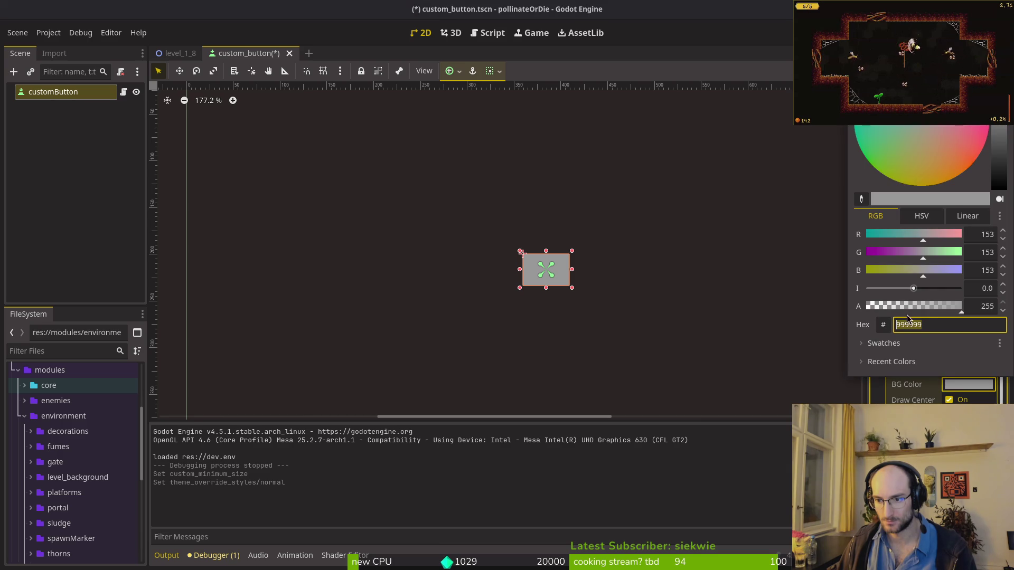
{"action": "left_click_drag", "start_coordinate": [958, 306], "coordinate": [810, 311]}
{"action": "key", "text": "F5"}
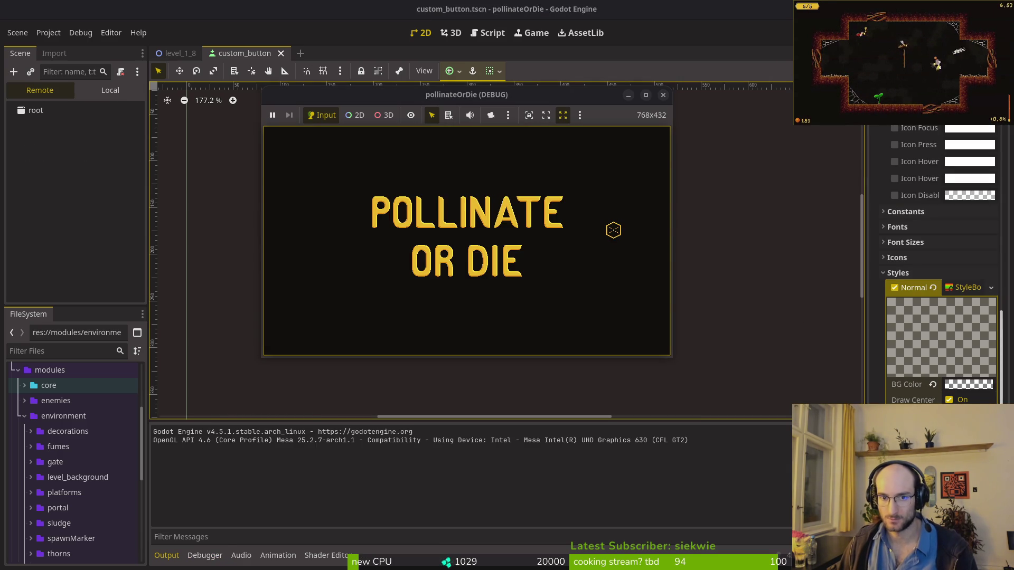
{"action": "key", "text": "F8"}
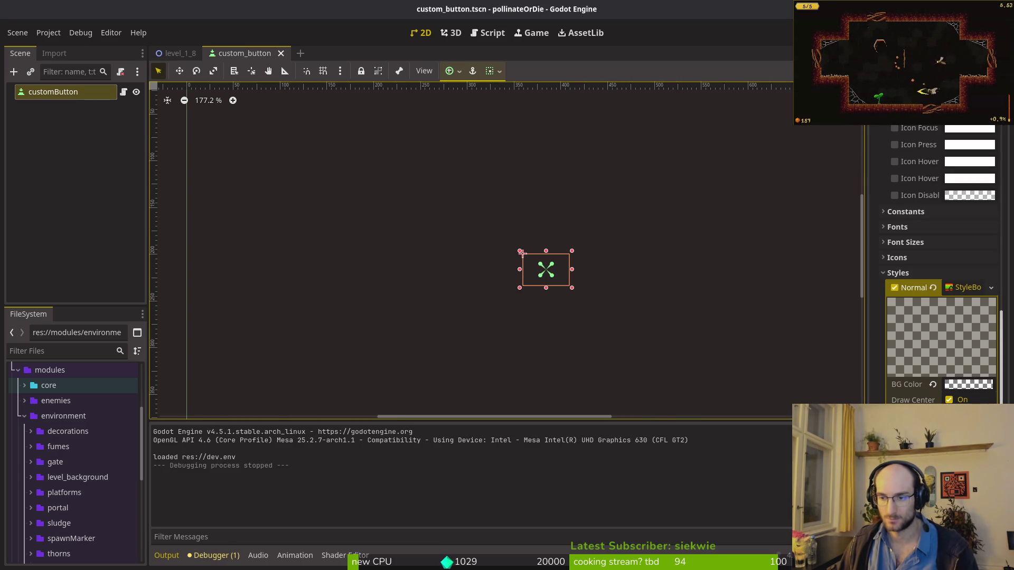
{"action": "left_click", "coordinate": [959, 288]}
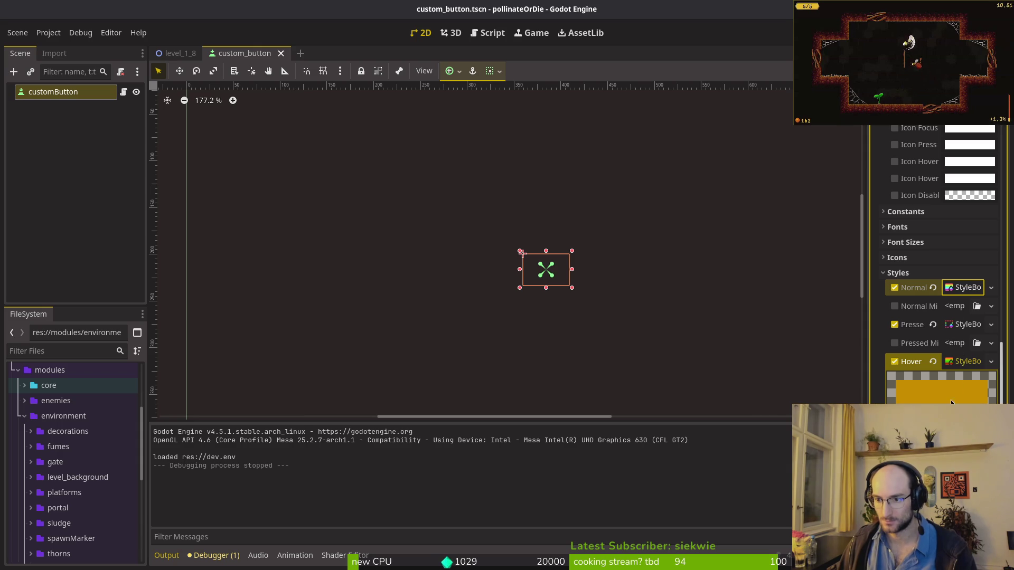
{"action": "scroll", "coordinate": [940, 290], "scroll_direction": "down", "scroll_amount": 3}
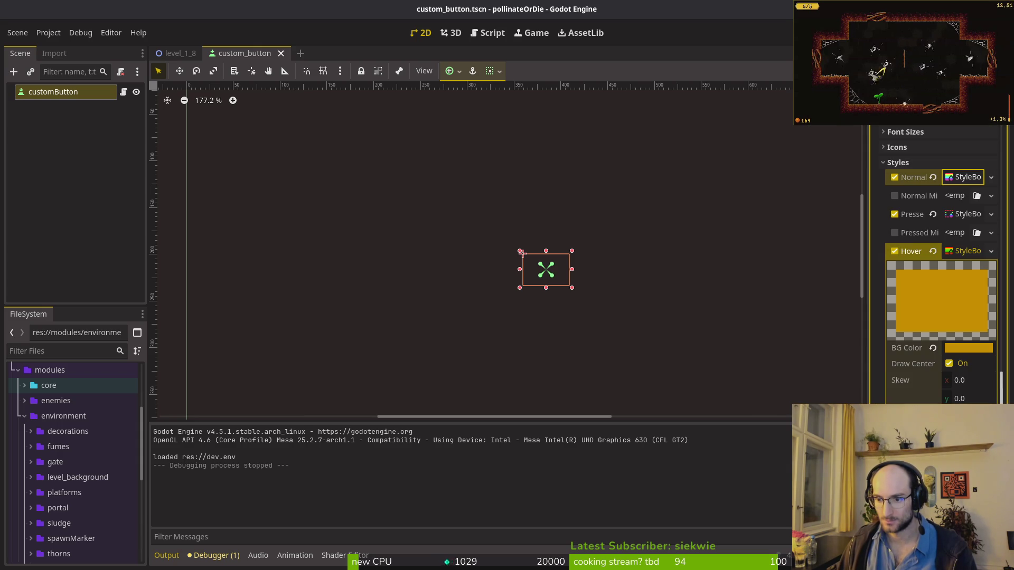
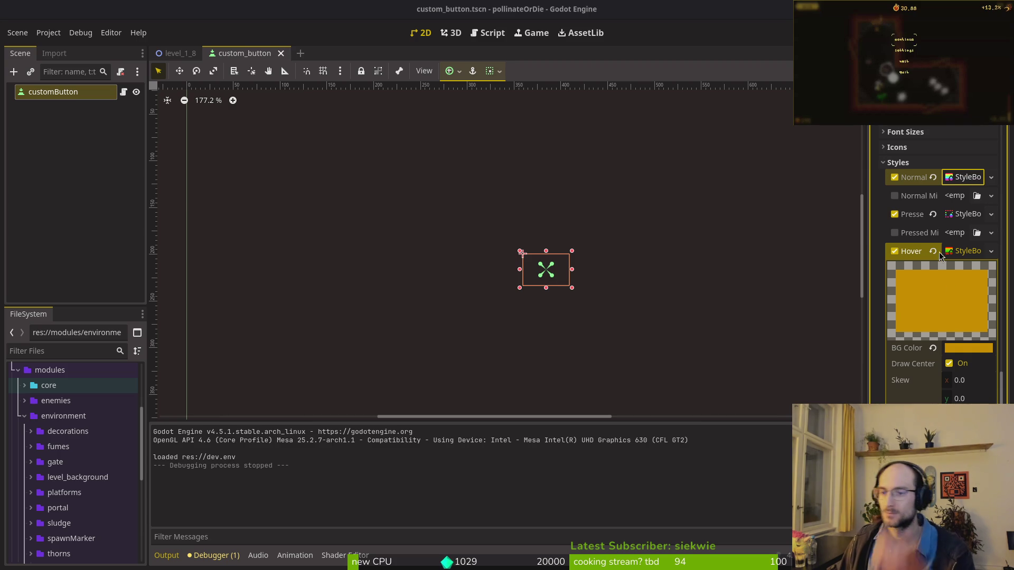
Step: Make the Normal StyleBox background semi-transparent grey and preview the menu in-game
{"action": "left_click", "coordinate": [963, 177]}
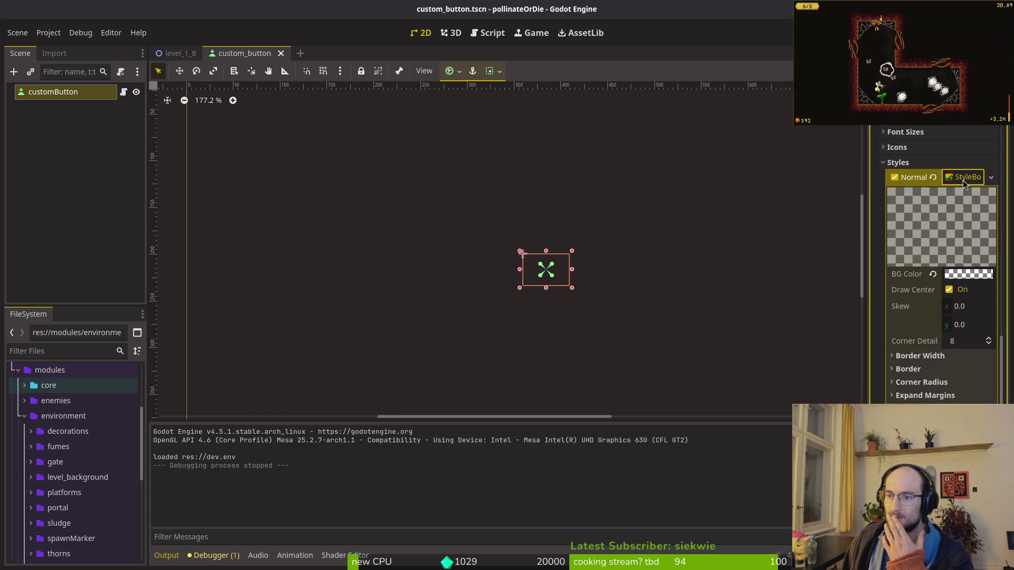
{"action": "left_click", "coordinate": [967, 274]}
{"action": "left_click", "coordinate": [900, 392]}
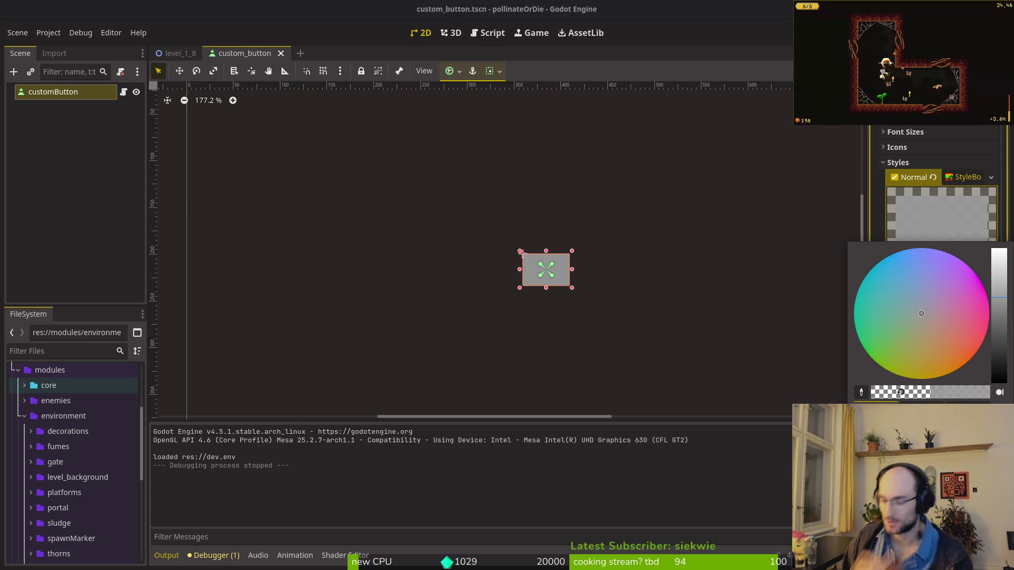
{"action": "left_click", "coordinate": [522, 253]}
{"action": "key", "text": "F5"}
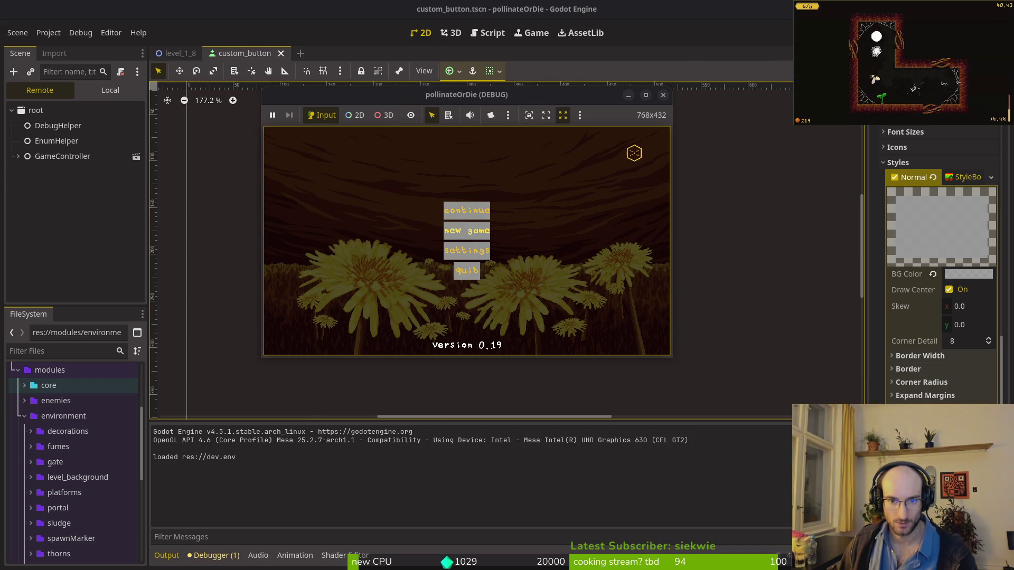
{"action": "left_click", "coordinate": [663, 95]}
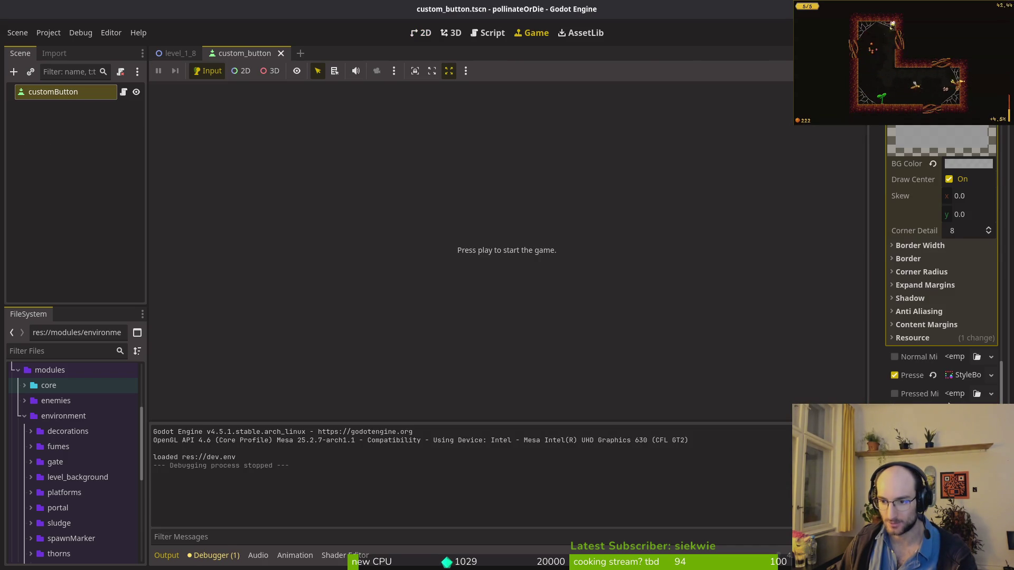
Step: Add a new Focus StyleBox to the custom button and give it a background colour
{"action": "scroll", "coordinate": [962, 363], "scroll_direction": "down", "scroll_amount": 4}
{"action": "left_click", "coordinate": [964, 247]}
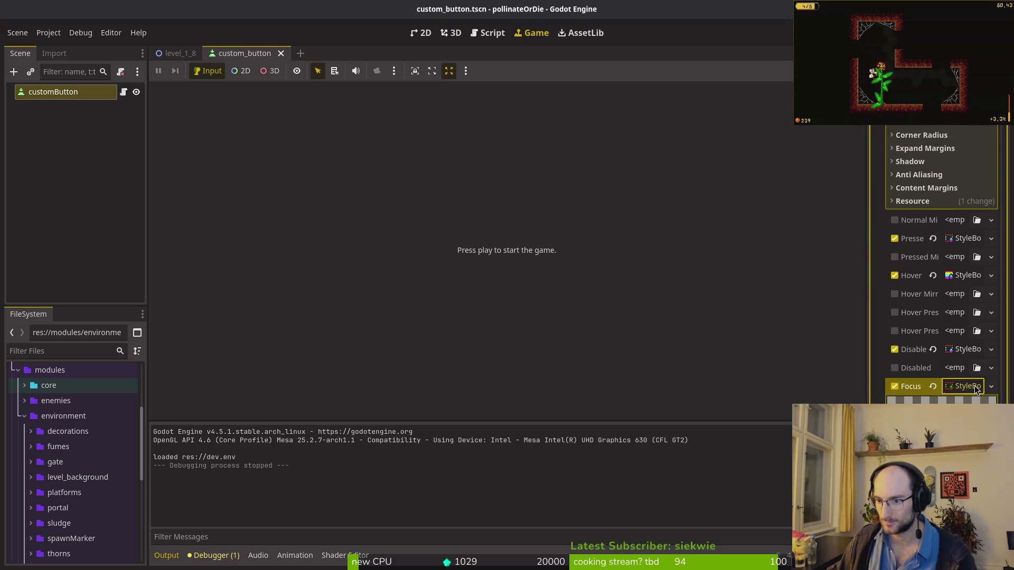
{"action": "left_click", "coordinate": [989, 386]}
{"action": "left_click", "coordinate": [958, 416]}
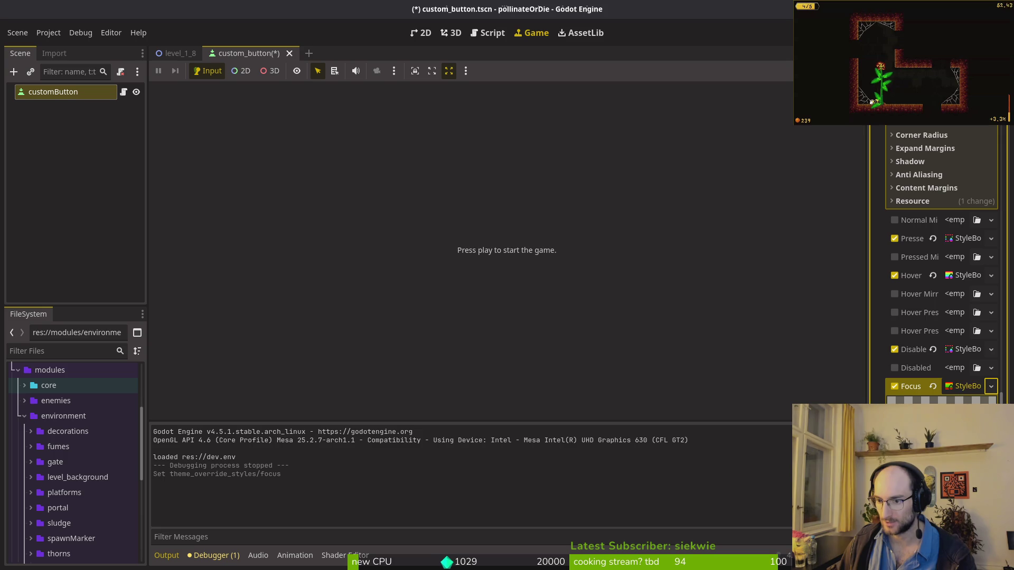
{"action": "left_click", "coordinate": [940, 422]}
{"action": "left_click", "coordinate": [908, 277]}
{"action": "key", "text": "Escape"}
Step: Save the scene, then run the game and arrow up and down through the menu to check the focus highlight
{"action": "key", "text": "ctrl+s"}
{"action": "key", "text": "F5"}
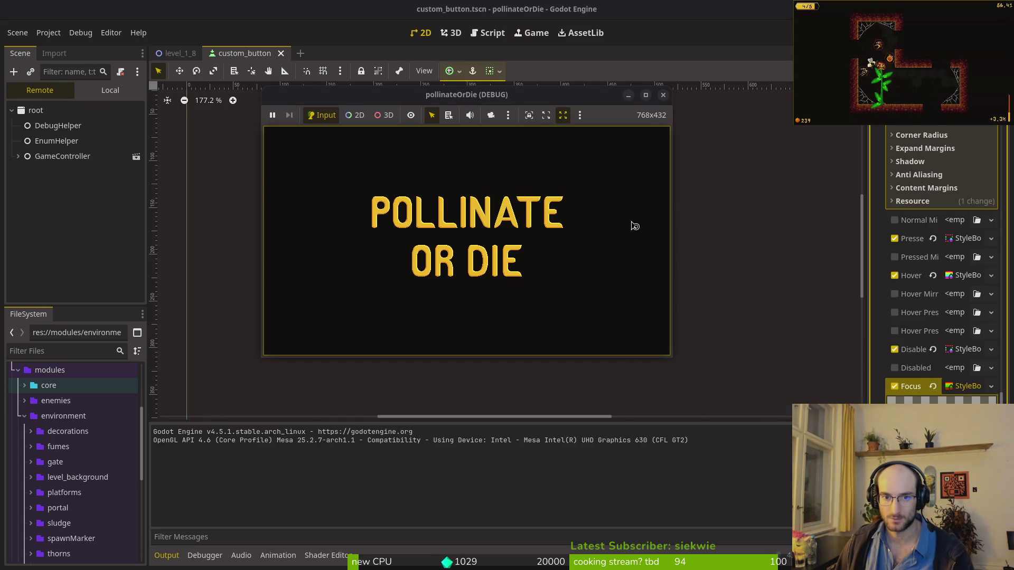
{"action": "key", "text": "Down"}
{"action": "key", "text": "Down"}
{"action": "key", "text": "Down"}
{"action": "key", "text": "Down"}
{"action": "key", "text": "Up"}
{"action": "key", "text": "Up"}
{"action": "key", "text": "Up"}
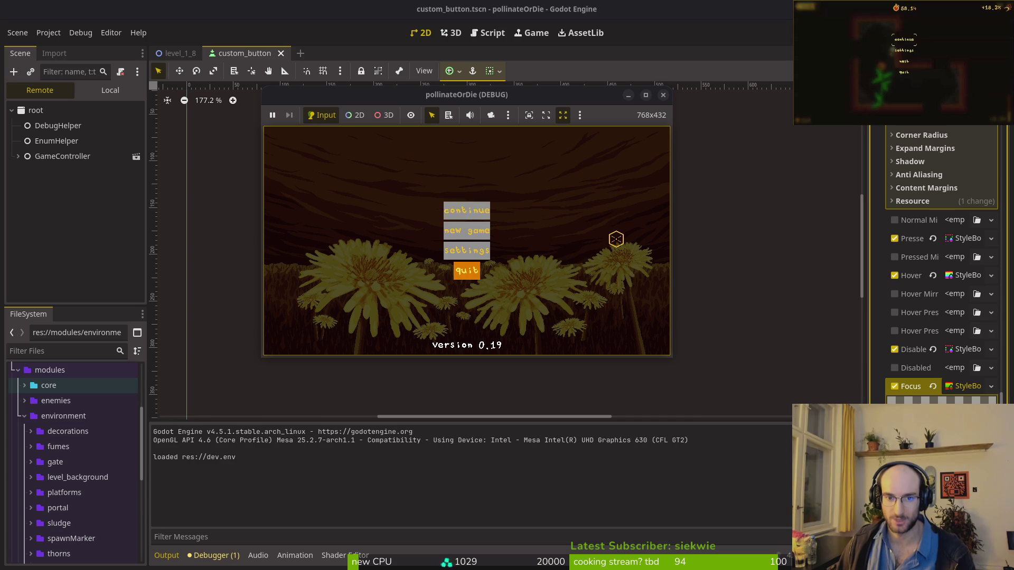
{"action": "key", "text": "Down"}
{"action": "key", "text": "Down"}
{"action": "key", "text": "Down"}
{"action": "key", "text": "Up"}
{"action": "key", "text": "Up"}
{"action": "key", "text": "Up"}
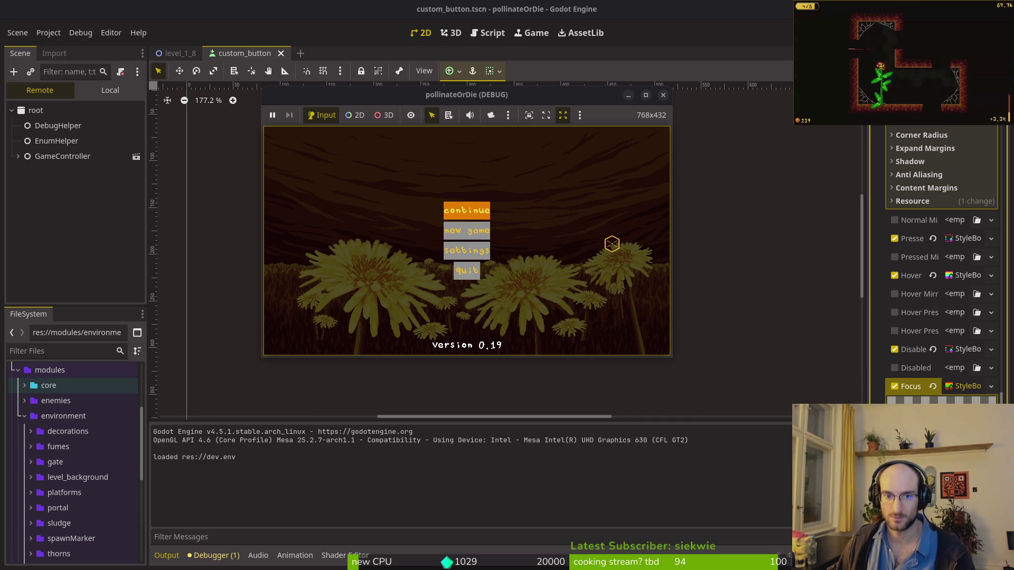
{"action": "key", "text": "Down"}
{"action": "key", "text": "Down"}
{"action": "key", "text": "Down"}
{"action": "key", "text": "Up"}
{"action": "key", "text": "Up"}
{"action": "key", "text": "Up"}
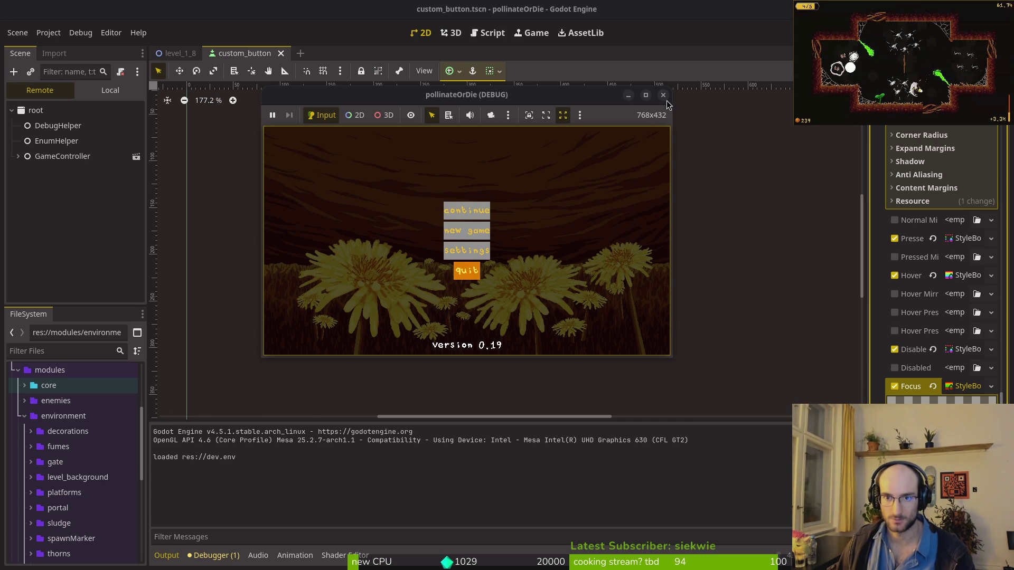
{"action": "left_click", "coordinate": [663, 96]}
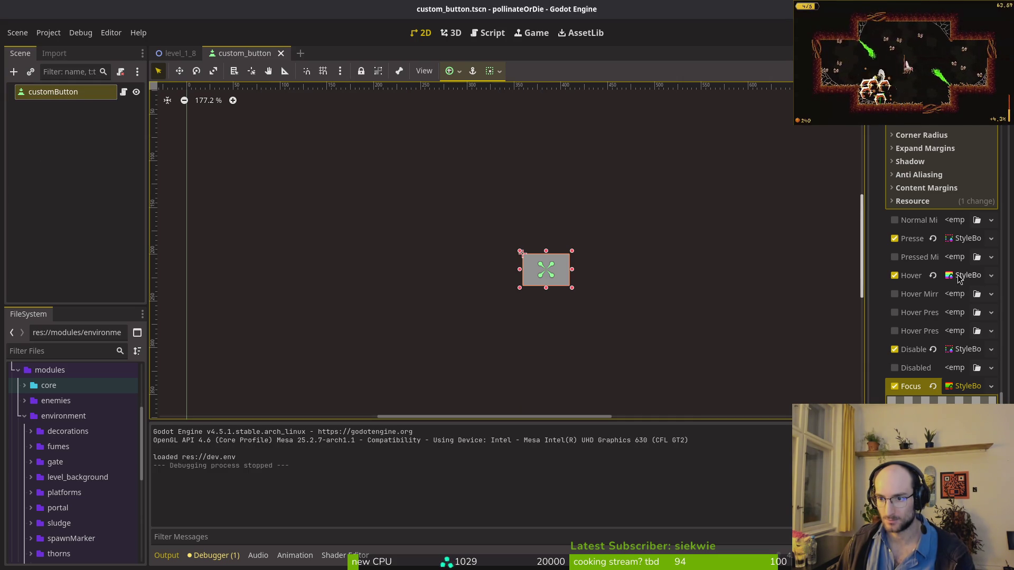
Step: Replace the button's Normal style with a new StyleBoxEmpty
{"action": "scroll", "coordinate": [956, 276], "scroll_direction": "up", "scroll_amount": 4}
{"action": "scroll", "coordinate": [950, 226], "scroll_direction": "up", "scroll_amount": 2}
{"action": "scroll", "coordinate": [951, 225], "scroll_direction": "up", "scroll_amount": 3}
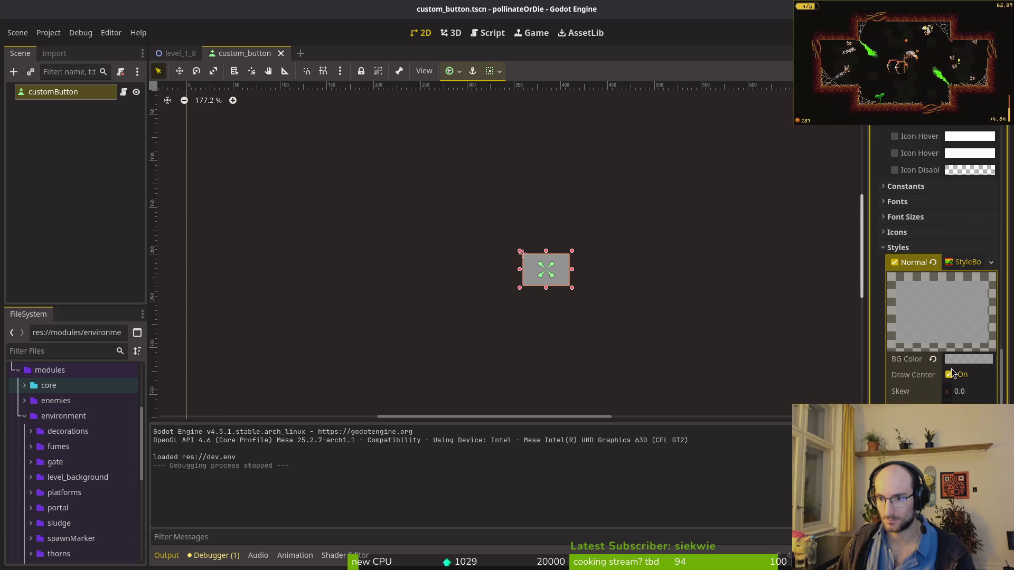
{"action": "left_click", "coordinate": [967, 263]}
{"action": "left_click", "coordinate": [991, 262]}
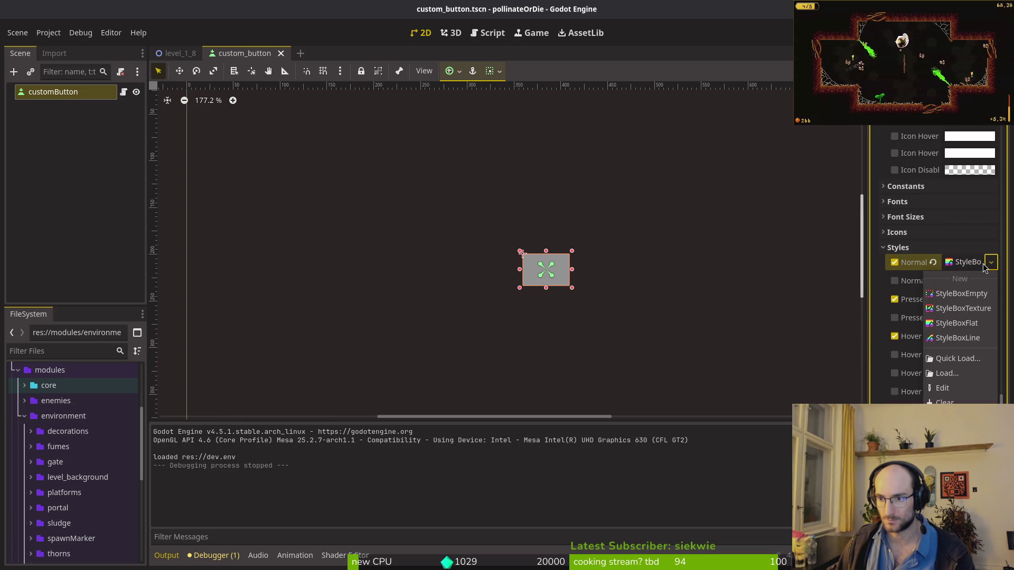
{"action": "left_click", "coordinate": [973, 294]}
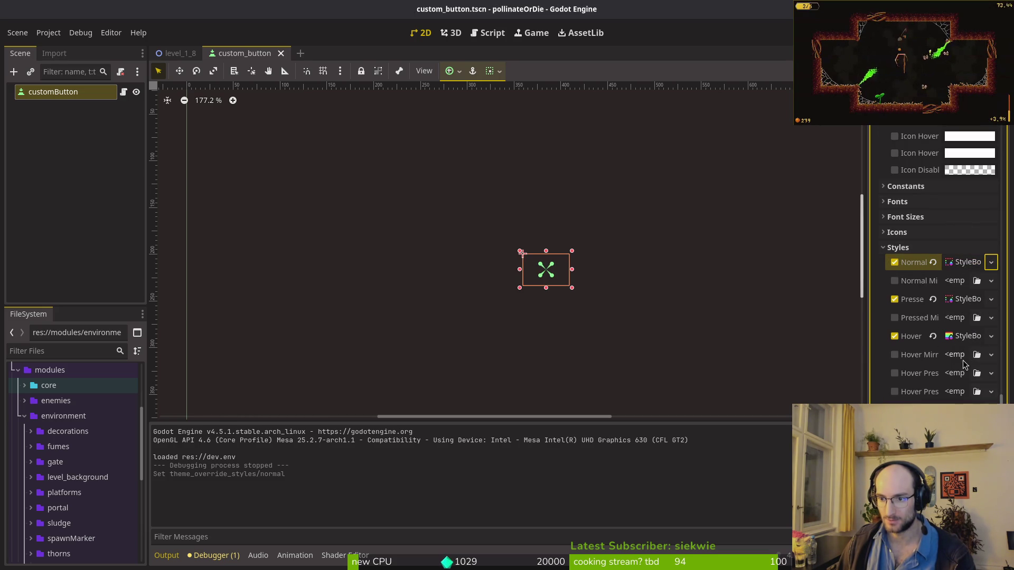
Step: Run the game, arrow through the menu buttons to check the highlight, then quit it
{"action": "key", "text": "F5"}
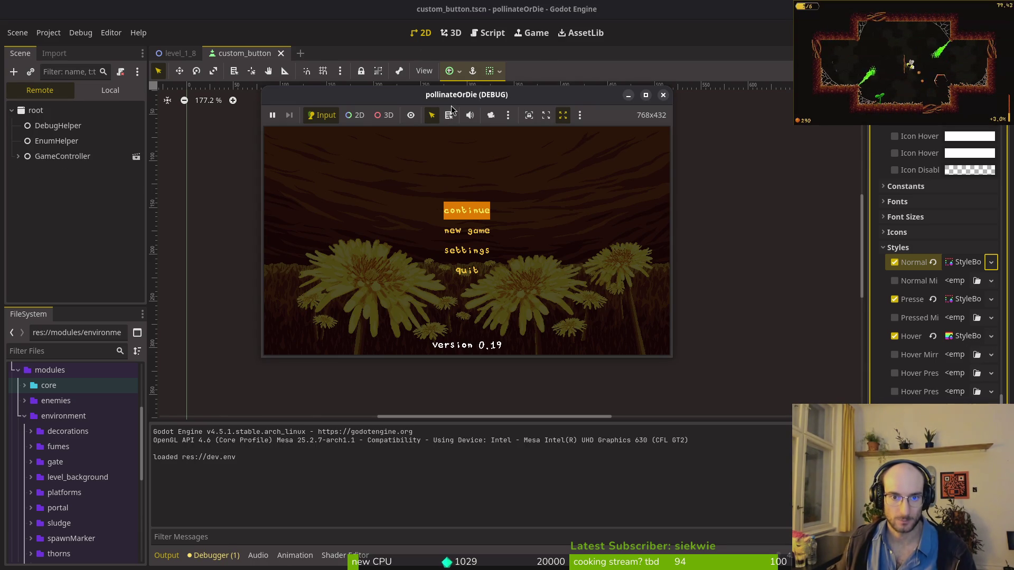
{"action": "left_click", "coordinate": [449, 157]}
{"action": "key", "text": "Down"}
{"action": "key", "text": "Down"}
{"action": "key", "text": "Up"}
{"action": "key", "text": "Up"}
{"action": "key", "text": "Up"}
{"action": "key", "text": "Return"}
{"action": "scroll", "coordinate": [945, 248], "scroll_direction": "up", "scroll_amount": 4}
{"action": "scroll", "coordinate": [945, 275], "scroll_direction": "down", "scroll_amount": 3}
{"action": "scroll", "coordinate": [937, 317], "scroll_direction": "up", "scroll_amount": 6}
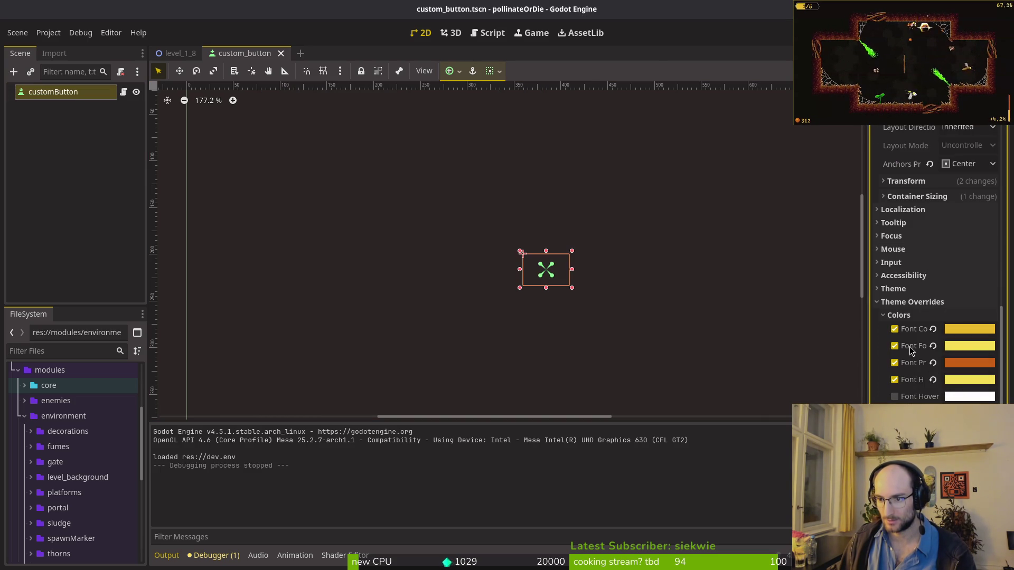
Step: Copy the near-black hex code 120f0e from Aseprite's palette
{"action": "mouse_move", "coordinate": [909, 347]}
{"action": "left_click", "coordinate": [970, 346]}
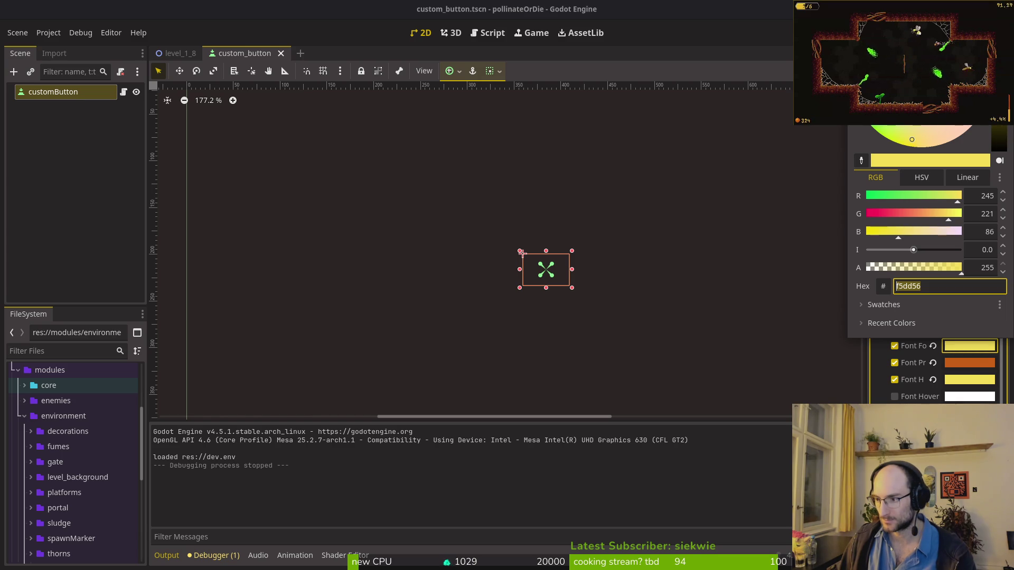
{"action": "key", "text": "alt+Tab"}
{"action": "left_click", "coordinate": [150, 165]}
{"action": "left_click", "coordinate": [113, 525]}
{"action": "left_click", "coordinate": [113, 525]}
{"action": "left_click", "coordinate": [112, 525]}
{"action": "left_click", "coordinate": [188, 441]}
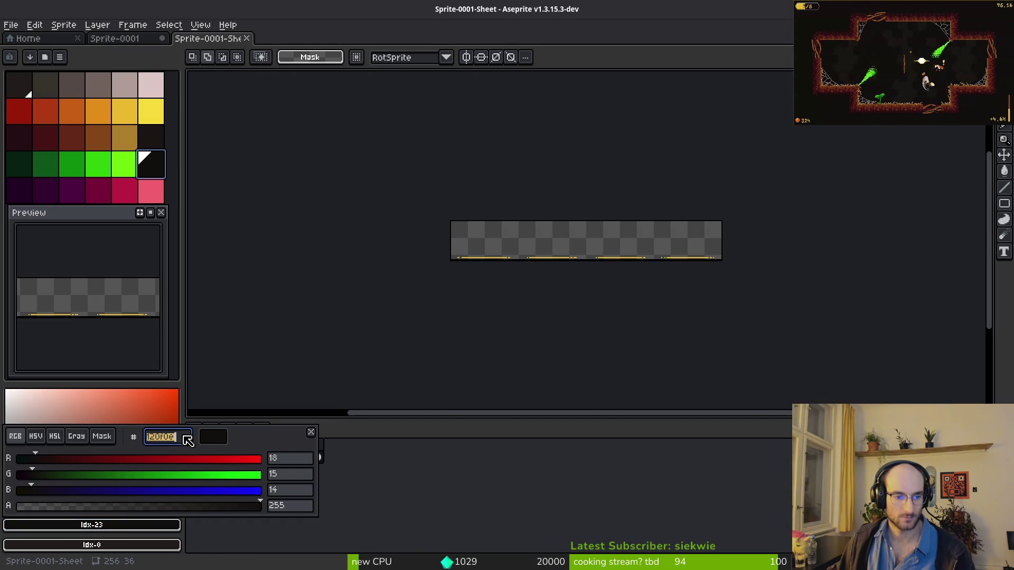
{"action": "key", "text": "alt+Tab"}
Step: Set Font Focus Color and Font Hover Color to 120f0e and save the scene
{"action": "left_click", "coordinate": [951, 351]}
{"action": "type", "text": "120f0e"}
{"action": "left_click", "coordinate": [959, 352]}
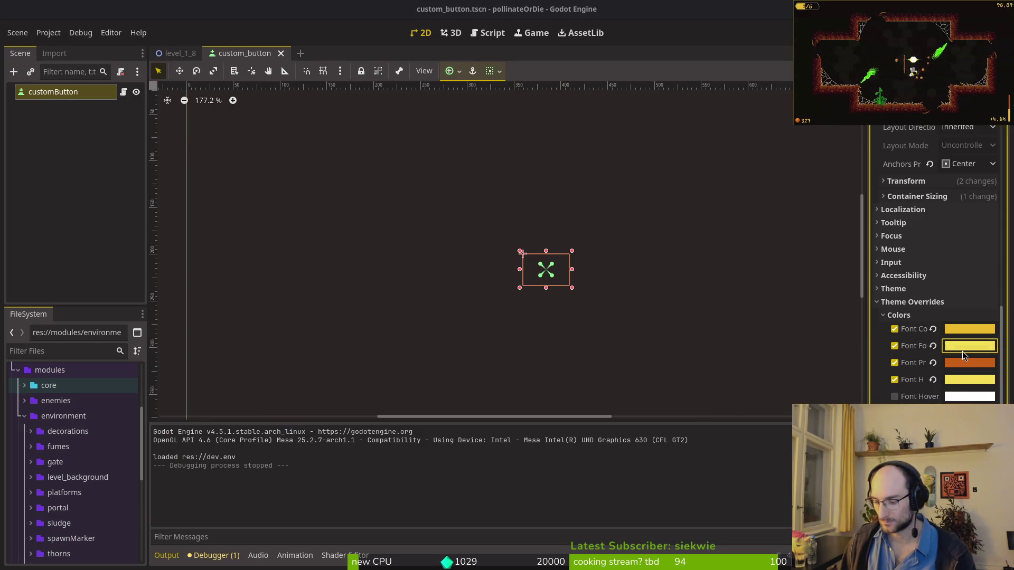
{"action": "left_click", "coordinate": [969, 380]}
{"action": "type", "text": "black"}
{"action": "left_click", "coordinate": [967, 383]}
{"action": "key", "text": "ctrl+s"}
Step: Run the game and step through the menu to check the dark highlighted text
{"action": "key", "text": "F5"}
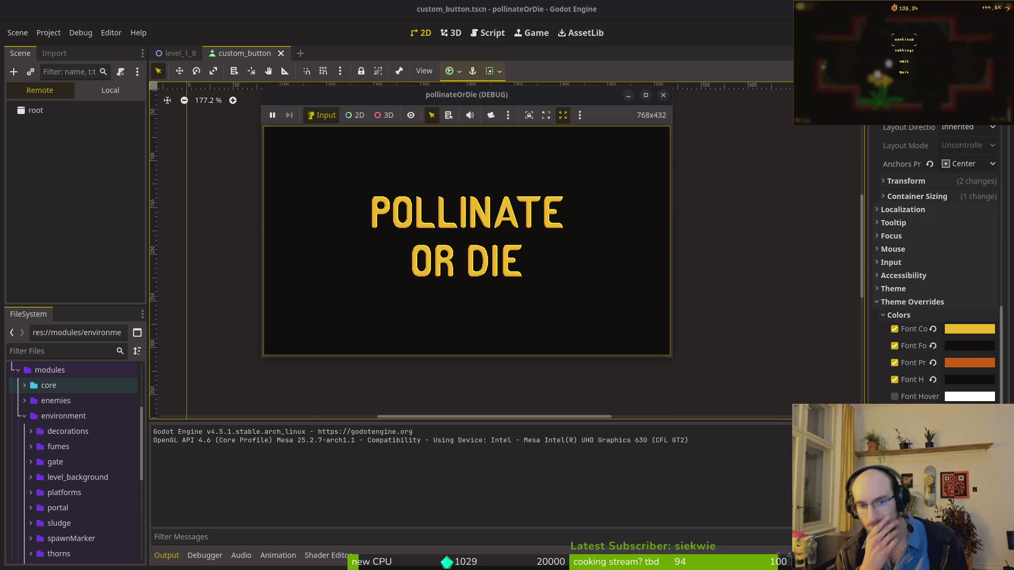
{"action": "key", "text": "Down"}
{"action": "key", "text": "Down"}
{"action": "key", "text": "Down"}
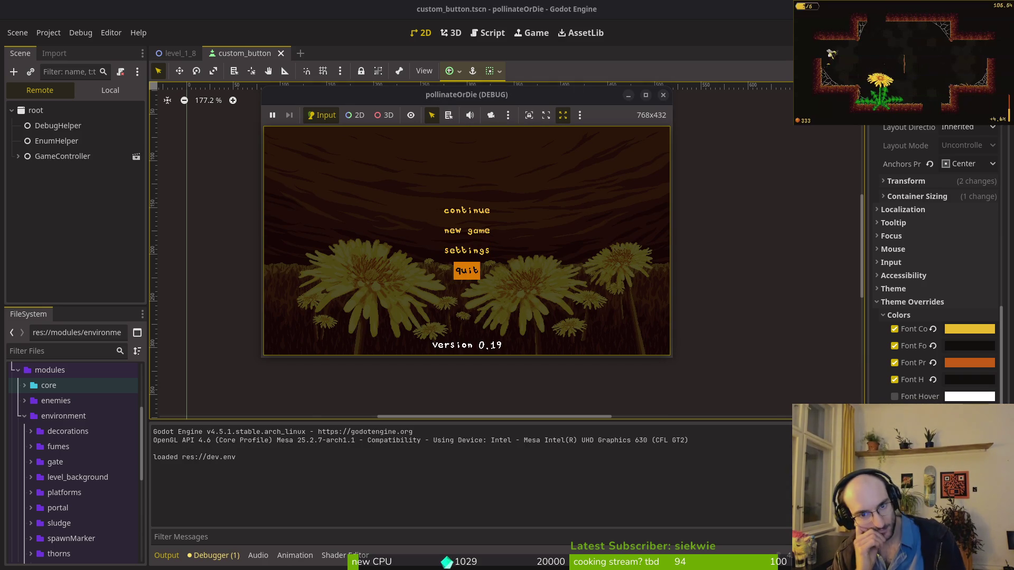
{"action": "key", "text": "Up"}
{"action": "key", "text": "Up"}
{"action": "key", "text": "Up"}
{"action": "key", "text": "Down"}
{"action": "key", "text": "Down"}
{"action": "key", "text": "Up"}
{"action": "key", "text": "Up"}
{"action": "key", "text": "Up"}
{"action": "key", "text": "Up"}
{"action": "key", "text": "Up"}
{"action": "key", "text": "Up"}
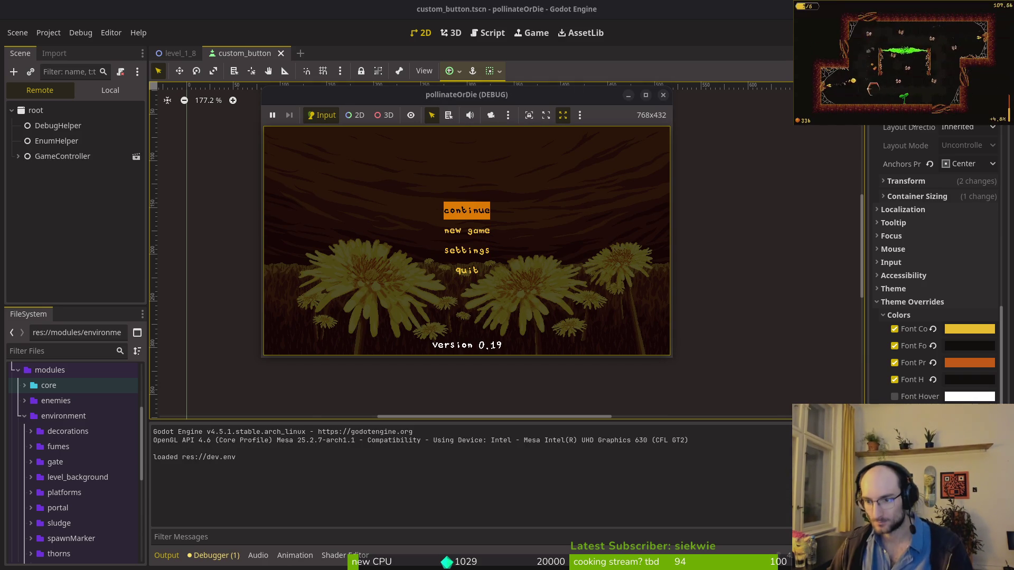
Step: Review the main and pressed font colours, then save the Hover style's brighter yellow background
{"action": "left_click", "coordinate": [964, 330]}
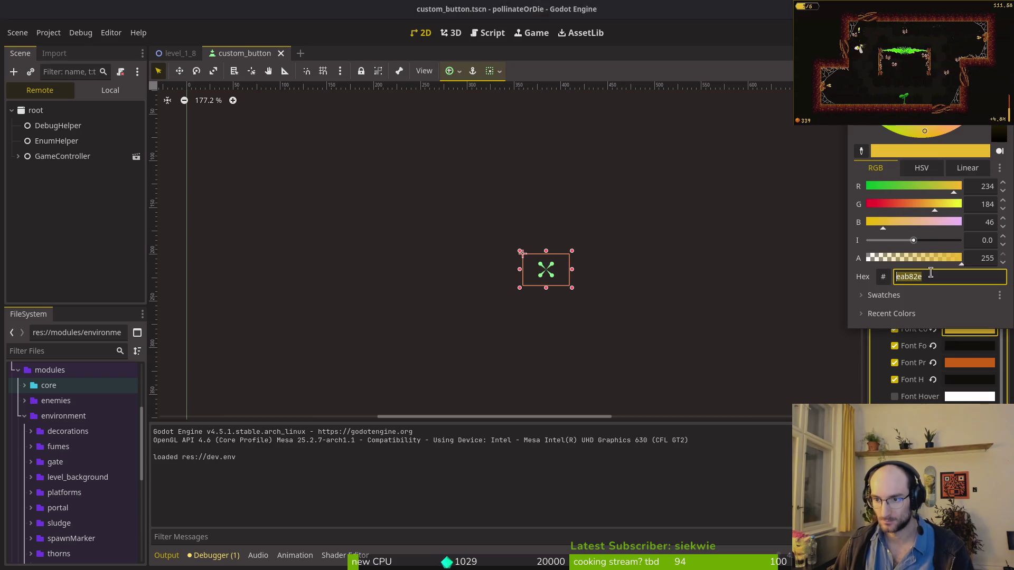
{"action": "left_click", "coordinate": [965, 363]}
{"action": "left_click", "coordinate": [965, 363]}
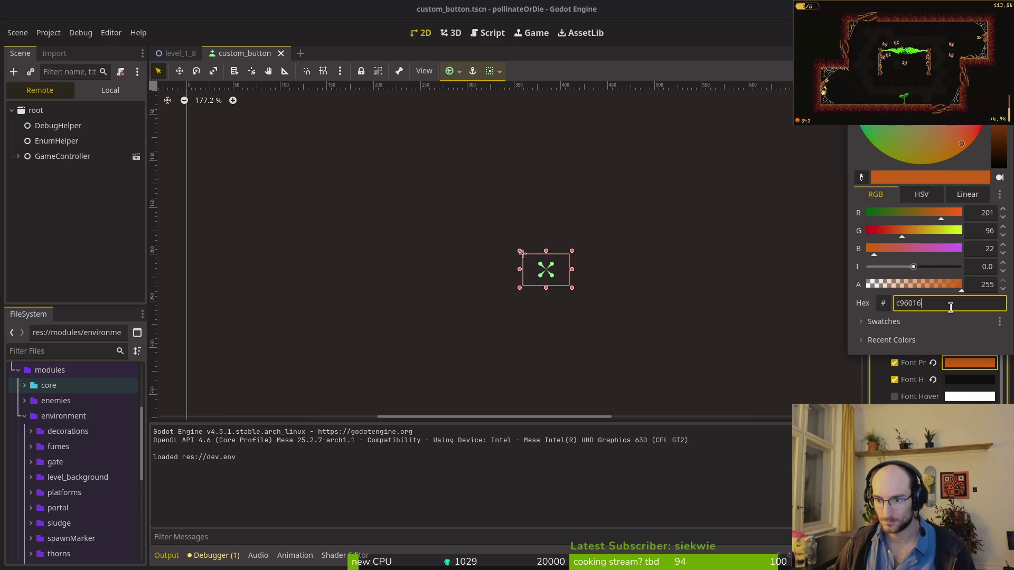
{"action": "key", "text": "Escape"}
{"action": "scroll", "coordinate": [916, 292], "scroll_direction": "down", "scroll_amount": 8}
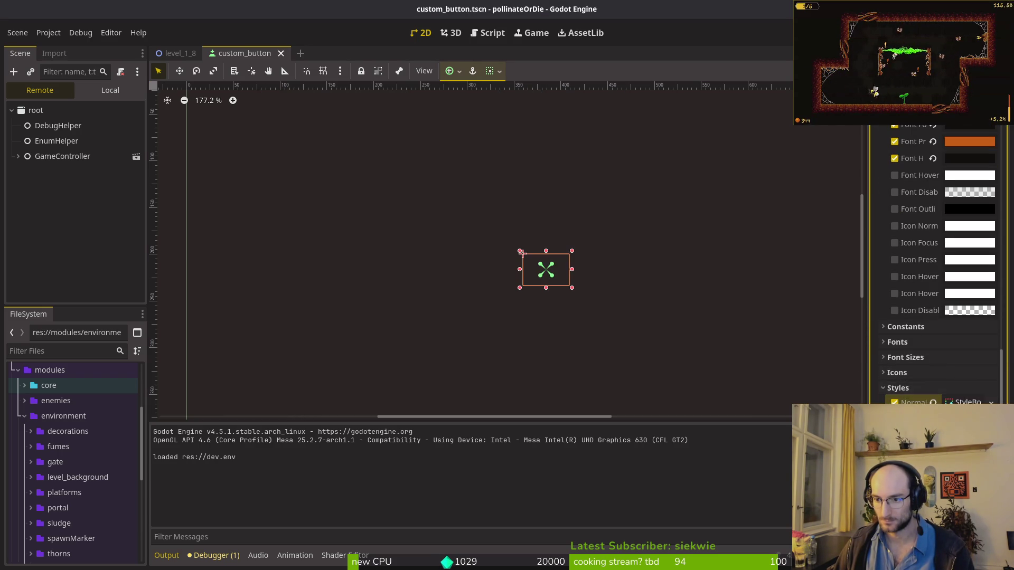
{"action": "left_click", "coordinate": [959, 371]}
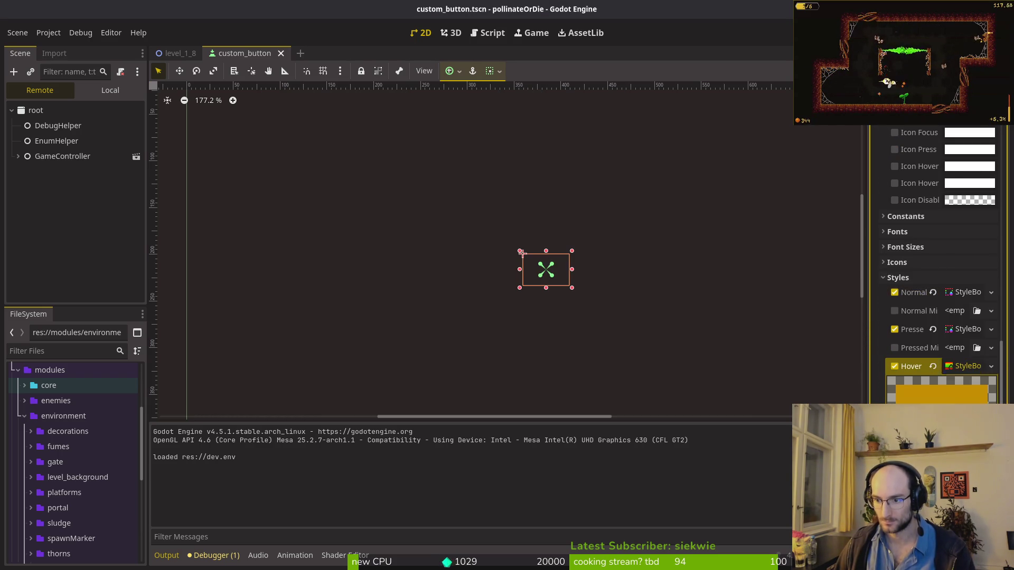
{"action": "key", "text": "ctrl+s"}
Step: Swap the expanded Hover style for Focus, save, then stop and relaunch the game
{"action": "scroll", "coordinate": [929, 264], "scroll_direction": "down", "scroll_amount": 2}
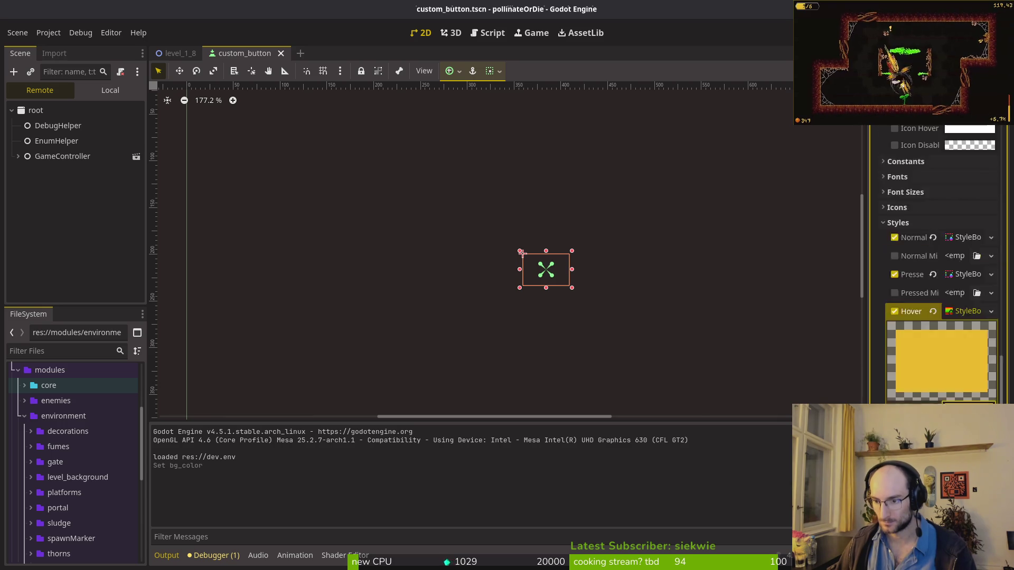
{"action": "scroll", "coordinate": [927, 315], "scroll_direction": "down", "scroll_amount": 3}
{"action": "left_click", "coordinate": [946, 142]}
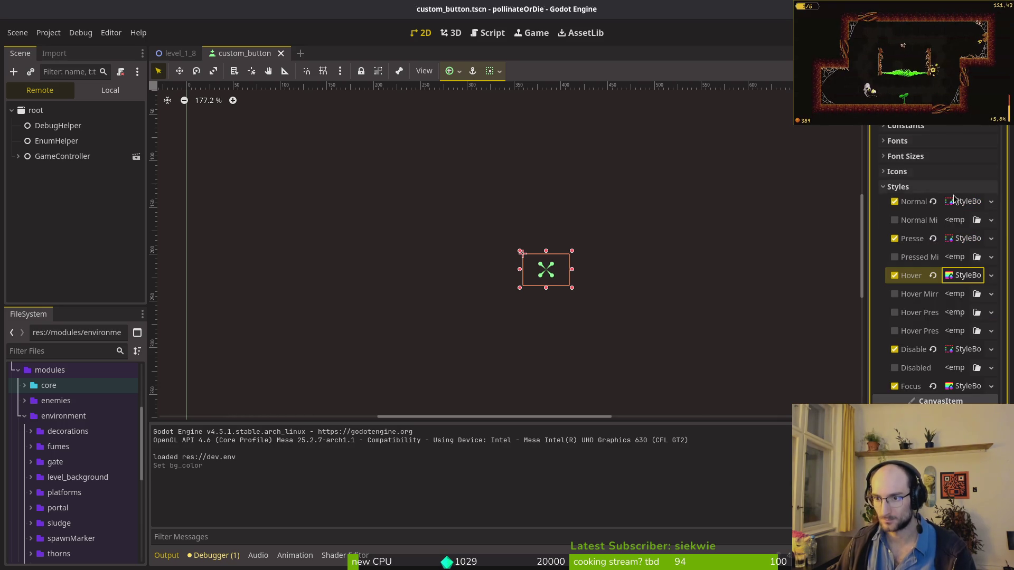
{"action": "left_click", "coordinate": [960, 387]}
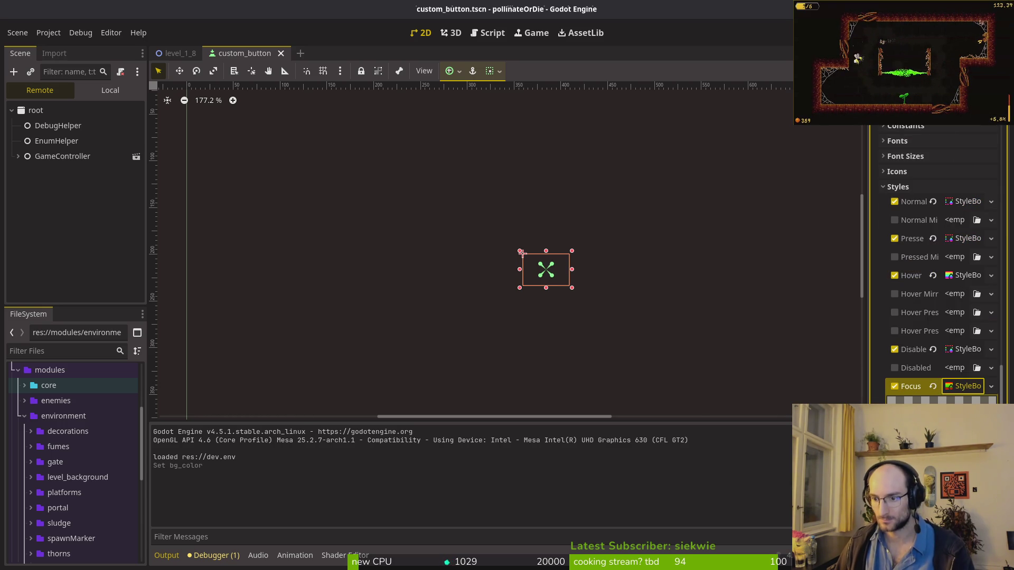
{"action": "key", "text": "ctrl+s"}
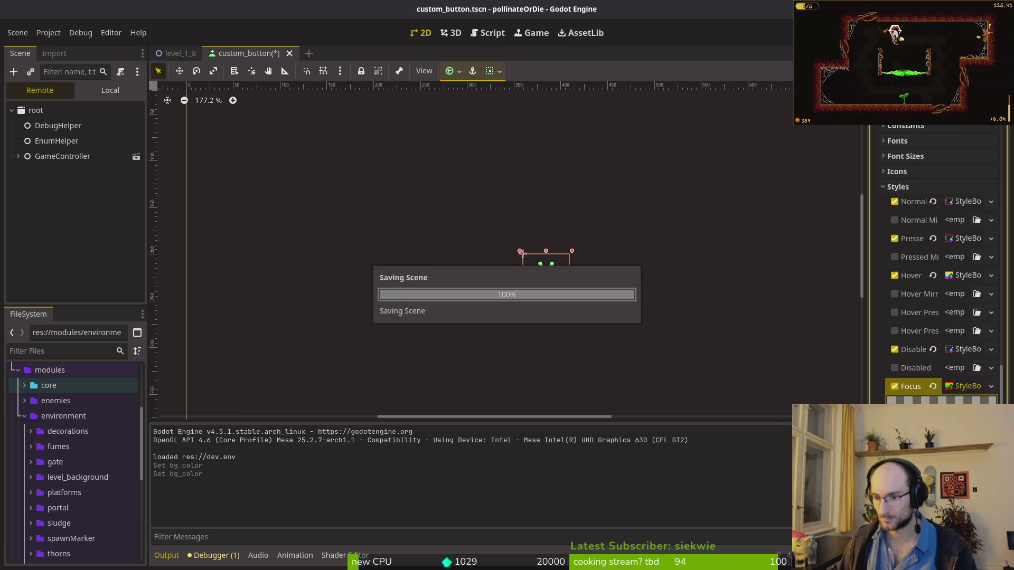
{"action": "key", "text": "F8"}
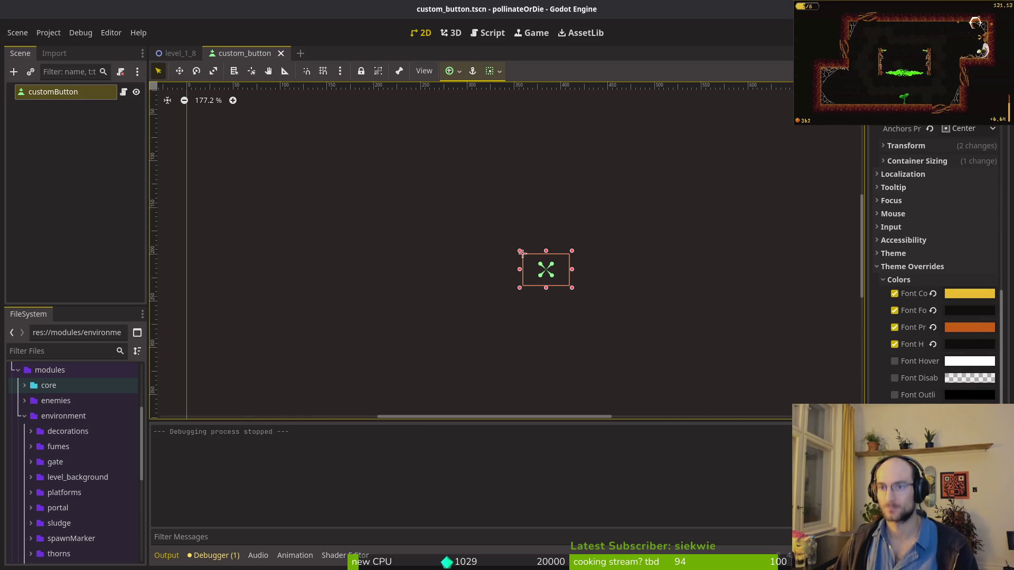
{"action": "key", "text": "F5"}
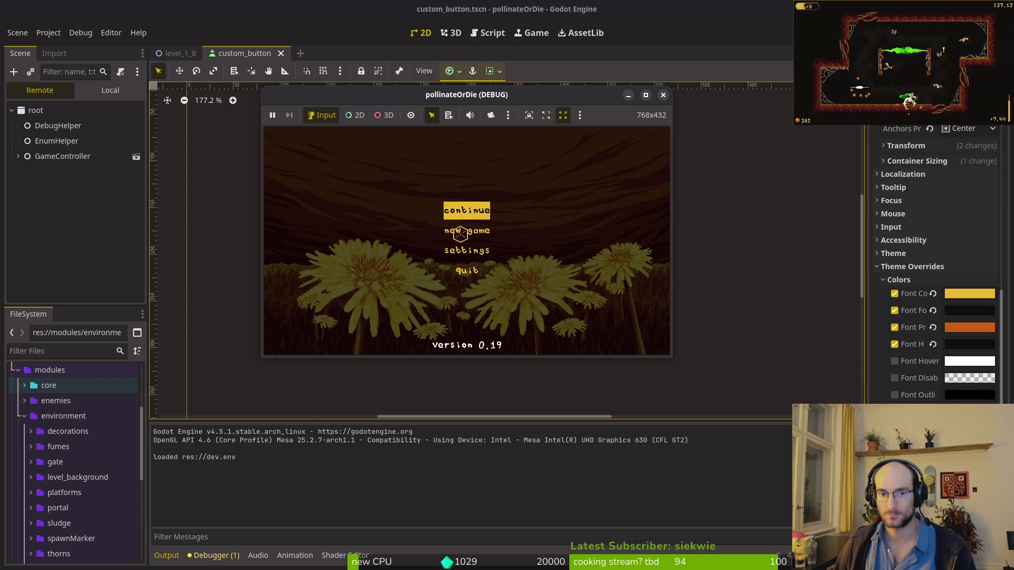
Step: Close the game and remove the button's Focus style override under Theme Overrides
{"action": "left_click", "coordinate": [663, 94]}
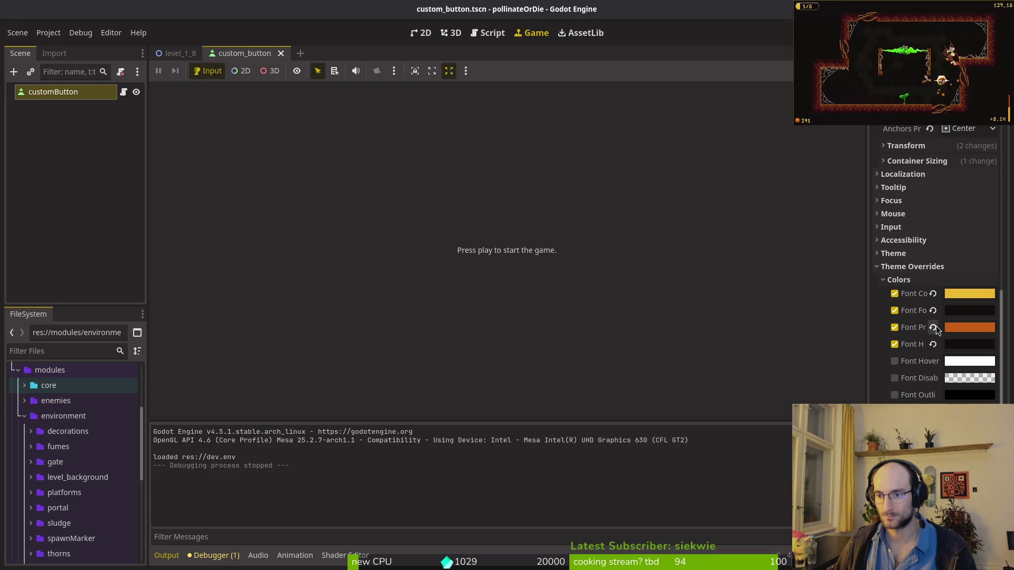
{"action": "left_click", "coordinate": [929, 267]}
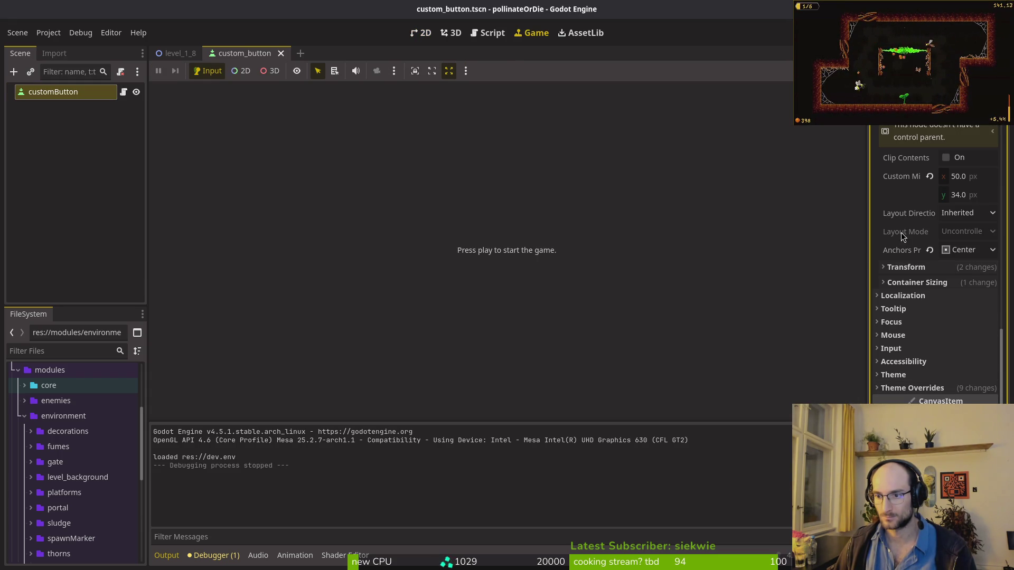
{"action": "left_click", "coordinate": [941, 388]}
{"action": "scroll", "coordinate": [914, 360], "scroll_direction": "down", "scroll_amount": 10}
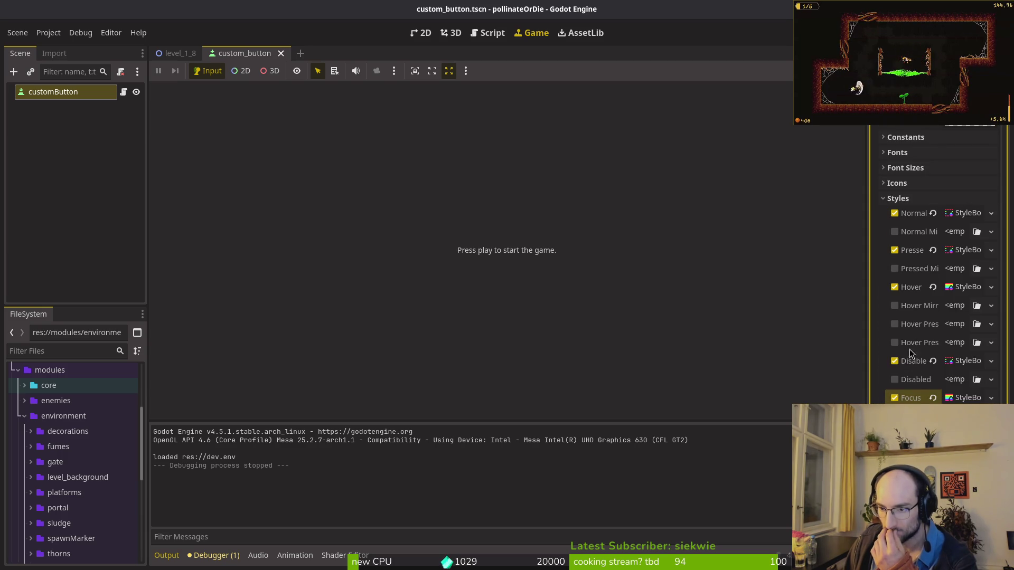
{"action": "left_click", "coordinate": [931, 398]}
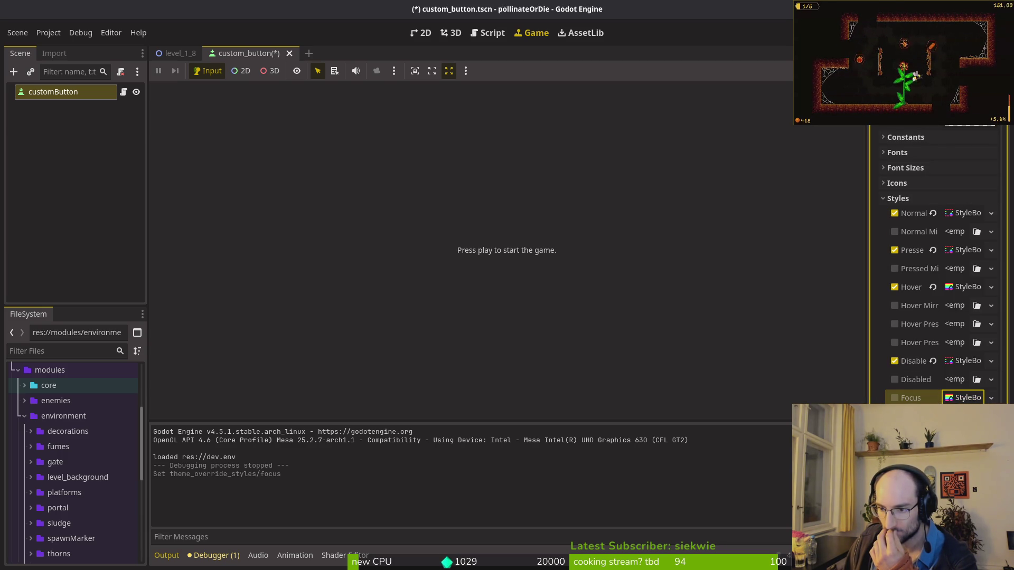
Step: Run the game, test focus movement and hover across the menu buttons, then close it
{"action": "key", "text": "F5"}
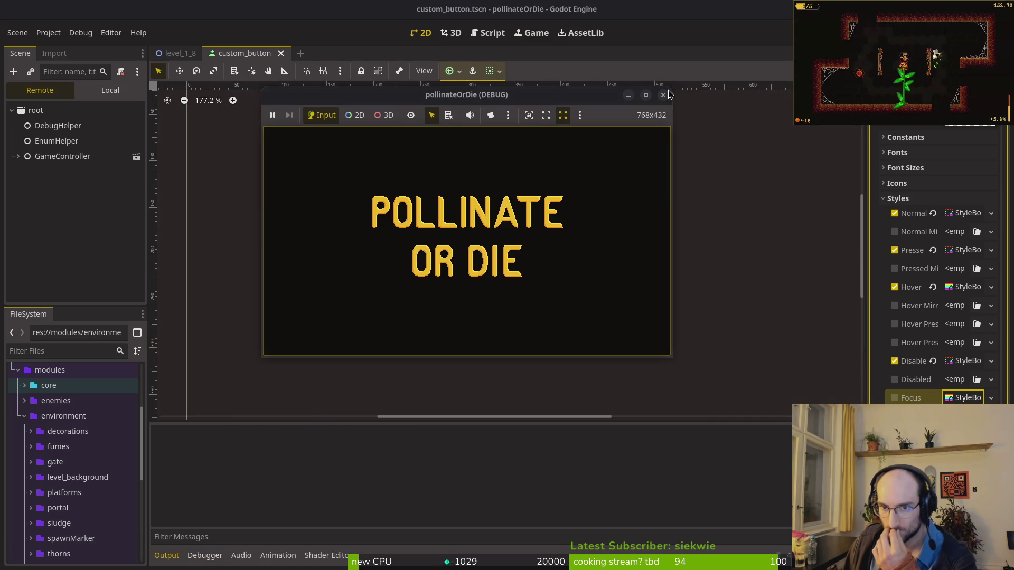
{"action": "key", "text": "Down"}
{"action": "key", "text": "Up"}
{"action": "key", "text": "Down"}
{"action": "key", "text": "Down"}
{"action": "key", "text": "Down"}
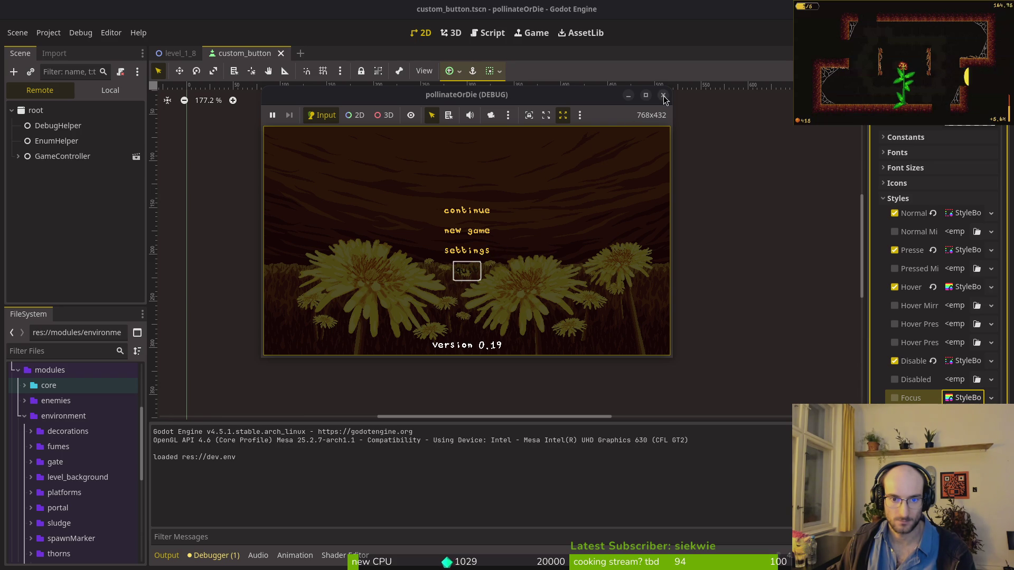
{"action": "left_click", "coordinate": [467, 250]}
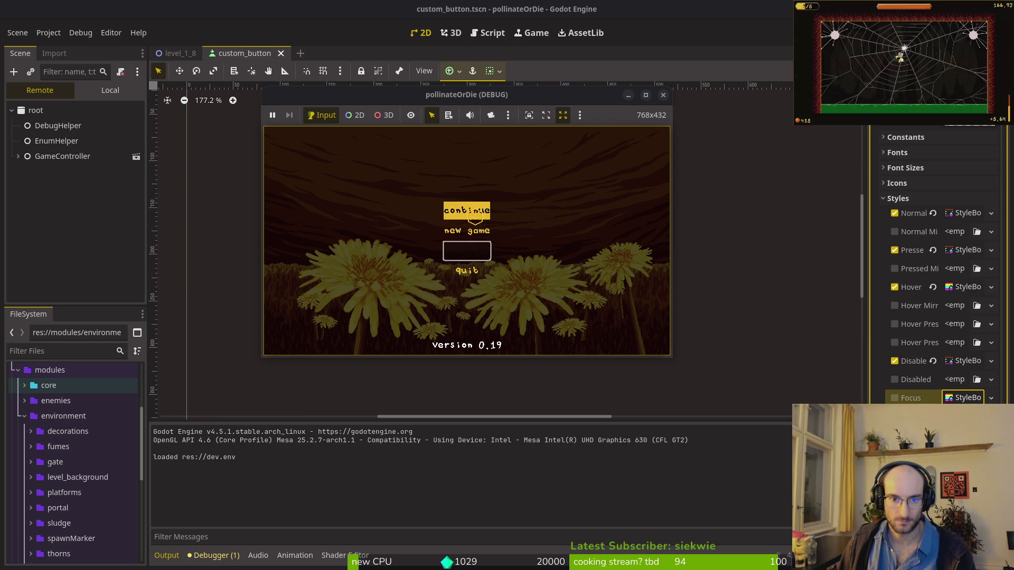
{"action": "left_click", "coordinate": [467, 270]}
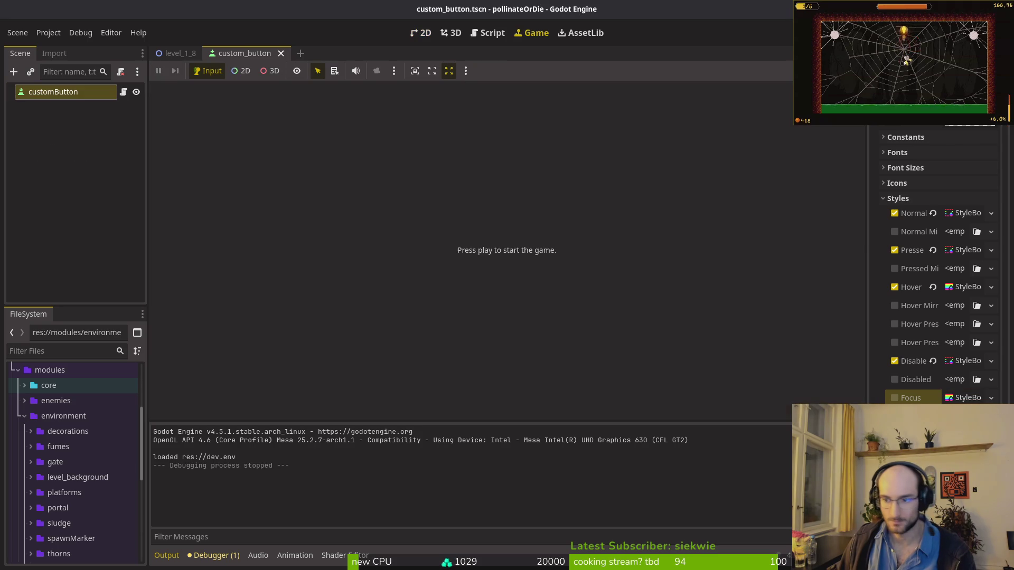
{"action": "left_click", "coordinate": [894, 397]}
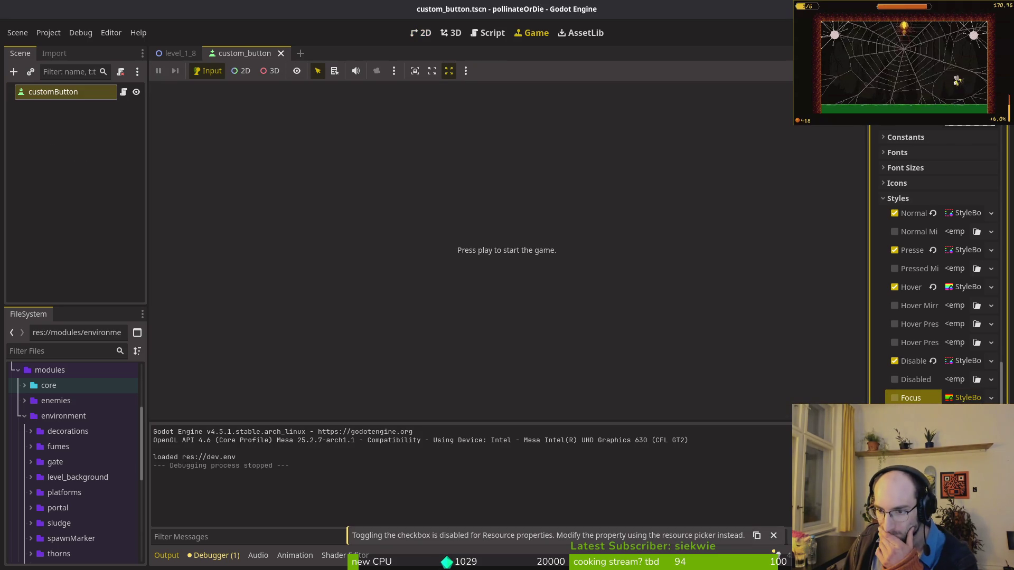
Step: Assign a new StyleBox to Focus and make its background fully transparent
{"action": "left_click", "coordinate": [990, 398]}
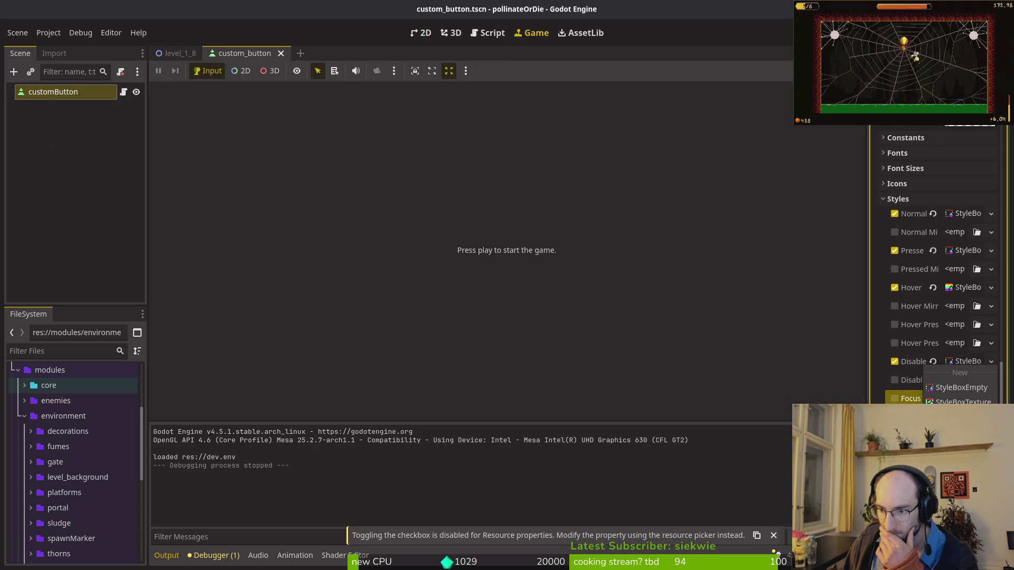
{"action": "left_click", "coordinate": [942, 399]}
{"action": "left_click", "coordinate": [942, 274]}
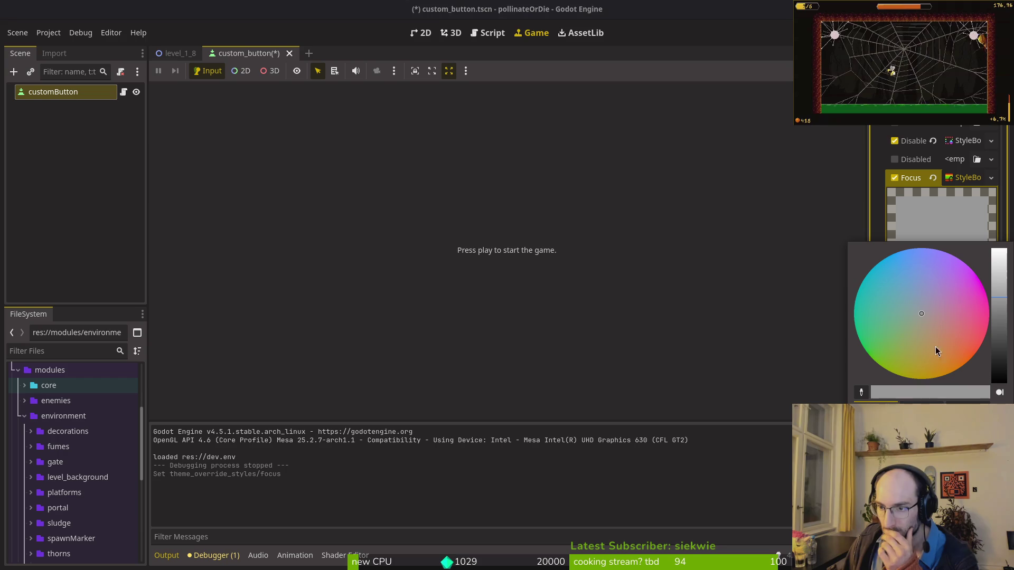
{"action": "left_click_drag", "start_coordinate": [987, 392], "coordinate": [769, 489]}
{"action": "left_click", "coordinate": [769, 490]}
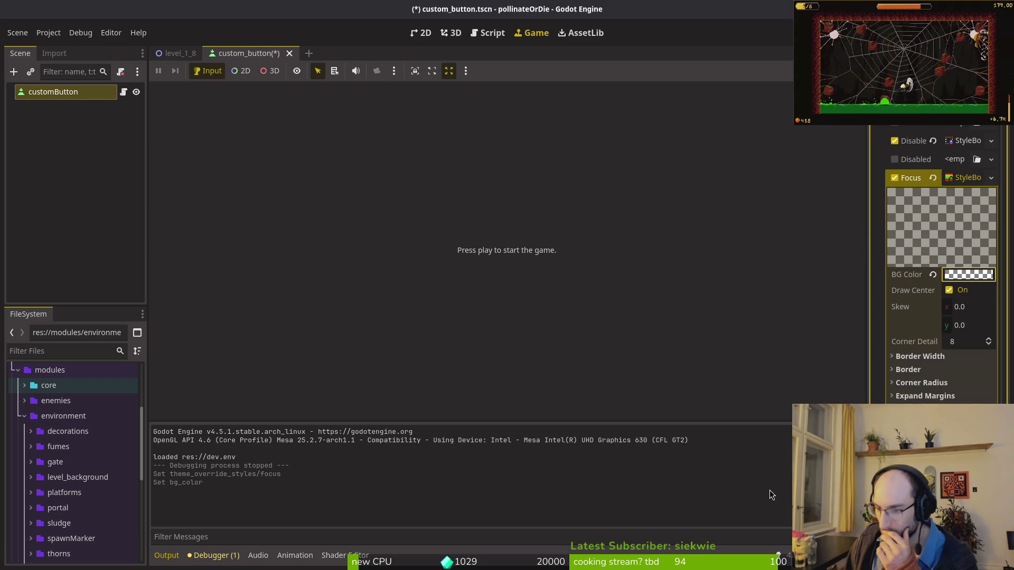
Step: Expand the Focus border settings and browse the clipboard history for a border colour
{"action": "left_click", "coordinate": [918, 370]}
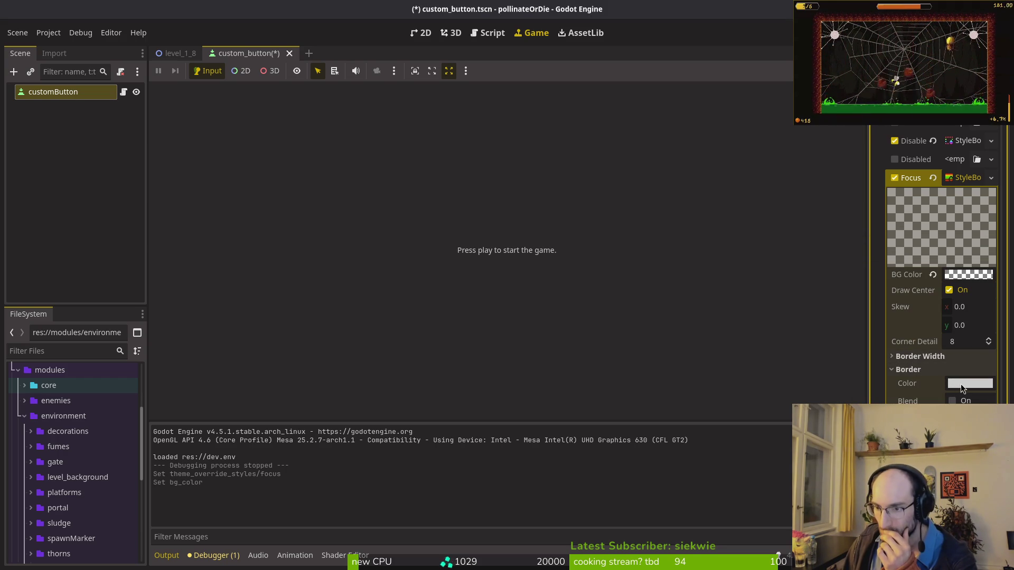
{"action": "left_click", "coordinate": [961, 385]}
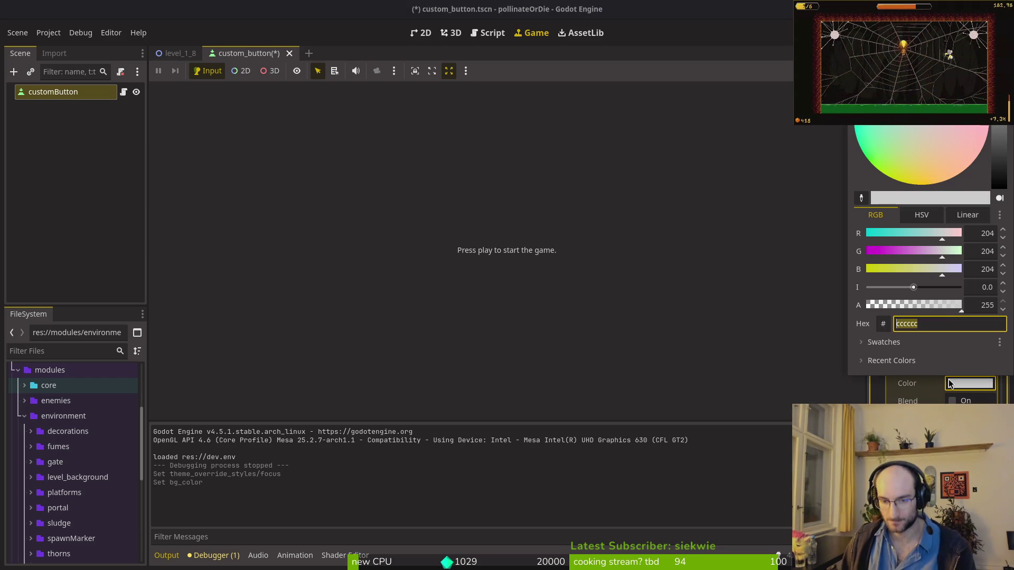
{"action": "key", "text": "super+v"}
{"action": "key", "text": "Up"}
{"action": "key", "text": "Up"}
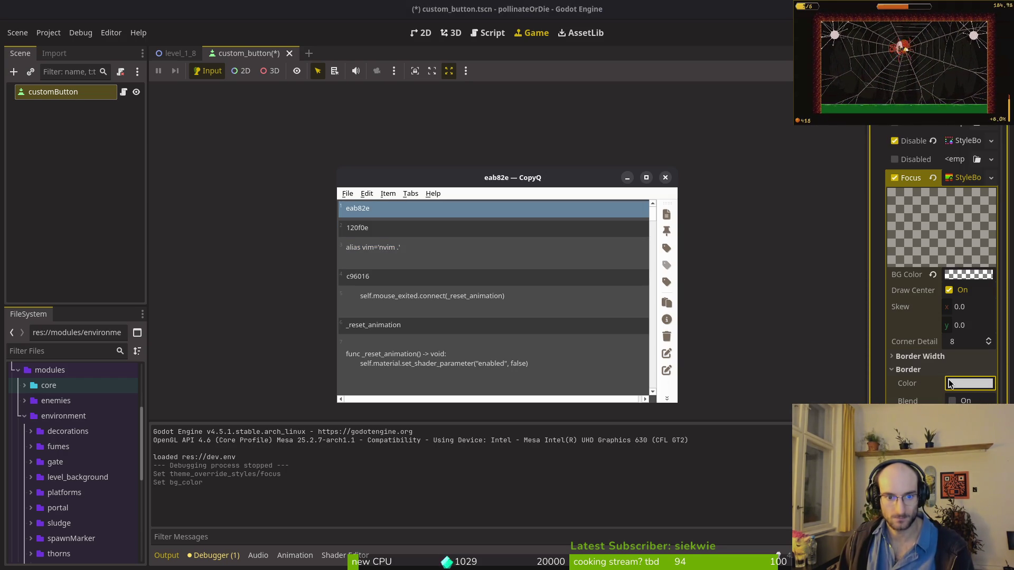
{"action": "key", "text": "Down"}
{"action": "key", "text": "Down"}
{"action": "key", "text": "Down"}
{"action": "key", "text": "Down"}
{"action": "key", "text": "Down"}
{"action": "type", "text": "f"}
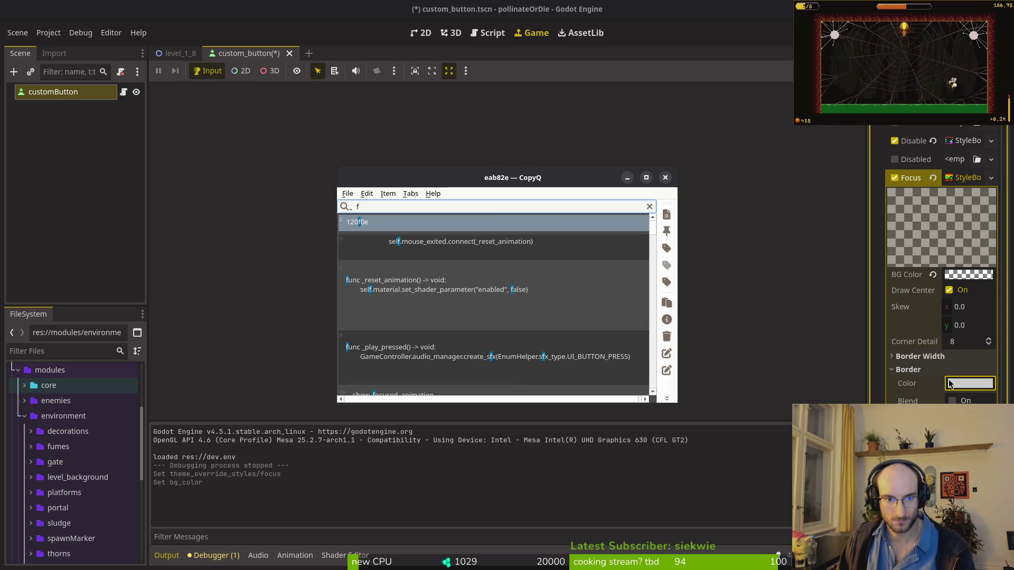
{"action": "key", "text": "BackSpace"}
{"action": "type", "text": "f"}
{"action": "key", "text": "Return"}
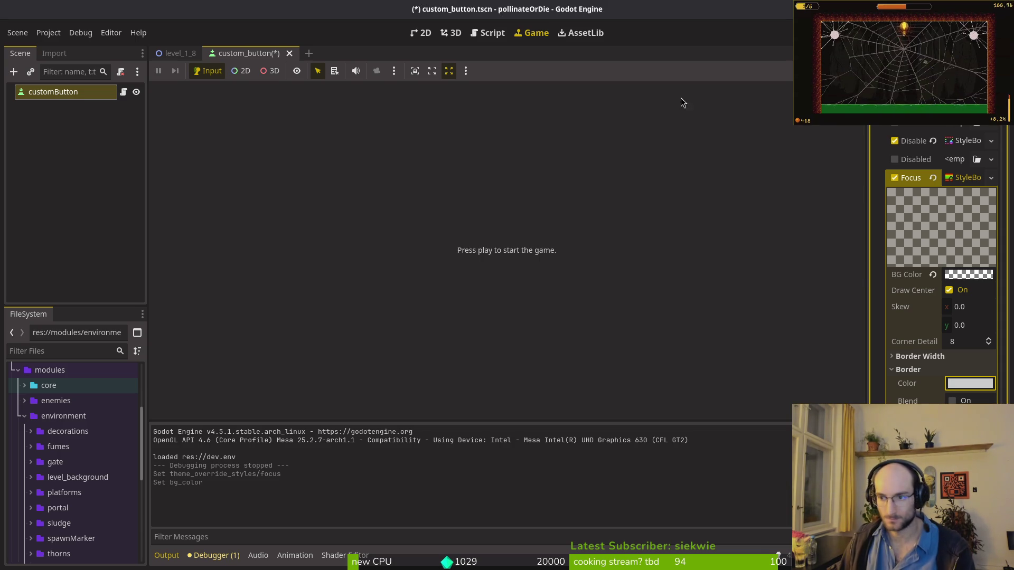
Step: Inspect the Normal and Pressed styles and read the yellow from the Font Color picker
{"action": "scroll", "coordinate": [994, 263], "scroll_direction": "up", "scroll_amount": 3}
{"action": "scroll", "coordinate": [982, 269], "scroll_direction": "up", "scroll_amount": 4}
{"action": "left_click", "coordinate": [958, 270]}
{"action": "left_click", "coordinate": [958, 270]}
{"action": "left_click", "coordinate": [962, 308]}
{"action": "left_click", "coordinate": [961, 307]}
{"action": "scroll", "coordinate": [961, 248], "scroll_direction": "up", "scroll_amount": 6}
{"action": "left_click", "coordinate": [967, 194]}
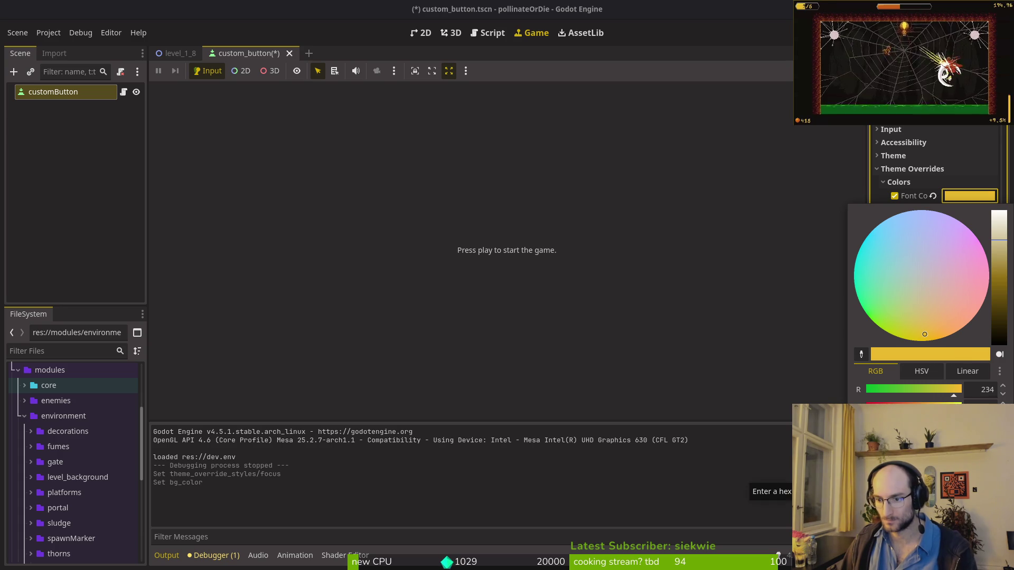
{"action": "key", "text": "Escape"}
{"action": "scroll", "coordinate": [967, 328], "scroll_direction": "down", "scroll_amount": 5}
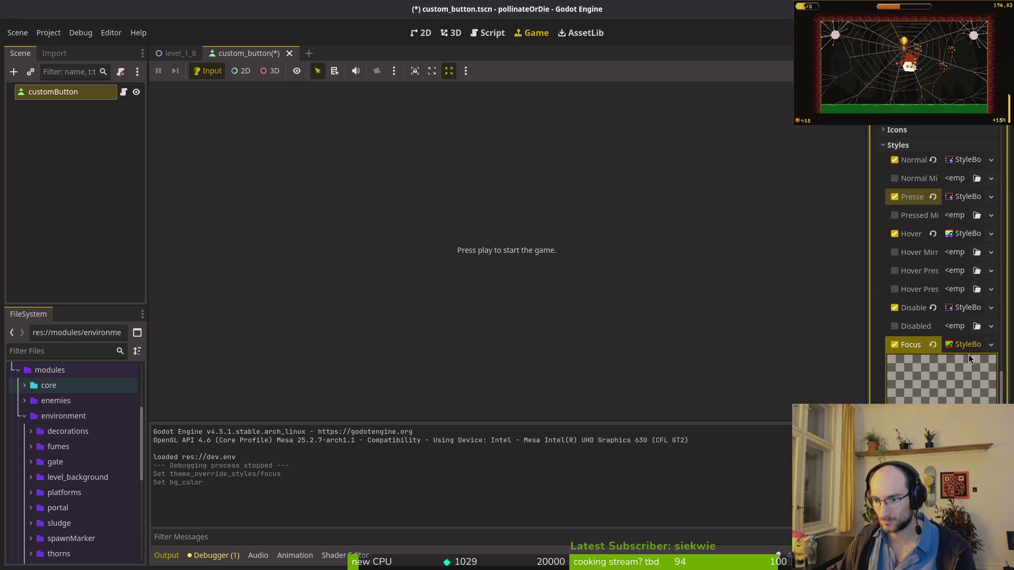
{"action": "scroll", "coordinate": [970, 349], "scroll_direction": "down", "scroll_amount": 3}
Step: Set the Focus border colour to yellow eab82e and save the scene
{"action": "left_click", "coordinate": [967, 330]}
{"action": "type", "text": "eab82e"}
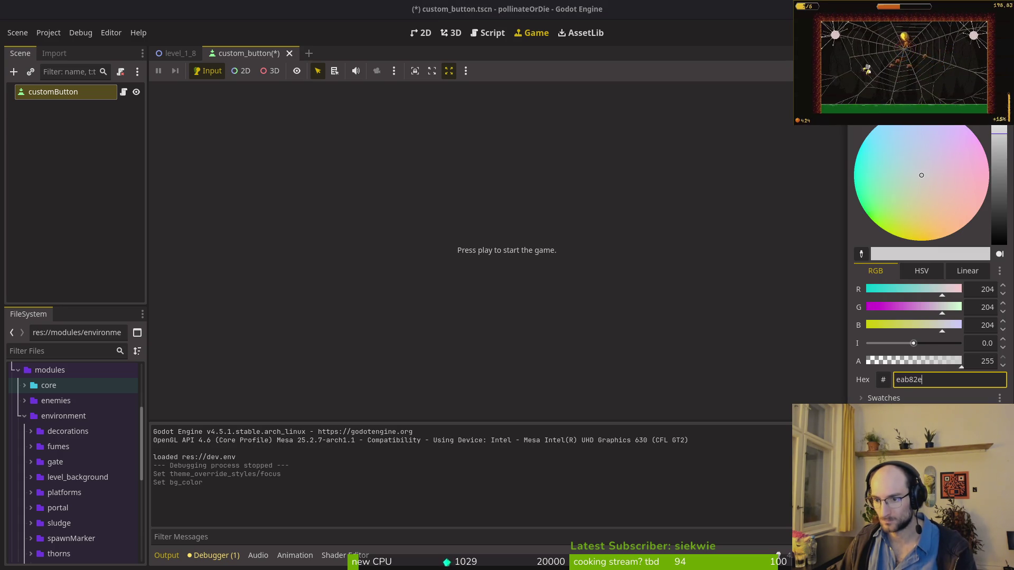
{"action": "key", "text": "Return"}
{"action": "key", "text": "ctrl+s"}
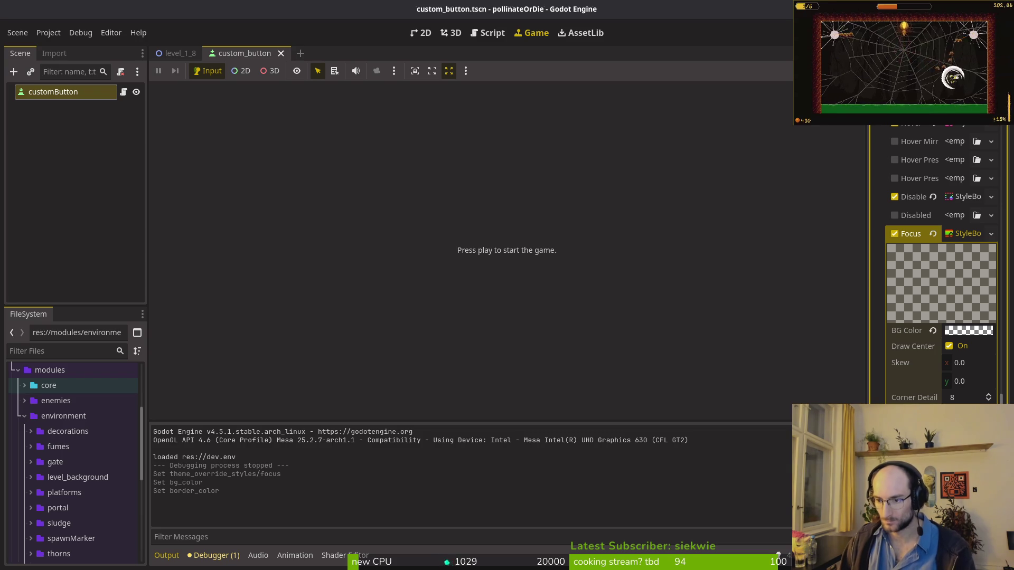
Step: Set all four Focus border widths to 2, save, and collapse the Focus style
{"action": "type", "text": "2"}
{"action": "key", "text": "Tab"}
{"action": "type", "text": "2"}
{"action": "key", "text": "Tab"}
{"action": "type", "text": "2"}
{"action": "key", "text": "Tab"}
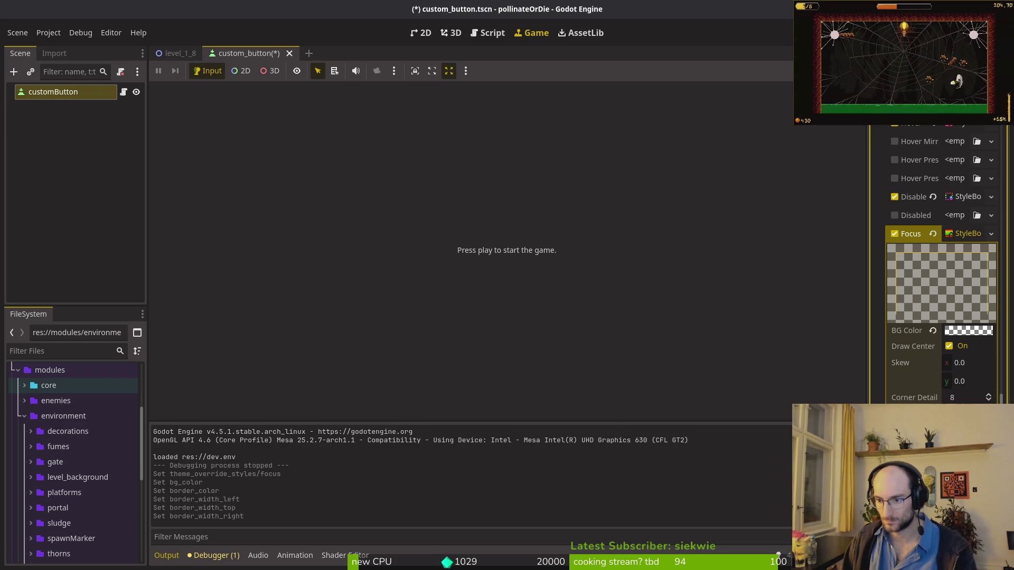
{"action": "type", "text": "2"}
{"action": "key", "text": "Tab"}
{"action": "key", "text": "ctrl+s"}
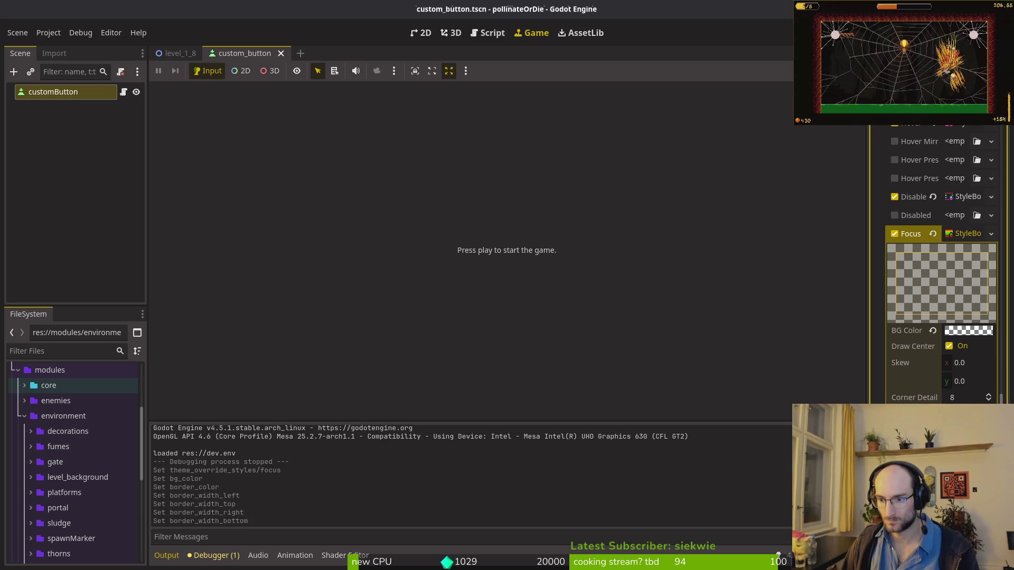
{"action": "left_click", "coordinate": [957, 234]}
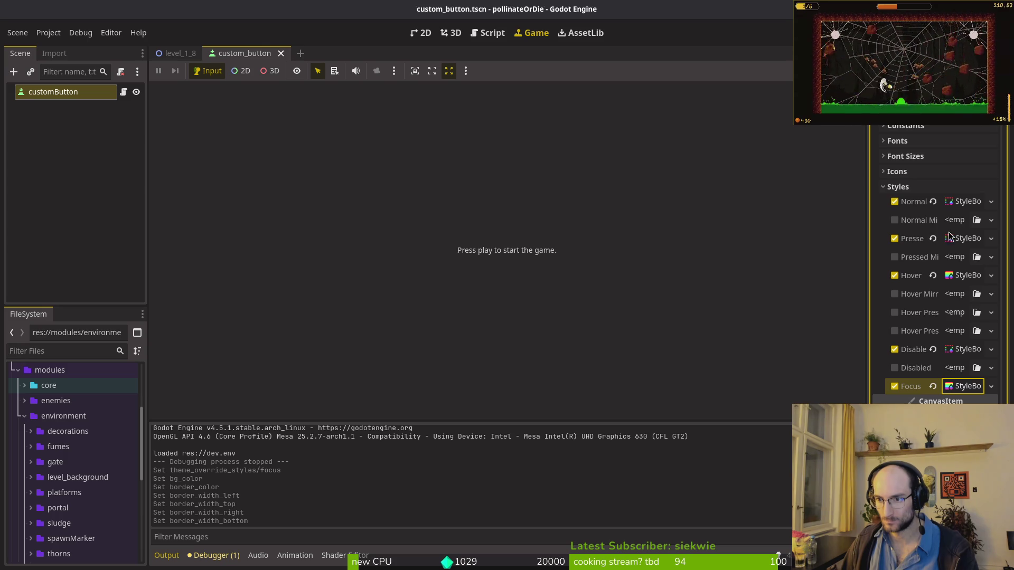
Step: Enable the Font Focus Color override with yellow, save the scene, and launch the game with F5
{"action": "left_click", "coordinate": [961, 384]}
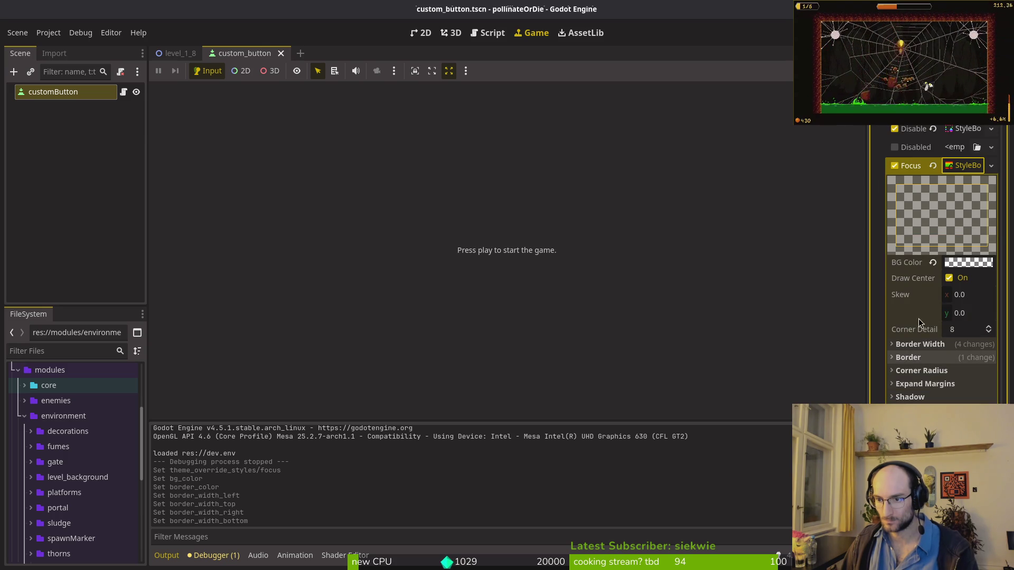
{"action": "scroll", "coordinate": [918, 296], "scroll_direction": "up", "scroll_amount": 10}
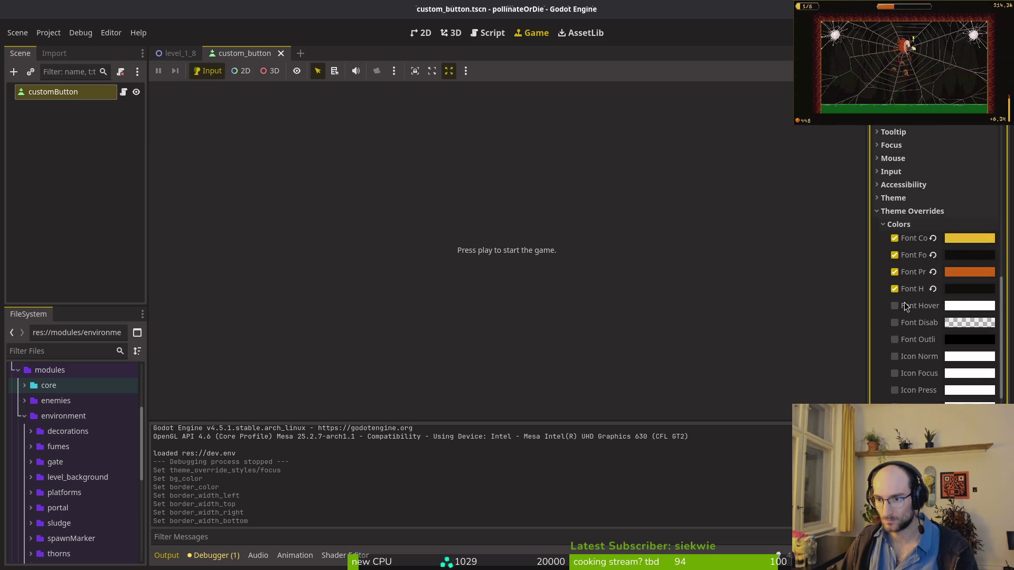
{"action": "left_click", "coordinate": [969, 256]}
{"action": "key", "text": "Escape"}
{"action": "key", "text": "ctrl+s"}
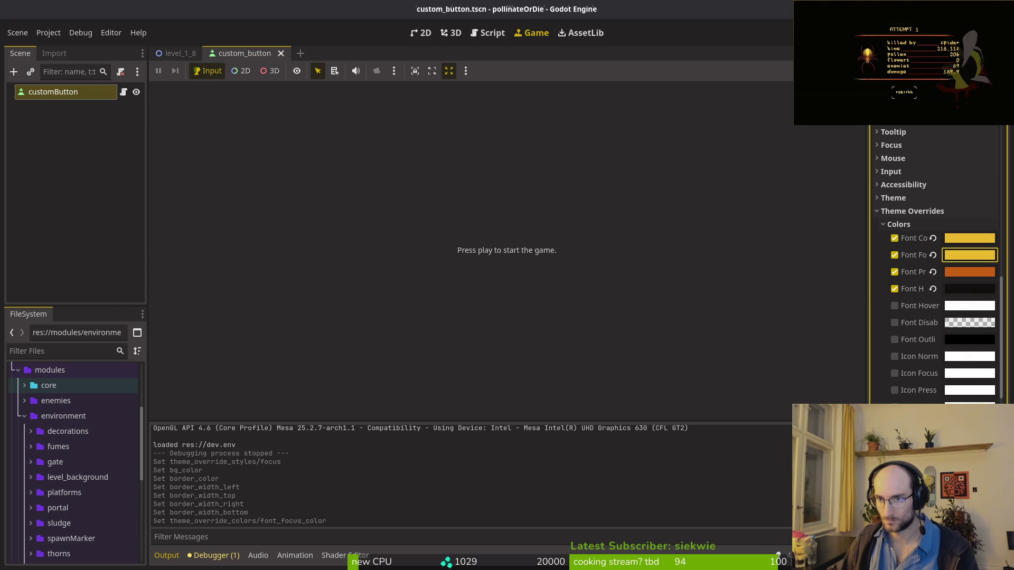
{"action": "key", "text": "F5"}
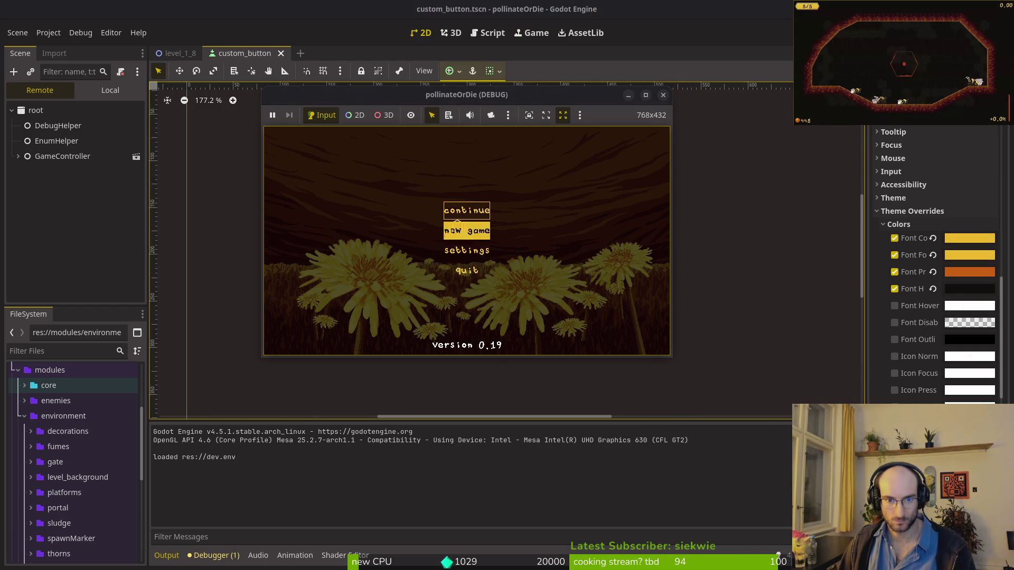
Step: Stop the game, adjust the Focus StyleBox's left and right content margins, and save the scene
{"action": "double_click", "coordinate": [546, 96]}
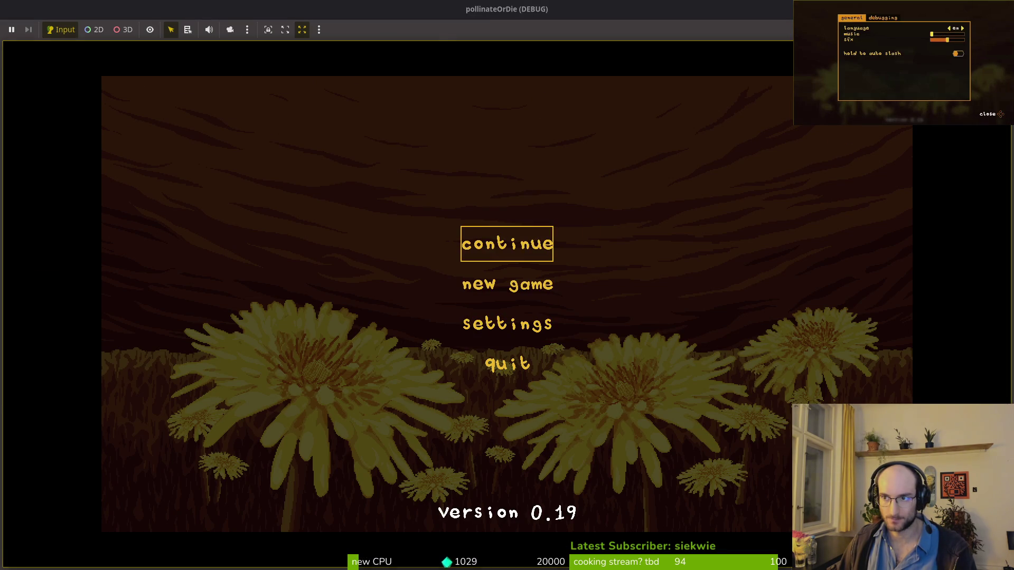
{"action": "key", "text": "F8"}
{"action": "scroll", "coordinate": [935, 264], "scroll_direction": "down", "scroll_amount": 10}
{"action": "left_click", "coordinate": [964, 221]}
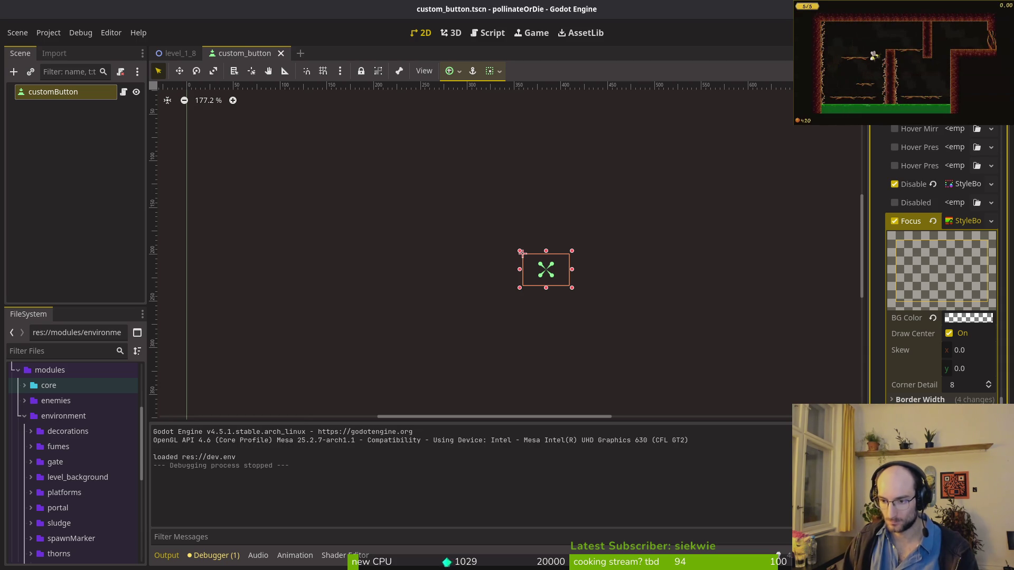
{"action": "key", "text": "ctrl+z"}
{"action": "key", "text": "ctrl+z"}
{"action": "key", "text": "ctrl+s"}
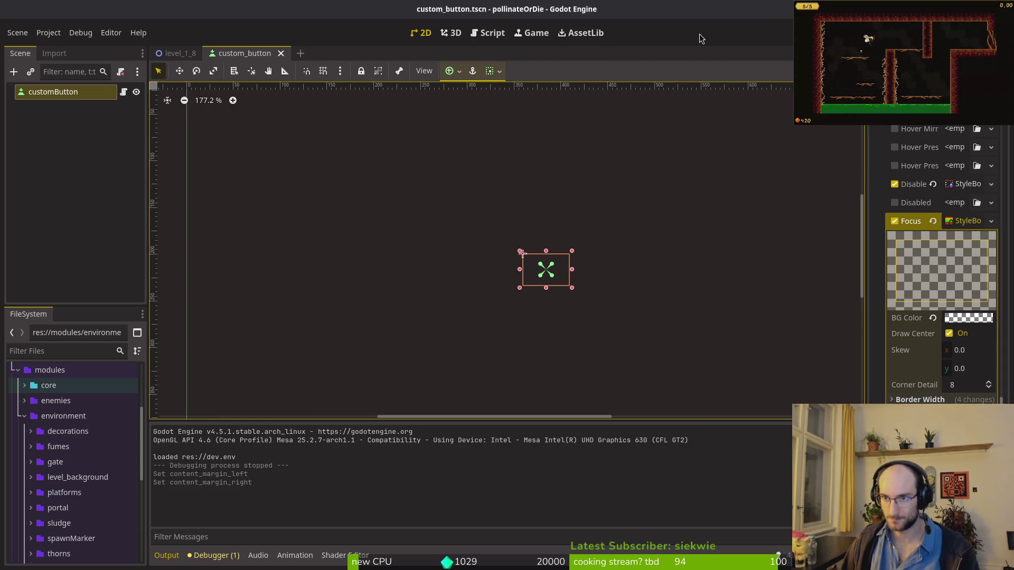
Step: Run the game, move the yellow focus frame up and down through the menu, then stop it
{"action": "key", "text": "F5"}
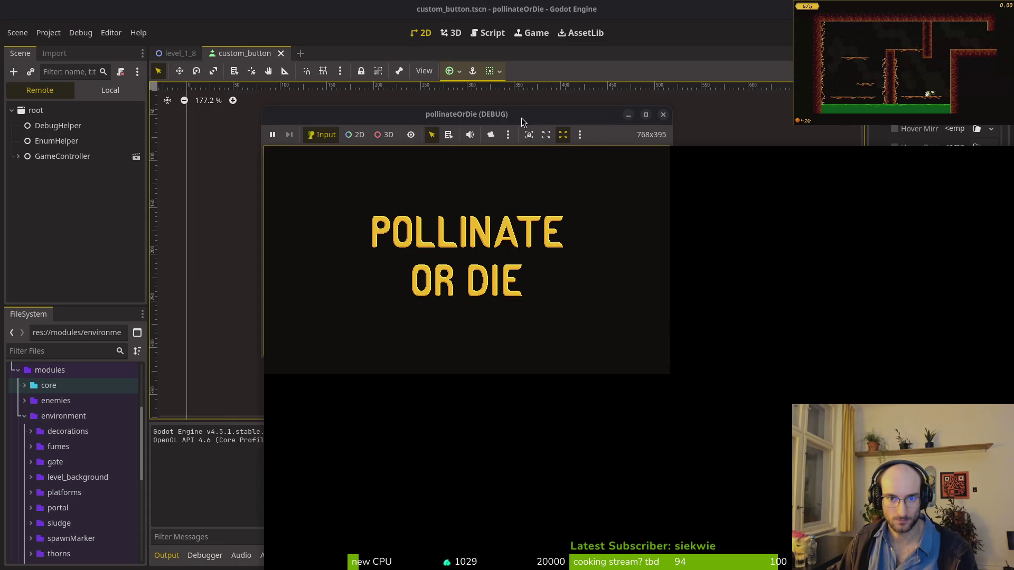
{"action": "key", "text": "Down"}
{"action": "key", "text": "Down"}
{"action": "key", "text": "Down"}
{"action": "key", "text": "Up"}
{"action": "key", "text": "Up"}
{"action": "key", "text": "Up"}
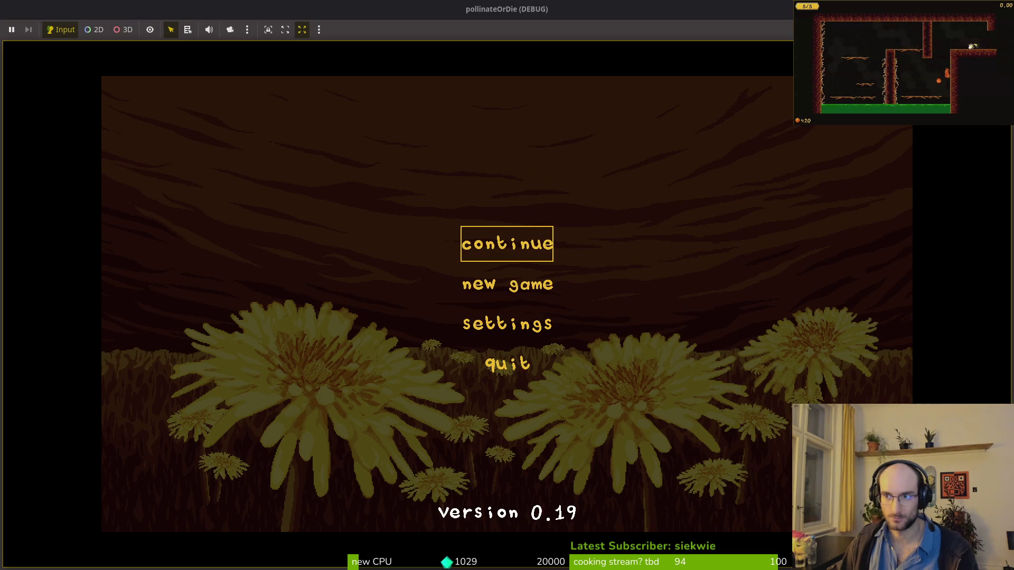
{"action": "key", "text": "Down"}
{"action": "key", "text": "Down"}
{"action": "key", "text": "Down"}
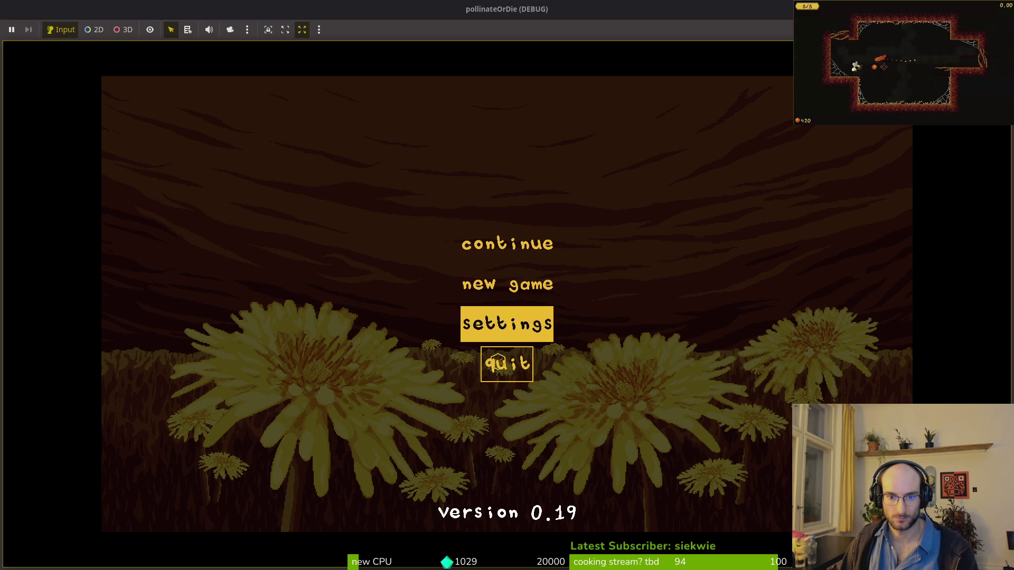
{"action": "key", "text": "Down"}
{"action": "key", "text": "Down"}
{"action": "key", "text": "Down"}
{"action": "key", "text": "Down"}
{"action": "key", "text": "Up"}
{"action": "key", "text": "Up"}
{"action": "key", "text": "Up"}
{"action": "key", "text": "Down"}
{"action": "key", "text": "Down"}
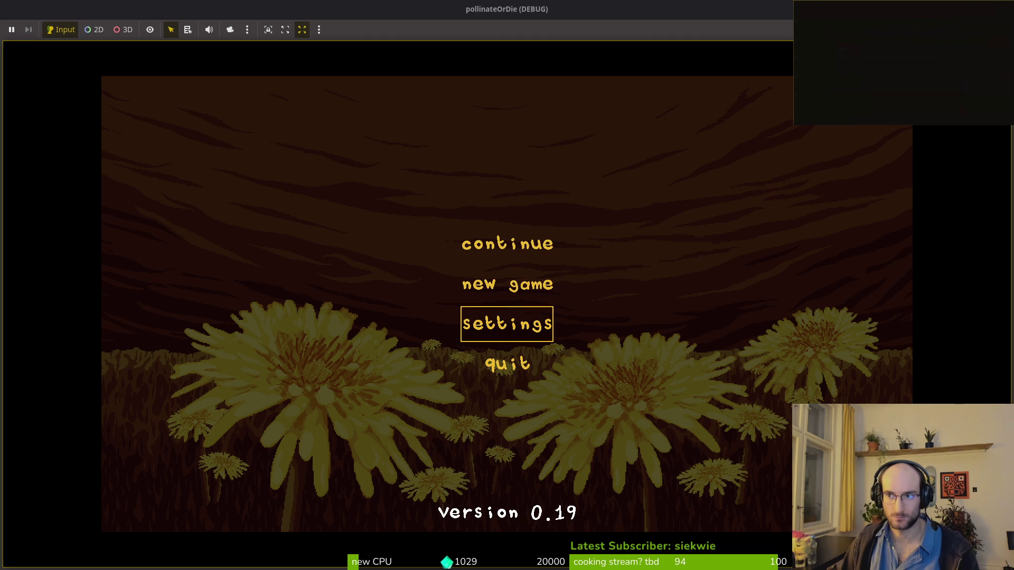
{"action": "key", "text": "F8"}
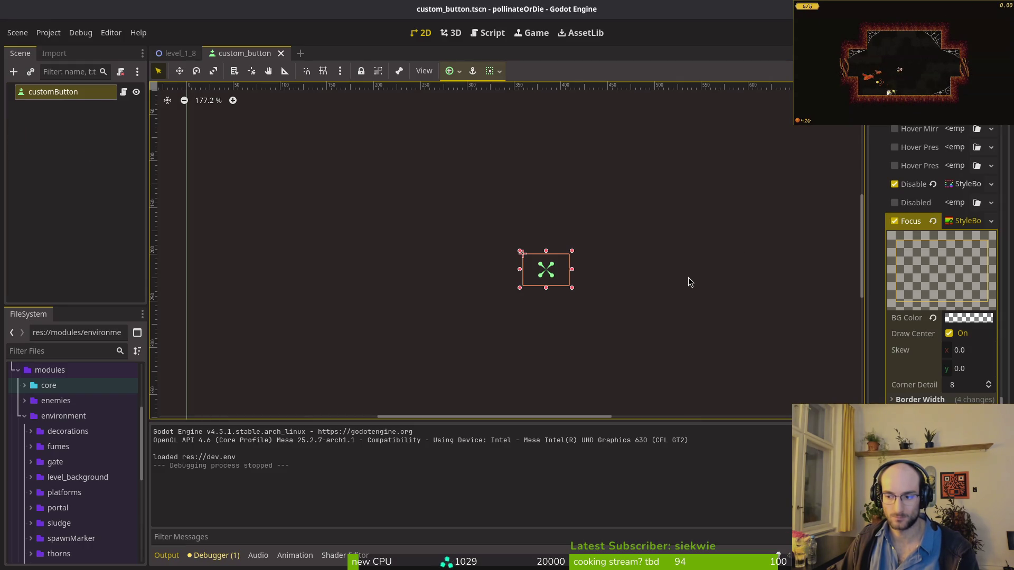
{"action": "left_click", "coordinate": [898, 464]}
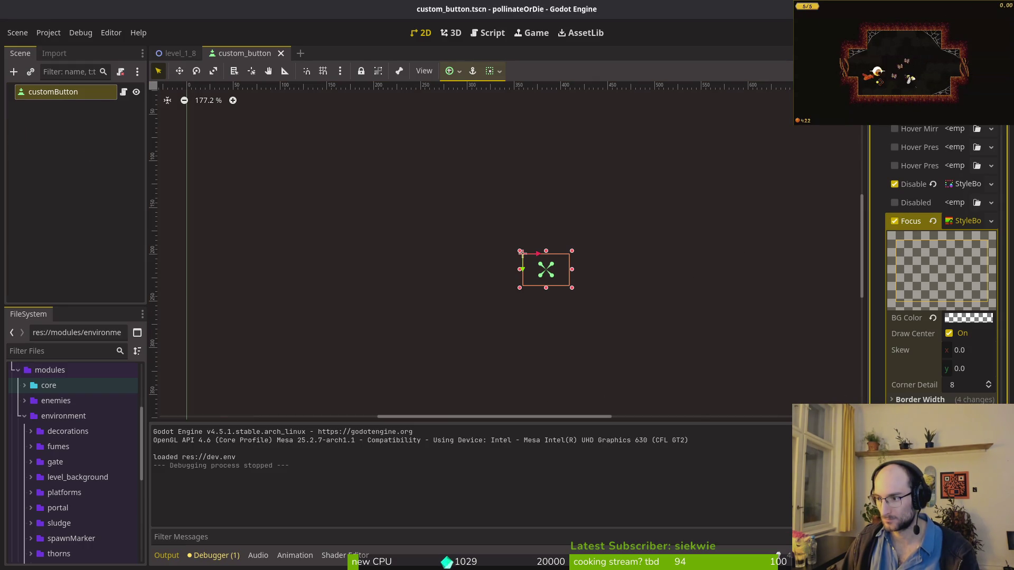
{"action": "left_click", "coordinate": [713, 303]}
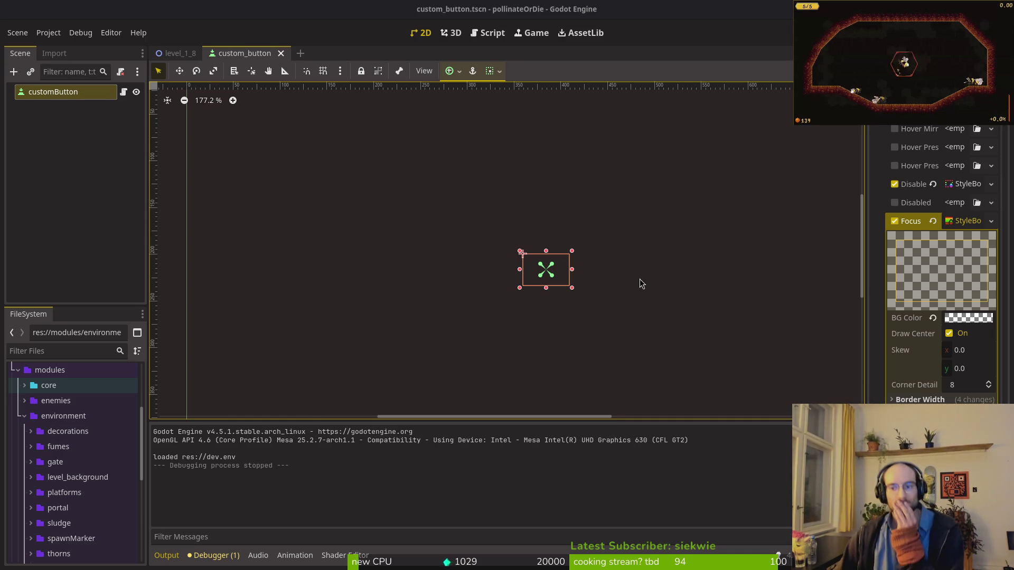
Step: Save the scene, then inspect the Constants theme overrides and reposition the 2D view
{"action": "scroll", "coordinate": [685, 301], "scroll_direction": "right", "scroll_amount": 1}
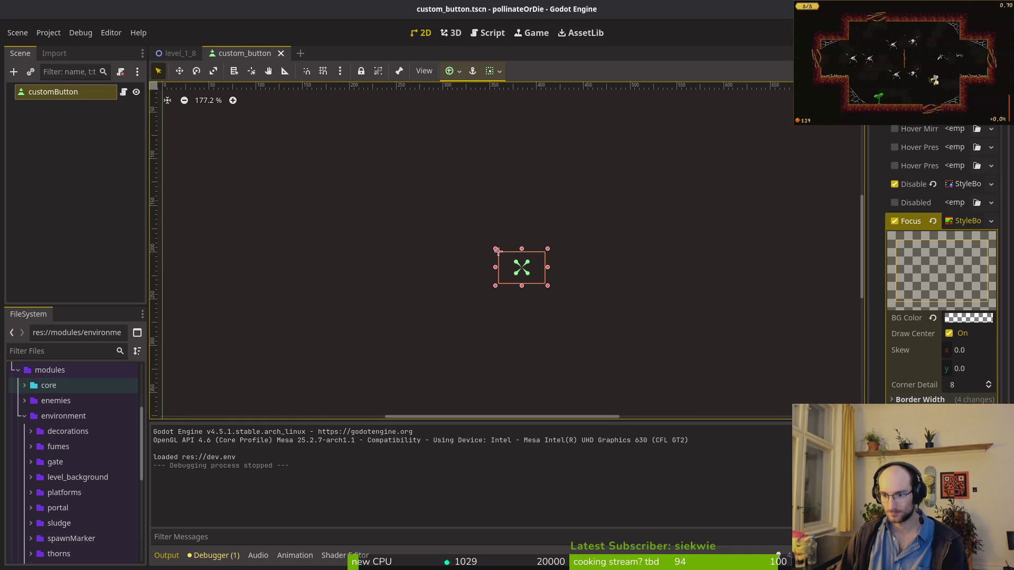
{"action": "scroll", "coordinate": [939, 264], "scroll_direction": "down", "scroll_amount": 2}
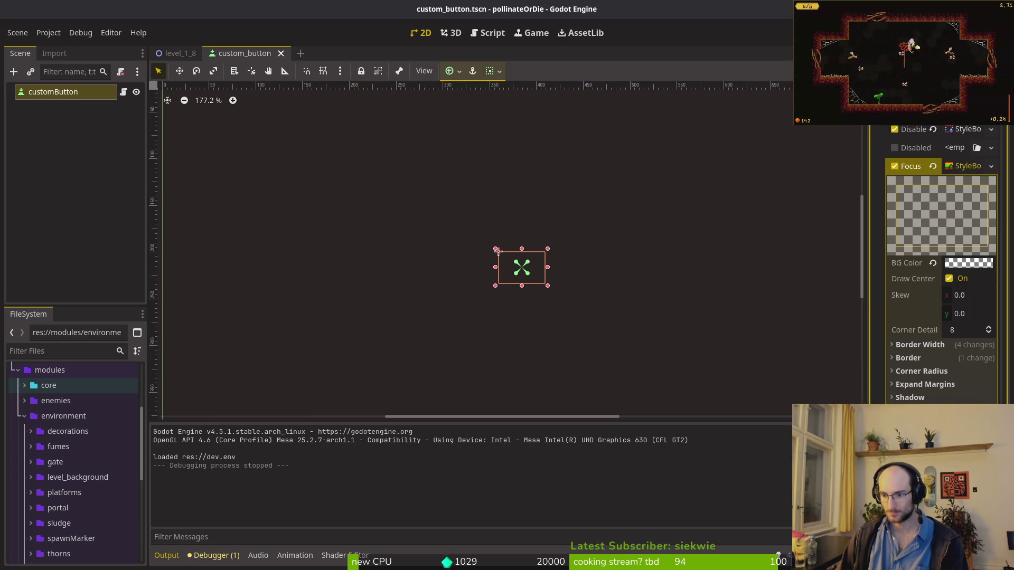
{"action": "key", "text": "ctrl+s"}
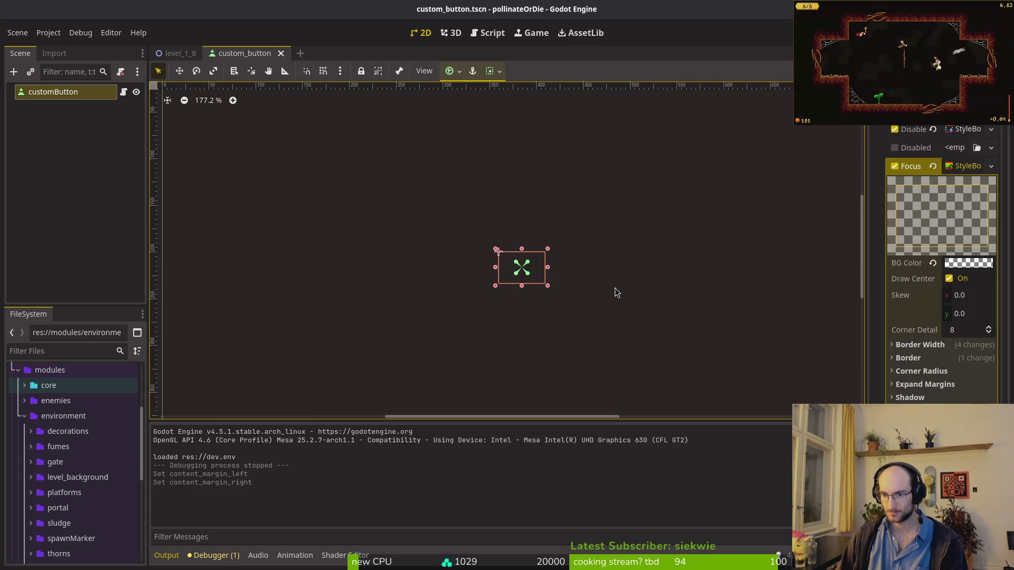
{"action": "left_click_drag", "start_coordinate": [527, 271], "coordinate": [548, 300]}
{"action": "scroll", "coordinate": [945, 229], "scroll_direction": "down", "scroll_amount": 10}
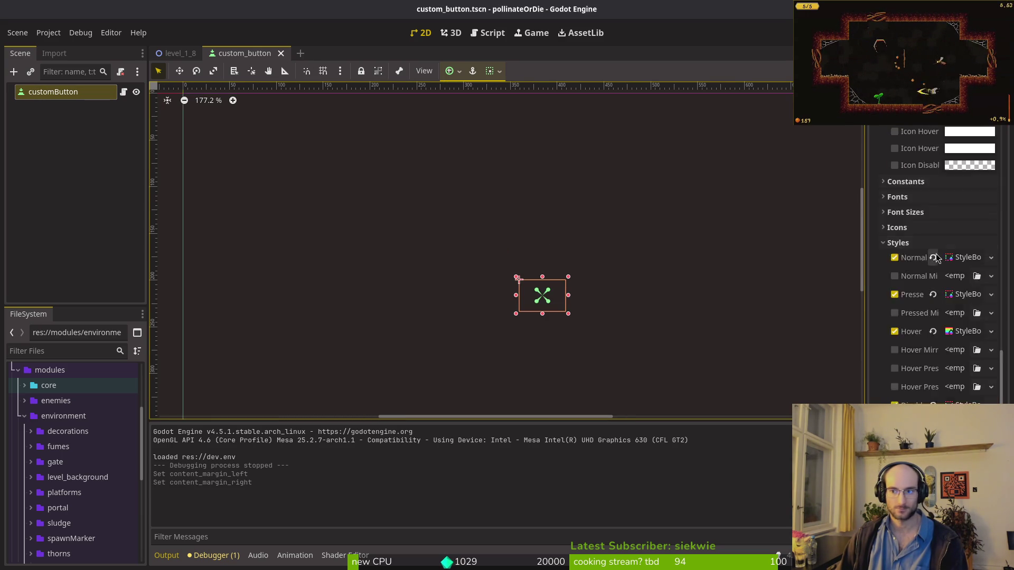
{"action": "scroll", "coordinate": [920, 360], "scroll_direction": "up", "scroll_amount": 8}
{"action": "scroll", "coordinate": [921, 316], "scroll_direction": "down", "scroll_amount": 8}
{"action": "left_click", "coordinate": [905, 347]}
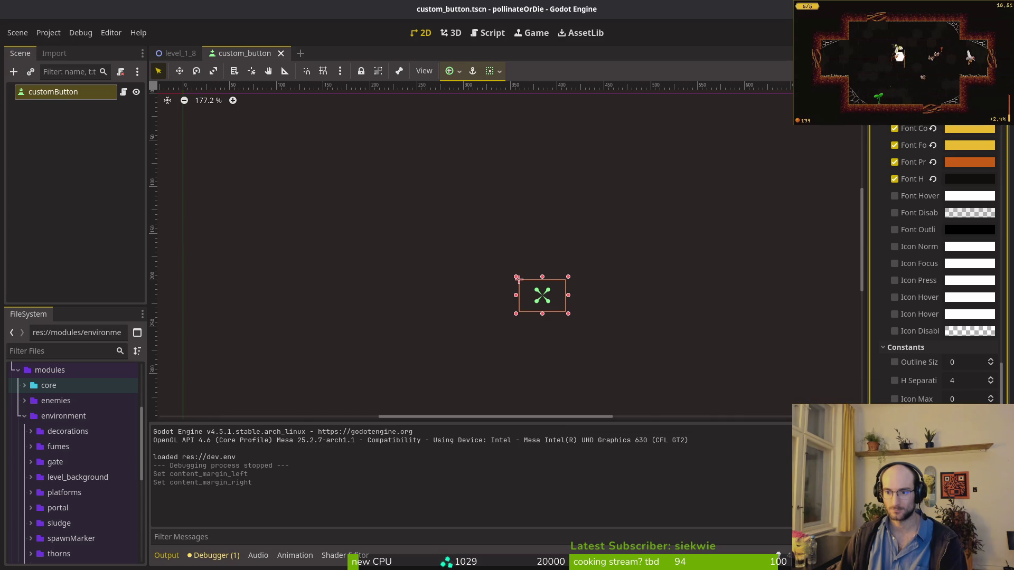
{"action": "left_click", "coordinate": [909, 348]}
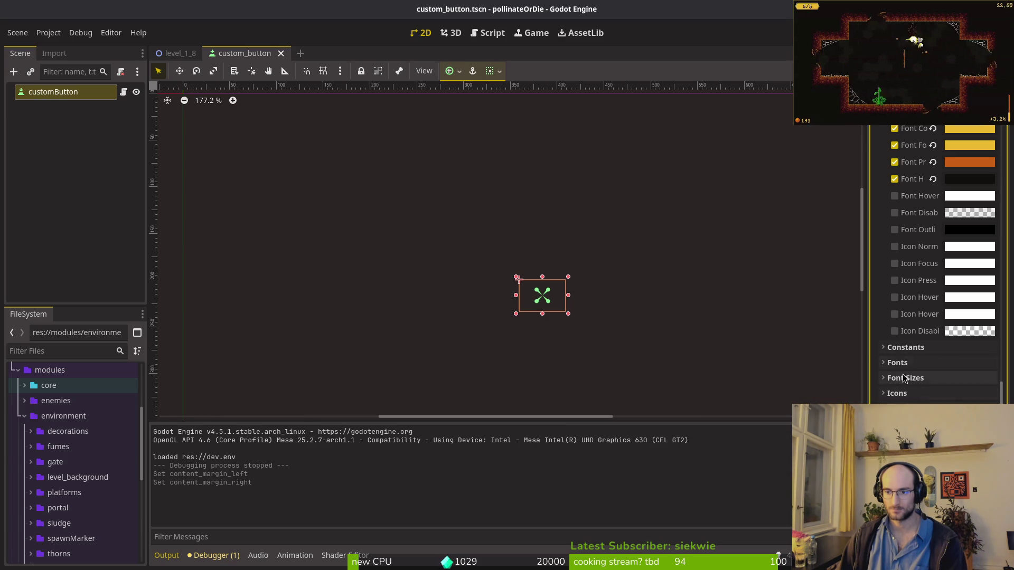
{"action": "left_click", "coordinate": [905, 347]}
{"action": "scroll", "coordinate": [916, 376], "scroll_direction": "down", "scroll_amount": 2}
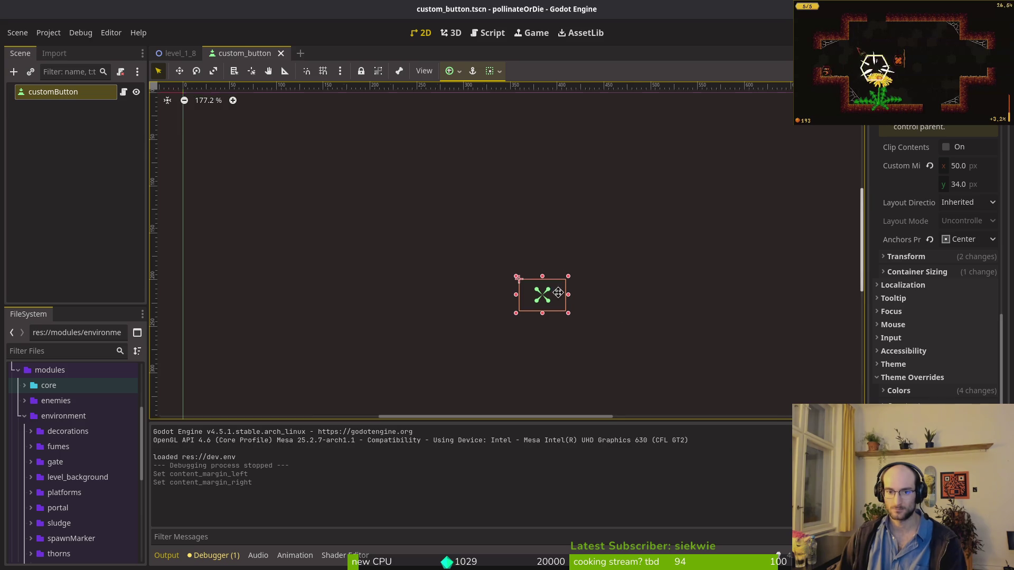
{"action": "left_click_drag", "start_coordinate": [749, 158], "coordinate": [730, 136]}
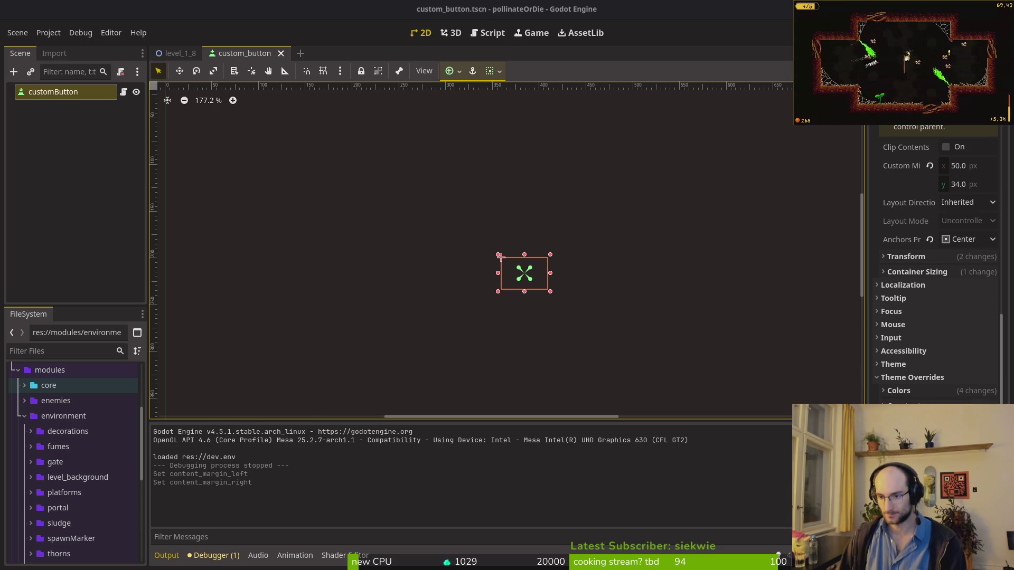
{"action": "scroll", "coordinate": [929, 264], "scroll_direction": "down", "scroll_amount": 5}
Step: Set the Normal StyleBox's left and right content margins to 5 px and save
{"action": "left_click", "coordinate": [966, 206]}
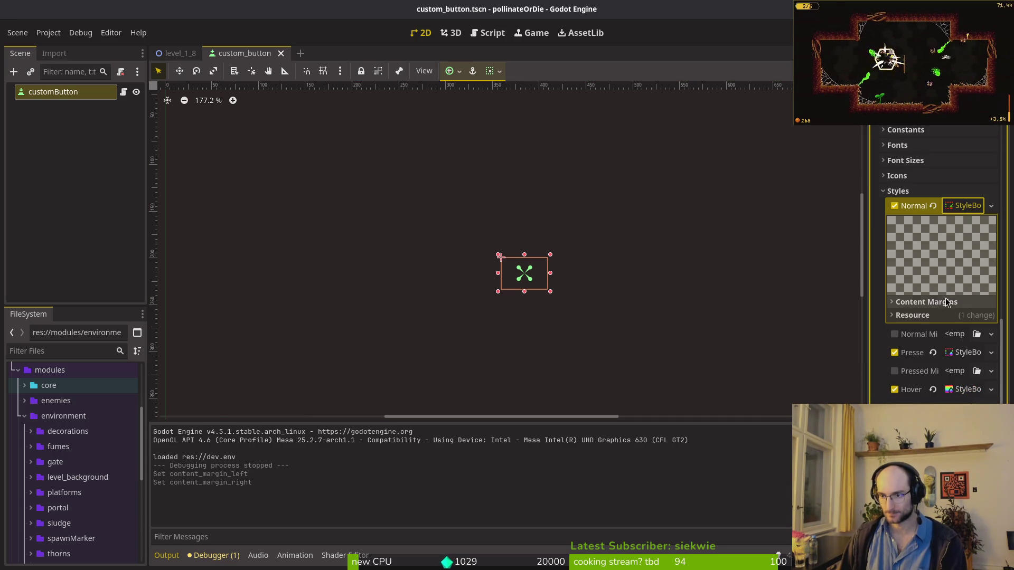
{"action": "left_click", "coordinate": [924, 301]}
{"action": "left_click", "coordinate": [944, 317]}
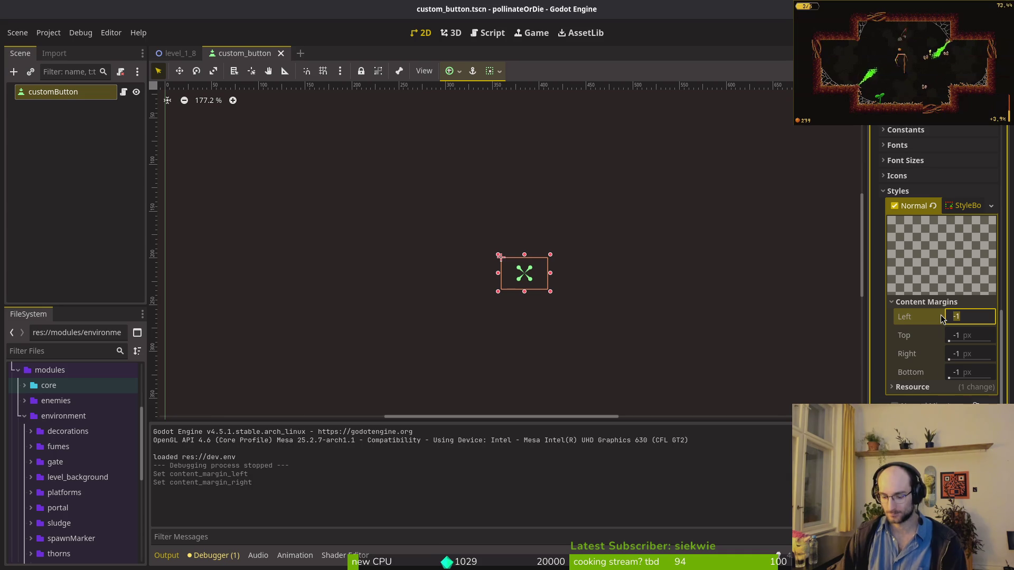
{"action": "type", "text": "5"}
{"action": "key", "text": "Tab"}
{"action": "key", "text": "Tab"}
{"action": "type", "text": "5"}
{"action": "key", "text": "Return"}
{"action": "key", "text": "ctrl+s"}
{"action": "left_click", "coordinate": [971, 205]}
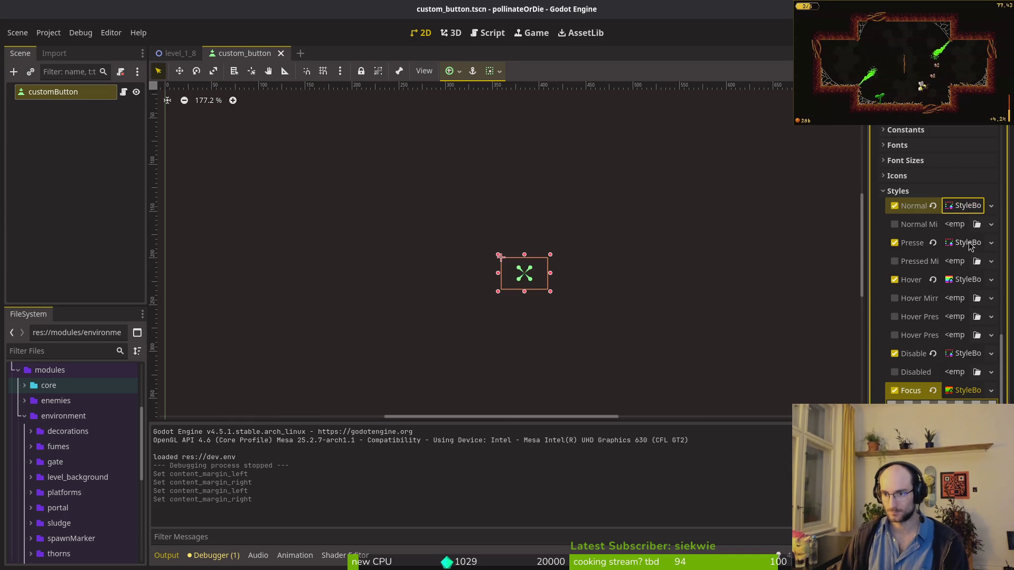
Step: Give the Pressed StyleBox 5 px left and right content margins, save, and run the game
{"action": "left_click", "coordinate": [968, 242]}
{"action": "left_click", "coordinate": [950, 338]}
{"action": "left_click", "coordinate": [977, 354]}
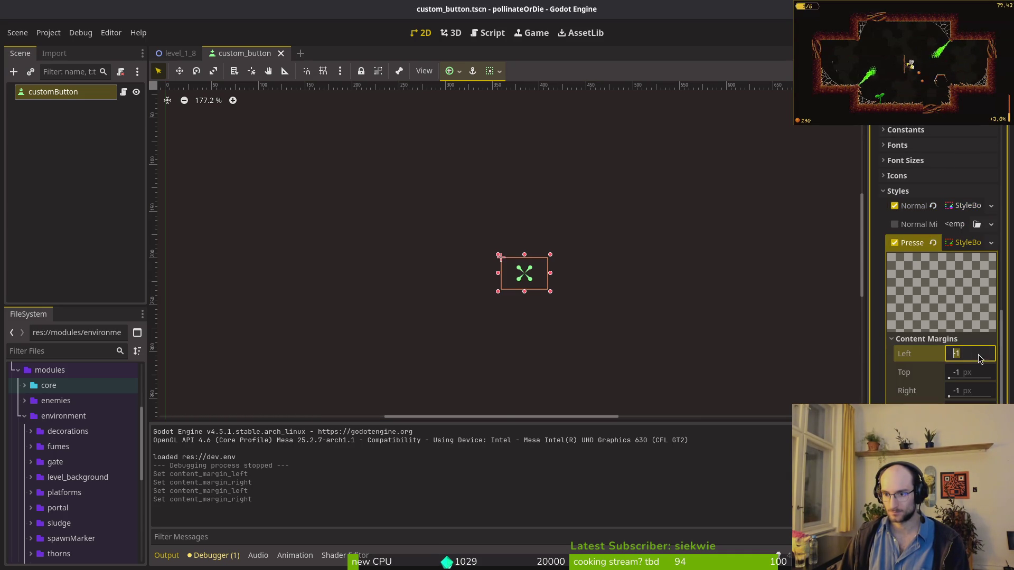
{"action": "key", "text": "Tab"}
{"action": "key", "text": "Tab"}
{"action": "type", "text": "5"}
{"action": "key", "text": "Return"}
{"action": "key", "text": "ctrl+s"}
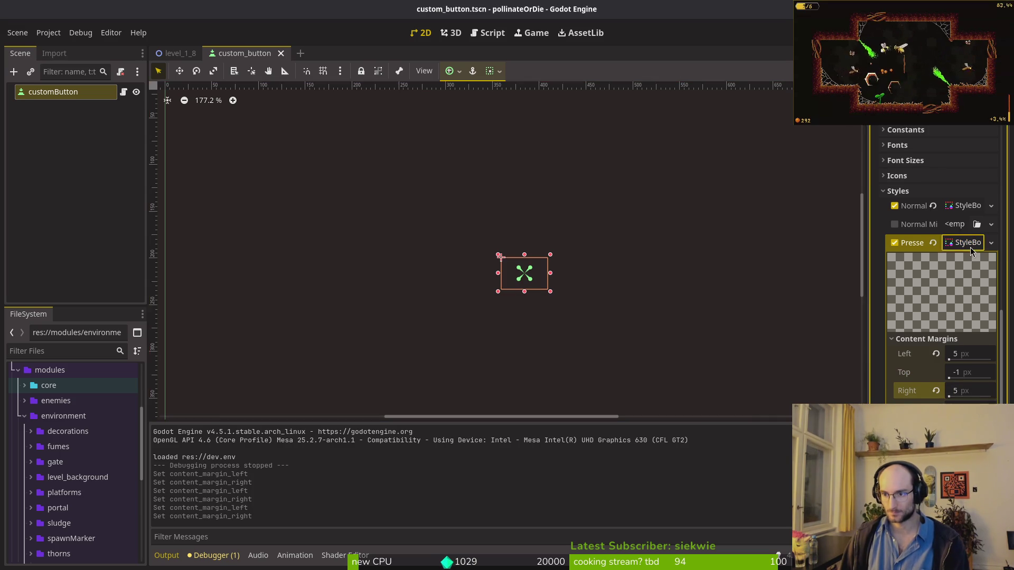
{"action": "left_click", "coordinate": [968, 242]}
{"action": "key", "text": "F5"}
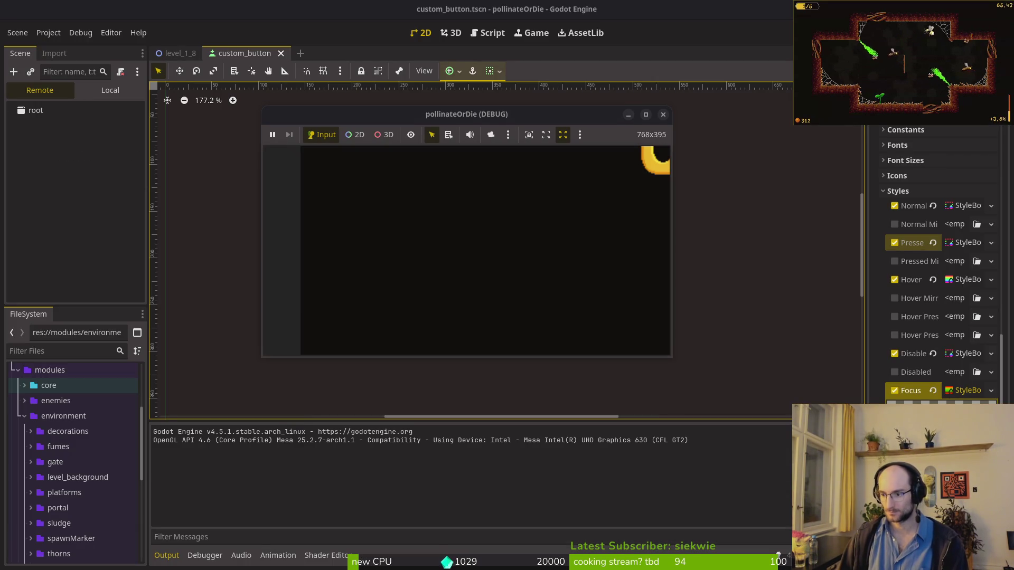
Step: Stop the game, reset the Pressed StyleBox's left and right content margins to -1, and retest
{"action": "key", "text": "Down"}
{"action": "key", "text": "Down"}
{"action": "key", "text": "Down"}
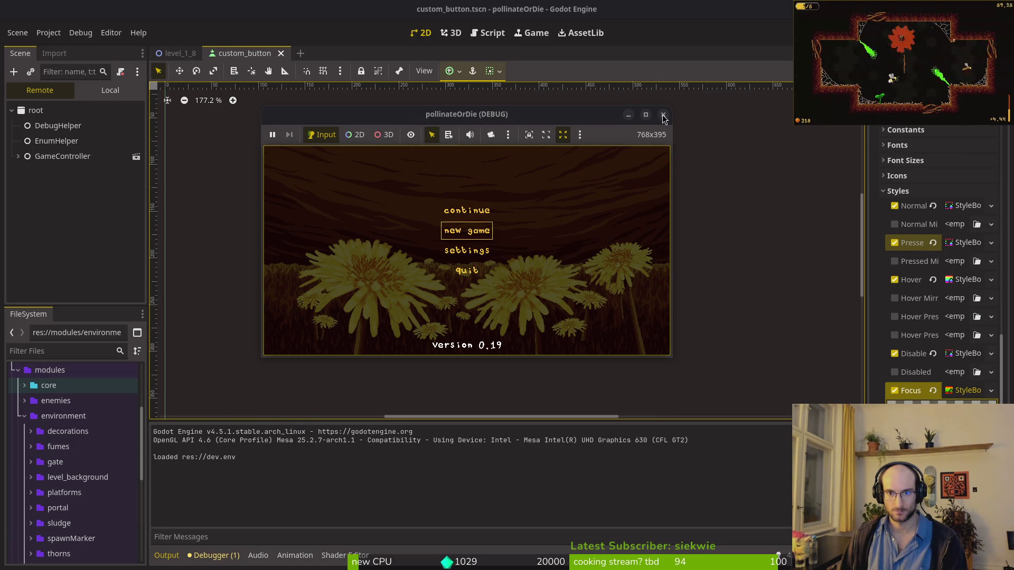
{"action": "left_click", "coordinate": [663, 115]}
{"action": "left_click", "coordinate": [961, 243]}
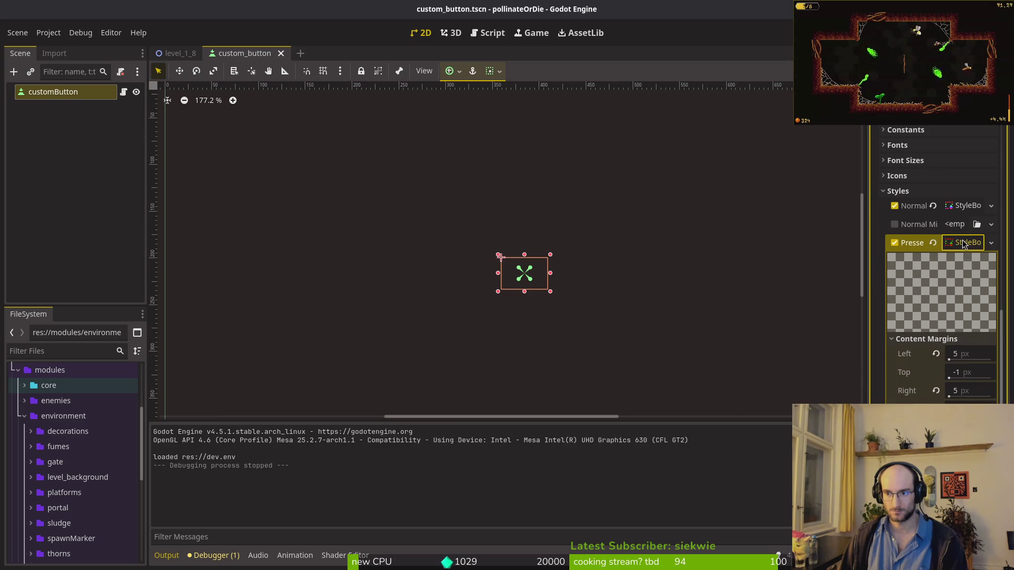
{"action": "left_click", "coordinate": [935, 354]}
{"action": "left_click", "coordinate": [935, 391]}
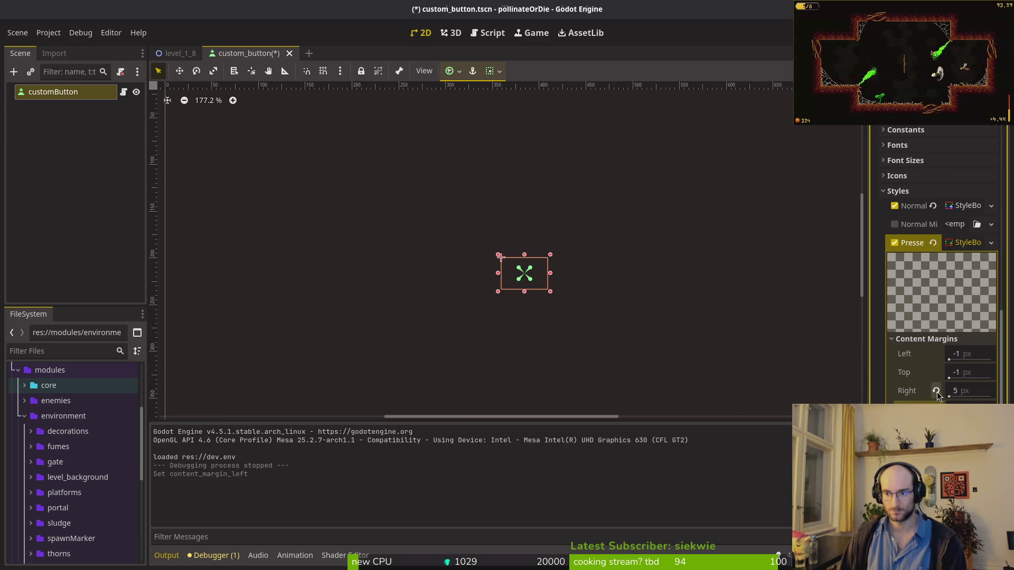
{"action": "key", "text": "F5"}
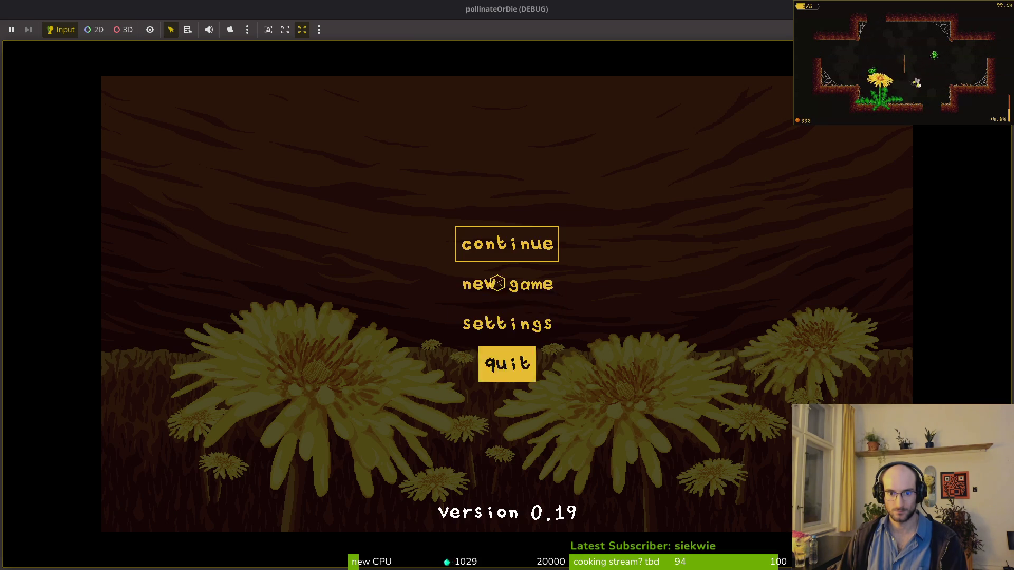
{"action": "key", "text": "F5"}
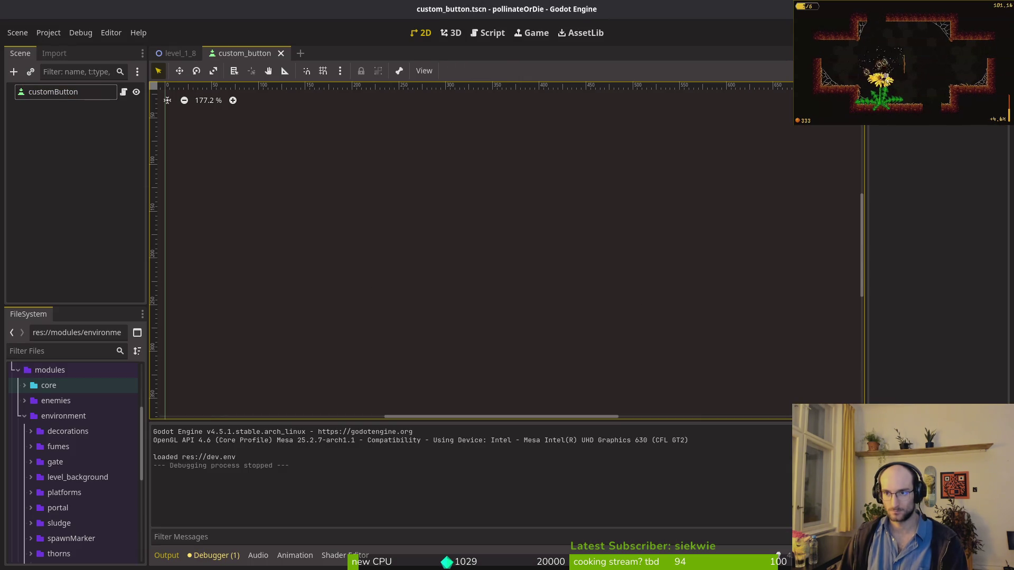
Step: Select the customButton node, review its inspector, and switch over to the terminal
{"action": "left_click", "coordinate": [48, 91]}
{"action": "scroll", "coordinate": [931, 327], "scroll_direction": "down", "scroll_amount": 3}
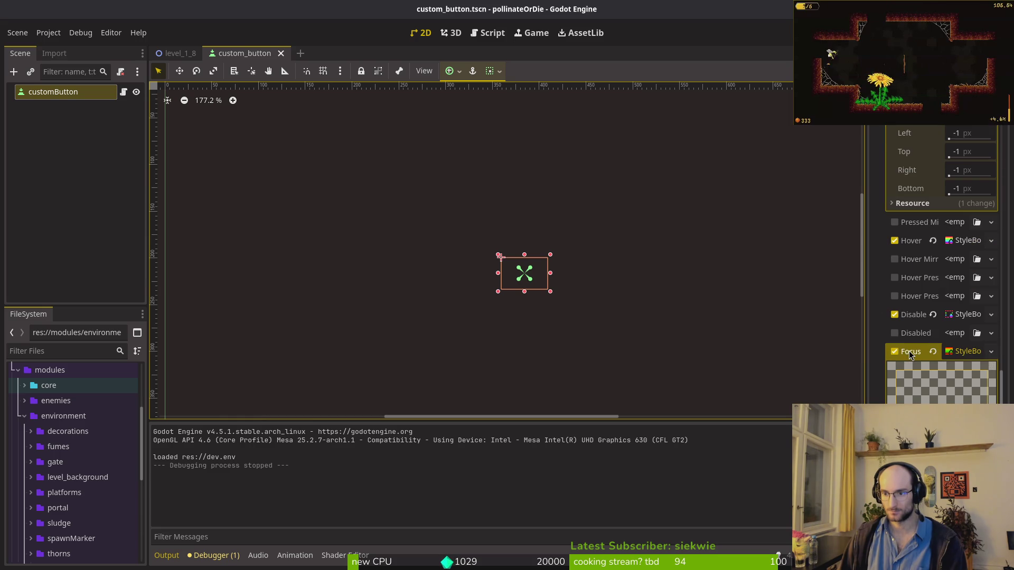
{"action": "mouse_move", "coordinate": [918, 351]}
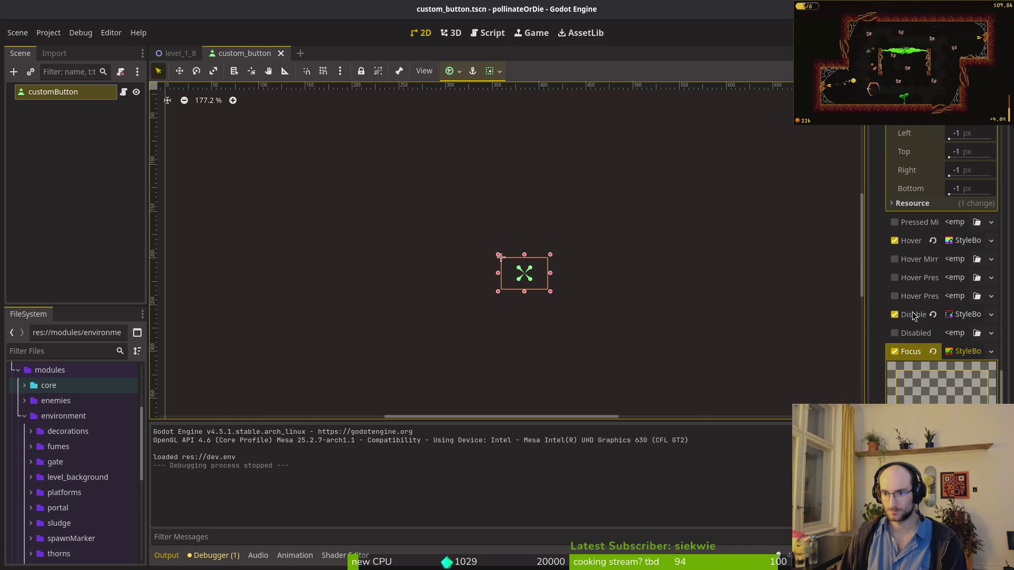
{"action": "key", "text": "alt+Tab"}
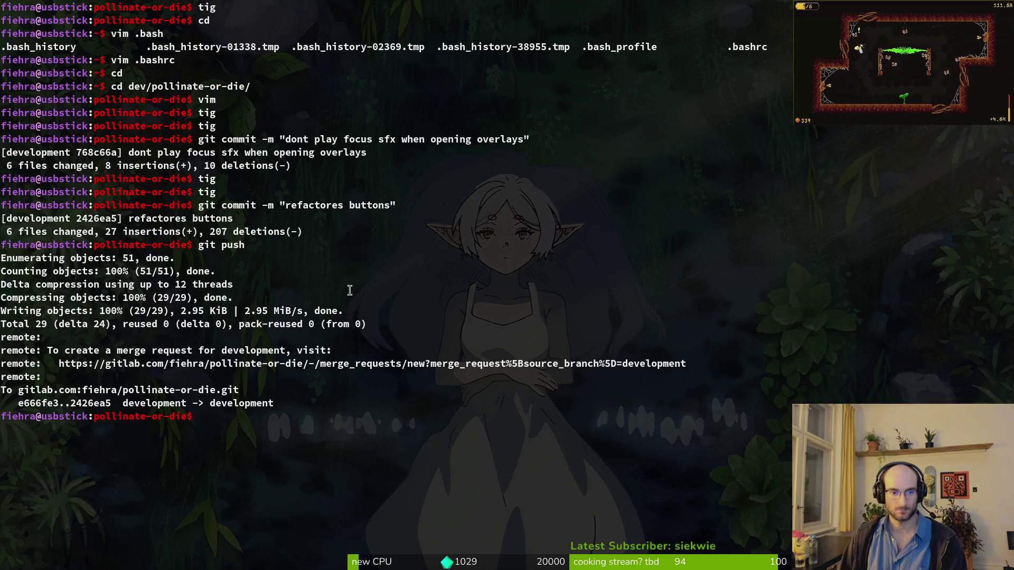
Step: Launch vim on the project folder and open custom_button.gd through the file search
{"action": "type", "text": "vim ."}
{"action": "key", "text": "Return"}
{"action": "key", "text": "space"}
{"action": "key", "text": "f"}
{"action": "key", "text": "f"}
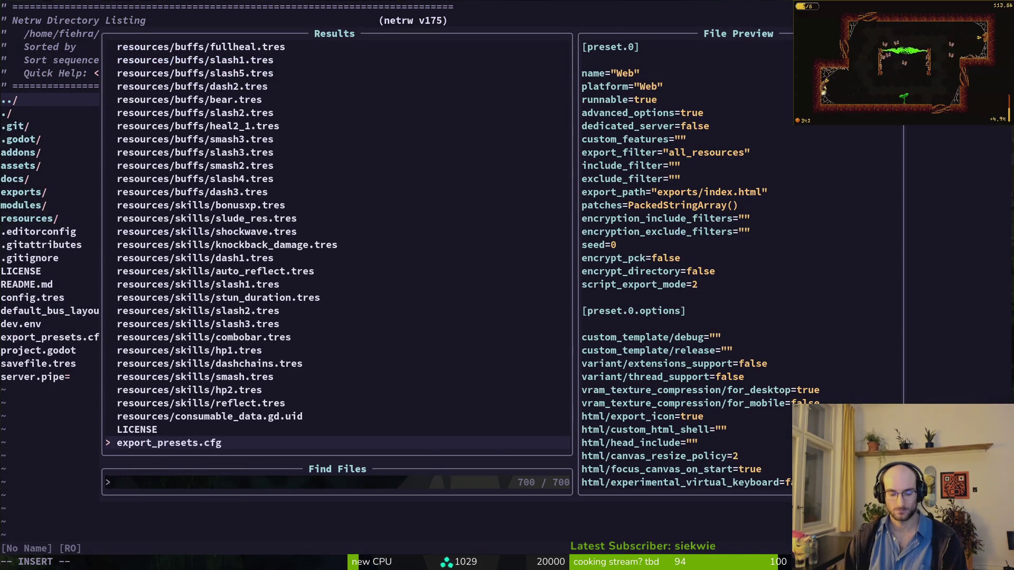
{"action": "type", "text": "custu"}
{"action": "key", "text": "Return"}
{"action": "key", "text": "space"}
{"action": "key", "text": "f"}
{"action": "key", "text": "f"}
{"action": "type", "text": "cub"}
{"action": "key", "text": "Return"}
Step: Add a self.grab_focus() line in _play_focused_sfx and save the script
{"action": "key", "text": "j"}
{"action": "key", "text": "j"}
{"action": "key", "text": "j"}
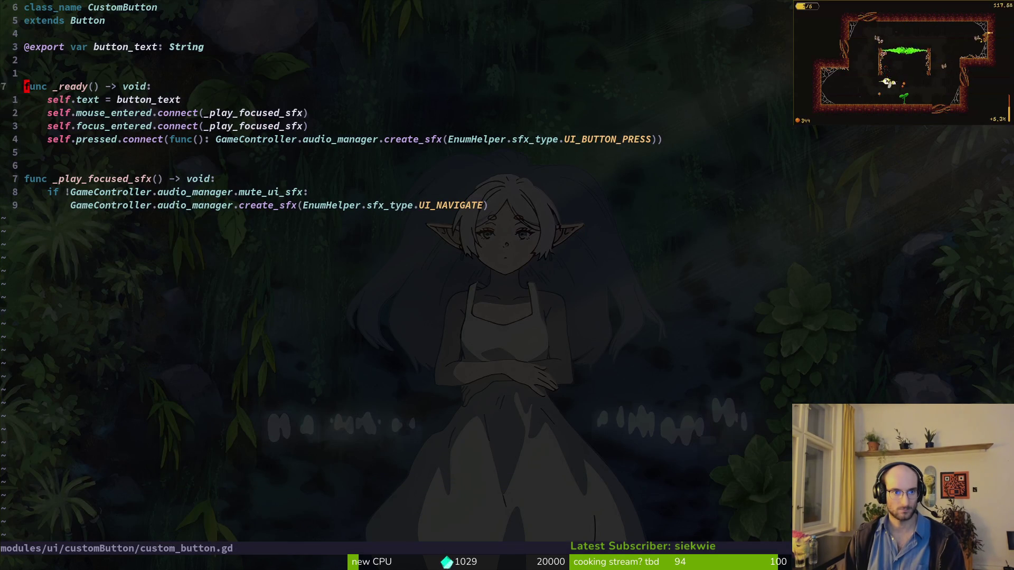
{"action": "key", "text": "k"}
{"action": "key", "text": "j"}
{"action": "key", "text": "j"}
{"action": "key", "text": "j"}
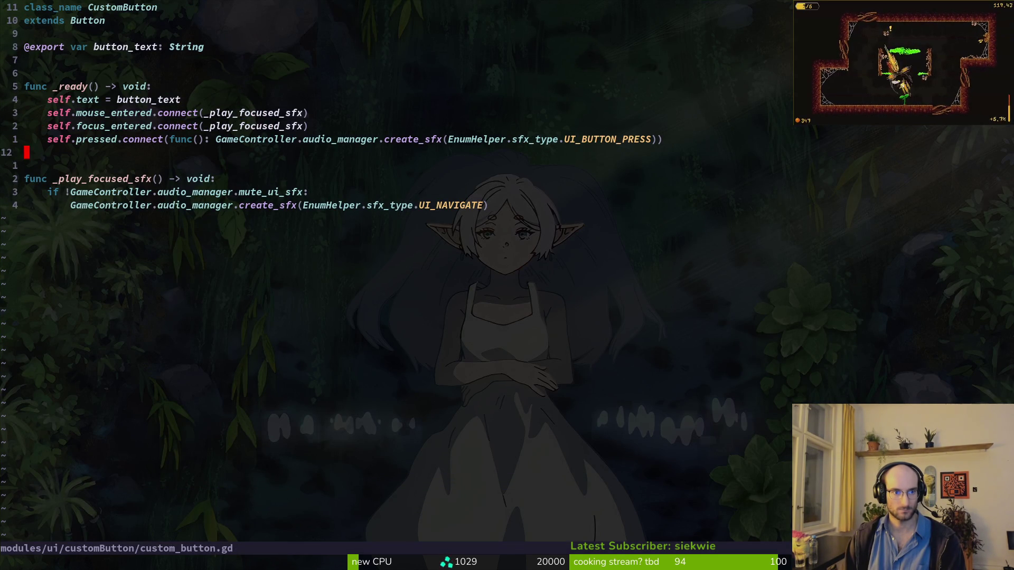
{"action": "type", "text": "oself.l"}
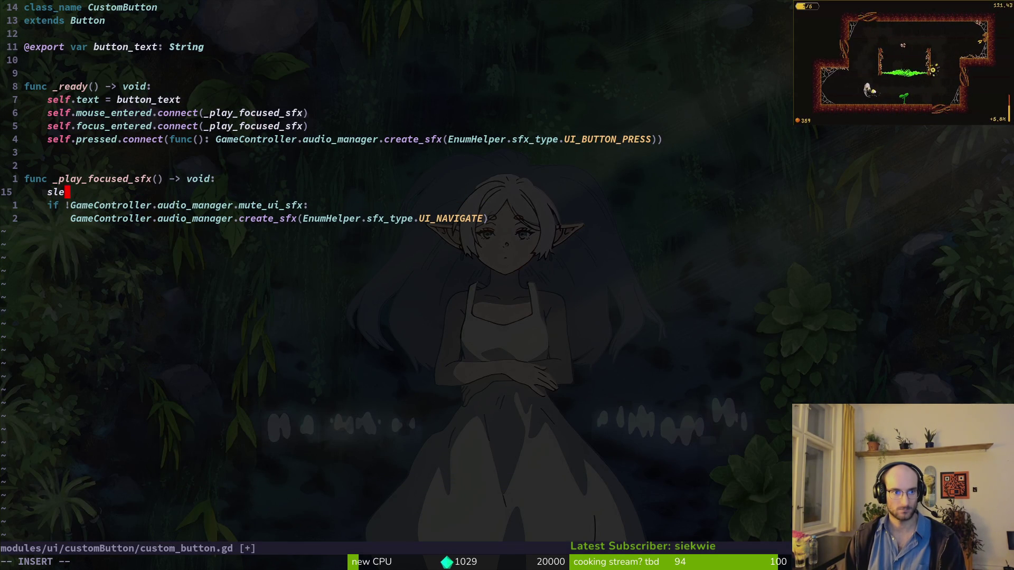
{"action": "key", "text": "BackSpace"}
{"action": "type", "text": "gra"}
{"action": "key", "text": "Return"}
{"action": "key", "text": "Escape"}
{"action": "type", "text": ":w"}
{"action": "key", "text": "Return"}
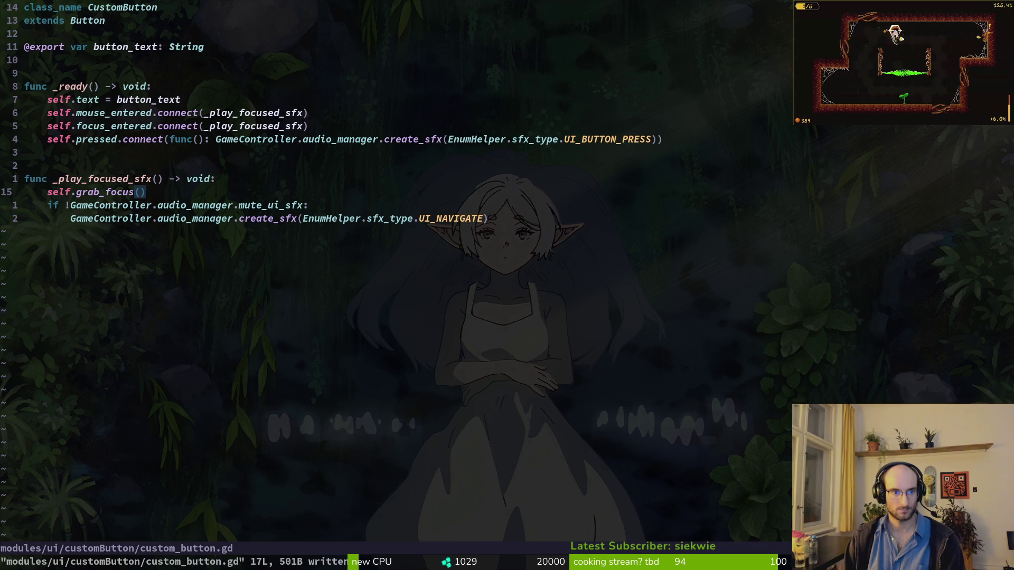
Step: Wrap the grab_focus call in 'if !self.has_focus():', save, and run the game in Godot
{"action": "key", "text": "k"}
{"action": "key", "text": "k"}
{"action": "key", "text": "k"}
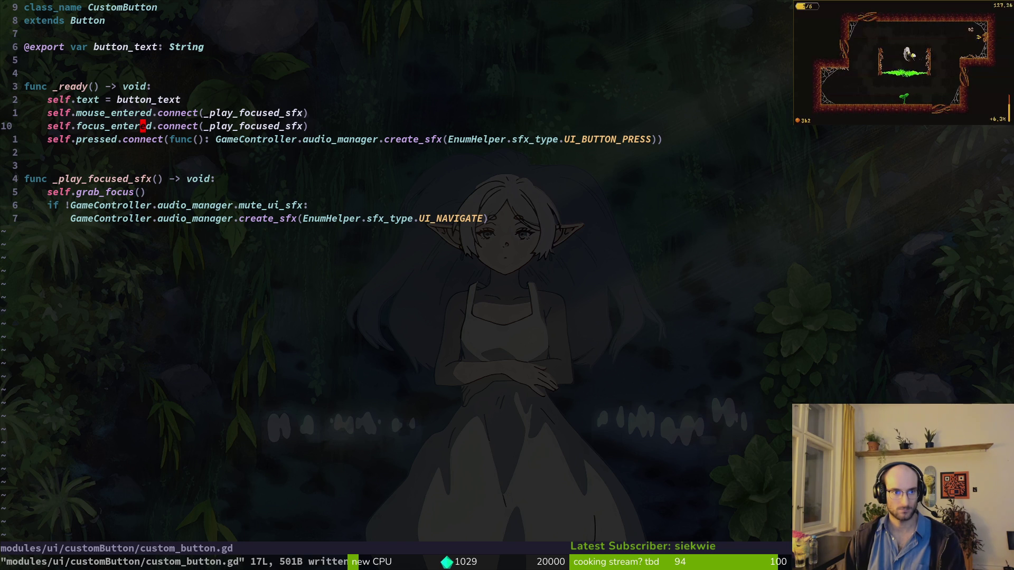
{"action": "key", "text": "j"}
{"action": "key", "text": "j"}
{"action": "key", "text": "j"}
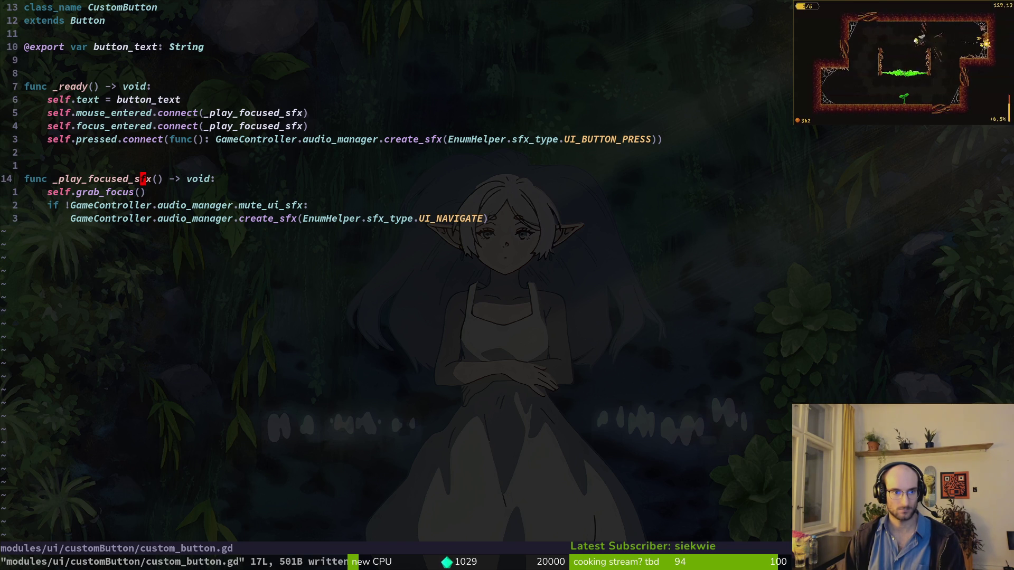
{"action": "type", "text": "Oif self."}
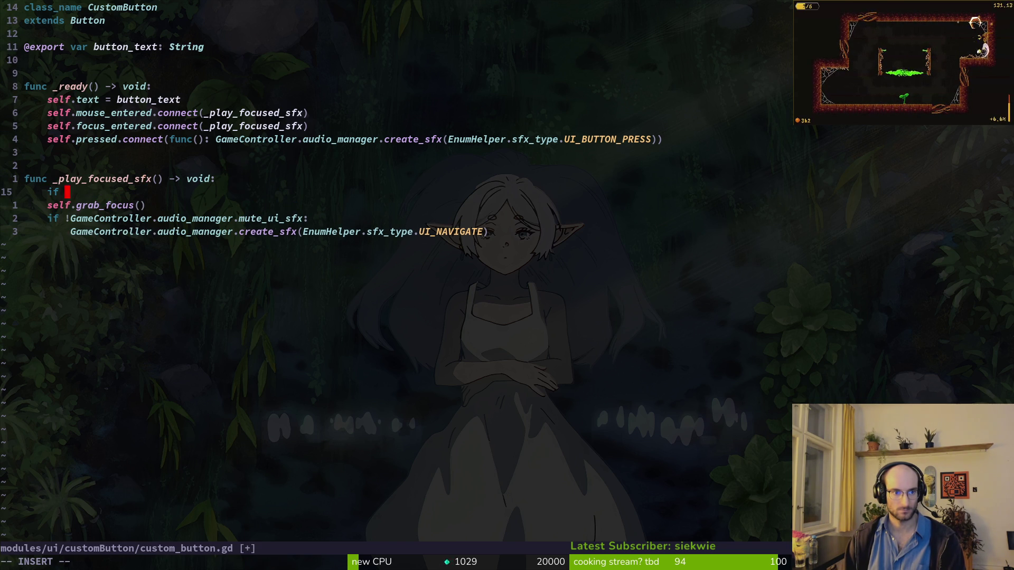
{"action": "type", "text": "has_focus()"}
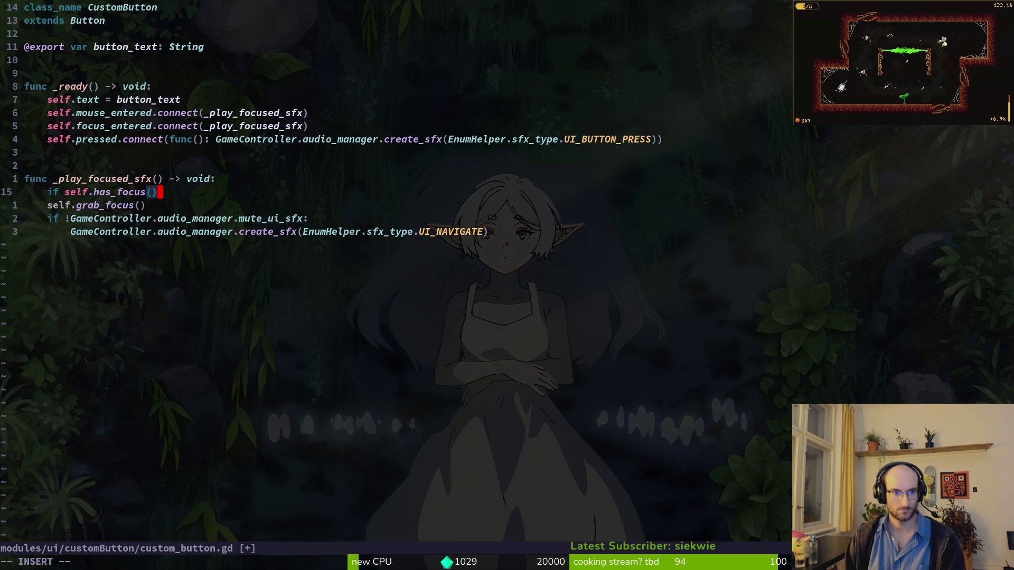
{"action": "type", "text": ":"}
{"action": "key", "text": "Escape"}
{"action": "key", "text": "j"}
{"action": "key", "text": "shift+v"}
{"action": "key", "text": "shift+period"}
{"action": "key", "text": "k"}
{"action": "key", "text": "dollar"}
{"action": "key", "text": "h"}
{"action": "key", "text": "h"}
{"action": "key", "text": "b"}
{"action": "key", "text": "b"}
{"action": "key", "text": "b"}
{"action": "type", "text": "if !"}
{"action": "key", "text": "Escape"}
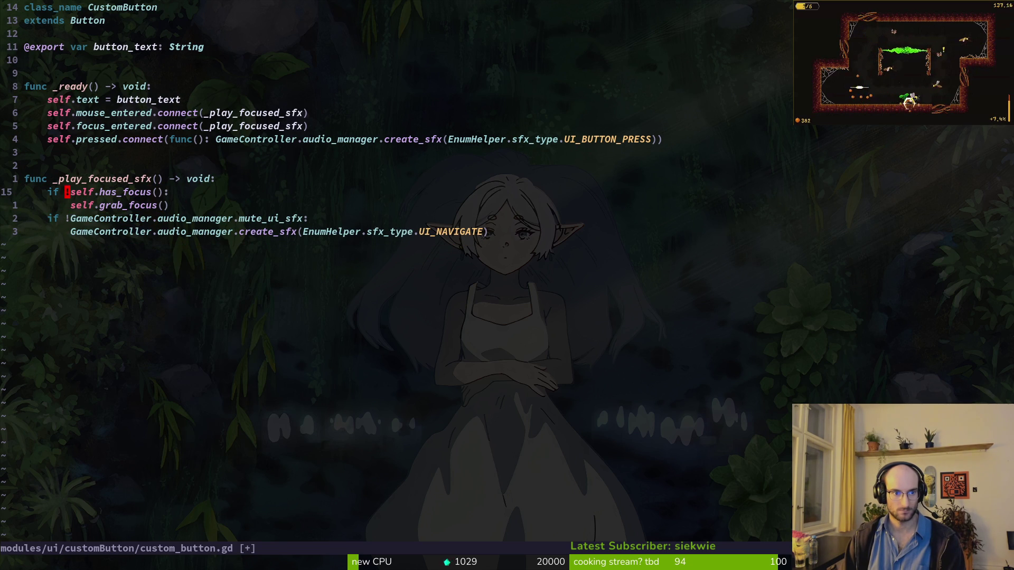
{"action": "type", "text": ":w"}
{"action": "key", "text": "Return"}
{"action": "key", "text": "alt+Tab"}
{"action": "key", "text": "F5"}
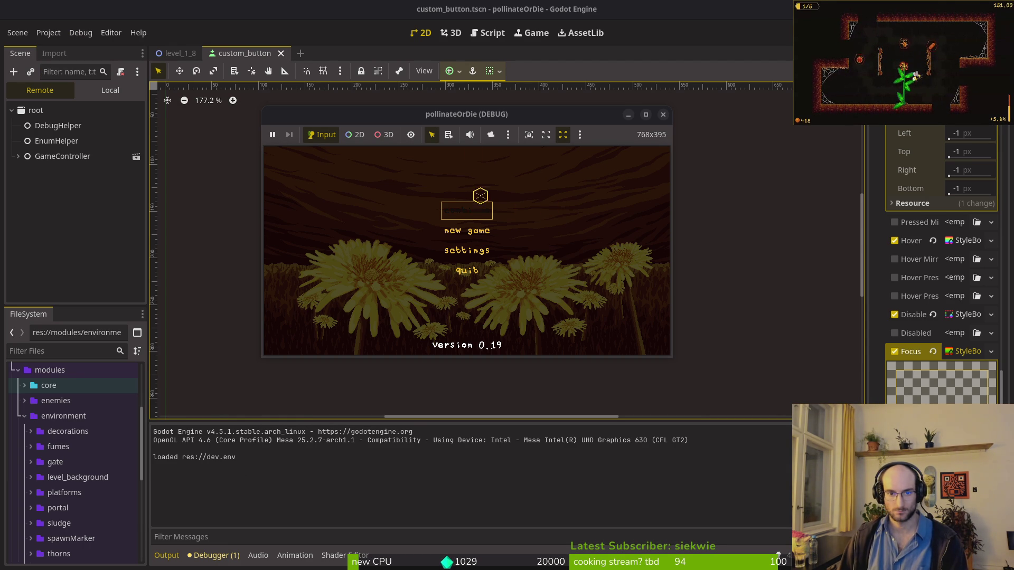
Step: Maximize the game window to test menu focus, then stop the game and return to vim
{"action": "double_click", "coordinate": [467, 114]}
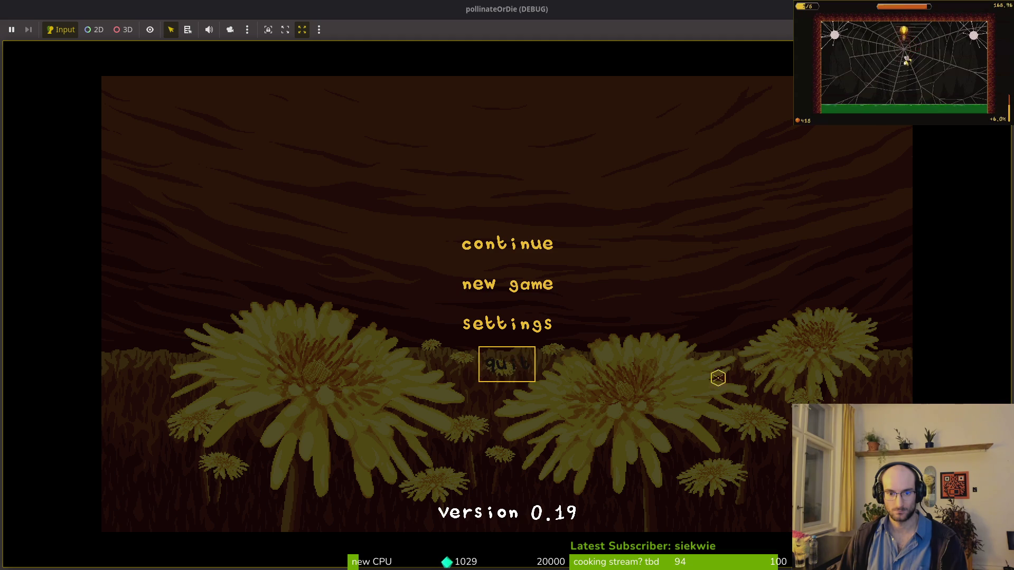
{"action": "key", "text": "F8"}
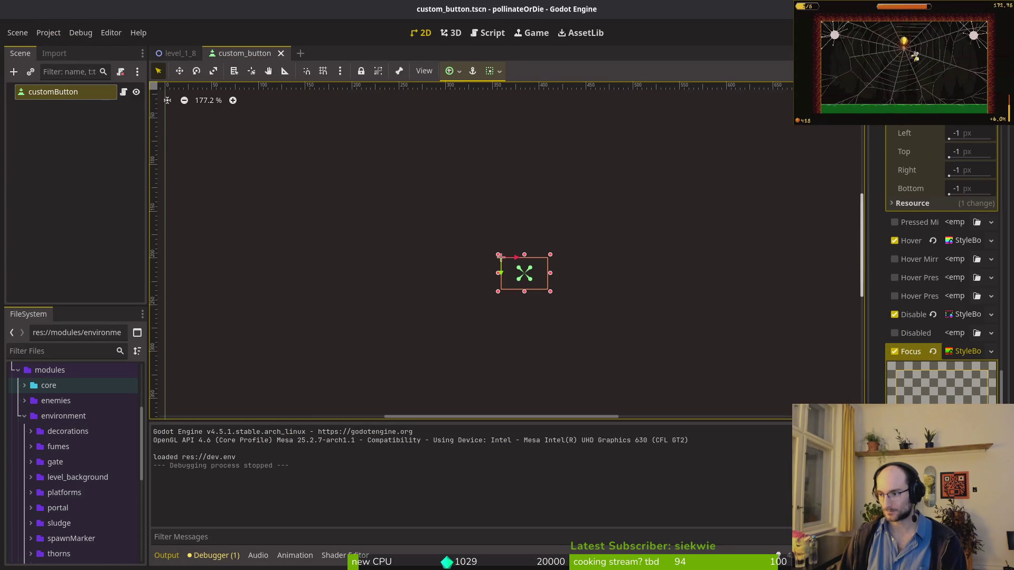
{"action": "key", "text": "super+1"}
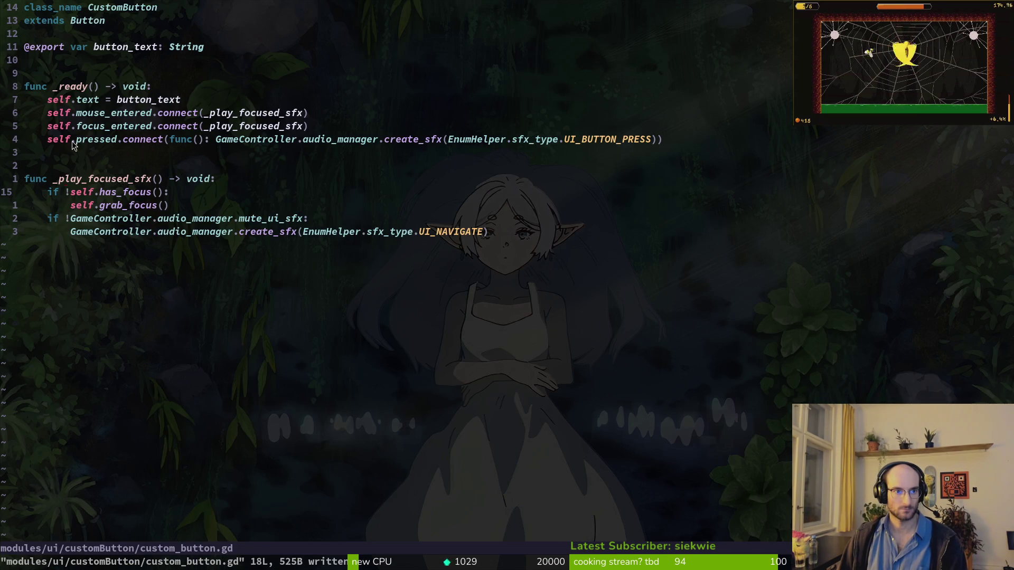
Step: Duplicate the mouse_entered connect line and change the copy's signal to mouse_exited
{"action": "left_click", "coordinate": [107, 112]}
{"action": "key", "text": "V"}
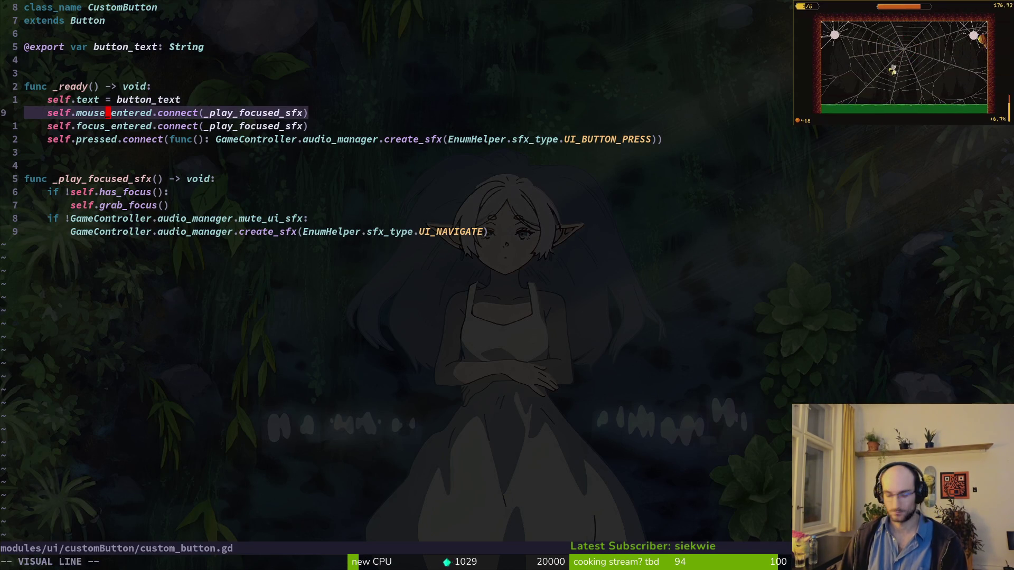
{"action": "key", "text": "y"}
{"action": "key", "text": "p"}
{"action": "key", "text": "w"}
{"action": "key", "text": "w"}
{"action": "type", "text": "cwmousee"}
{"action": "key", "text": "Tab"}
{"action": "key", "text": "Tab"}
{"action": "key", "text": "Escape"}
{"action": "type", "text": "sw"}
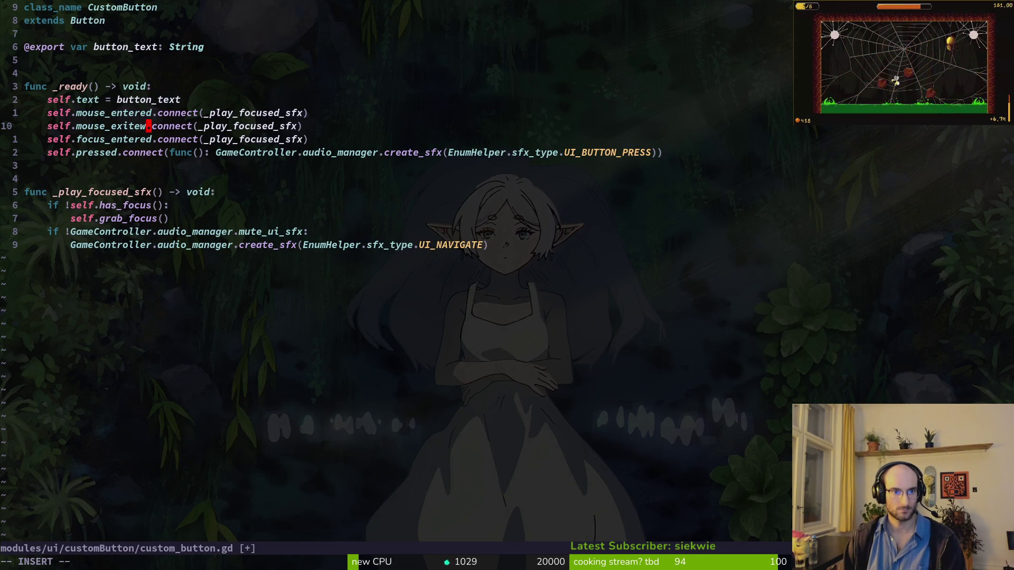
{"action": "key", "text": "BackSpace"}
{"action": "type", "text": "d"}
{"action": "key", "text": "Escape"}
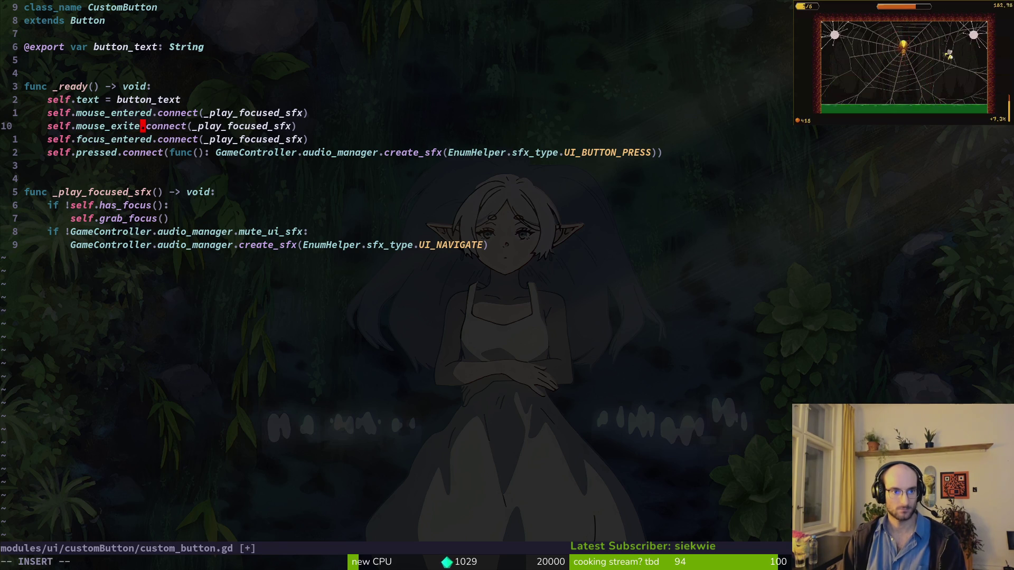
Step: Replace the copied handler with a func() lambda calling a focus method on self
{"action": "key", "text": "w"}
{"action": "key", "text": "w"}
{"action": "type", "text": "cw_"}
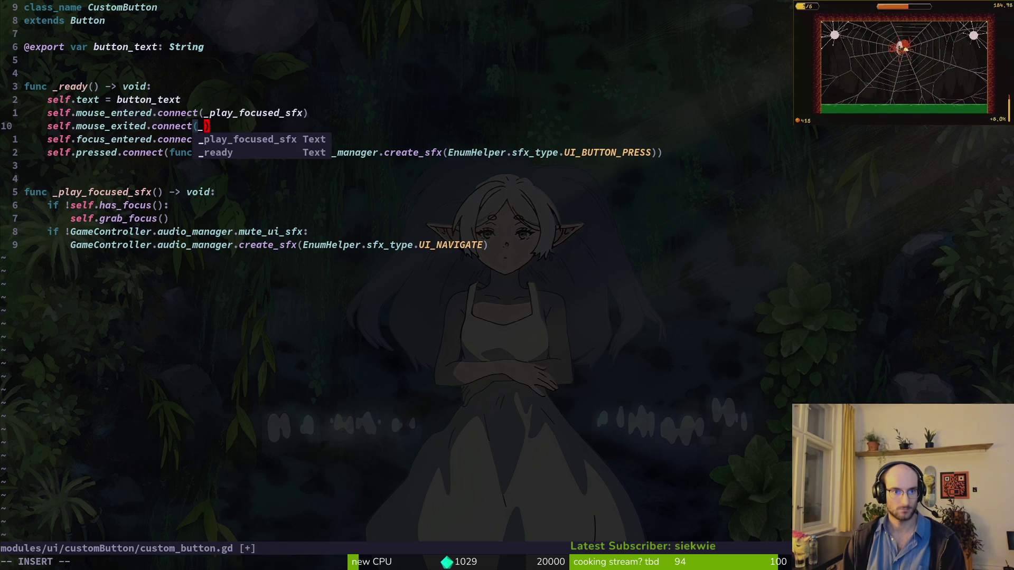
{"action": "key", "text": "BackSpace"}
{"action": "type", "text": "func"}
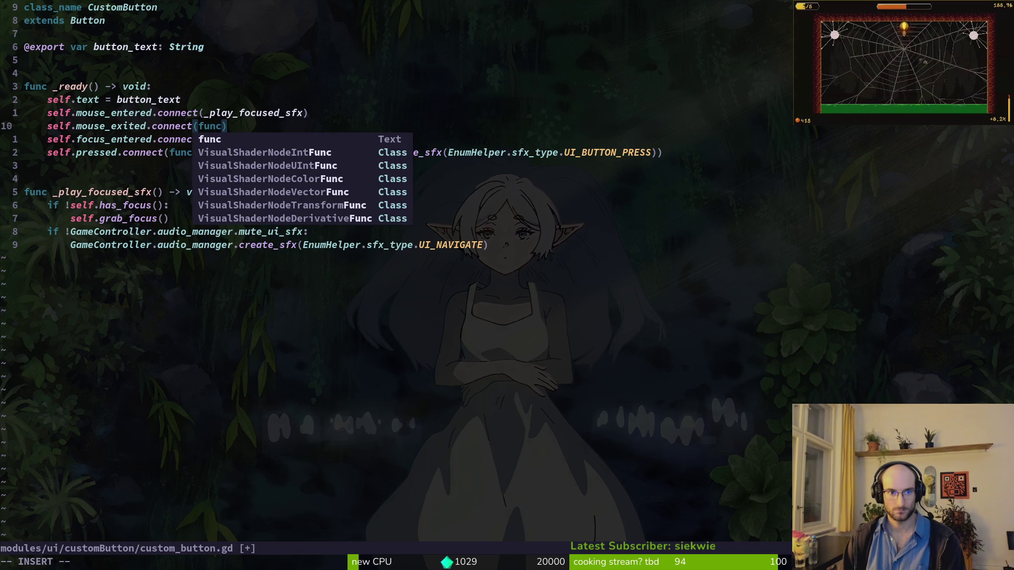
{"action": "type", "text": "()"}
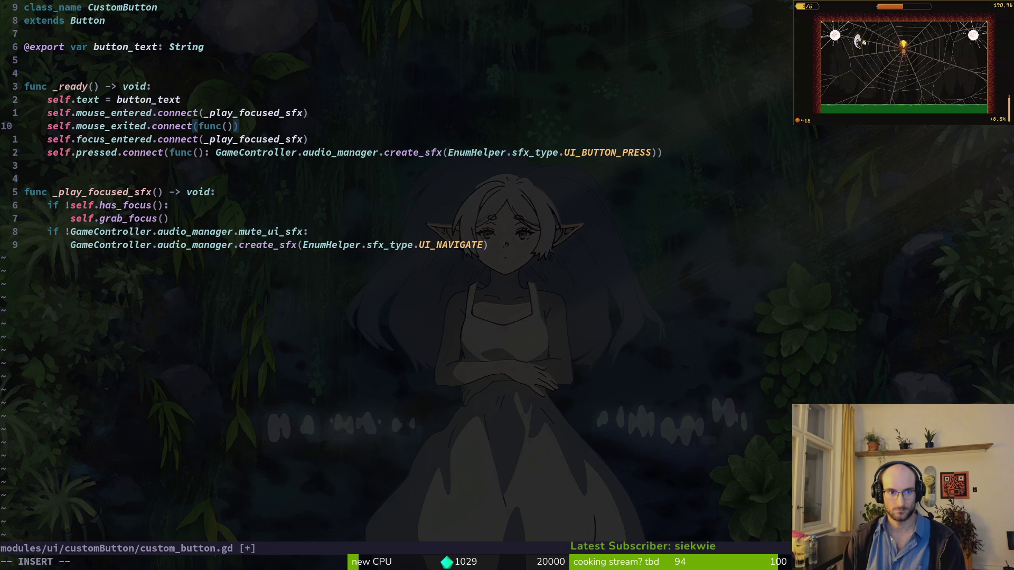
{"action": "type", "text": ": "}
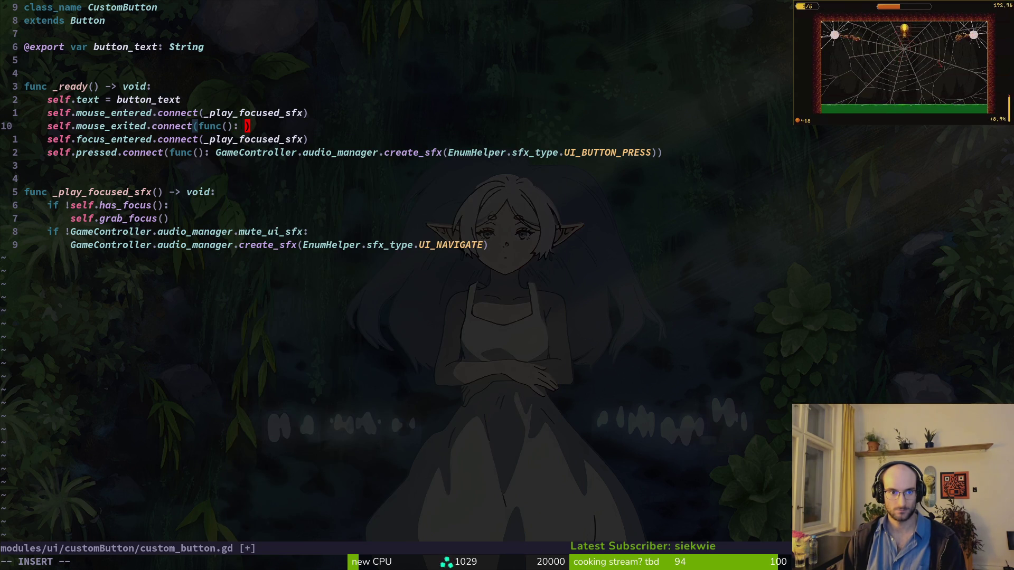
{"action": "type", "text": "self."}
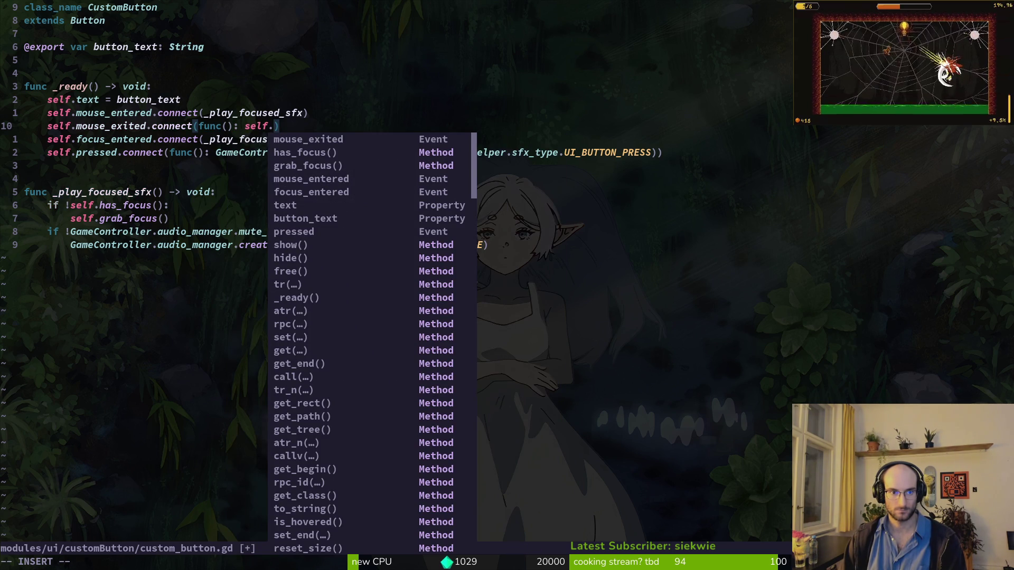
{"action": "type", "text": "lo"}
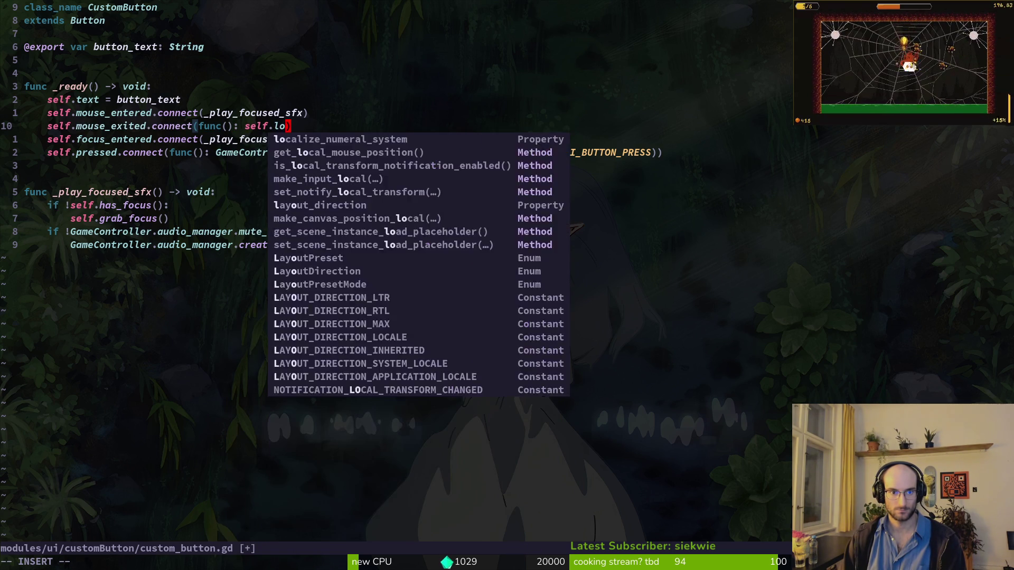
{"action": "key", "text": "BackSpace"}
{"action": "key", "text": "BackSpace"}
{"action": "type", "text": "fo"}
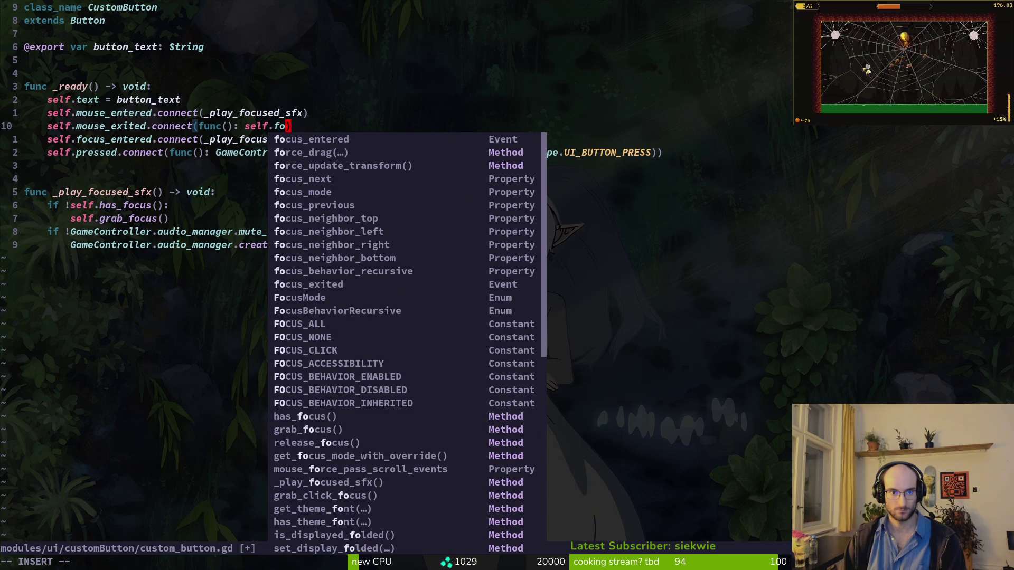
{"action": "key", "text": "BackSpace"}
{"action": "key", "text": "BackSpace"}
{"action": "type", "text": "remofo"}
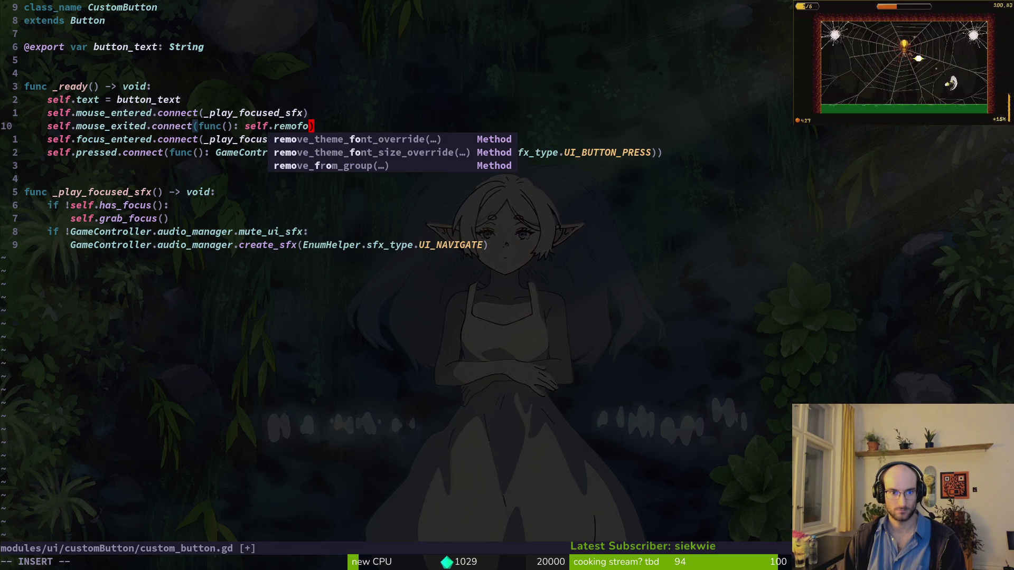
{"action": "key", "text": "Escape"}
{"action": "key", "text": "alt+Tab"}
{"action": "key", "text": "alt+Tab"}
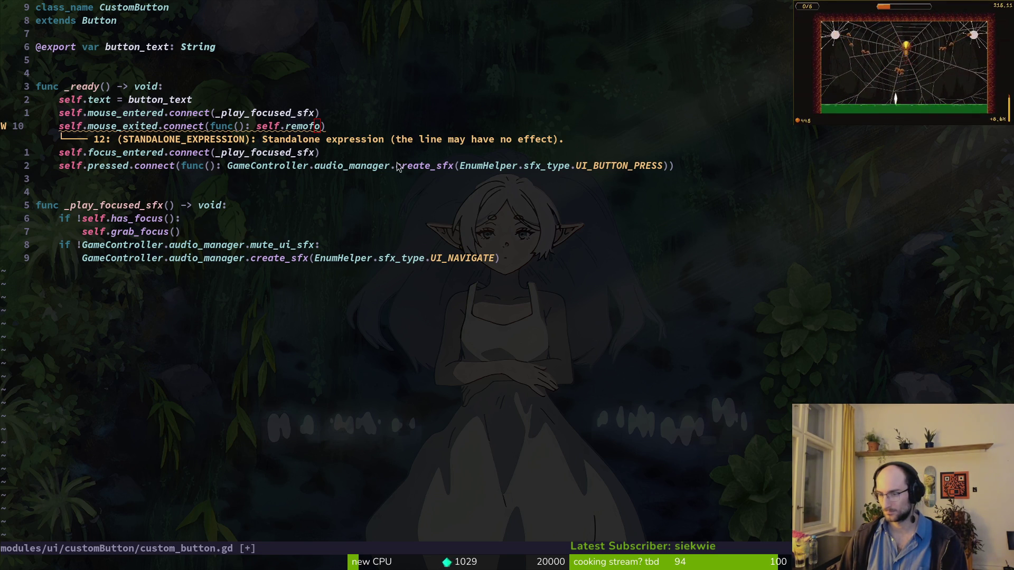
Step: Correct the lambda's call to self.release_focus() and save custom_button.gd
{"action": "key", "text": "h"}
{"action": "key", "text": "h"}
{"action": "type", "text": "ciwrel"}
{"action": "key", "text": "Return"}
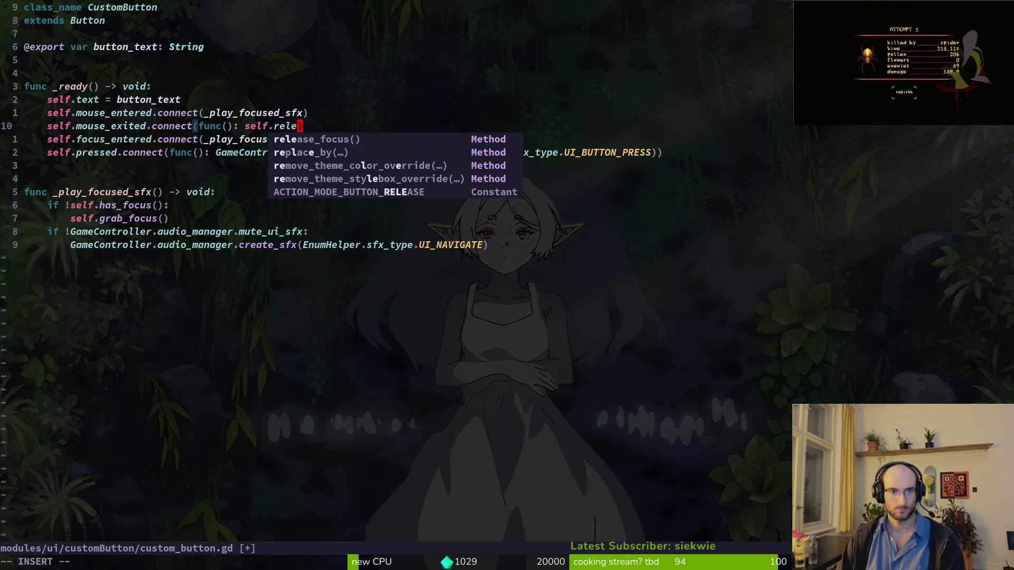
{"action": "key", "text": "Escape"}
{"action": "type", "text": ":w"}
{"action": "key", "text": "Return"}
{"action": "key", "text": "j"}
{"action": "key", "text": "j"}
{"action": "key", "text": "j"}
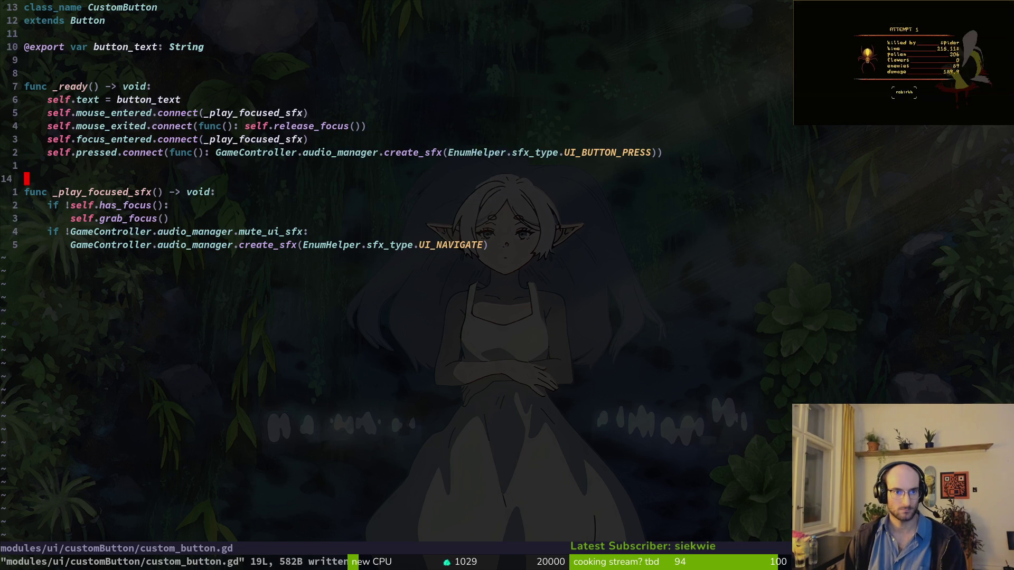
{"action": "key", "text": "k"}
{"action": "key", "text": "k"}
{"action": "key", "text": "k"}
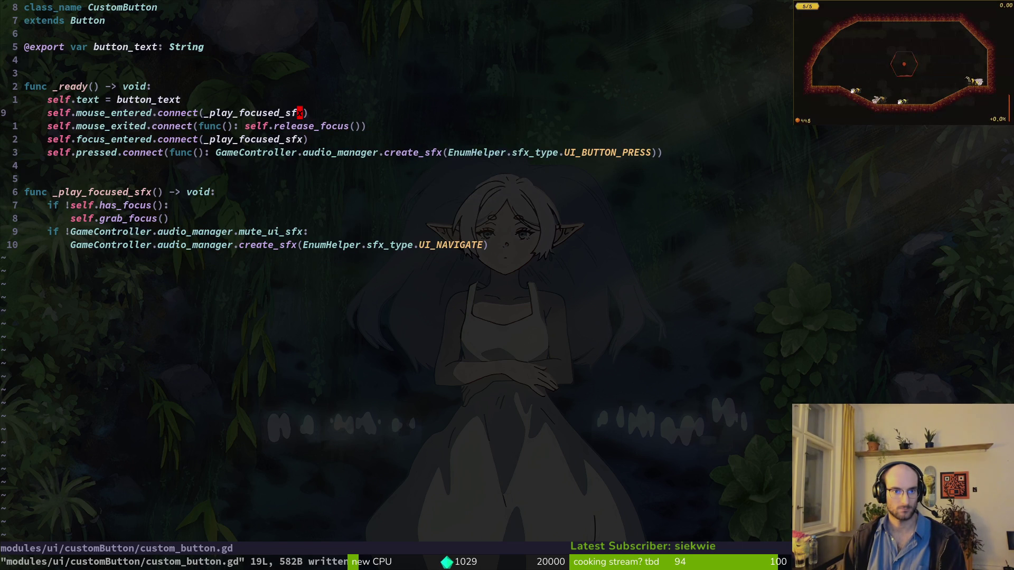
Step: Rename the mouse_entered handler and the _play_focused_sfx function to _on_focus_entered, then save
{"action": "type", "text": "ciw_ha"}
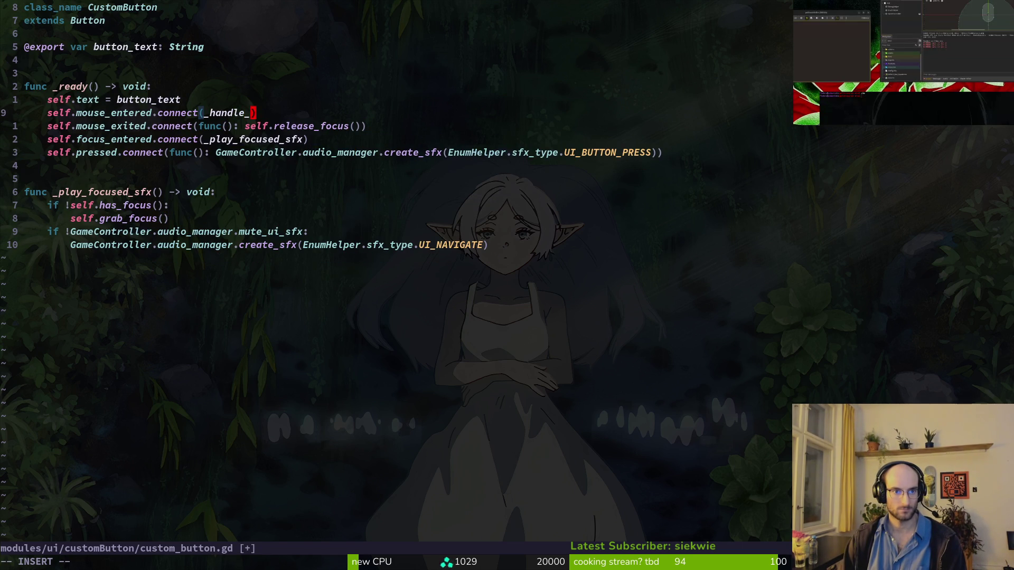
{"action": "type", "text": "mouse_eneter"}
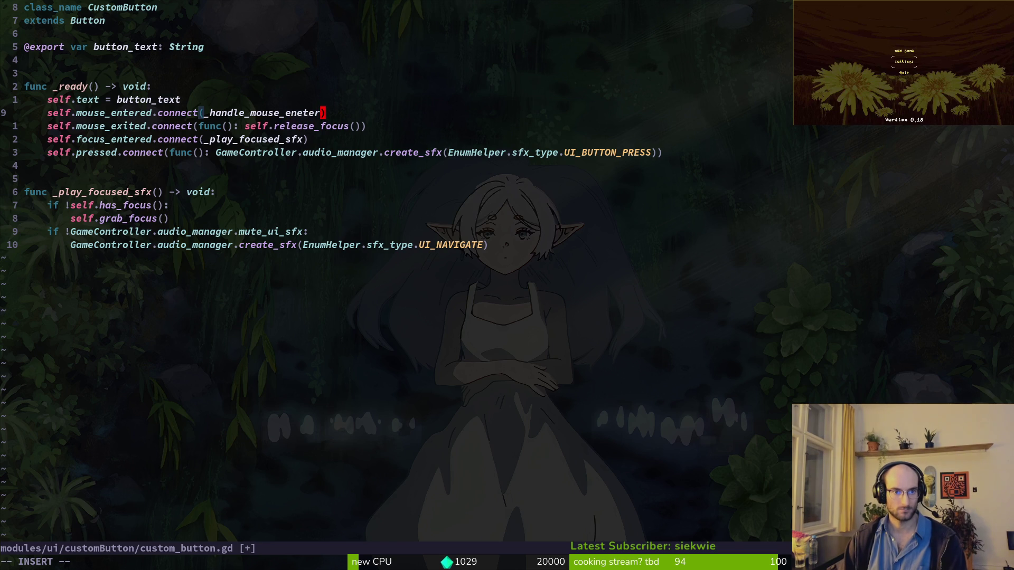
{"action": "key", "text": "BackSpace"}
{"action": "key", "text": "BackSpace"}
{"action": "key", "text": "BackSpace"}
{"action": "key", "text": "BackSpace"}
{"action": "key", "text": "BackSpace"}
{"action": "key", "text": "BackSpace"}
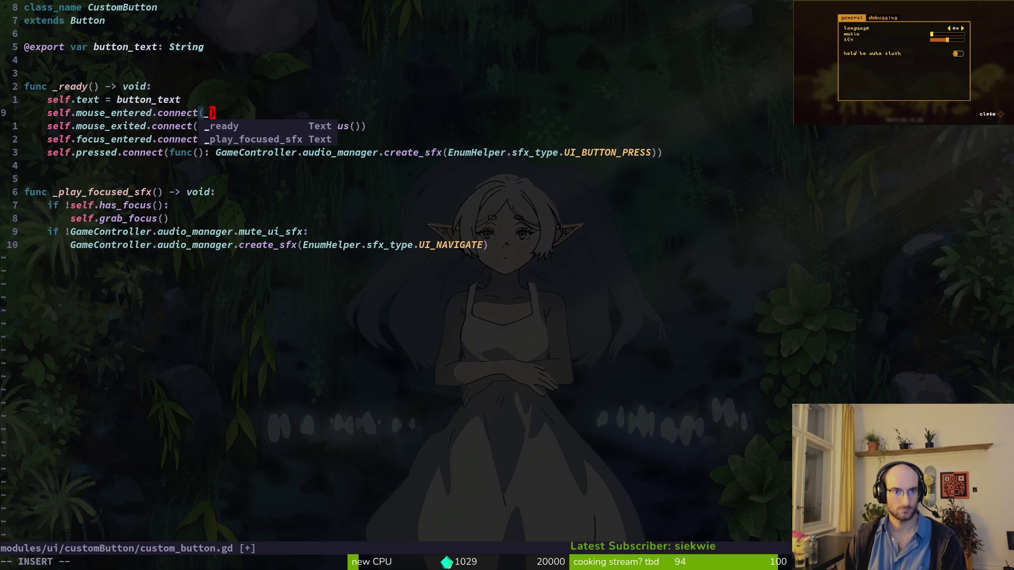
{"action": "type", "text": "on_focus_entere"}
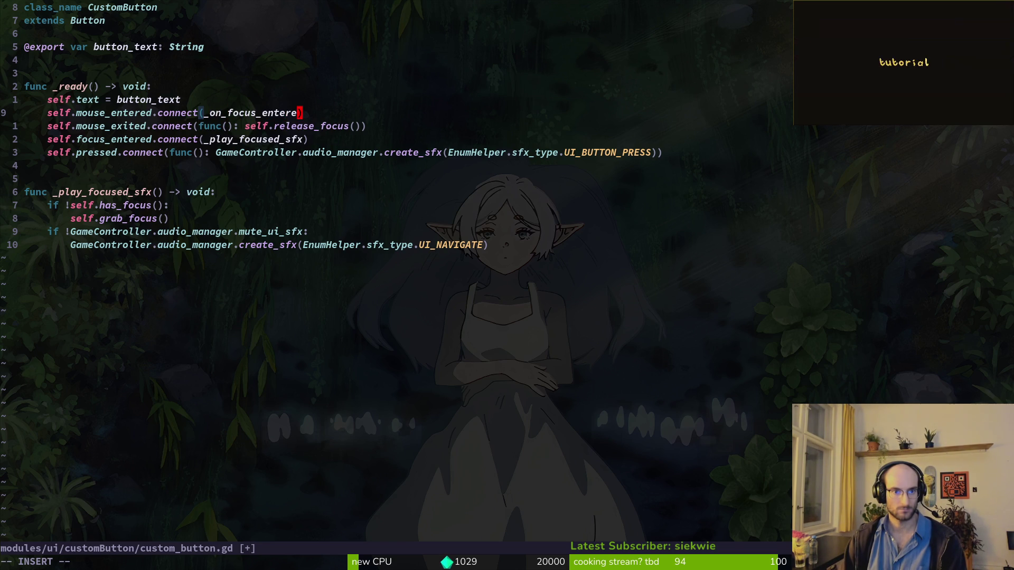
{"action": "type", "text": "d"}
{"action": "key", "text": "Escape"}
{"action": "key", "text": "braceright"}
{"action": "key", "text": "j"}
{"action": "key", "text": "j"}
{"action": "key", "text": "dollar"}
{"action": "type", "text": "b"}
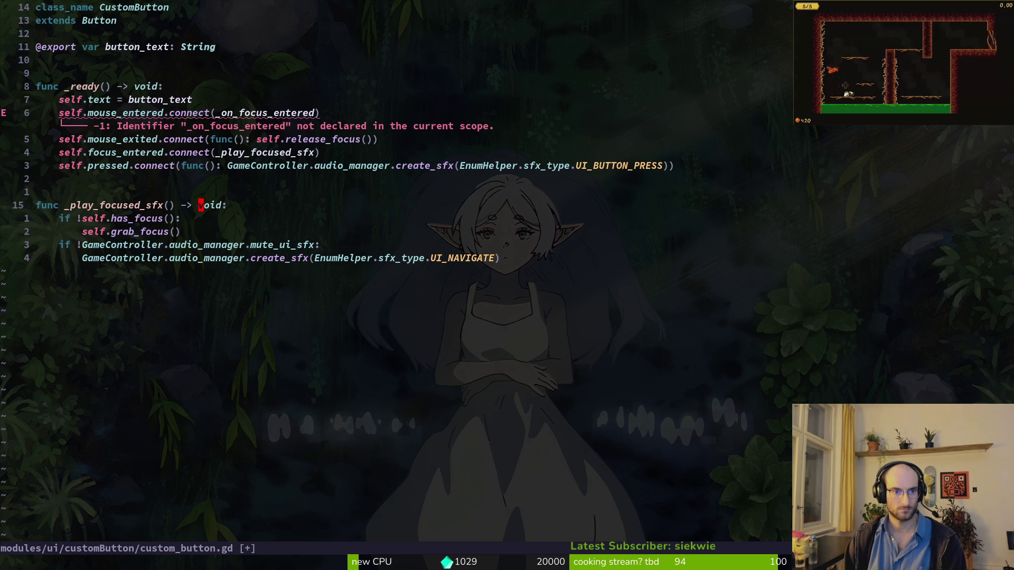
{"action": "type", "text": "viwp:w"}
{"action": "key", "text": "Return"}
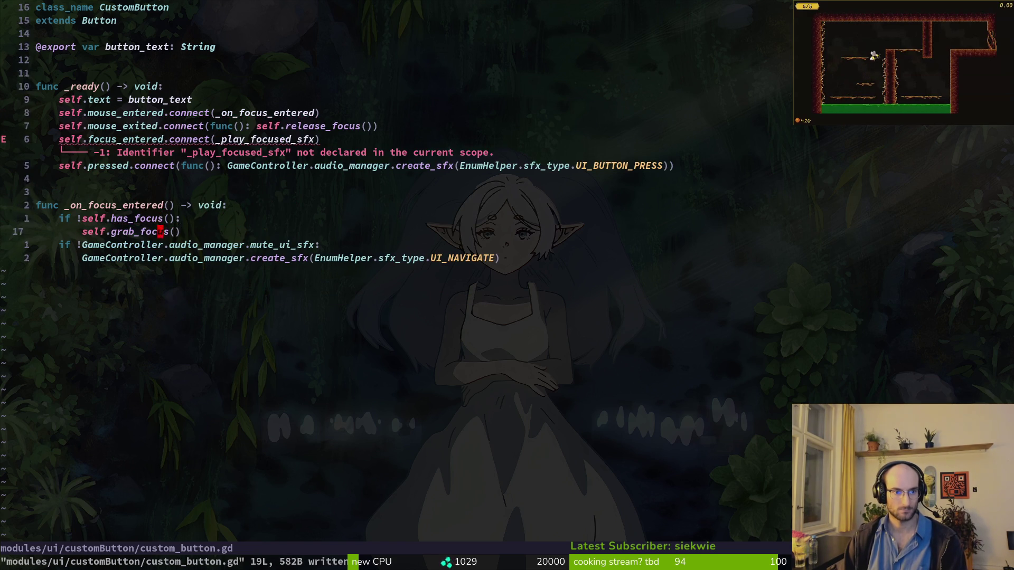
Step: Point the focus_entered connection at _on_focus_entered too, save, and return to Godot
{"action": "key", "text": "k"}
{"action": "key", "text": "k"}
{"action": "key", "text": "k"}
{"action": "key", "text": "w"}
{"action": "key", "text": "w"}
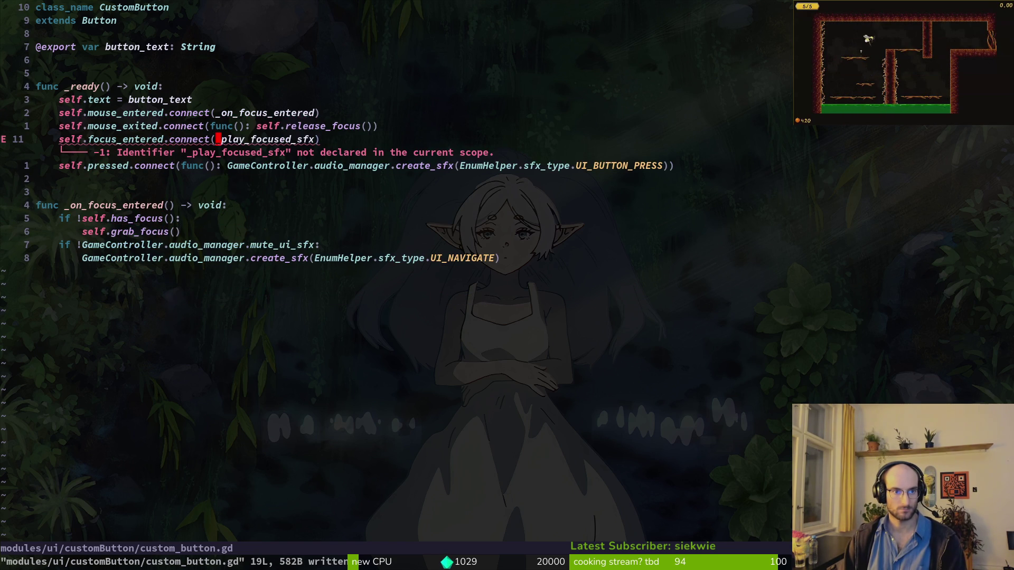
{"action": "type", "text": "viwp:w"}
{"action": "key", "text": "Return"}
{"action": "key", "text": "k"}
{"action": "key", "text": "k"}
{"action": "key", "text": "j"}
{"action": "key", "text": "j"}
{"action": "key", "text": "j"}
{"action": "key", "text": "j"}
{"action": "key", "text": "j"}
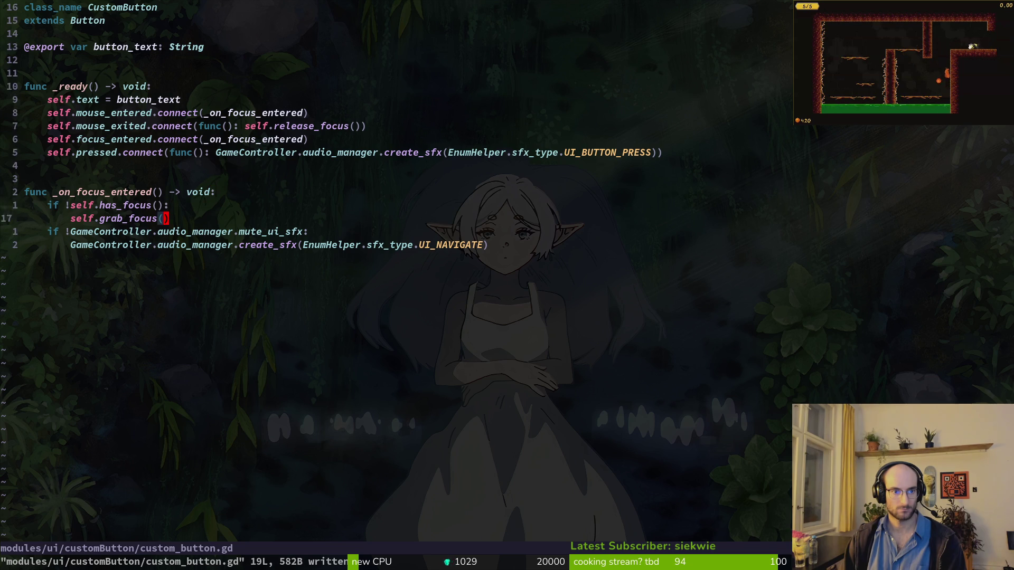
{"action": "key", "text": "k"}
{"action": "key", "text": "k"}
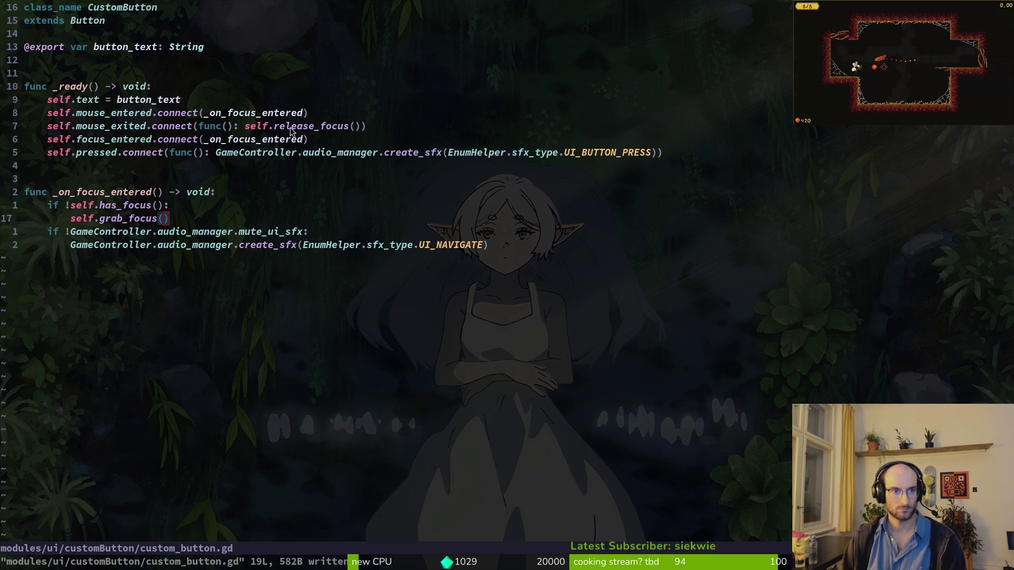
{"action": "key", "text": "alt+Tab"}
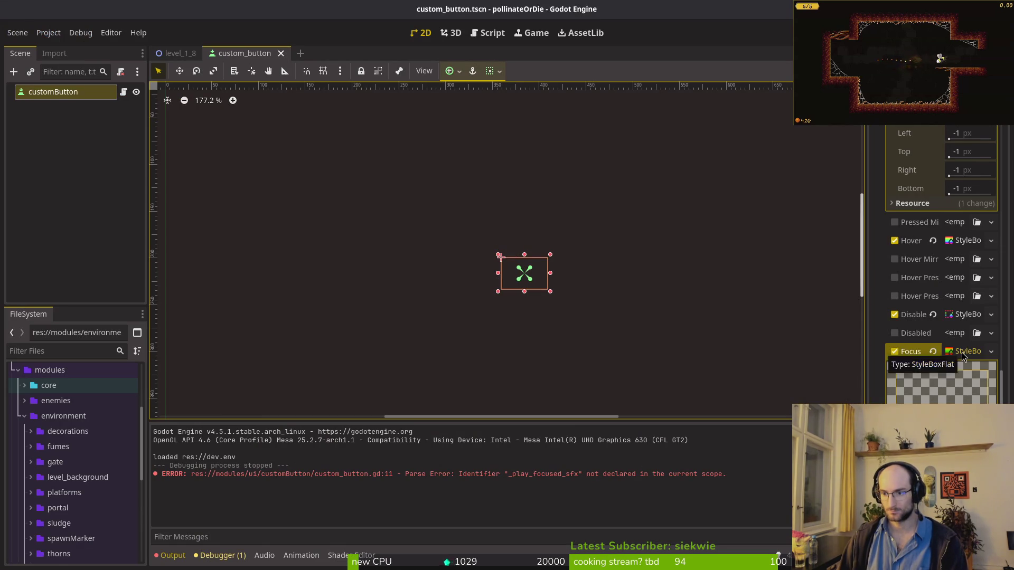
Step: Review the Pressed, Hover and Focus style overrides in the Inspector
{"action": "scroll", "coordinate": [962, 353], "scroll_direction": "up", "scroll_amount": 10}
{"action": "scroll", "coordinate": [955, 276], "scroll_direction": "down", "scroll_amount": 10}
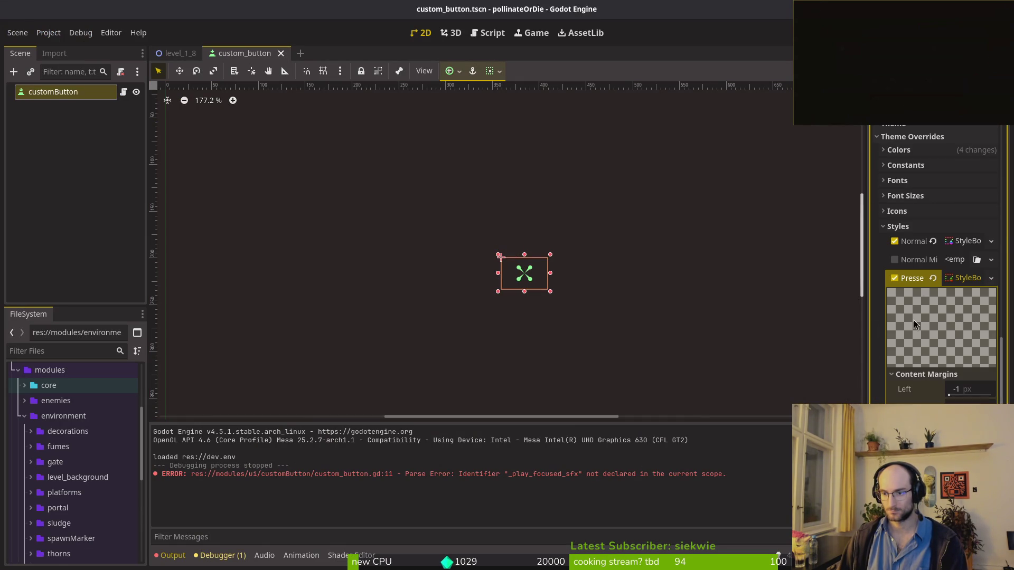
{"action": "left_click", "coordinate": [966, 277]}
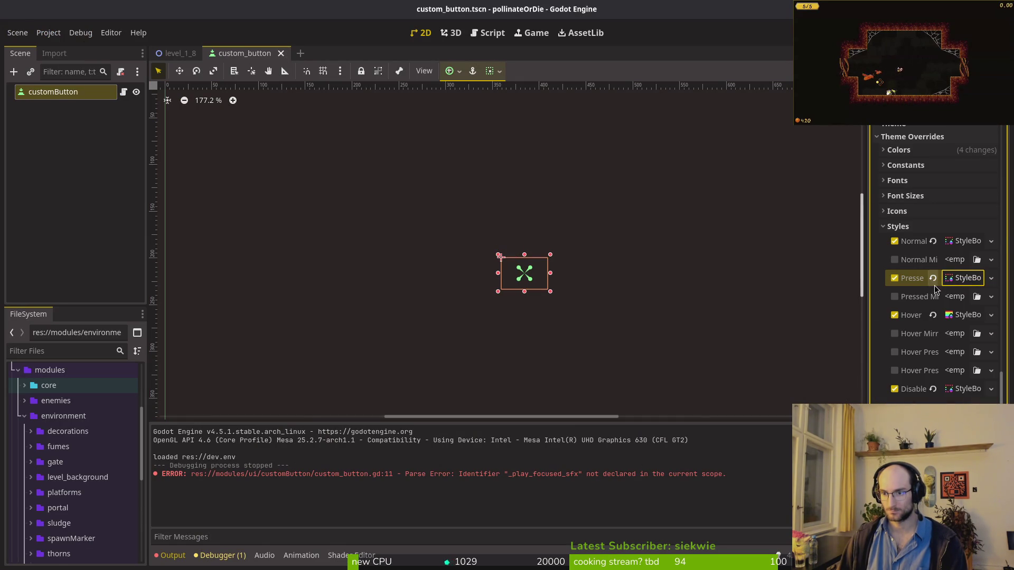
{"action": "left_click", "coordinate": [958, 315]}
{"action": "left_click", "coordinate": [957, 315]}
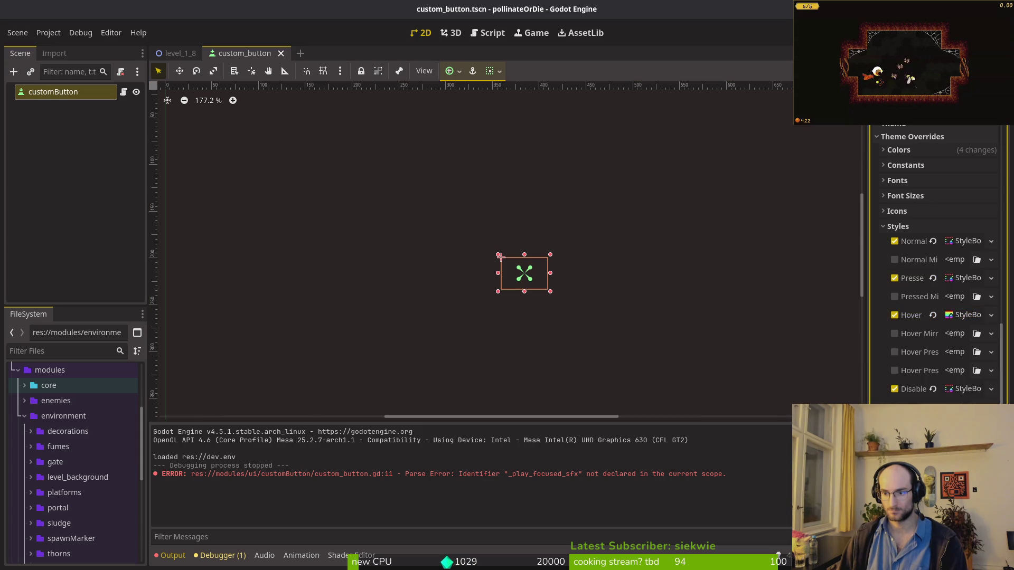
{"action": "left_click", "coordinate": [966, 425]}
Step: Set the Focus style's background colour to yellow eab82e from clipboard history and save
{"action": "left_click", "coordinate": [932, 359]}
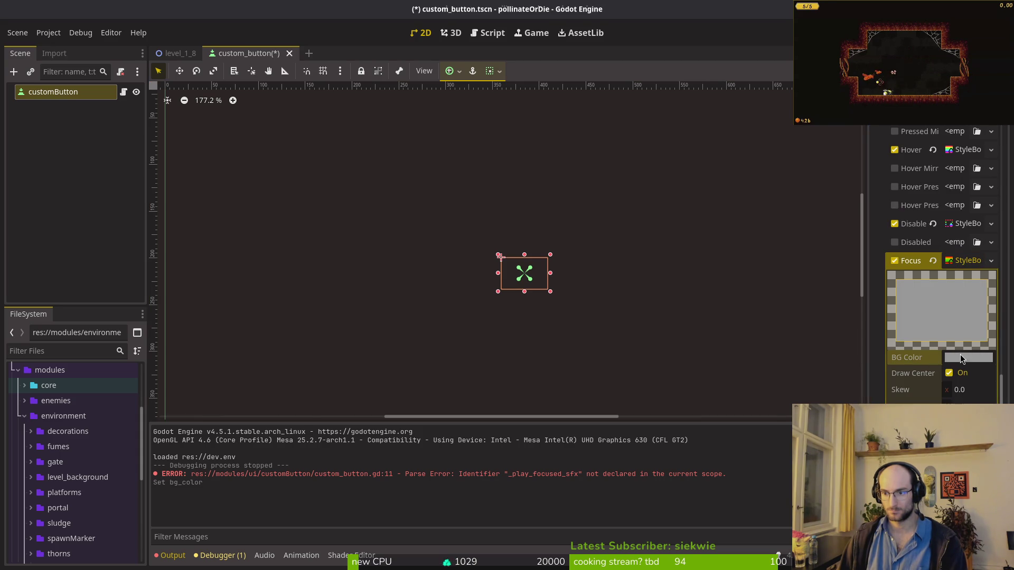
{"action": "left_click", "coordinate": [960, 354]}
{"action": "key", "text": "ctrl+alt+v"}
{"action": "type", "text": "e"}
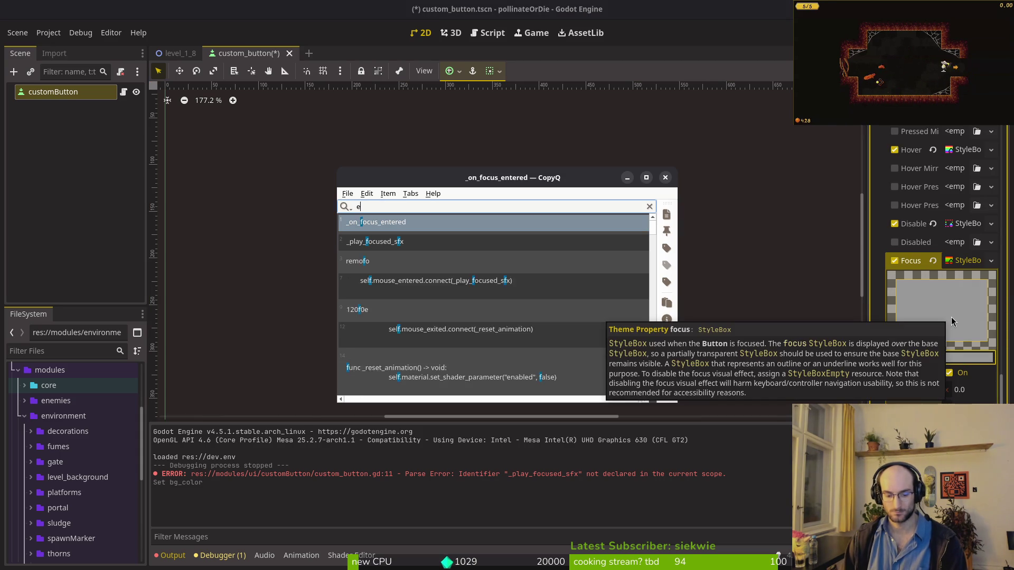
{"action": "key", "text": "Down"}
{"action": "key", "text": "Down"}
{"action": "key", "text": "Down"}
{"action": "key", "text": "Down"}
{"action": "key", "text": "Down"}
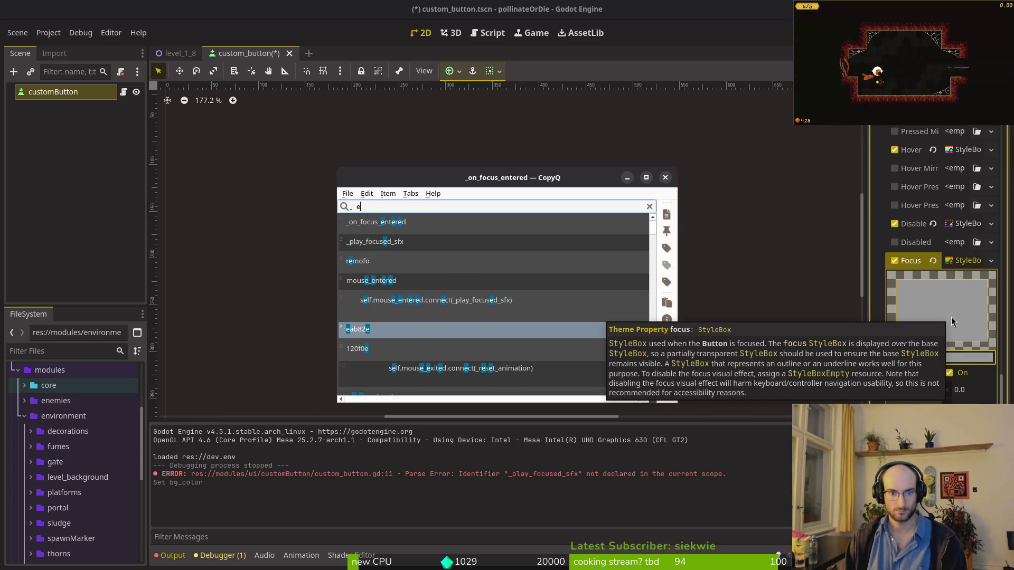
{"action": "key", "text": "Return"}
{"action": "left_click", "coordinate": [973, 359]}
{"action": "type", "text": "eab82e"}
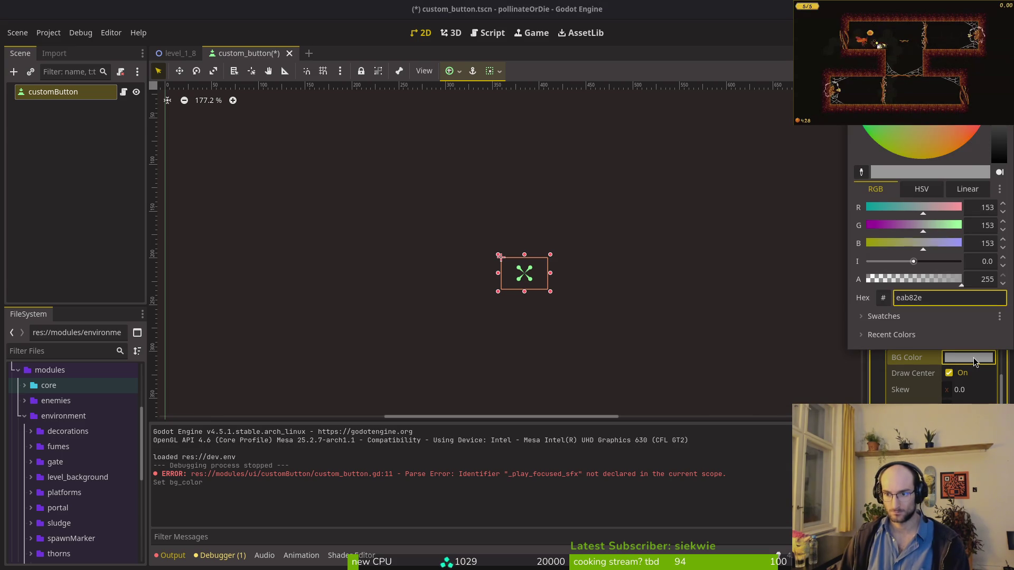
{"action": "key", "text": "Return"}
{"action": "key", "text": "ctrl+s"}
Step: Make Font Color and Font Hover Color yellow, then run the game with F5
{"action": "scroll", "coordinate": [948, 323], "scroll_direction": "up", "scroll_amount": 10}
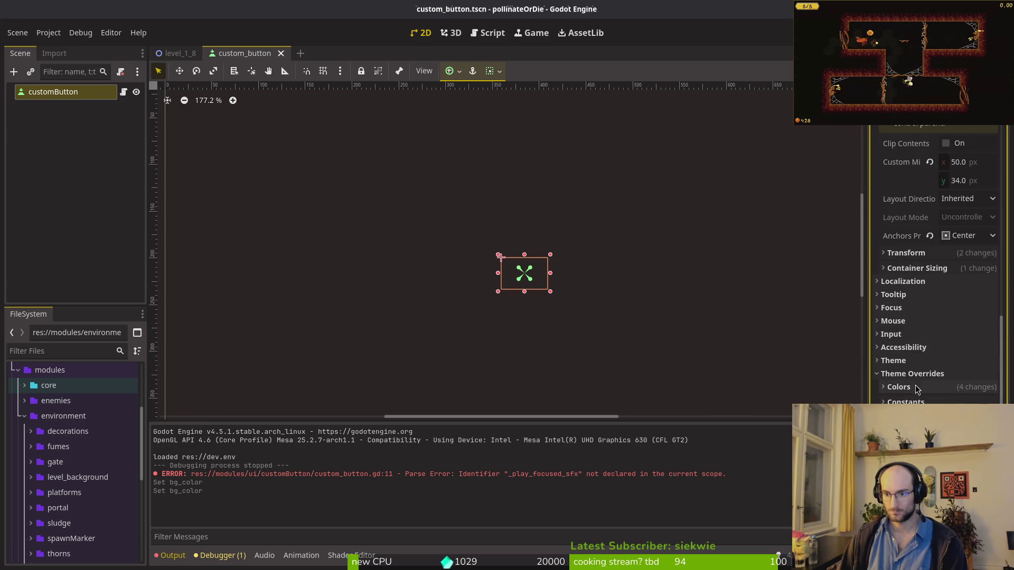
{"action": "left_click", "coordinate": [922, 387]}
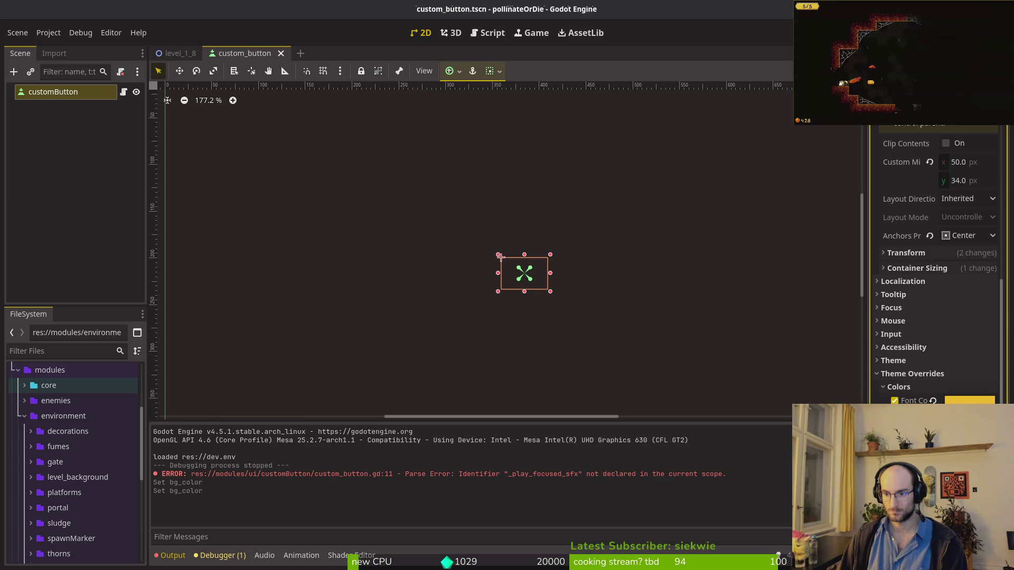
{"action": "left_click", "coordinate": [969, 400]}
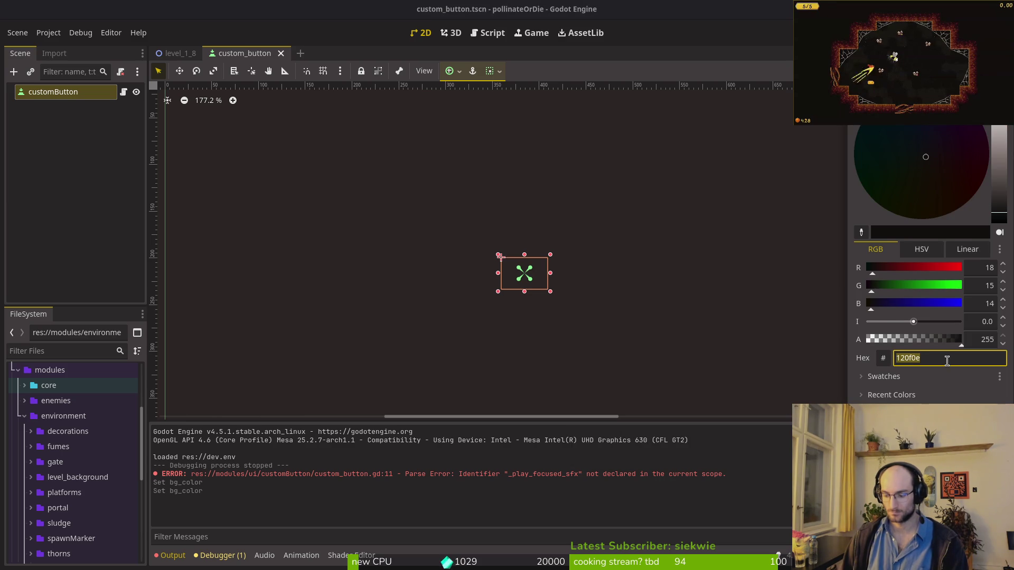
{"action": "key", "text": "ctrl+v"}
{"action": "key", "text": "Return"}
{"action": "left_click", "coordinate": [969, 414]}
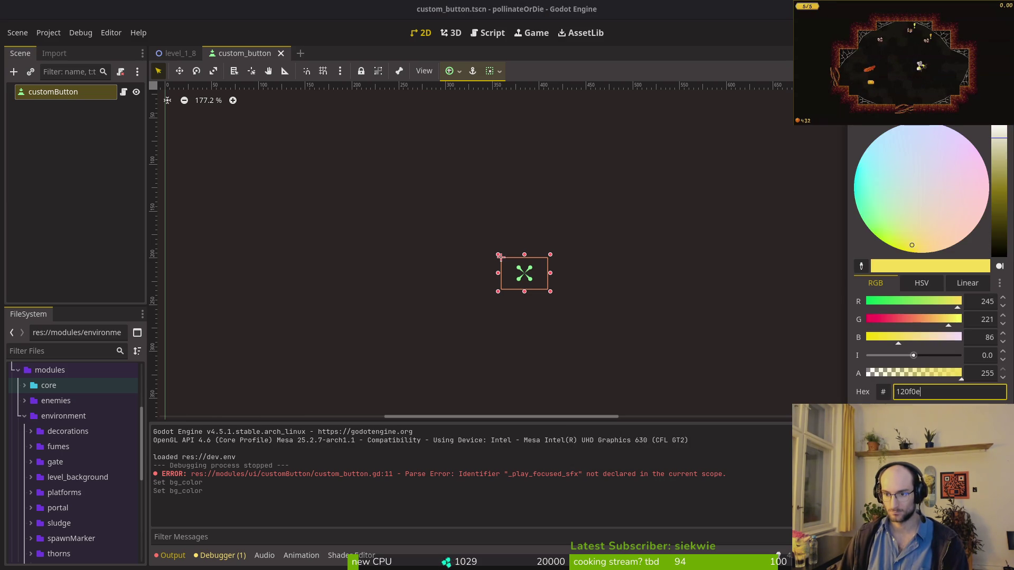
{"action": "key", "text": "ctrl+v"}
{"action": "key", "text": "Return"}
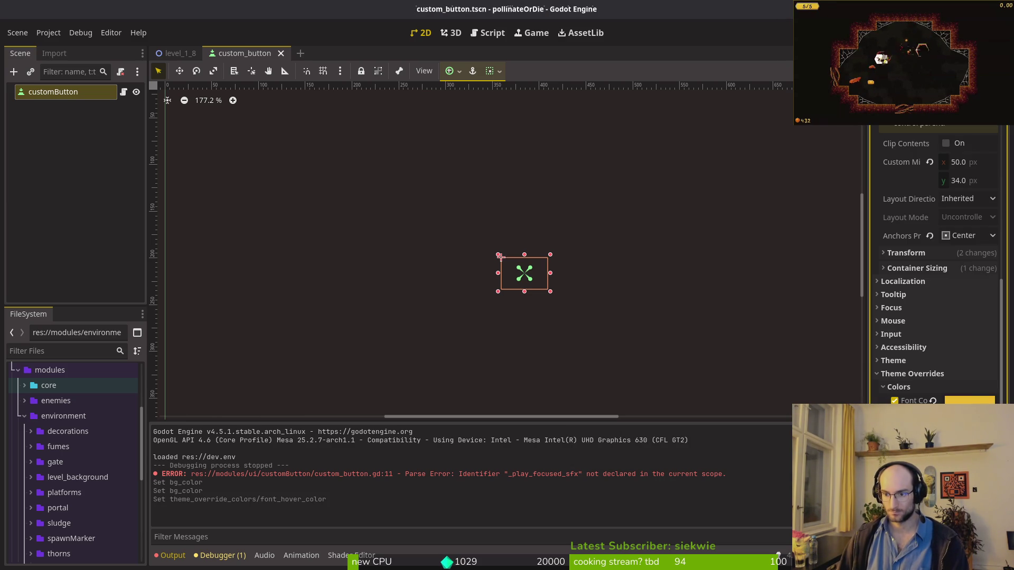
{"action": "key", "text": "F5"}
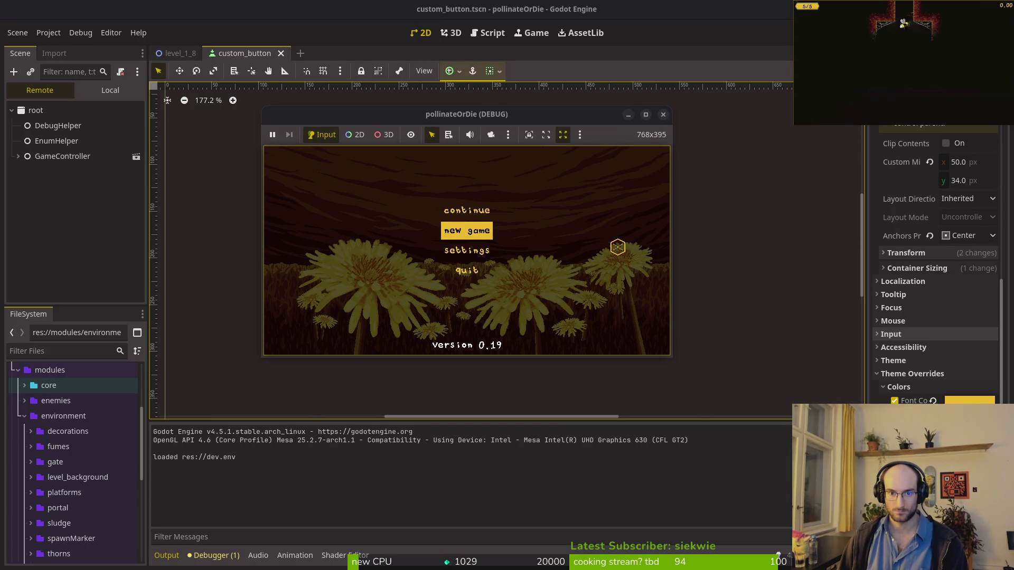
Step: Move focus up and down the menu buttons in the maximised game, then stop it with F8
{"action": "key", "text": "Down"}
{"action": "key", "text": "Down"}
{"action": "key", "text": "Up"}
{"action": "key", "text": "Up"}
{"action": "key", "text": "Up"}
{"action": "double_click", "coordinate": [485, 113]}
{"action": "key", "text": "Down"}
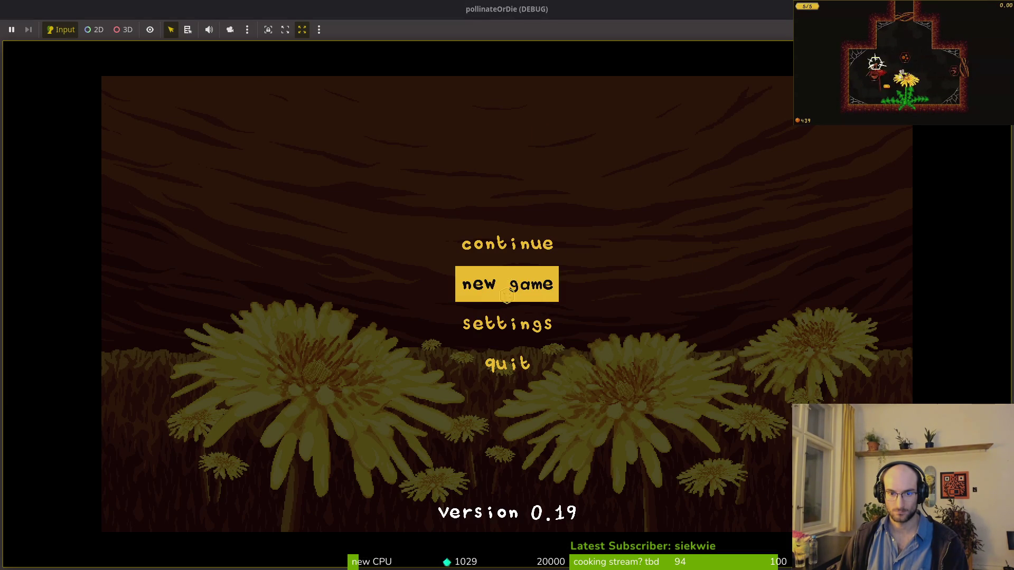
{"action": "key", "text": "Down"}
{"action": "key", "text": "Down"}
{"action": "key", "text": "Up"}
{"action": "key", "text": "Up"}
{"action": "key", "text": "Down"}
{"action": "key", "text": "Down"}
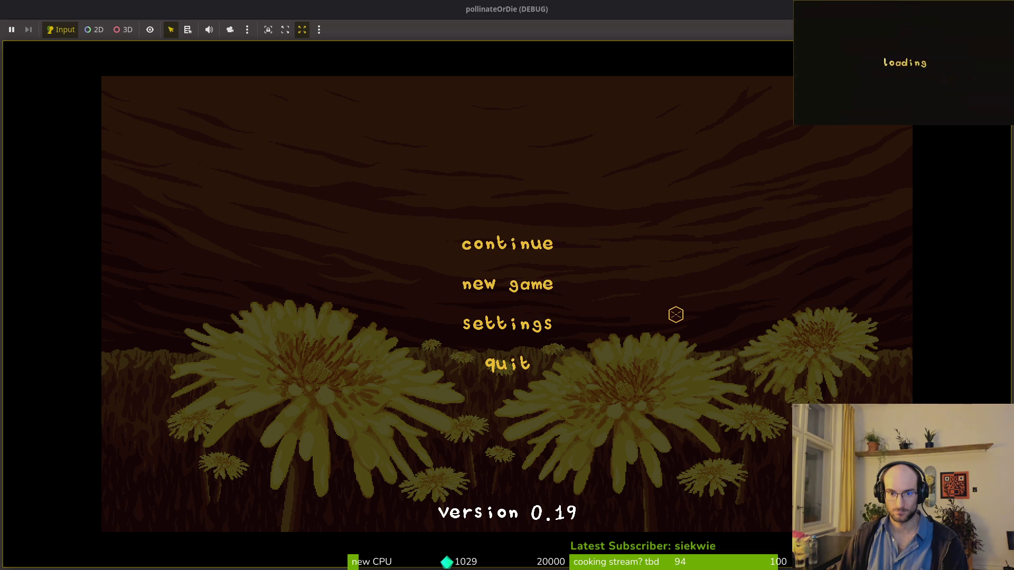
{"action": "key", "text": "Down"}
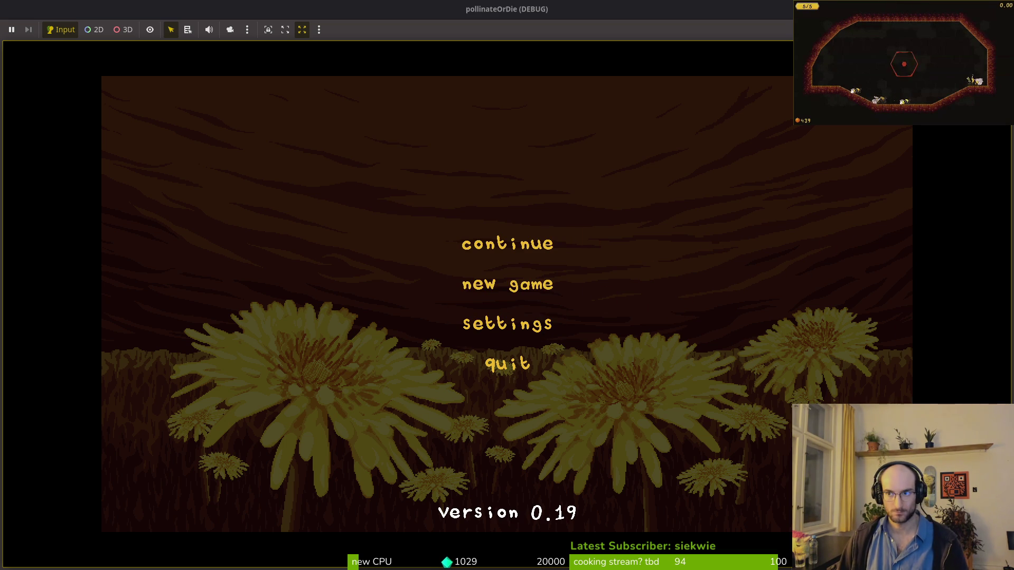
{"action": "key", "text": "F8"}
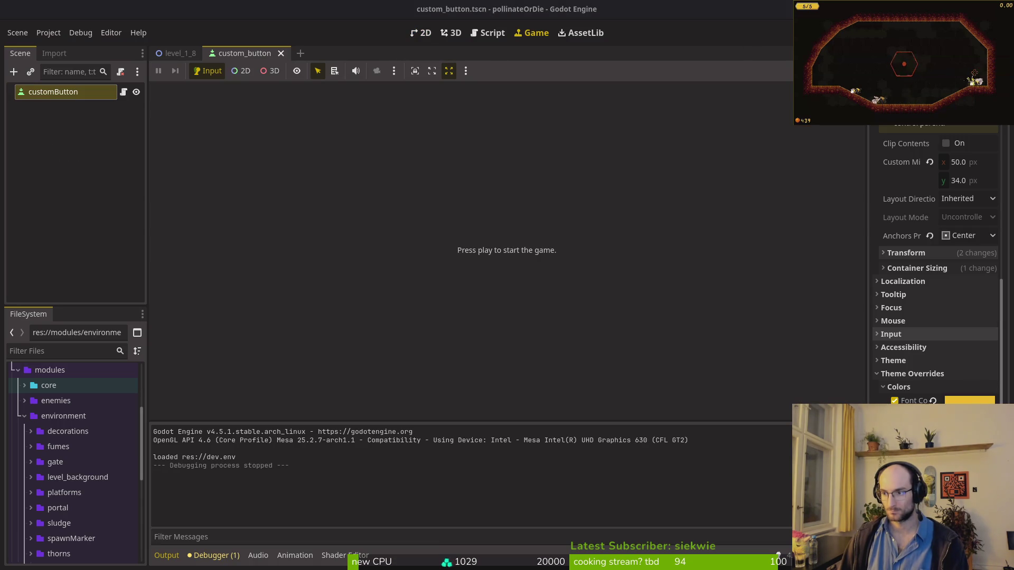
Step: Open home.gd with the Vim file finder, then quit Vim and return to Godot
{"action": "key", "text": "alt+Tab"}
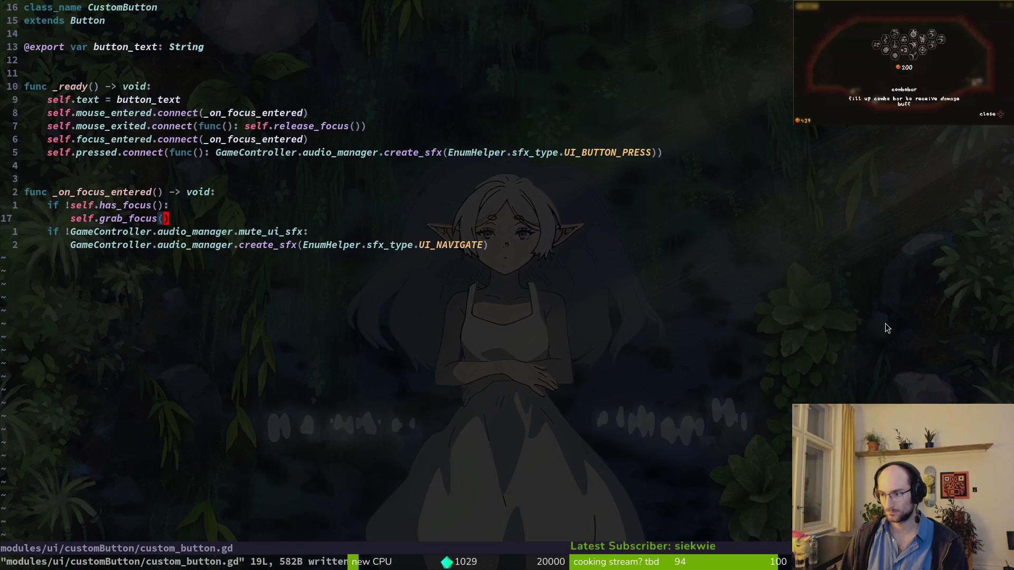
{"action": "key", "text": "space"}
{"action": "key", "text": "f"}
{"action": "key", "text": "f"}
{"action": "type", "text": "ho"}
{"action": "key", "text": "Return"}
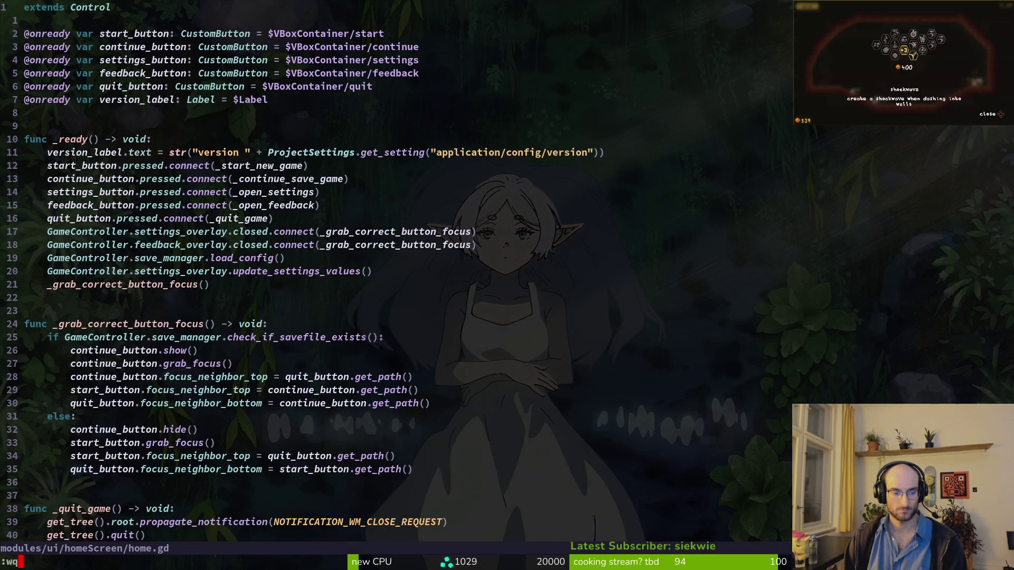
{"action": "key", "text": "Return"}
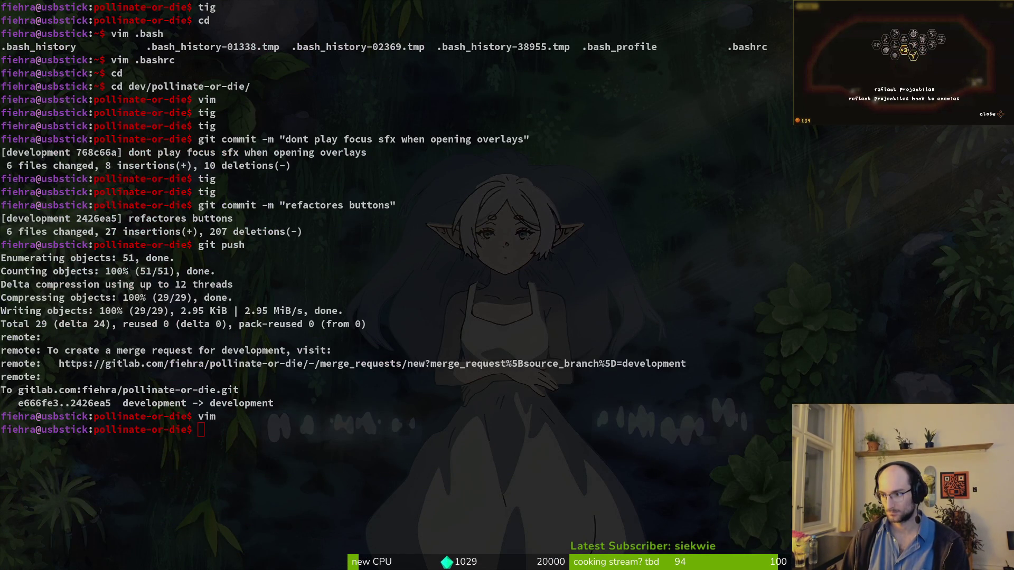
{"action": "key", "text": "alt+Tab"}
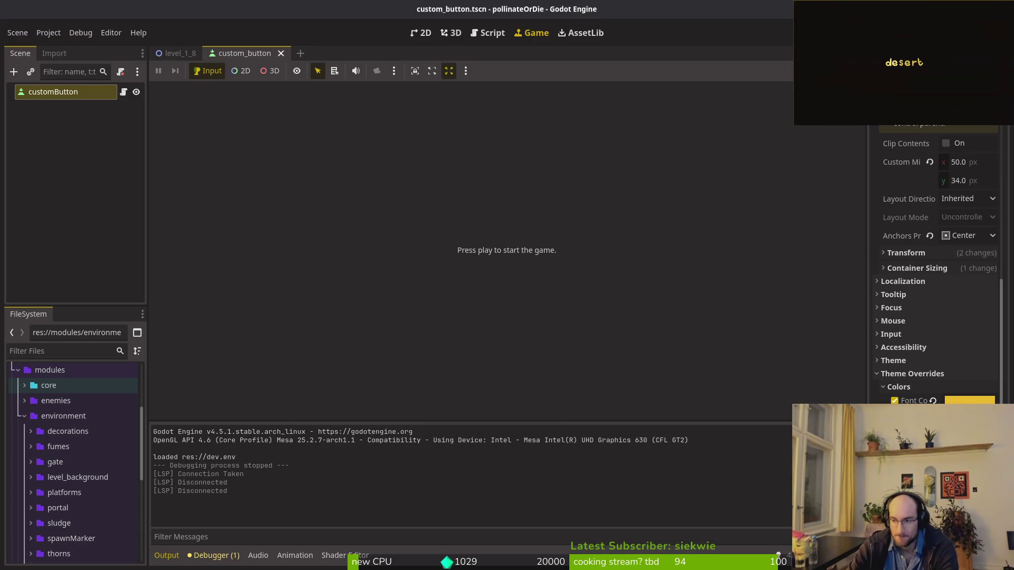
Step: Relaunch Vim on the project folder with 'vim .' and search the file finder for 'custom'
{"action": "key", "text": "alt+Tab"}
{"action": "type", "text": "vim ."}
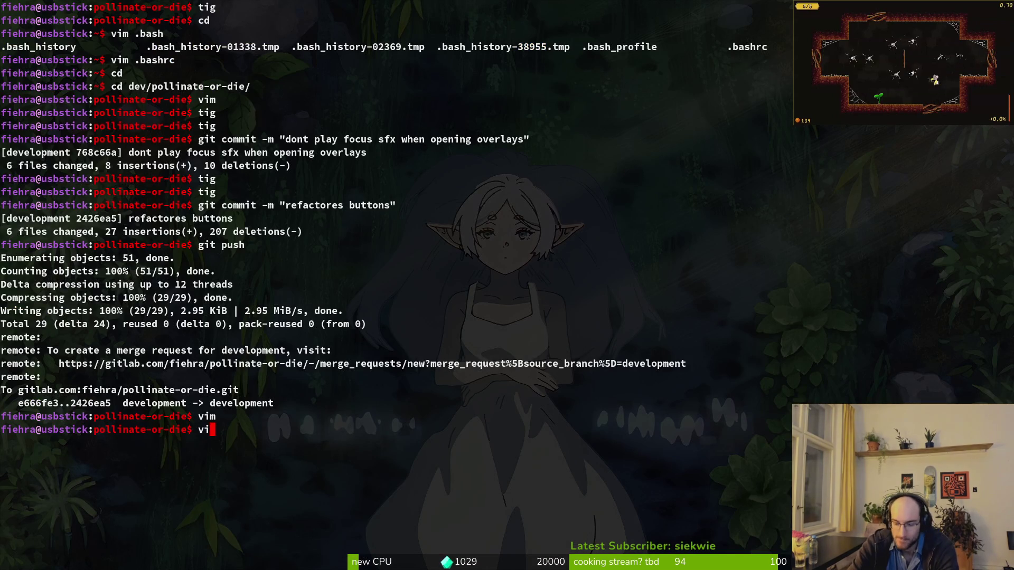
{"action": "key", "text": "Return"}
{"action": "key", "text": "space"}
{"action": "type", "text": "sf"}
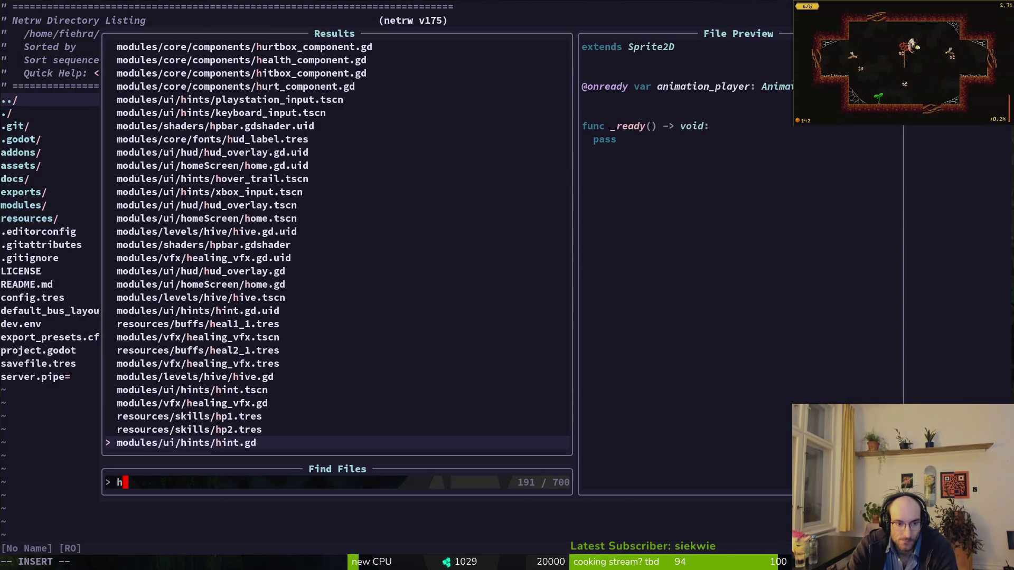
{"action": "type", "text": "vu"}
{"action": "key", "text": "BackSpace"}
{"action": "key", "text": "BackSpace"}
{"action": "type", "text": "custom"}
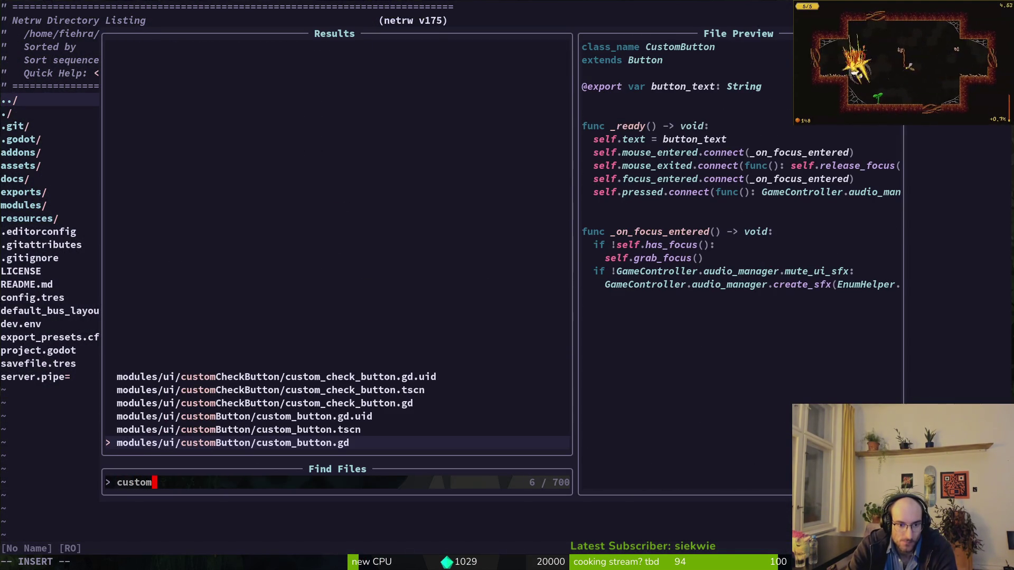
{"action": "key", "text": "Escape"}
Step: Open home.gd, jump to its focus_neighbor lines near line 29 and the file end, then return to Godot
{"action": "key", "text": "space"}
{"action": "type", "text": "sfhome"}
{"action": "key", "text": "Return"}
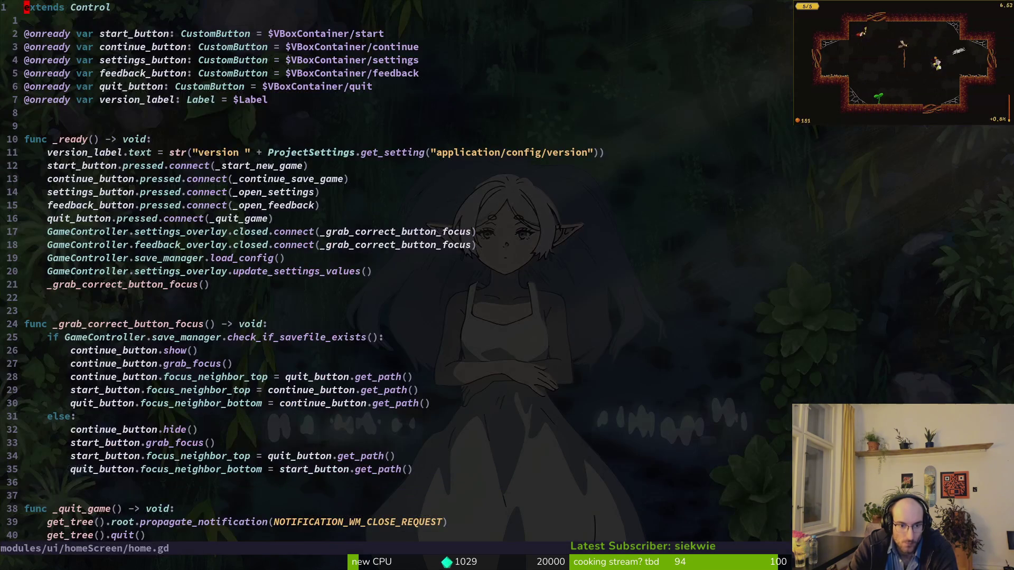
{"action": "key", "text": "2"}
{"action": "key", "text": "8"}
{"action": "key", "text": "j"}
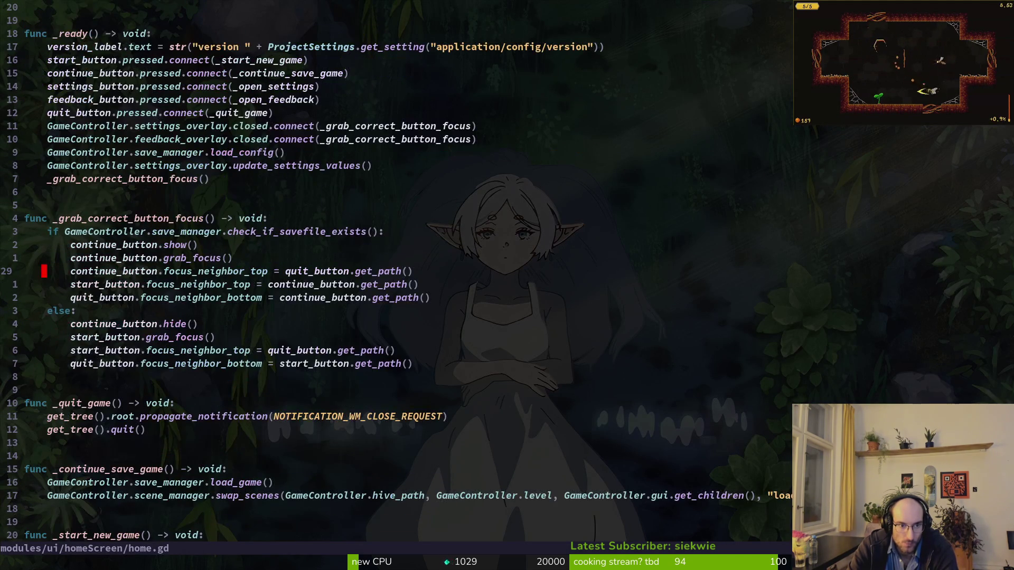
{"action": "key", "text": "shift+g"}
{"action": "key", "text": "alt+Tab"}
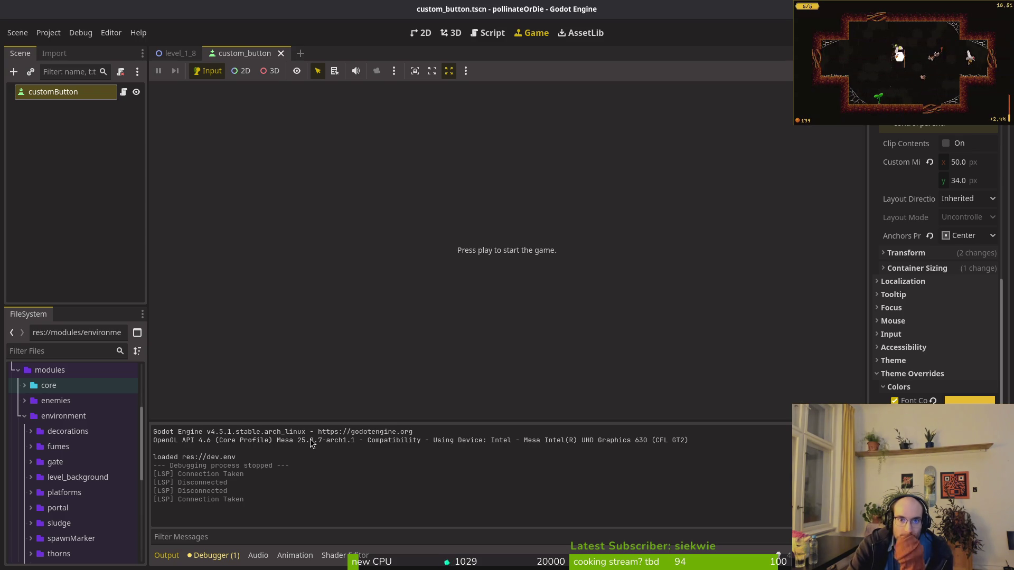
{"action": "key", "text": "F5"}
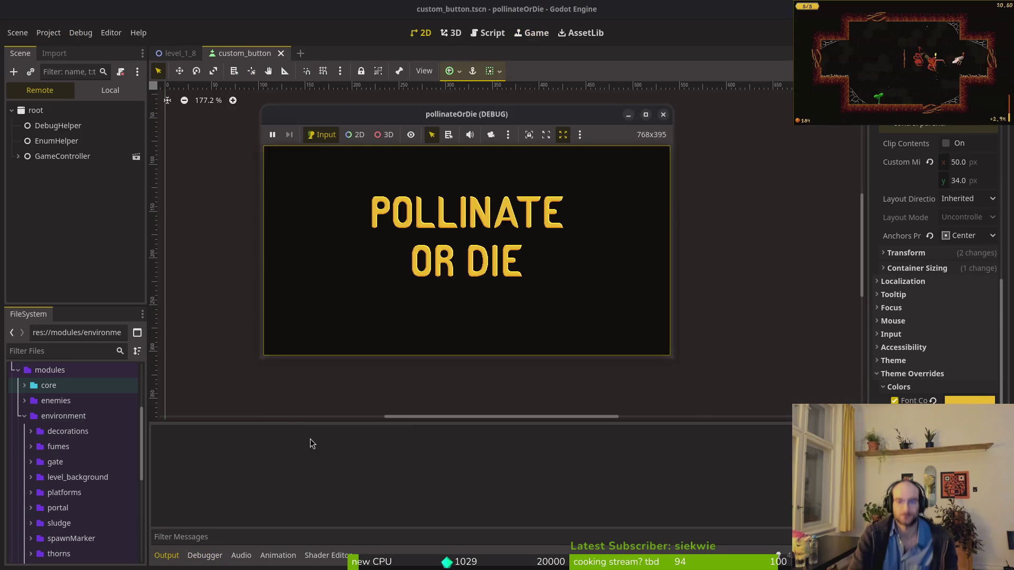
{"action": "key", "text": "Down"}
{"action": "key", "text": "Down"}
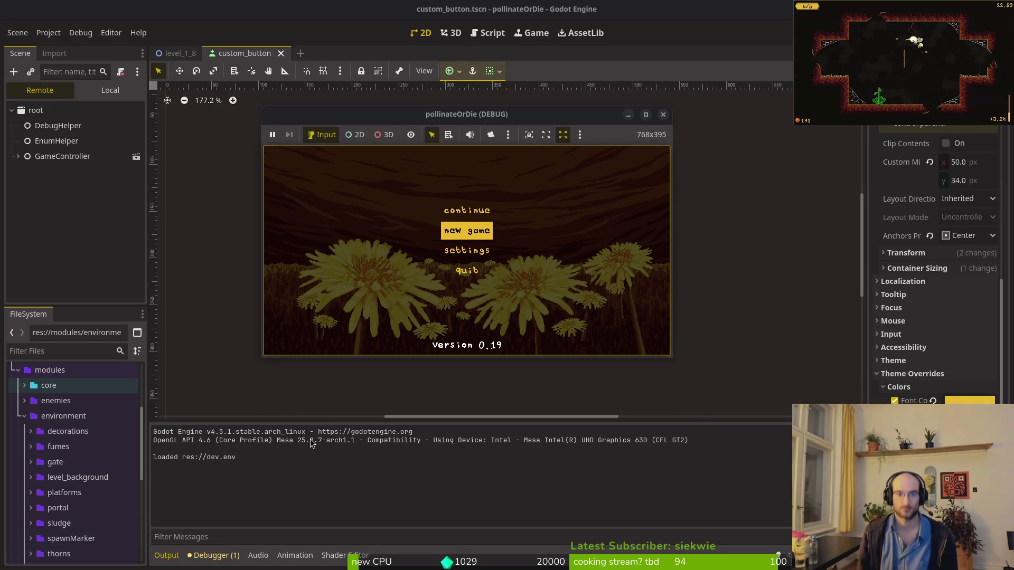
{"action": "key", "text": "Down"}
{"action": "key", "text": "Up"}
{"action": "key", "text": "Up"}
{"action": "key", "text": "Up"}
{"action": "key", "text": "Down"}
{"action": "key", "text": "Down"}
{"action": "key", "text": "Down"}
{"action": "key", "text": "Up"}
{"action": "key", "text": "Up"}
{"action": "key", "text": "Up"}
{"action": "key", "text": "Down"}
{"action": "key", "text": "Down"}
{"action": "key", "text": "Up"}
{"action": "key", "text": "Up"}
{"action": "key", "text": "Down"}
{"action": "key", "text": "Down"}
{"action": "key", "text": "Up"}
{"action": "key", "text": "Up"}
{"action": "key", "text": "Return"}
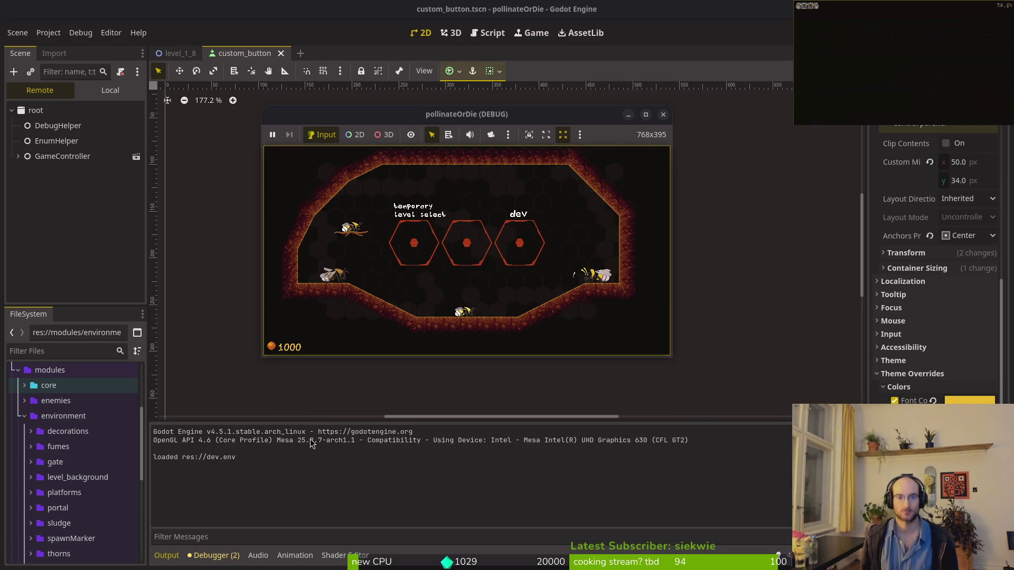
{"action": "key", "text": "Escape"}
{"action": "key", "text": "Down"}
{"action": "key", "text": "Down"}
{"action": "key", "text": "Up"}
{"action": "key", "text": "Up"}
{"action": "key", "text": "Down"}
{"action": "key", "text": "Down"}
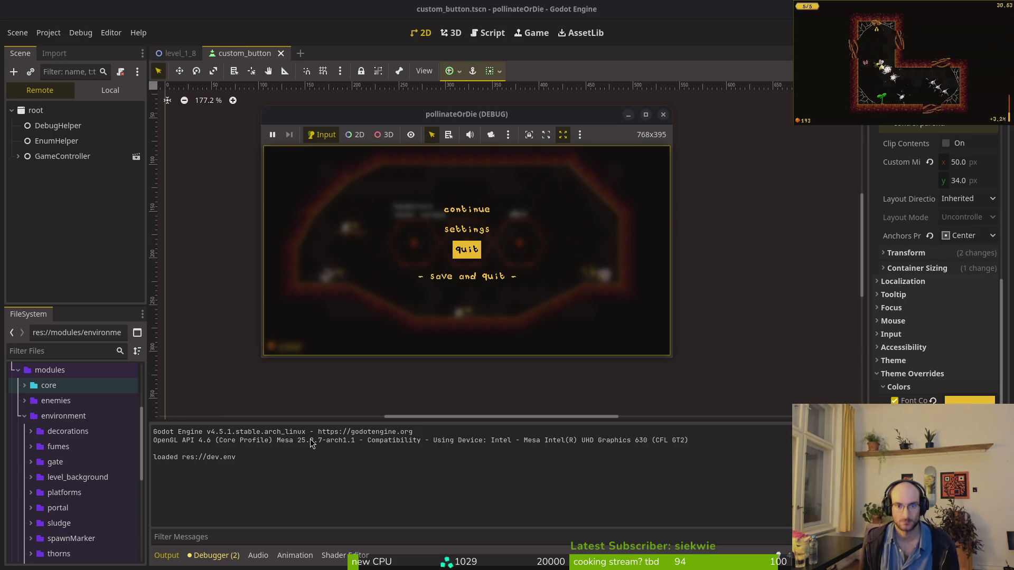
{"action": "key", "text": "Up"}
{"action": "key", "text": "Up"}
{"action": "key", "text": "Return"}
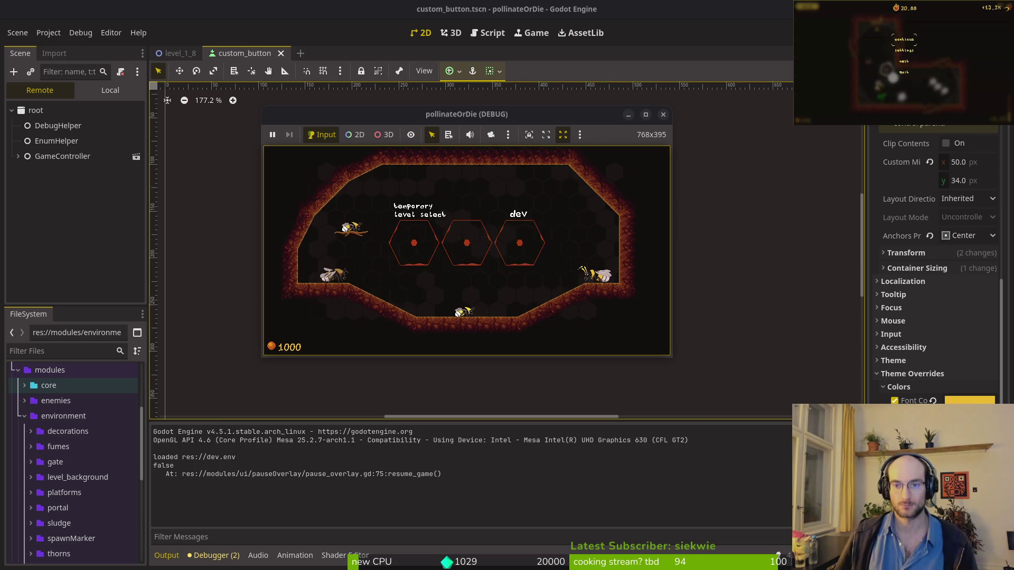
{"action": "key", "text": "F8"}
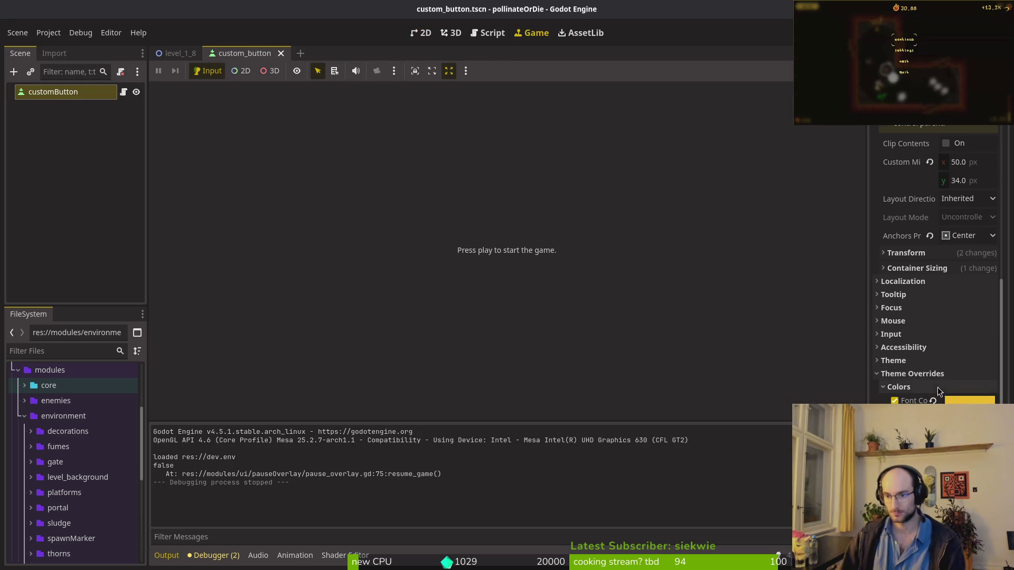
Step: Clear the Pressed style override, replace it with a New StyleBoxFlat, and open then close its BG Color picker
{"action": "scroll", "coordinate": [942, 370], "scroll_direction": "down", "scroll_amount": 5}
{"action": "scroll", "coordinate": [937, 336], "scroll_direction": "down", "scroll_amount": 1}
{"action": "left_click", "coordinate": [897, 388]}
{"action": "scroll", "coordinate": [929, 364], "scroll_direction": "down", "scroll_amount": 6}
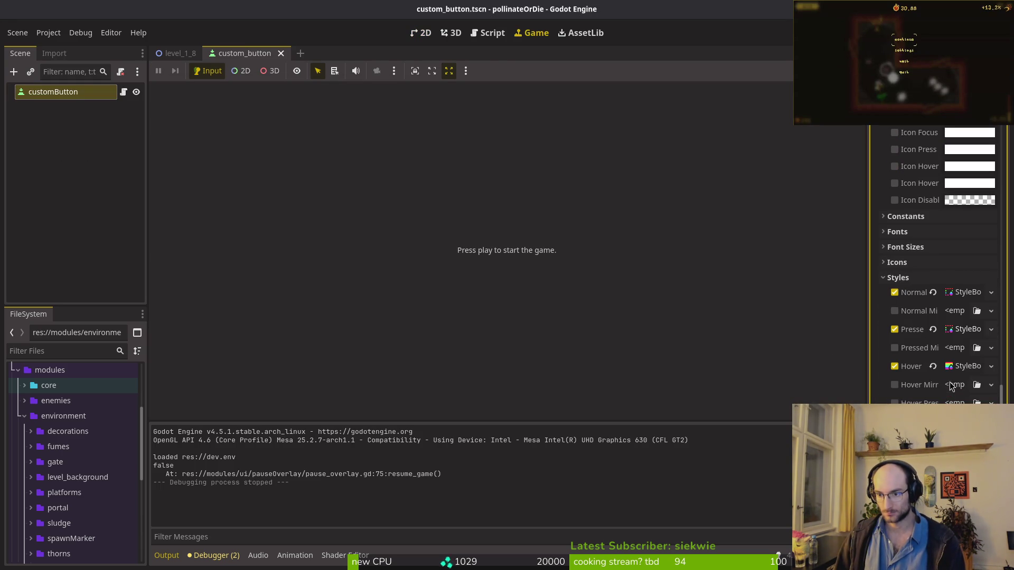
{"action": "left_click", "coordinate": [961, 327]}
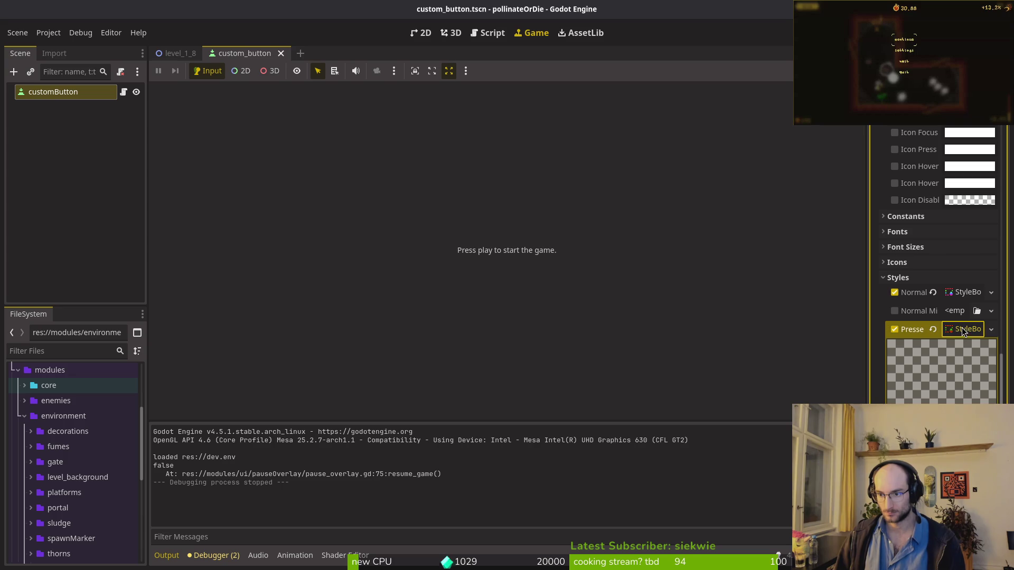
{"action": "left_click", "coordinate": [933, 330]}
{"action": "left_click", "coordinate": [991, 329]}
{"action": "left_click", "coordinate": [970, 391]}
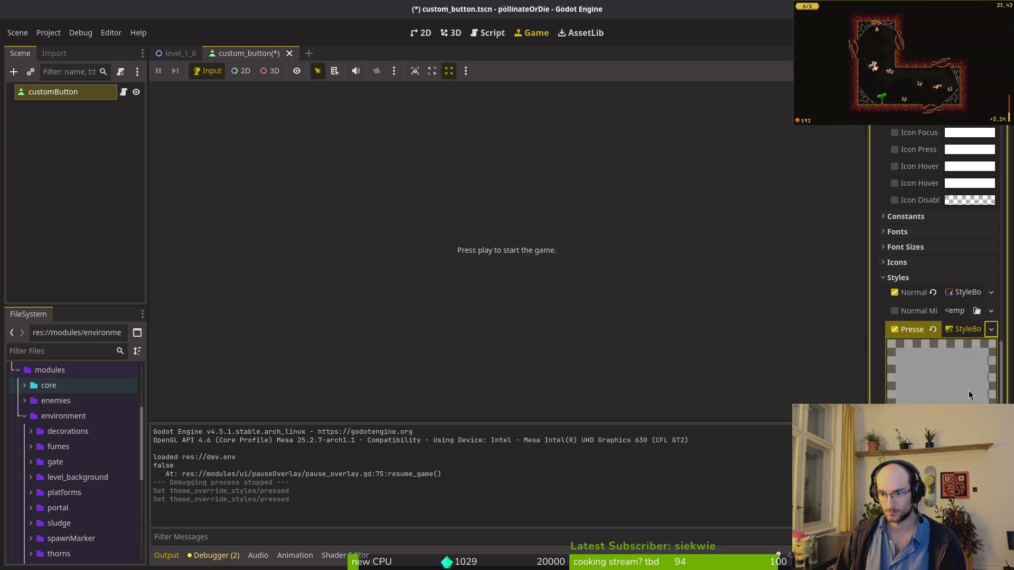
{"action": "left_click", "coordinate": [963, 329]}
{"action": "left_click", "coordinate": [963, 328]}
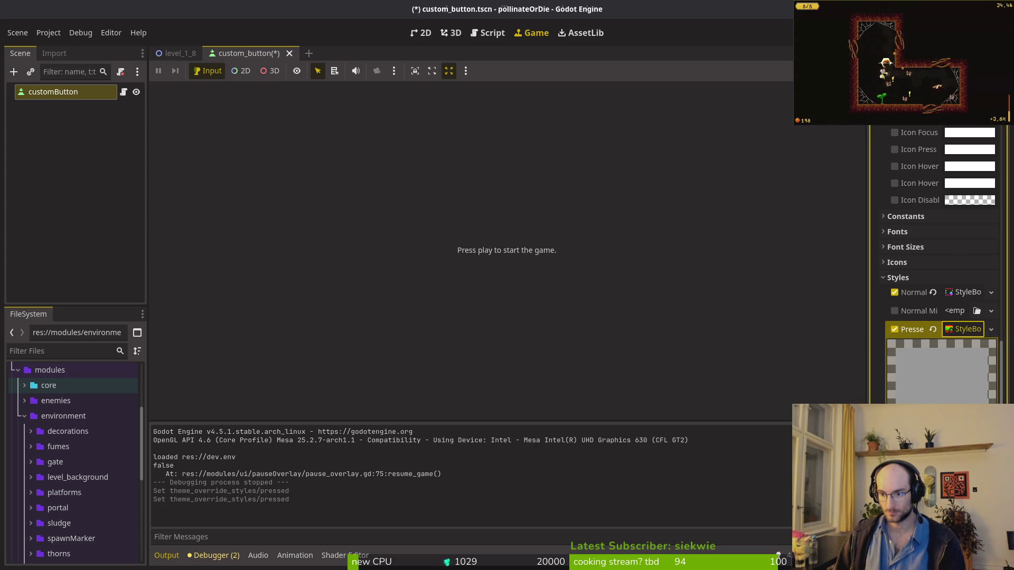
{"action": "left_click", "coordinate": [970, 415]}
{"action": "left_click", "coordinate": [768, 292]}
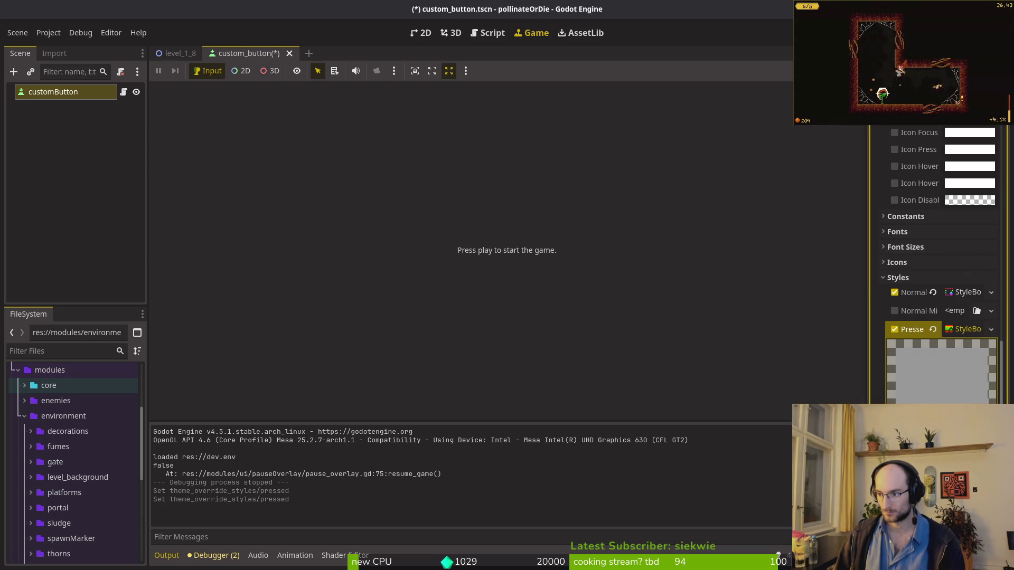
{"action": "key", "text": "alt+Tab"}
Step: Copy Aseprite's orange c96016 into the Pressed style's BG Color and save the scene
{"action": "left_click", "coordinate": [77, 118]}
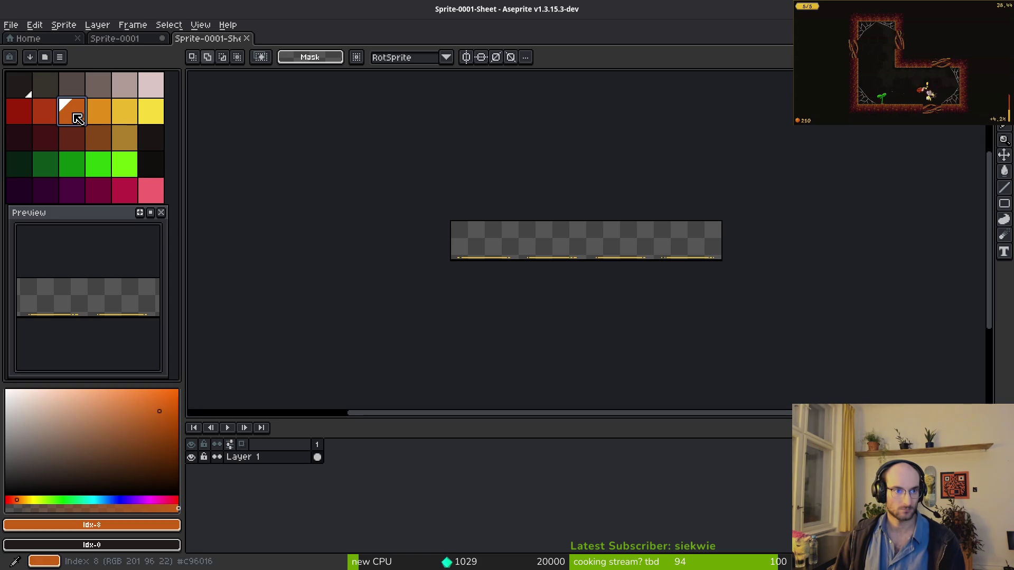
{"action": "left_click", "coordinate": [159, 525]}
{"action": "left_click", "coordinate": [184, 443]}
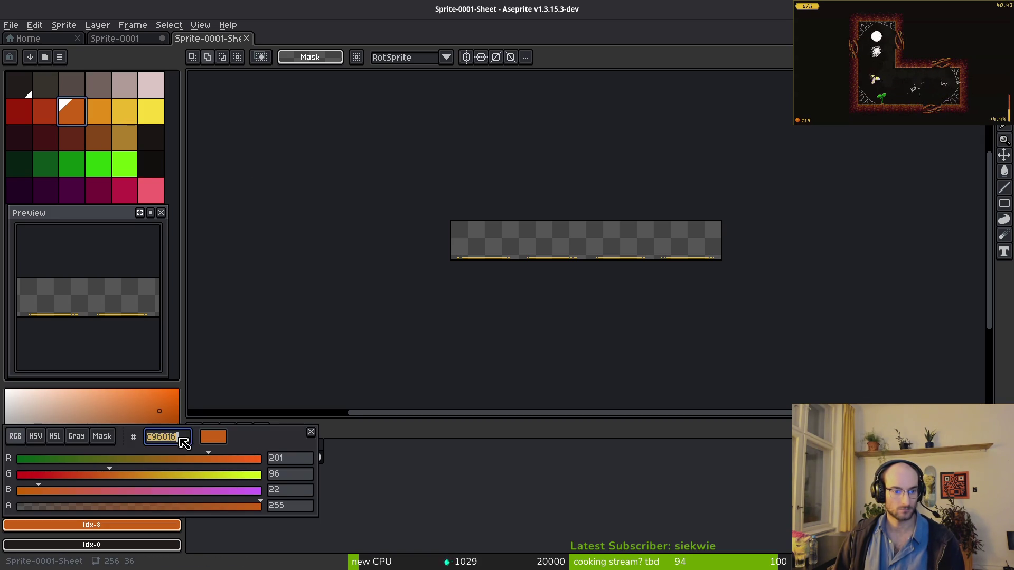
{"action": "key", "text": "alt+Tab"}
{"action": "left_click", "coordinate": [940, 329]}
{"action": "type", "text": "c96016"}
{"action": "key", "text": "Return"}
{"action": "key", "text": "ctrl+s"}
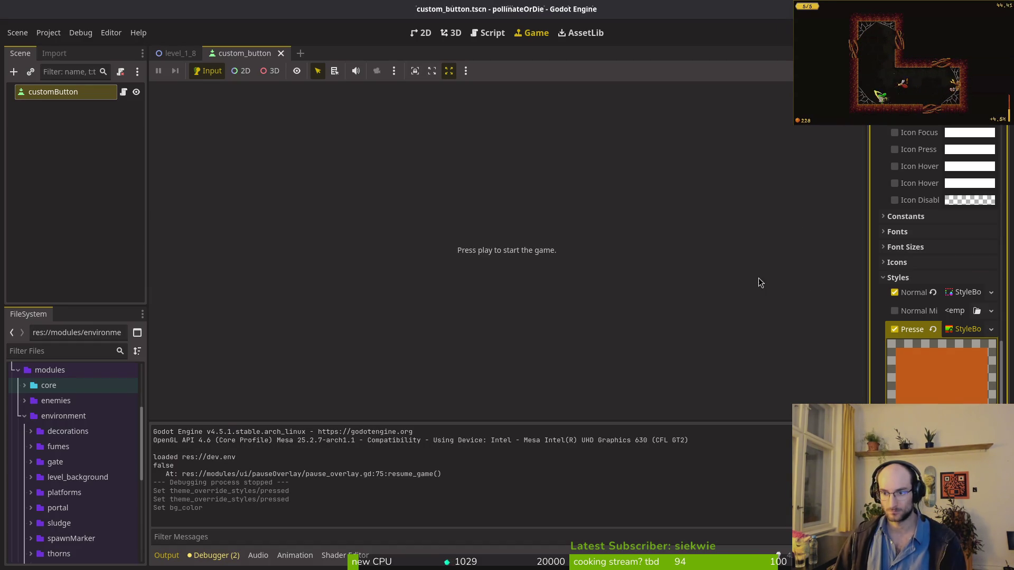
Step: Copy the yellow palette colour's hex code from Aseprite
{"action": "key", "text": "alt+Tab"}
{"action": "left_click", "coordinate": [149, 114]}
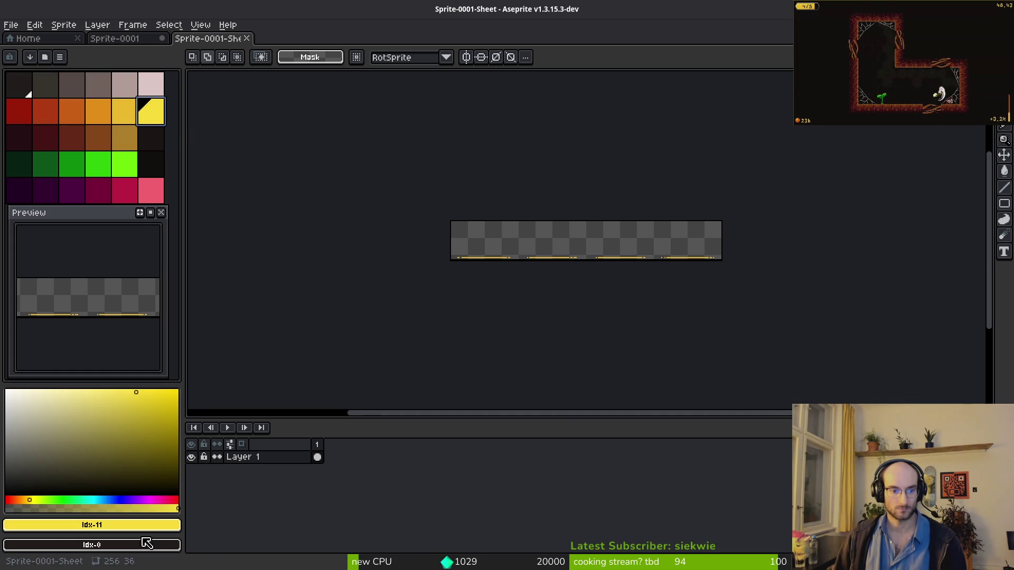
{"action": "left_click", "coordinate": [145, 525]}
{"action": "double_click", "coordinate": [168, 436]}
{"action": "key", "text": "alt+Tab"}
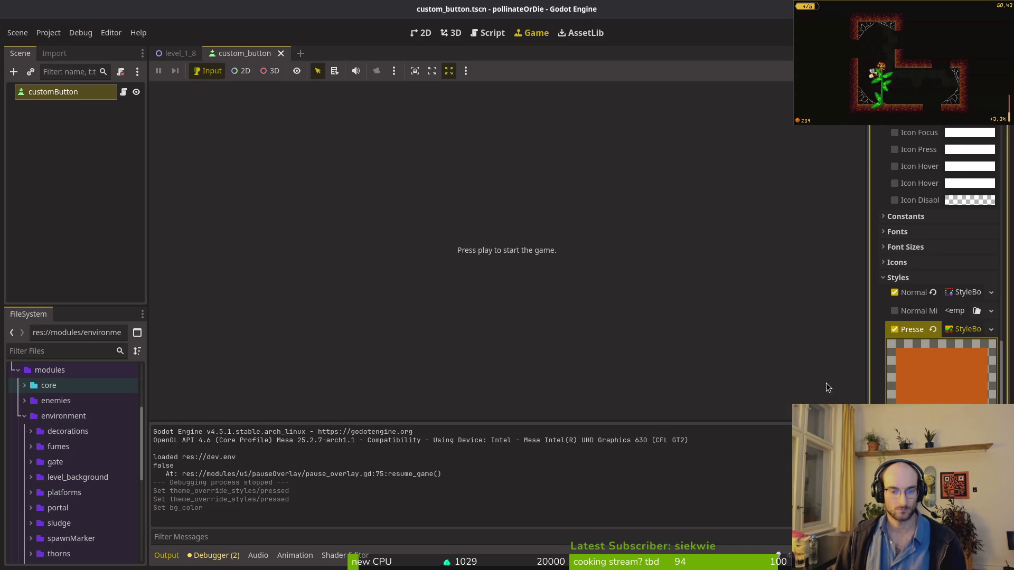
Step: Paste the yellow hex into the Font Pressed Color override
{"action": "left_click", "coordinate": [972, 329]}
{"action": "scroll", "coordinate": [935, 240], "scroll_direction": "up", "scroll_amount": 5}
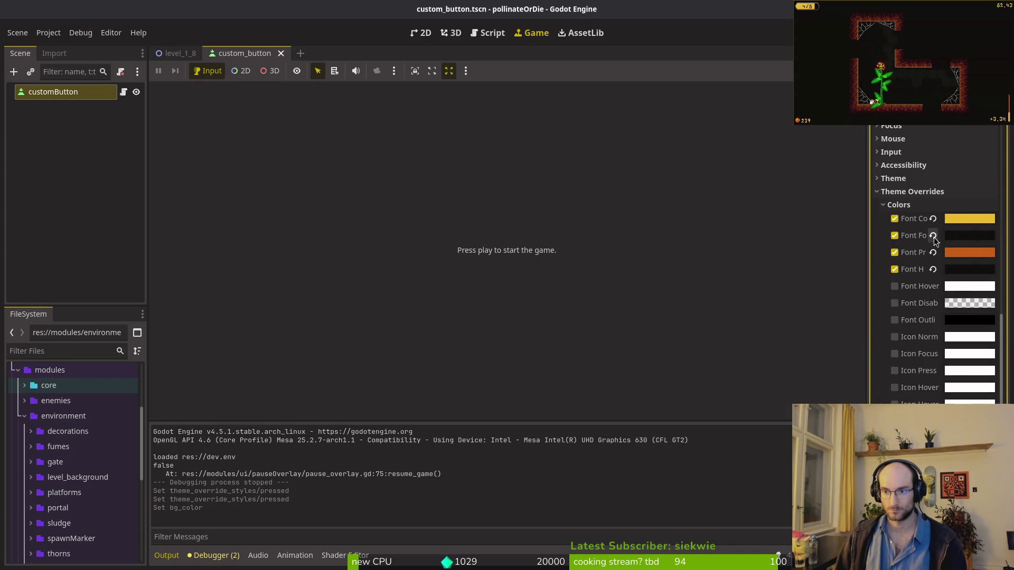
{"action": "left_click", "coordinate": [964, 252]}
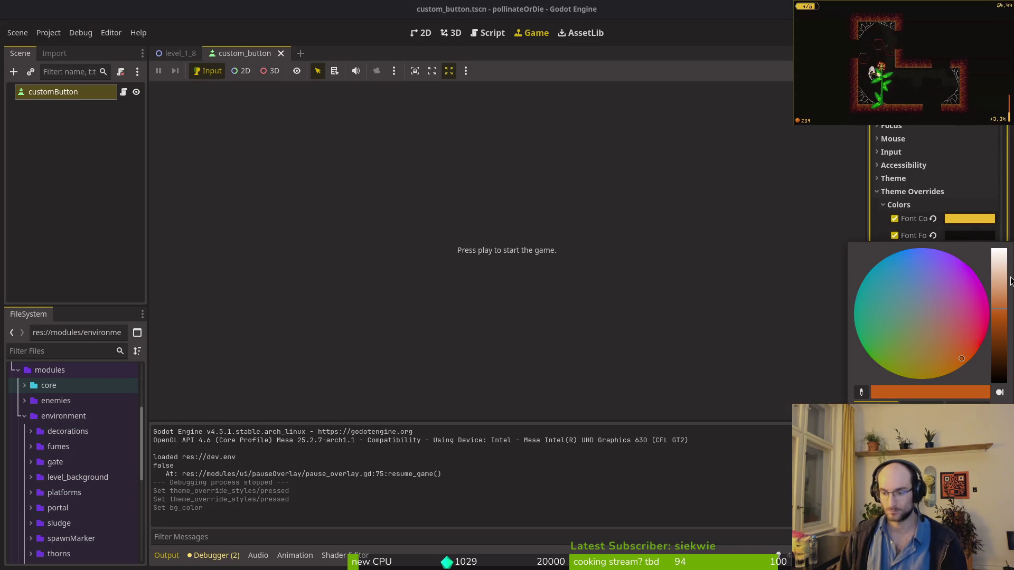
{"action": "key", "text": "ctrl+v"}
{"action": "key", "text": "Escape"}
Step: Run the game, move through the menu and enter the level-select hub
{"action": "key", "text": "F5"}
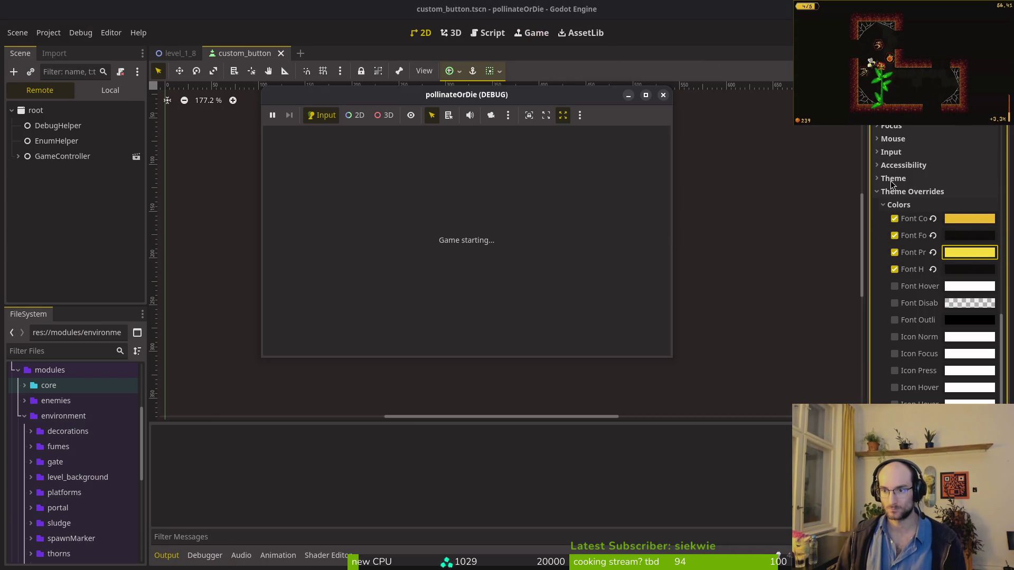
{"action": "key", "text": "Down"}
{"action": "key", "text": "Down"}
{"action": "key", "text": "Up"}
{"action": "key", "text": "Up"}
{"action": "key", "text": "Return"}
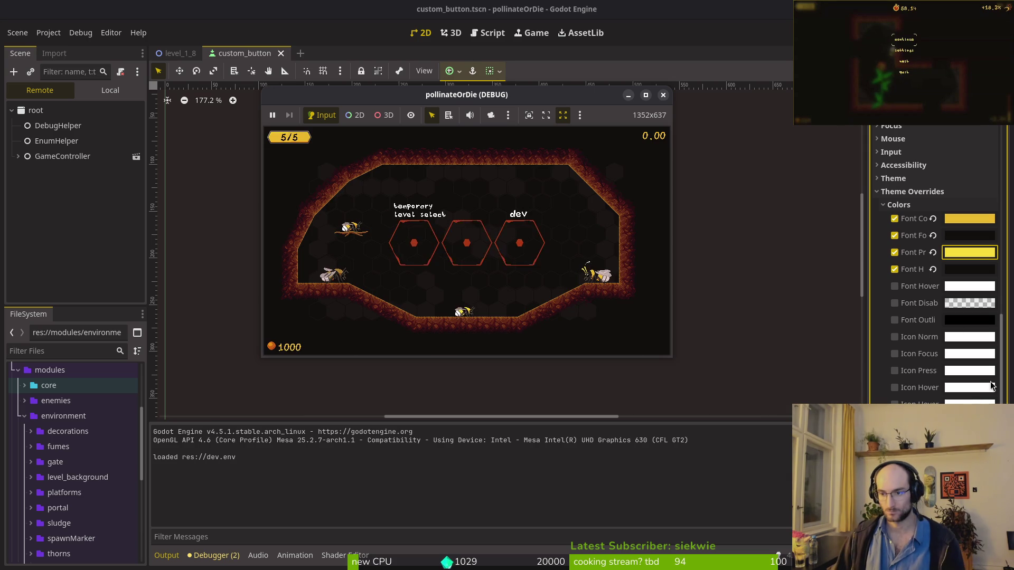
{"action": "scroll", "coordinate": [969, 280], "scroll_direction": "down", "scroll_amount": 5}
{"action": "left_click", "coordinate": [968, 274]}
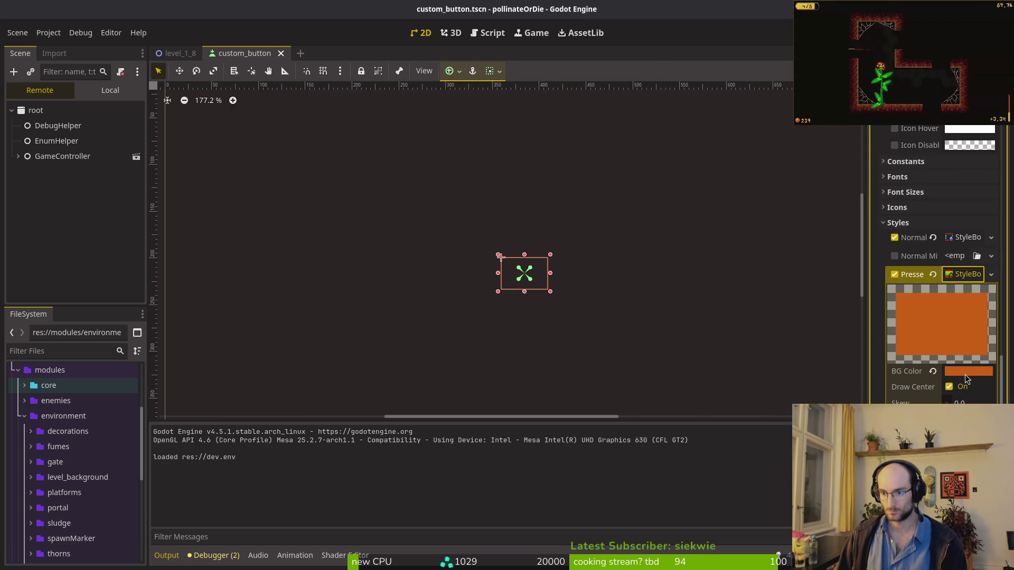
{"action": "left_click", "coordinate": [967, 274]}
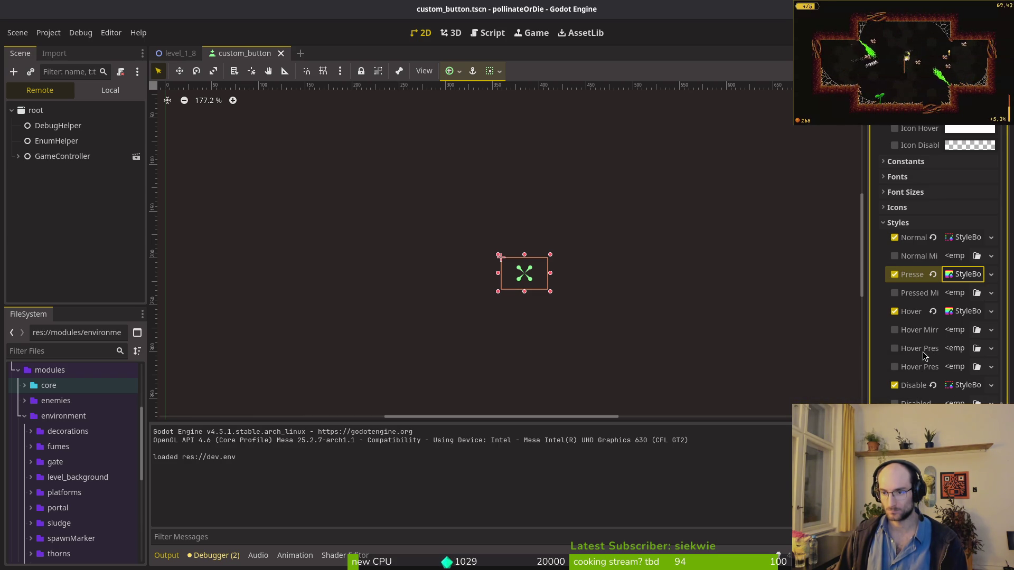
{"action": "right_click", "coordinate": [908, 274]}
{"action": "right_click", "coordinate": [917, 350]}
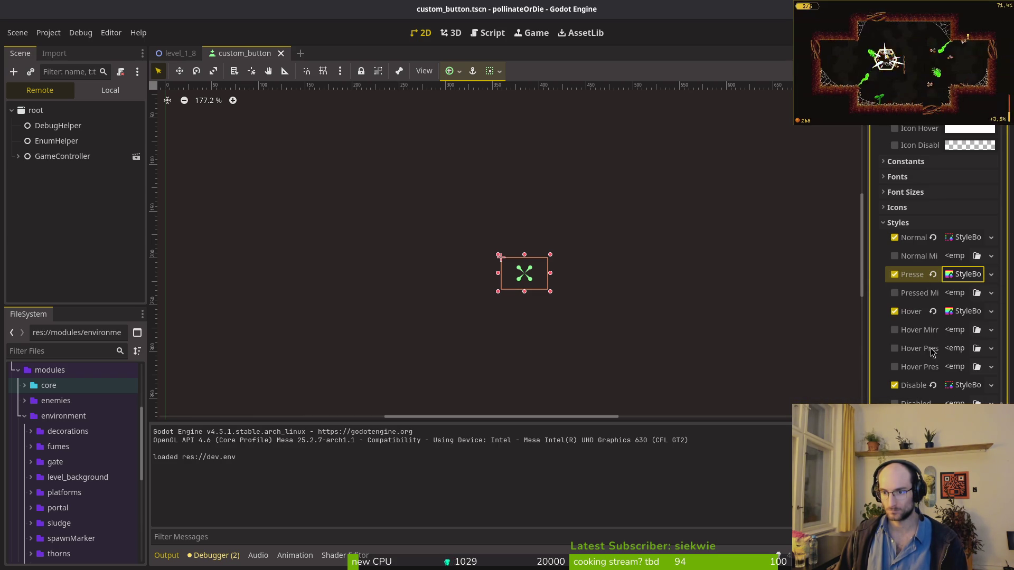
{"action": "right_click", "coordinate": [917, 350]}
{"action": "left_click", "coordinate": [923, 372]}
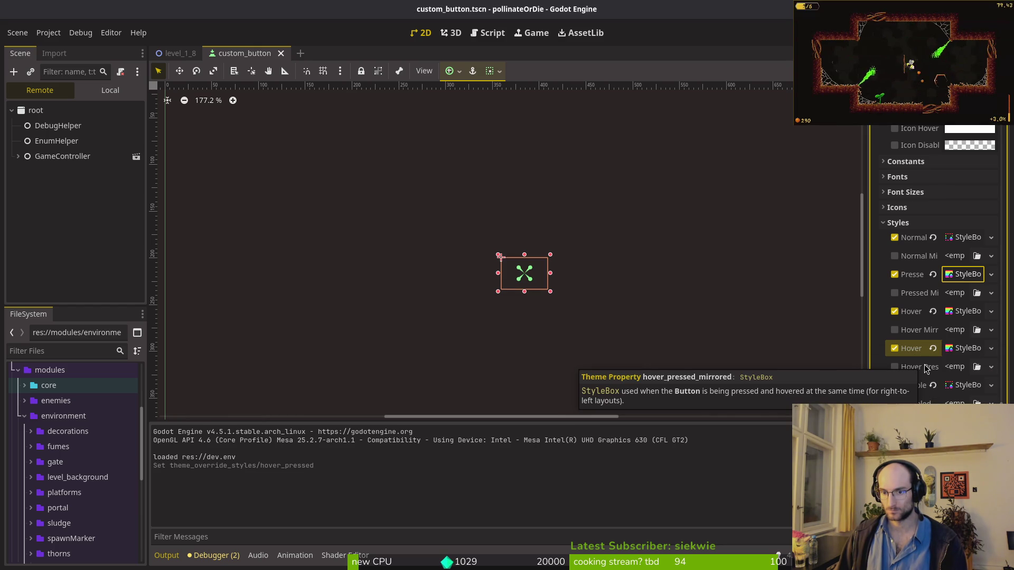
{"action": "key", "text": "ctrl+z"}
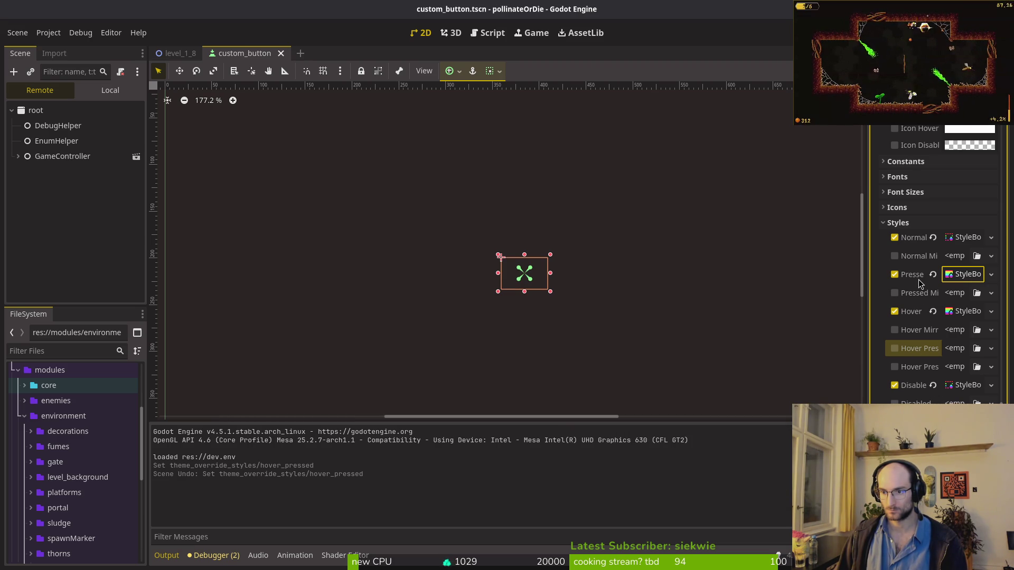
{"action": "left_click", "coordinate": [964, 275]}
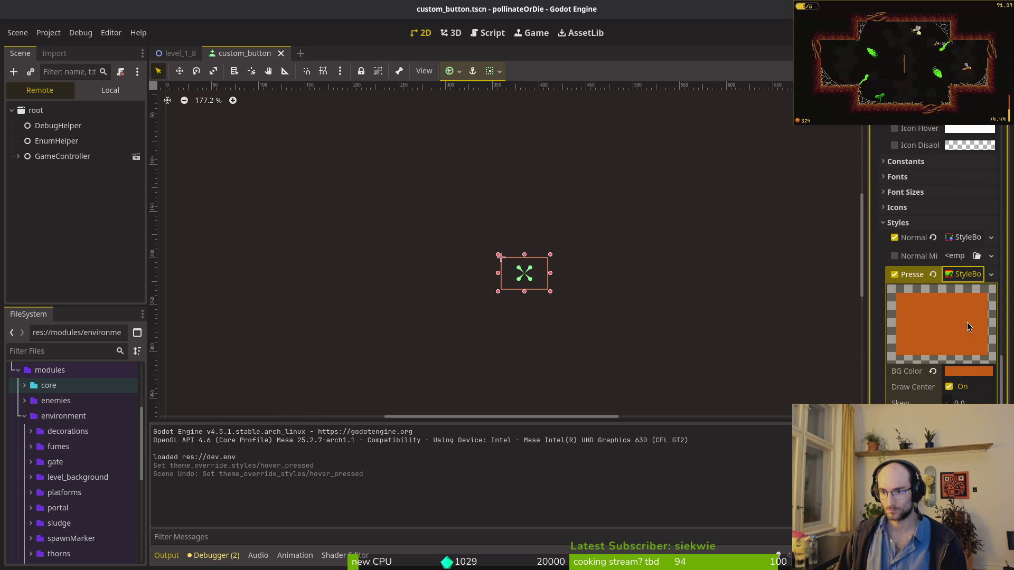
{"action": "scroll", "coordinate": [964, 295], "scroll_direction": "up", "scroll_amount": 5}
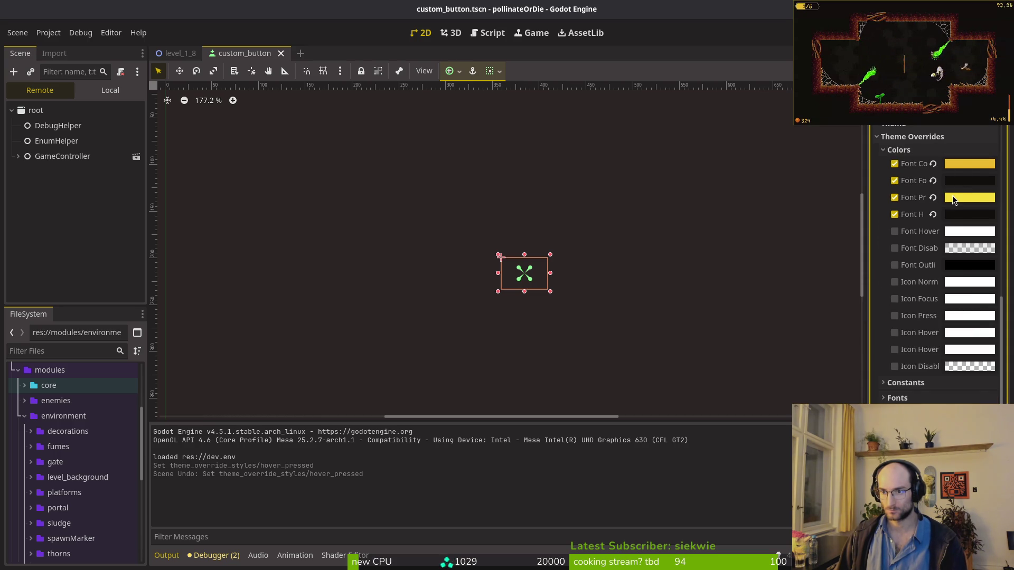
{"action": "key", "text": "F6"}
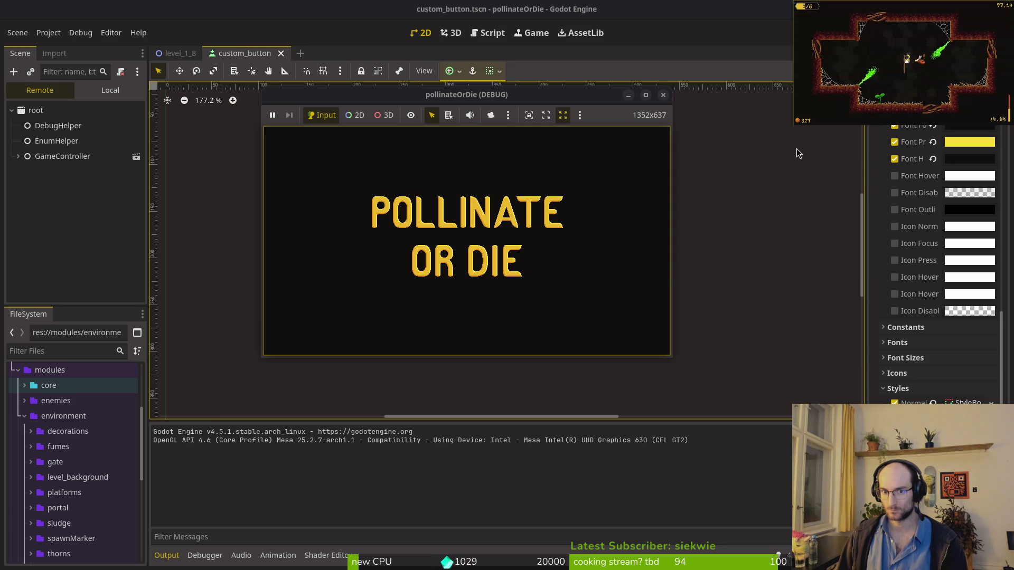
{"action": "key", "text": "Return"}
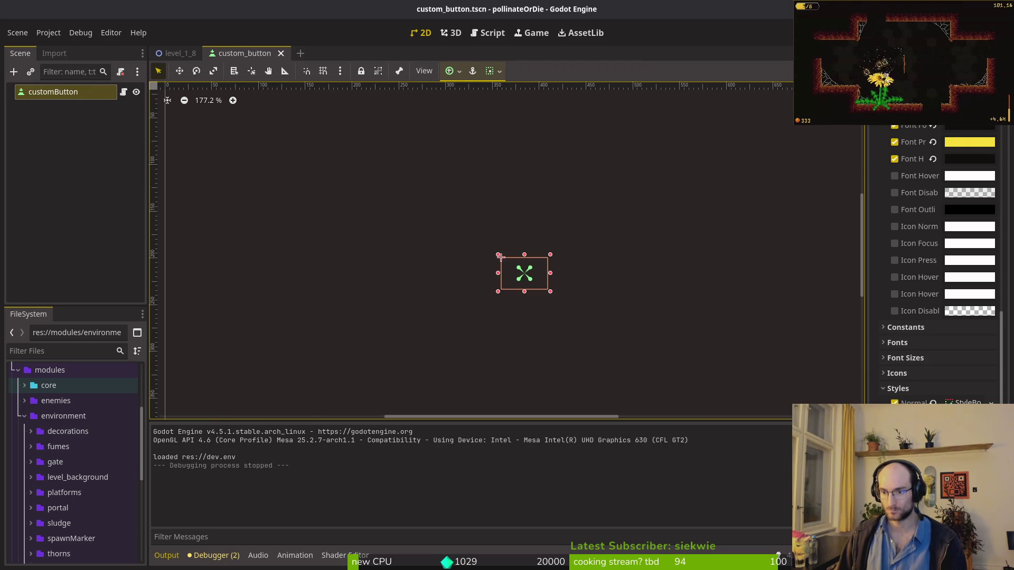
{"action": "scroll", "coordinate": [960, 372], "scroll_direction": "down", "scroll_amount": 4}
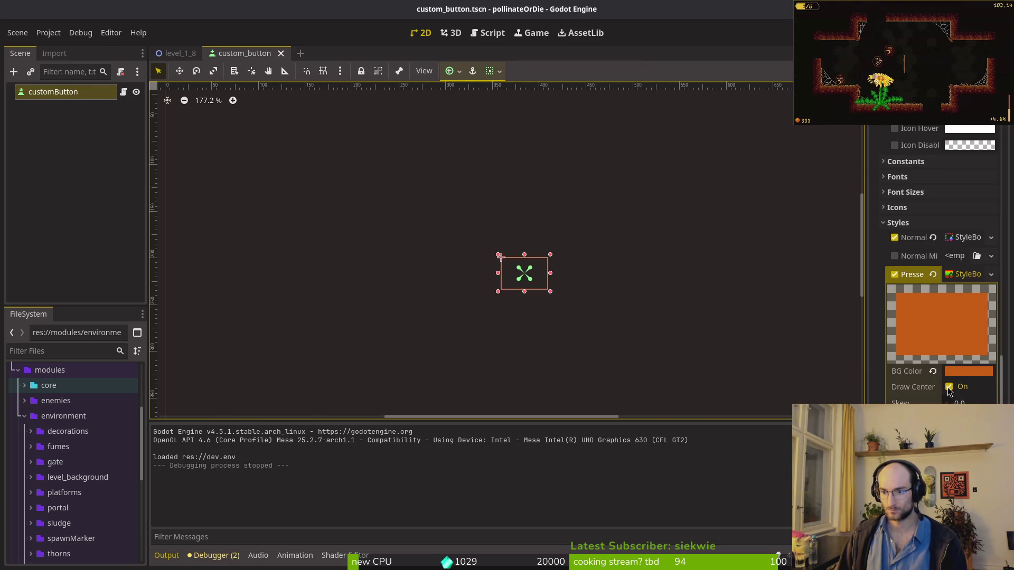
{"action": "scroll", "coordinate": [958, 385], "scroll_direction": "down", "scroll_amount": 4}
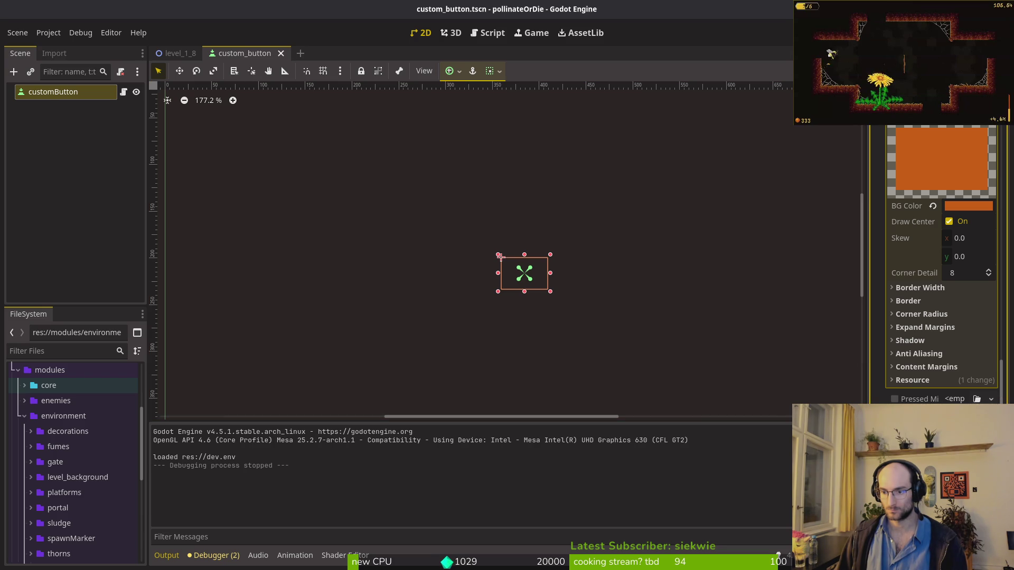
{"action": "scroll", "coordinate": [941, 259], "scroll_direction": "down", "scroll_amount": 3}
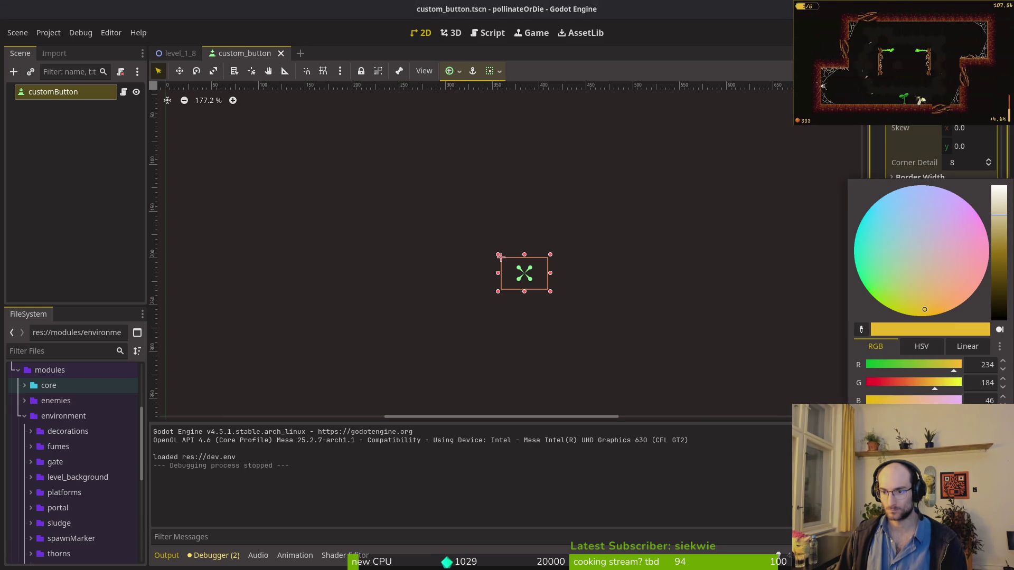
{"action": "scroll", "coordinate": [930, 284], "scroll_direction": "down", "scroll_amount": 1}
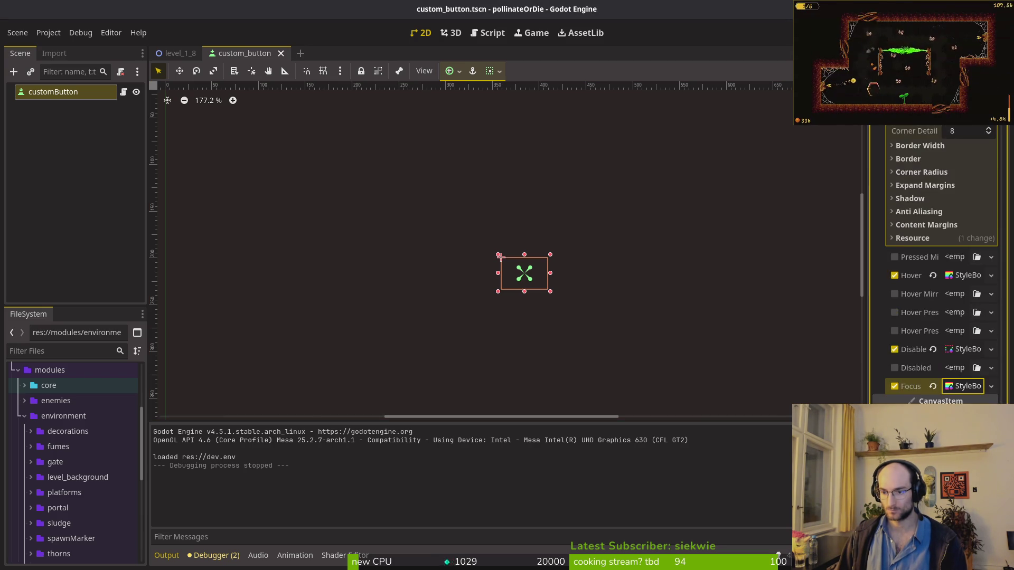
{"action": "scroll", "coordinate": [929, 284], "scroll_direction": "up", "scroll_amount": 3}
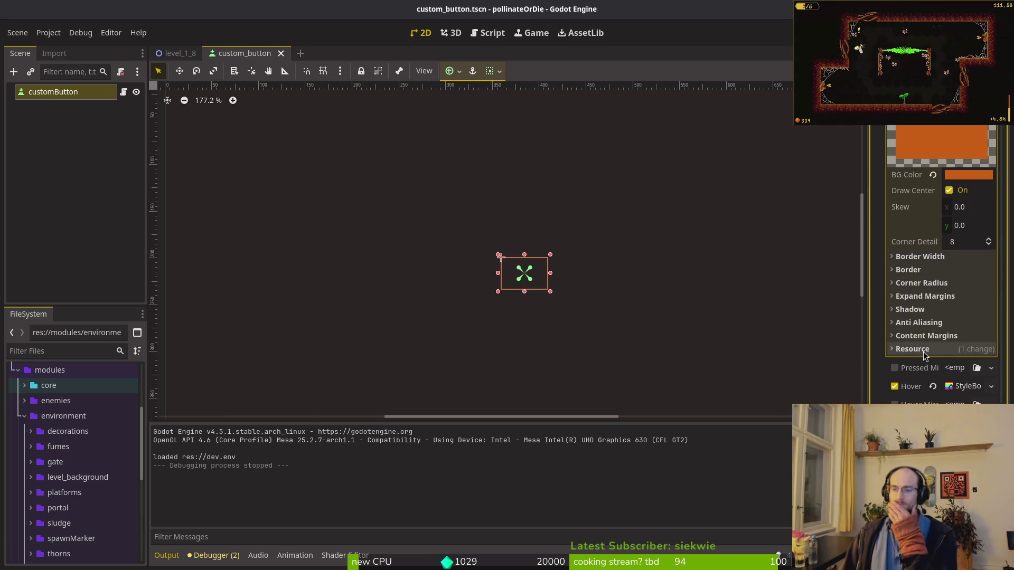
{"action": "scroll", "coordinate": [917, 358], "scroll_direction": "up", "scroll_amount": 4}
{"action": "left_click", "coordinate": [963, 243]}
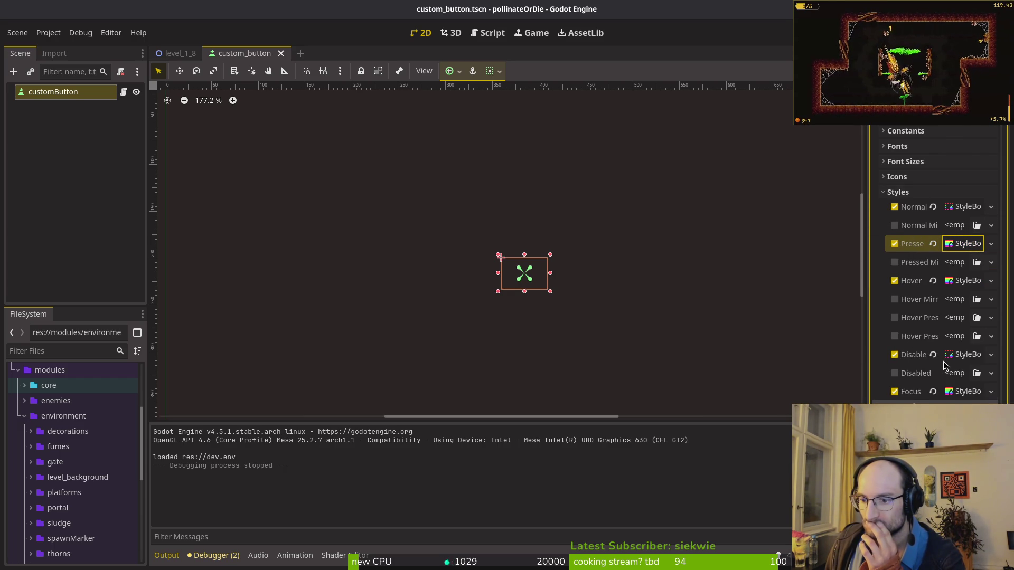
{"action": "scroll", "coordinate": [941, 365], "scroll_direction": "down", "scroll_amount": 1}
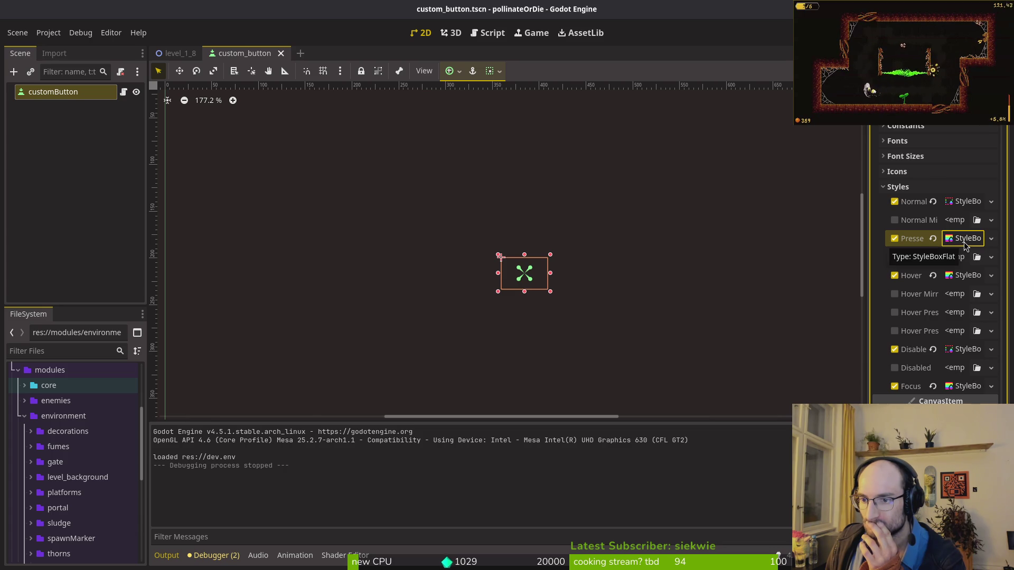